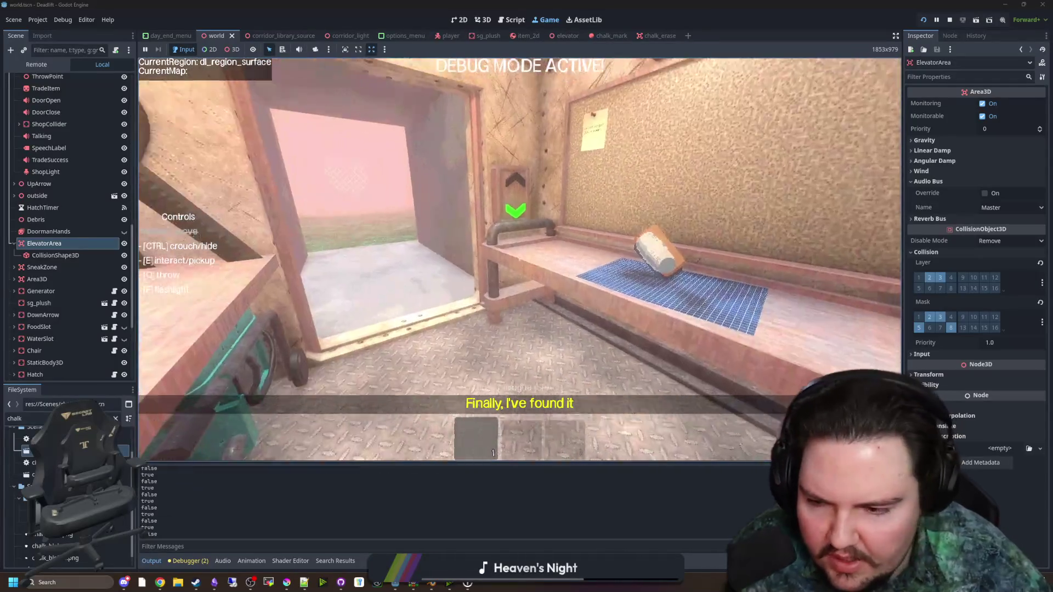
- Walk through the corridor, pick up the chalk from the mat and ride the elevator down
{"action": "key", "text": "w"}
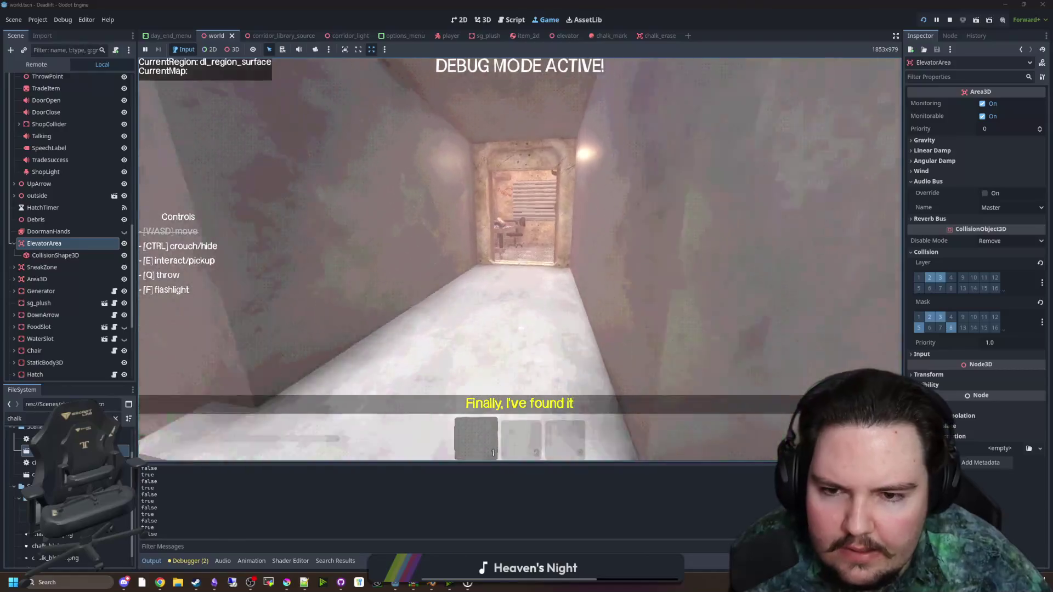
{"action": "key", "text": "e"}
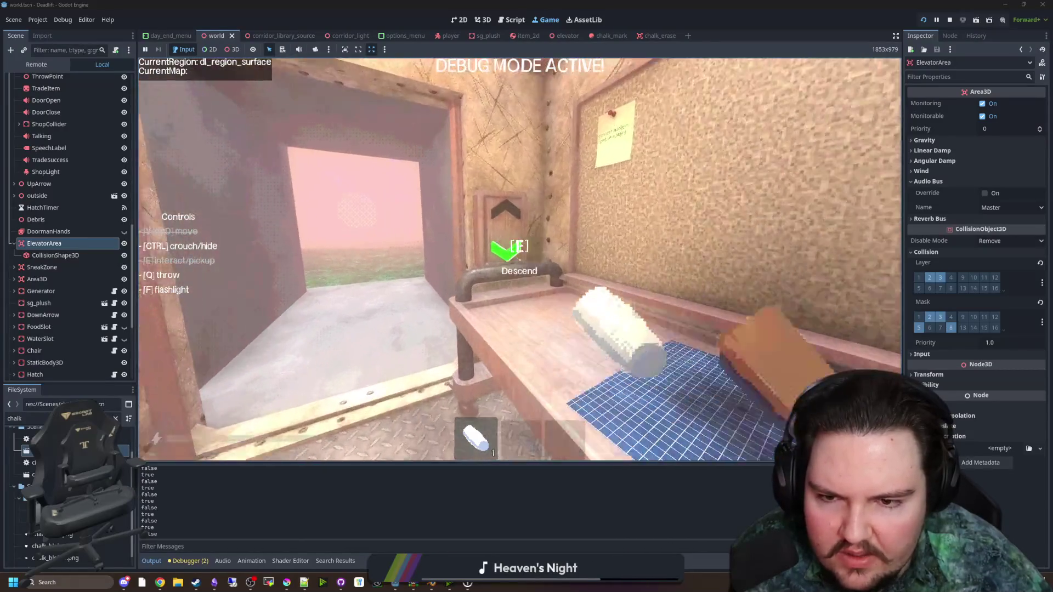
{"action": "key", "text": "e"}
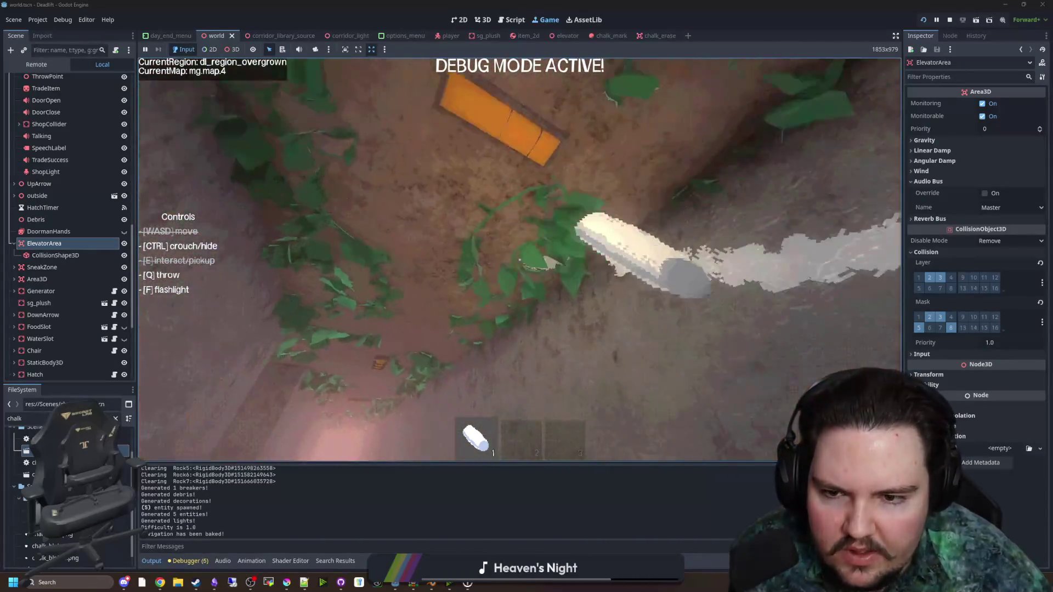
- Draw chalk streaks on the floor, return to the elevator, send it off and pause the game
{"action": "left_click_drag", "start_coordinate": [520, 260], "coordinate": [520, 260]}
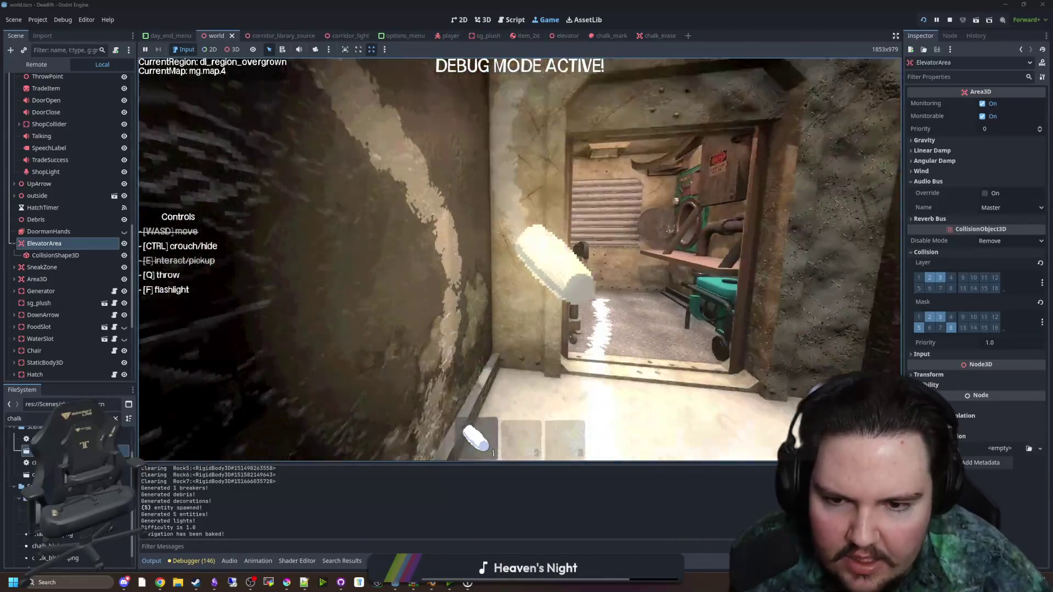
{"action": "key", "text": "w"}
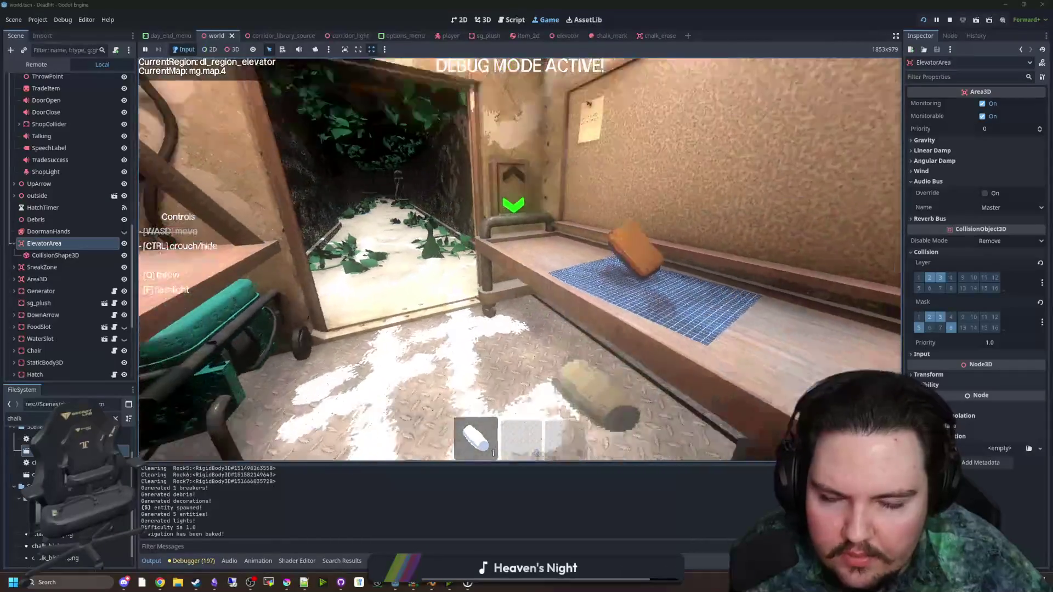
{"action": "key", "text": "e"}
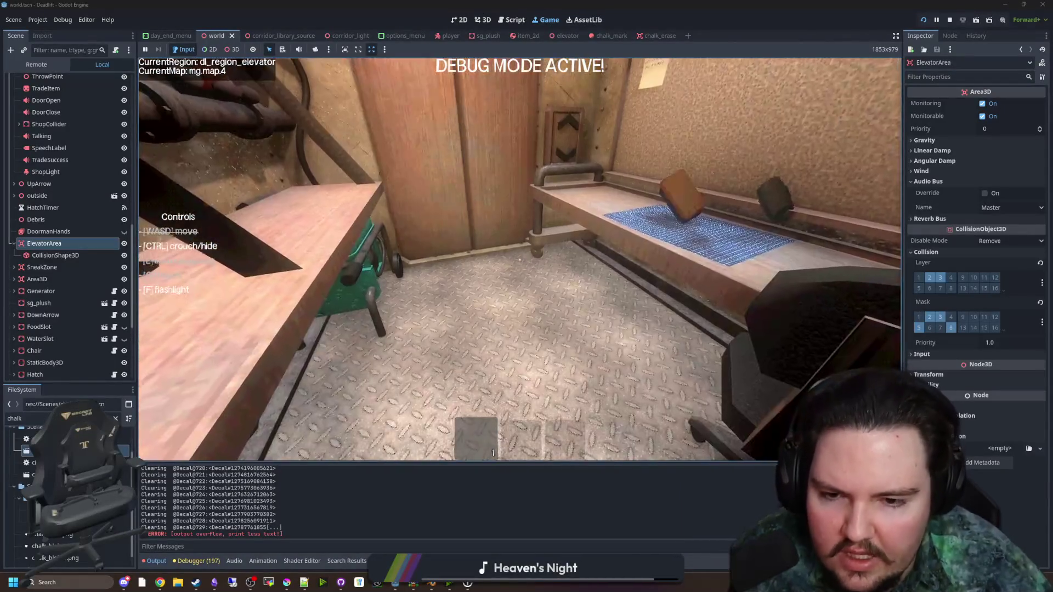
{"action": "key", "text": "Escape"}
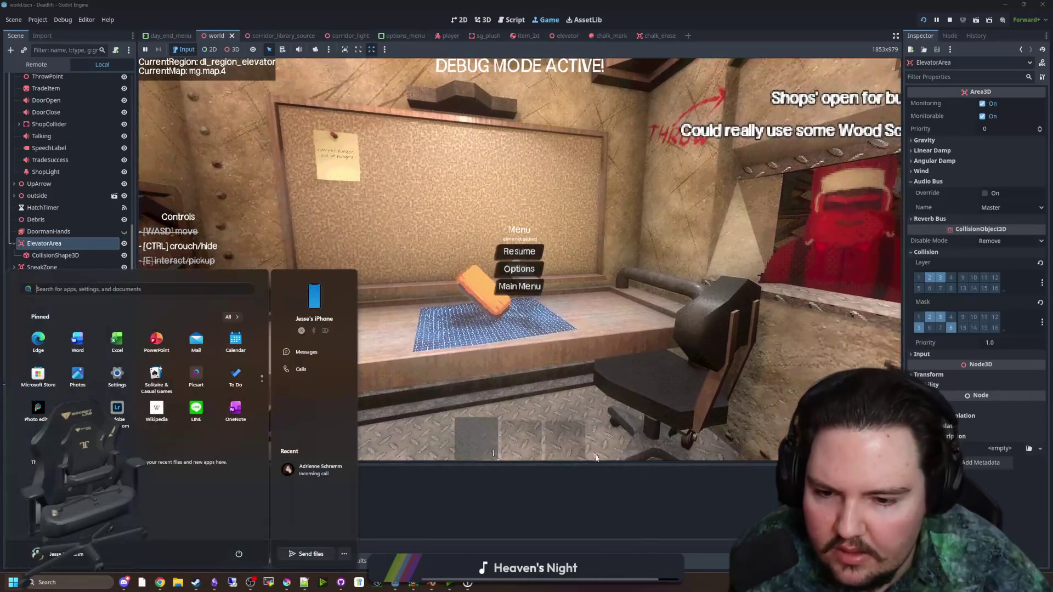
- Enable ElevatorArea's Collision Mask bit 8 (Chalk), then open world.gd at blank line 224
{"action": "left_click", "coordinate": [62, 242]}
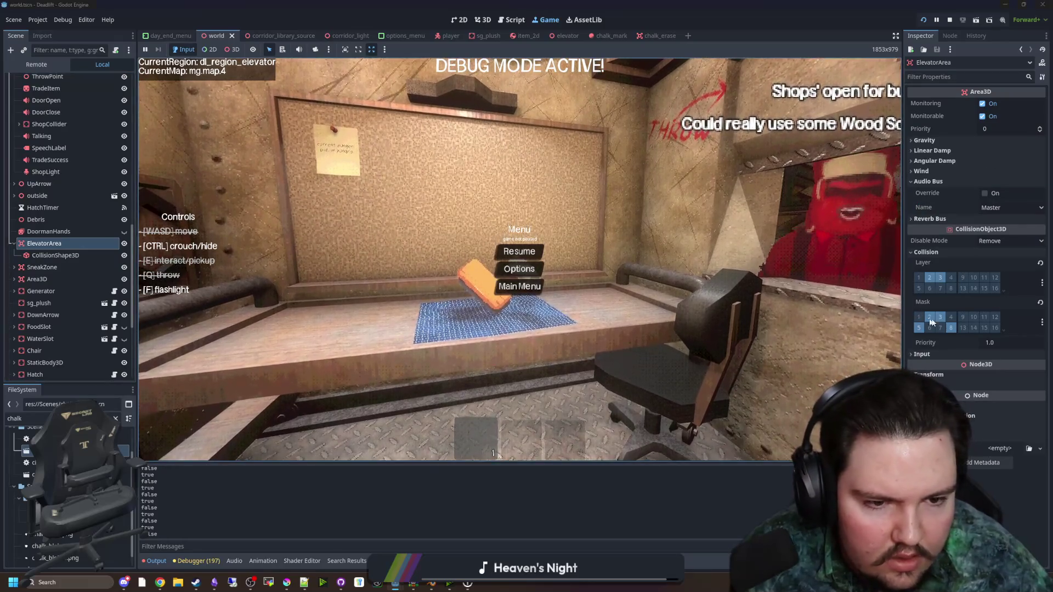
{"action": "left_click", "coordinate": [952, 327]}
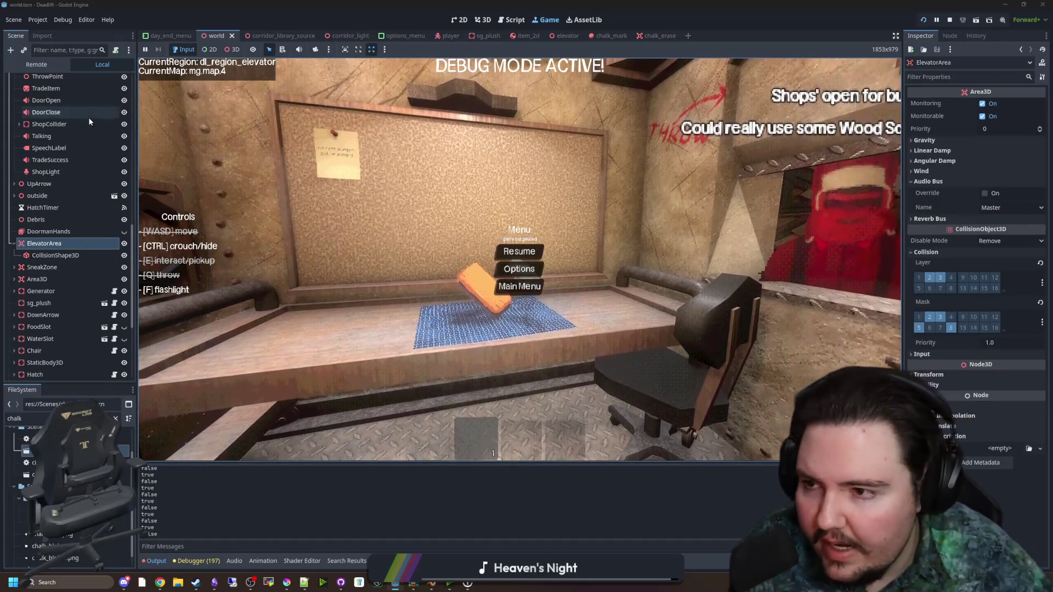
{"action": "scroll", "coordinate": [104, 164], "scroll_direction": "up", "scroll_amount": 10}
{"action": "left_click", "coordinate": [116, 81]}
{"action": "left_click", "coordinate": [479, 204]}
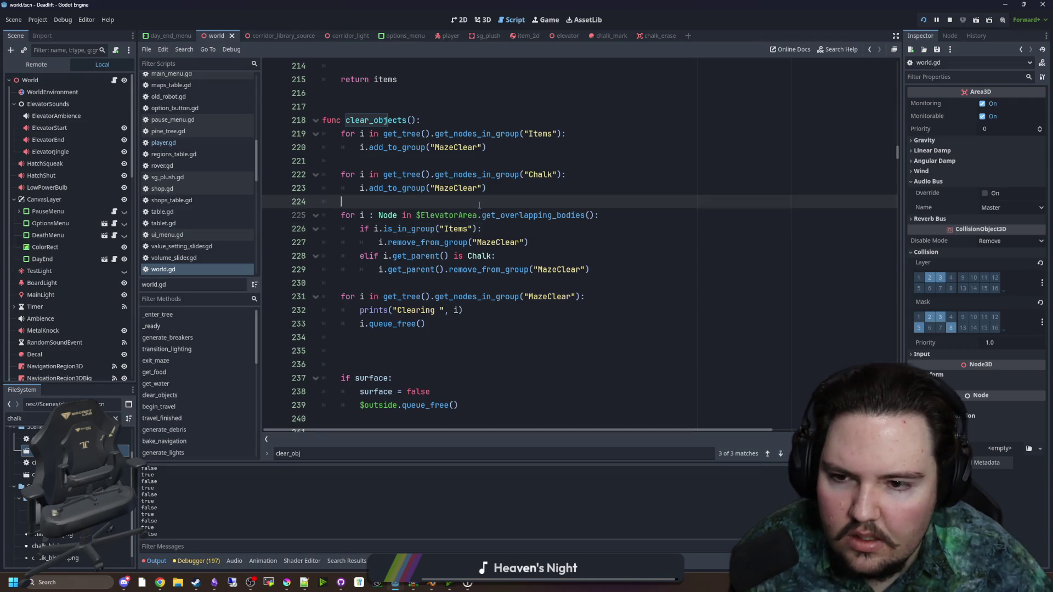
- Save the scene and toggle the bottom output panel closed and open again
{"action": "key", "text": "ctrl+s"}
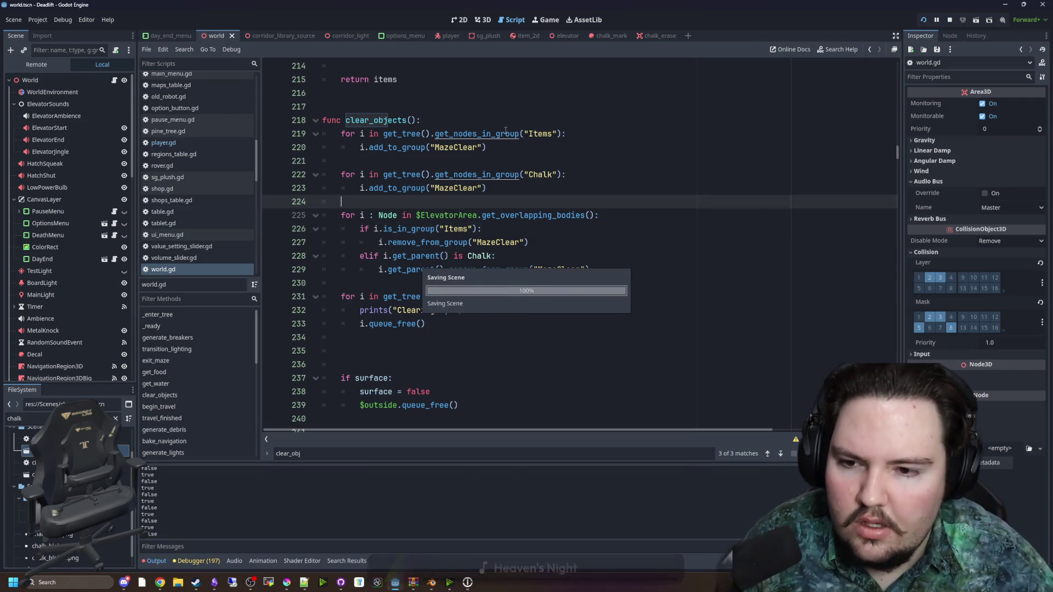
{"action": "scroll", "coordinate": [506, 130], "scroll_direction": "up", "scroll_amount": 1}
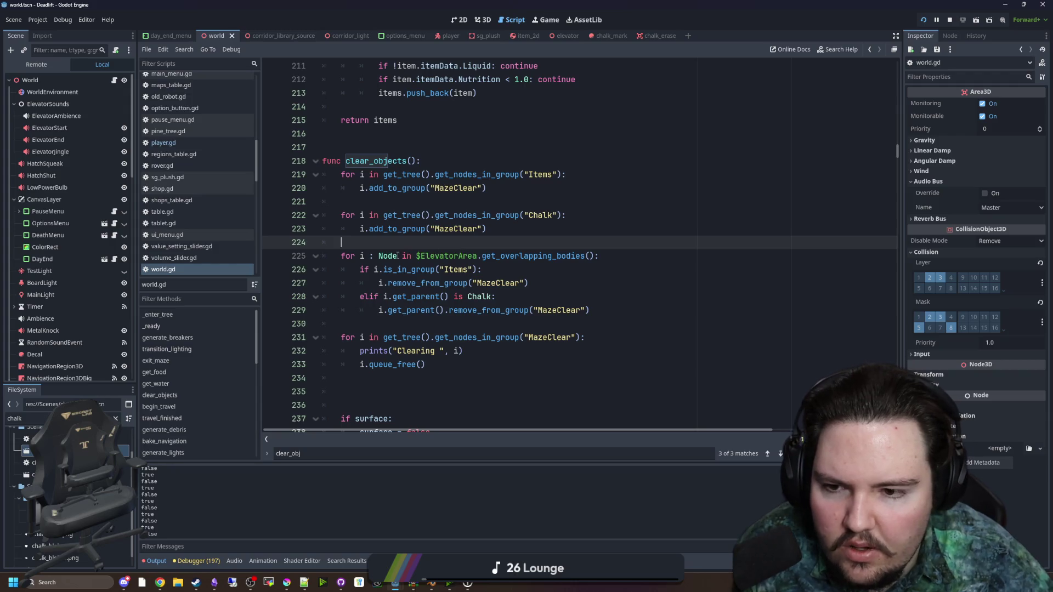
{"action": "left_click", "coordinate": [155, 561]}
{"action": "left_click", "coordinate": [156, 561]}
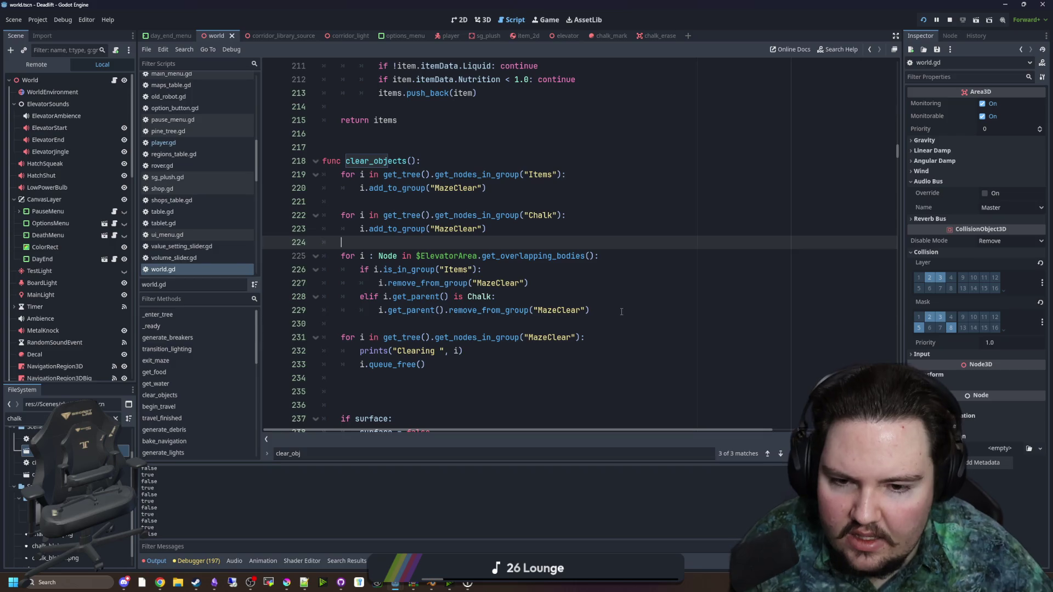
- Cut the Chalk elif out of the items loop and start a new 'for i : Node in' loop
{"action": "left_click_drag", "start_coordinate": [592, 310], "coordinate": [258, 307]}
{"action": "key", "text": "shift+Up"}
{"action": "key", "text": "ctrl+c"}
{"action": "key", "text": "Delete"}
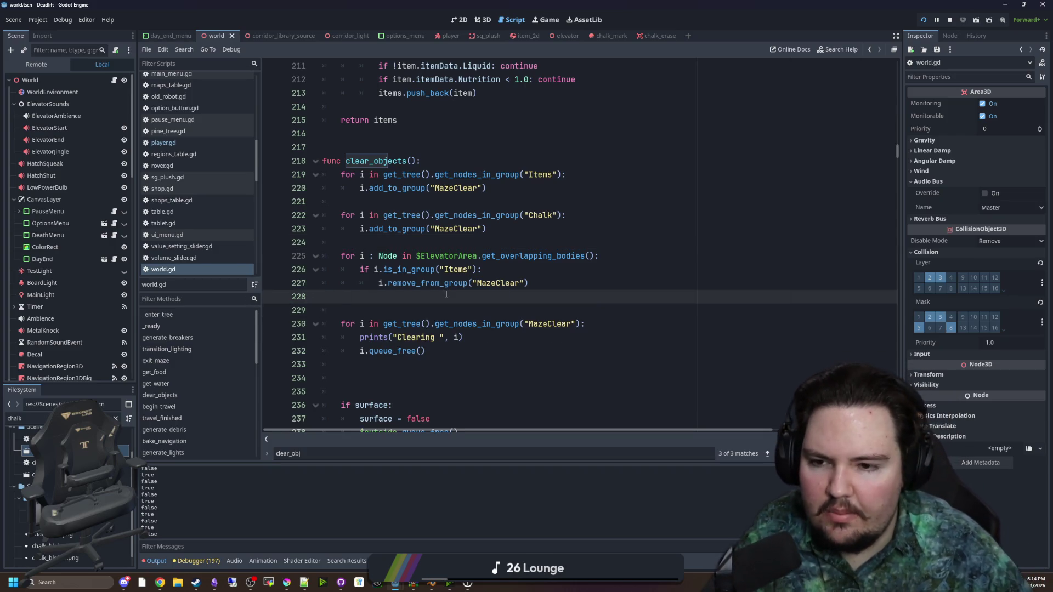
{"action": "key", "text": "Return"}
{"action": "type", "text": "for i "}
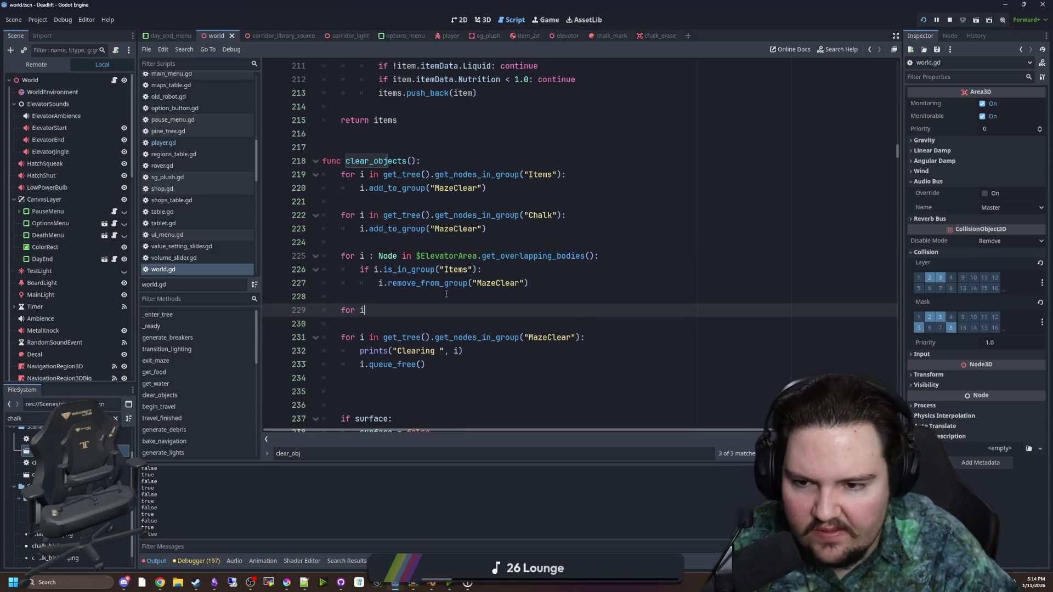
{"action": "type", "text": ": Node in"}
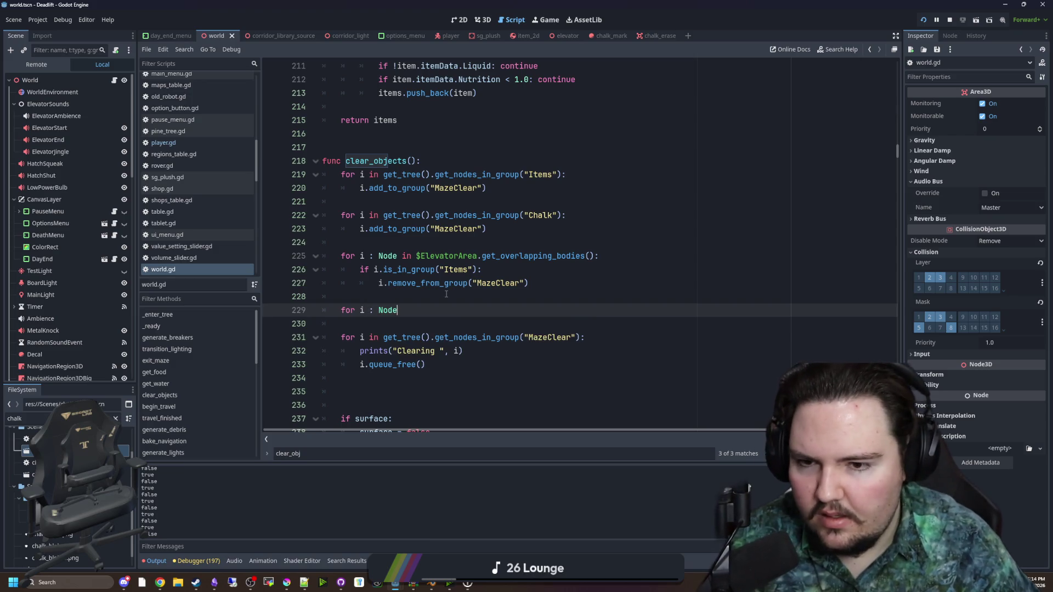
{"action": "key", "text": "ctrl+v"}
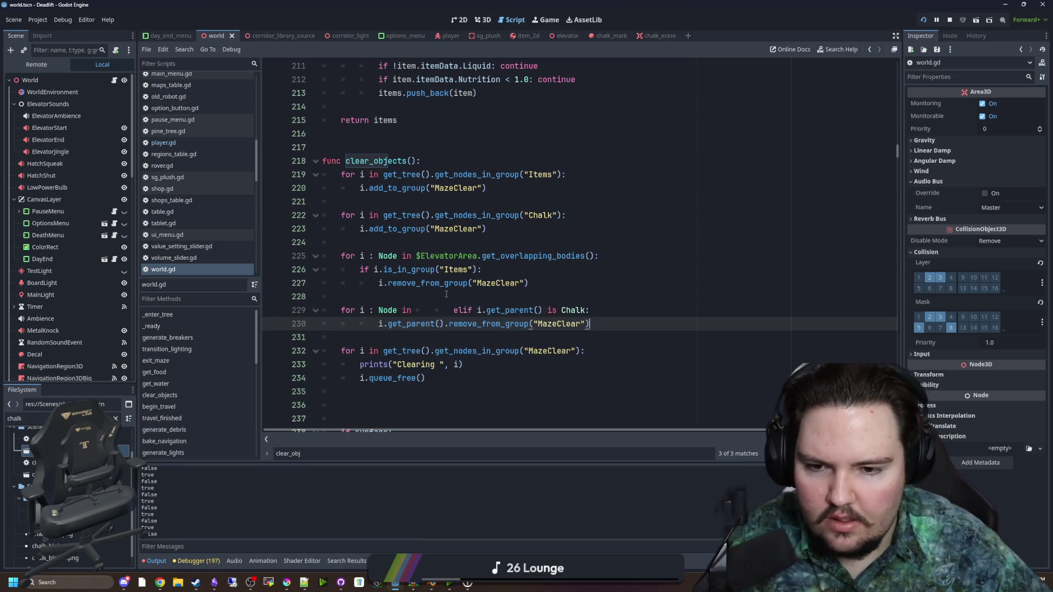
- Make the new loop iterate over $ElevatorArea.get_overlapping_areas()
{"action": "left_click_drag", "start_coordinate": [599, 255], "coordinate": [415, 255]}
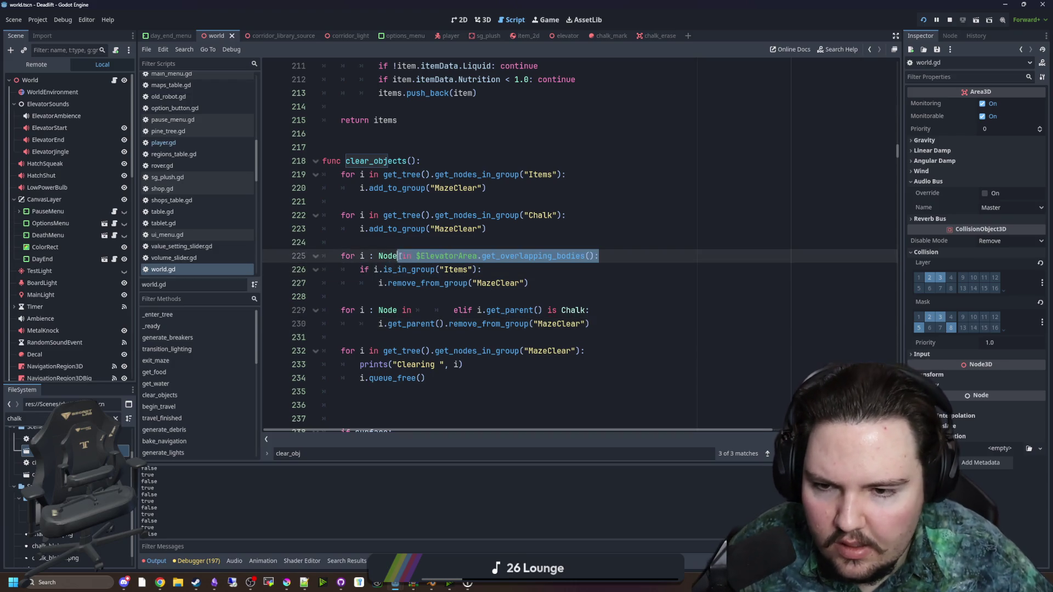
{"action": "key", "text": "ctrl+c"}
{"action": "left_click", "coordinate": [453, 310]}
{"action": "key", "text": "Return"}
{"action": "left_click", "coordinate": [439, 310]}
{"action": "key", "text": "ctrl+v"}
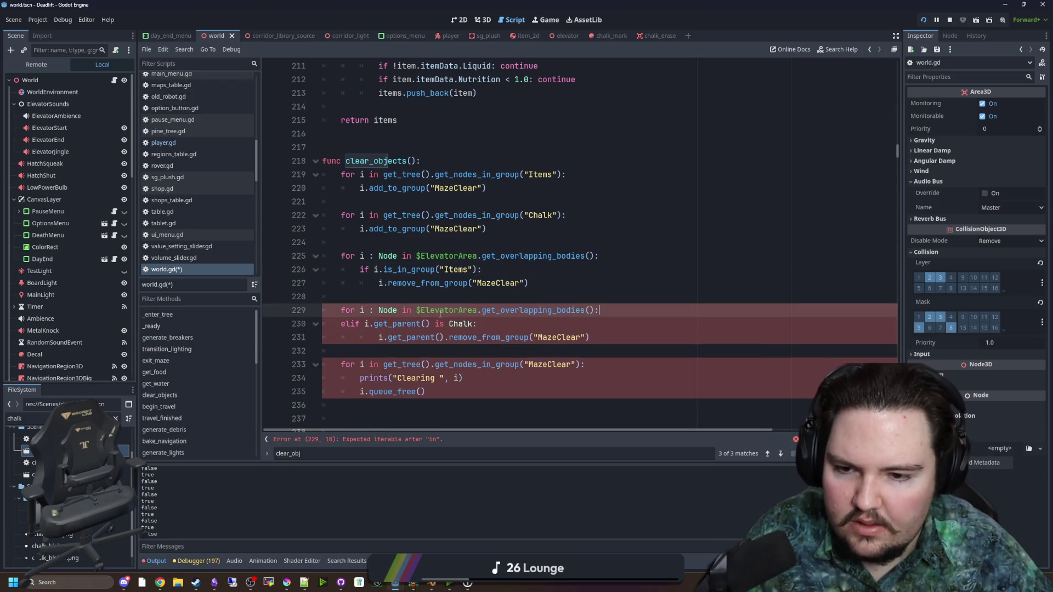
{"action": "double_click", "coordinate": [571, 310]}
{"action": "left_click_drag", "start_coordinate": [585, 310], "coordinate": [557, 310]}
{"action": "type", "text": "a"}
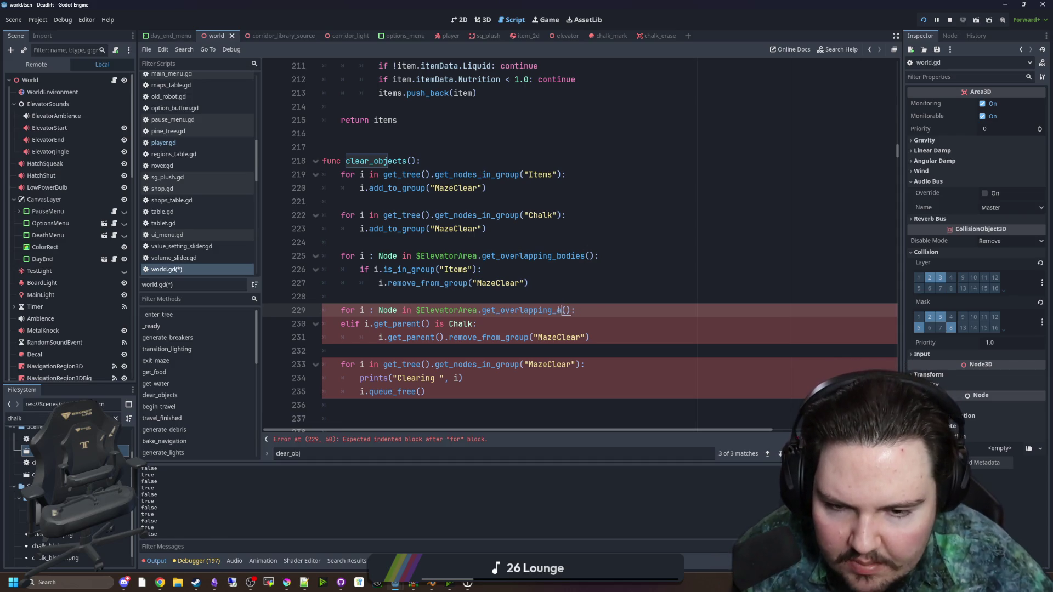
{"action": "key", "text": "Return"}
- Change the chalk elif to an indented if inside the new loop, save, and relaunch the game
{"action": "left_click", "coordinate": [425, 323]}
{"action": "left_click_drag", "start_coordinate": [366, 324], "coordinate": [340, 324]}
{"action": "key", "text": "Tab"}
{"action": "type", "text": "if"}
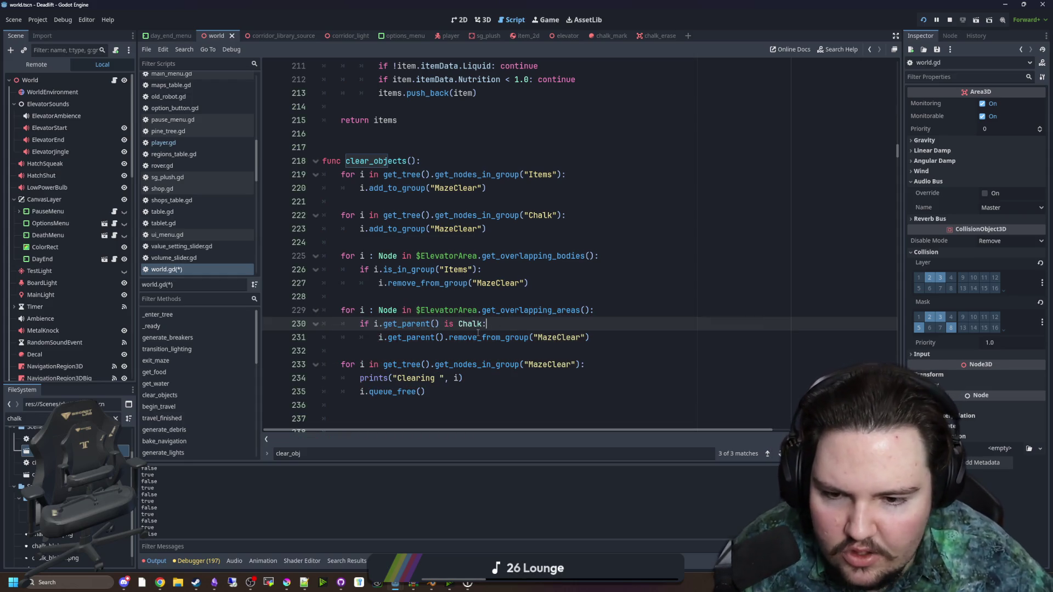
{"action": "left_click", "coordinate": [459, 350]}
{"action": "left_click", "coordinate": [389, 297]}
{"action": "key", "text": "ctrl+s"}
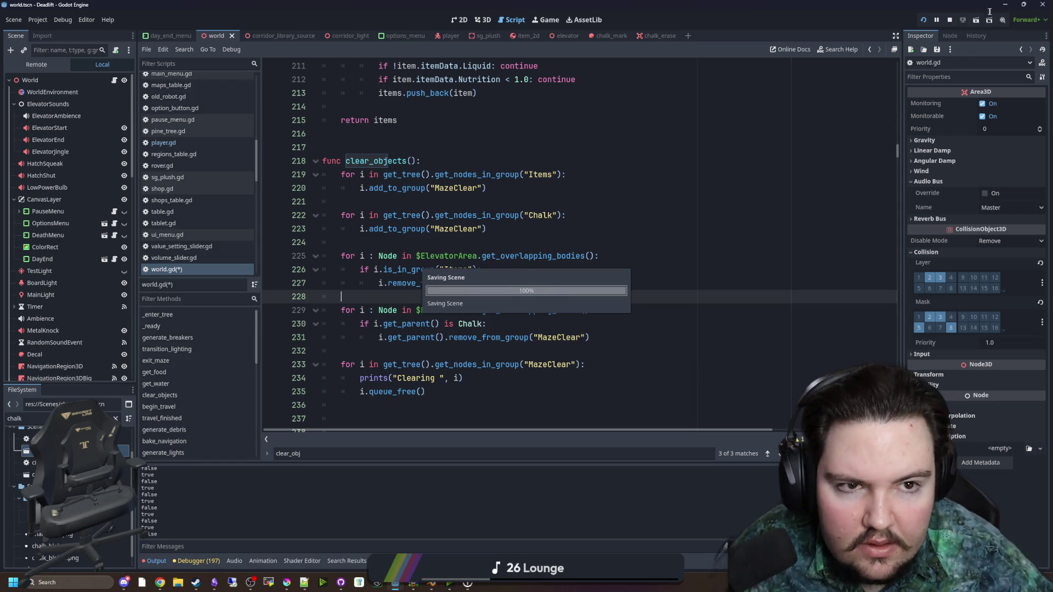
{"action": "left_click", "coordinate": [924, 19]}
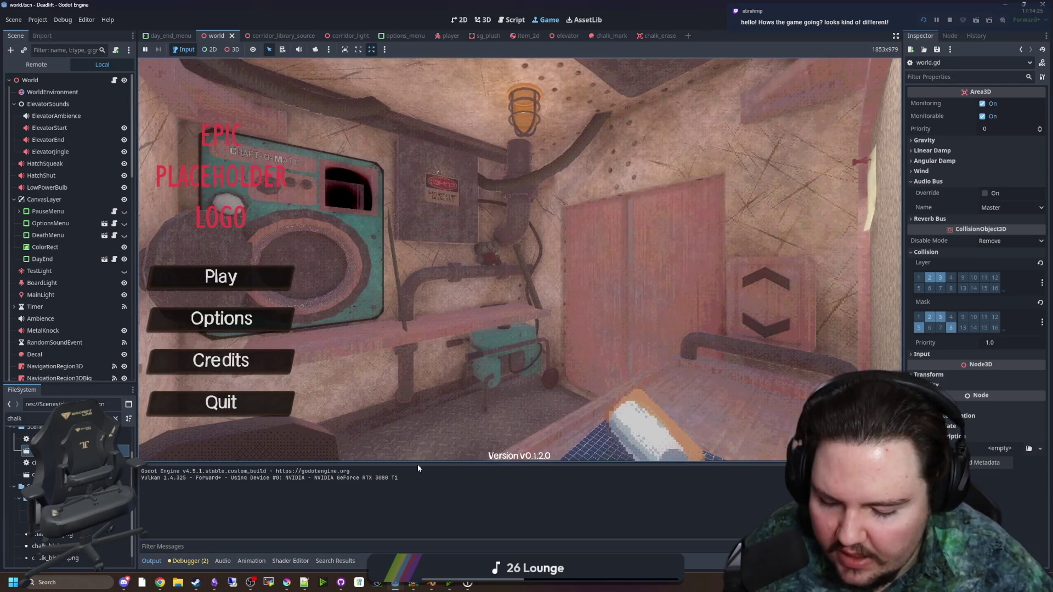
- Start gameplay from the main menu, approach the toy on the pipe and close the dialogue
{"action": "type", "text": "dwasdwa"}
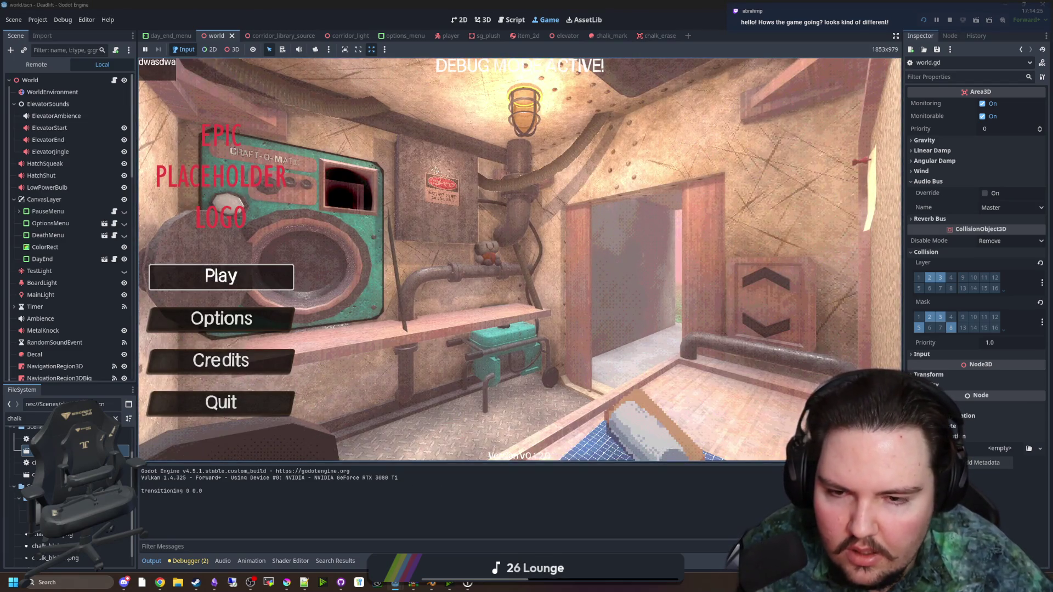
{"action": "left_click", "coordinate": [221, 276]}
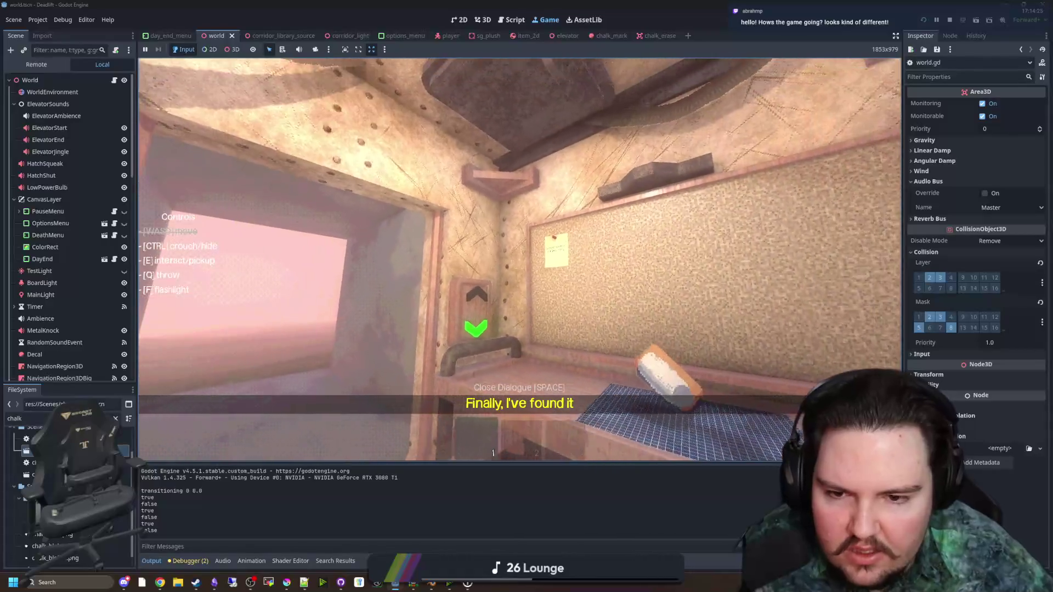
{"action": "mouse_move", "coordinate": [519, 246]}
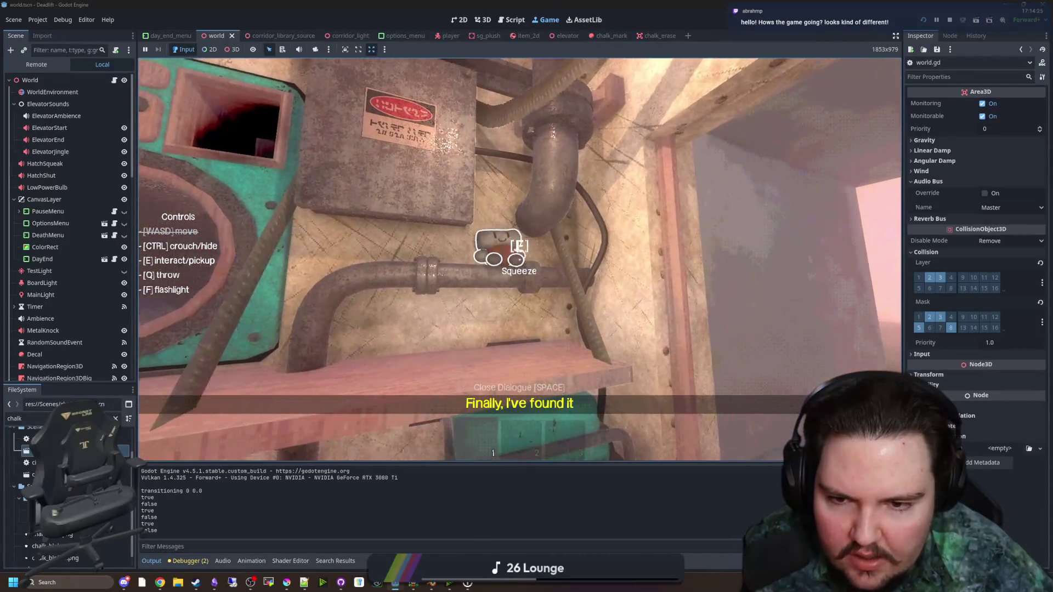
{"action": "key", "text": "w"}
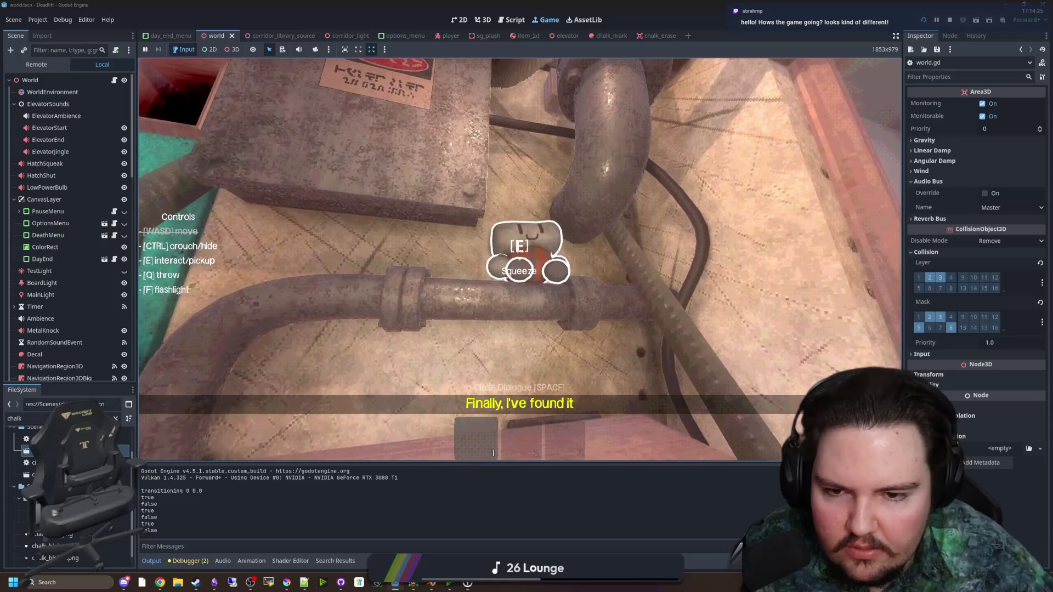
{"action": "key", "text": "space"}
{"action": "key", "text": "ctrl"}
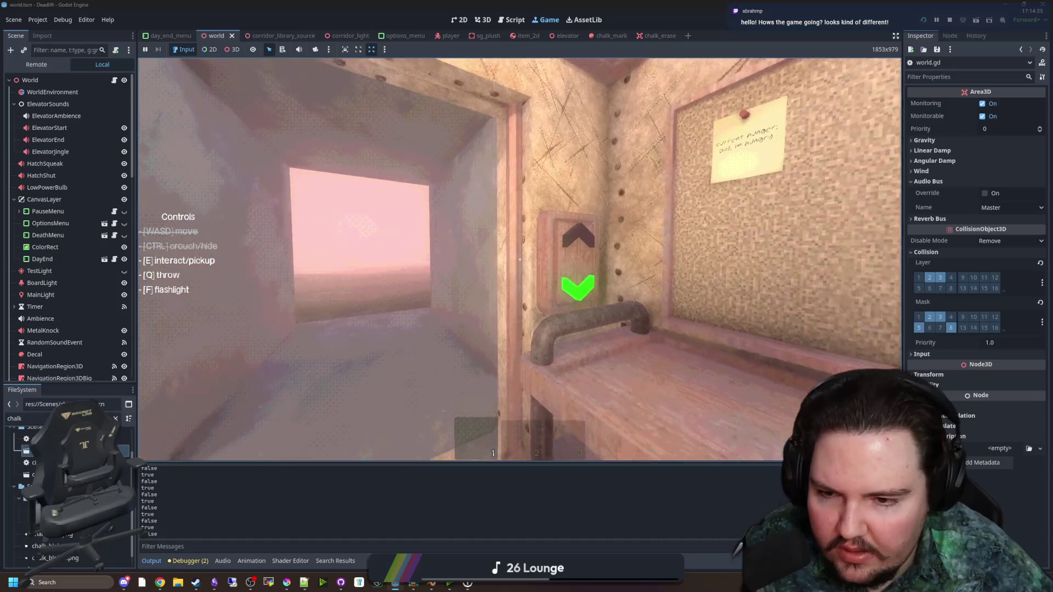
- Pick up the chalk, throw and retrieve it, then draw a stroke on the elevator floor
{"action": "key", "text": "e"}
{"action": "key", "text": "q"}
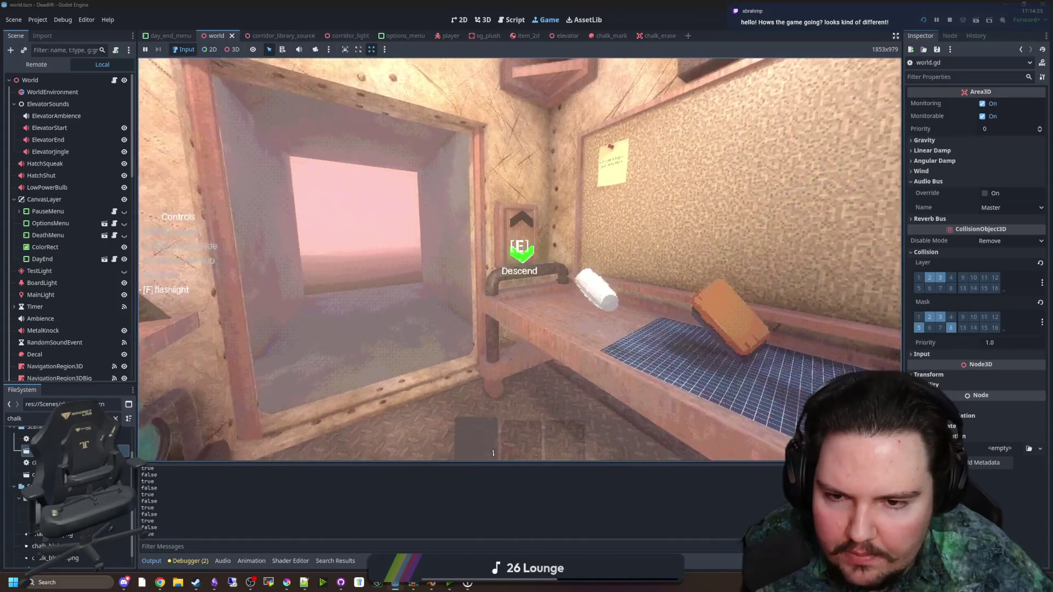
{"action": "key", "text": "e"}
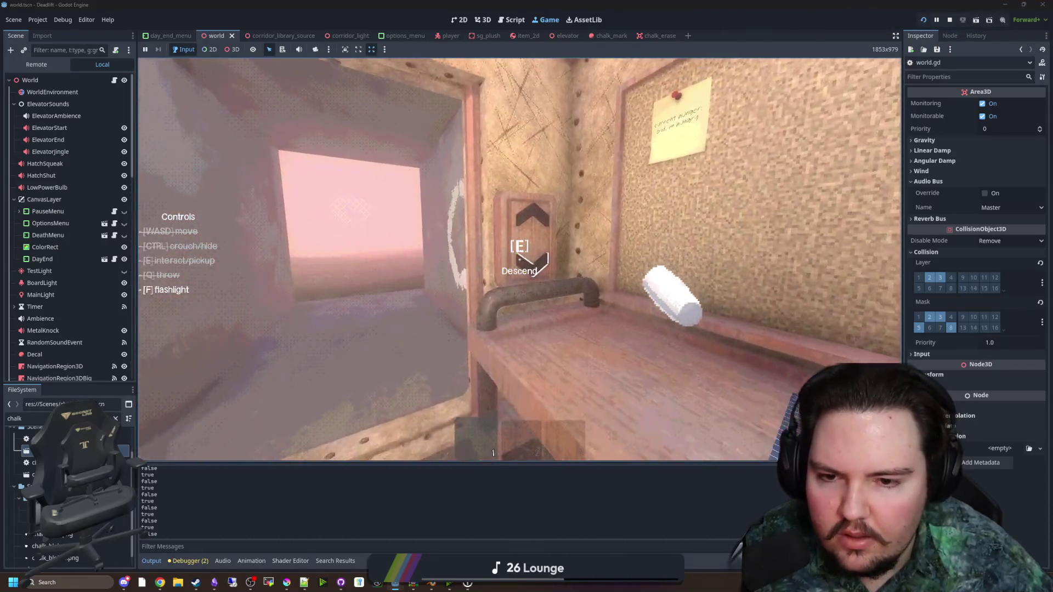
{"action": "left_click_drag", "start_coordinate": [519, 260], "coordinate": [519, 259]}
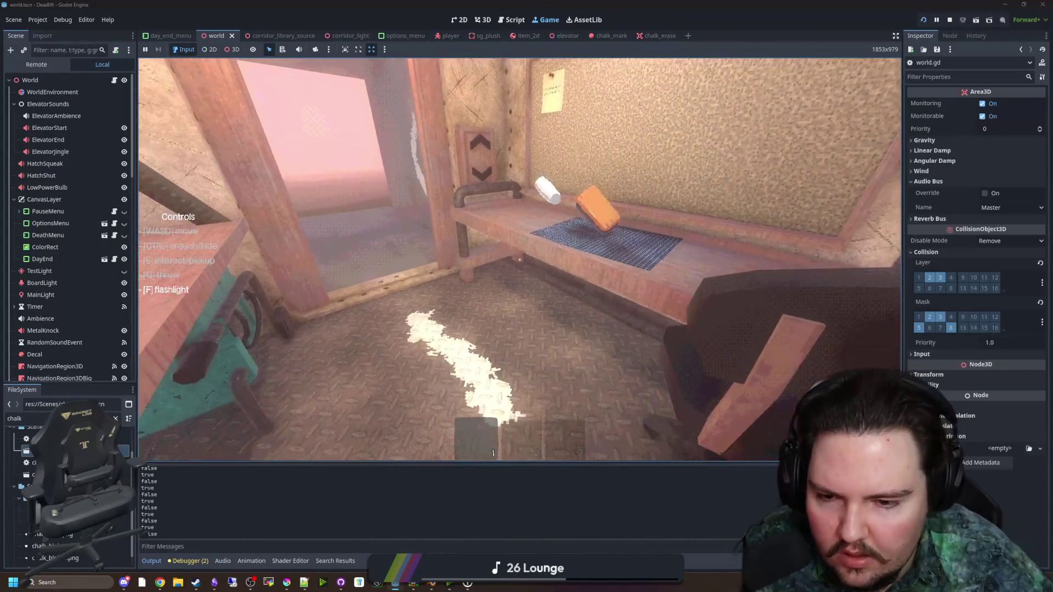
- Walk around the table to the eraser and turn back toward the elevator doors
{"action": "key", "text": "s"}
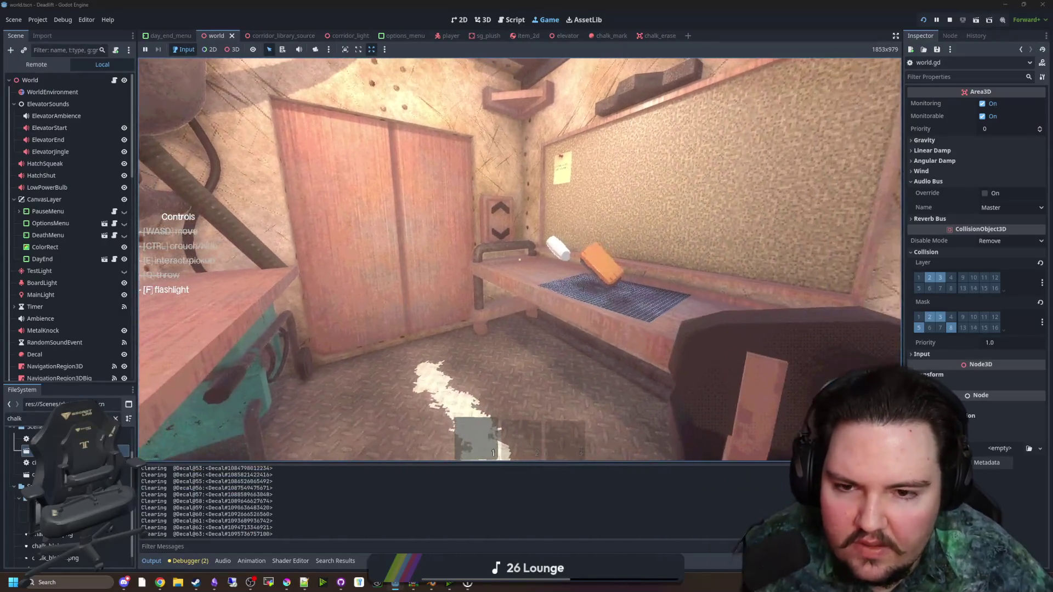
{"action": "key", "text": "w"}
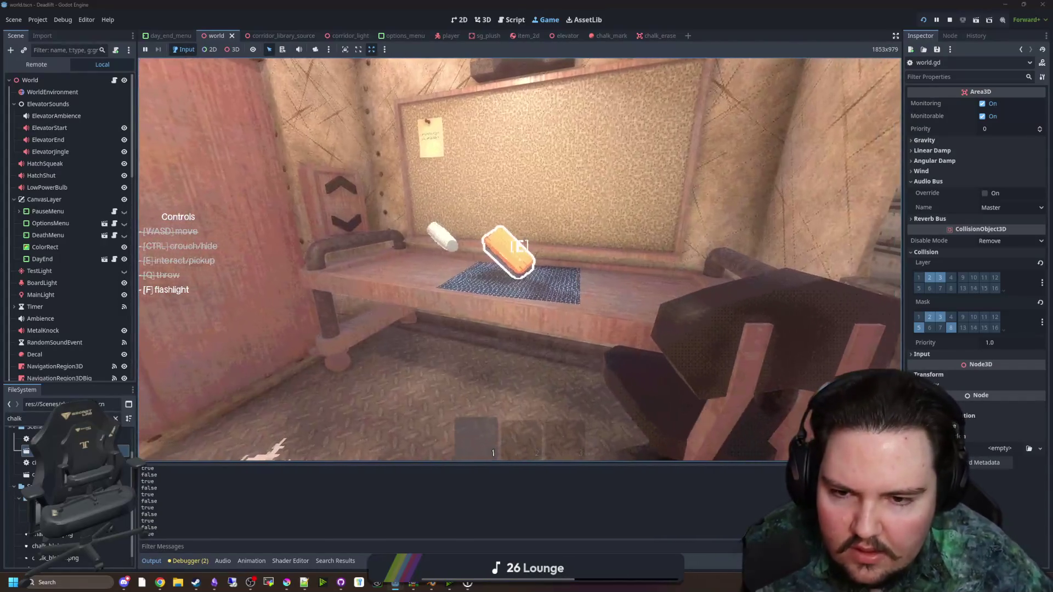
{"action": "key", "text": "w"}
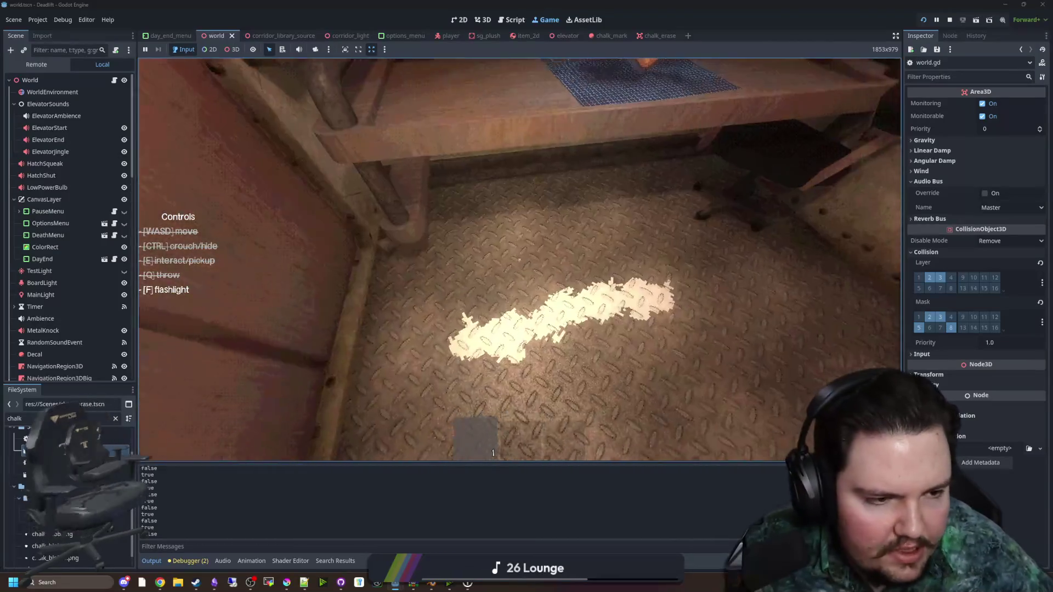
{"action": "key", "text": "s"}
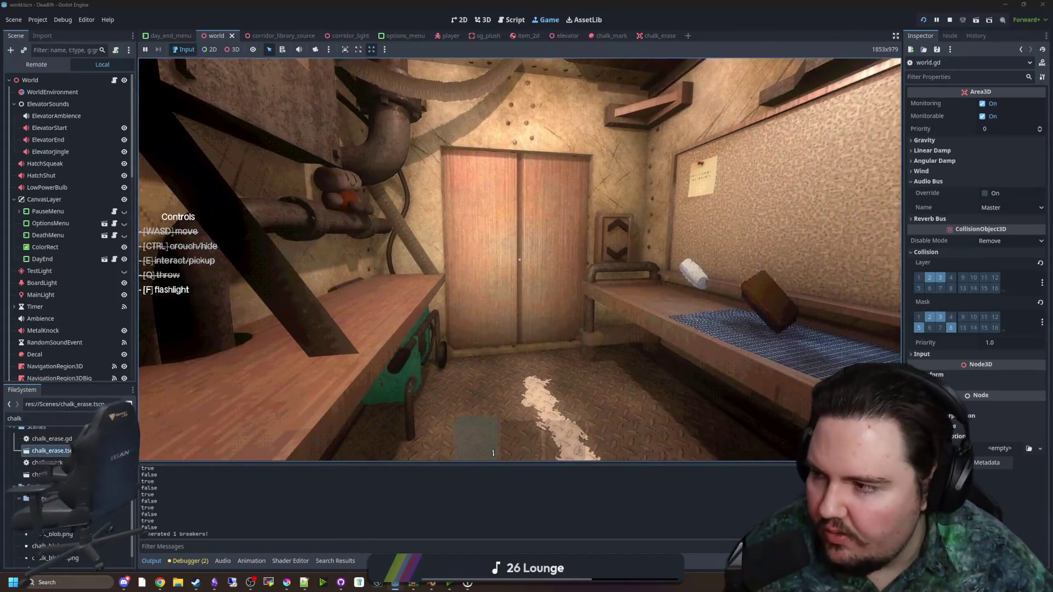
- Draw chalk lines across the wall and floor, turn on debug mode with F3, and put the chalk away
{"action": "key", "text": "w"}
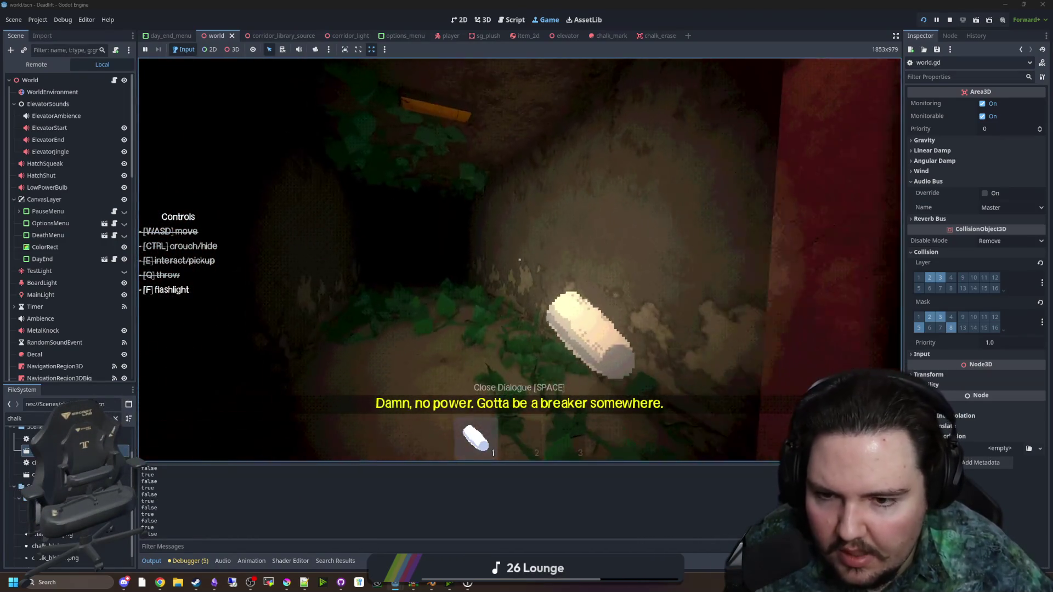
{"action": "left_click_drag", "start_coordinate": [519, 260], "coordinate": [519, 260]}
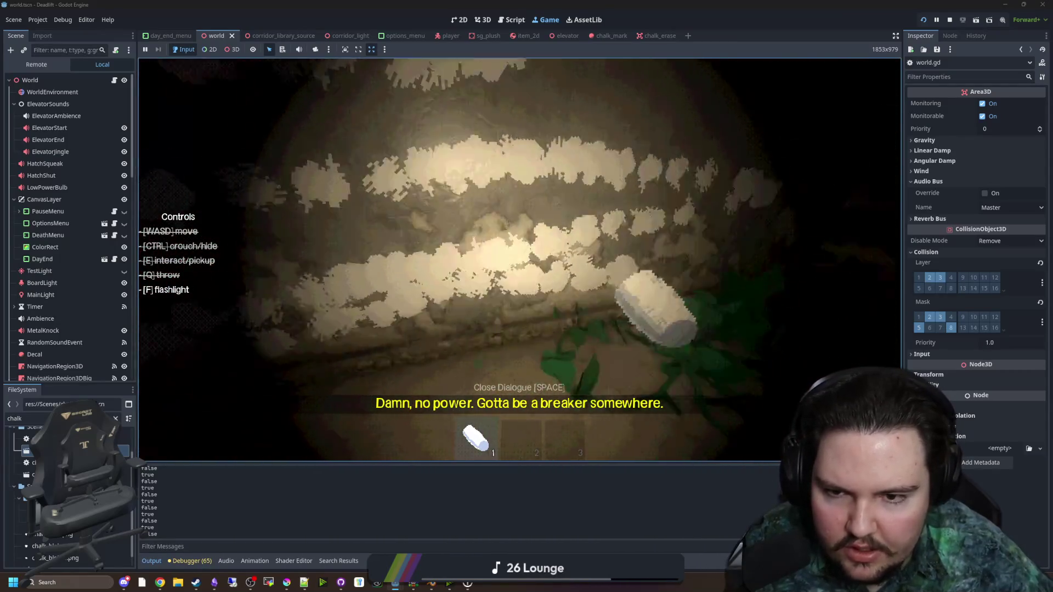
{"action": "left_click_drag", "start_coordinate": [520, 260], "coordinate": [520, 260]}
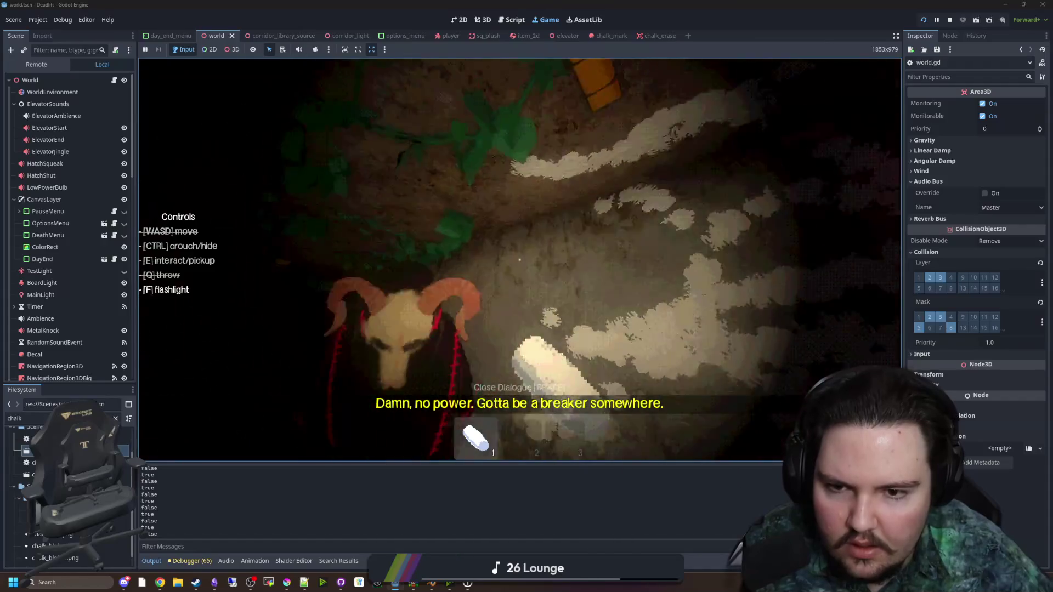
{"action": "left_click_drag", "start_coordinate": [520, 260], "coordinate": [520, 260]}
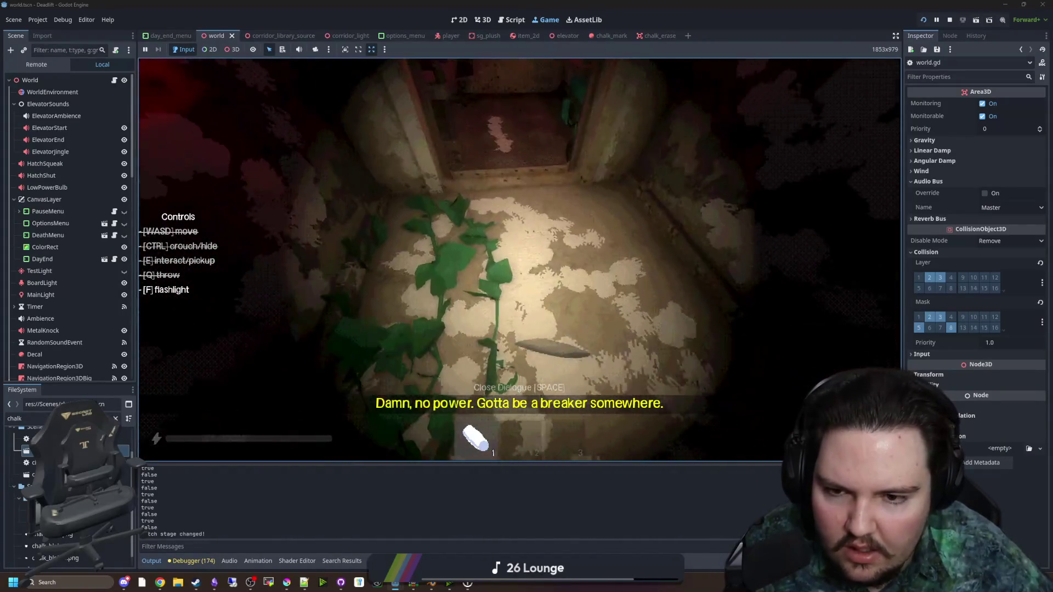
{"action": "key", "text": "F3"}
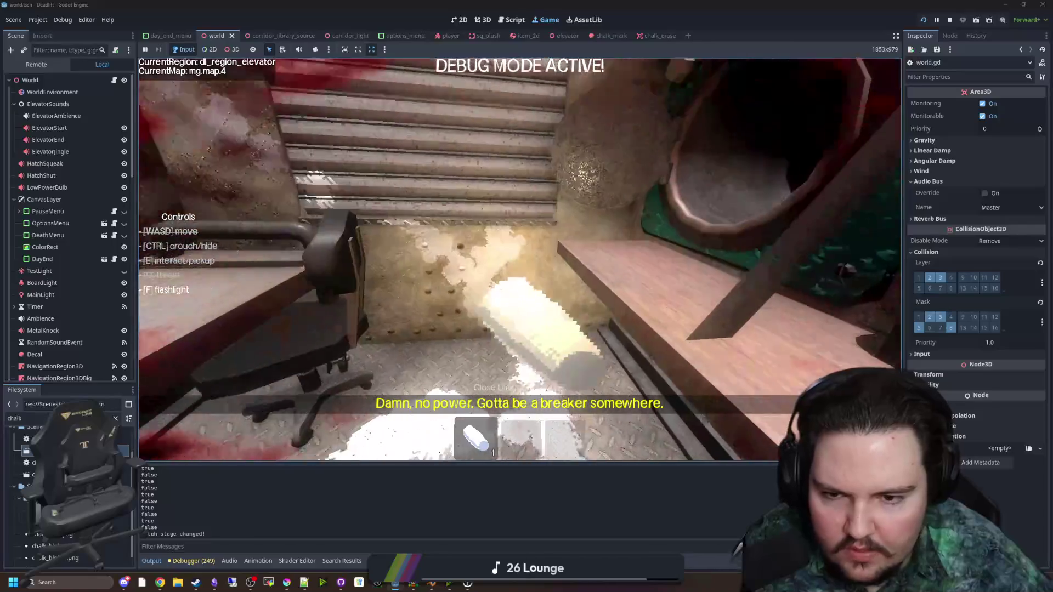
{"action": "key", "text": "q"}
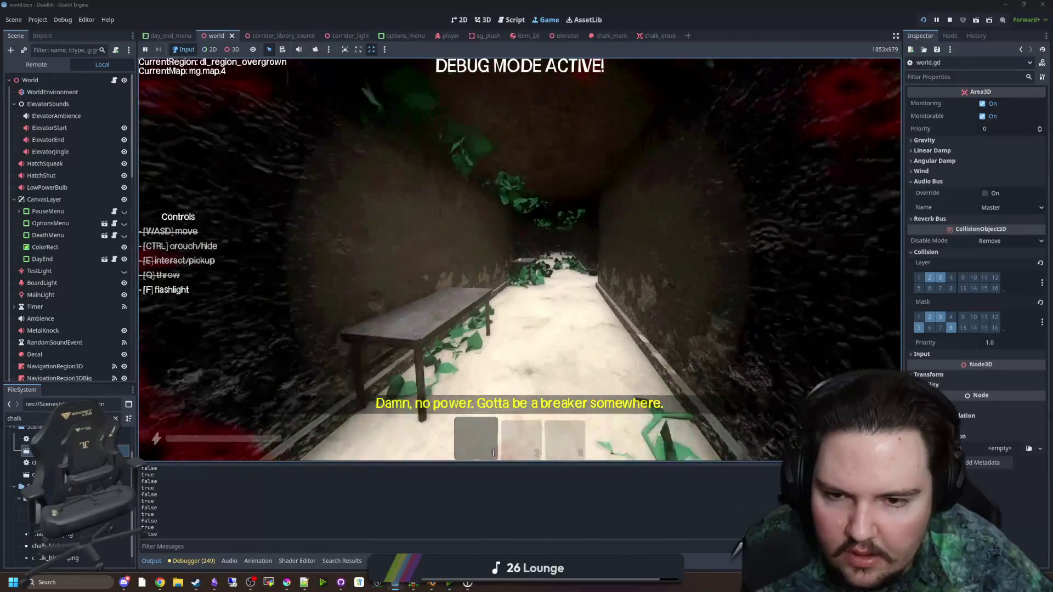
- Explore the vine-covered corridors past the crates and robot, then head back to the elevator
{"action": "key", "text": "w"}
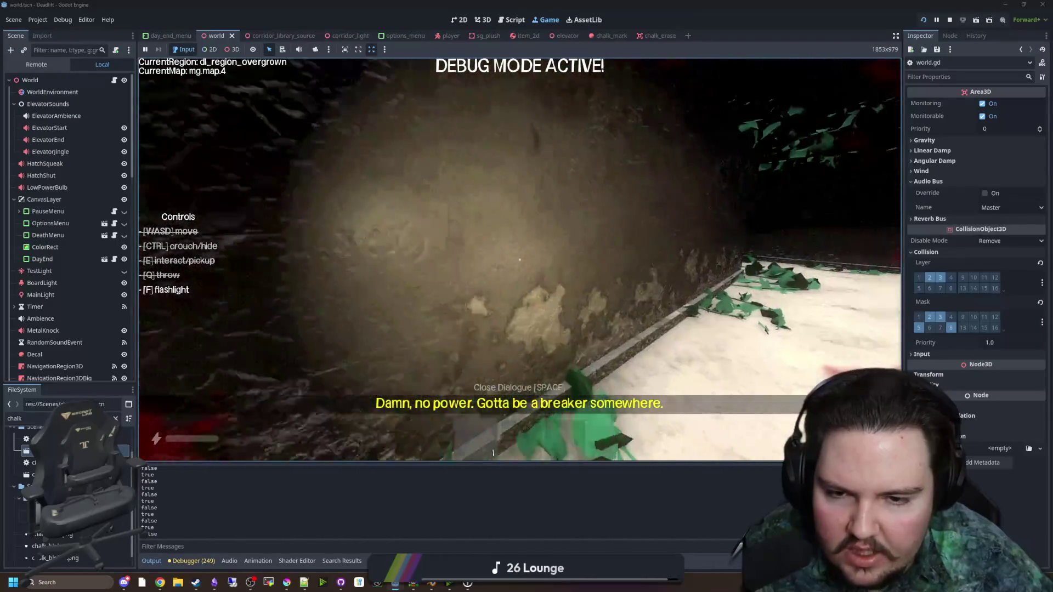
{"action": "key", "text": "w"}
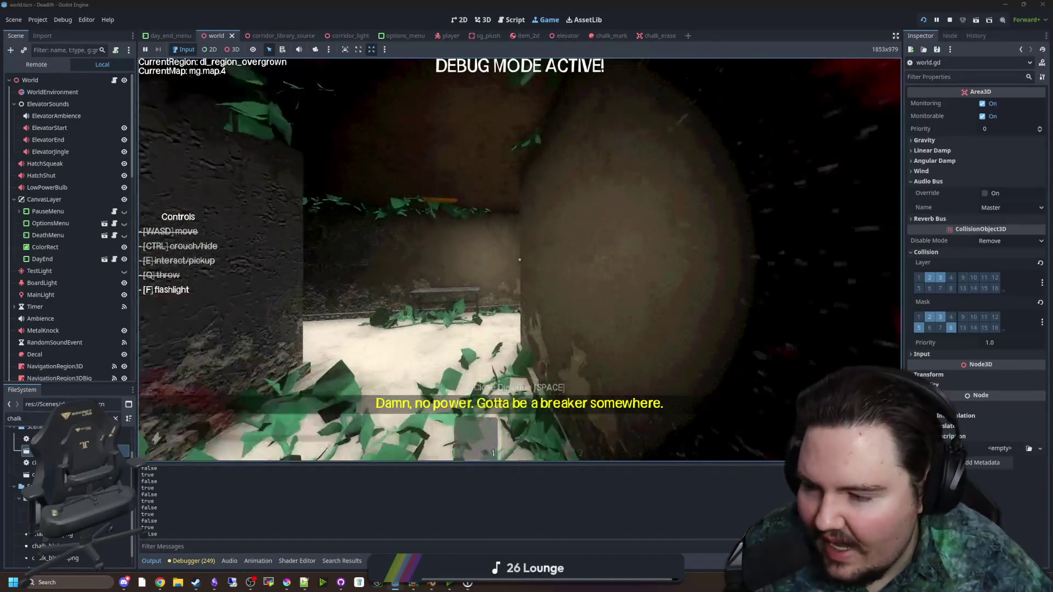
{"action": "key", "text": "w"}
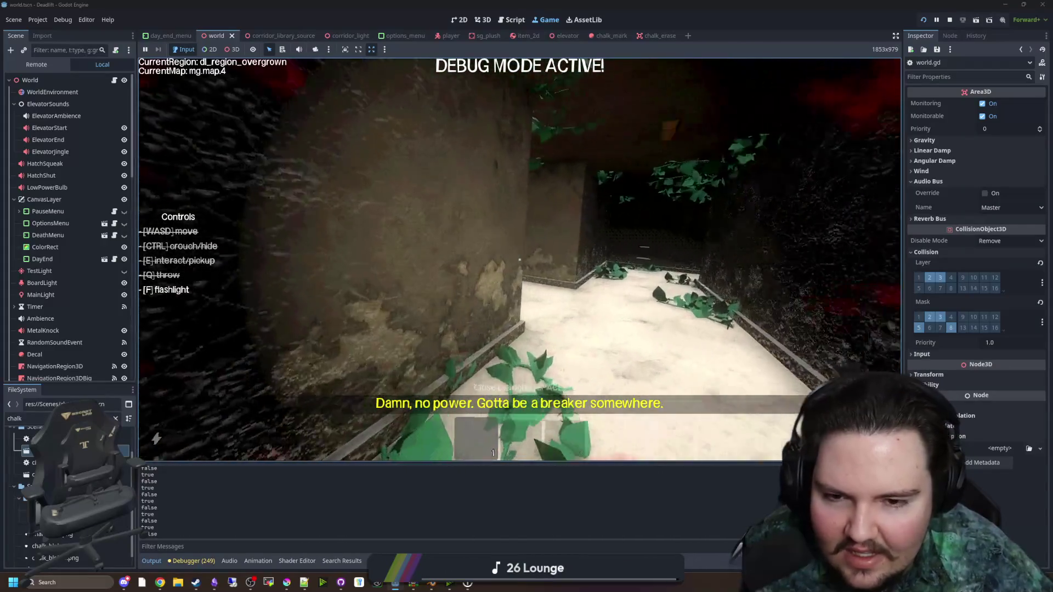
{"action": "key", "text": "w"}
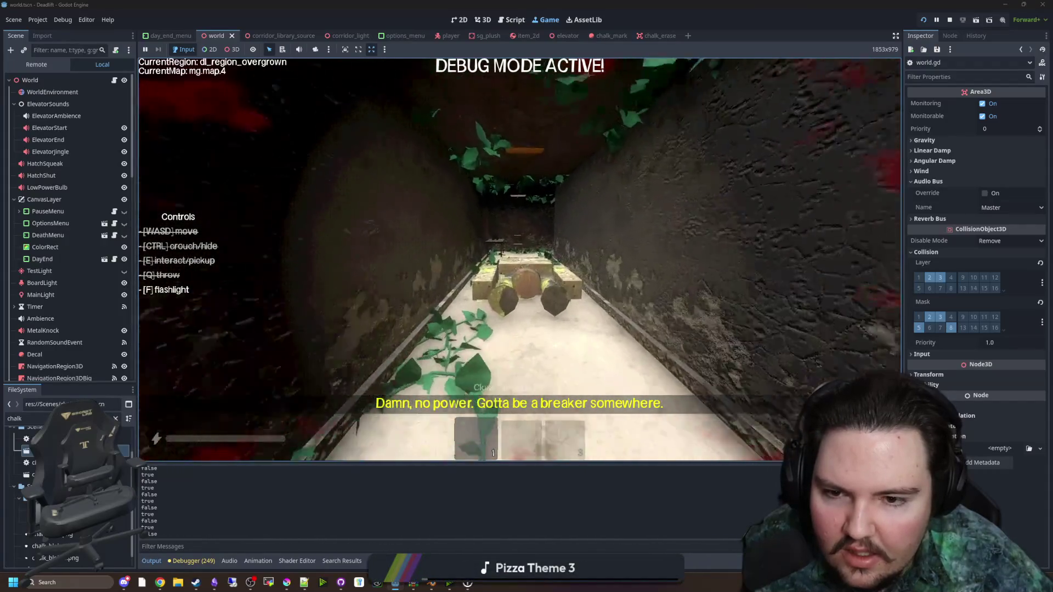
{"action": "key", "text": "w"}
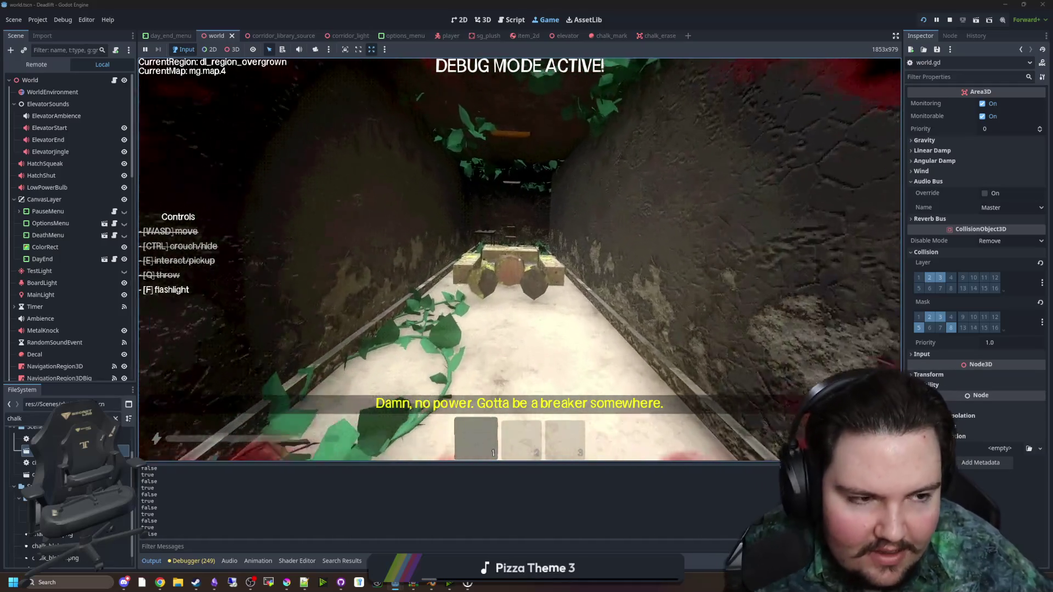
{"action": "key", "text": "s"}
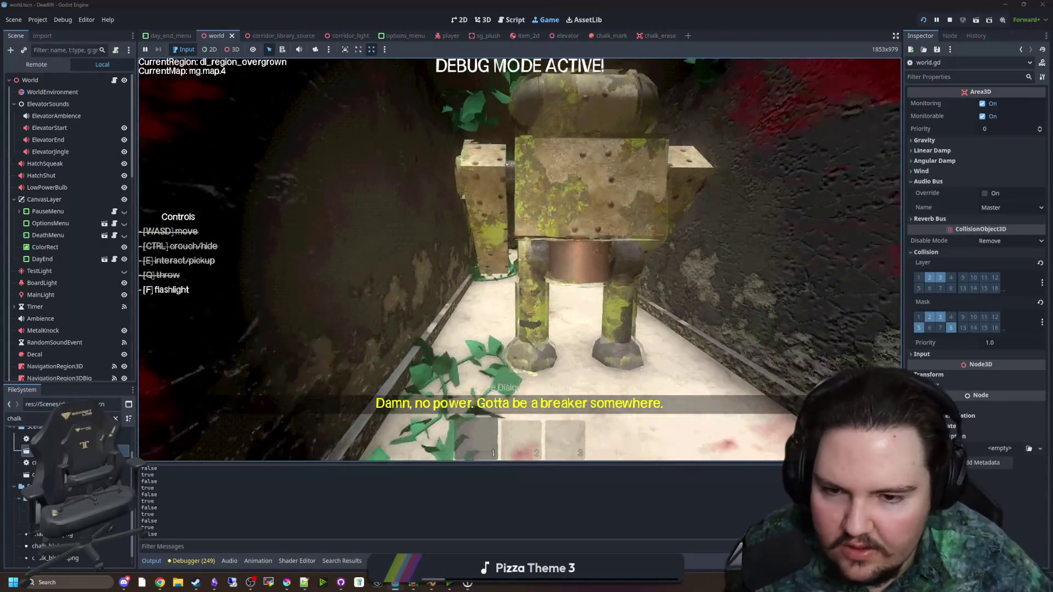
{"action": "key", "text": "s"}
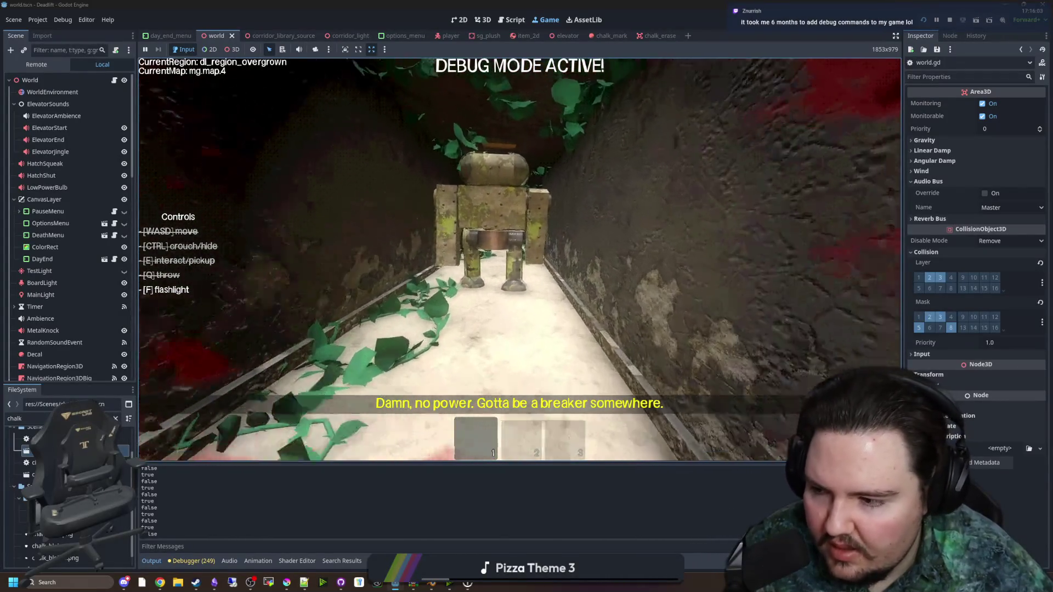
{"action": "key", "text": "w"}
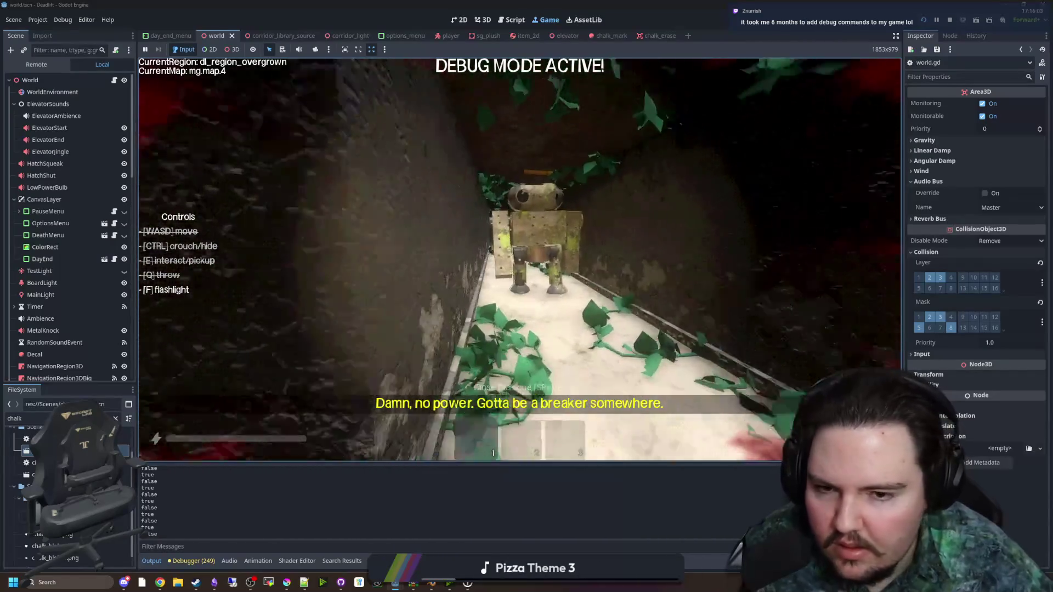
{"action": "mouse_move", "coordinate": [519, 259]}
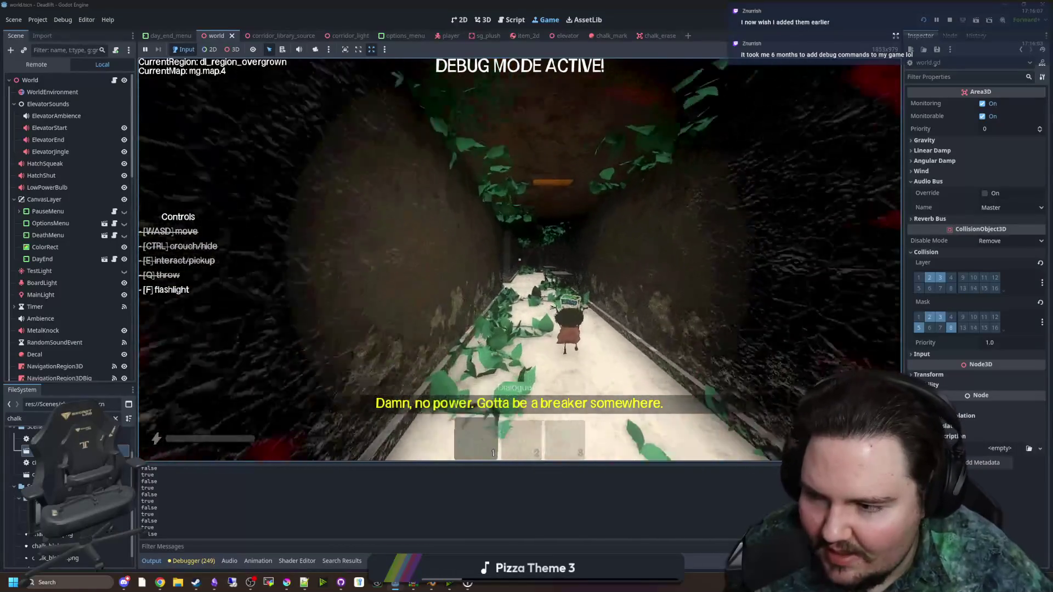
{"action": "key", "text": "w"}
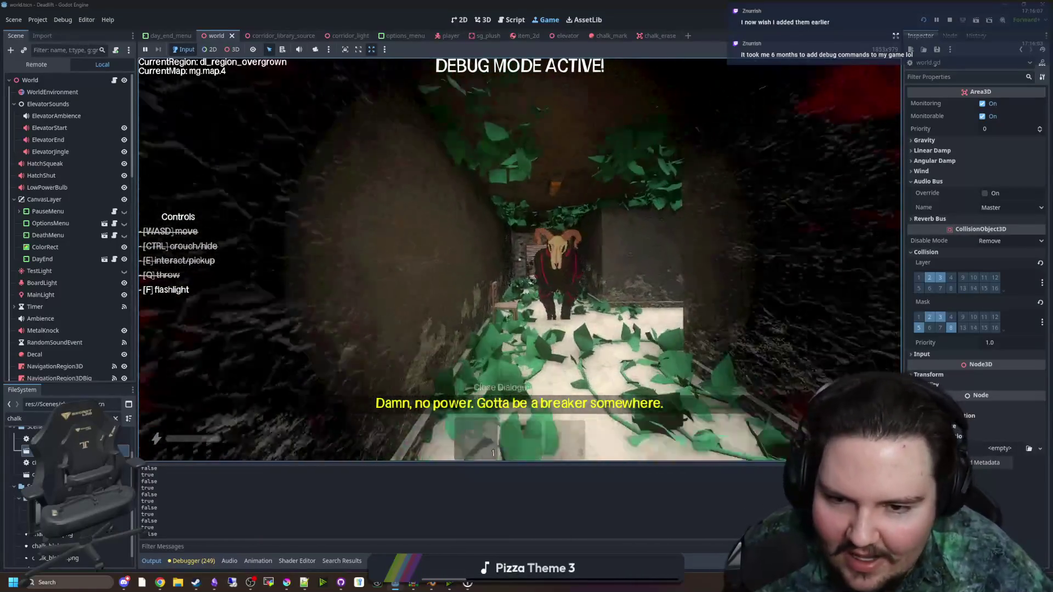
{"action": "key", "text": "w"}
{"action": "key", "text": "w"}
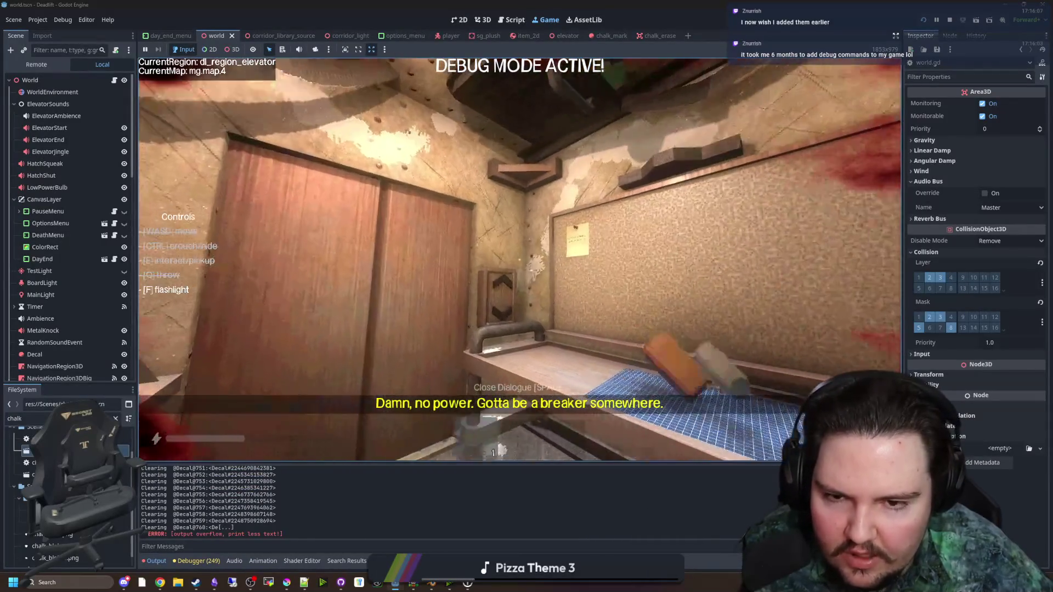
- Pause and resume the game, then walk into the elevator room toward the eraser on the bench
{"action": "key", "text": "super"}
{"action": "key", "text": "Escape"}
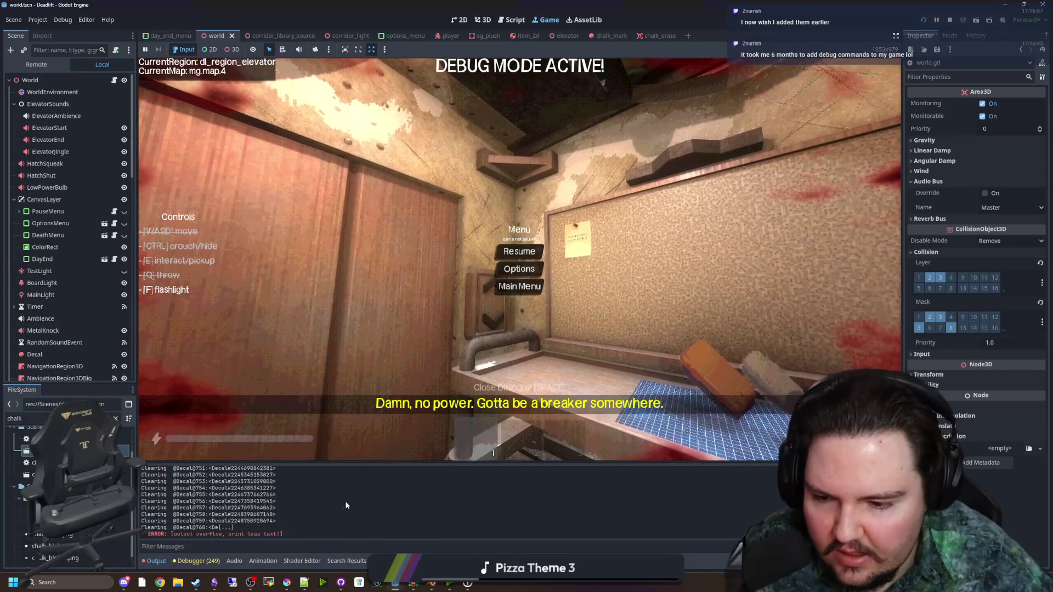
{"action": "key", "text": "w"}
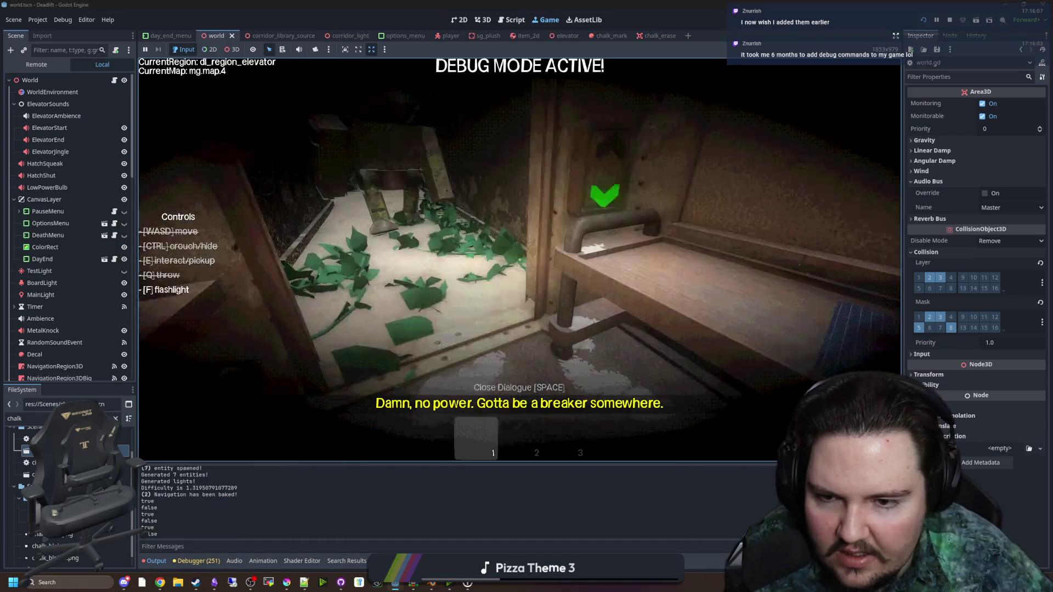
{"action": "key", "text": "w"}
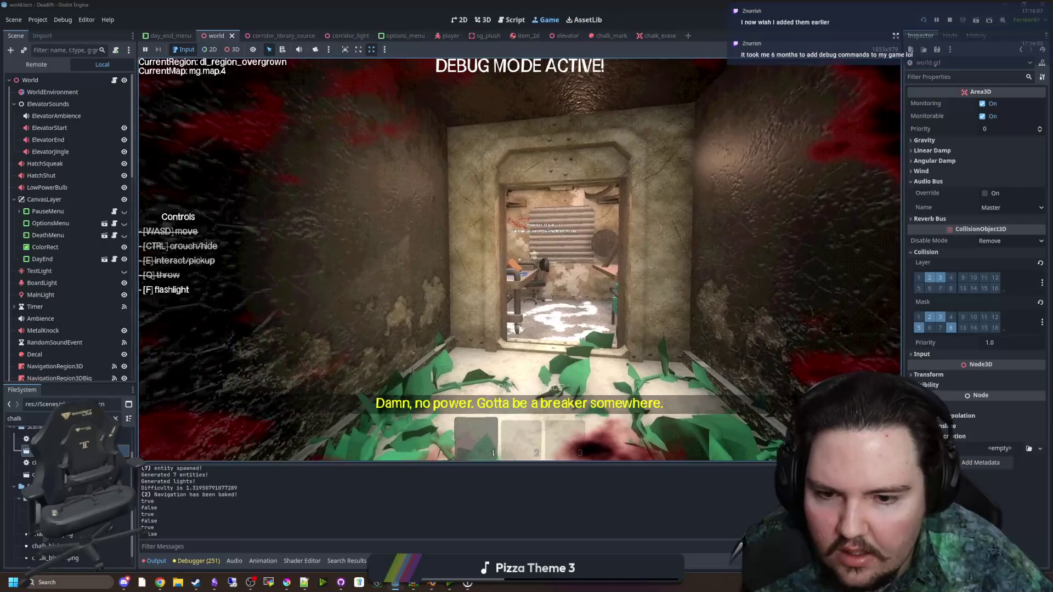
{"action": "key", "text": "w"}
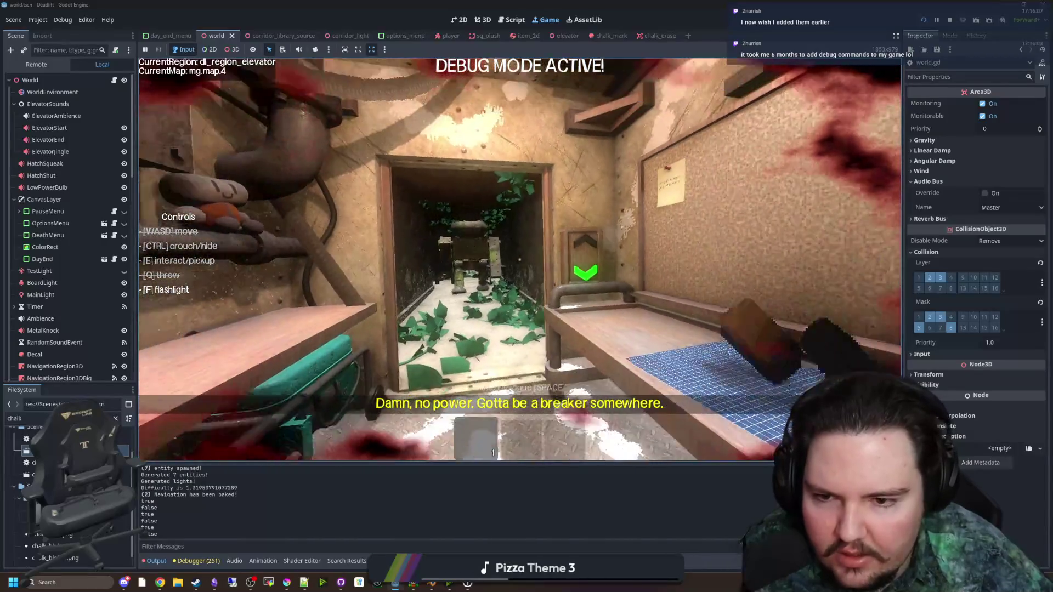
- Pick up and drop the chalk eraser, pause, and stop the running game
{"action": "key", "text": "e"}
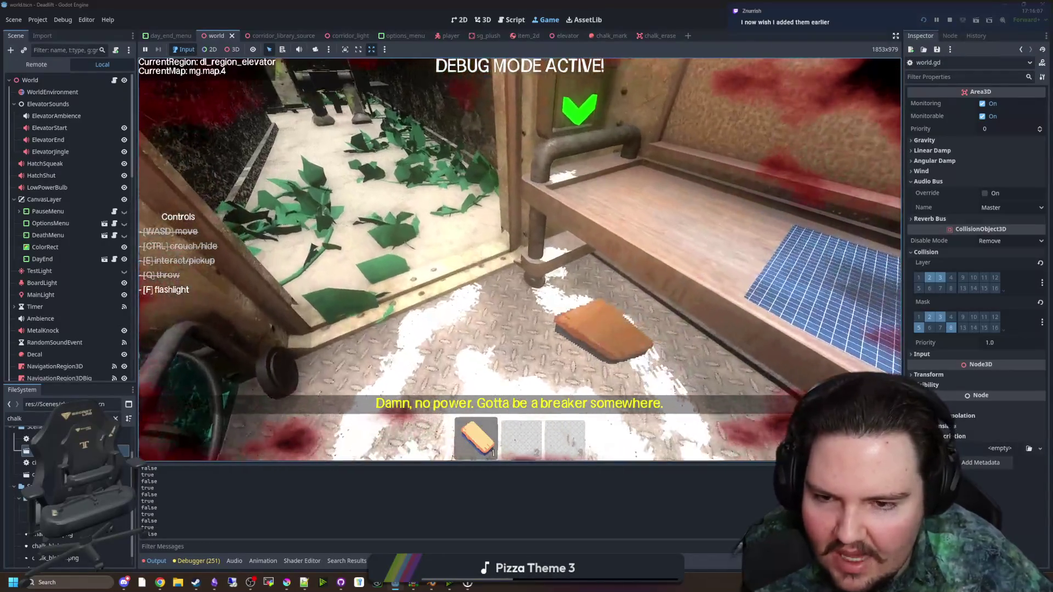
{"action": "key", "text": "q"}
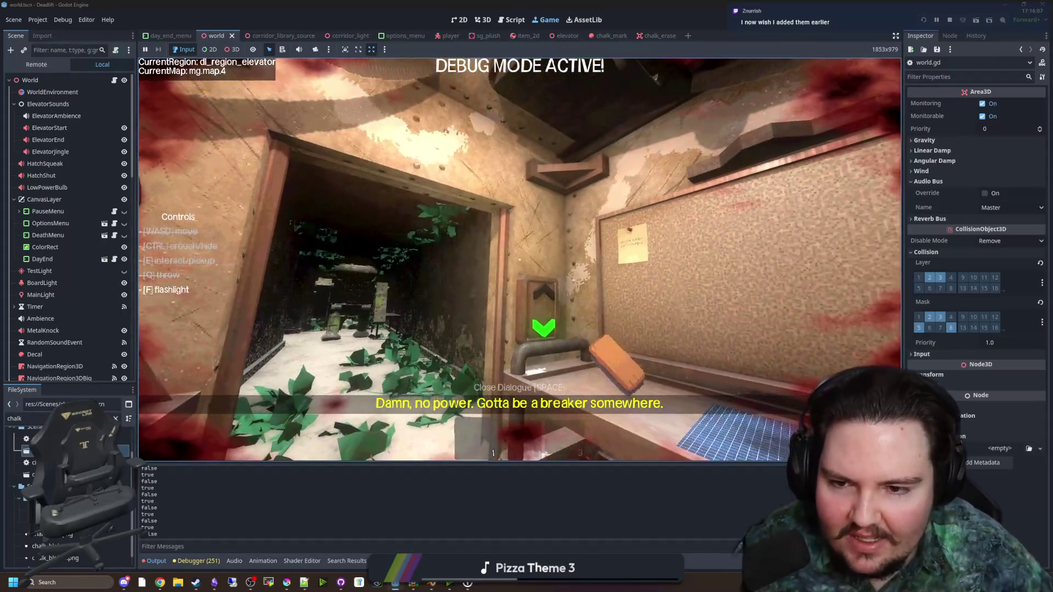
{"action": "key", "text": "Escape"}
{"action": "key", "text": "super"}
{"action": "left_click", "coordinate": [949, 20]}
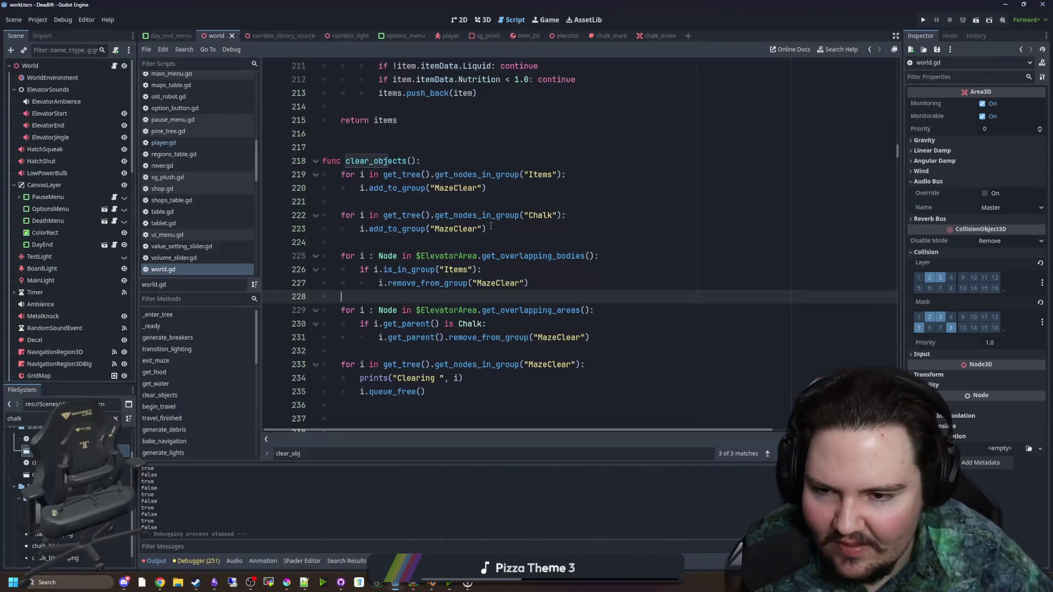
- Delete the extra blank lines above 'if surface:' in clear_objects and save the script
{"action": "key", "text": "ctrl+s"}
{"action": "scroll", "coordinate": [419, 342], "scroll_direction": "down", "scroll_amount": 2}
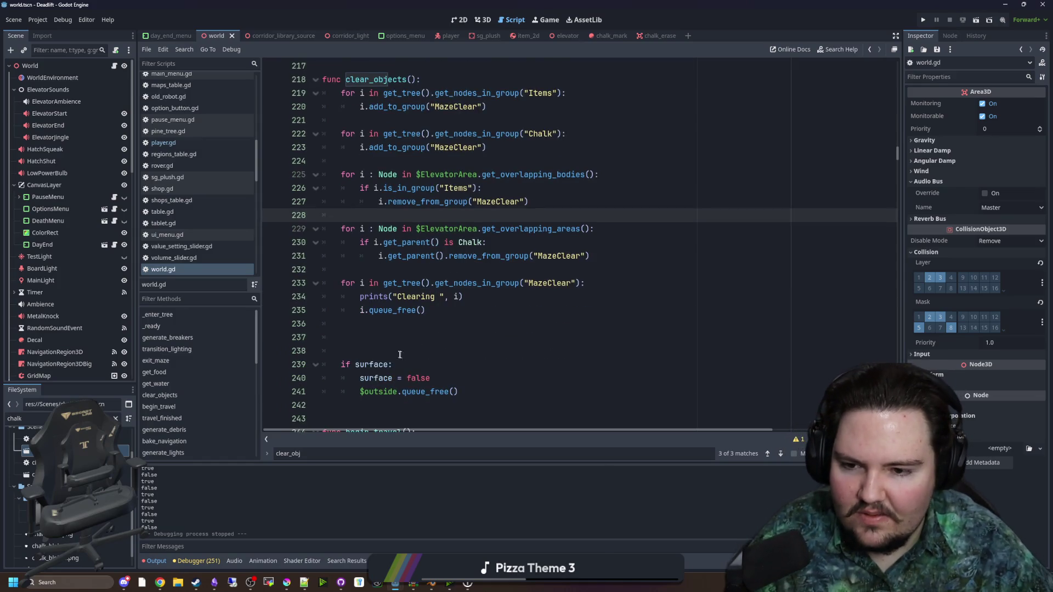
{"action": "left_click", "coordinate": [369, 351]}
{"action": "key", "text": "BackSpace"}
{"action": "key", "text": "BackSpace"}
{"action": "key", "text": "ctrl+s"}
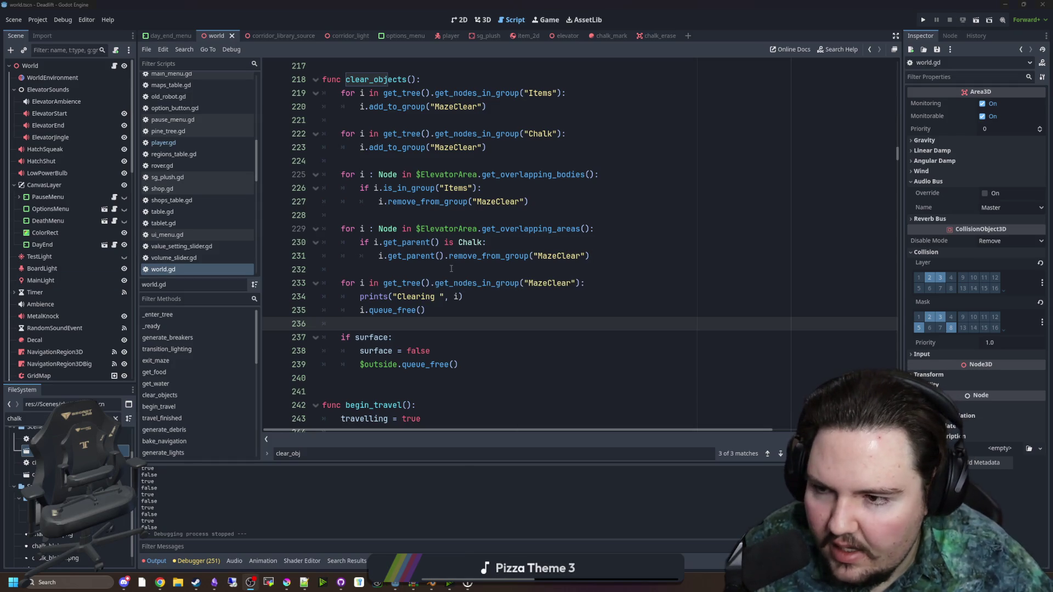
- Run the project to test the change, then return to the clear_objects code
{"action": "left_click", "coordinate": [451, 268]}
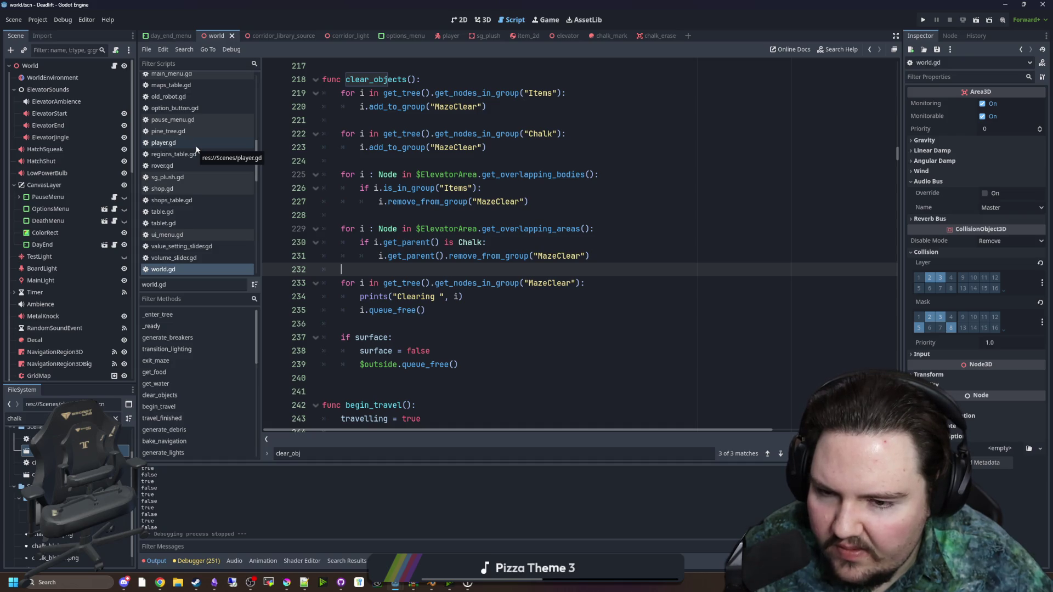
{"action": "left_click", "coordinate": [923, 20]}
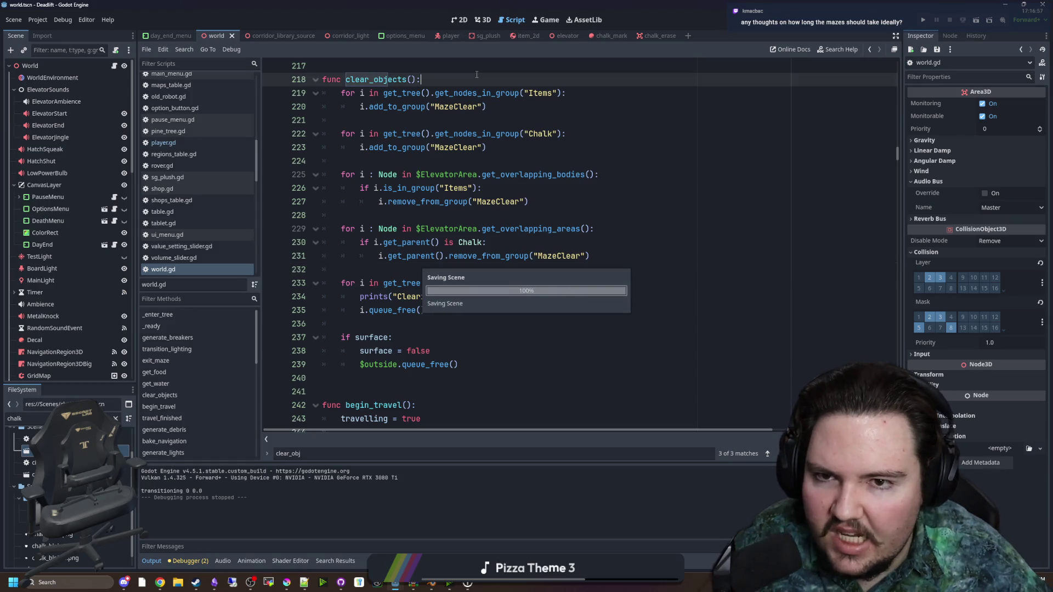
{"action": "left_click", "coordinate": [455, 134]}
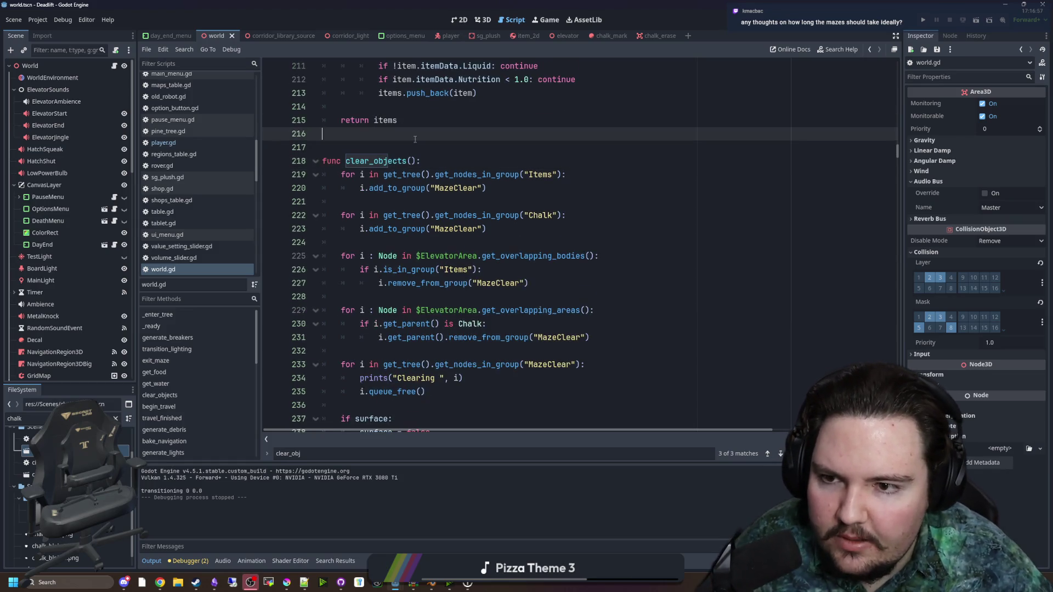
- Switch to player.gd and review the chalk eraser, drop_item and rotation code
{"action": "left_click", "coordinate": [446, 38]}
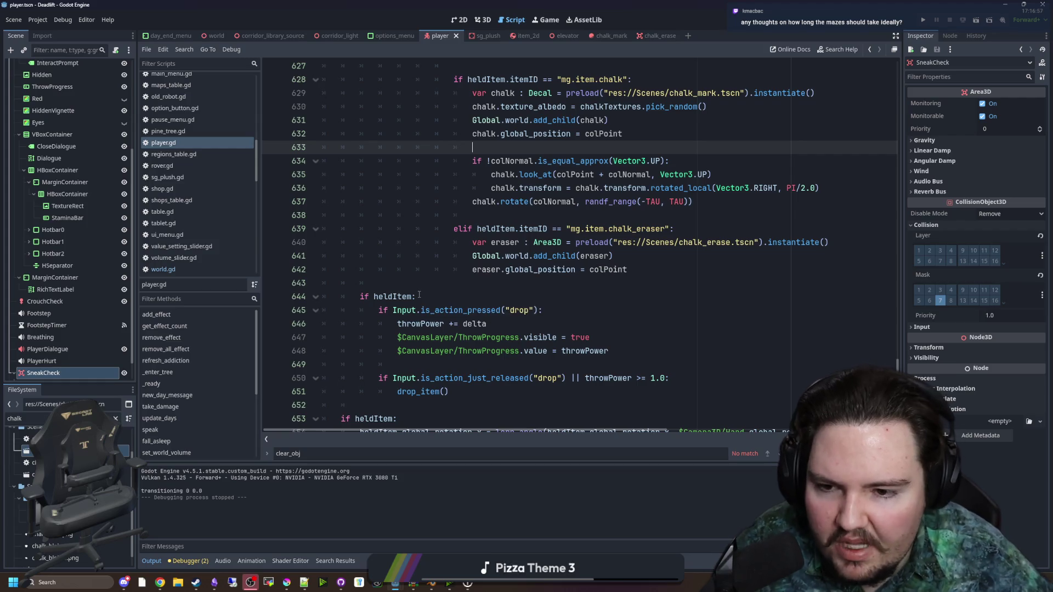
{"action": "left_click", "coordinate": [391, 280]}
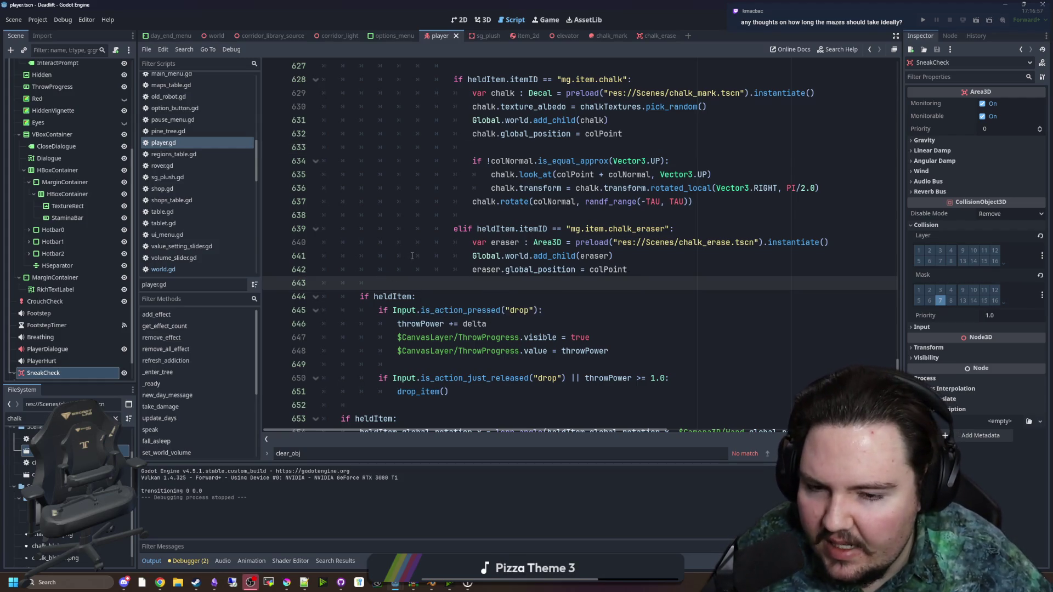
{"action": "scroll", "coordinate": [419, 228], "scroll_direction": "down", "scroll_amount": 1}
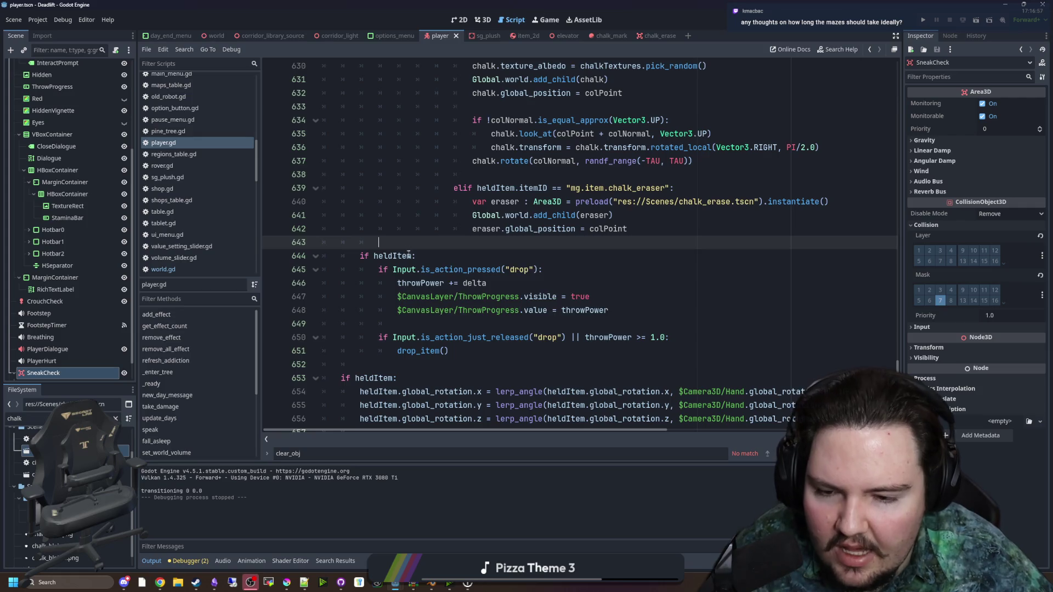
{"action": "scroll", "coordinate": [407, 262], "scroll_direction": "down", "scroll_amount": 1}
{"action": "left_click", "coordinate": [368, 319]}
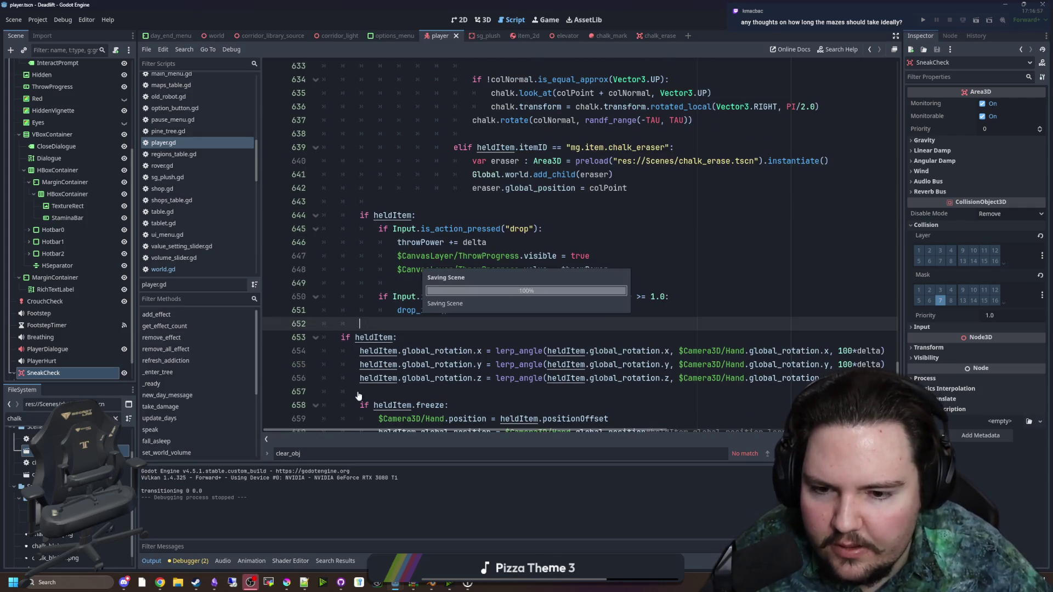
{"action": "scroll", "coordinate": [426, 312], "scroll_direction": "down", "scroll_amount": 2}
{"action": "left_click", "coordinate": [426, 312]}
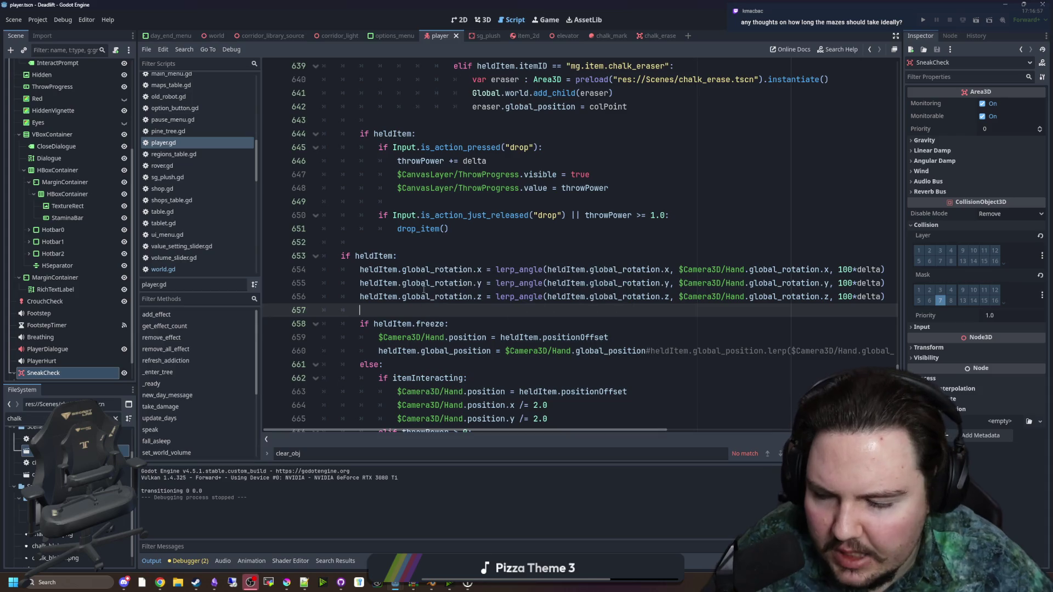
{"action": "left_click", "coordinate": [421, 247]}
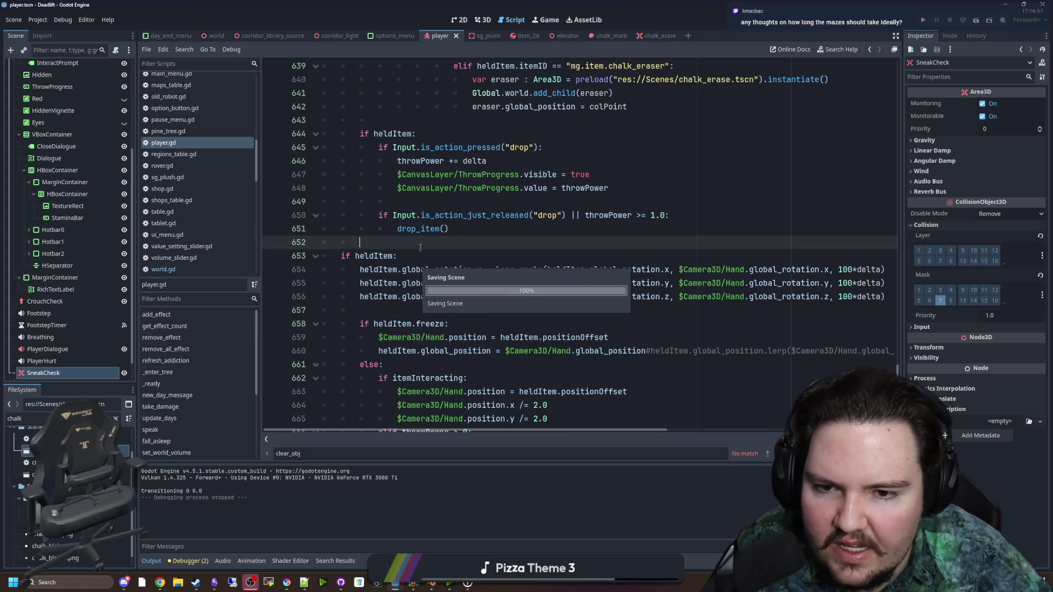
{"action": "scroll", "coordinate": [421, 247], "scroll_direction": "up", "scroll_amount": 2}
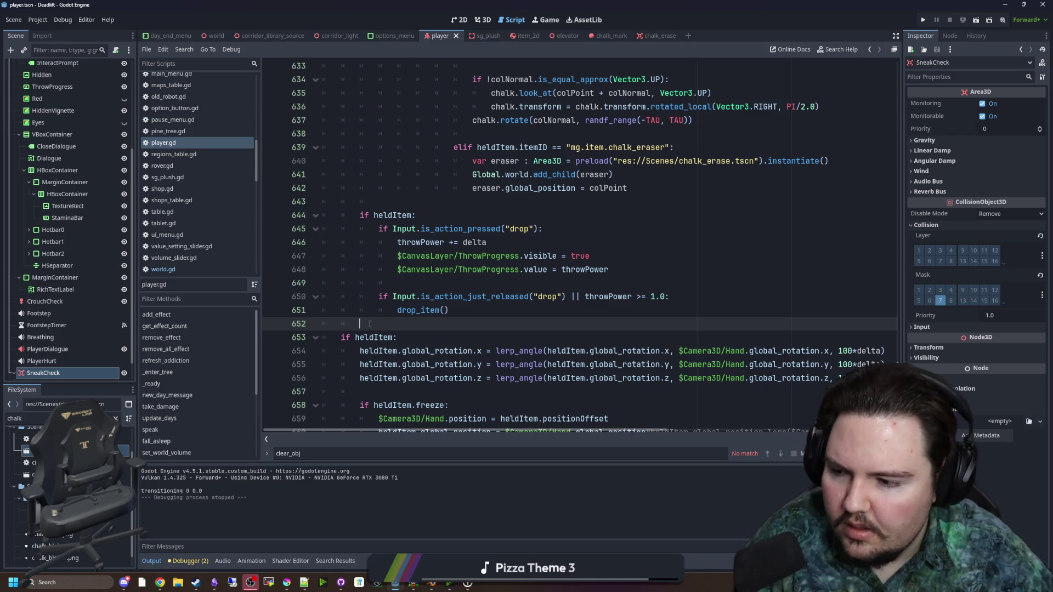
{"action": "left_click", "coordinate": [475, 229]}
- Search player.gd for 'print', then step through the print matches in world.gd
{"action": "key", "text": "ctrl+f"}
{"action": "type", "text": "print("}
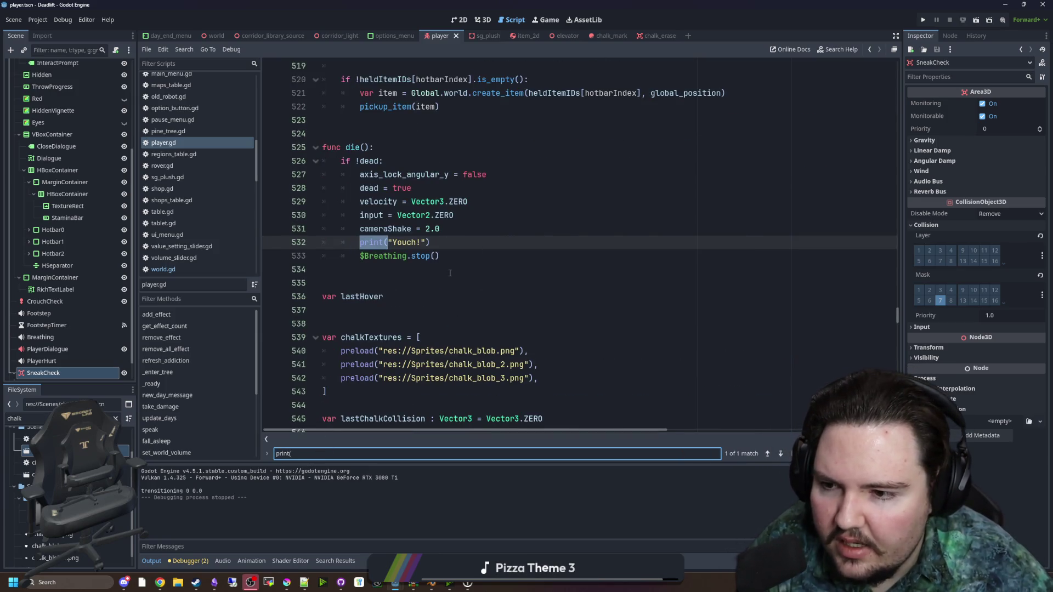
{"action": "left_click", "coordinate": [450, 273]}
{"action": "left_click", "coordinate": [157, 270]}
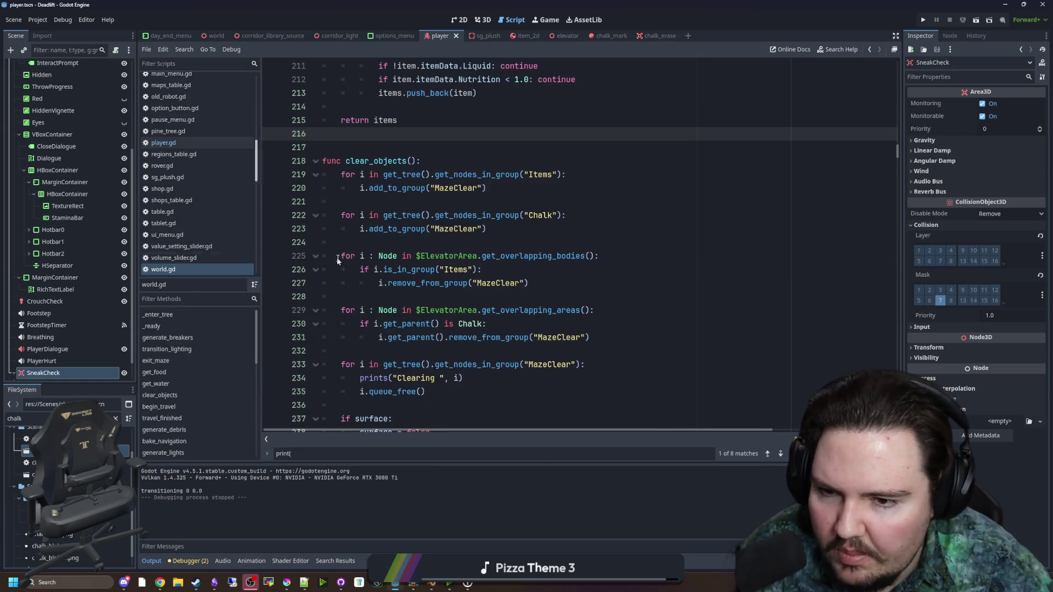
{"action": "key", "text": "ctrl+f"}
{"action": "key", "text": "Return"}
{"action": "key", "text": "Return"}
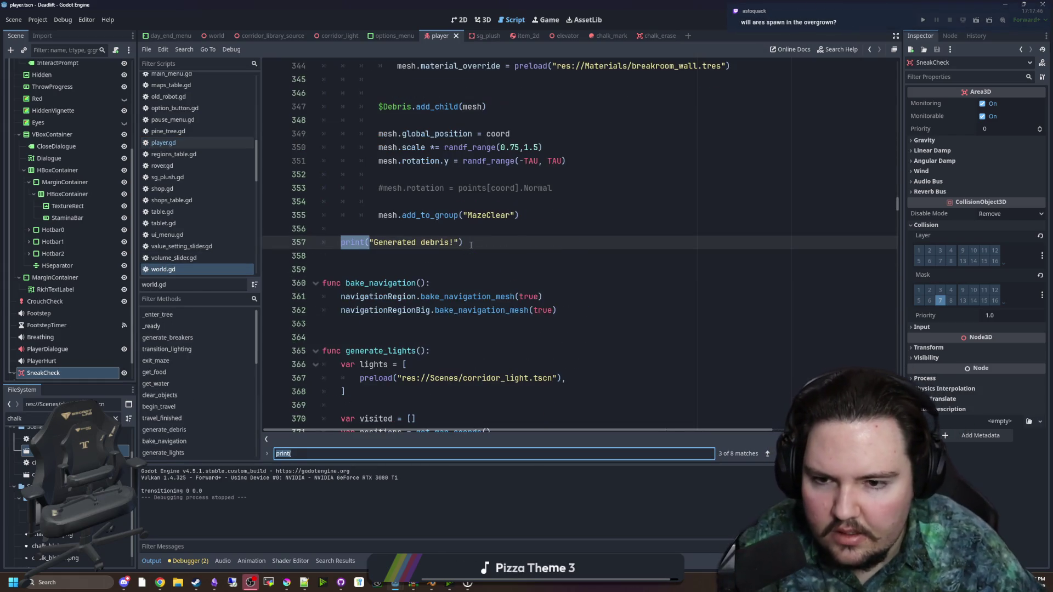
{"action": "key", "text": "Return"}
{"action": "key", "text": "Return"}
{"action": "key", "text": "Return"}
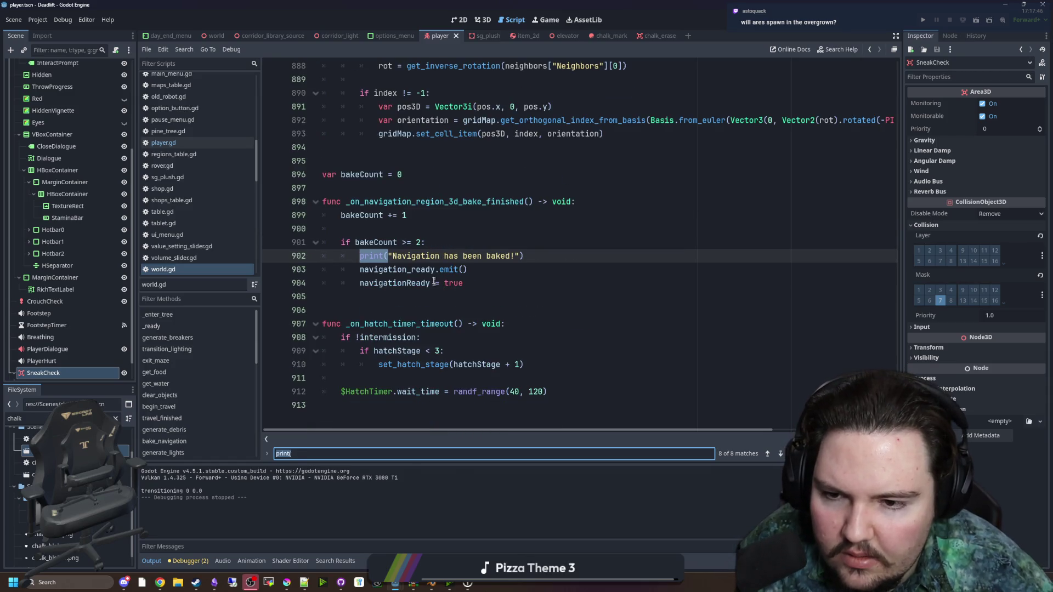
{"action": "key", "text": "Return"}
{"action": "key", "text": "Return"}
{"action": "key", "text": "Return"}
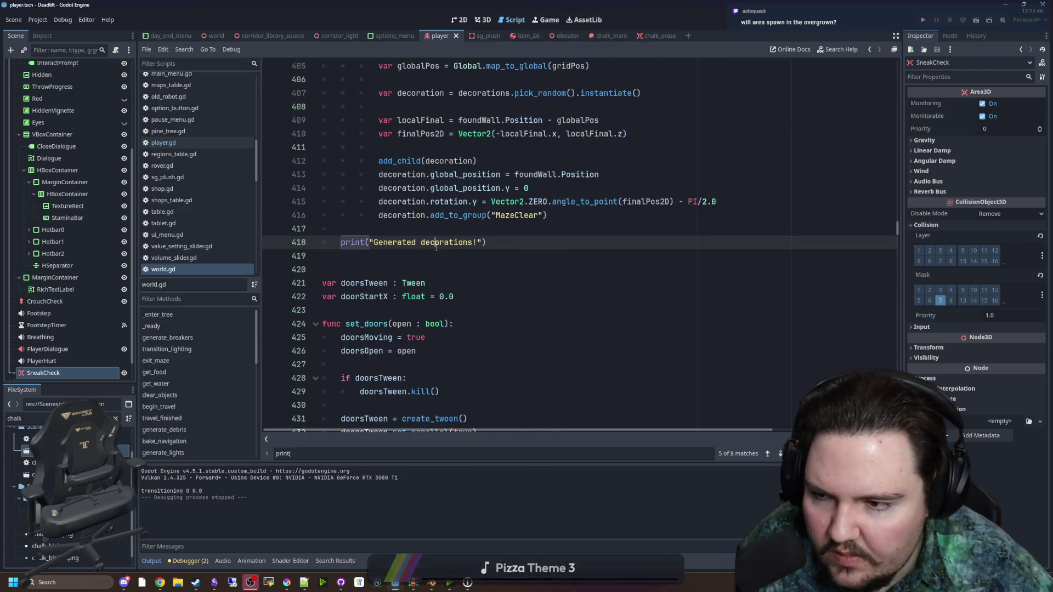
- Return to player.gd and jump to its remaining print match
{"action": "left_click", "coordinate": [179, 143]}
{"action": "key", "text": "ctrl+f"}
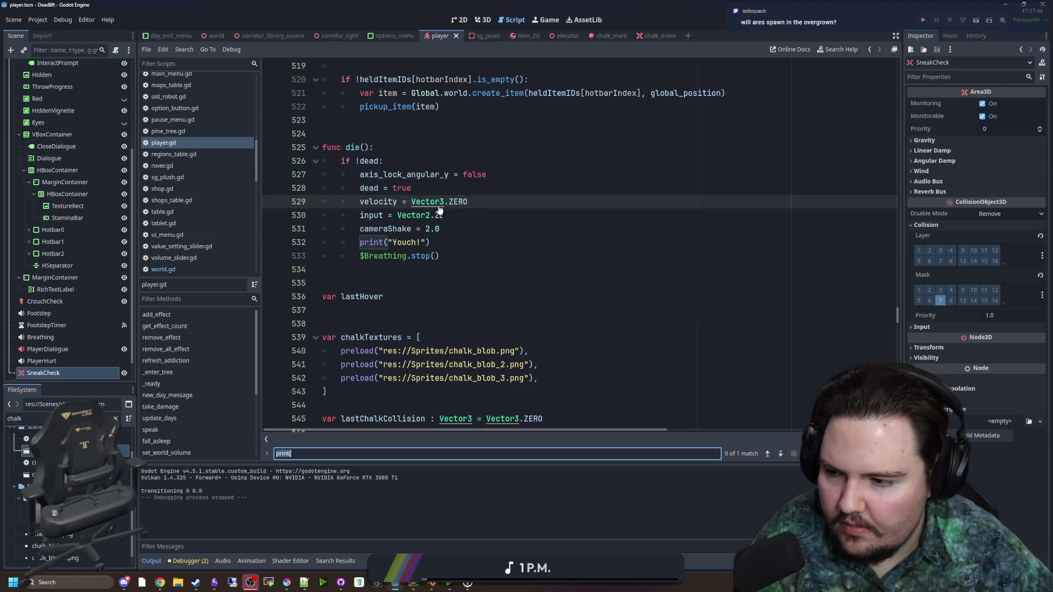
{"action": "key", "text": "Return"}
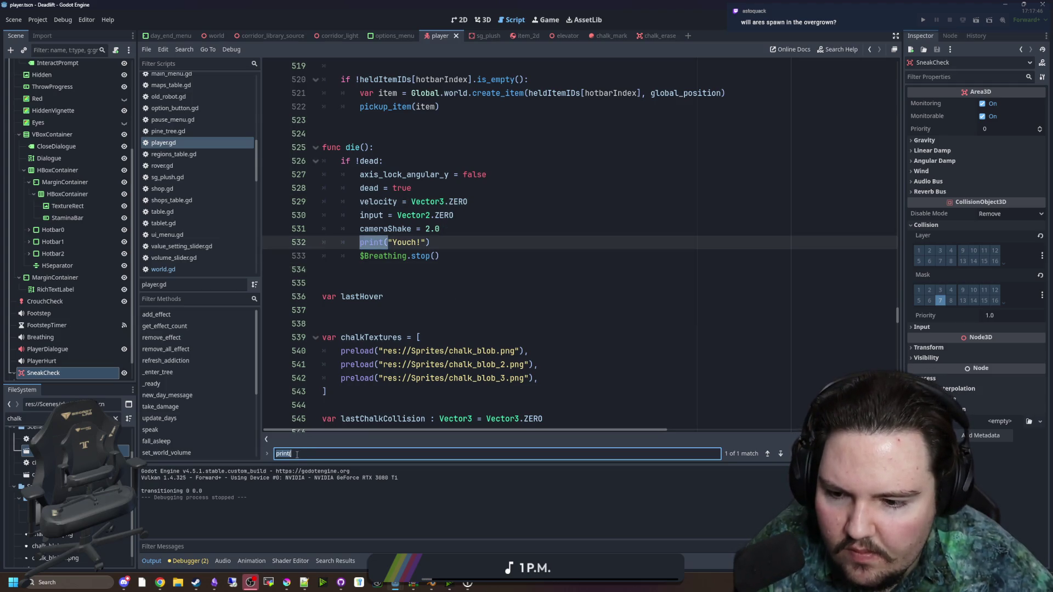
{"action": "left_click", "coordinate": [458, 310]}
{"action": "scroll", "coordinate": [458, 299], "scroll_direction": "down", "scroll_amount": 5}
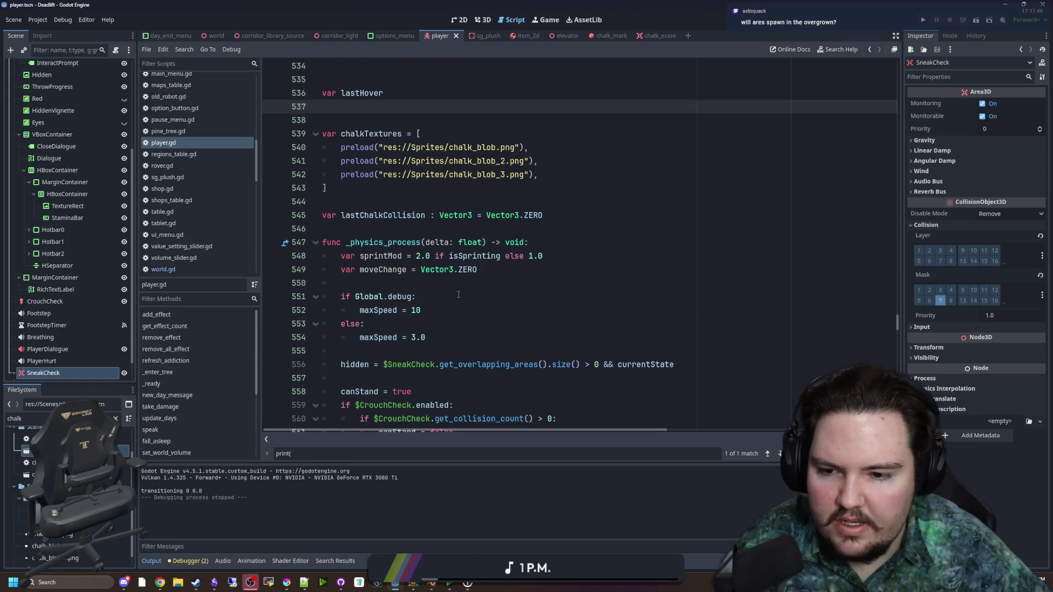
{"action": "left_click", "coordinate": [459, 296]}
{"action": "key", "text": "ctrl+f"}
- Scroll through player.gd and open Find in Files for a project-wide search
{"action": "scroll", "coordinate": [439, 290], "scroll_direction": "down", "scroll_amount": 15}
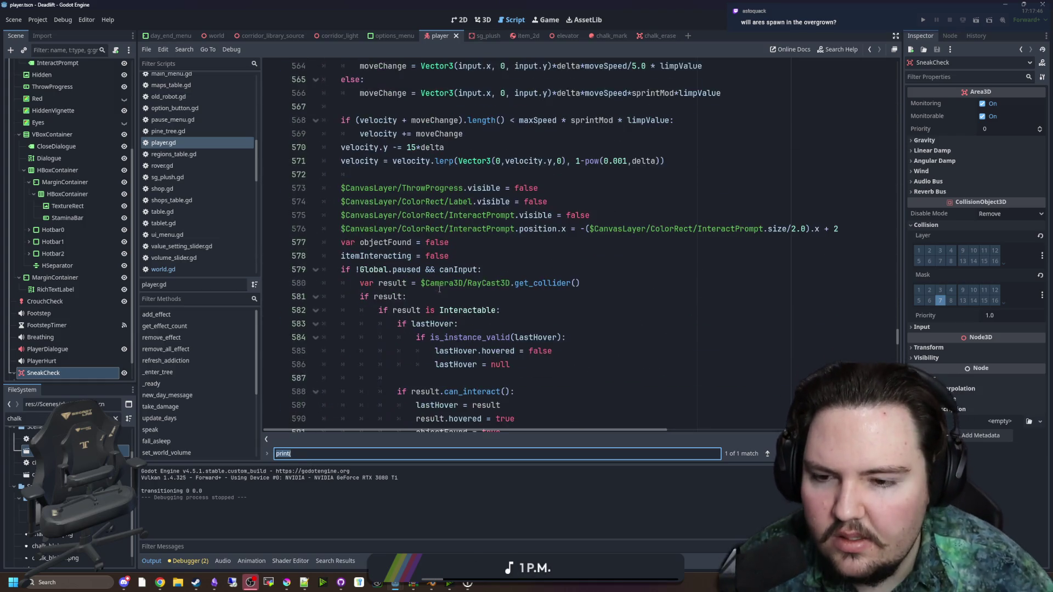
{"action": "scroll", "coordinate": [443, 290], "scroll_direction": "down", "scroll_amount": 6}
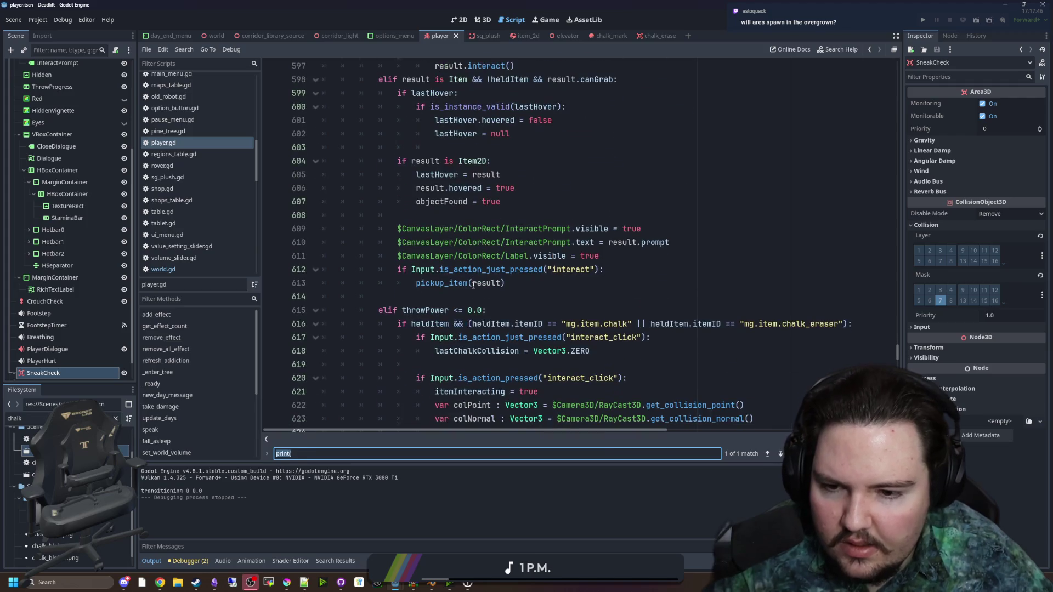
{"action": "scroll", "coordinate": [474, 285], "scroll_direction": "down", "scroll_amount": 14}
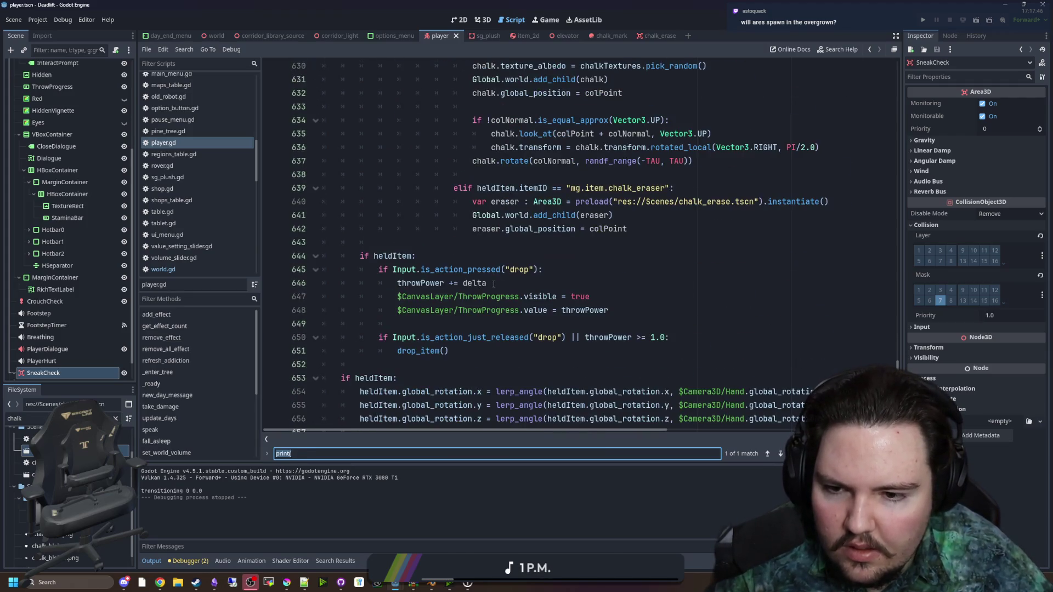
{"action": "scroll", "coordinate": [493, 284], "scroll_direction": "down", "scroll_amount": 7}
{"action": "left_click", "coordinate": [630, 258]}
{"action": "key", "text": "ctrl+shift+f"}
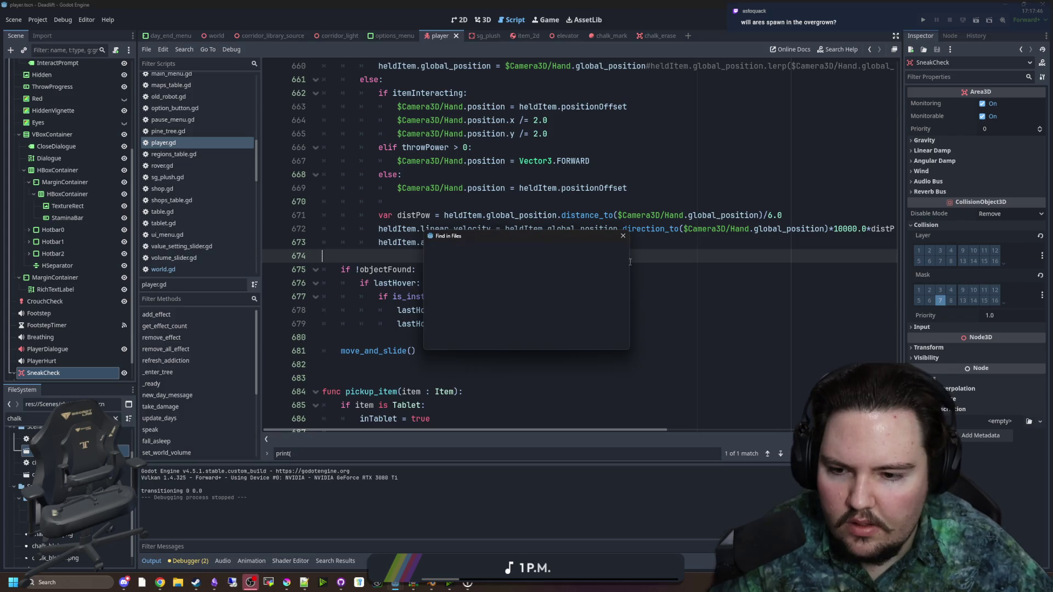
- Search the whole project for 'print' and enlarge the results panel to review the matches
{"action": "type", "text": "print"}
{"action": "key", "text": "Return"}
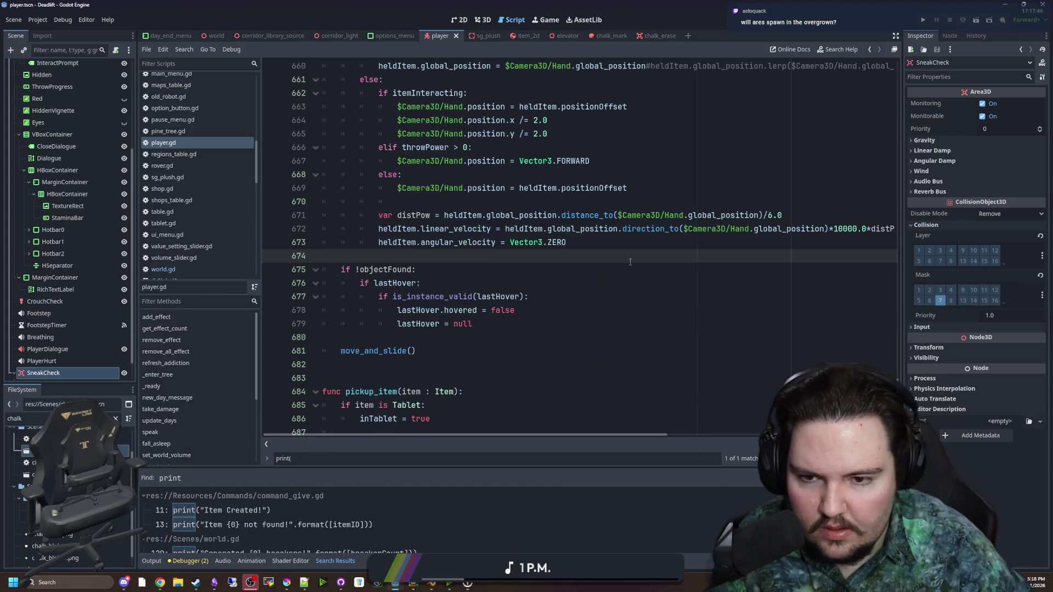
{"action": "left_click_drag", "start_coordinate": [319, 473], "coordinate": [299, 349]}
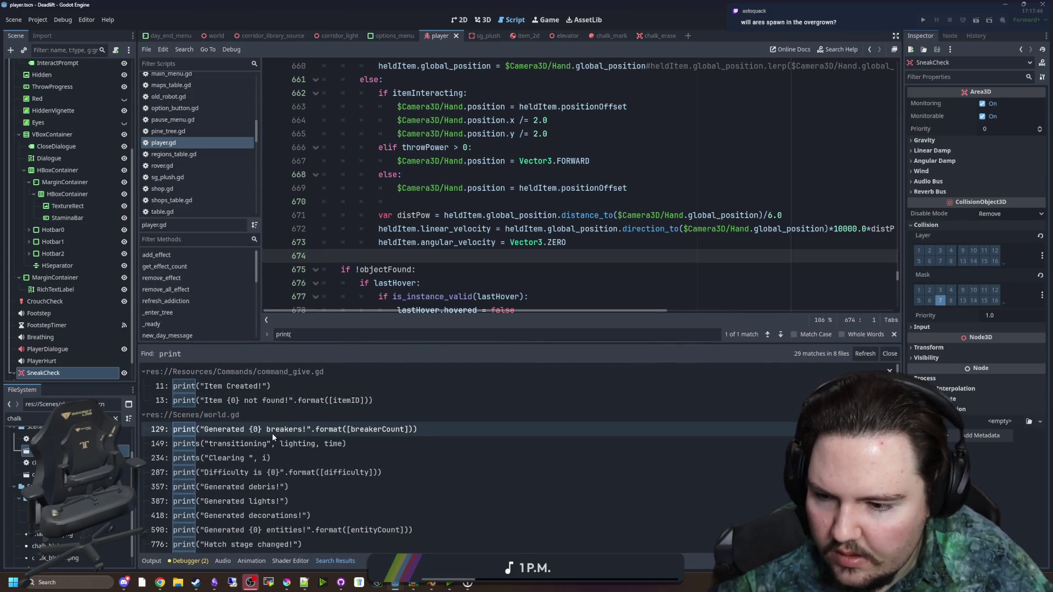
{"action": "scroll", "coordinate": [323, 447], "scroll_direction": "down", "scroll_amount": 2}
{"action": "scroll", "coordinate": [320, 442], "scroll_direction": "down", "scroll_amount": 4}
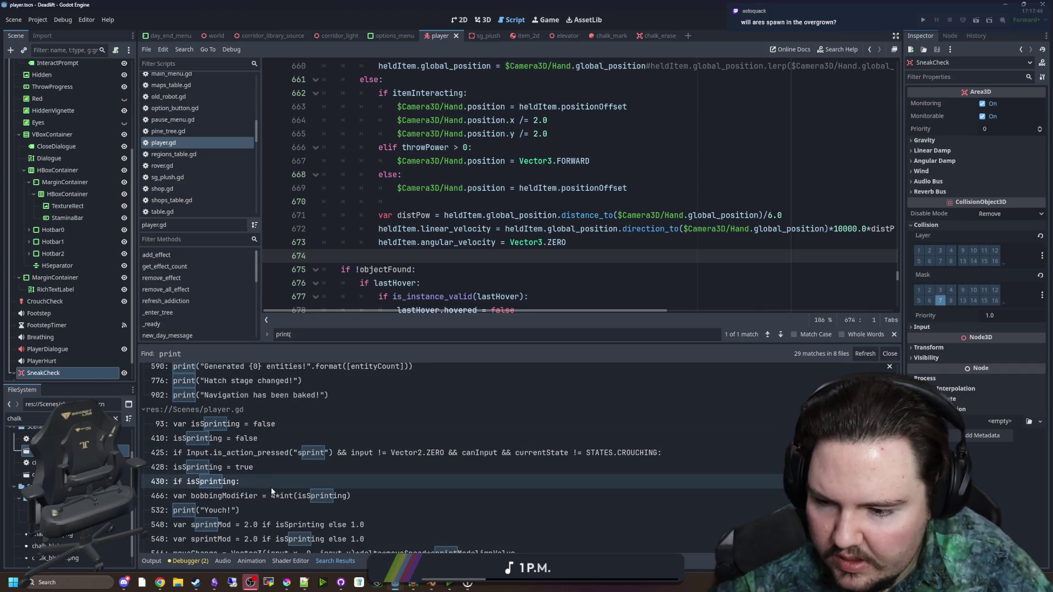
{"action": "scroll", "coordinate": [271, 488], "scroll_direction": "down", "scroll_amount": 2}
{"action": "scroll", "coordinate": [261, 393], "scroll_direction": "down", "scroll_amount": 3}
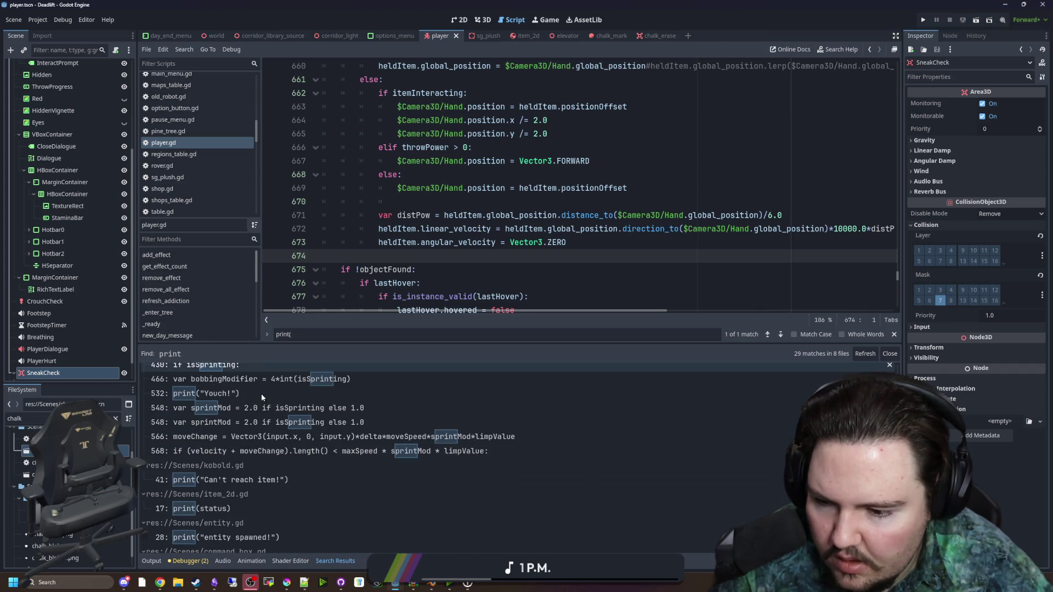
{"action": "scroll", "coordinate": [261, 393], "scroll_direction": "down", "scroll_amount": 3}
- Delete the print(status) debug line from item_2d.gd and save the script
{"action": "left_click", "coordinate": [231, 461]}
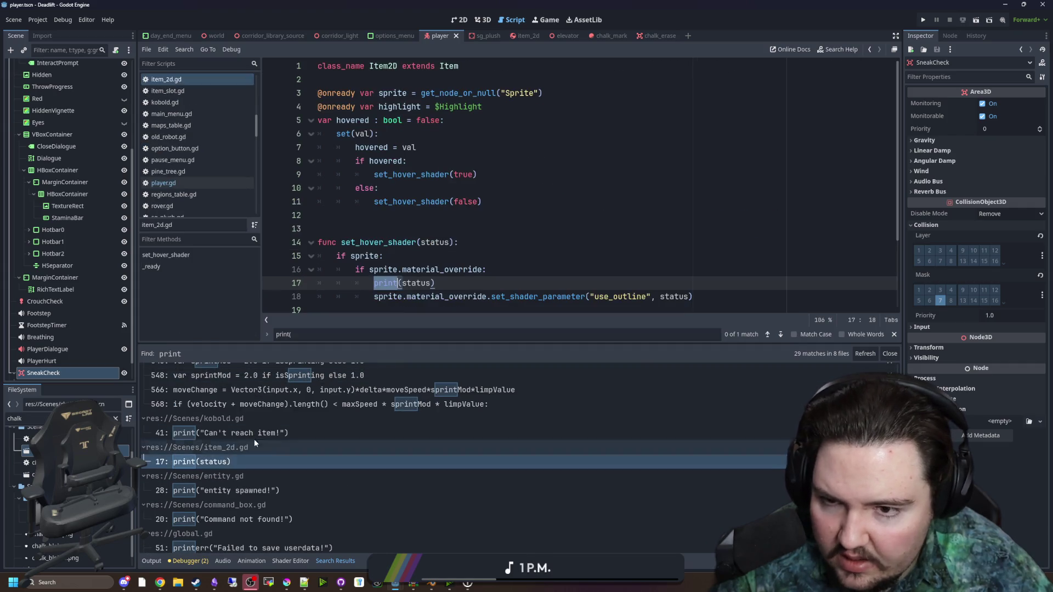
{"action": "scroll", "coordinate": [413, 320], "scroll_direction": "down", "scroll_amount": 2}
{"action": "triple_click", "coordinate": [406, 202]}
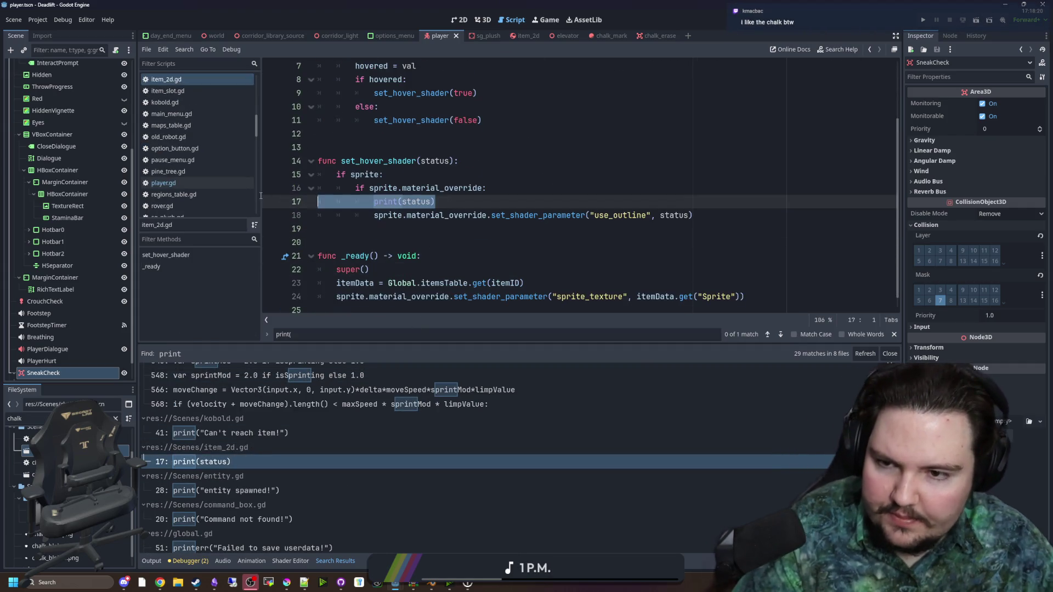
{"action": "key", "text": "BackSpace"}
{"action": "key", "text": "BackSpace"}
{"action": "left_click", "coordinate": [371, 152]}
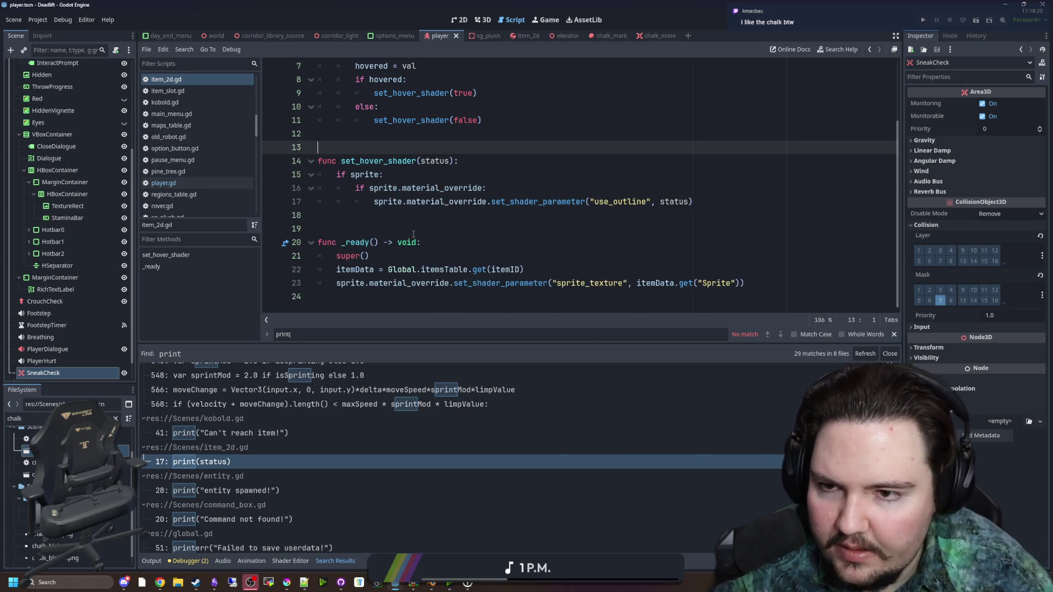
{"action": "scroll", "coordinate": [409, 234], "scroll_direction": "up", "scroll_amount": 2}
{"action": "scroll", "coordinate": [407, 225], "scroll_direction": "down", "scroll_amount": 2}
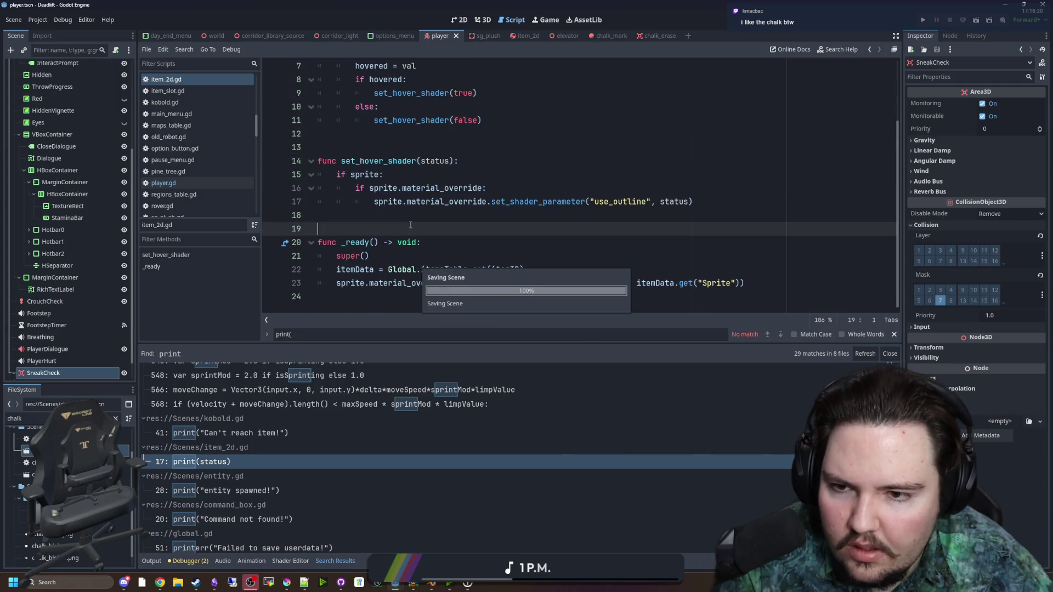
{"action": "left_click", "coordinate": [393, 121]}
{"action": "left_click", "coordinate": [388, 137]}
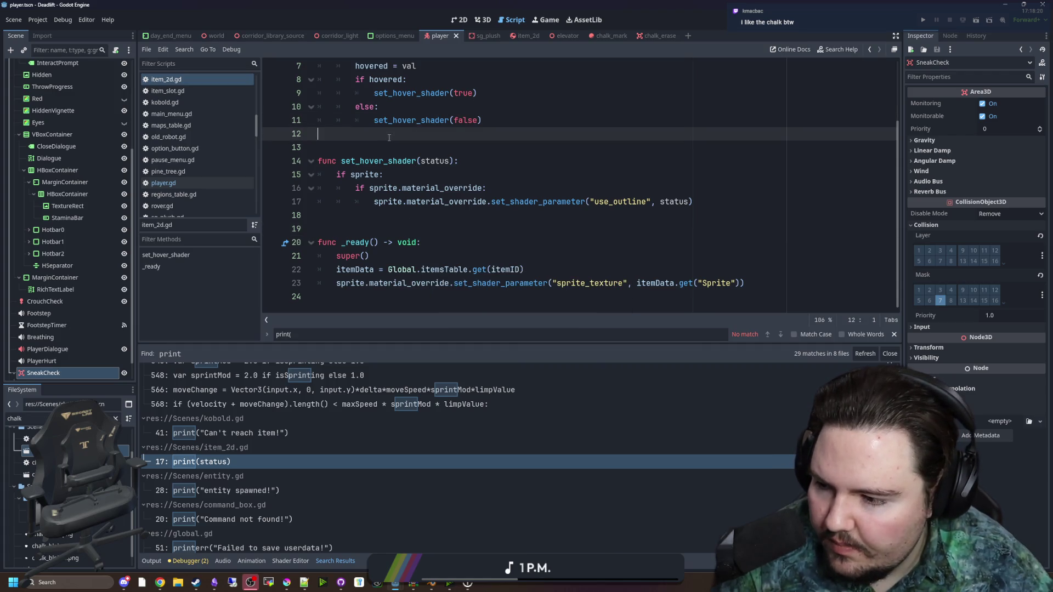
{"action": "left_click", "coordinate": [389, 147]}
{"action": "key", "text": "ctrl+s"}
{"action": "key", "text": "ctrl+s"}
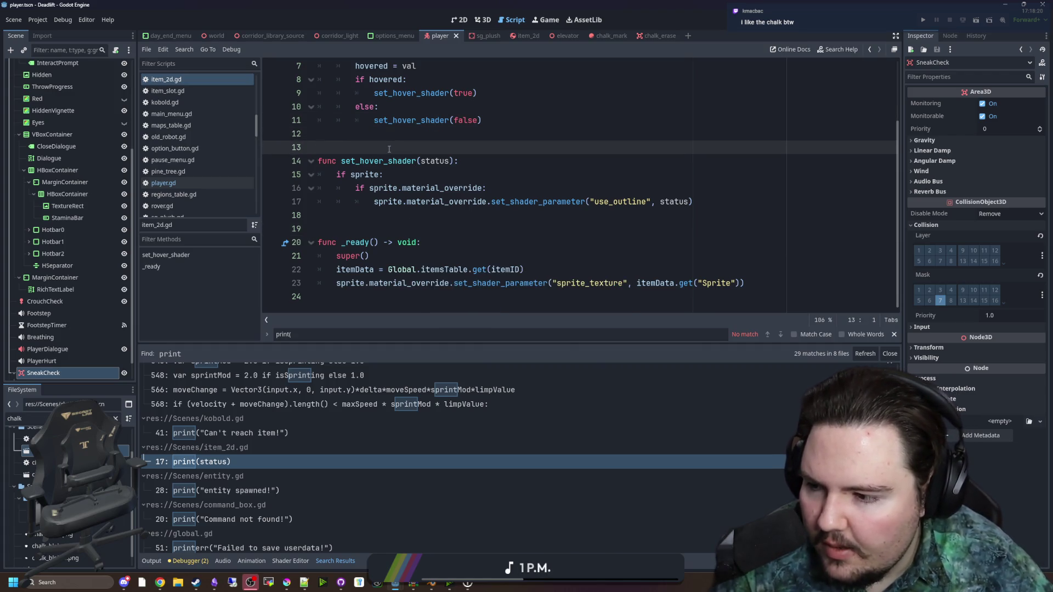
- From the Game view's Scene dock, open the Player node's script, player.gd
{"action": "left_click", "coordinate": [545, 20]}
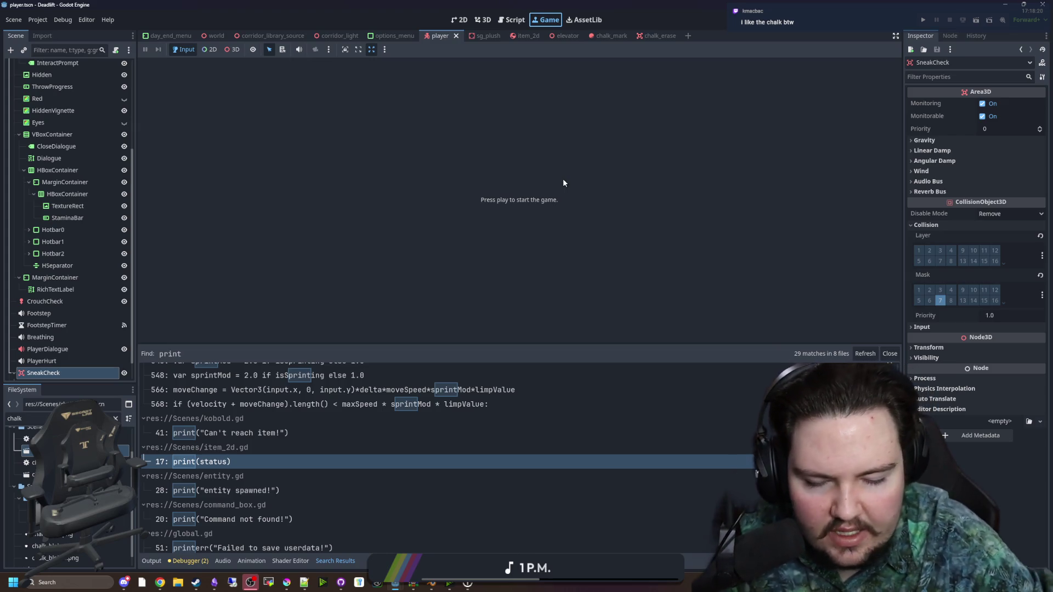
{"action": "scroll", "coordinate": [113, 156], "scroll_direction": "up", "scroll_amount": 5}
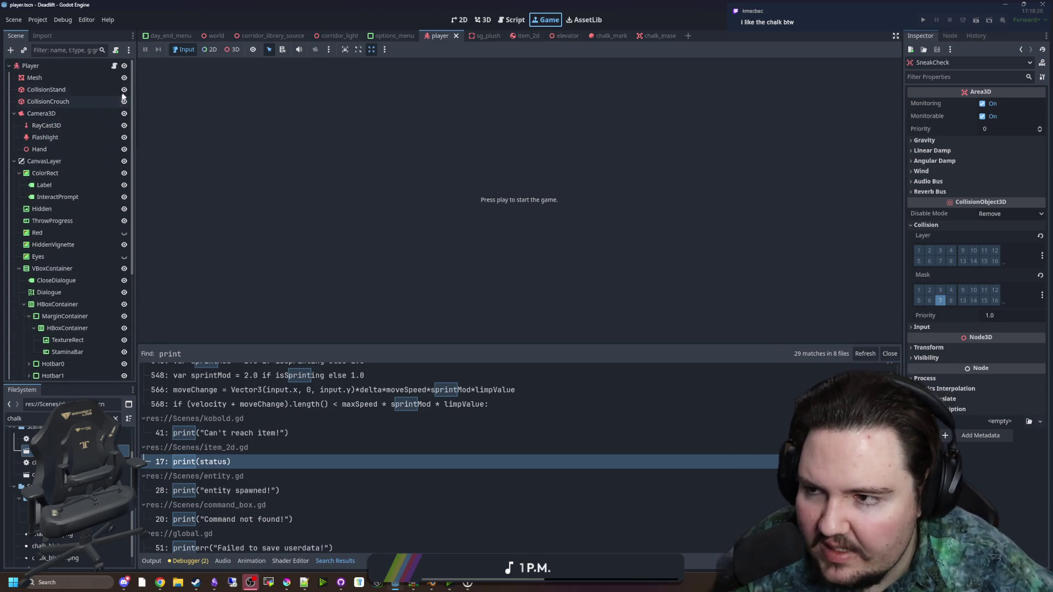
{"action": "left_click", "coordinate": [114, 66]}
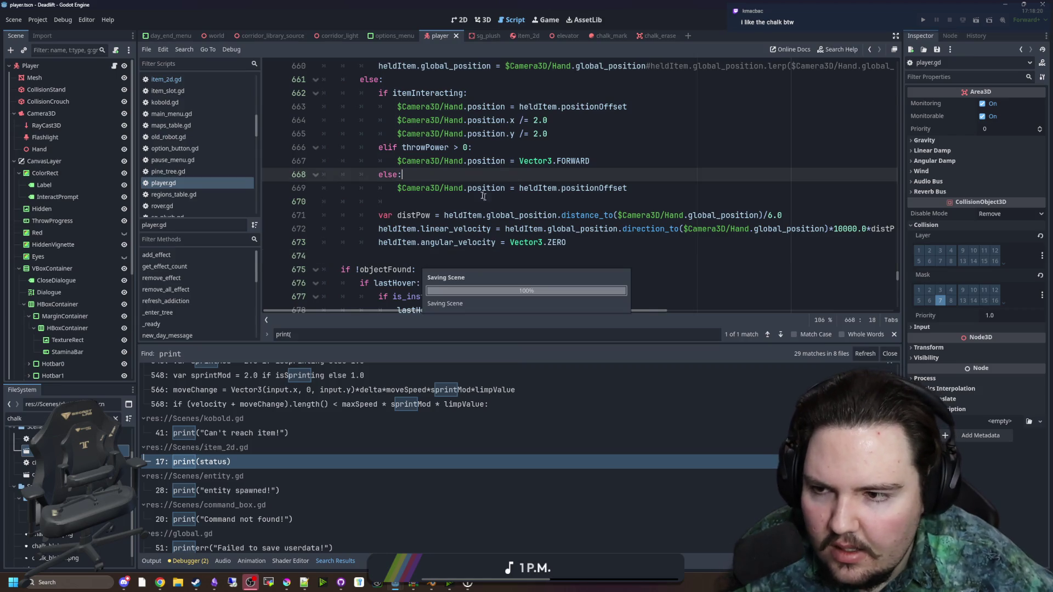
{"action": "scroll", "coordinate": [205, 134], "scroll_direction": "down", "scroll_amount": 5}
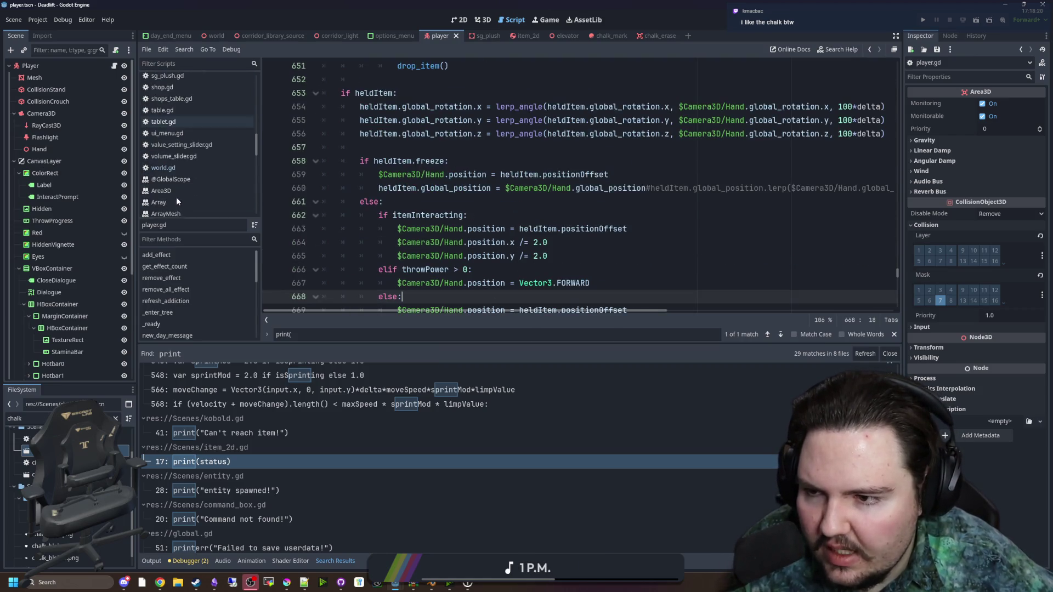
- Open world.gd at the decoration setup in generate_decorations and save it
{"action": "left_click", "coordinate": [180, 165]}
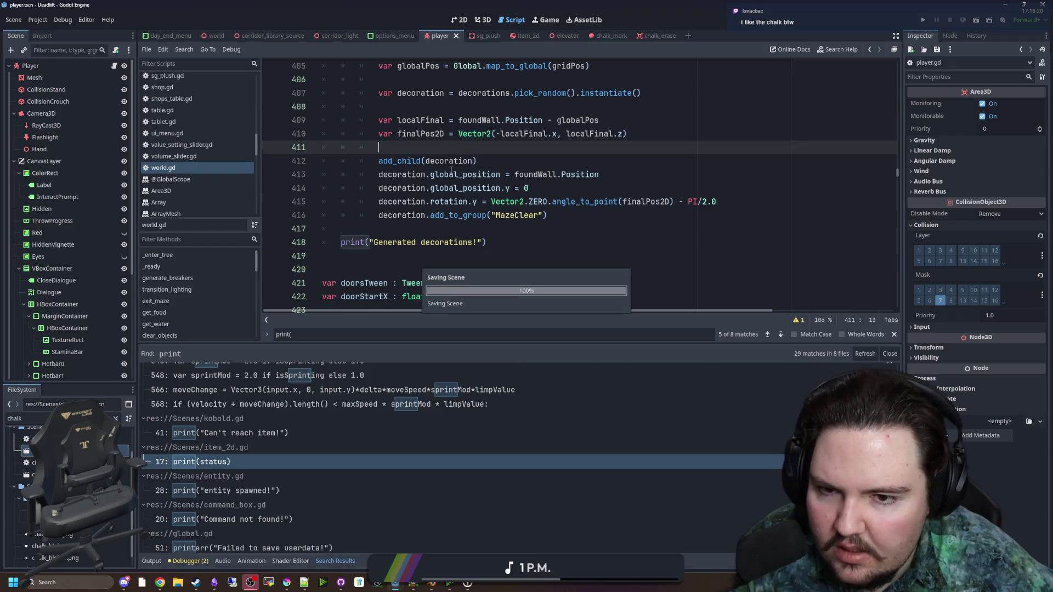
{"action": "left_click", "coordinate": [383, 228]}
{"action": "key", "text": "ctrl+s"}
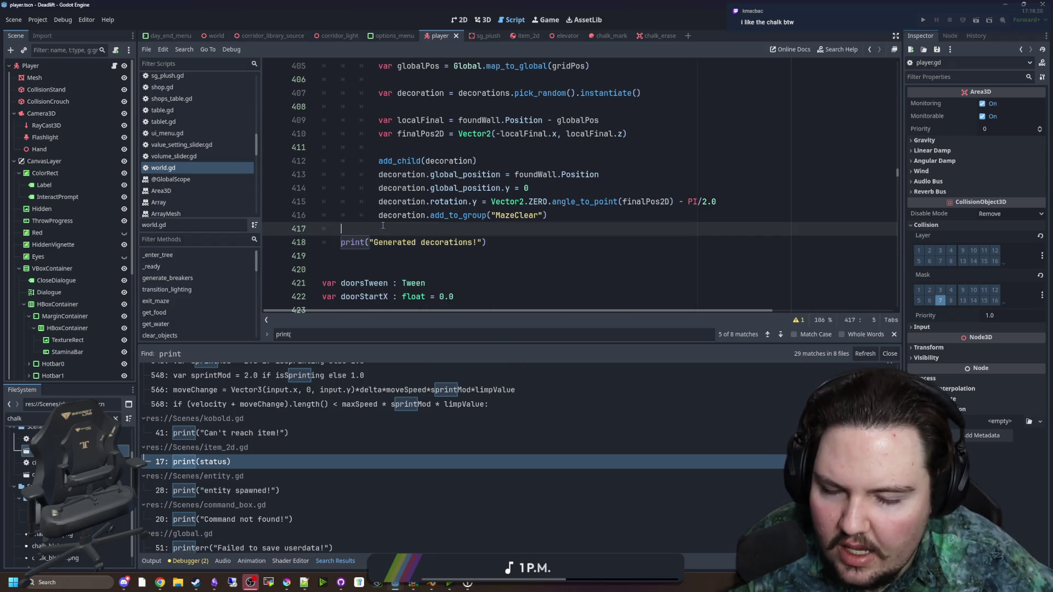
{"action": "key", "text": "ctrl+s"}
{"action": "scroll", "coordinate": [395, 209], "scroll_direction": "up", "scroll_amount": 5}
{"action": "left_click", "coordinate": [427, 163]}
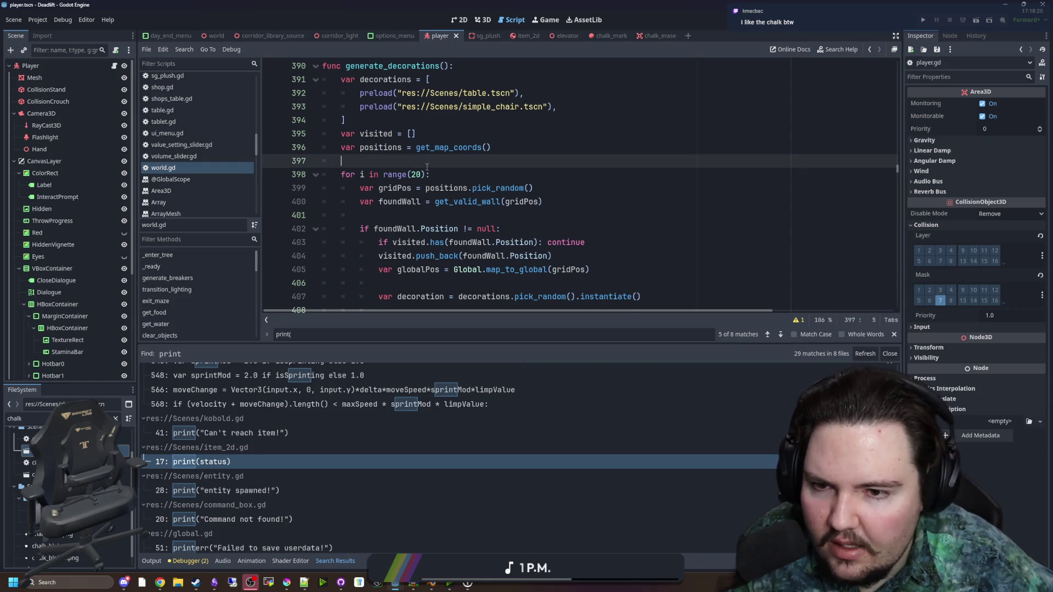
{"action": "key", "text": "ctrl+s"}
{"action": "key", "text": "ctrl+s"}
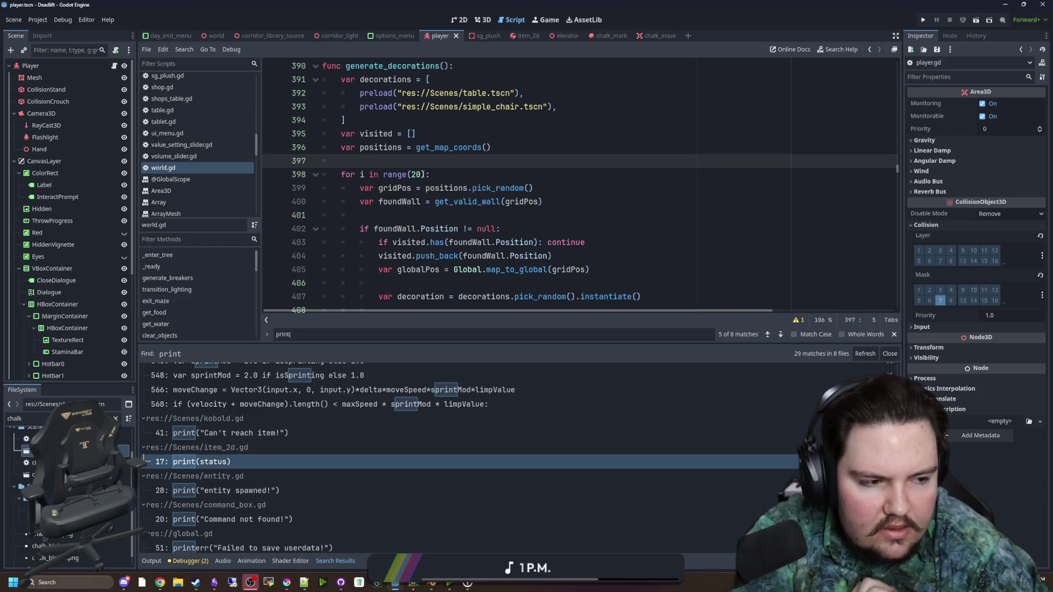
- Move around the generate_decorations for-loop (loop count 20) and save world.gd again
{"action": "left_click", "coordinate": [413, 174]}
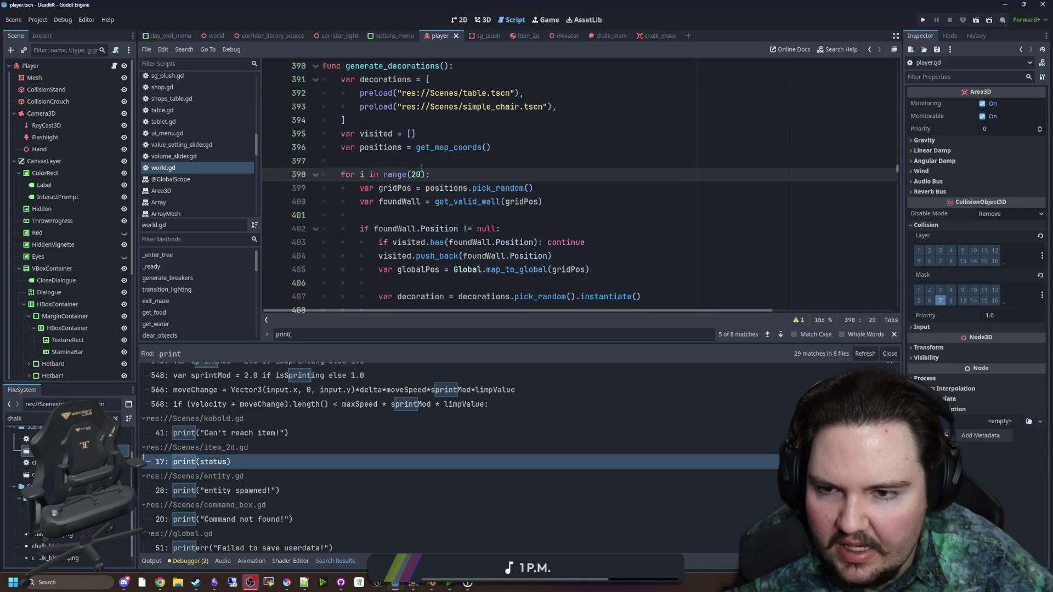
{"action": "key", "text": "Up"}
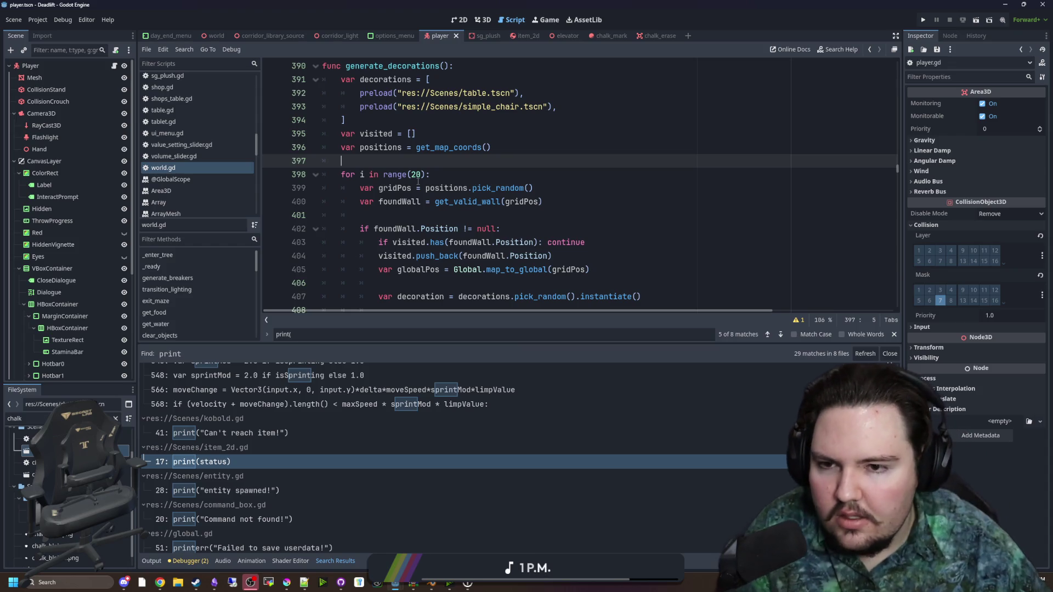
{"action": "scroll", "coordinate": [418, 181], "scroll_direction": "right", "scroll_amount": 1}
{"action": "key", "text": "Down"}
{"action": "key", "text": "End"}
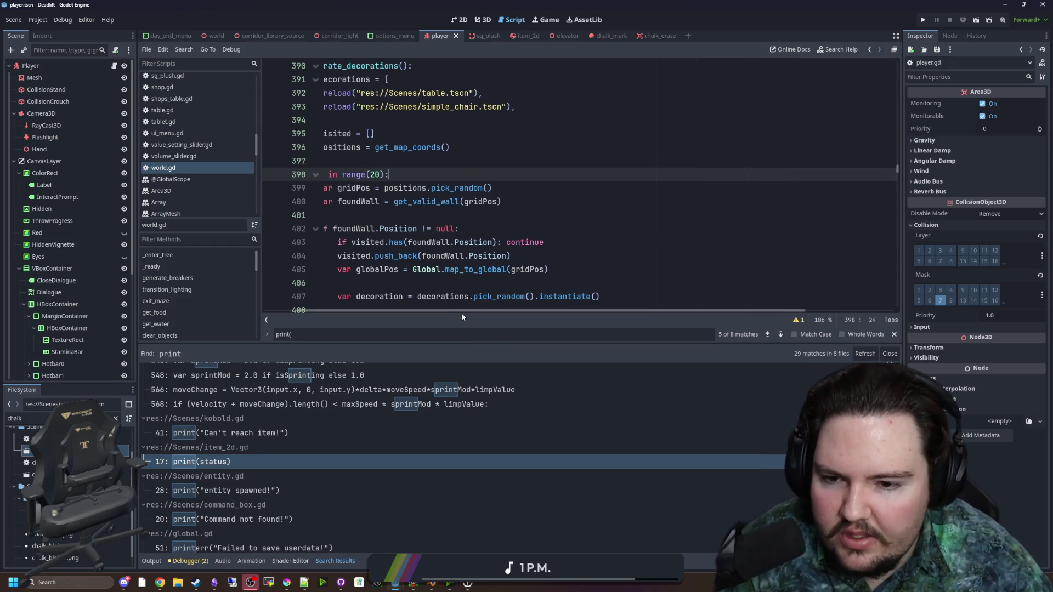
{"action": "left_click_drag", "start_coordinate": [462, 312], "coordinate": [314, 311]}
{"action": "left_click", "coordinate": [401, 162]}
{"action": "key", "text": "ctrl+s"}
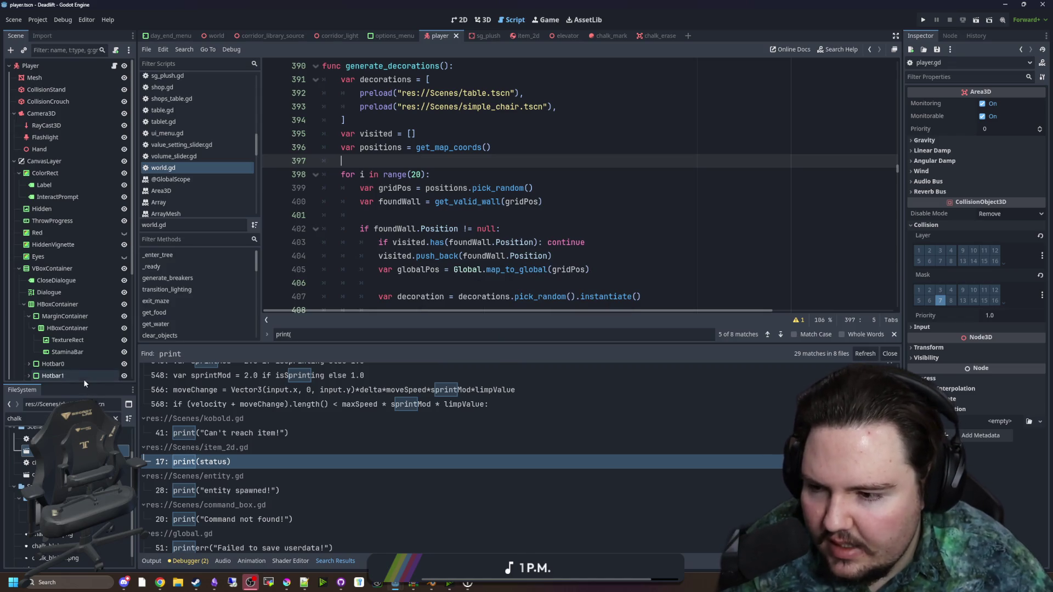
- Enlarge the FileSystem panel to show the chalk files, then place the Obsidian TODO notes over Godot
{"action": "left_click_drag", "start_coordinate": [75, 383], "coordinate": [75, 293]}
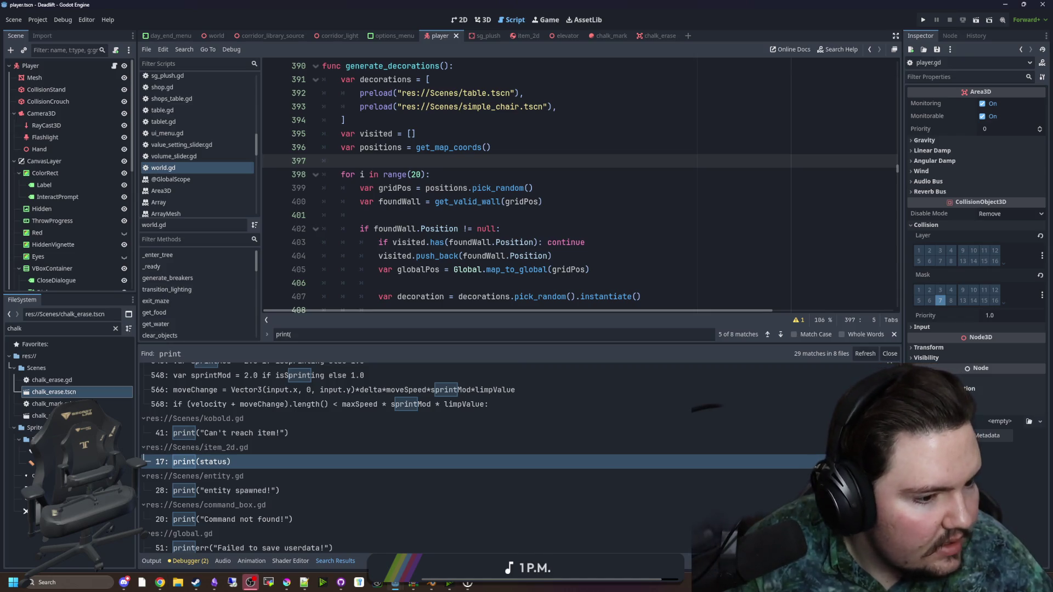
{"action": "key", "text": "alt+Tab"}
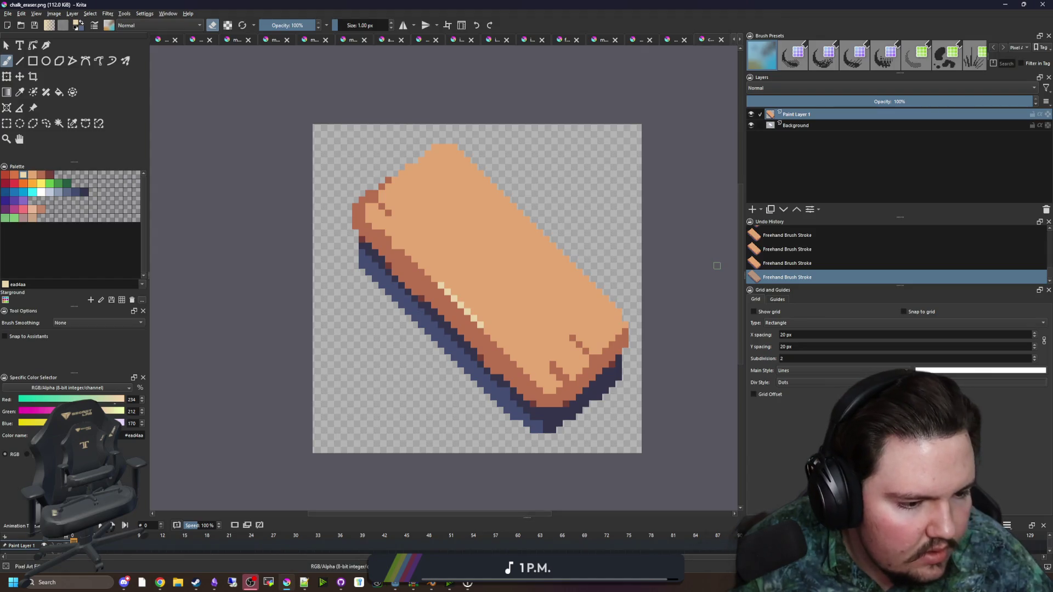
{"action": "left_click", "coordinate": [1005, 4]}
{"action": "left_click_drag", "start_coordinate": [443, 157], "coordinate": [384, 78]}
{"action": "scroll", "coordinate": [730, 349], "scroll_direction": "down", "scroll_amount": 10}
{"action": "scroll", "coordinate": [631, 307], "scroll_direction": "down", "scroll_amount": 10}
- Add 'Added the chalk eraser' below the chalk entry in the TODO changelog, then refocus Godot's world.gd
{"action": "scroll", "coordinate": [582, 267], "scroll_direction": "down", "scroll_amount": 5}
{"action": "scroll", "coordinate": [578, 286], "scroll_direction": "up", "scroll_amount": 10}
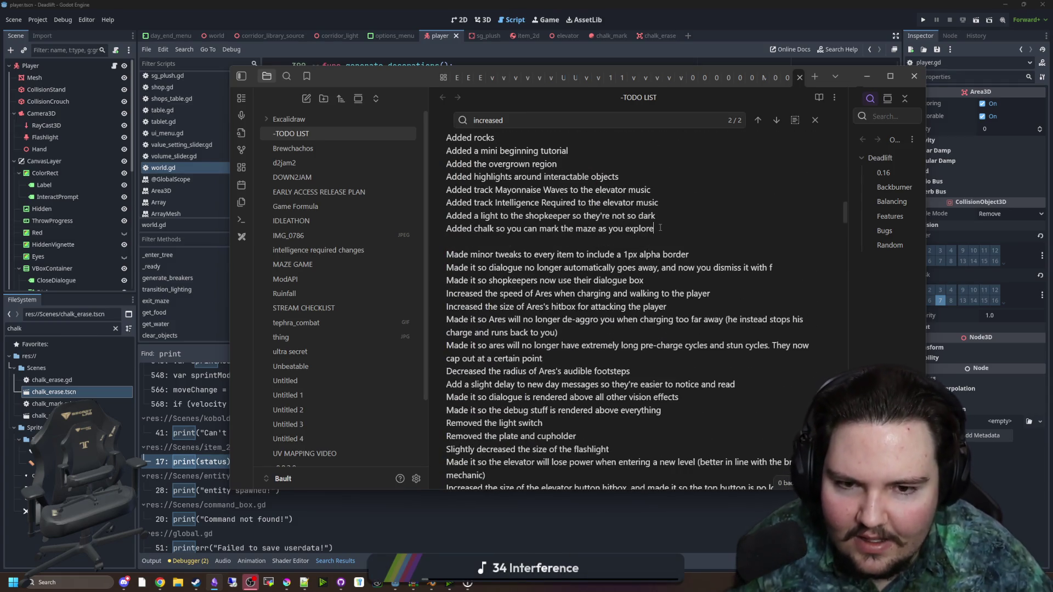
{"action": "key", "text": "Return"}
{"action": "type", "text": "Added the chalk eraser"}
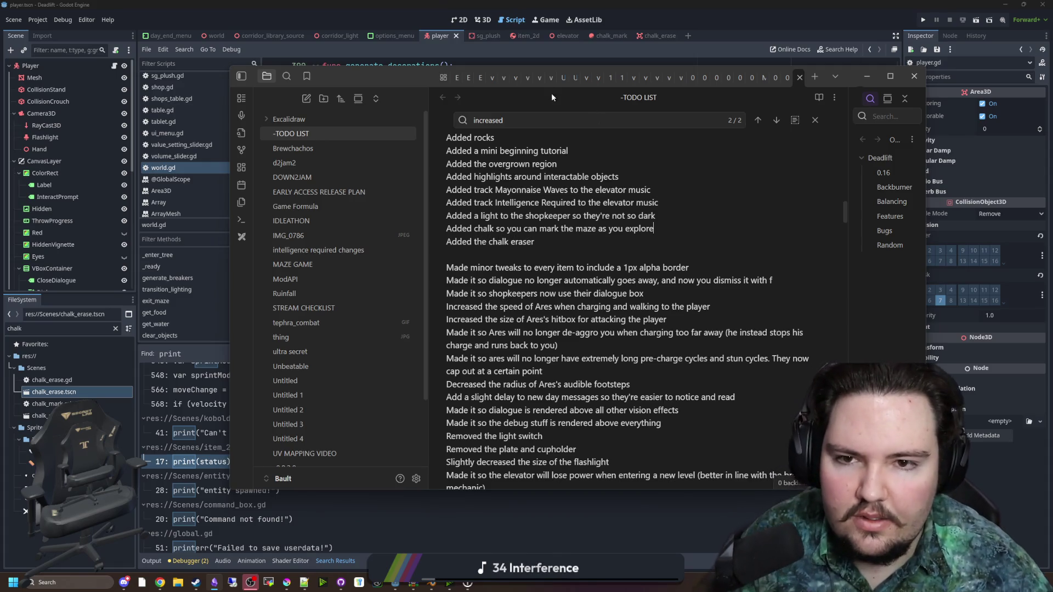
{"action": "key", "text": "alt+Tab"}
{"action": "left_click", "coordinate": [713, 175]}
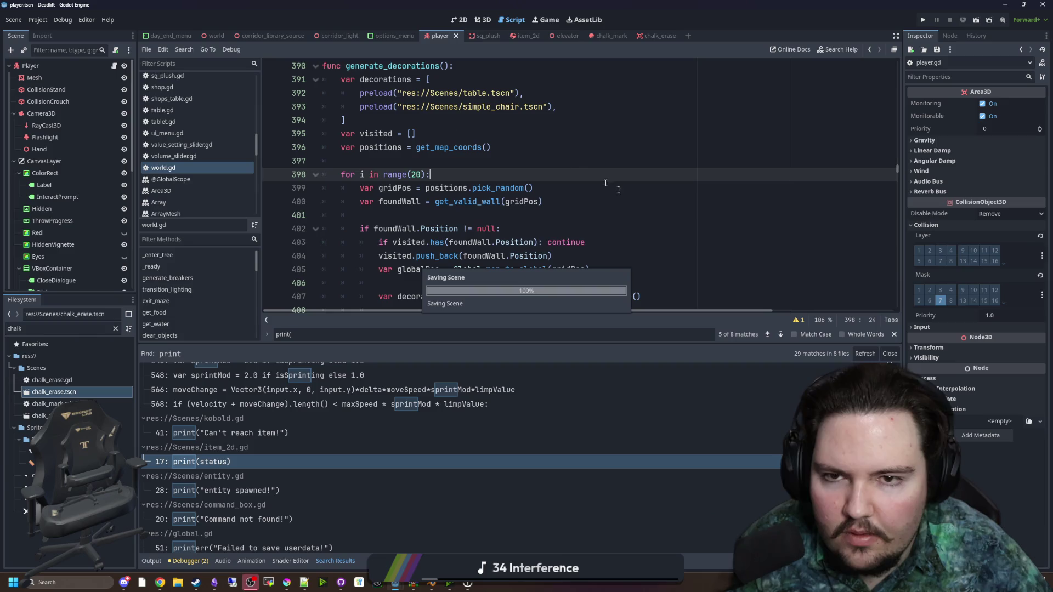
- In the world scene's 3D view, slide the ChalkEraser sideways on the elevator floor and save
{"action": "left_click", "coordinate": [216, 36]}
{"action": "left_click", "coordinate": [482, 20]}
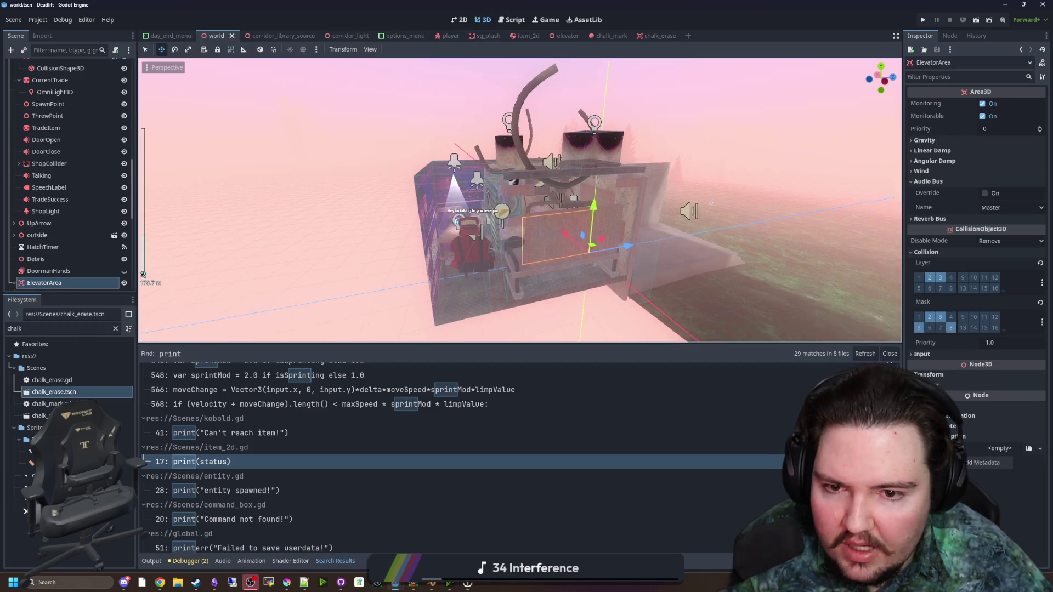
{"action": "scroll", "coordinate": [60, 249], "scroll_direction": "down", "scroll_amount": 5}
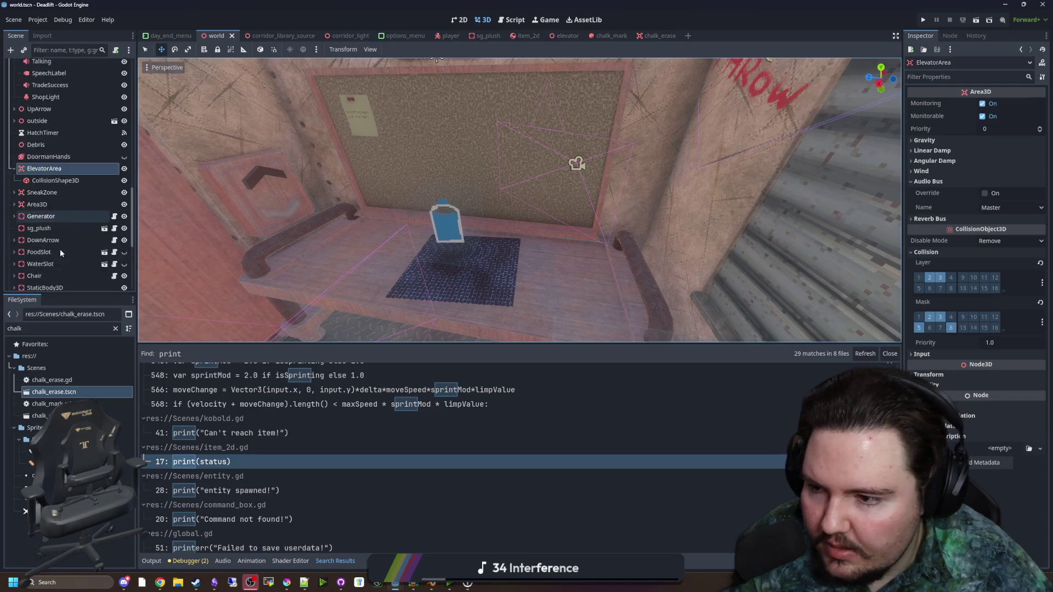
{"action": "left_click", "coordinate": [55, 271]}
{"action": "left_click_drag", "start_coordinate": [392, 216], "coordinate": [490, 225]}
{"action": "key", "text": "ctrl+s"}
{"action": "key", "text": "ctrl+s"}
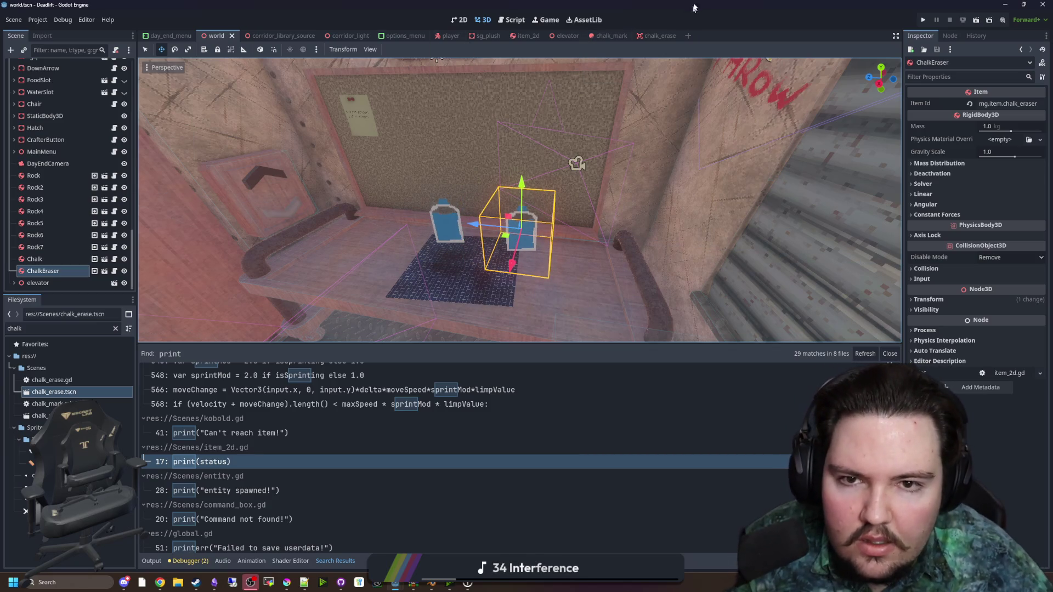
- Filter the FileSystem for 'ares' and select the ares.tscn scene file
{"action": "left_click", "coordinate": [115, 329]}
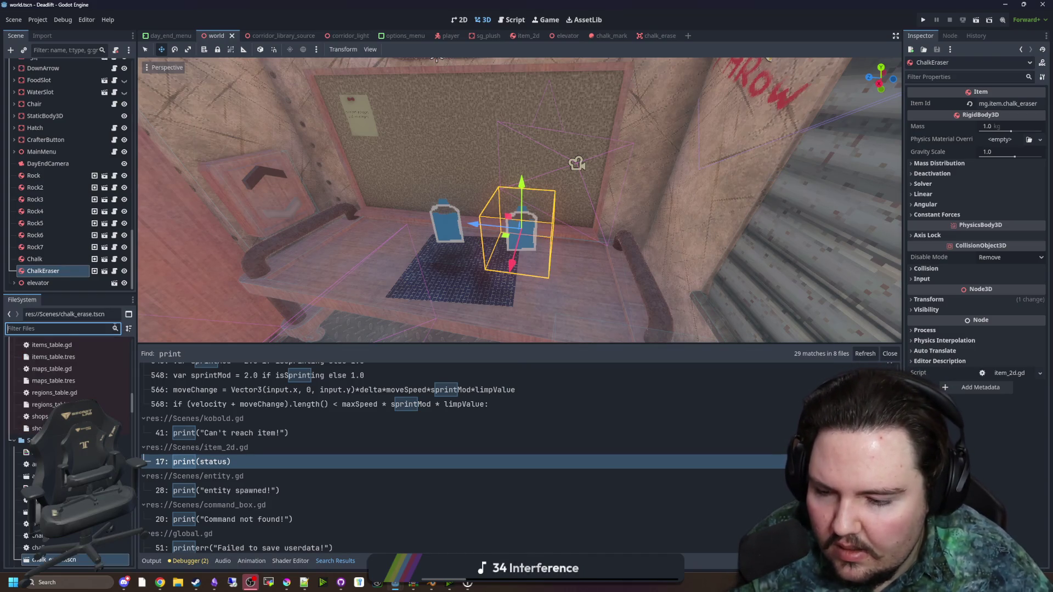
{"action": "type", "text": "a"}
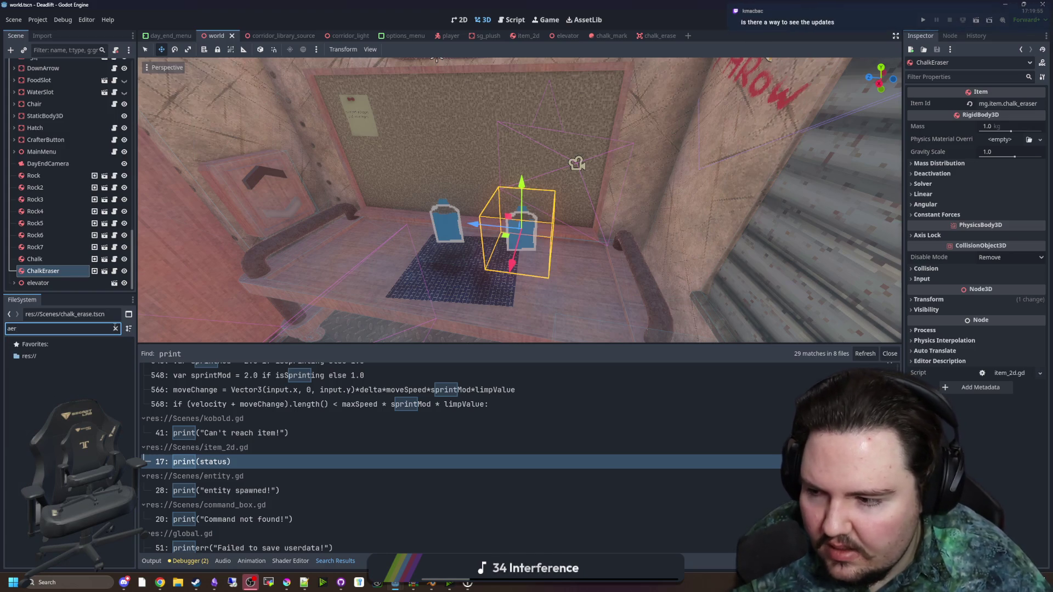
{"action": "type", "text": "res"}
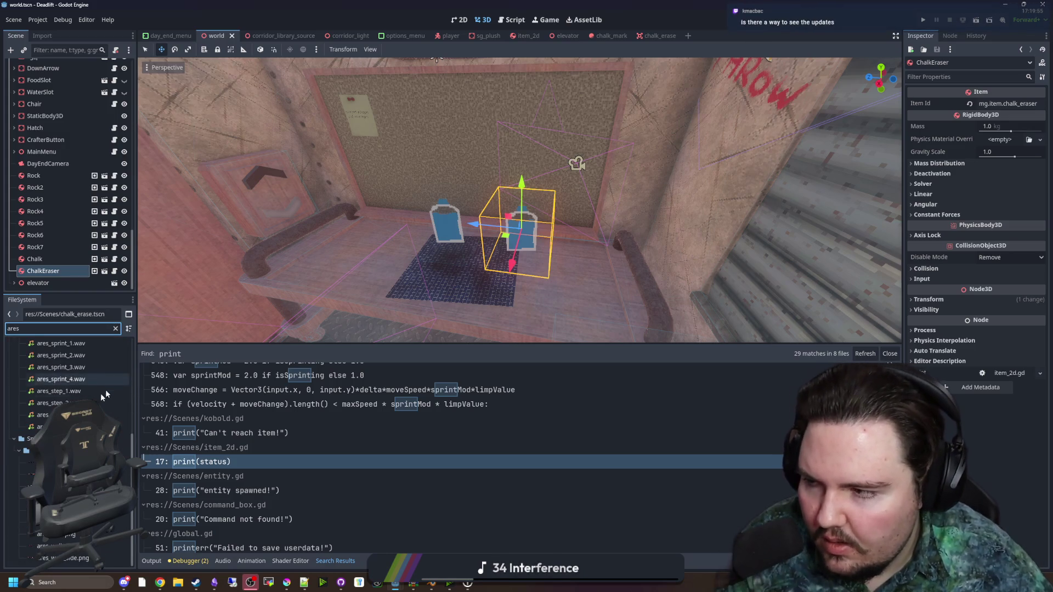
{"action": "left_click", "coordinate": [63, 392]}
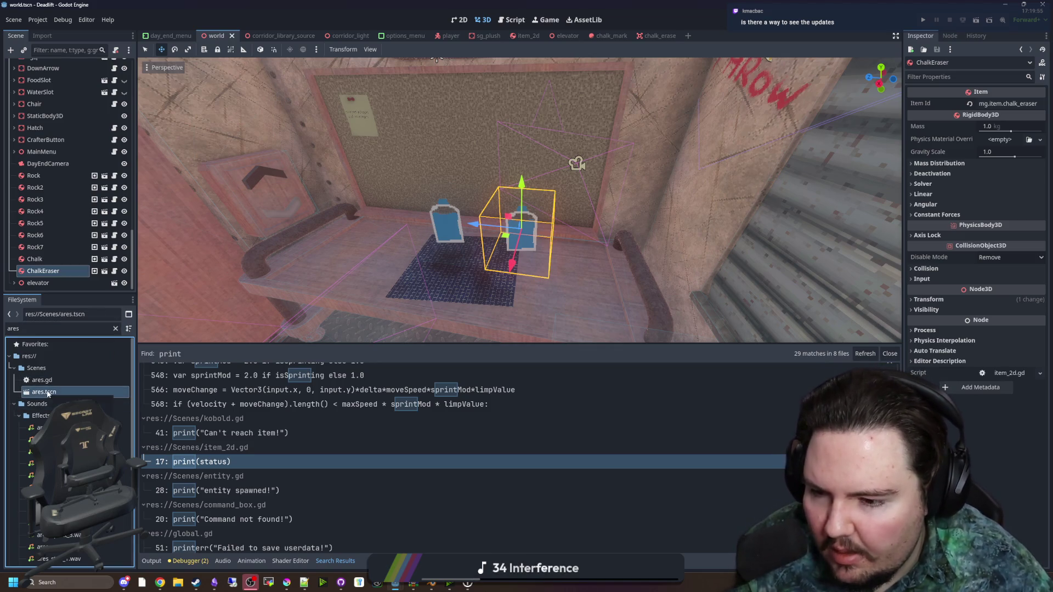
{"action": "mouse_move", "coordinate": [124, 582]}
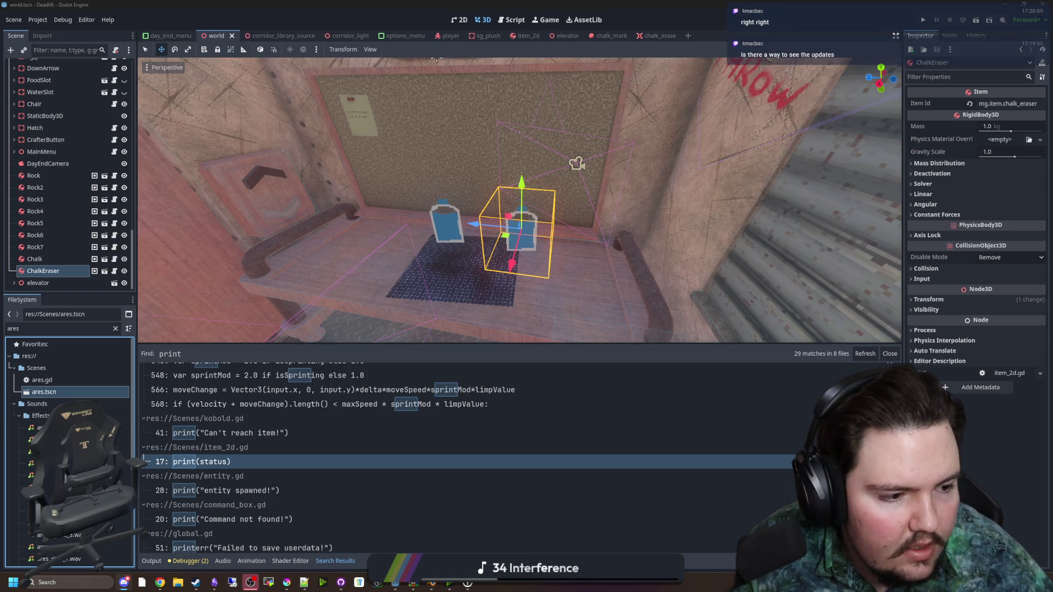
{"action": "key", "text": "alt+Tab"}
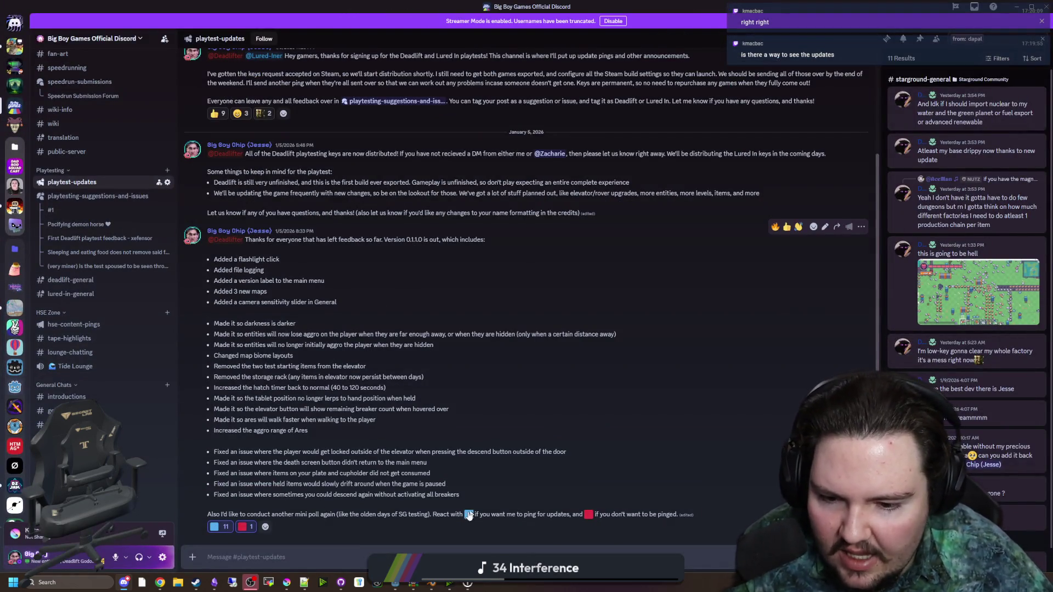
- Select the version 0.1.1.0 patch notes in Discord's playtest-updates channel, then return to Godot
{"action": "mouse_move", "coordinate": [221, 531]}
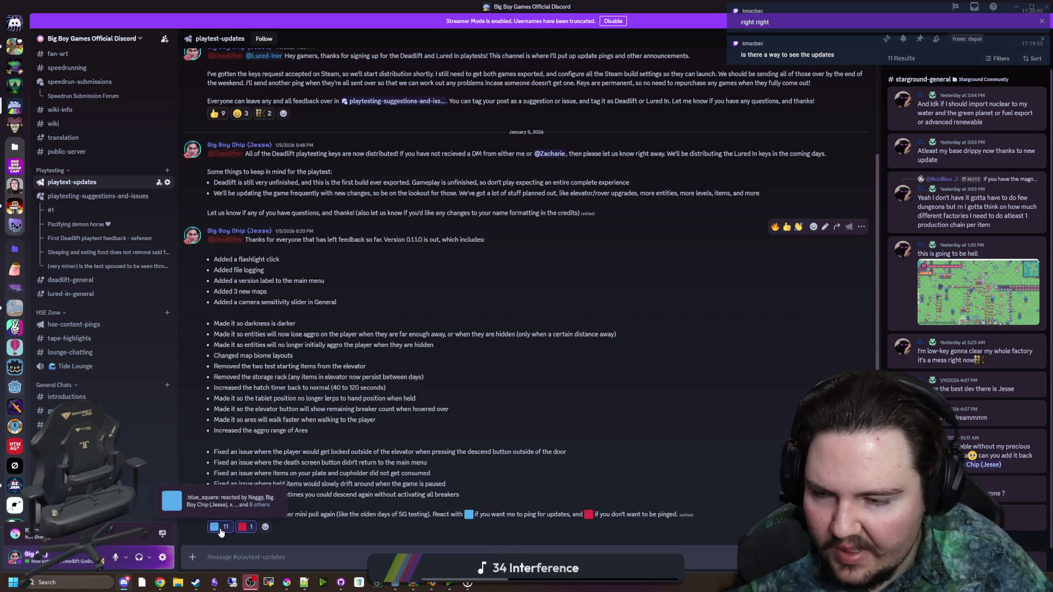
{"action": "mouse_move", "coordinate": [213, 259]}
{"action": "left_mouse_down"}
{"action": "mouse_move", "coordinate": [336, 303]}
{"action": "mouse_move", "coordinate": [406, 485]}
{"action": "mouse_move", "coordinate": [418, 486]}
{"action": "left_mouse_up"}
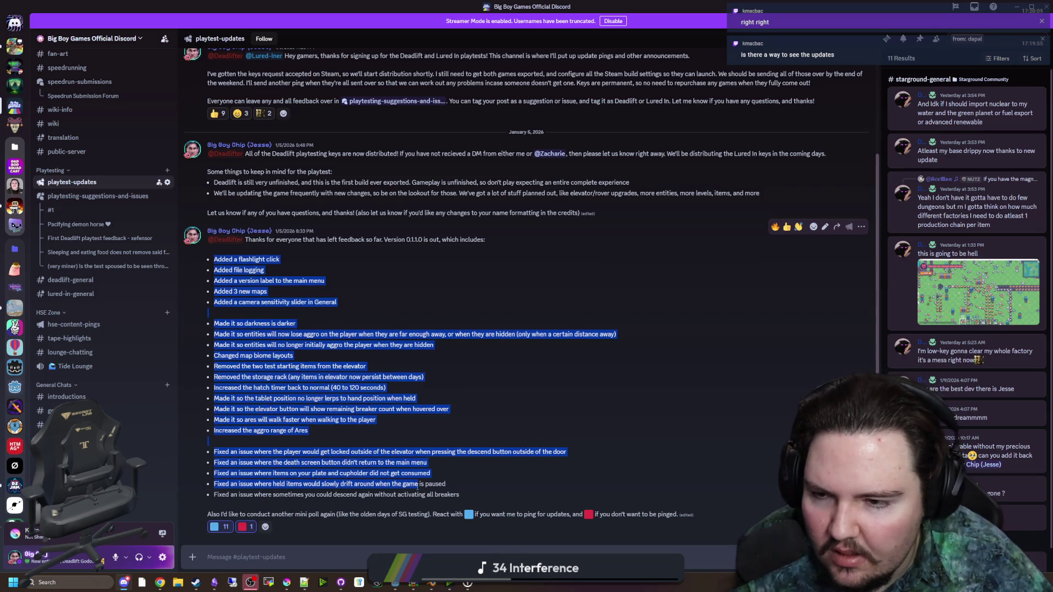
{"action": "key", "text": "alt+Tab"}
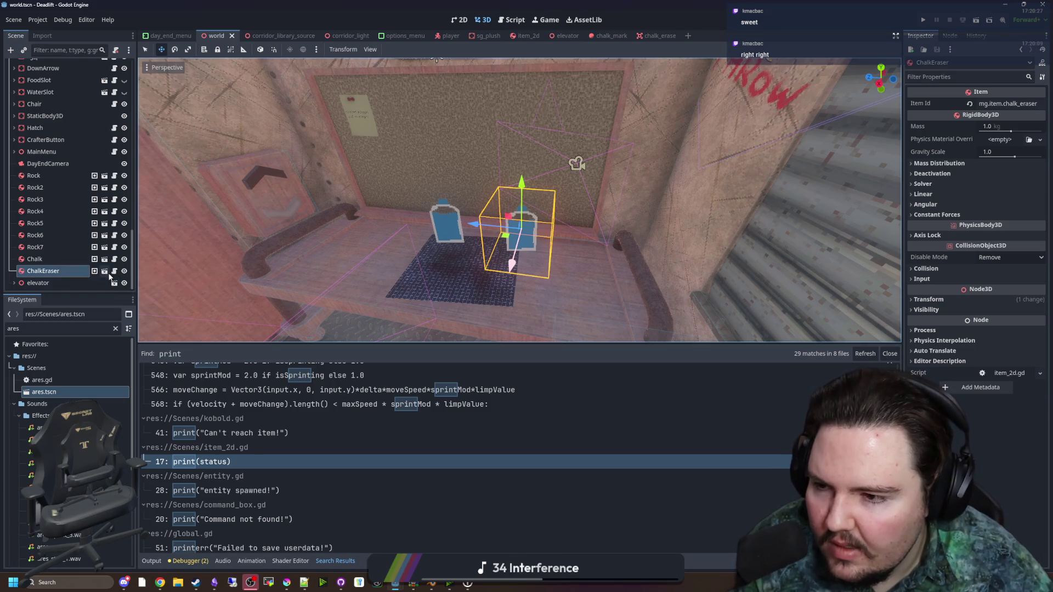
- Look around the 3D world scene and save it
{"action": "scroll", "coordinate": [63, 263], "scroll_direction": "up", "scroll_amount": 2}
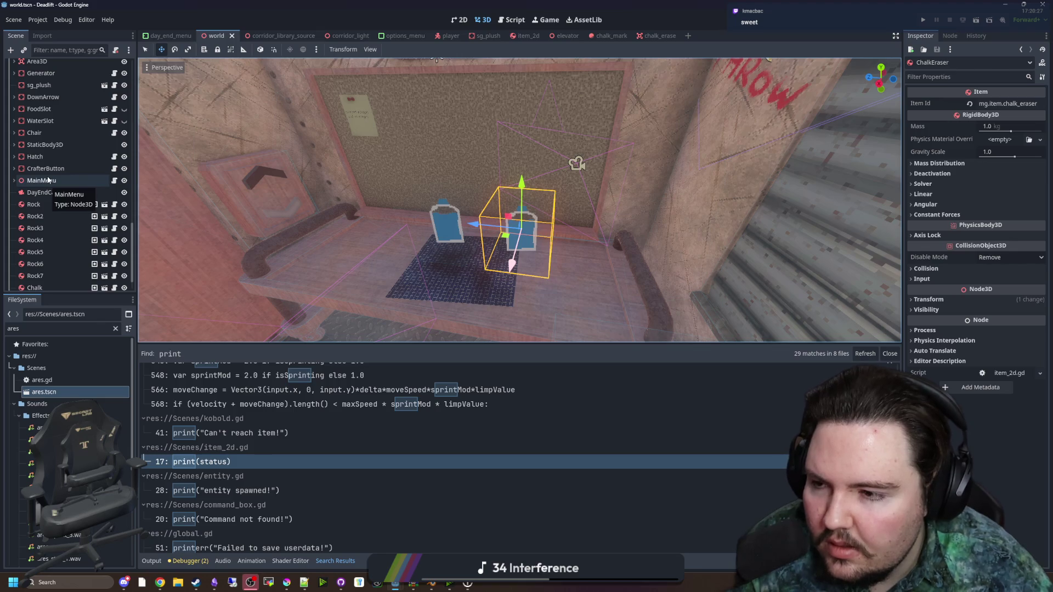
{"action": "scroll", "coordinate": [48, 180], "scroll_direction": "down", "scroll_amount": 2}
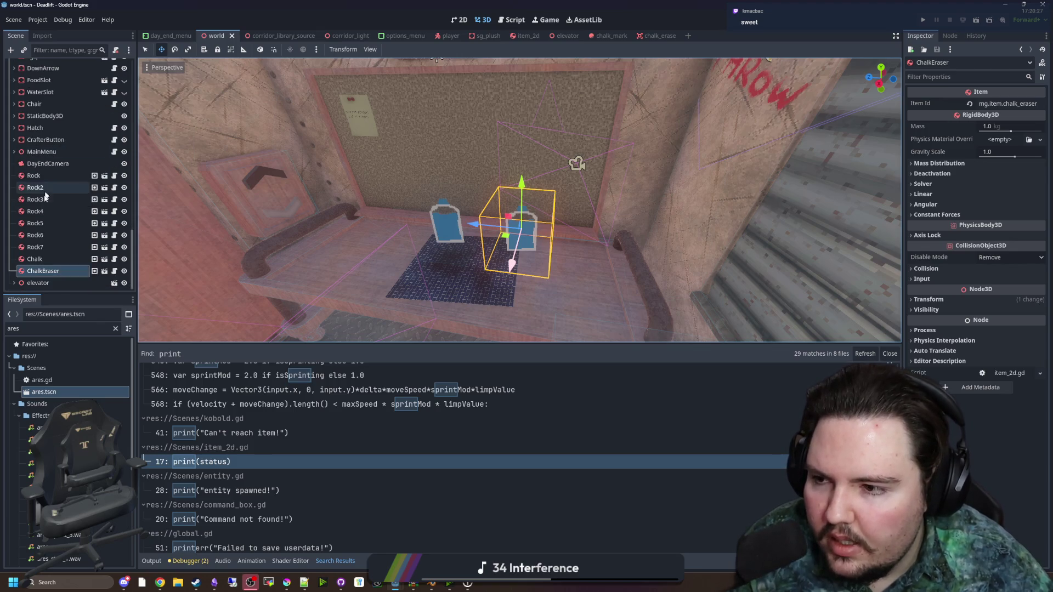
{"action": "right_click", "coordinate": [453, 281]}
{"action": "key", "text": "ctrl+s"}
{"action": "mouse_move", "coordinate": [583, 227]}
{"action": "left_mouse_down"}
{"action": "mouse_move", "coordinate": [575, 167]}
{"action": "mouse_move", "coordinate": [578, 219]}
{"action": "mouse_move", "coordinate": [560, 214]}
{"action": "mouse_move", "coordinate": [443, 242]}
{"action": "left_mouse_up"}
{"action": "key", "text": "ctrl+s"}
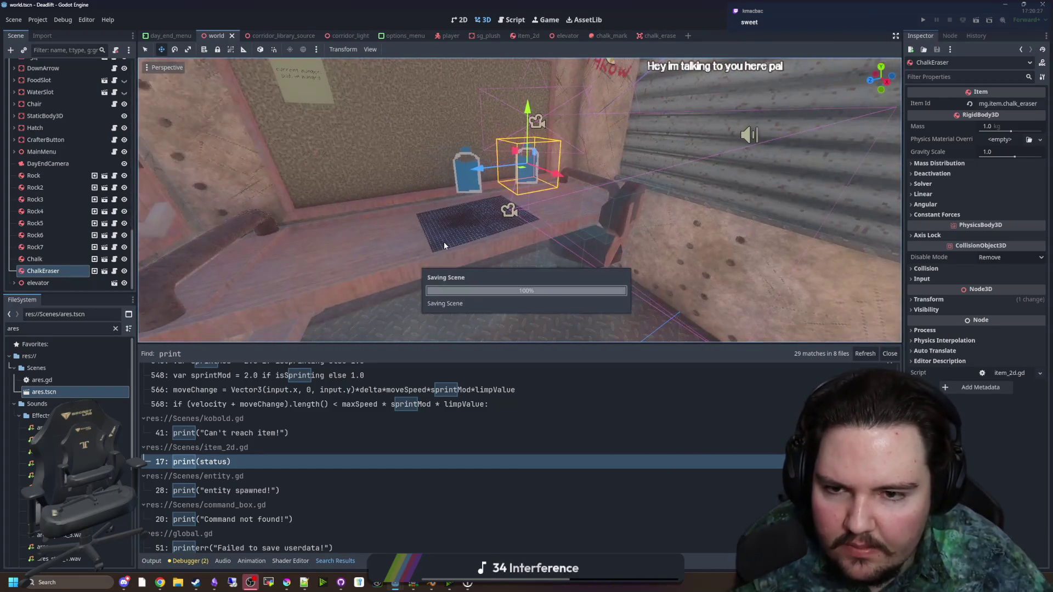
- Duplicate ares.tscn as a new scene named scavenger.tscn
{"action": "right_click", "coordinate": [51, 394]}
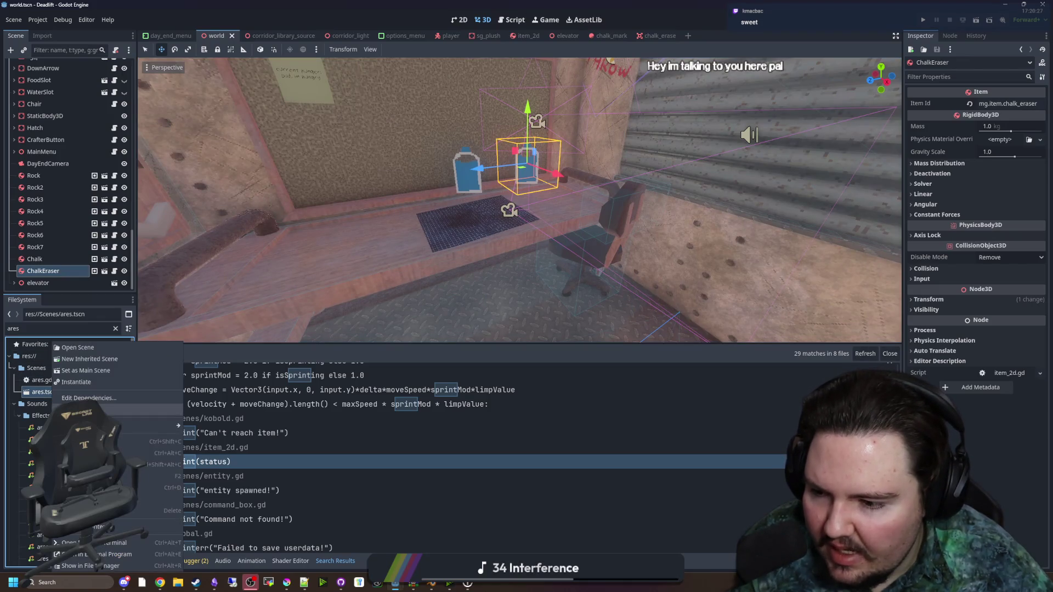
{"action": "left_click", "coordinate": [88, 488]}
{"action": "type", "text": "s"}
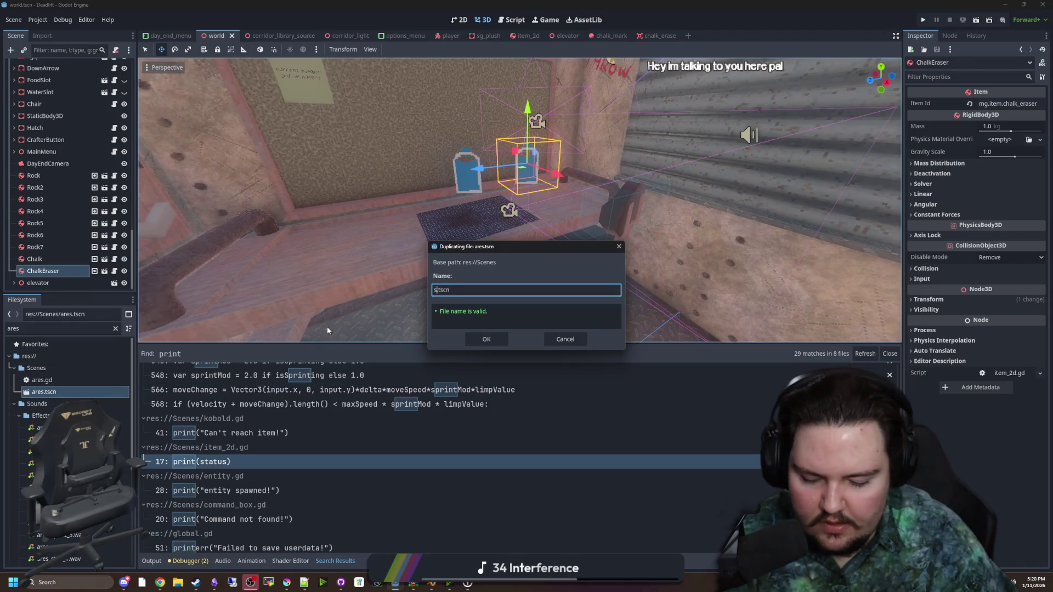
{"action": "type", "text": "cavenger"}
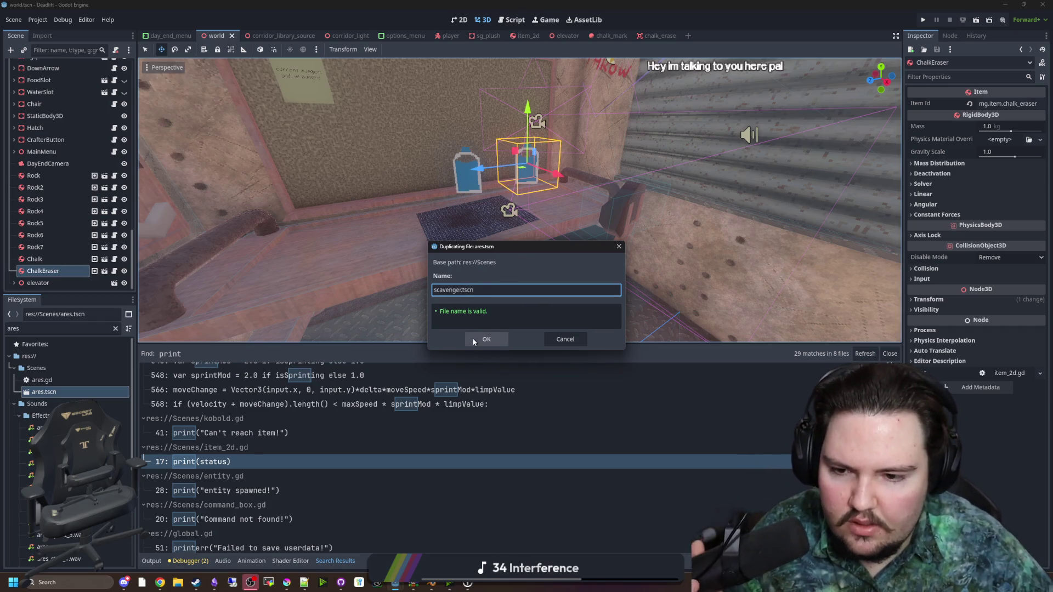
{"action": "left_click", "coordinate": [472, 338]}
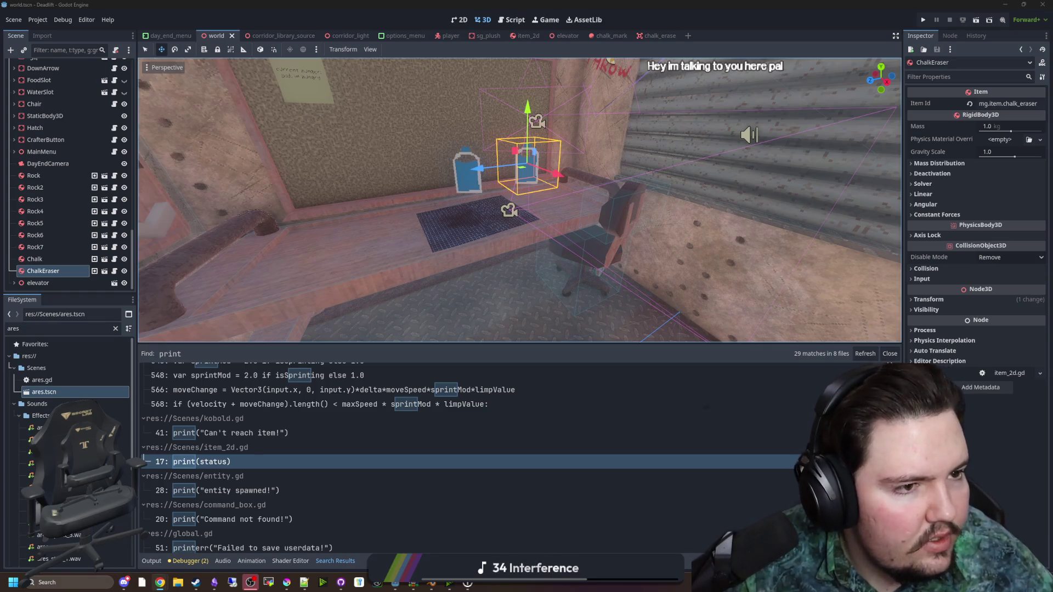
- Filter the FileSystem for 'scav' and open scavenger.tscn
{"action": "double_click", "coordinate": [82, 328]}
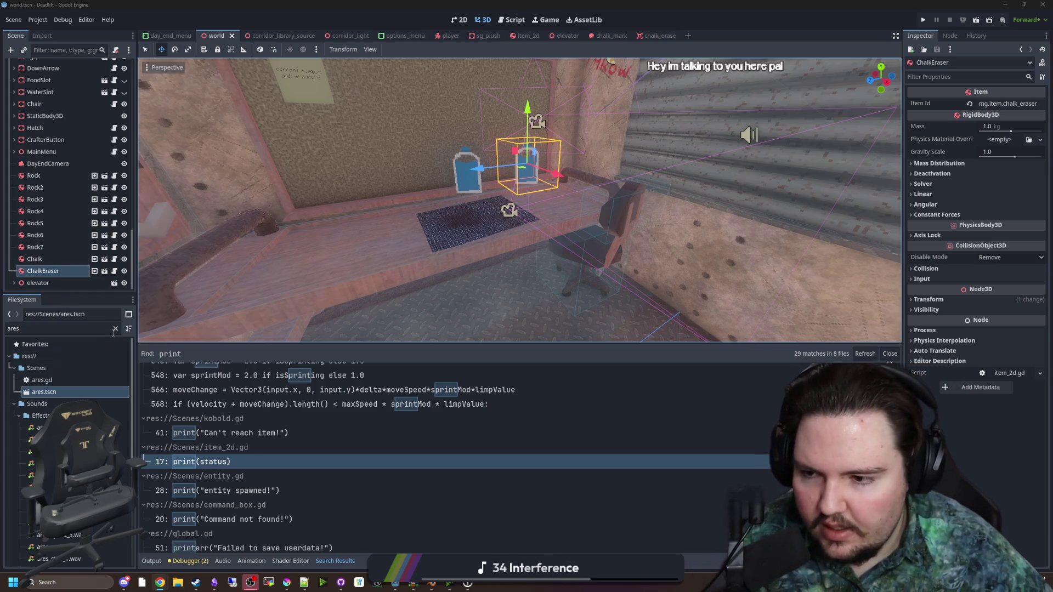
{"action": "type", "text": "scab"}
{"action": "key", "text": "BackSpace"}
{"action": "type", "text": "v"}
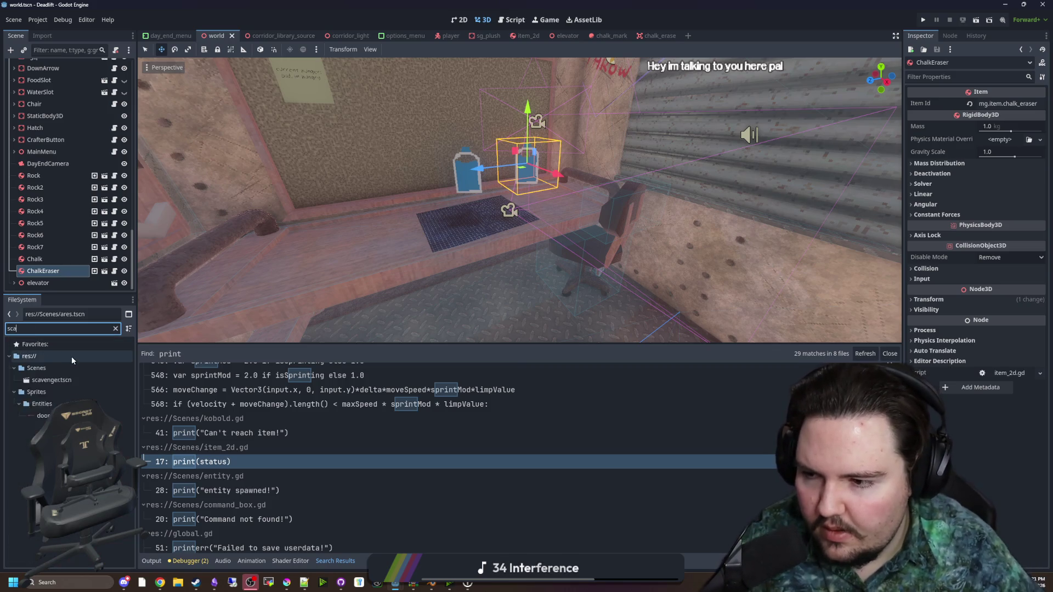
{"action": "left_click", "coordinate": [80, 384]}
{"action": "double_click", "coordinate": [80, 382]}
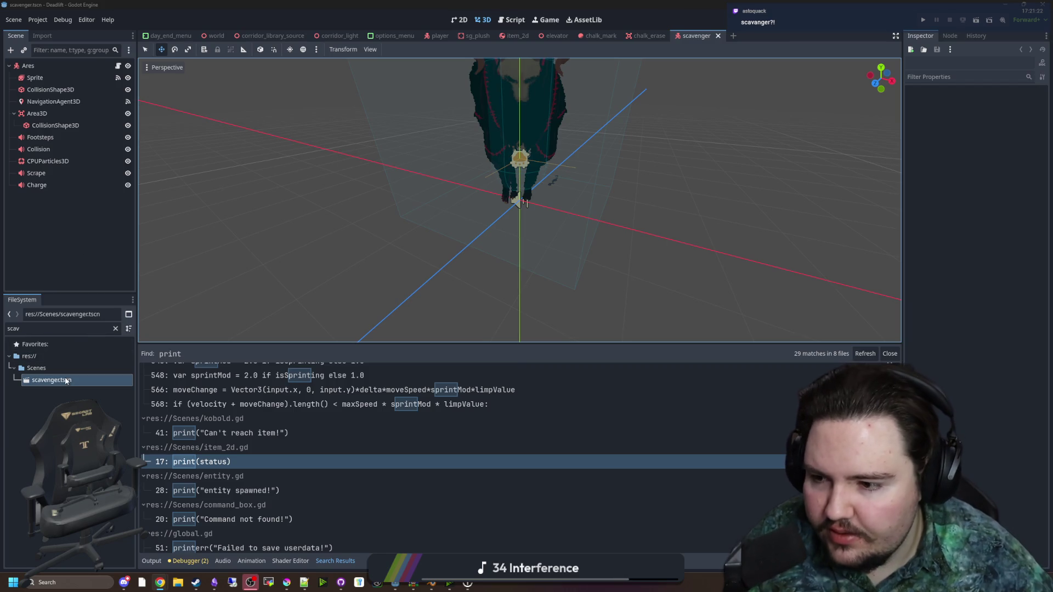
- Orbit around the scavenger, select its Sprite, and pick the attack_back animation in SpriteFrames
{"action": "scroll", "coordinate": [571, 260], "scroll_direction": "down", "scroll_amount": 5}
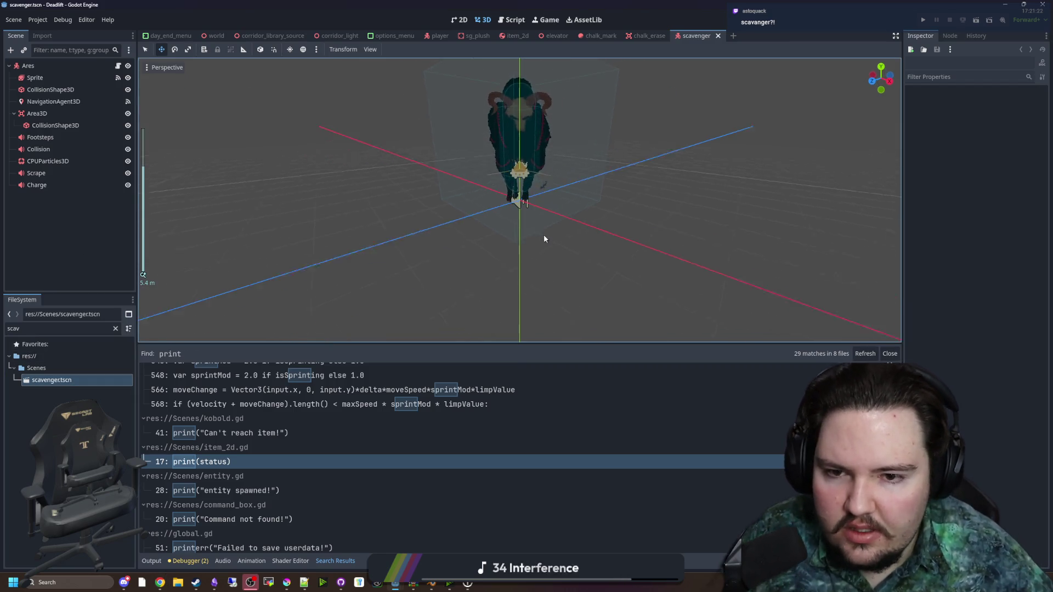
{"action": "mouse_move", "coordinate": [544, 239]}
{"action": "left_mouse_down"}
{"action": "mouse_move", "coordinate": [500, 293]}
{"action": "mouse_move", "coordinate": [574, 261]}
{"action": "mouse_move", "coordinate": [571, 245]}
{"action": "mouse_move", "coordinate": [169, 185]}
{"action": "left_mouse_up"}
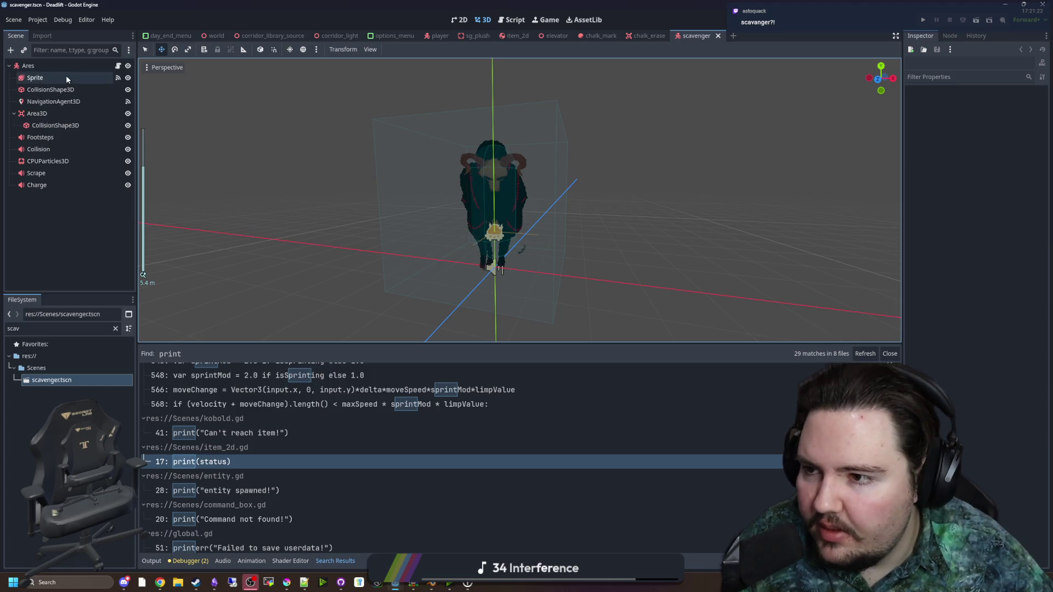
{"action": "left_click", "coordinate": [66, 78]}
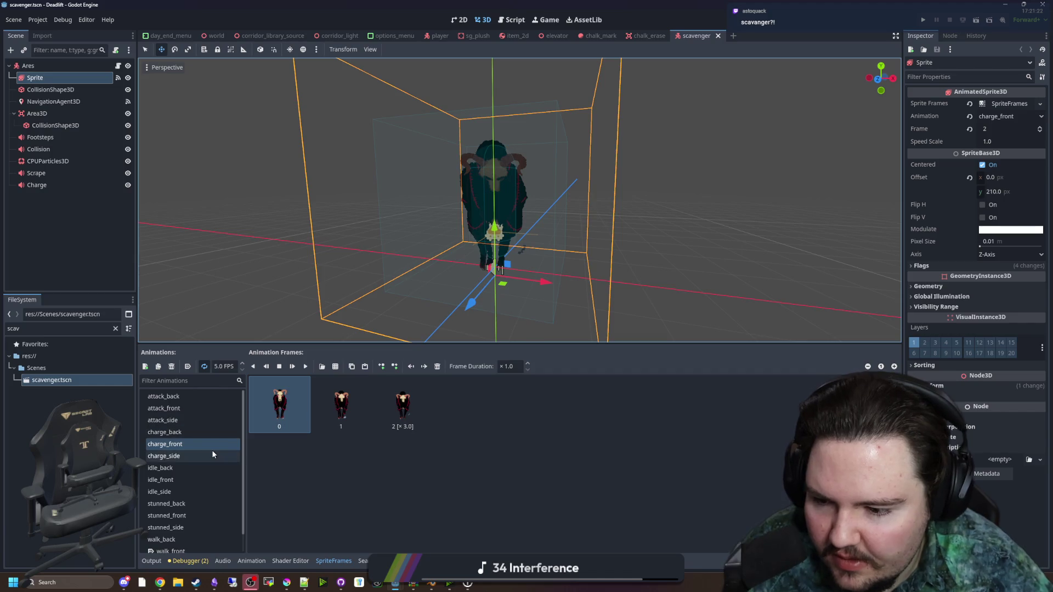
{"action": "left_click", "coordinate": [178, 399]}
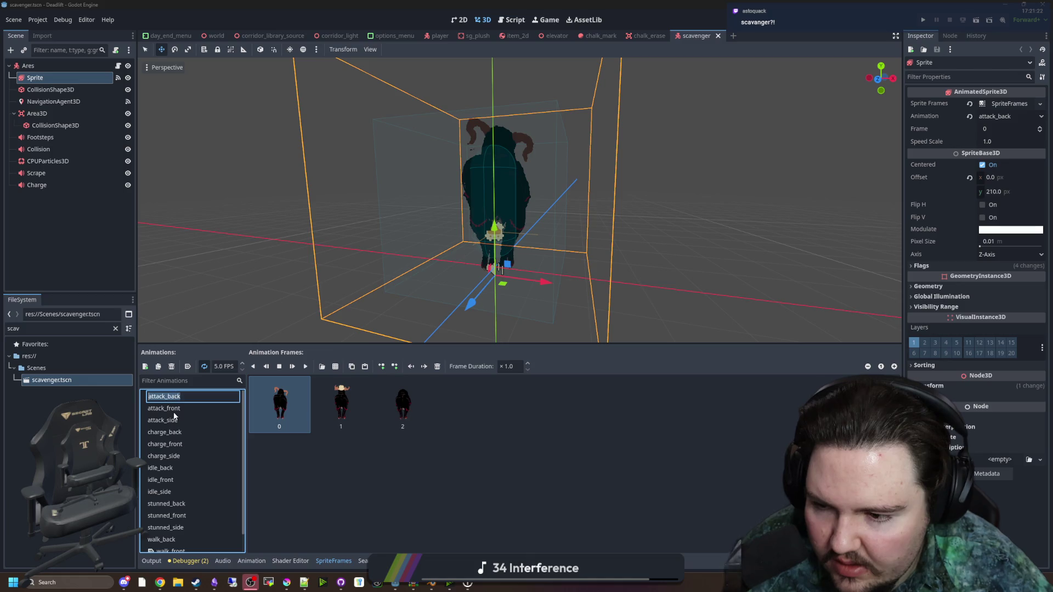
- Trial-delete attack_back, attack_front and attack_side, cancel at charge_back, and undo the deletions
{"action": "left_click", "coordinate": [174, 413]}
{"action": "left_click", "coordinate": [174, 397]}
{"action": "left_click", "coordinate": [175, 367]}
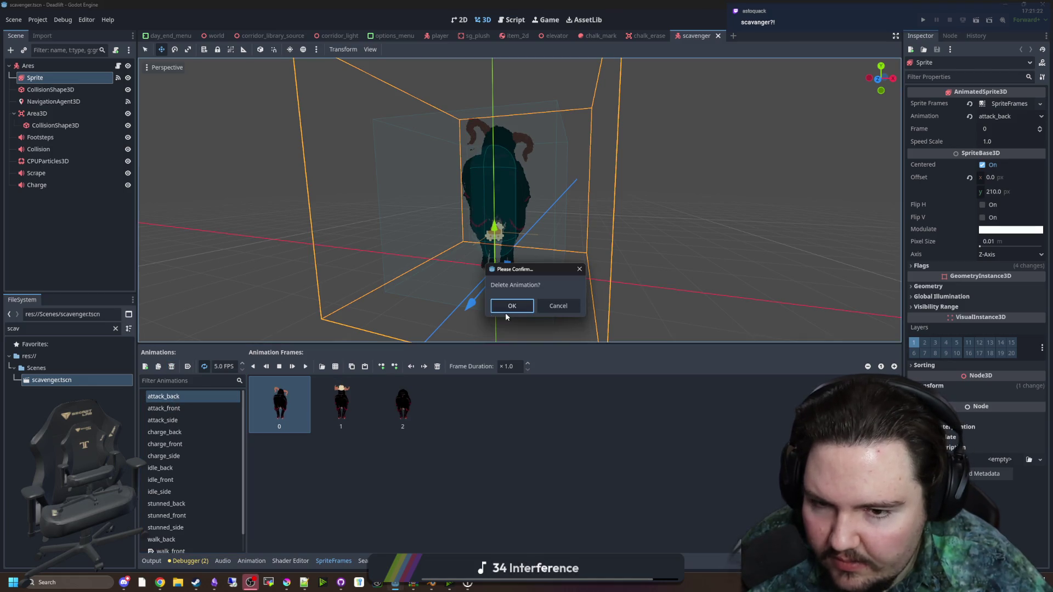
{"action": "left_click", "coordinate": [511, 307]}
{"action": "left_click", "coordinate": [171, 367]}
{"action": "left_click", "coordinate": [496, 307]}
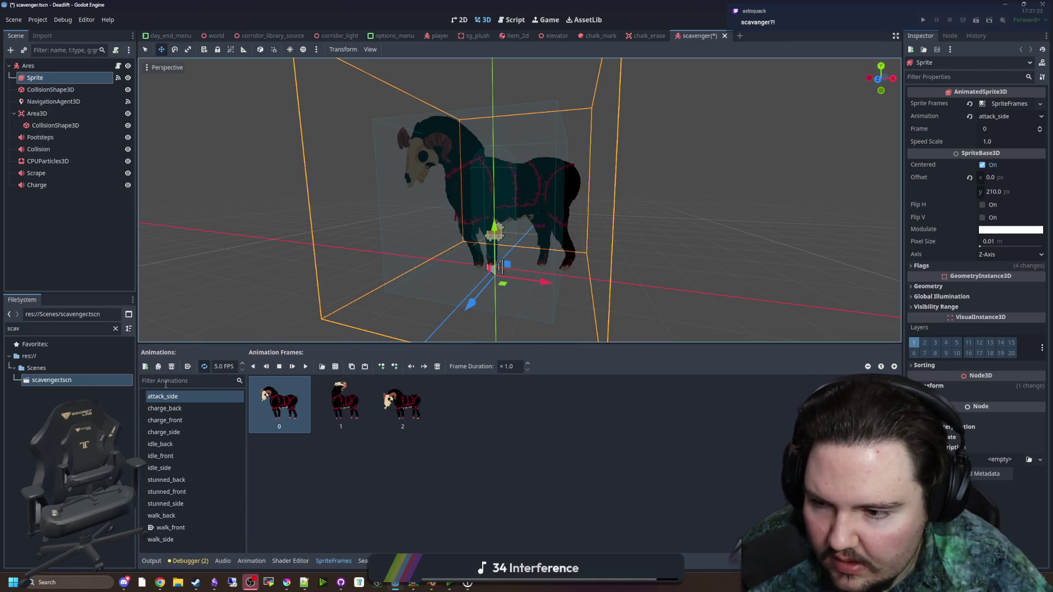
{"action": "key", "text": "Delete"}
{"action": "left_click", "coordinate": [497, 307]}
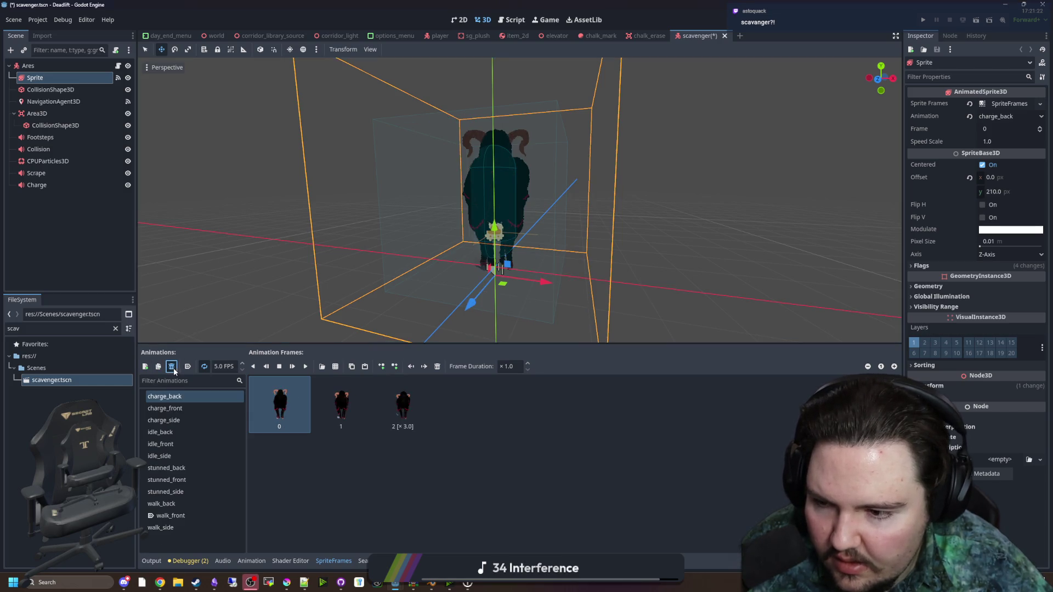
{"action": "key", "text": "Delete"}
{"action": "left_click", "coordinate": [535, 306]}
{"action": "key", "text": "ctrl+z"}
{"action": "key", "text": "ctrl+z"}
{"action": "key", "text": "ctrl+z"}
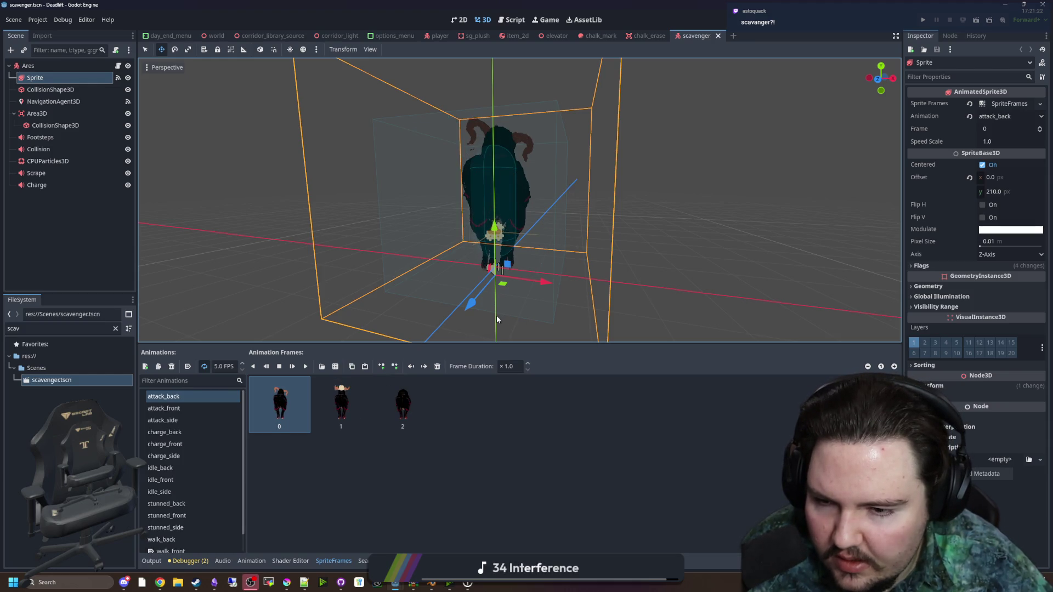
- Make the scavenger's SpriteFrames unique, then delete attack_back, attack_front and attack_side
{"action": "left_click", "coordinate": [1007, 115]}
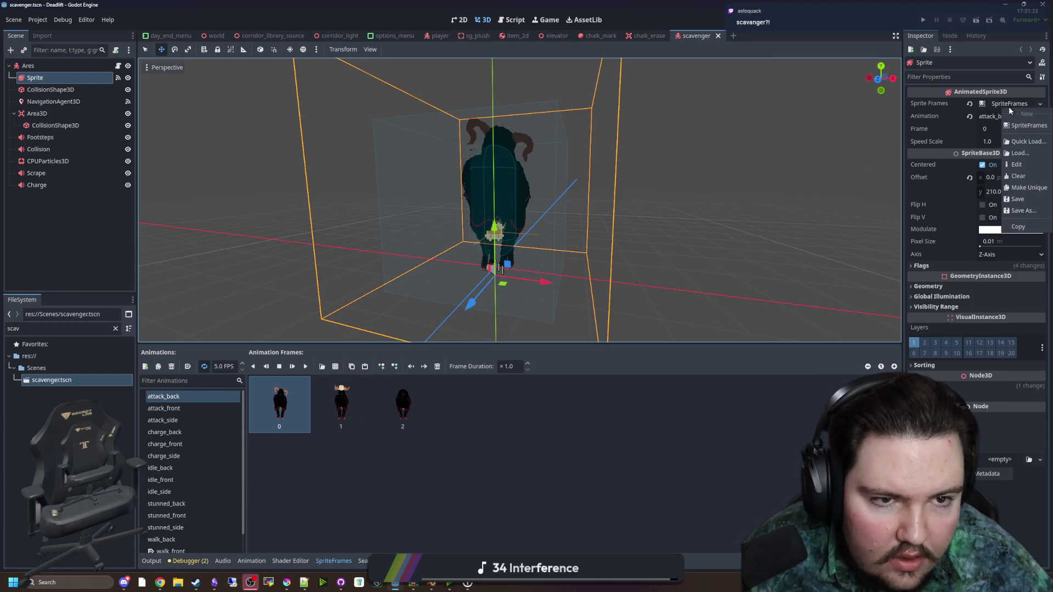
{"action": "left_click", "coordinate": [1015, 113]}
{"action": "left_click", "coordinate": [171, 367]}
{"action": "left_click", "coordinate": [501, 305]}
{"action": "left_click", "coordinate": [177, 369]}
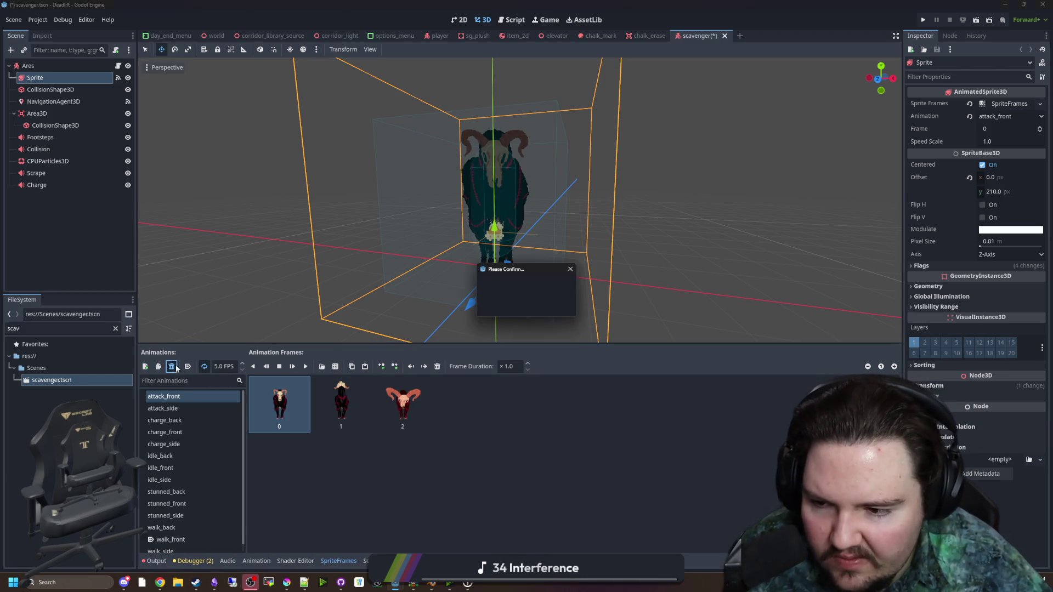
{"action": "left_click", "coordinate": [501, 305]}
{"action": "left_click", "coordinate": [172, 366]}
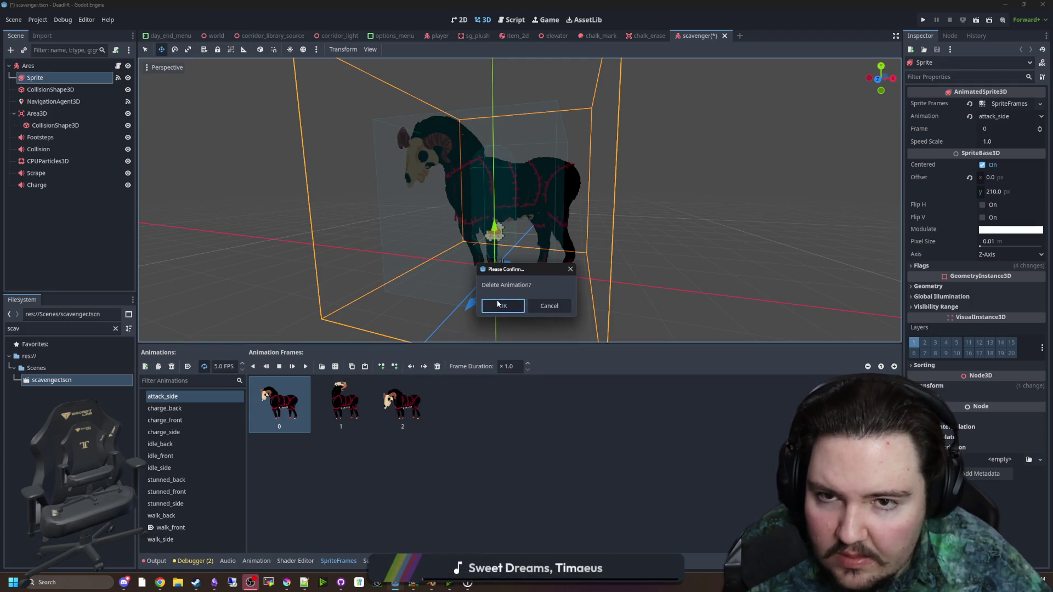
{"action": "left_click", "coordinate": [499, 304]}
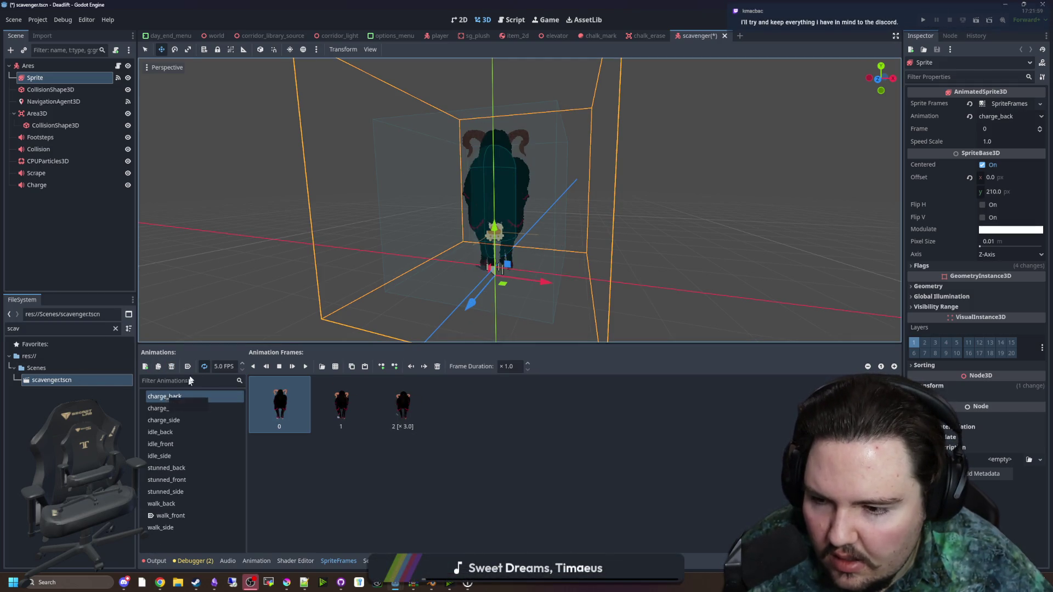
- Delete the charge_back, charge_front and charge_side animations
{"action": "left_click", "coordinate": [171, 367]}
{"action": "left_click", "coordinate": [500, 305]}
{"action": "left_click", "coordinate": [171, 367]}
{"action": "left_click", "coordinate": [501, 305]}
{"action": "left_click", "coordinate": [171, 367]}
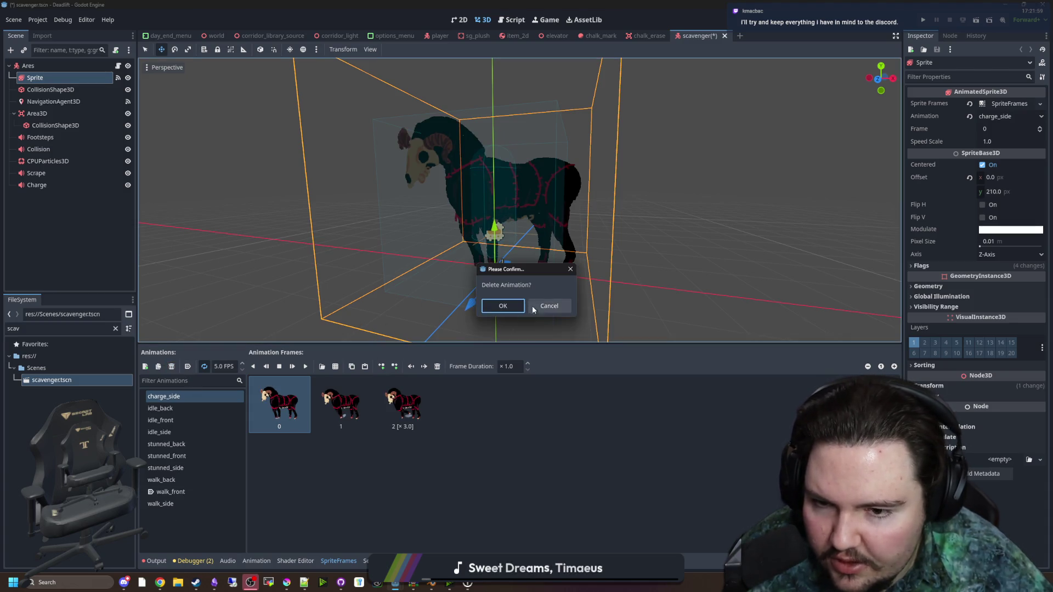
{"action": "left_click", "coordinate": [502, 306]}
{"action": "left_click", "coordinate": [115, 329]}
- Open ares.tscn to confirm its sprite keeps every animation, then save the scavenger scene
{"action": "type", "text": "ares"}
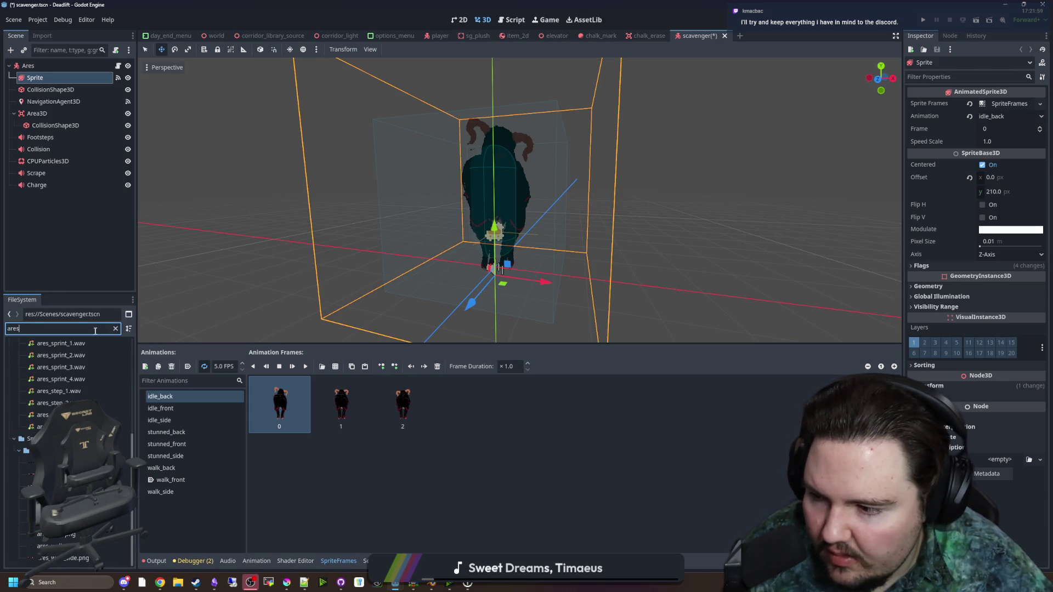
{"action": "double_click", "coordinate": [58, 392]}
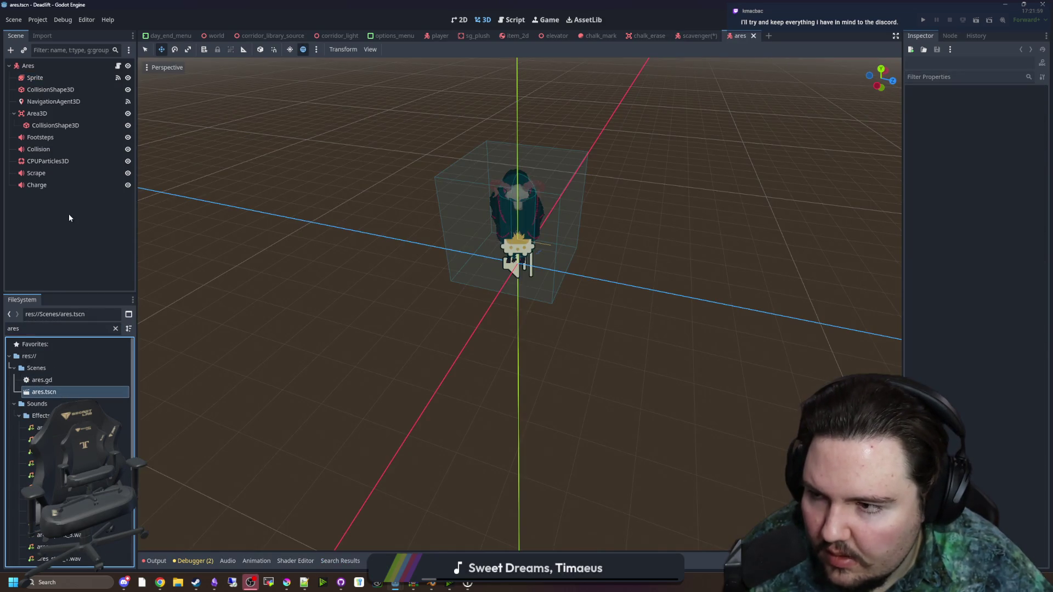
{"action": "left_click", "coordinate": [36, 77]}
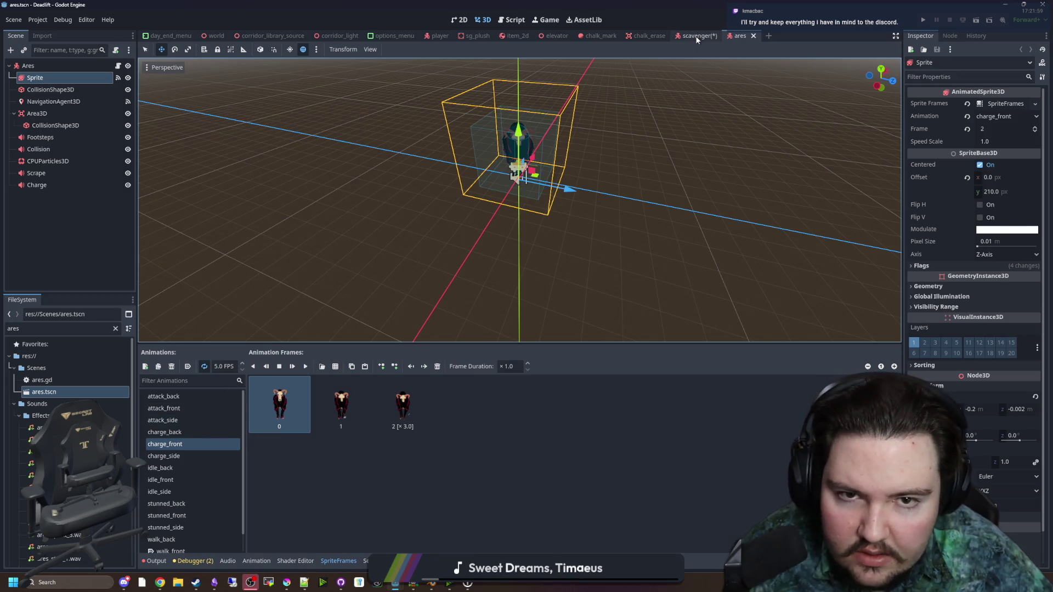
{"action": "left_click", "coordinate": [697, 38]}
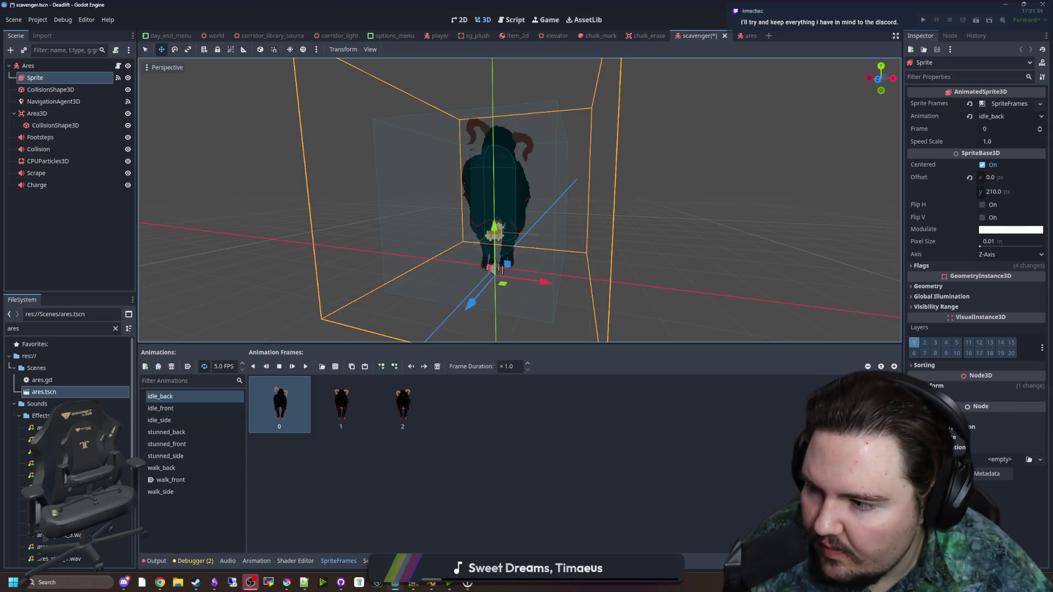
{"action": "left_click", "coordinate": [68, 266]}
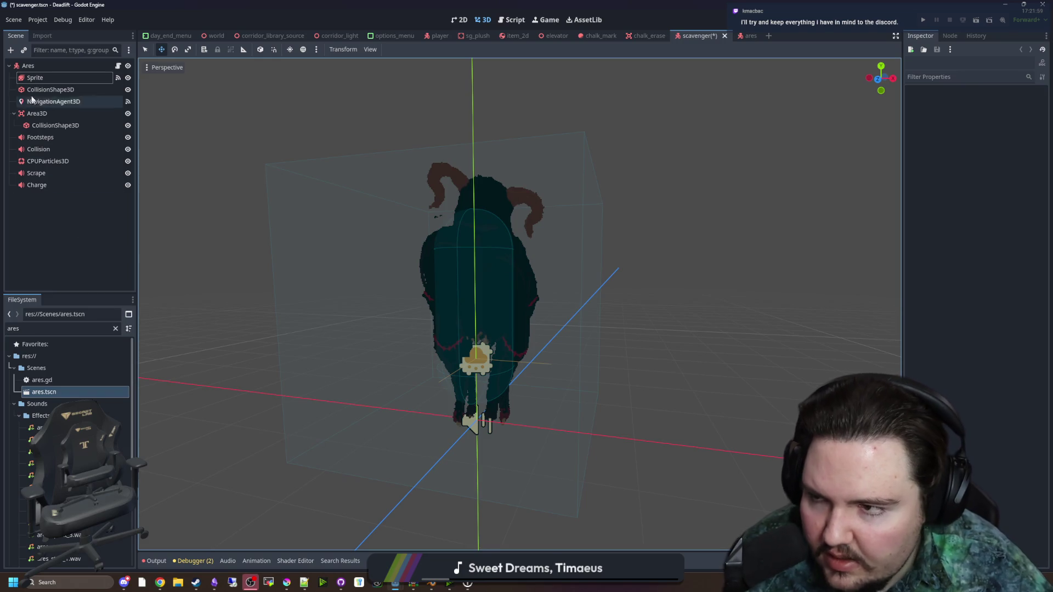
{"action": "left_click", "coordinate": [42, 78]}
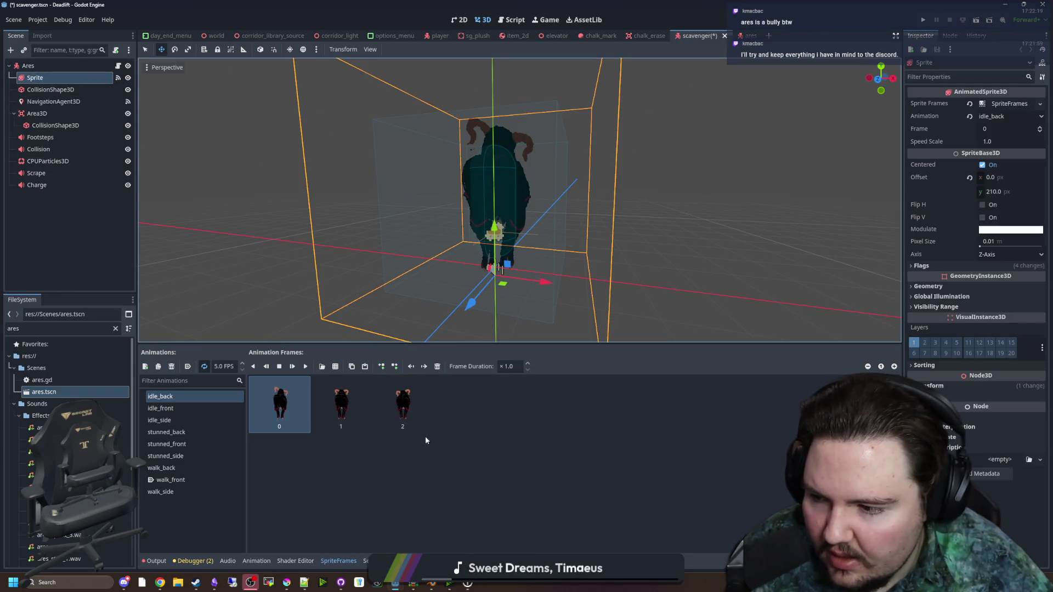
{"action": "key", "text": "ctrl+s"}
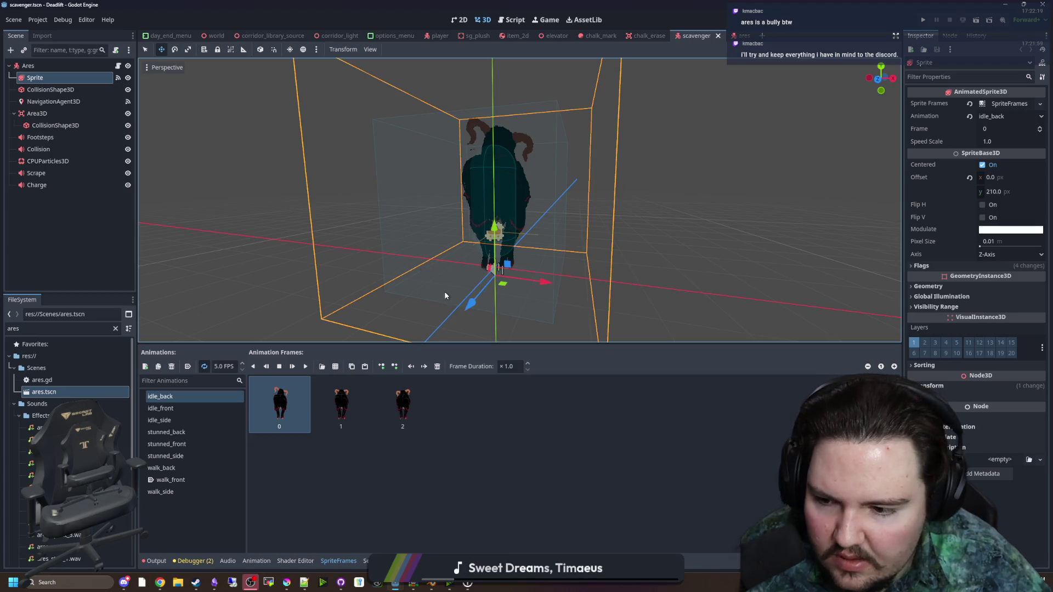
- Preview the scavenger's walk_back, walk_front and walk_side animations
{"action": "scroll", "coordinate": [444, 291], "scroll_direction": "down", "scroll_amount": 2}
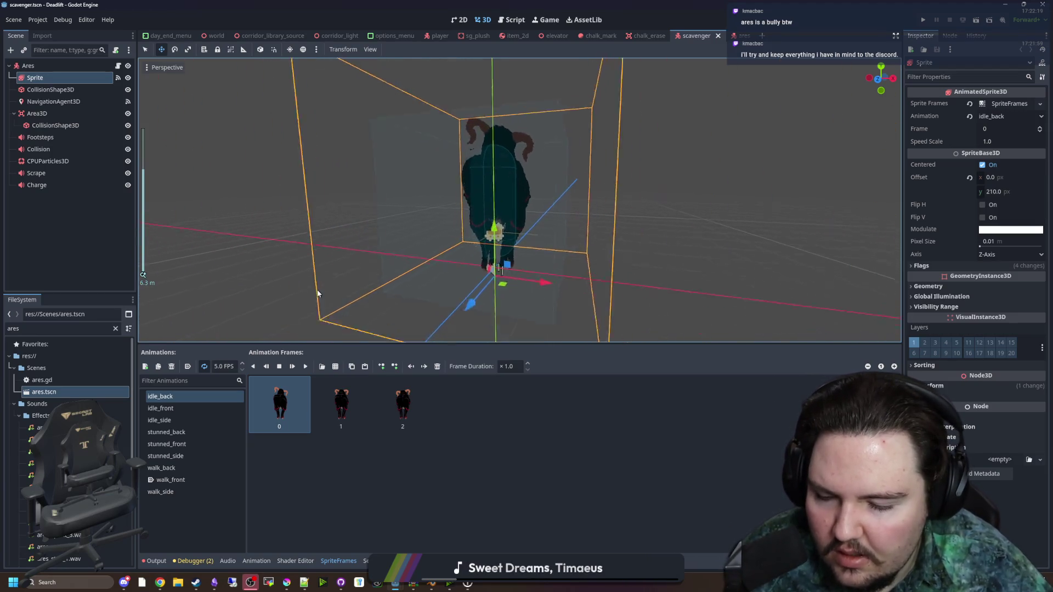
{"action": "left_click", "coordinate": [171, 469]}
{"action": "left_click", "coordinate": [171, 481]}
{"action": "left_click", "coordinate": [171, 492]}
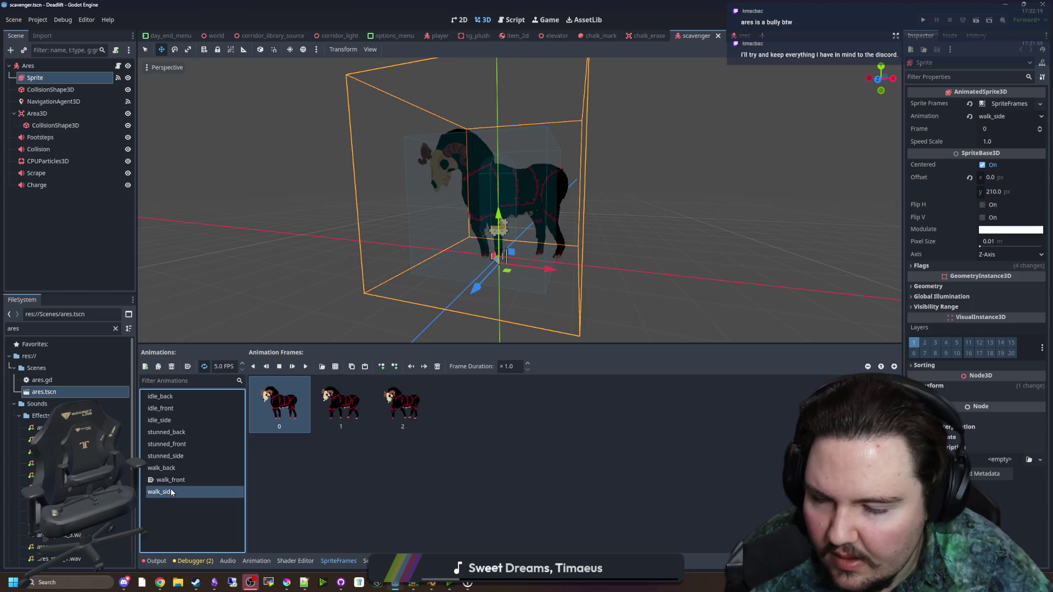
- Delete stunned_back, stunned_front and stunned_side, then save scavenger.tscn
{"action": "left_click", "coordinate": [185, 432]}
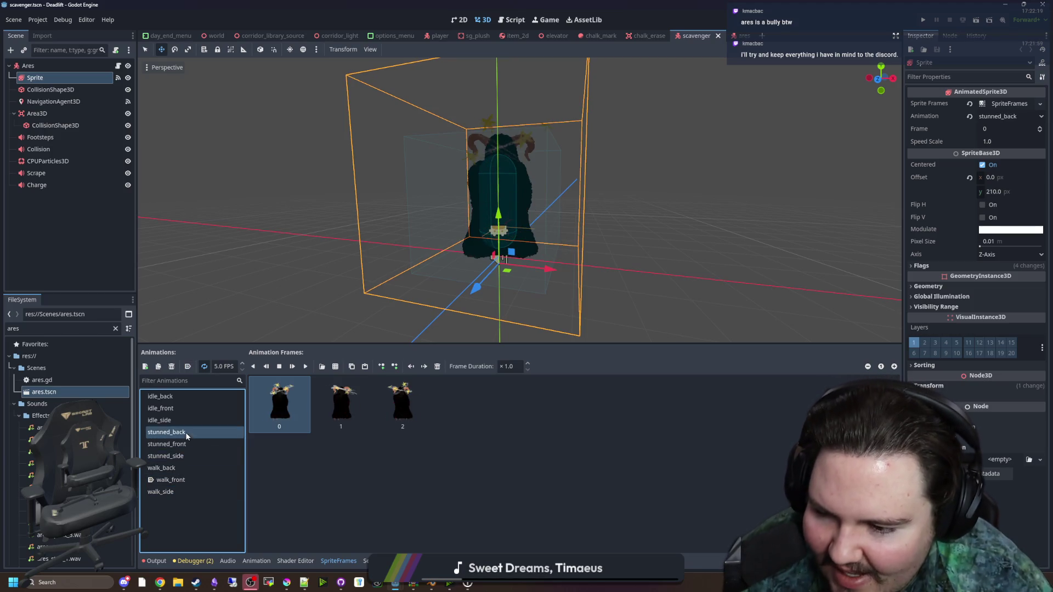
{"action": "left_click", "coordinate": [171, 367]}
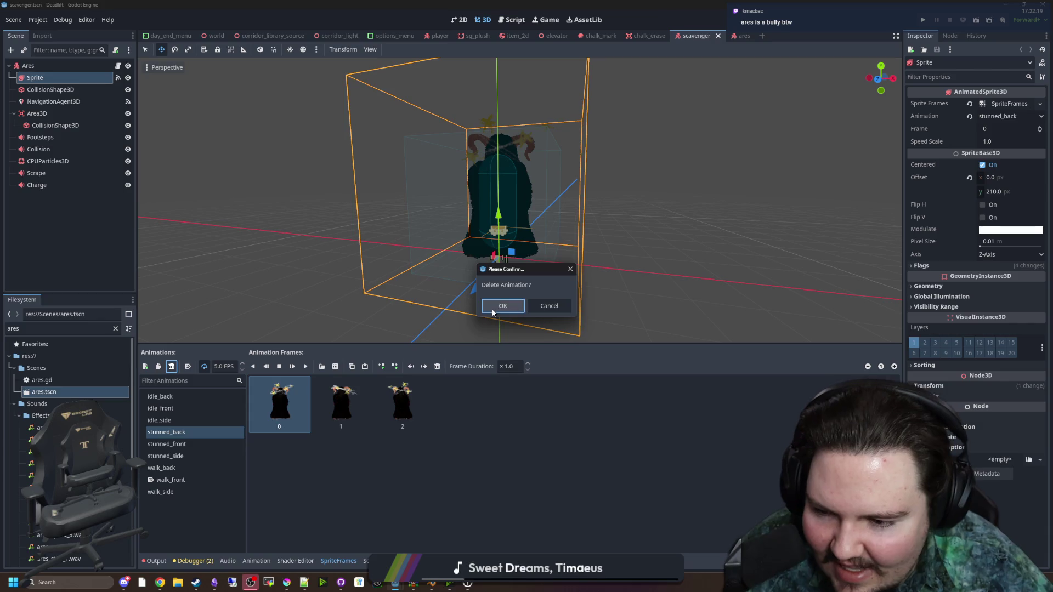
{"action": "left_click", "coordinate": [503, 307]}
{"action": "left_click", "coordinate": [186, 432]}
{"action": "left_click", "coordinate": [171, 366]}
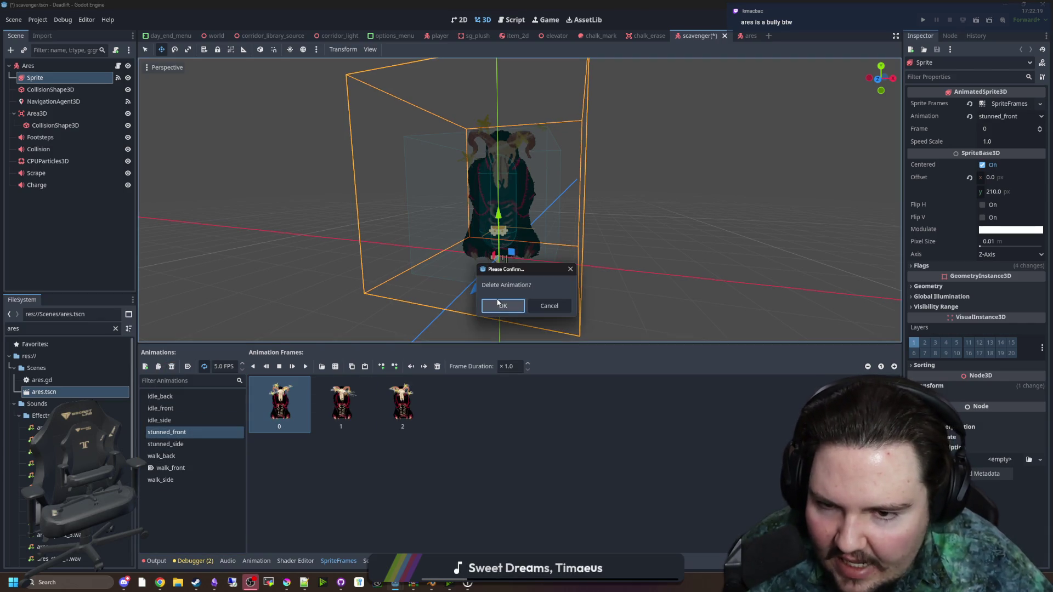
{"action": "left_click", "coordinate": [500, 305]}
{"action": "left_click", "coordinate": [183, 432]}
{"action": "left_click", "coordinate": [171, 367]}
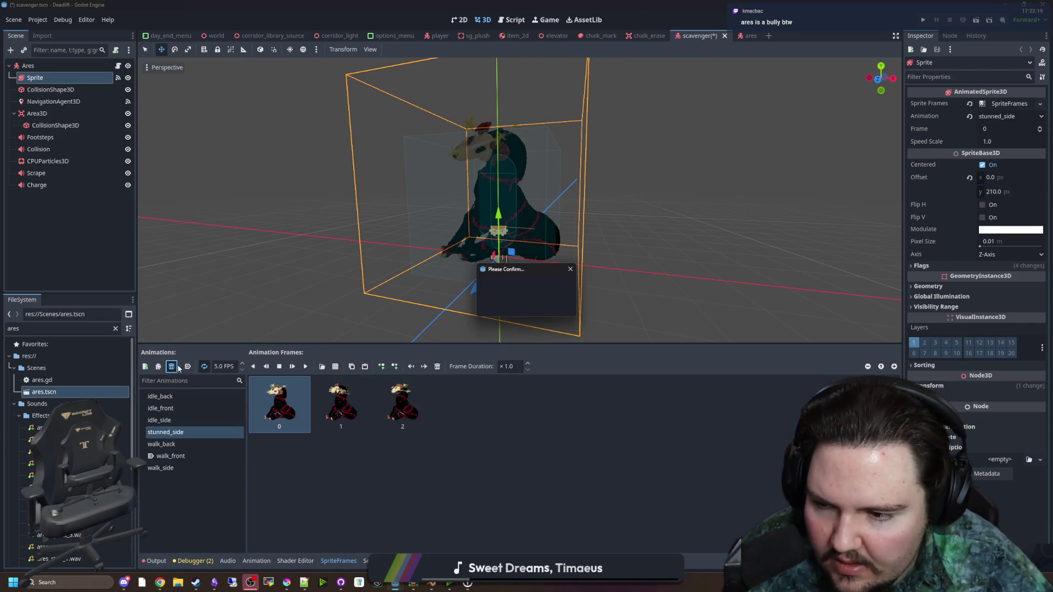
{"action": "left_click", "coordinate": [502, 307]}
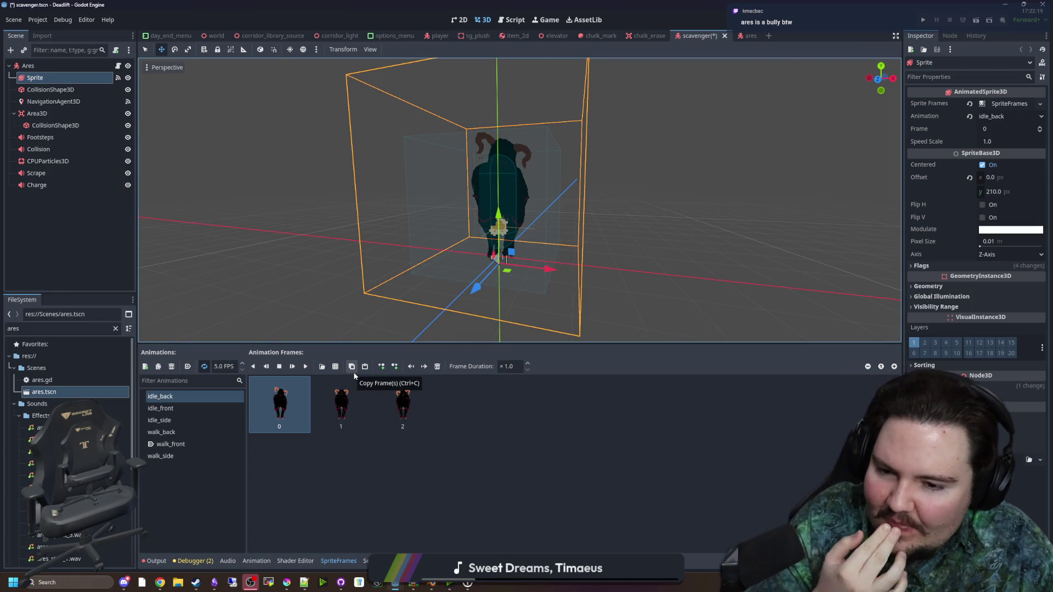
{"action": "left_click", "coordinate": [496, 431]}
{"action": "key", "text": "ctrl+s"}
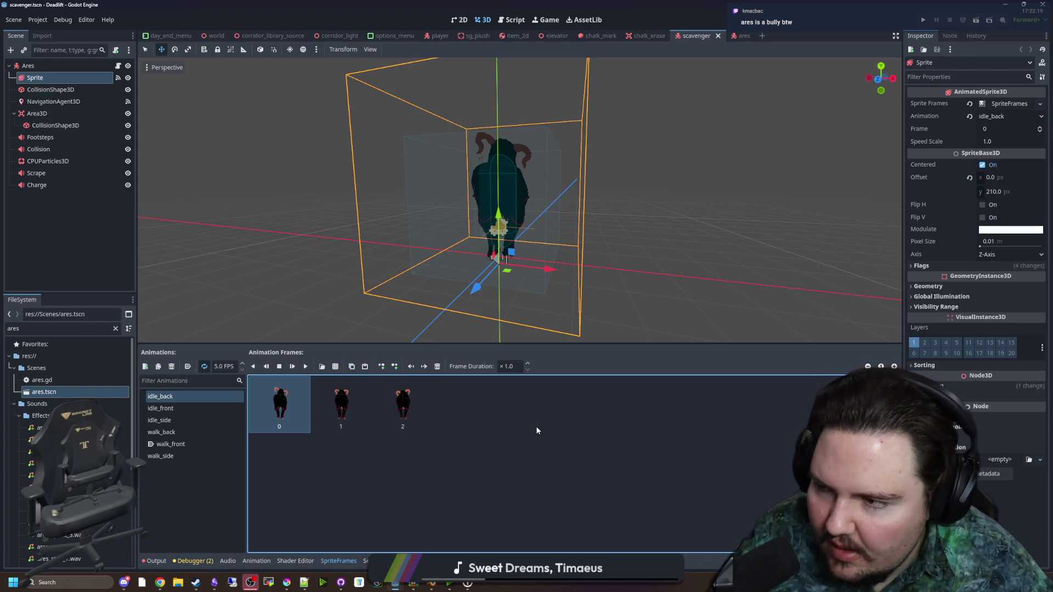
{"action": "key", "text": "ctrl+s"}
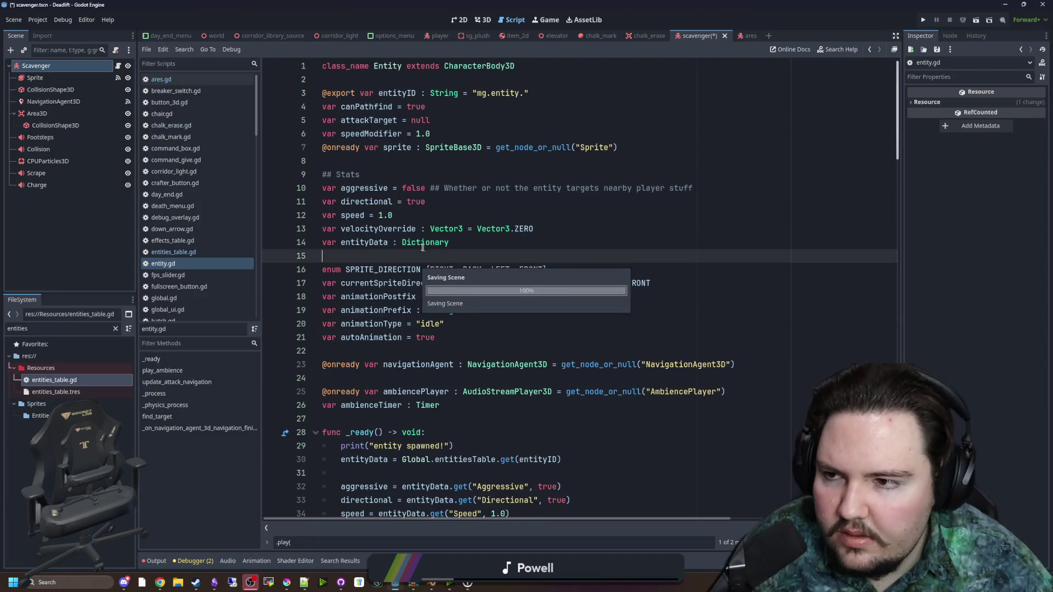
- Look over the ares.gd script, then select the Scavenger root node
{"action": "left_click", "coordinate": [118, 65]}
{"action": "scroll", "coordinate": [435, 178], "scroll_direction": "down", "scroll_amount": 1}
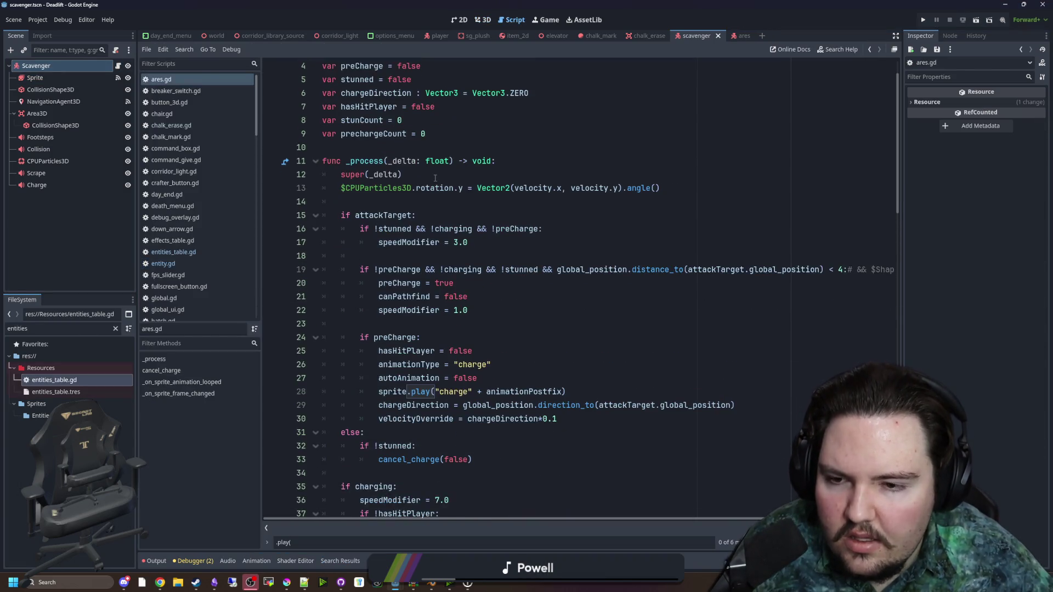
{"action": "scroll", "coordinate": [435, 179], "scroll_direction": "up", "scroll_amount": 1}
{"action": "left_click", "coordinate": [83, 73]}
{"action": "left_click", "coordinate": [82, 65]}
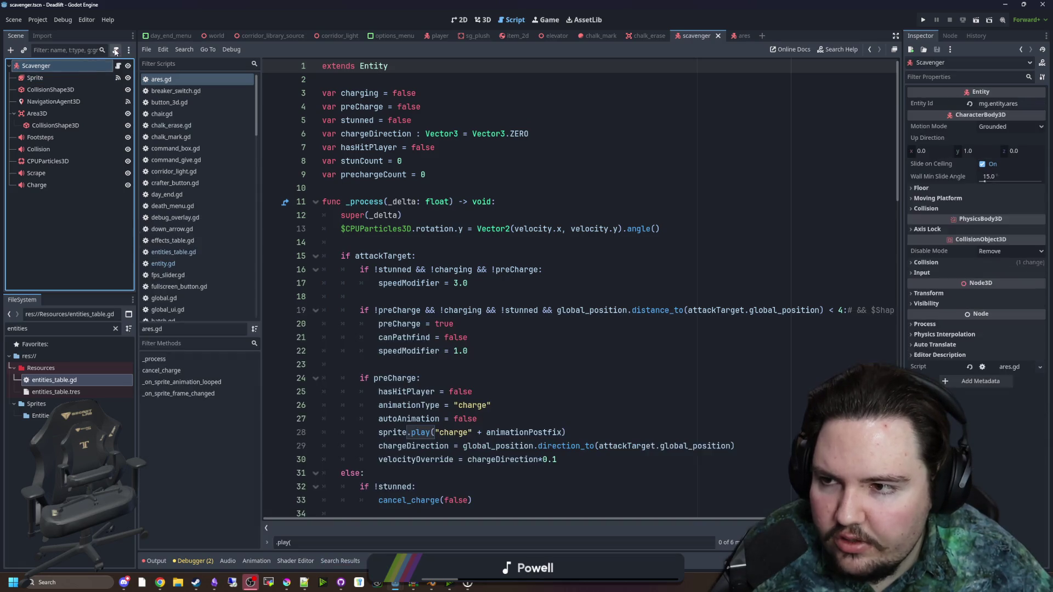
- Attach a new scavenger.gd script to it, choosing Entity as the inherited class
{"action": "left_click", "coordinate": [115, 49]}
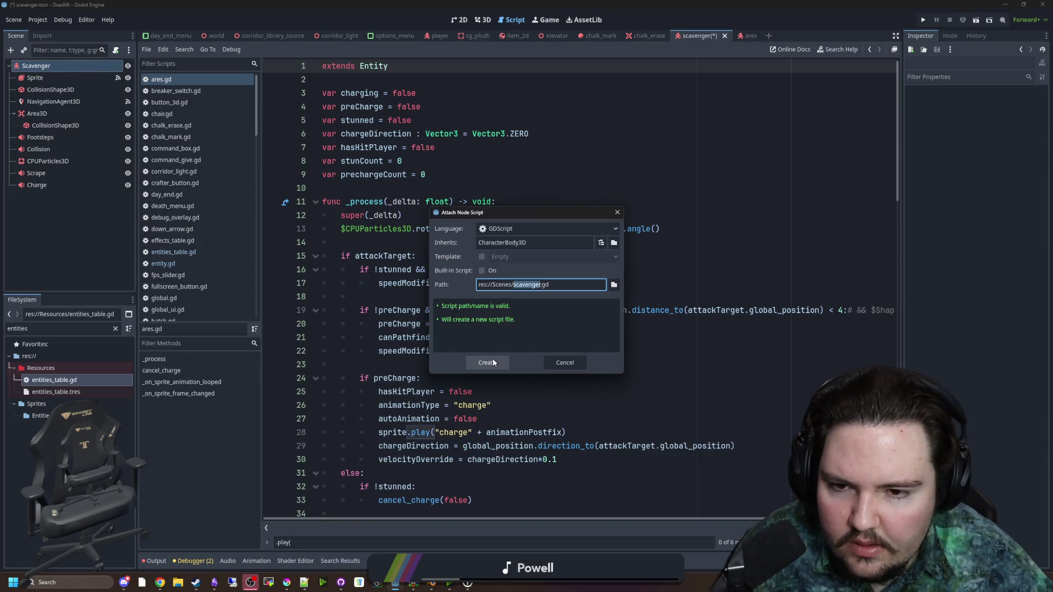
{"action": "left_click", "coordinate": [602, 242]}
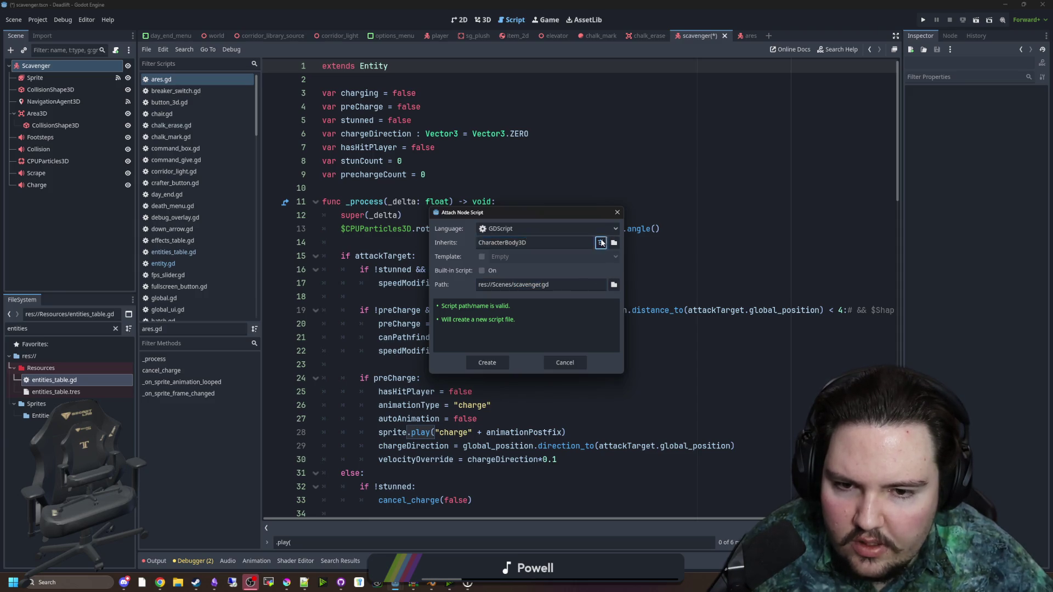
{"action": "type", "text": "entit"}
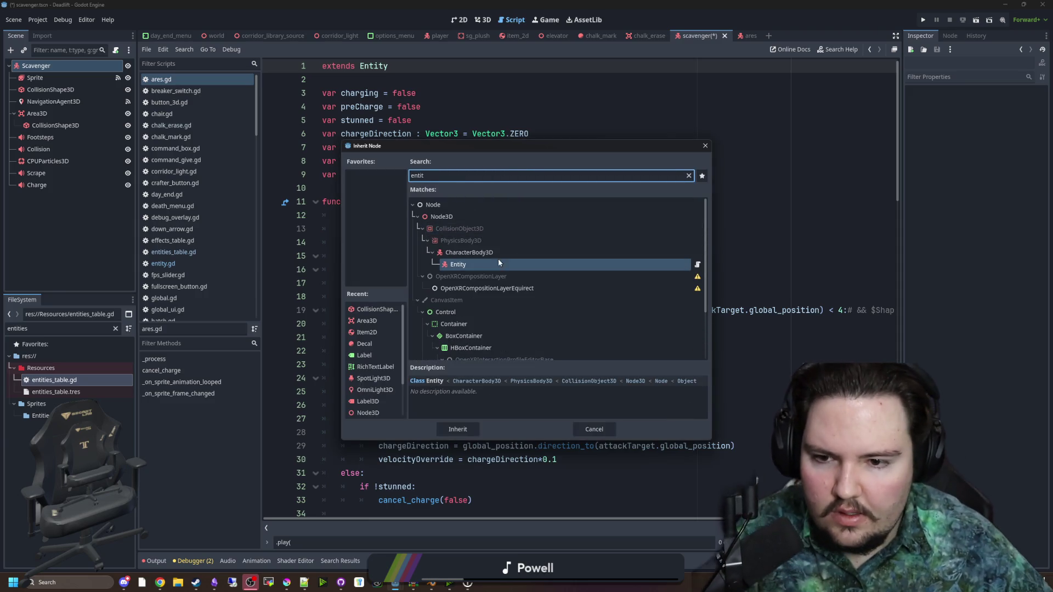
{"action": "left_click", "coordinate": [491, 261]}
{"action": "double_click", "coordinate": [491, 263]}
{"action": "left_click", "coordinate": [487, 363]}
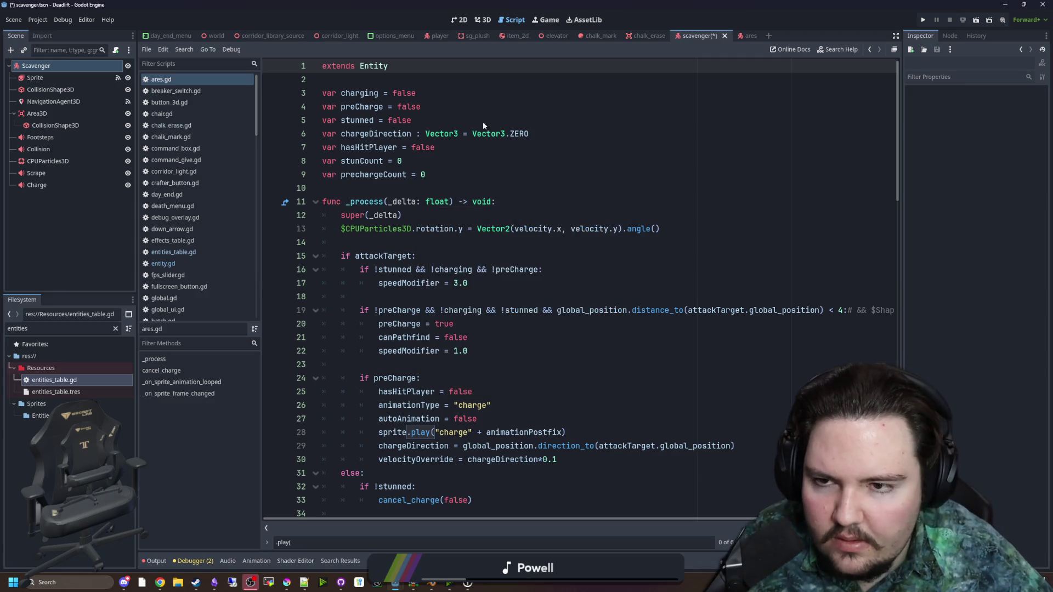
- Add a _ready function that calls super()
{"action": "key", "text": "Return"}
{"action": "type", "text": "func _r"}
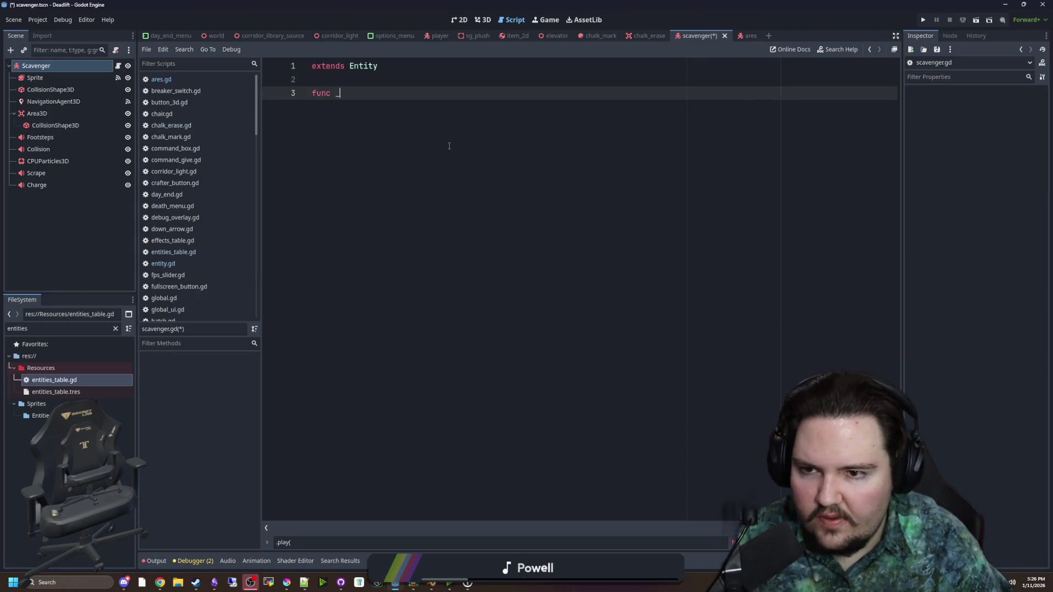
{"action": "key", "text": "Return"}
{"action": "key", "text": "Return"}
{"action": "type", "text": "pass"}
{"action": "key", "text": "Return"}
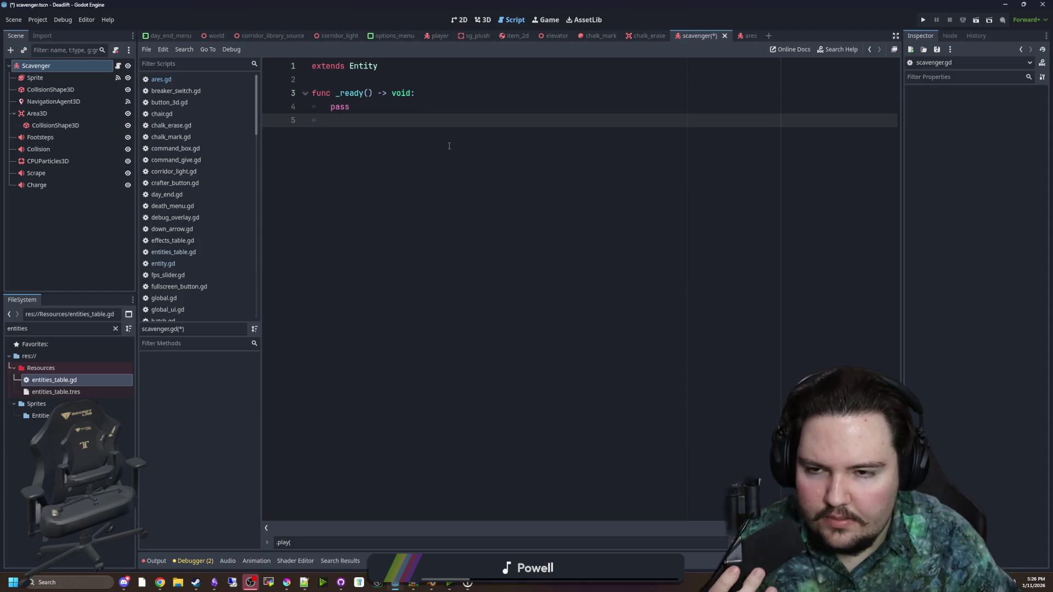
{"action": "key", "text": "BackSpace"}
{"action": "key", "text": "BackSpace"}
{"action": "key", "text": "ctrl+BackSpace"}
{"action": "type", "text": "super()"}
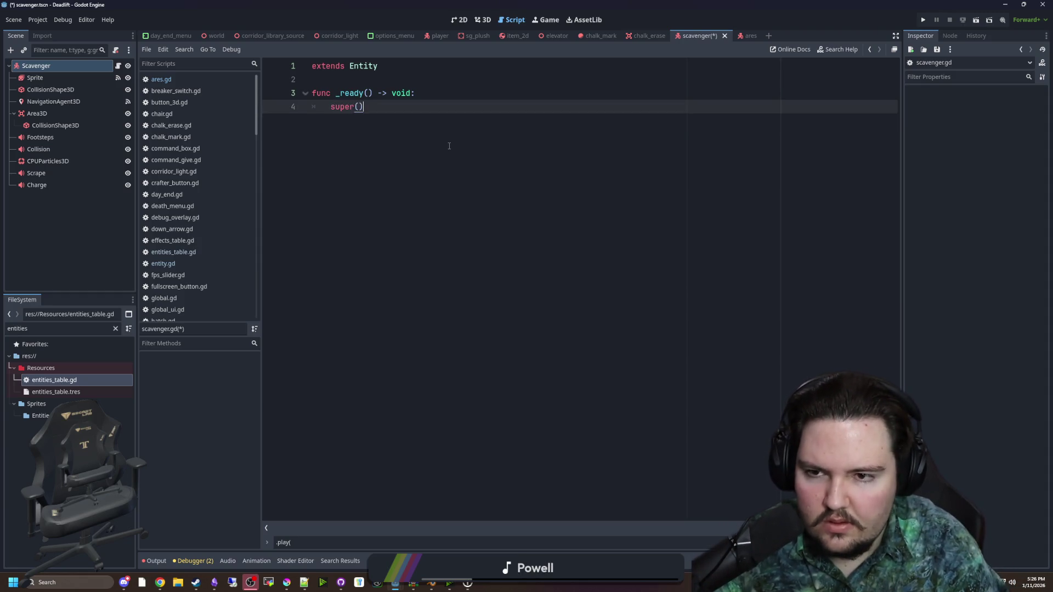
{"action": "key", "text": "Return"}
- Add an animationPostfix line and a match(randi_range(0,2)) statement above it
{"action": "type", "text": "anim"}
{"action": "key", "text": "Return"}
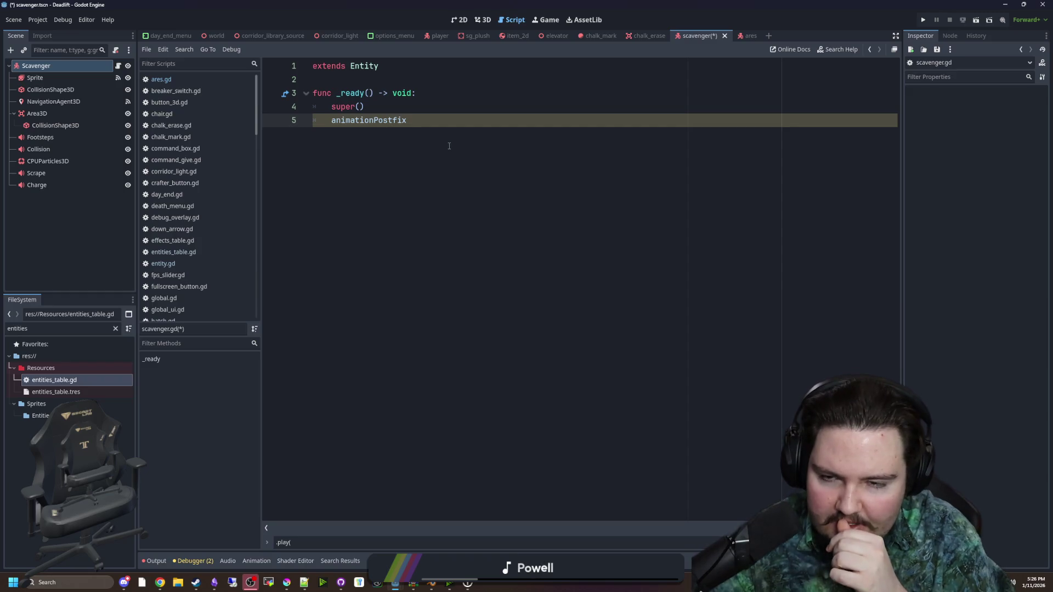
{"action": "key", "text": "ctrl+shift+Return"}
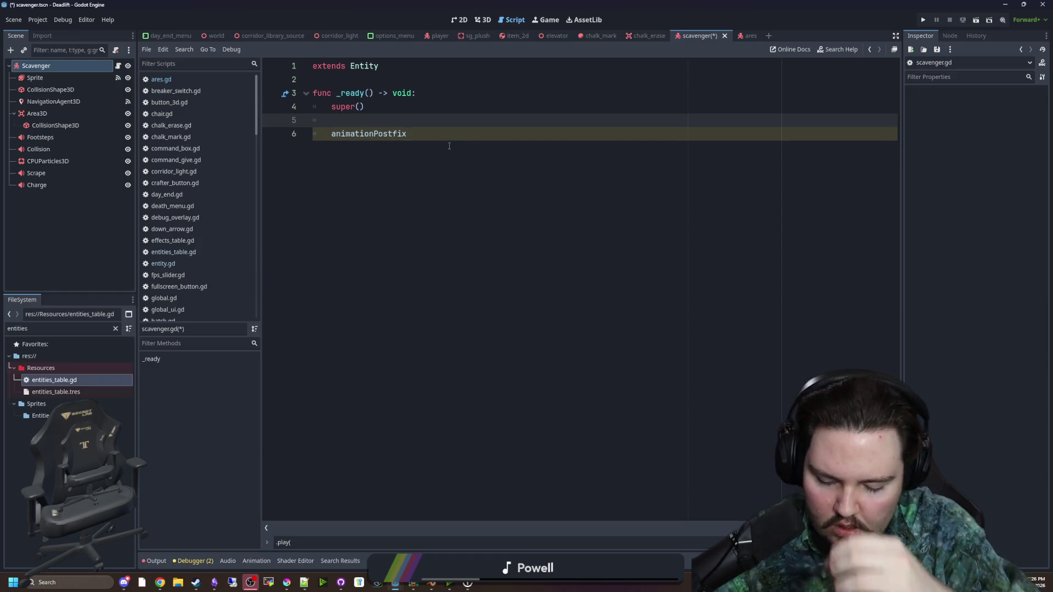
{"action": "type", "text": "match(rando"}
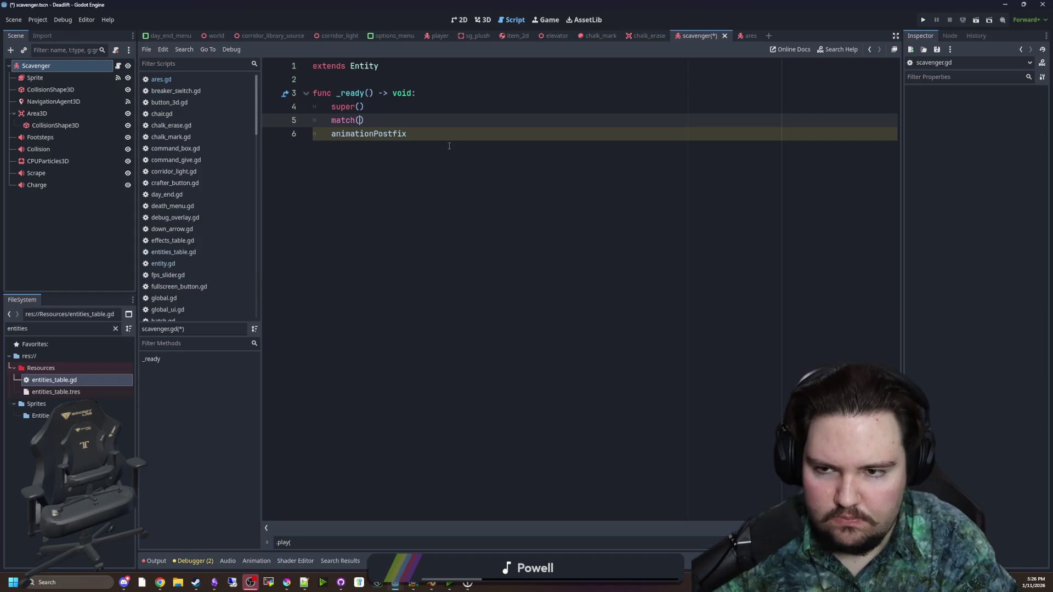
{"action": "key", "text": "BackSpace"}
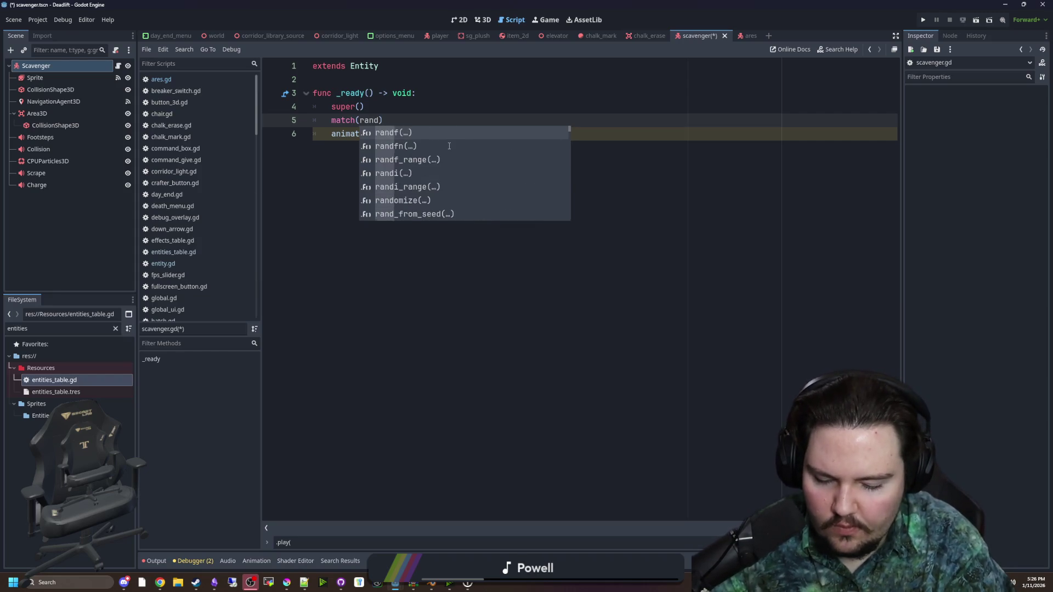
{"action": "type", "text": "i_r"}
{"action": "key", "text": "Return"}
{"action": "type", "text": "0,2"}
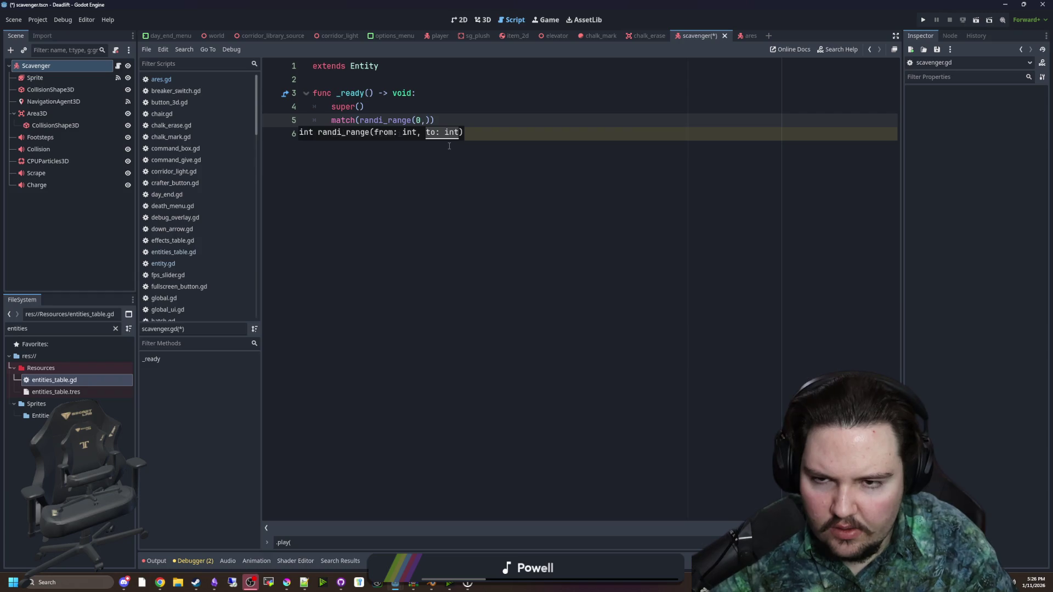
{"action": "key", "text": "Down"}
- Add indented 0:, 1: and 2: cases under the match statement
{"action": "left_click", "coordinate": [500, 127]}
{"action": "key", "text": "Return"}
{"action": "type", "text": "0:"}
{"action": "key", "text": "Return"}
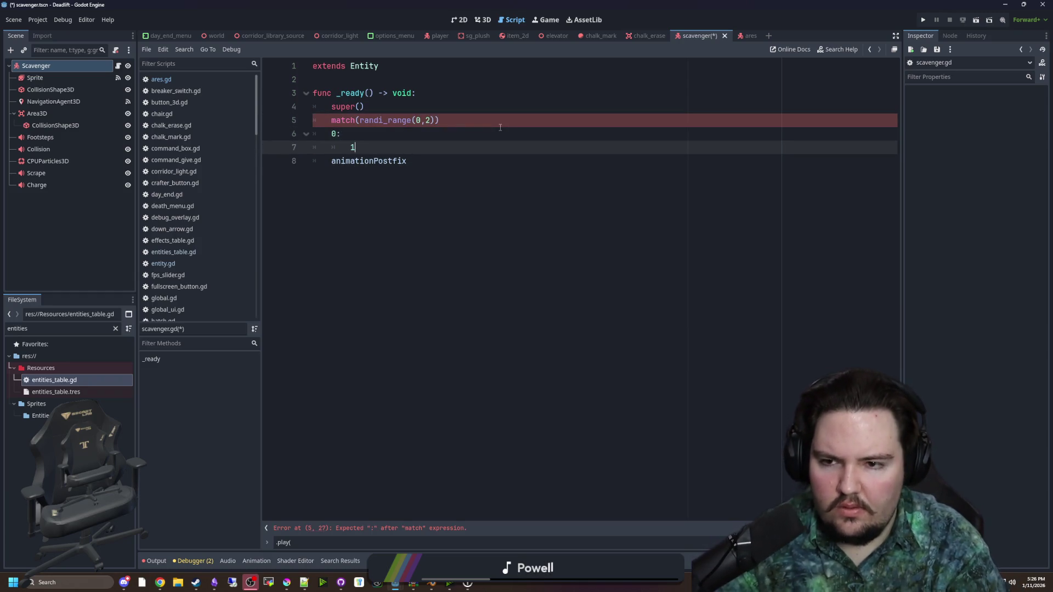
{"action": "key", "text": "Up"}
{"action": "key", "text": "Tab"}
{"action": "key", "text": "Down"}
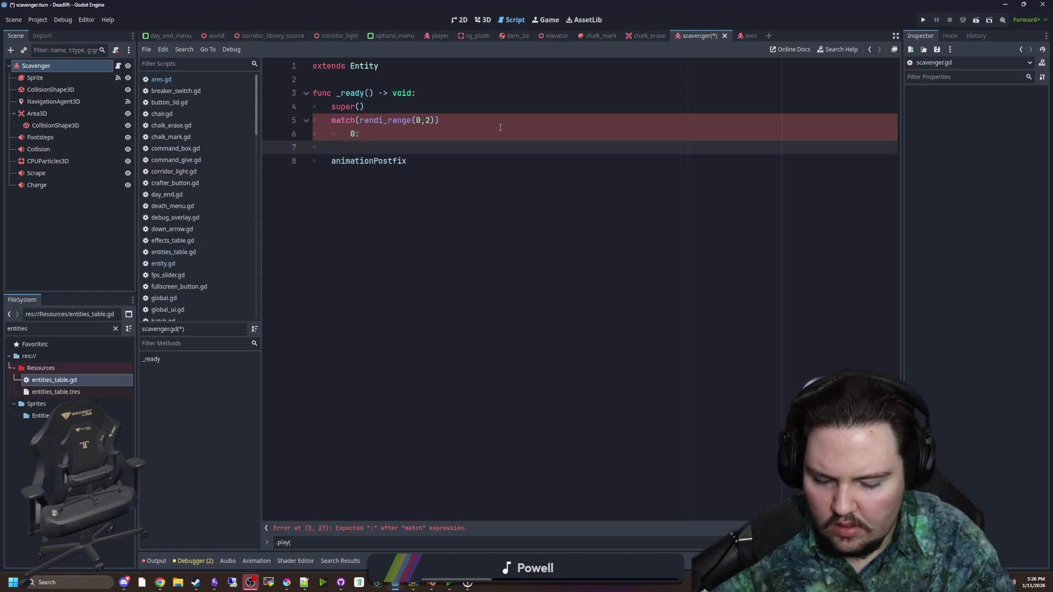
{"action": "type", "text": ":"}
{"action": "key", "text": "Return"}
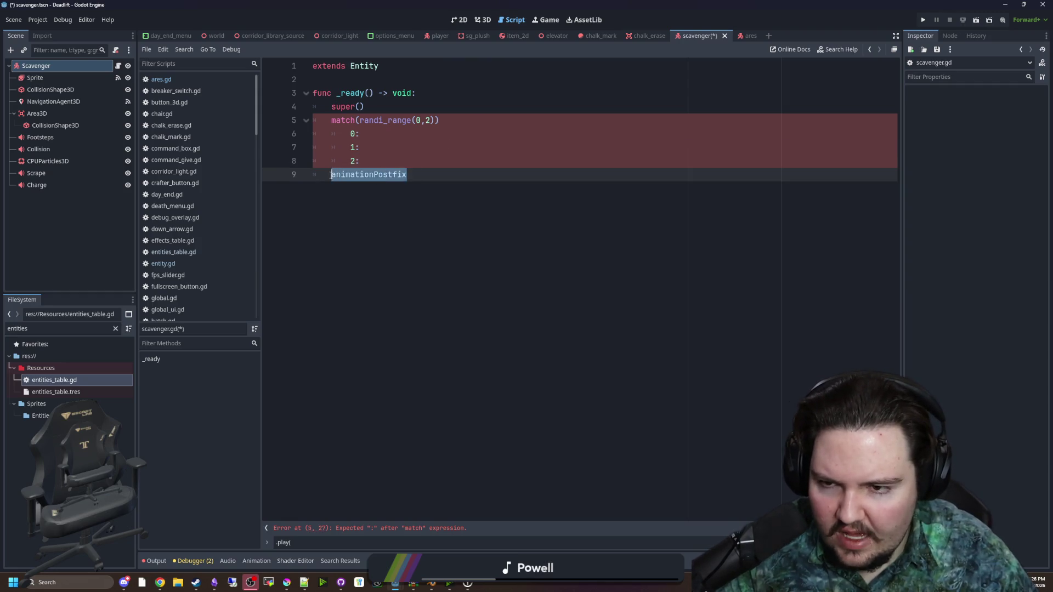
- Check the randi_range docs, then paste an animationPostfix assignment under each case
{"action": "left_click", "coordinate": [395, 121], "text": "ctrl"}
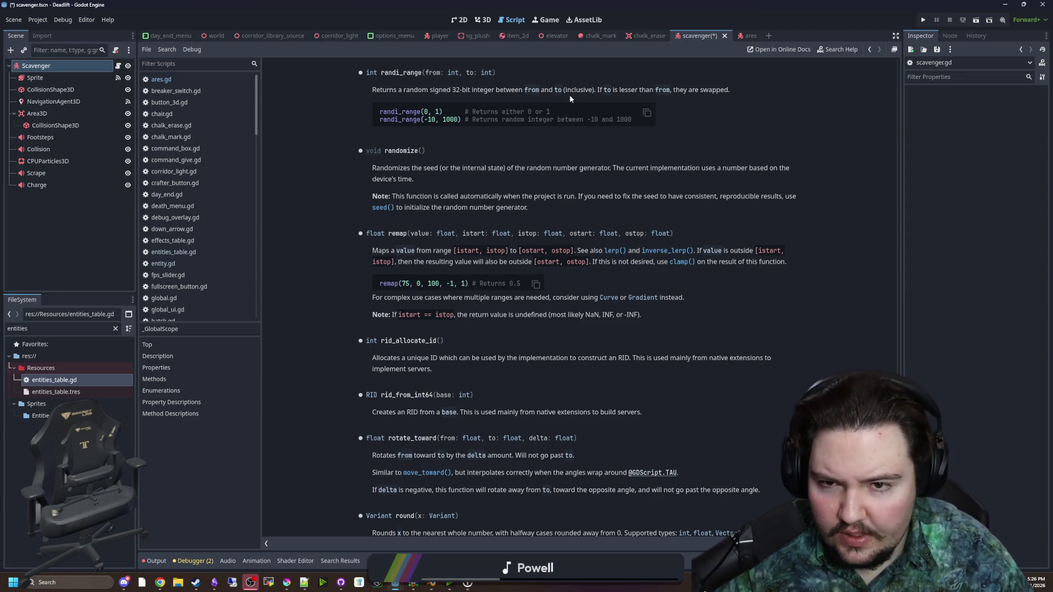
{"action": "key", "text": "alt+Left"}
{"action": "type", "text": "animationPostfix"}
{"action": "key", "text": "Down"}
{"action": "type", "text": "animationPostfix"}
{"action": "key", "text": "Down"}
{"action": "type", "text": "animationPostfix"}
{"action": "key", "text": "Up"}
{"action": "key", "text": "Up"}
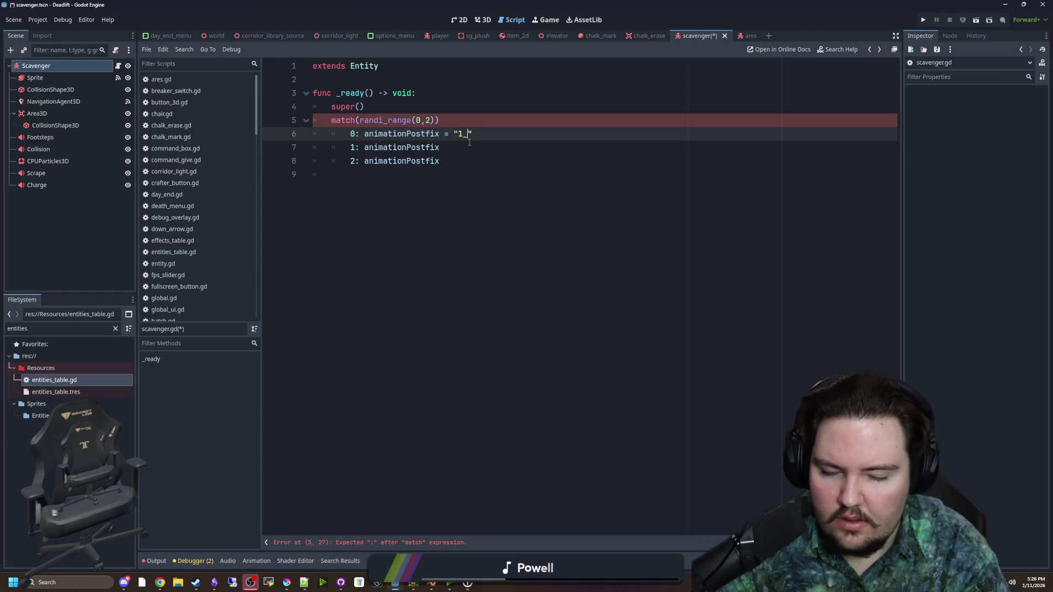
- Remove a stray comma and copy the "1_" assignment onto branches 1 and 2
{"action": "left_click", "coordinate": [482, 136]}
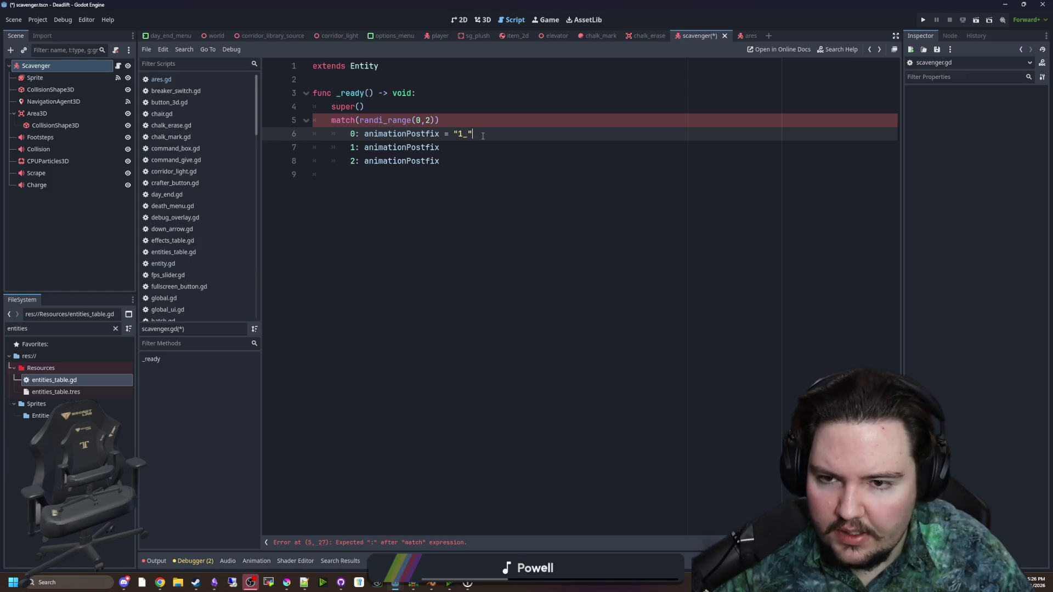
{"action": "type", "text": ","}
{"action": "key", "text": "BackSpace"}
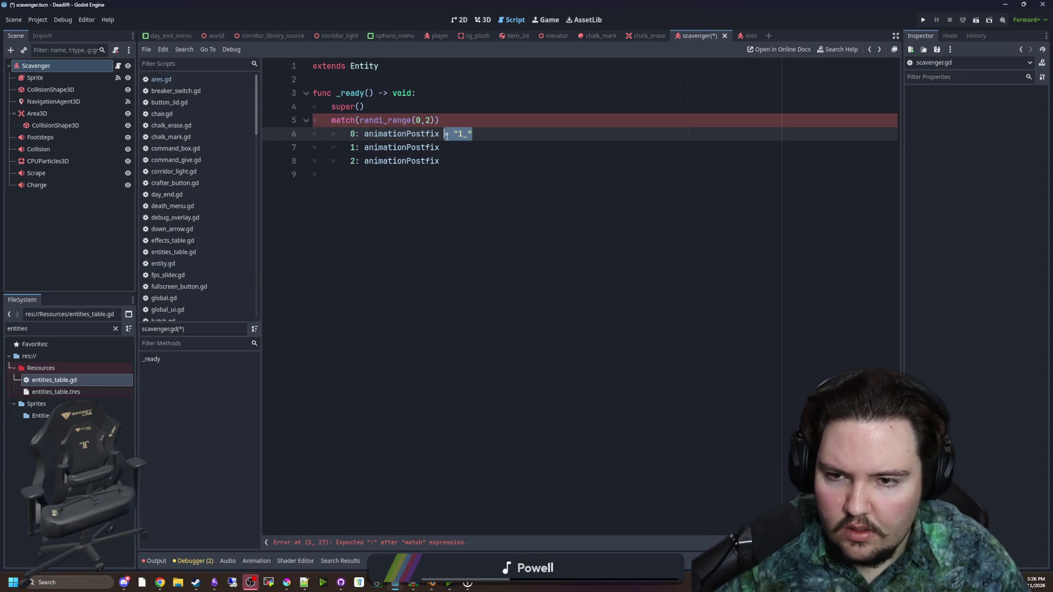
{"action": "left_click", "coordinate": [450, 126]}
{"action": "left_click", "coordinate": [461, 147]}
{"action": "left_click", "coordinate": [462, 161], "text": "alt"}
{"action": "type", "text": "= \"1_\""}
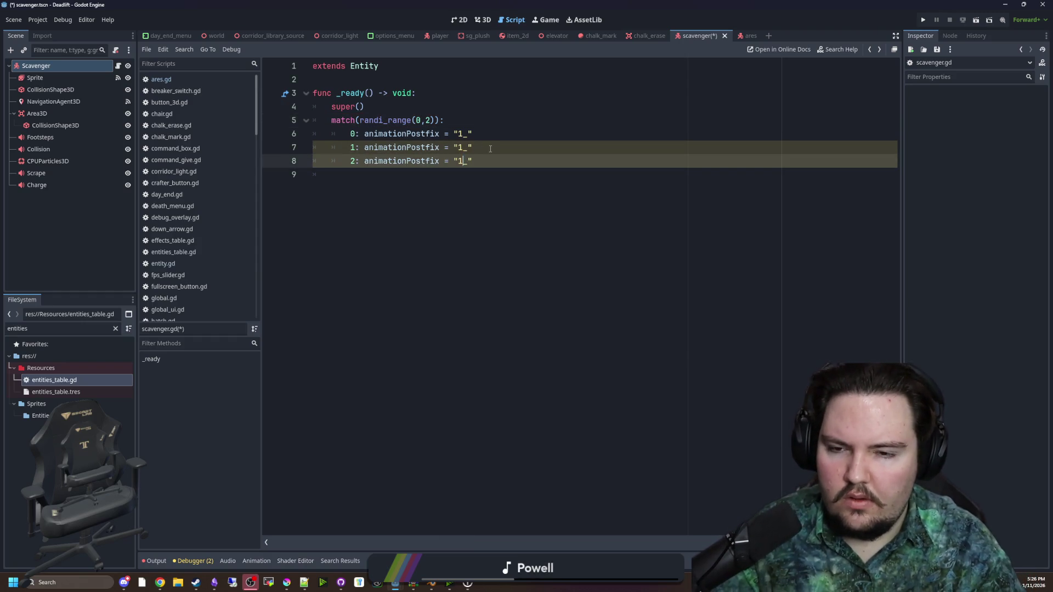
{"action": "key", "text": "Escape"}
- Fix the case postfixes so they assign "0_", "1_" and "2_"
{"action": "key", "text": "BackSpace"}
{"action": "type", "text": "3"}
{"action": "key", "text": "BackSpace"}
{"action": "type", "text": "2"}
{"action": "key", "text": "Up"}
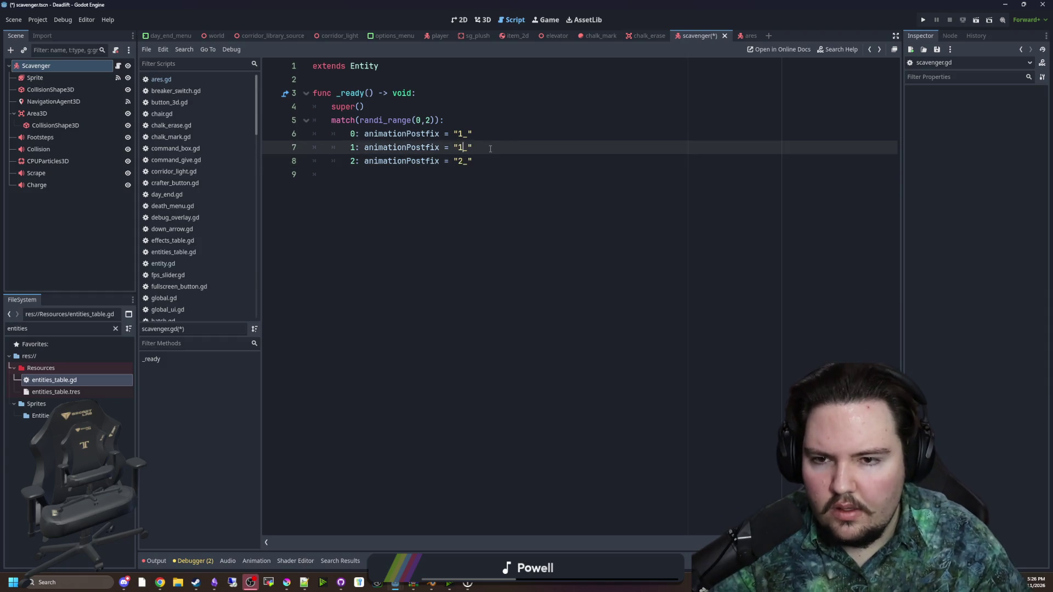
{"action": "key", "text": "Up"}
{"action": "key", "text": "BackSpace"}
- Insert blank lines below extends Entity for a type variable
{"action": "left_click", "coordinate": [490, 149]}
{"action": "left_click", "coordinate": [478, 121]}
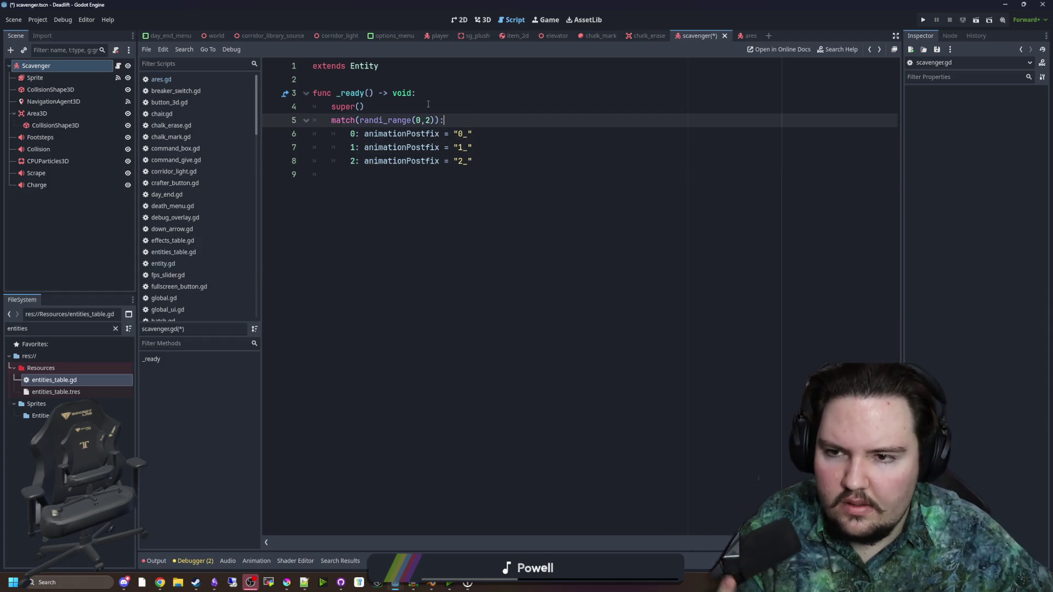
{"action": "left_click", "coordinate": [390, 107]}
{"action": "left_click", "coordinate": [365, 85]}
{"action": "key", "text": "Return"}
{"action": "key", "text": "Return"}
{"action": "key", "text": "Up"}
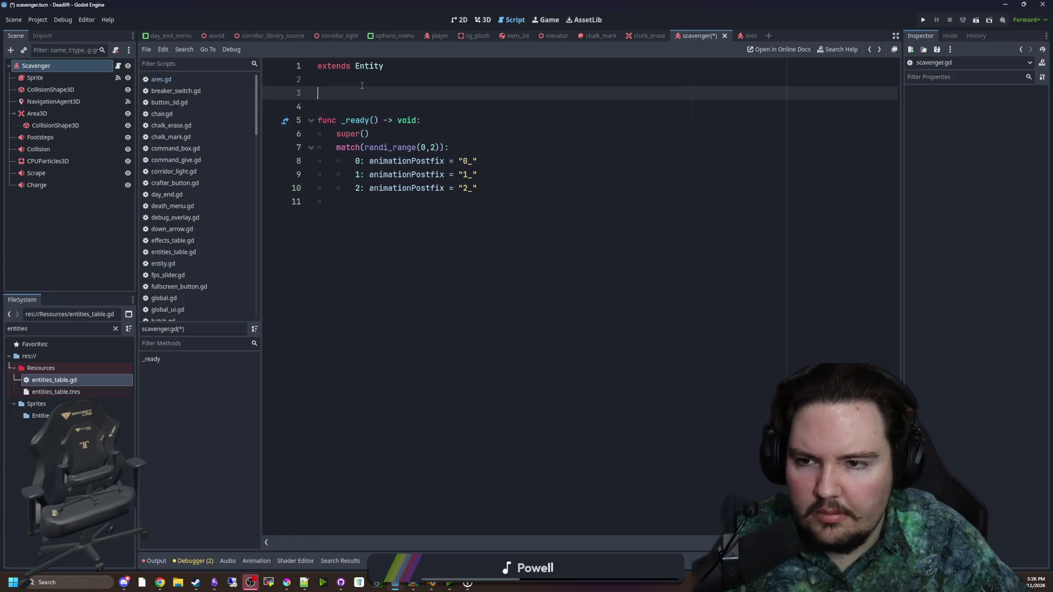
- Match on type instead, and assign type = randi_range(0,2) after super()
{"action": "left_click", "coordinate": [402, 132]}
{"action": "left_click_drag", "start_coordinate": [364, 147], "coordinate": [444, 147]}
{"action": "key", "text": "BackSpace"}
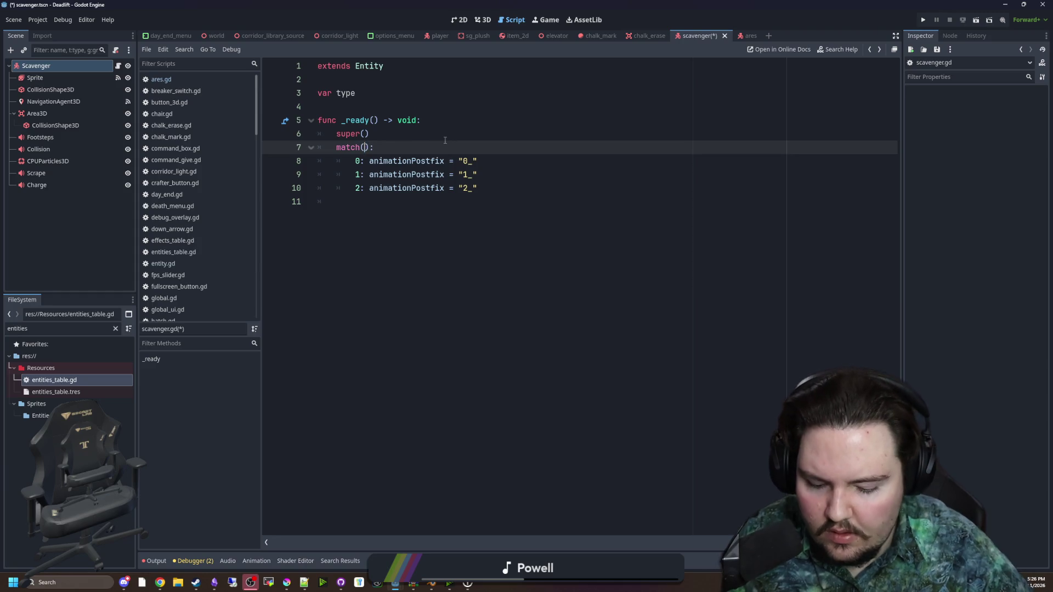
{"action": "type", "text": "type"}
{"action": "key", "text": "Up"}
{"action": "key", "text": "Return"}
{"action": "type", "text": "t"}
{"action": "key", "text": "BackSpace"}
{"action": "key", "text": "BackSpace"}
{"action": "type", "text": "pe = randi_range(0,2)"}
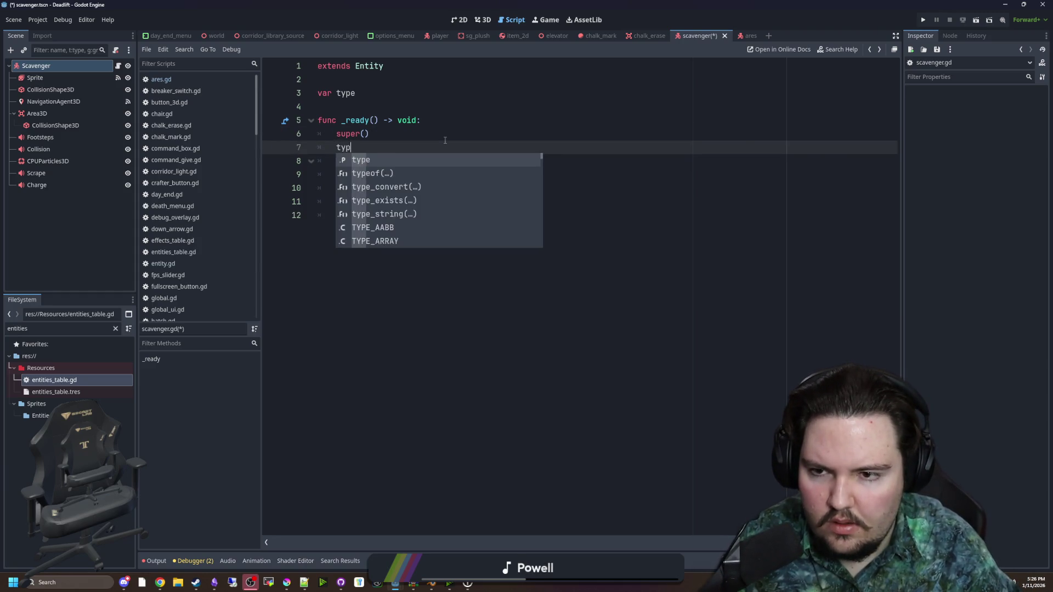
- Save the scavenger.gd script
{"action": "key", "text": "Up"}
{"action": "key", "text": "Up"}
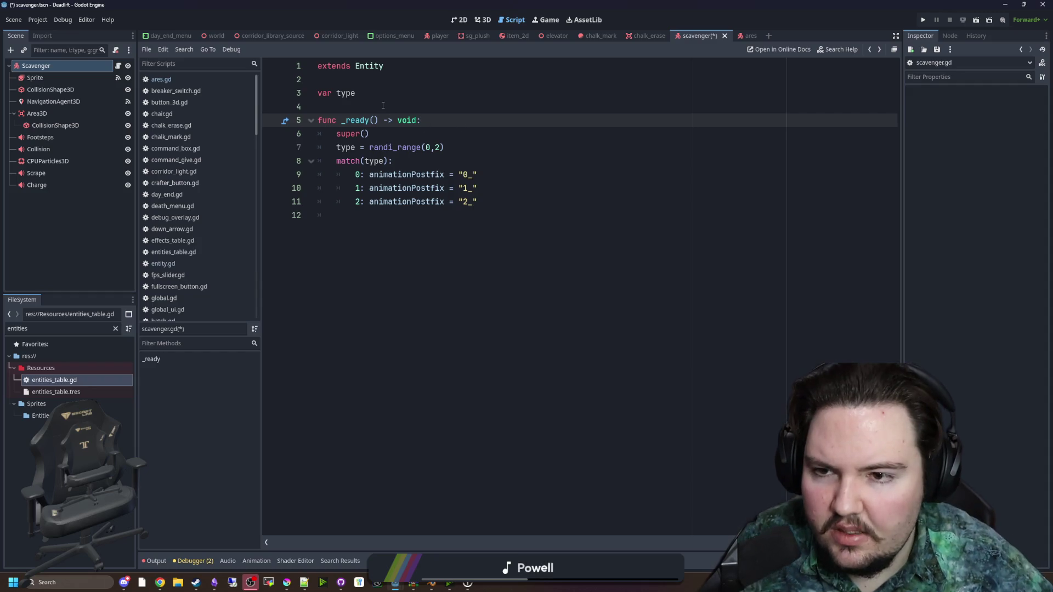
{"action": "left_click", "coordinate": [383, 106]}
{"action": "key", "text": "ctrl+s"}
{"action": "left_click", "coordinate": [50, 77]}
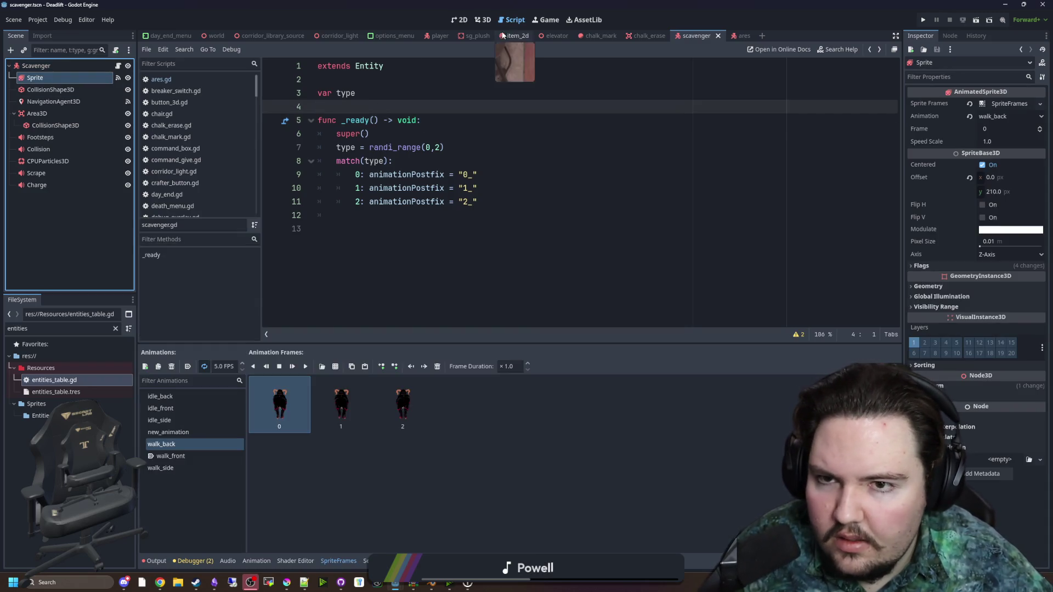
- In the 3D view, delete the Scrape and Charge sound nodes
{"action": "left_click", "coordinate": [482, 20]}
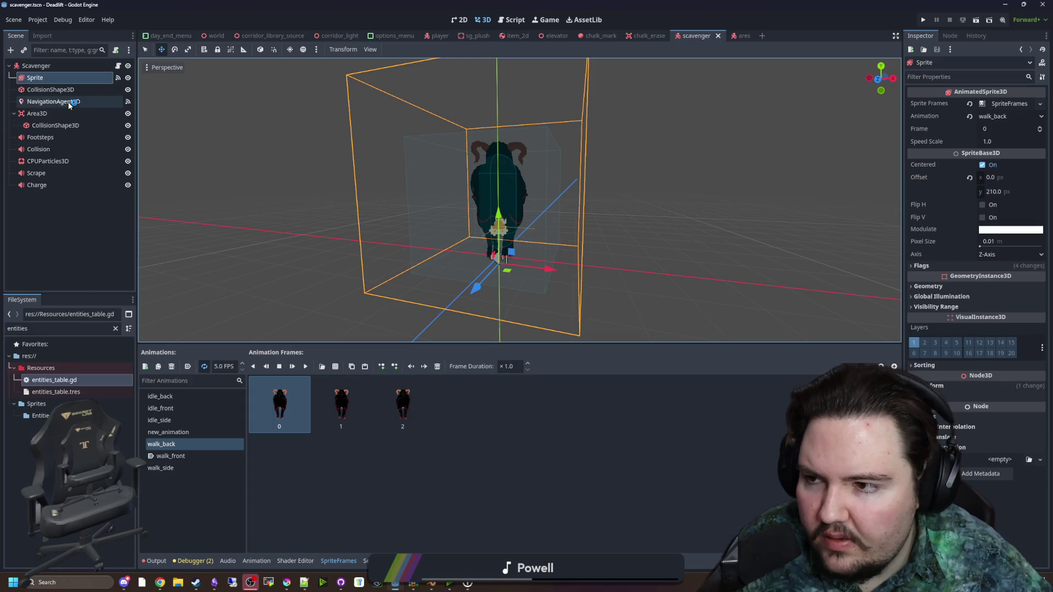
{"action": "scroll", "coordinate": [400, 247], "scroll_direction": "up", "scroll_amount": 1}
{"action": "scroll", "coordinate": [400, 247], "scroll_direction": "down", "scroll_amount": 1}
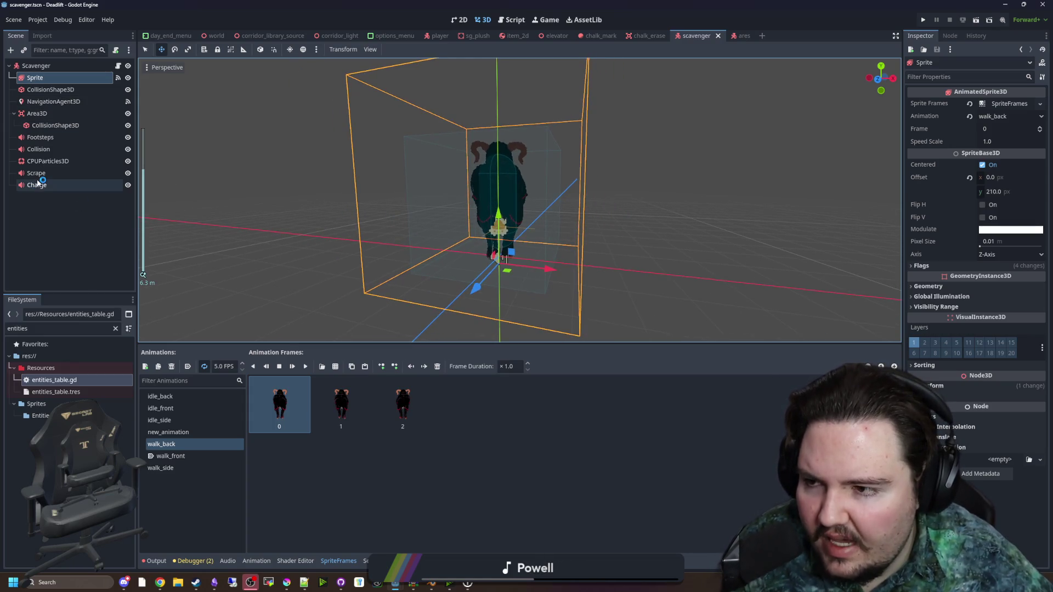
{"action": "left_click", "coordinate": [37, 185]}
{"action": "left_click", "coordinate": [36, 172], "text": "shift"}
{"action": "key", "text": "Delete"}
{"action": "left_click", "coordinate": [503, 303]}
- Delete the Collision and CPUParticles3D nodes and save the scavenger scene
{"action": "left_click", "coordinate": [55, 149]}
{"action": "key", "text": "Delete"}
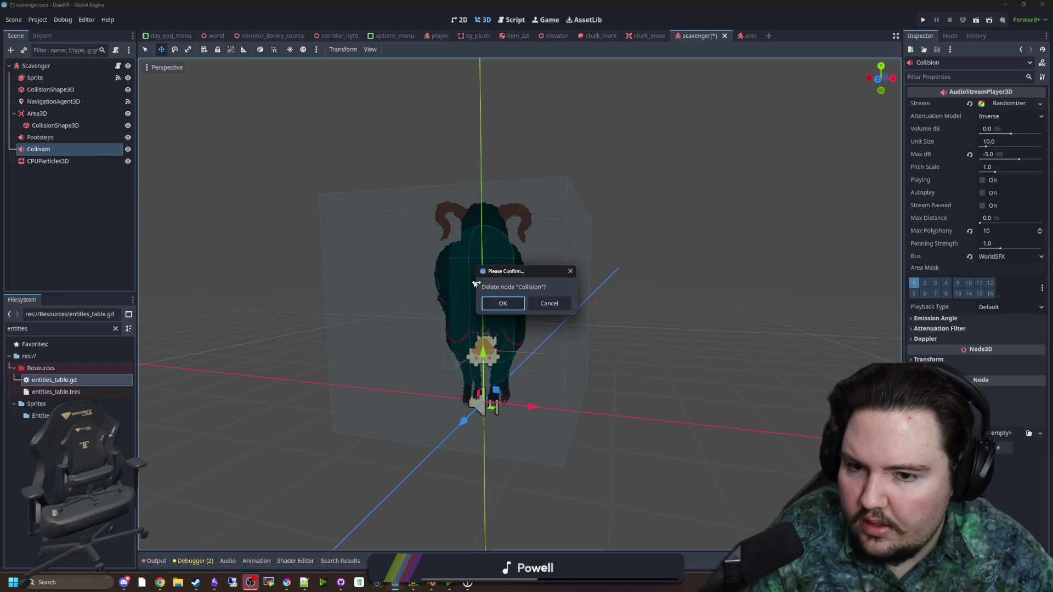
{"action": "left_click", "coordinate": [503, 302]}
{"action": "left_click", "coordinate": [47, 149]}
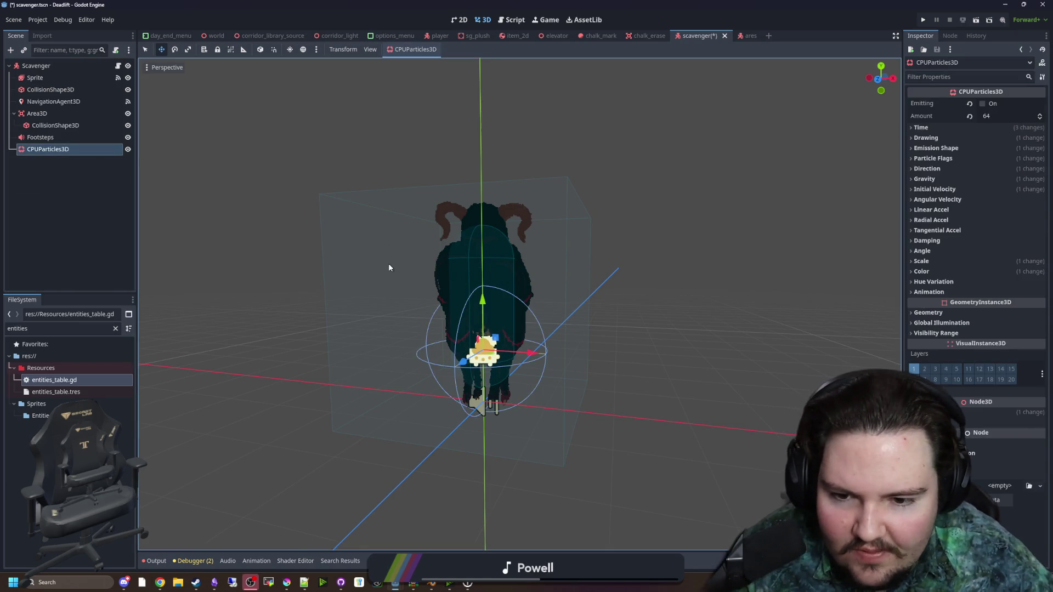
{"action": "scroll", "coordinate": [537, 263], "scroll_direction": "down", "scroll_amount": 1}
{"action": "key", "text": "Delete"}
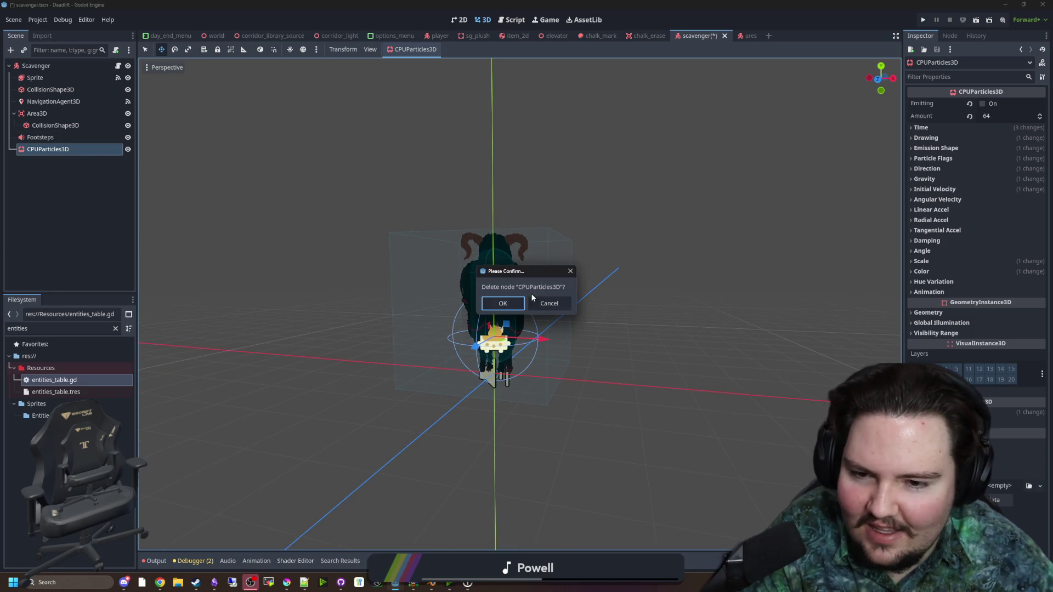
{"action": "left_click", "coordinate": [518, 303]}
{"action": "left_click", "coordinate": [67, 137]}
{"action": "scroll", "coordinate": [545, 317], "scroll_direction": "up", "scroll_amount": 1}
{"action": "key", "text": "ctrl+s"}
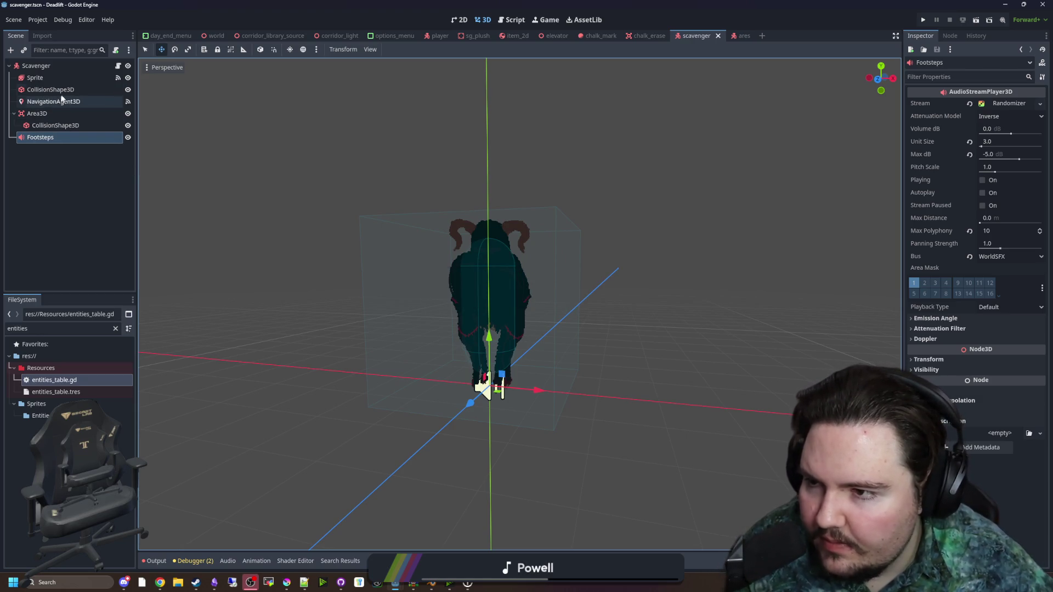
- Set the CollisionShape3D capsule height to 2
{"action": "left_click", "coordinate": [62, 90]}
{"action": "left_click", "coordinate": [60, 78]}
{"action": "left_click", "coordinate": [58, 89]}
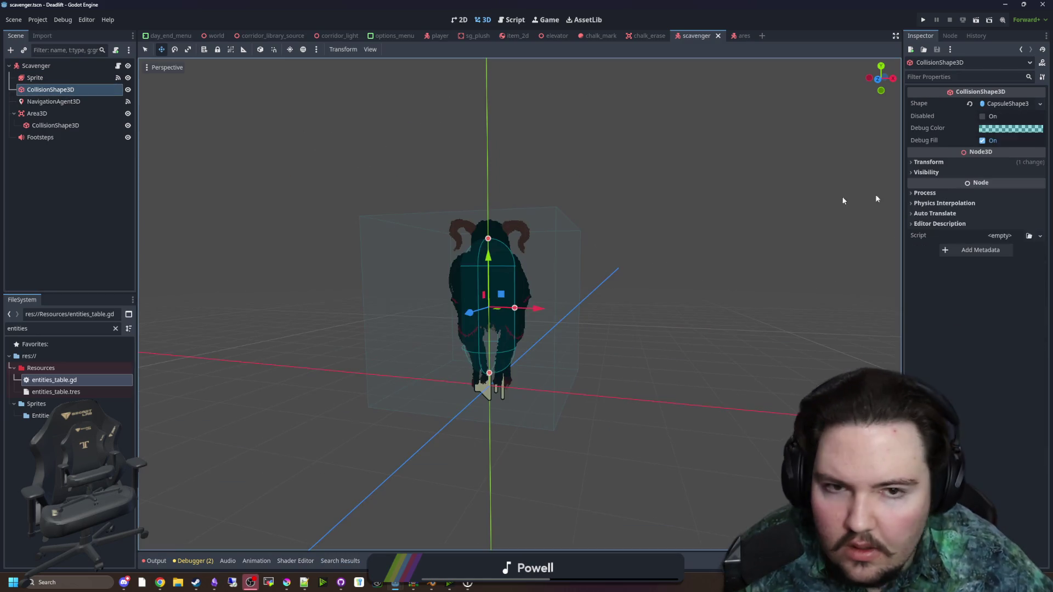
{"action": "right_click", "coordinate": [1013, 103]}
{"action": "left_click", "coordinate": [1004, 268]}
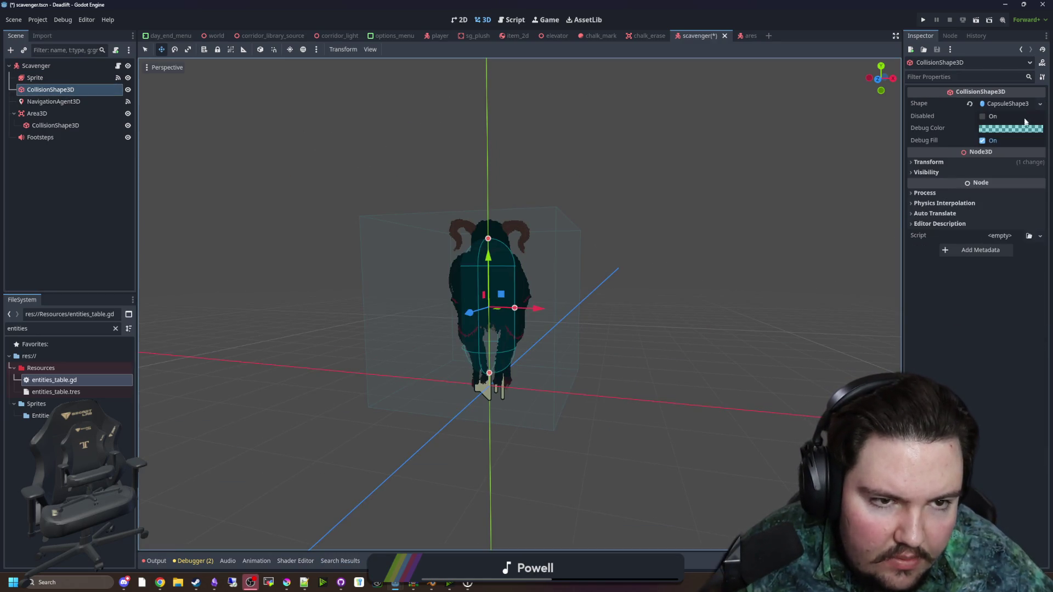
{"action": "left_click", "coordinate": [1007, 104]}
{"action": "left_click", "coordinate": [1001, 130]}
{"action": "type", "text": "2"}
{"action": "key", "text": "Return"}
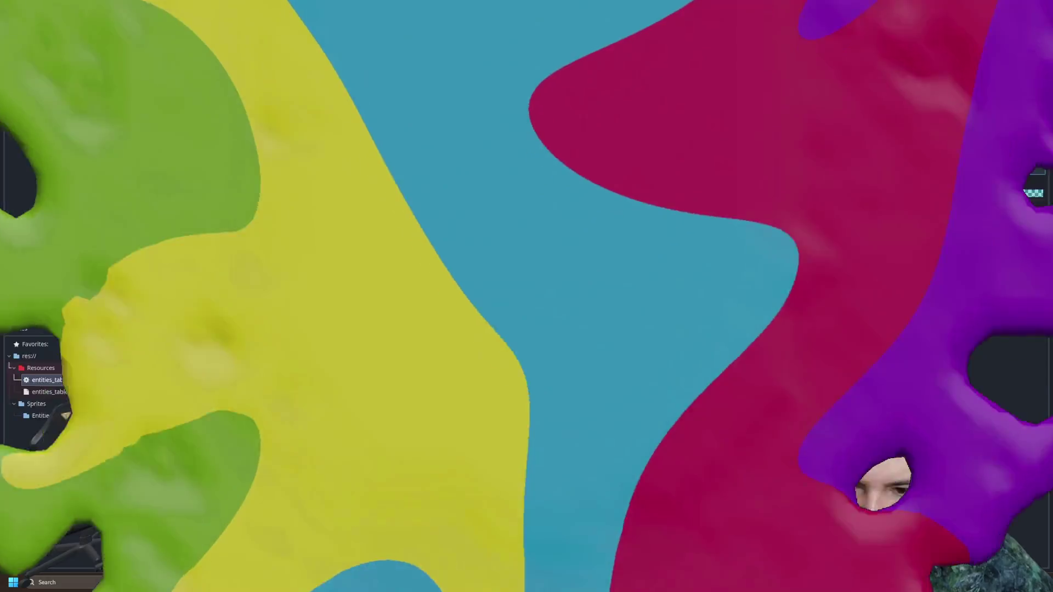
- Set the collision shape's transform position y to 1.0
{"action": "scroll", "coordinate": [674, 259], "scroll_direction": "up", "scroll_amount": 3}
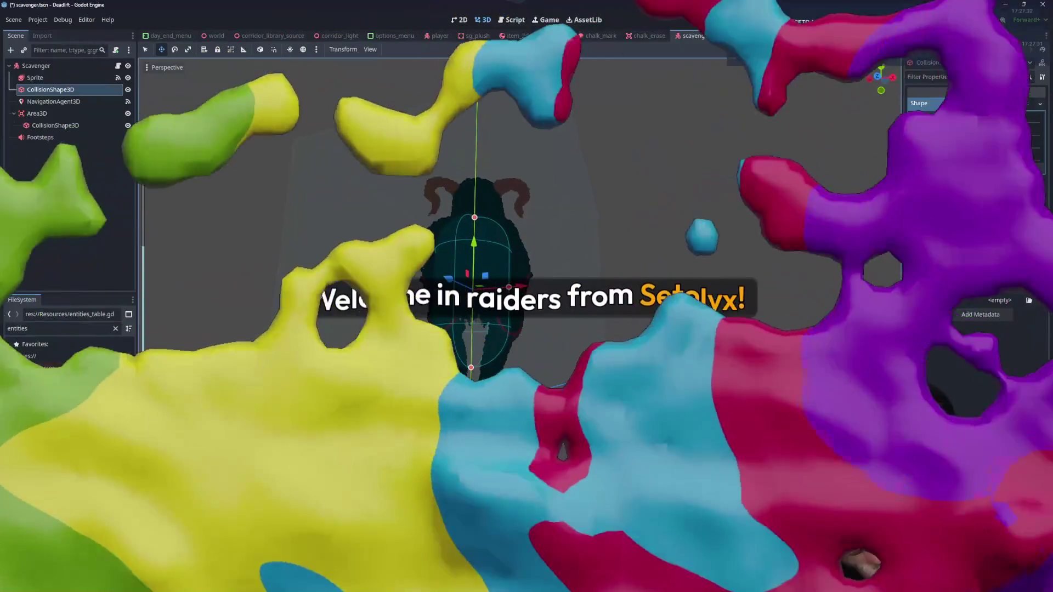
{"action": "left_click", "coordinate": [929, 226]}
{"action": "left_click", "coordinate": [986, 249]}
{"action": "type", "text": "1.23"}
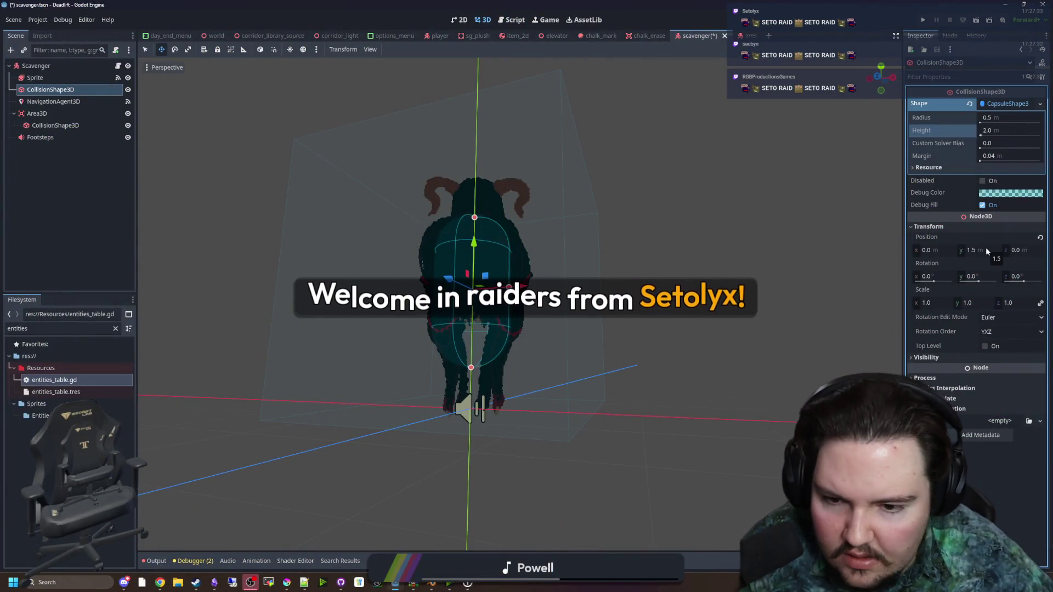
{"action": "key", "text": "Return"}
{"action": "type", "text": "1"}
{"action": "key", "text": "Return"}
{"action": "scroll", "coordinate": [718, 256], "scroll_direction": "down", "scroll_amount": 5}
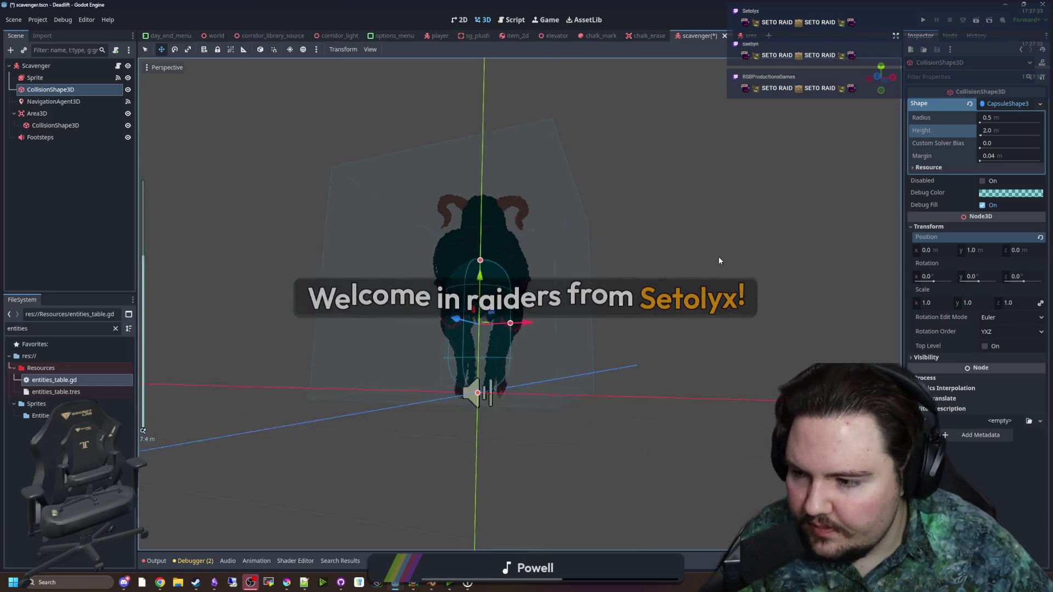
{"action": "left_click", "coordinate": [35, 77]}
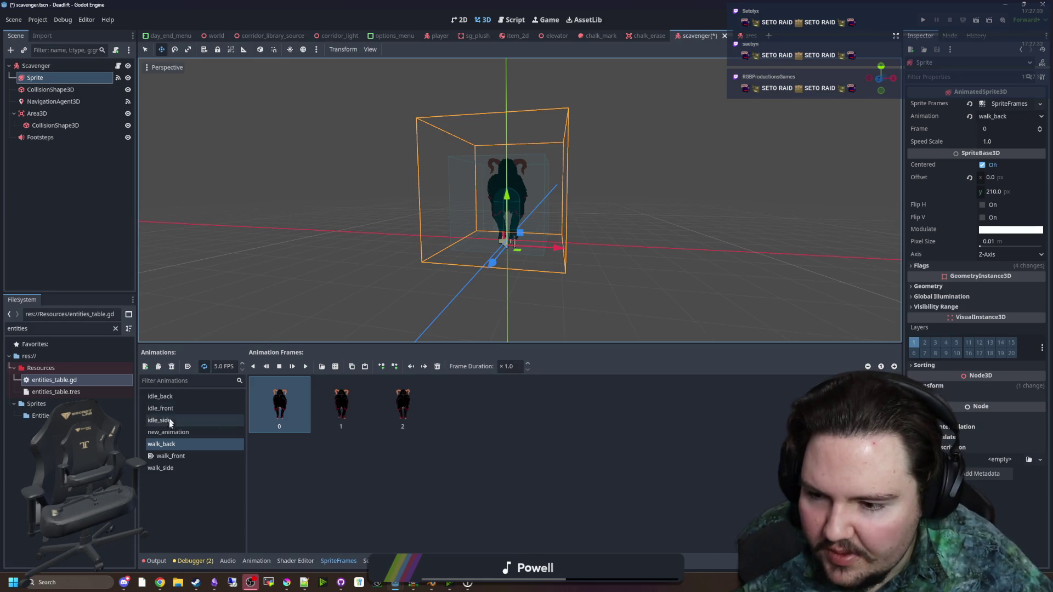
- In the SpriteFrames list, prefix walk_back, walk_front and walk_side with 0_
{"action": "double_click", "coordinate": [154, 443]}
{"action": "key", "text": "BackSpace"}
{"action": "type", "text": "walk_back"}
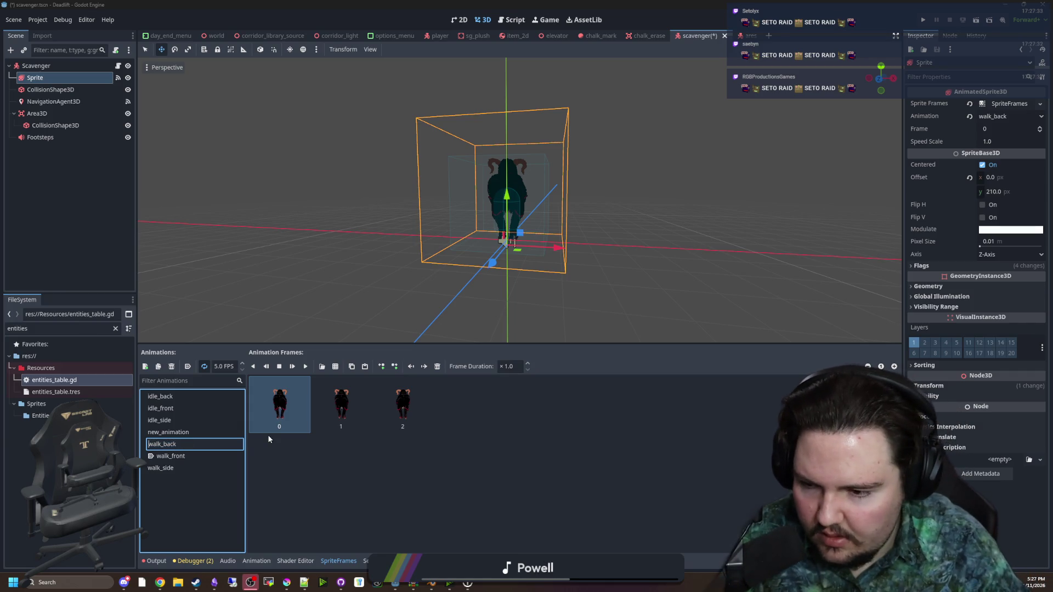
{"action": "type", "text": "0_"}
{"action": "key", "text": "Return"}
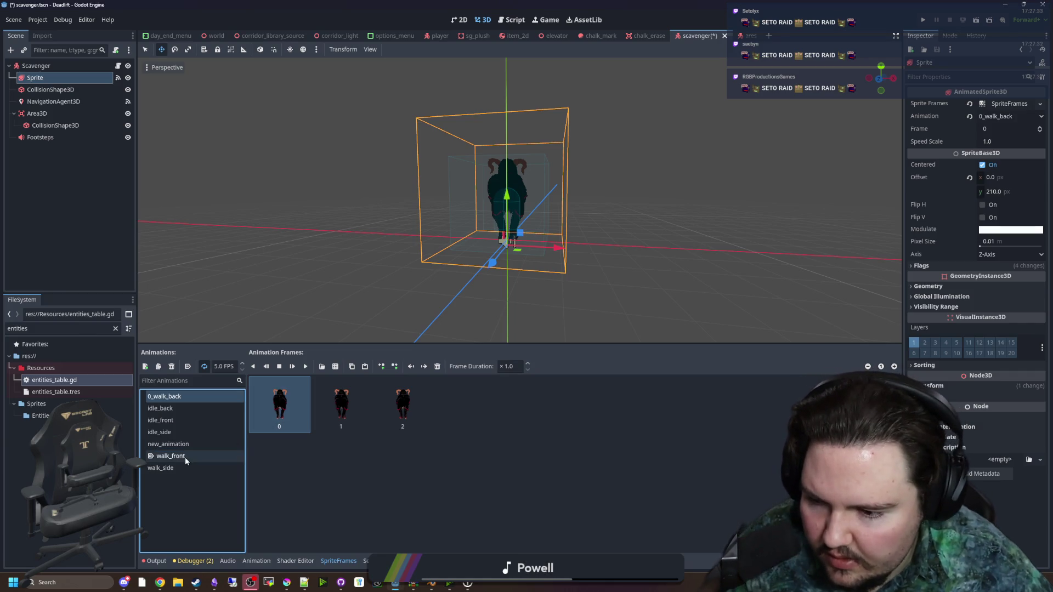
{"action": "double_click", "coordinate": [186, 457]}
{"action": "type", "text": "0_walk_front"}
{"action": "key", "text": "Return"}
{"action": "left_click", "coordinate": [197, 454]}
{"action": "double_click", "coordinate": [159, 467]}
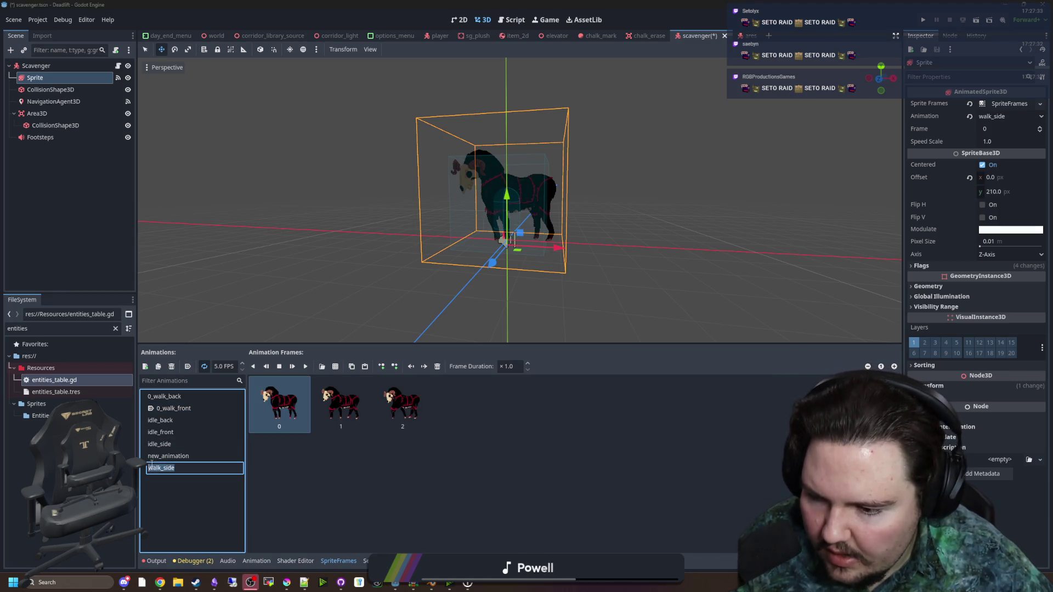
{"action": "type", "text": "0_"}
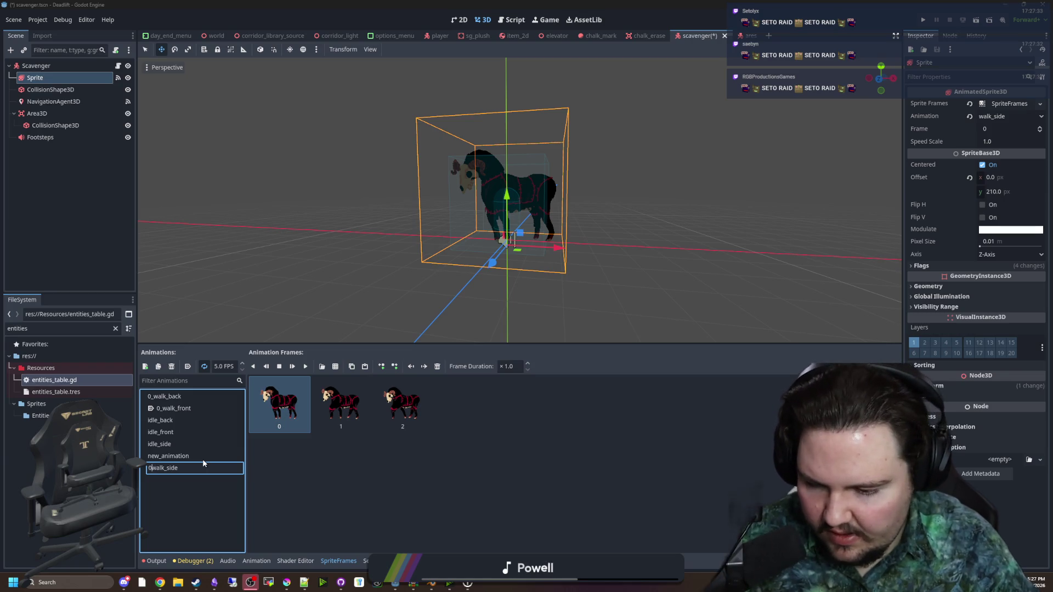
{"action": "key", "text": "Return"}
- Preview the renamed animations, clear the FileSystem filter and open the Entities sprite folder
{"action": "left_click", "coordinate": [219, 396]}
{"action": "left_click", "coordinate": [234, 408]}
{"action": "left_click", "coordinate": [296, 390]}
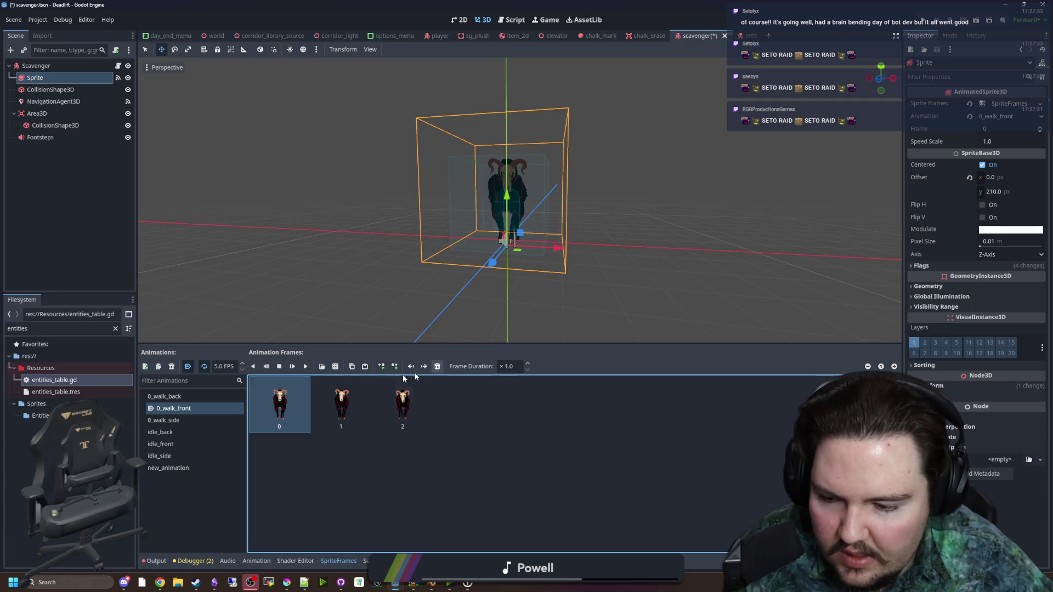
{"action": "left_click", "coordinate": [41, 416]}
{"action": "left_click", "coordinate": [115, 328]}
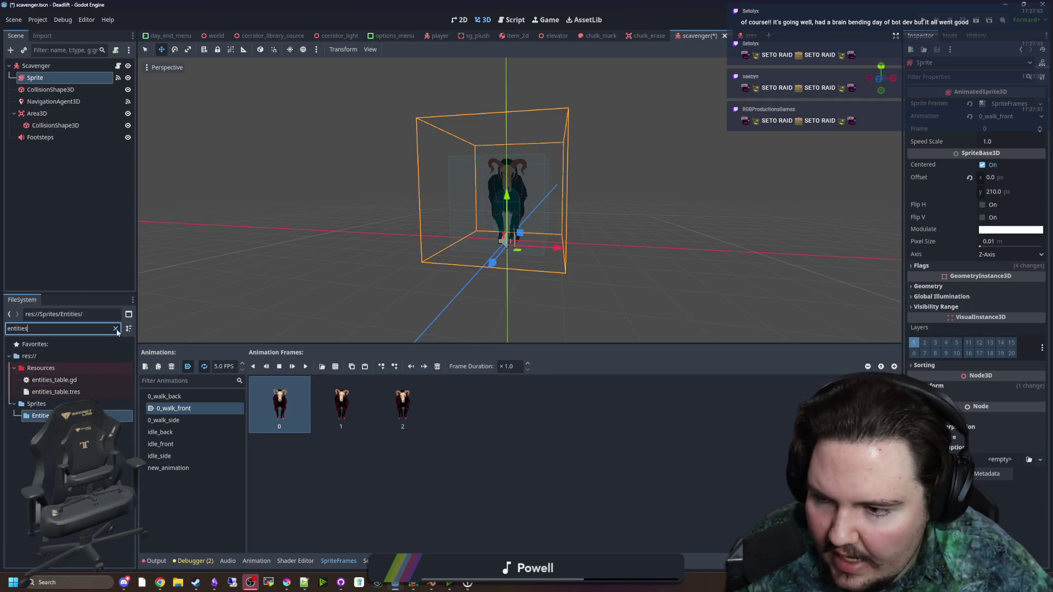
{"action": "double_click", "coordinate": [38, 560]}
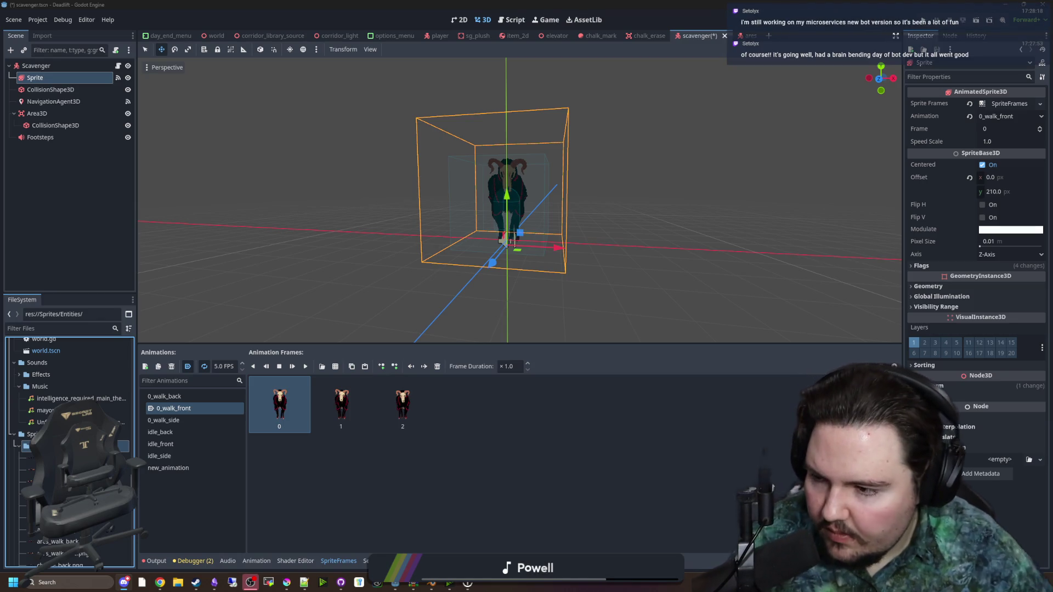
- Save the scavenger.tscn scene, then bring up the PNG Save As prompt for the threaten sheet
{"action": "left_click", "coordinate": [655, 448]}
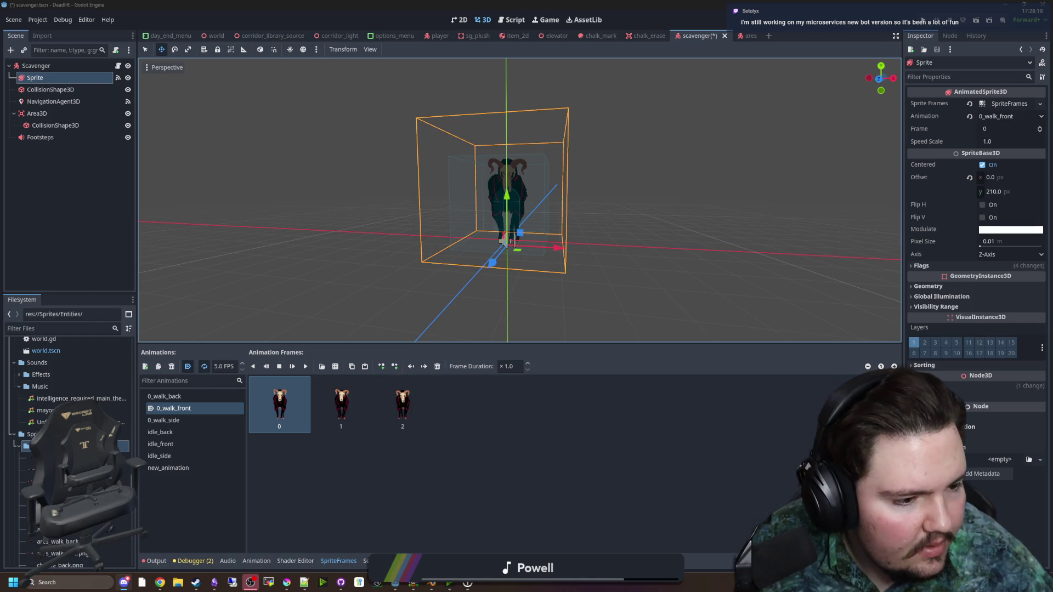
{"action": "key", "text": "ctrl+s"}
{"action": "scroll", "coordinate": [527, 239], "scroll_direction": "up", "scroll_amount": 4}
{"action": "scroll", "coordinate": [527, 241], "scroll_direction": "down", "scroll_amount": 4}
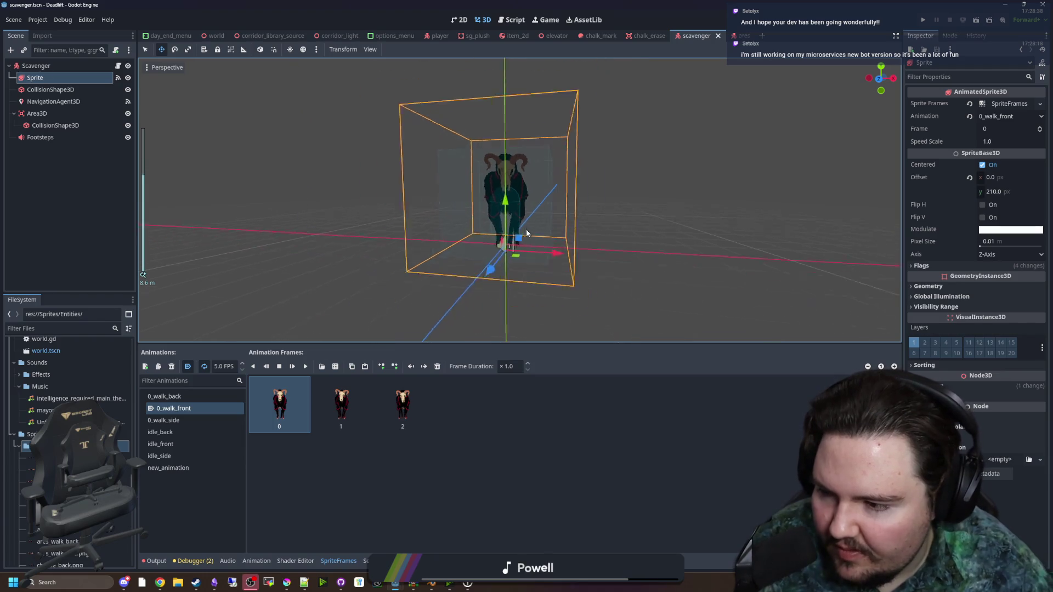
{"action": "scroll", "coordinate": [541, 247], "scroll_direction": "up", "scroll_amount": 4}
{"action": "key", "text": "ctrl+s"}
{"action": "scroll", "coordinate": [541, 252], "scroll_direction": "down", "scroll_amount": 2}
{"action": "scroll", "coordinate": [488, 256], "scroll_direction": "up", "scroll_amount": 2}
{"action": "key", "text": "ctrl+s"}
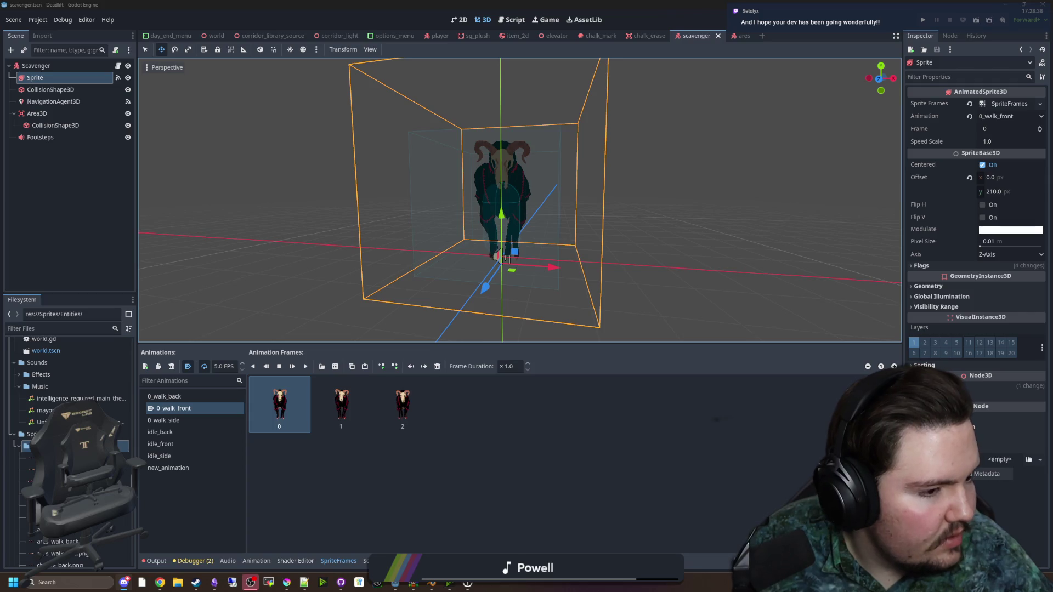
{"action": "key", "text": "ctrl+shift+s"}
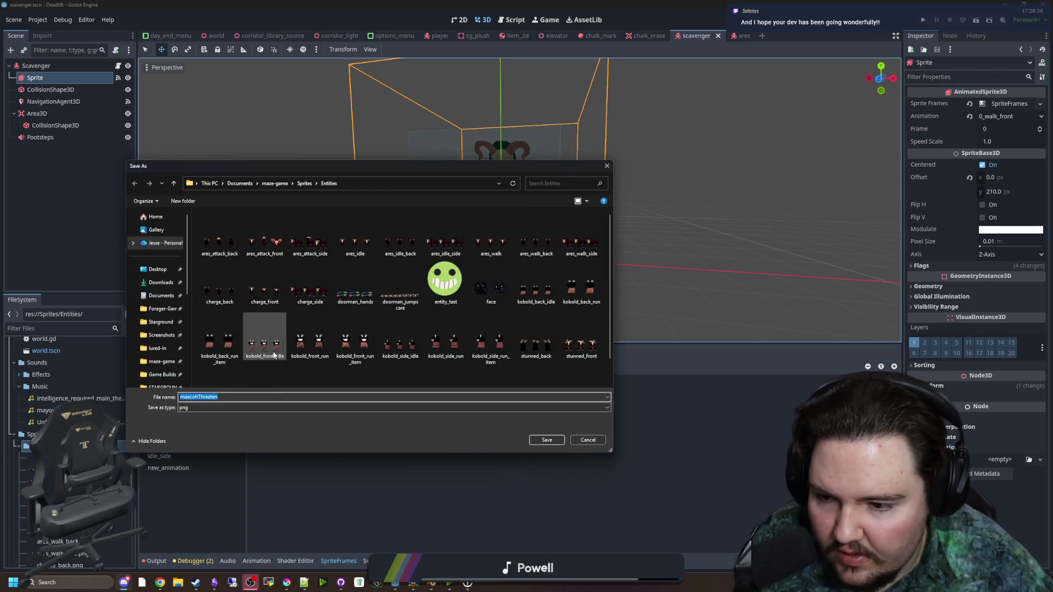
- Save the threaten sprite sheet as a PNG in Sprites/Entities with a scavenger prefix
{"action": "left_click", "coordinate": [220, 397]}
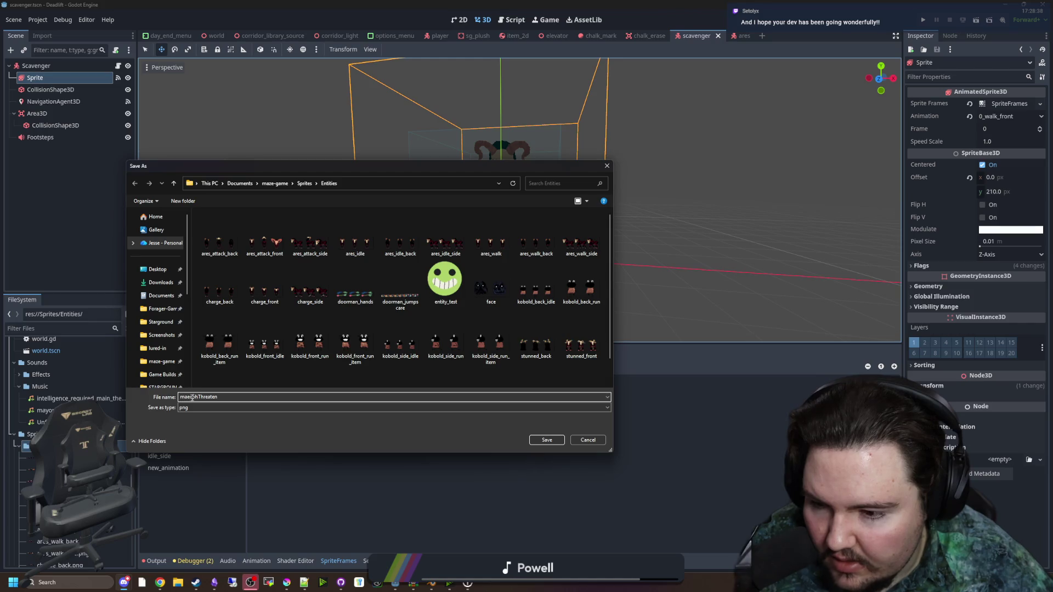
{"action": "type", "text": "scavenger_"}
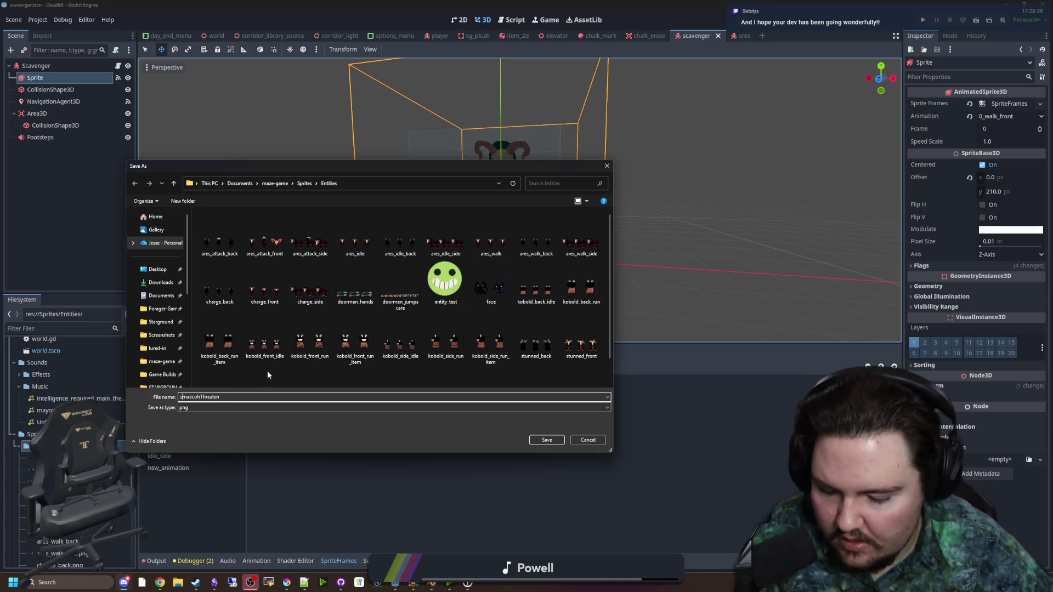
{"action": "type", "text": "1"}
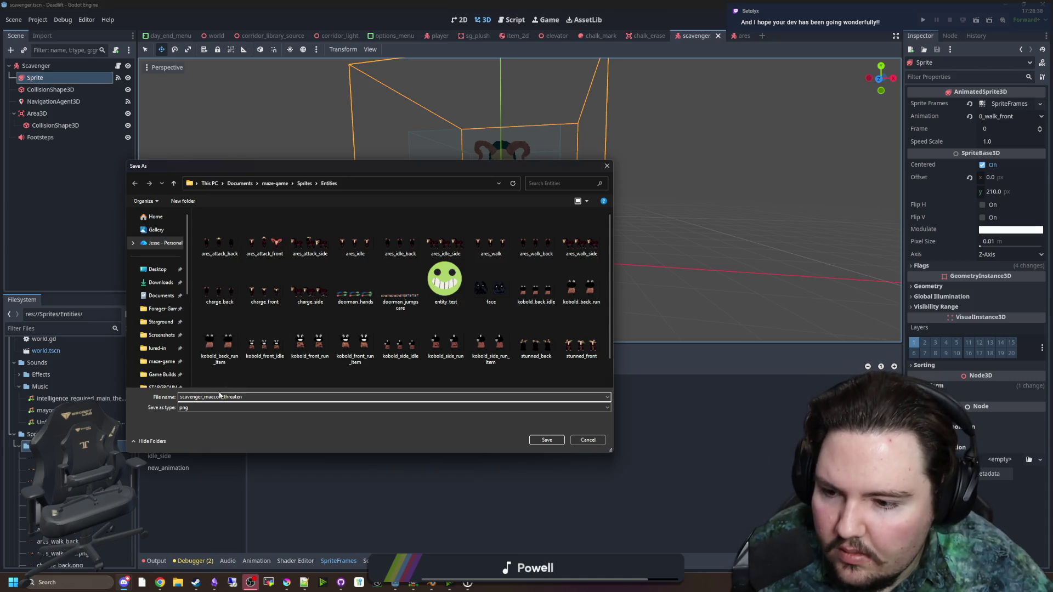
{"action": "left_click", "coordinate": [540, 440]}
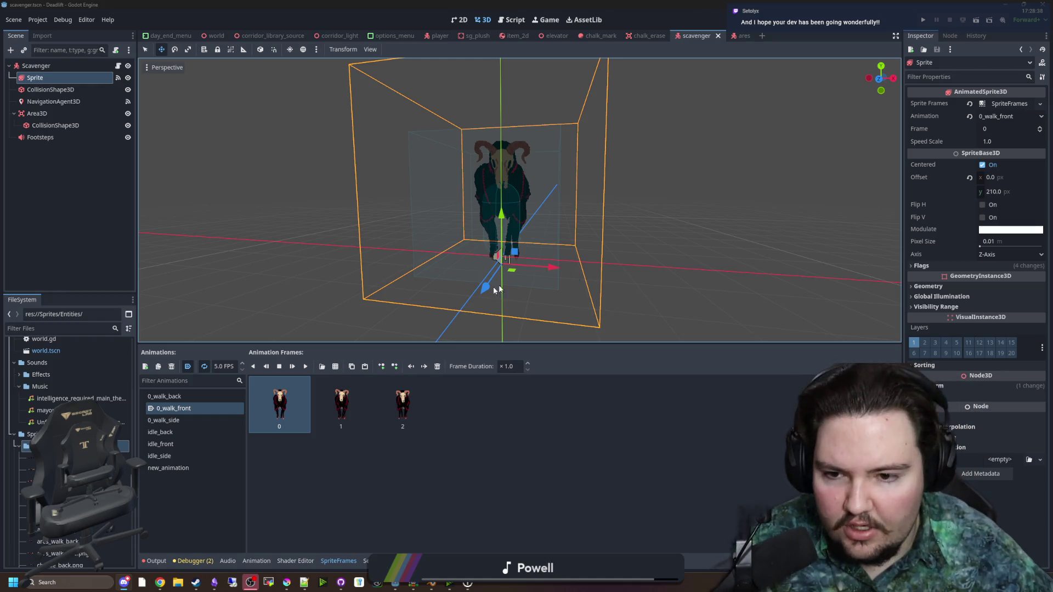
- Save the attack and defence idle sprite sheets with scavenger_ and scavenger_marcoh_ name prefixes
{"action": "key", "text": "ctrl+shift+s"}
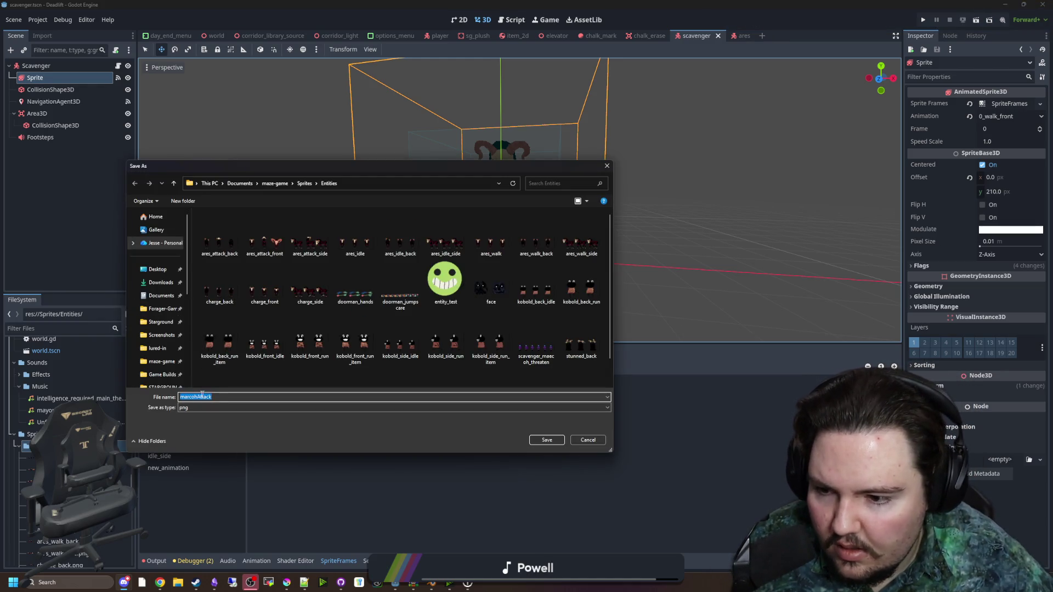
{"action": "left_click", "coordinate": [181, 397]}
{"action": "type", "text": "scavenger"}
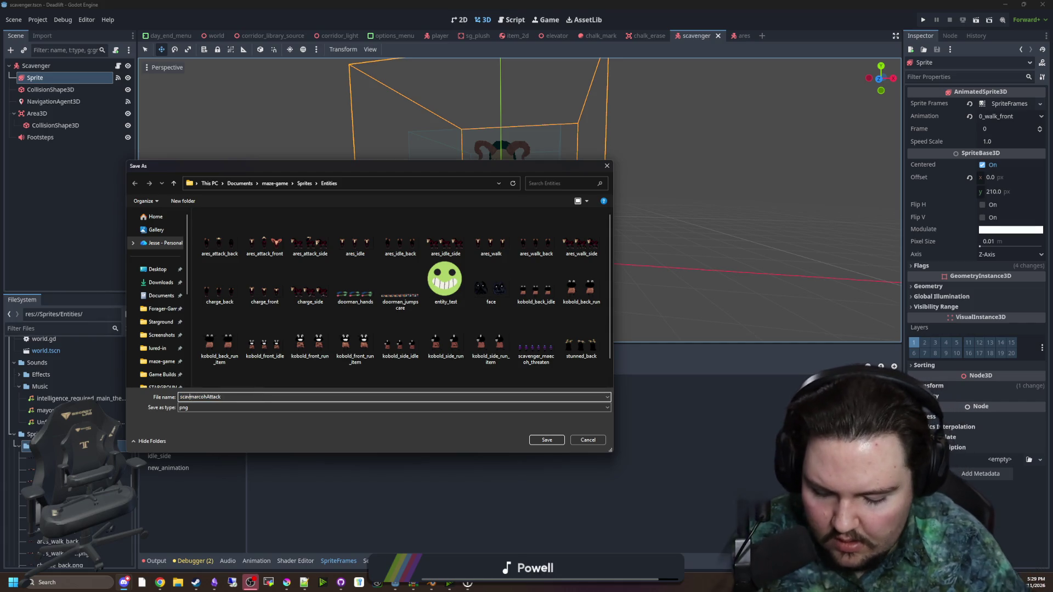
{"action": "type", "text": "_"}
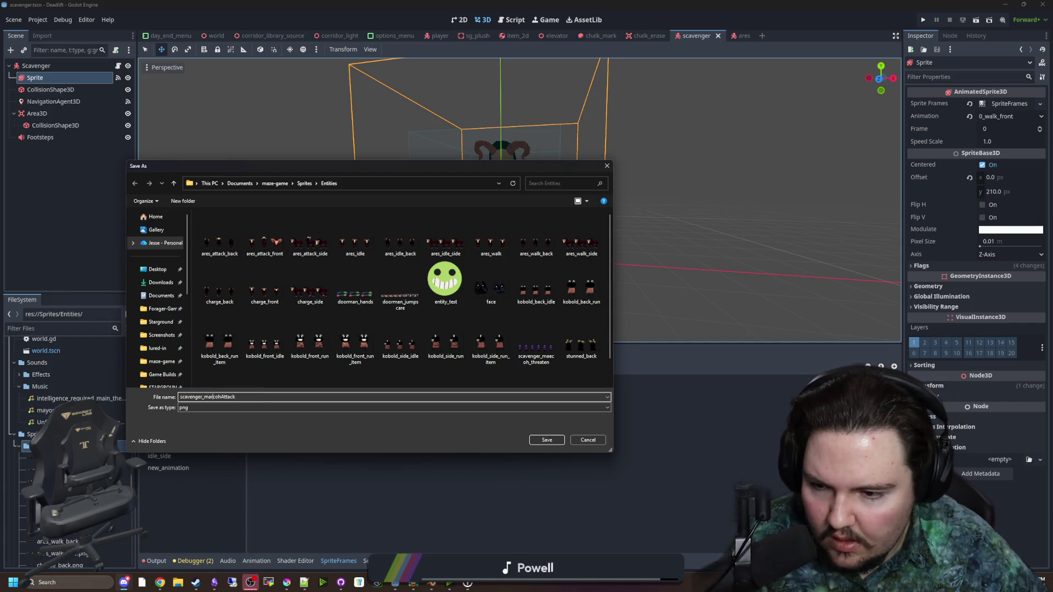
{"action": "key", "text": "Return"}
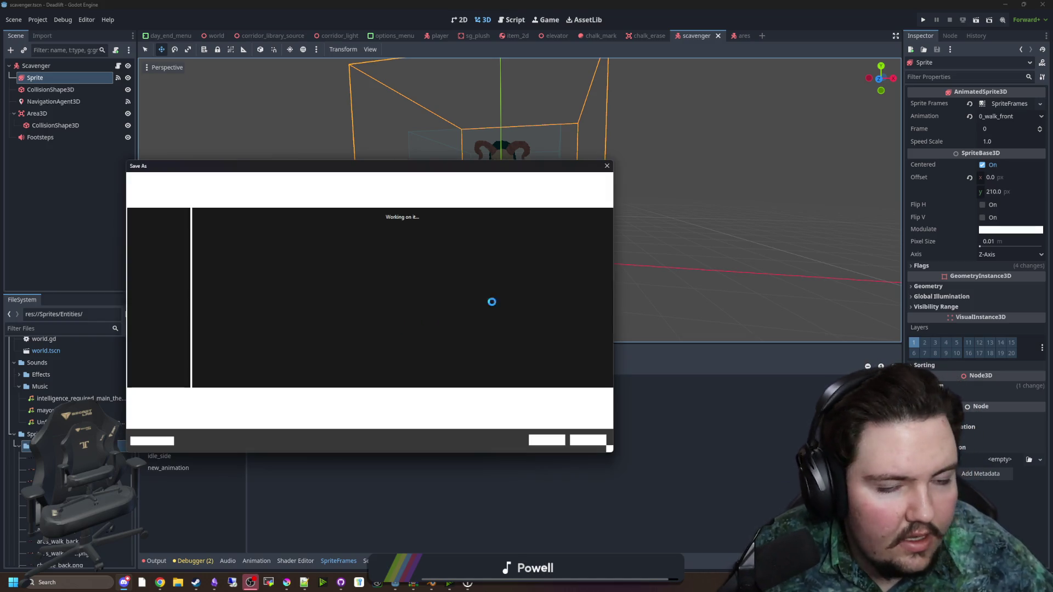
{"action": "left_click", "coordinate": [225, 397]}
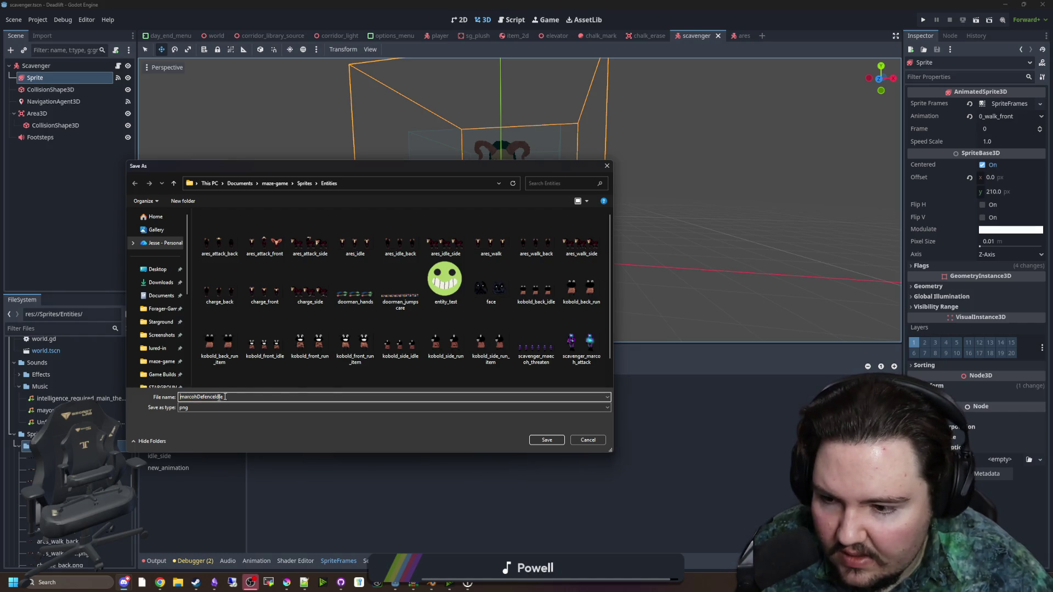
{"action": "type", "text": "scavenger_marcoh"}
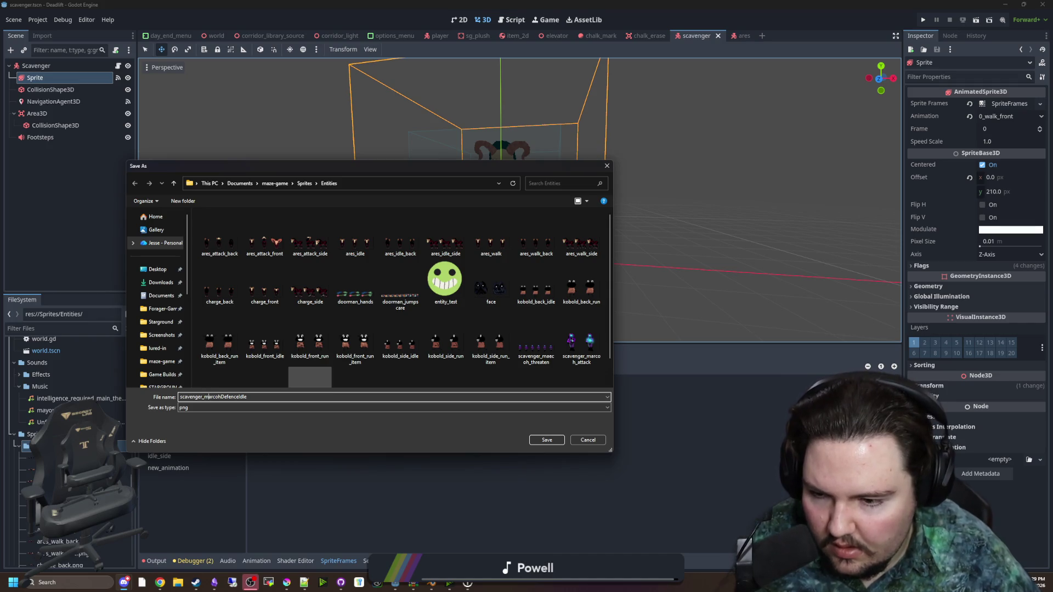
{"action": "type", "text": "_d"}
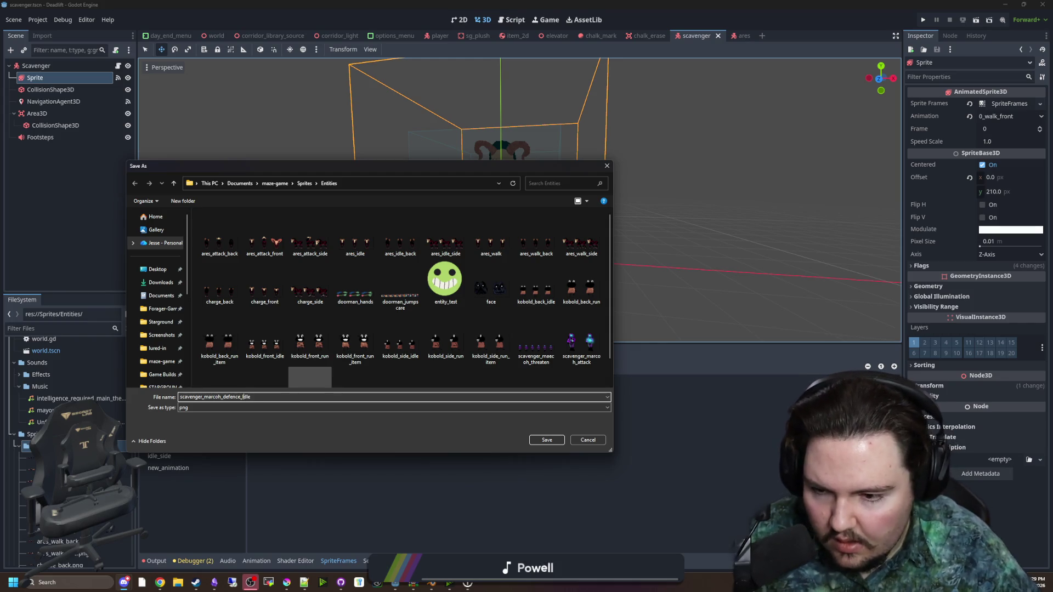
{"action": "key", "text": "Return"}
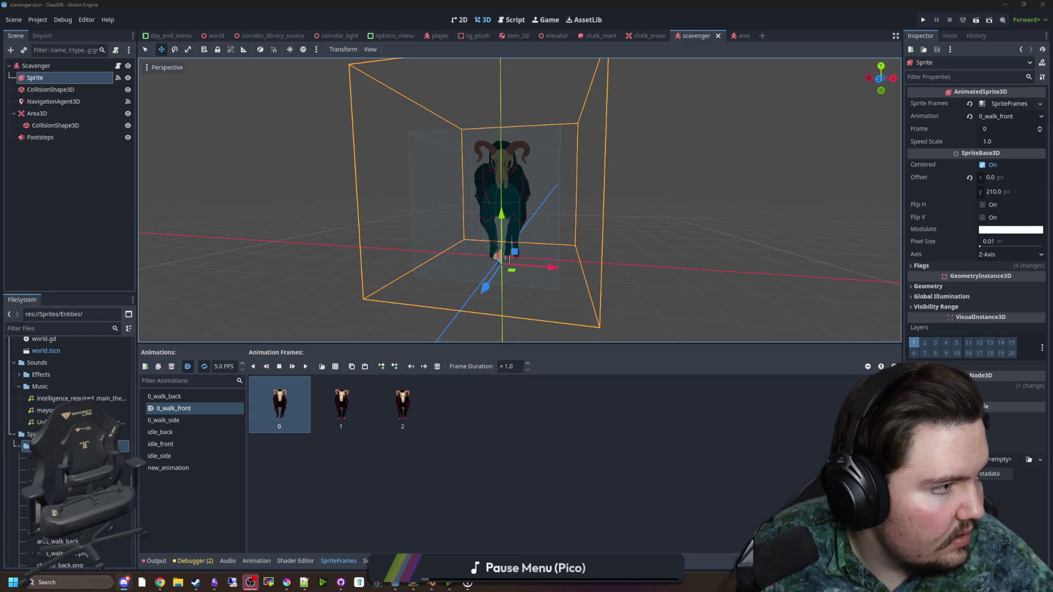
- Save the walk back sprite sheet as a PNG, renaming it to snake_case walk_back
{"action": "key", "text": "ctrl+shift+s"}
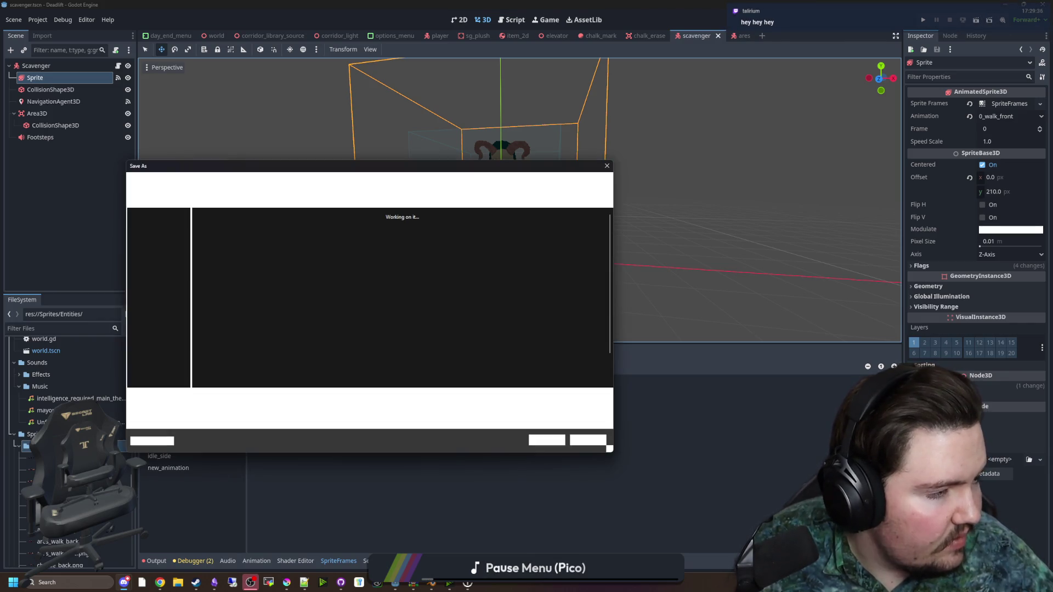
{"action": "key", "text": "Left"}
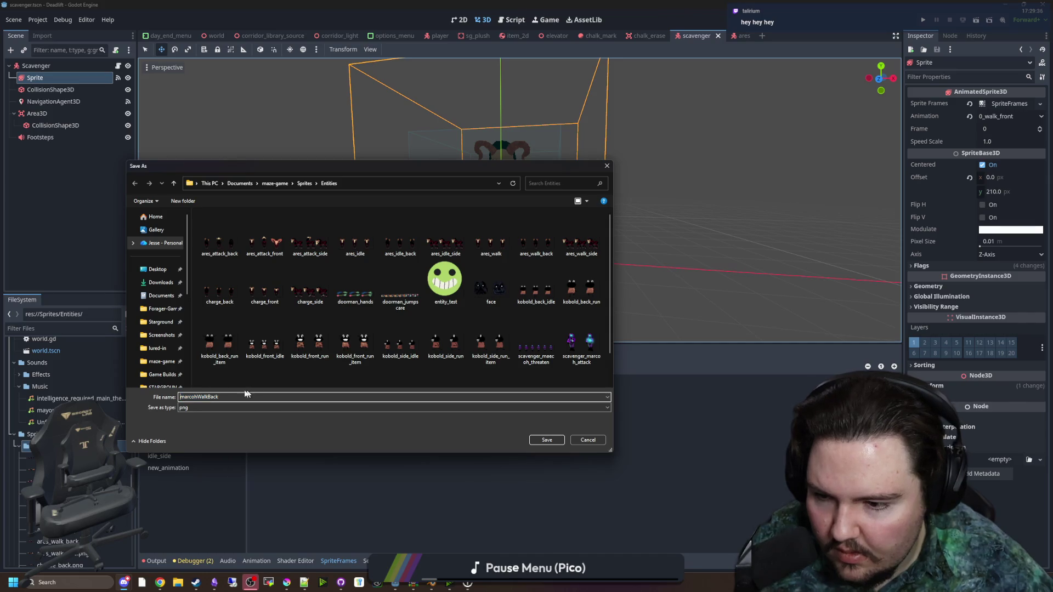
{"action": "left_click", "coordinate": [197, 397]}
{"action": "left_click", "coordinate": [199, 396]}
{"action": "key", "text": "BackSpace"}
{"action": "type", "text": "w"}
{"action": "left_click", "coordinate": [210, 397]}
{"action": "type", "text": "_"}
{"action": "key", "text": "Delete"}
{"action": "type", "text": "b"}
{"action": "left_click", "coordinate": [537, 439]}
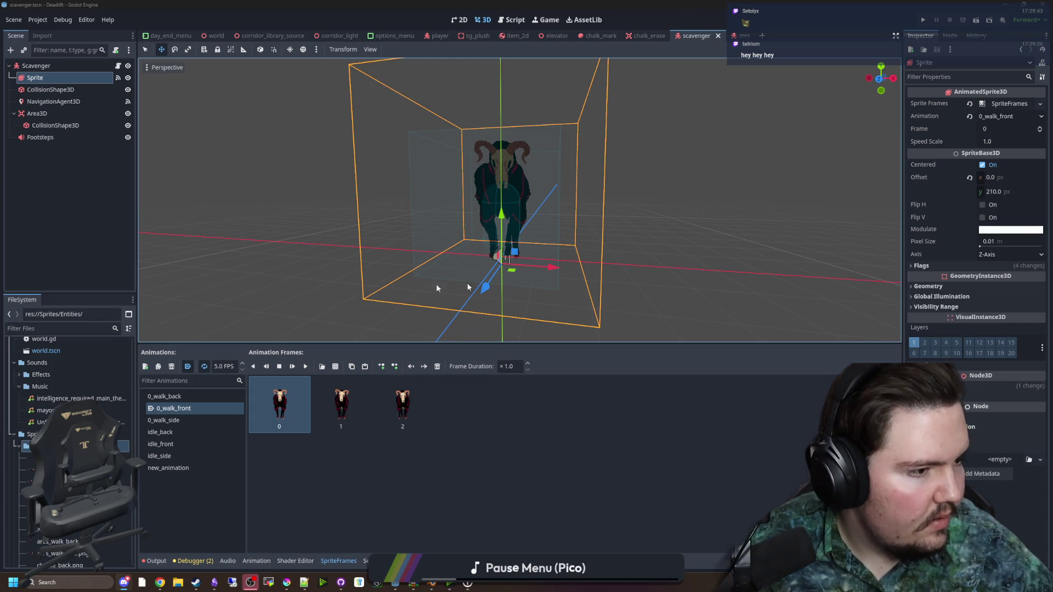
- Save the walk front sprite sheet as a PNG with a scavenger_ prefix and lowercase walk
{"action": "key", "text": "ctrl+s"}
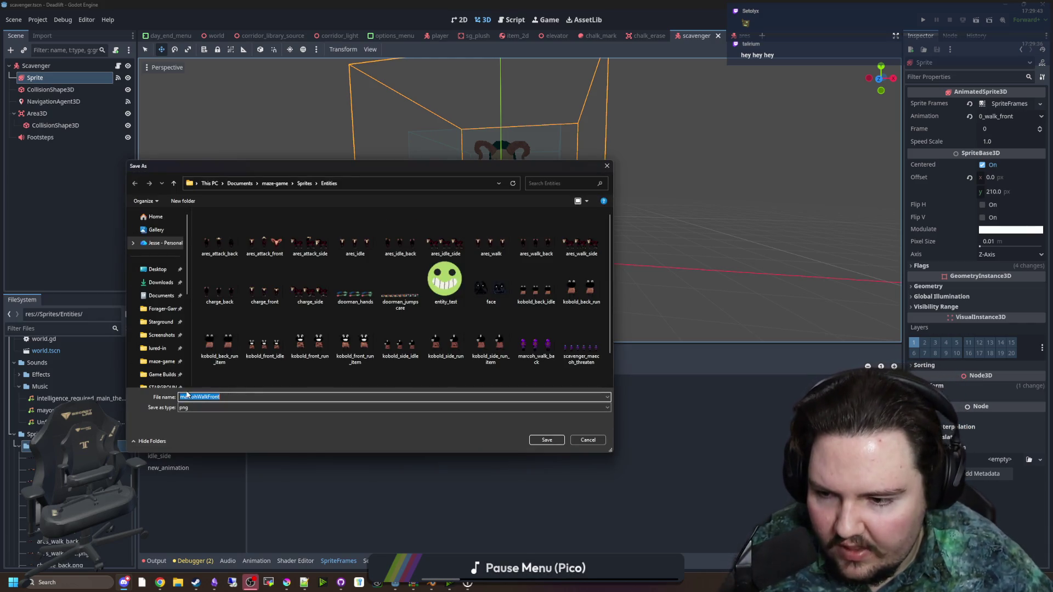
{"action": "left_click", "coordinate": [180, 397]}
{"action": "type", "text": "sva"}
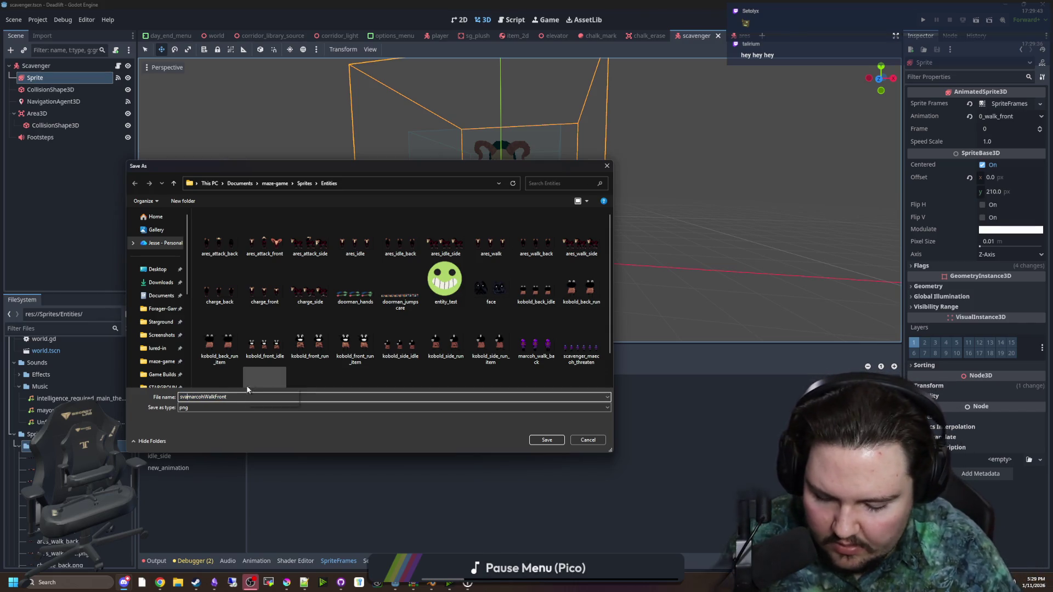
{"action": "key", "text": "BackSpace"}
{"action": "key", "text": "BackSpace"}
{"action": "type", "text": "canger_"}
{"action": "key", "text": "BackSpace"}
{"action": "key", "text": "BackSpace"}
{"action": "key", "text": "BackSpace"}
{"action": "type", "text": "venger_"}
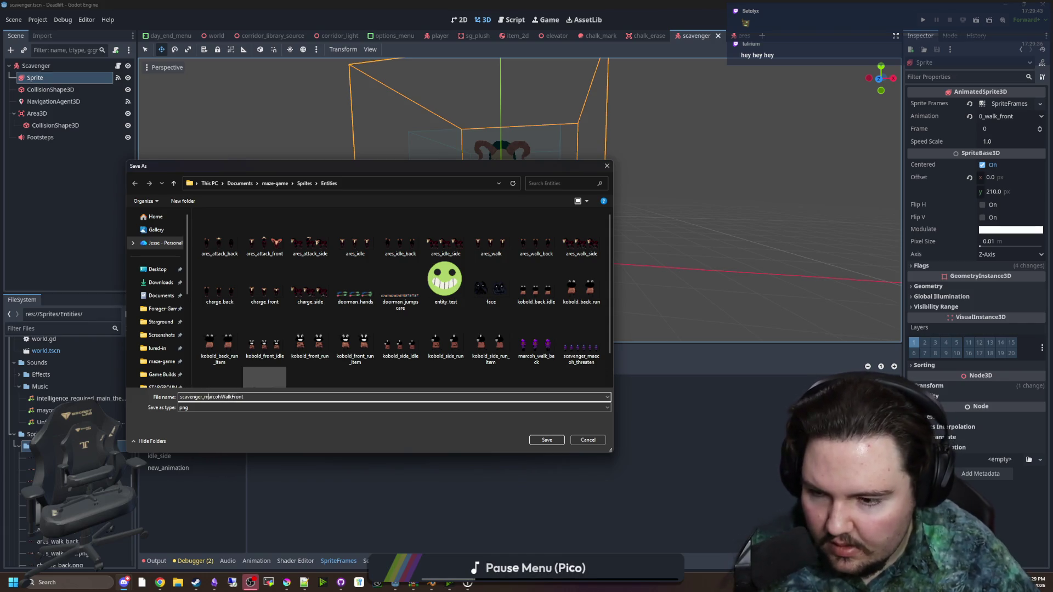
{"action": "left_click", "coordinate": [226, 396]}
{"action": "type", "text": "_"}
{"action": "key", "text": "Delete"}
{"action": "type", "text": "w"}
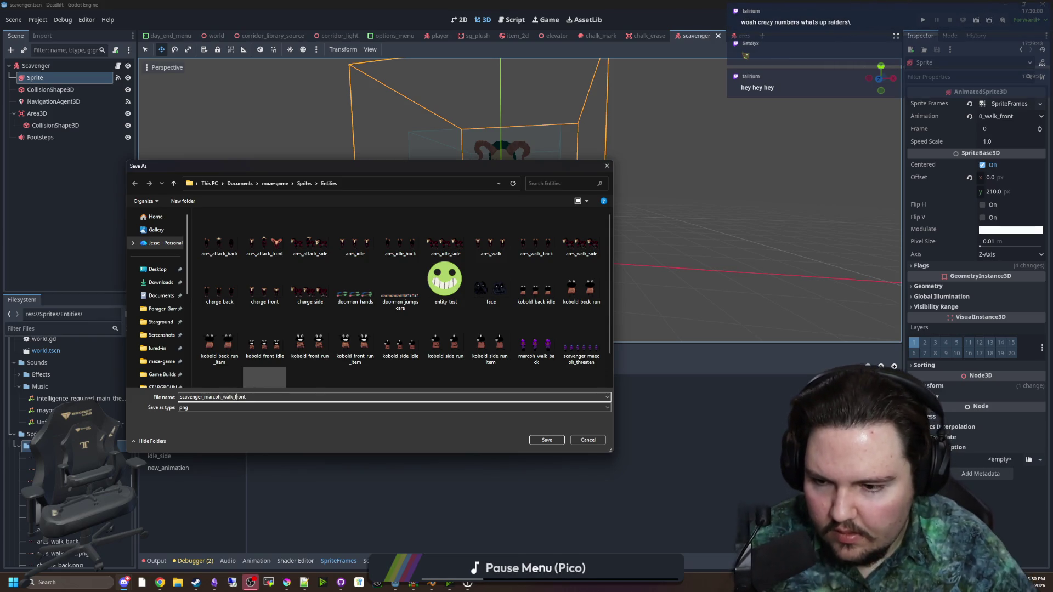
{"action": "key", "text": "Return"}
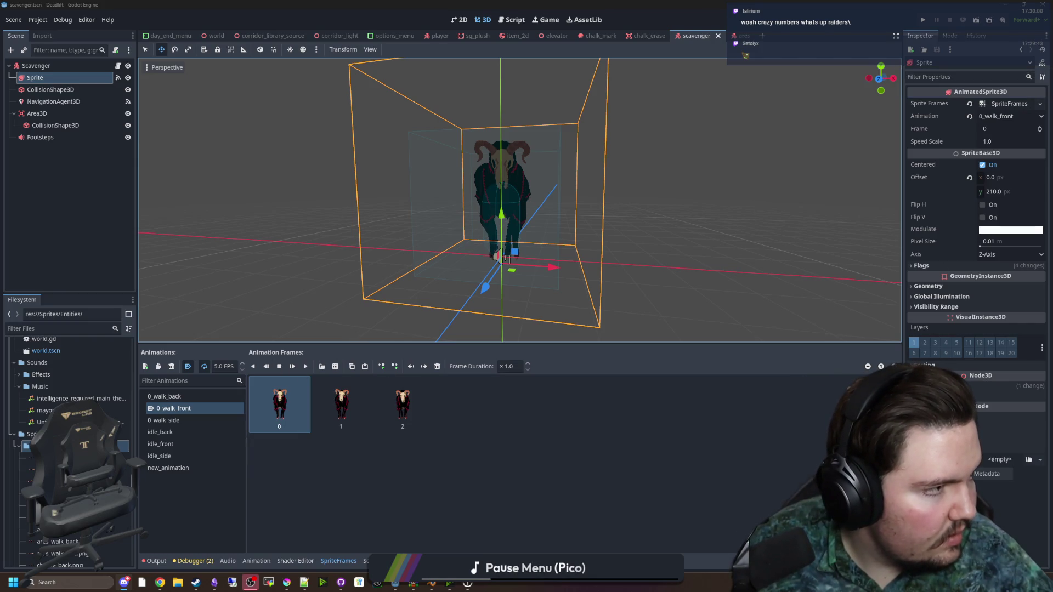
- Save the walk side sheet as a scavenger_marcoh_ PNG, dismiss the repeat threaten prompt, and run the game
{"action": "key", "text": "ctrl+shift+s"}
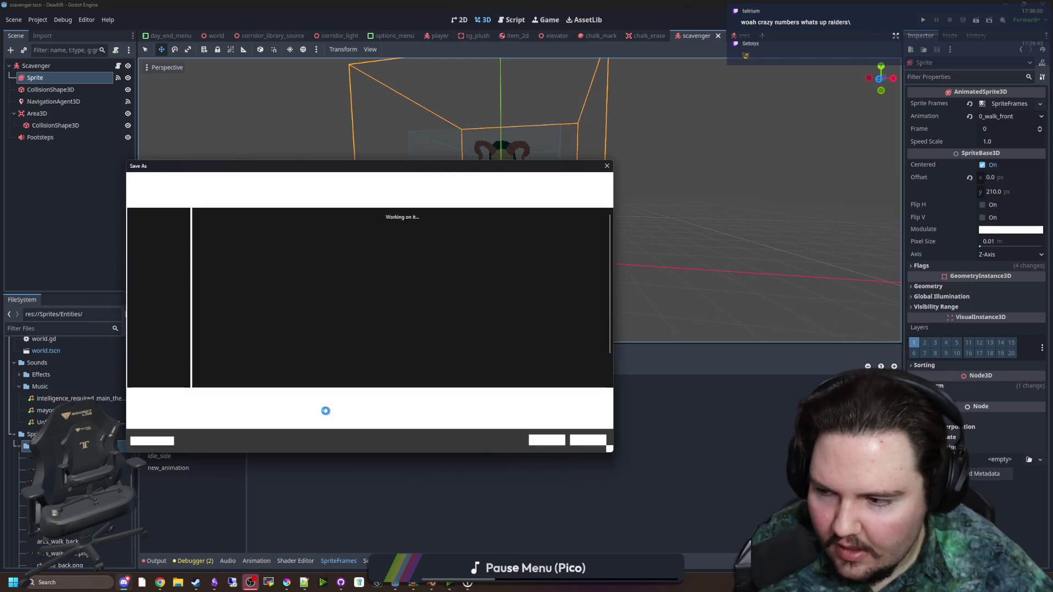
{"action": "key", "text": "Home"}
{"action": "type", "text": "scavenger_marcoh"}
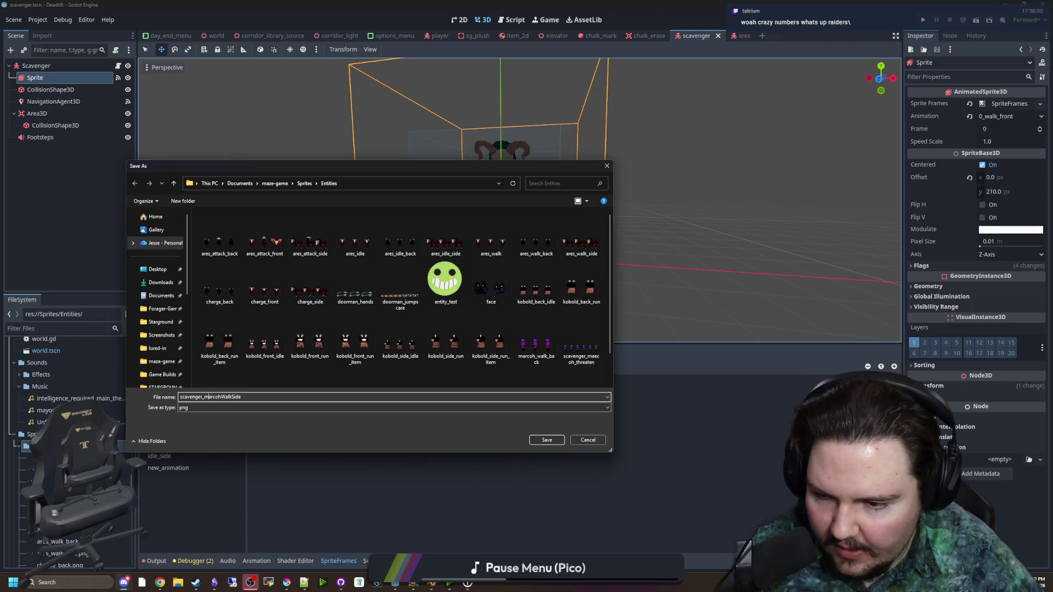
{"action": "type", "text": "_"}
{"action": "key", "text": "Delete"}
{"action": "type", "text": "w"}
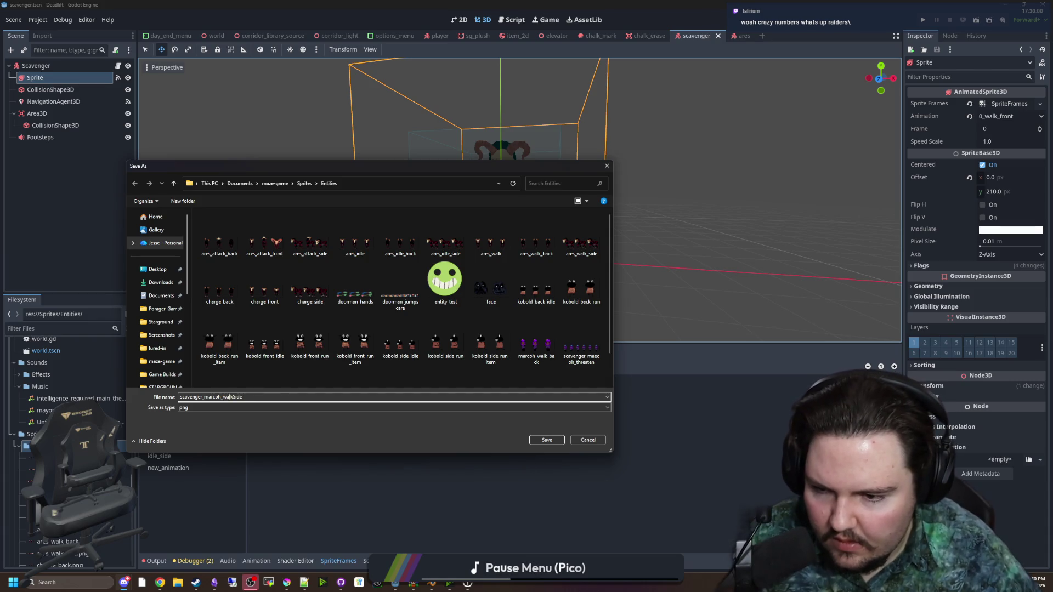
{"action": "key", "text": "Delete"}
{"action": "type", "text": "s"}
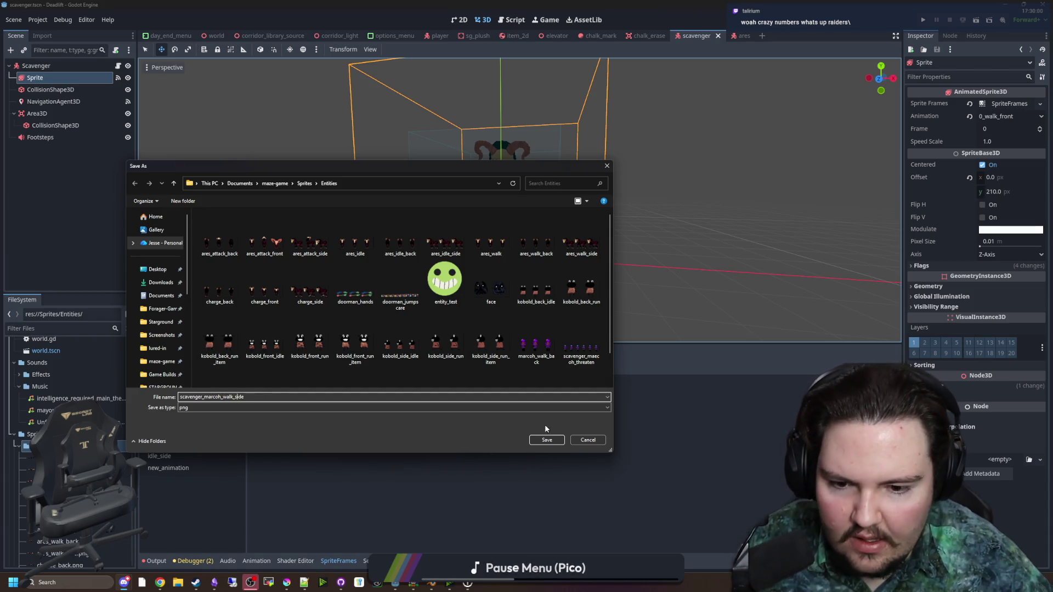
{"action": "left_click", "coordinate": [548, 439]}
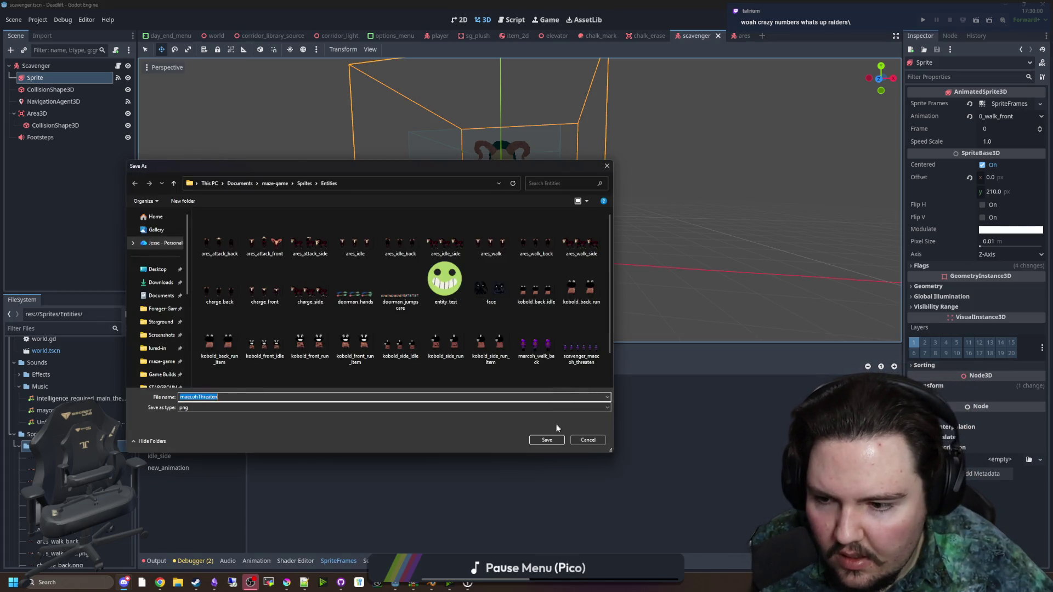
{"action": "left_click", "coordinate": [600, 442]}
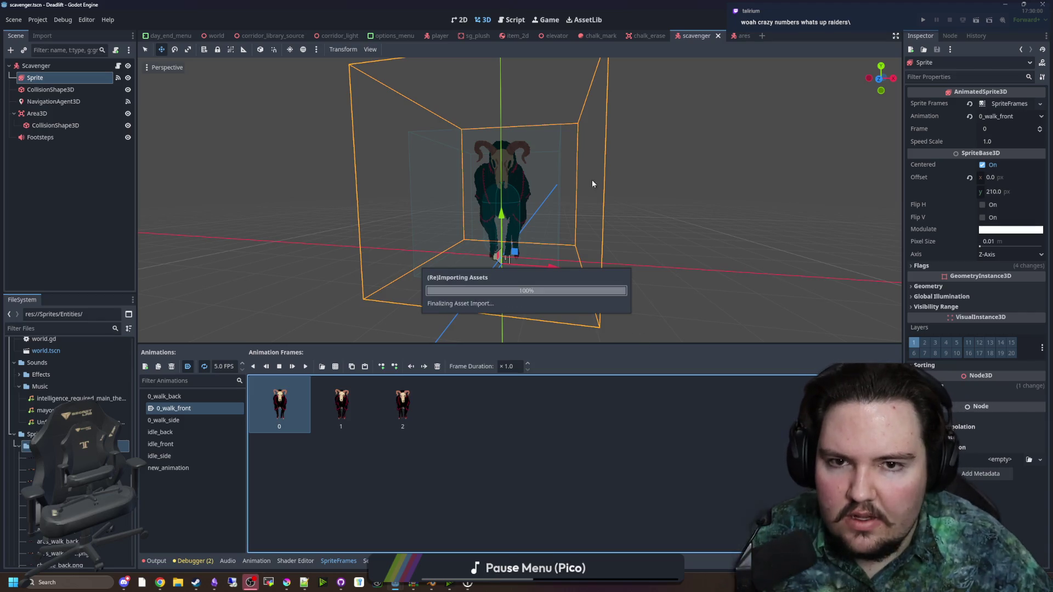
{"action": "left_click", "coordinate": [923, 19]}
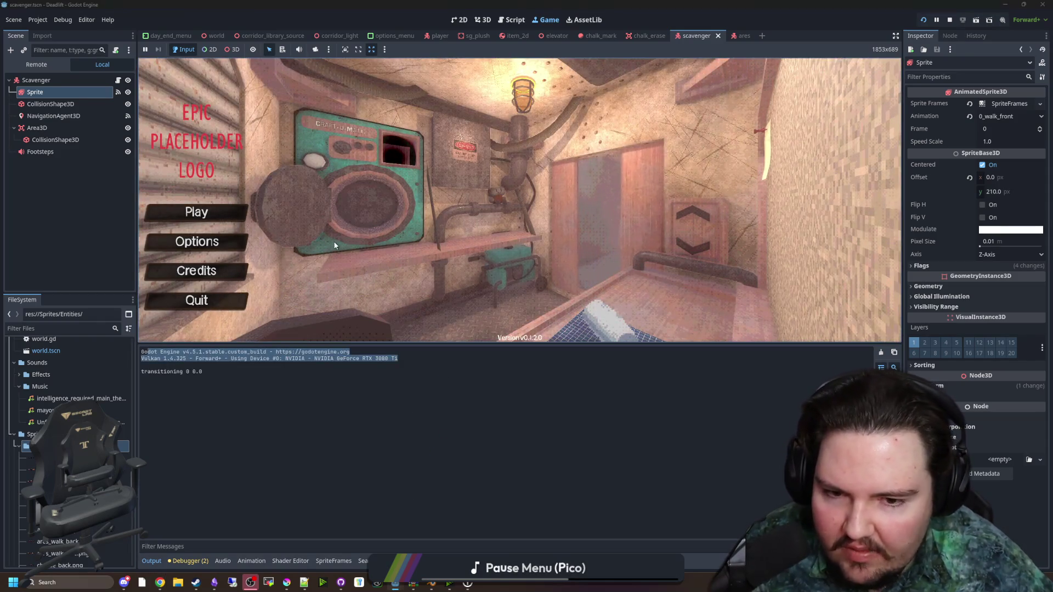
- Start gameplay from the main menu and pick up the chalk at the workbench
{"action": "type", "text": "dwasdwa"}
{"action": "key", "text": "Return"}
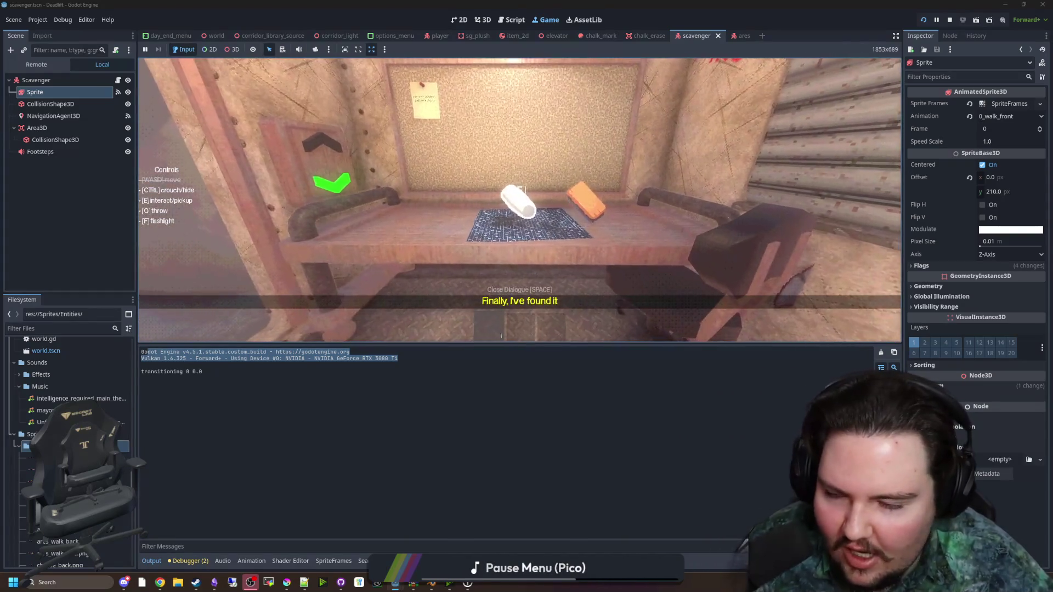
{"action": "key", "text": "e"}
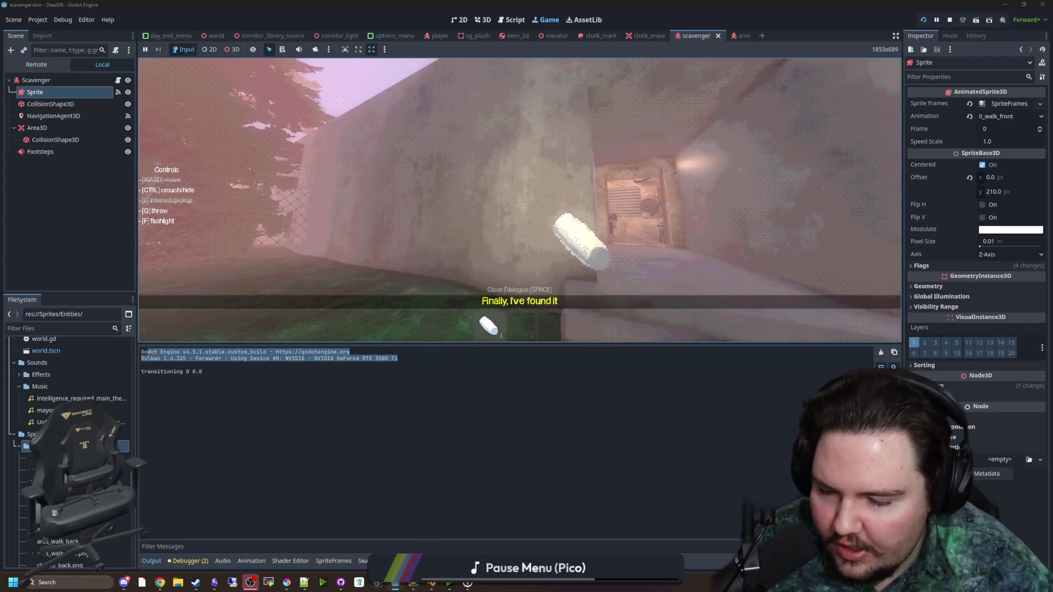
- Turn on the flashlight, view the persisting Hello chalk writing outside, and walk back to the workbench room
{"action": "key", "text": "f"}
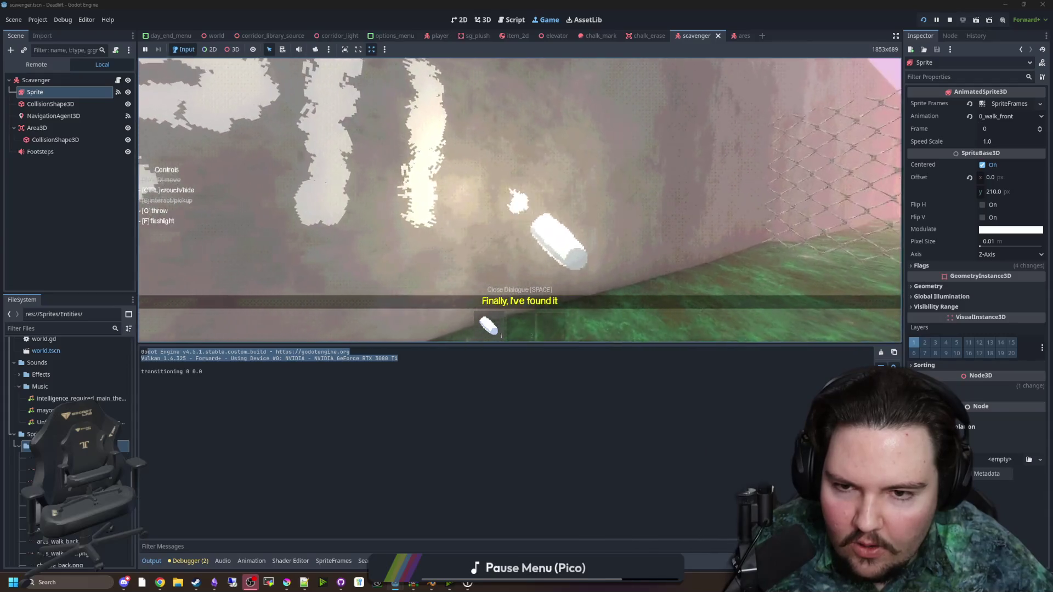
{"action": "key", "text": "s"}
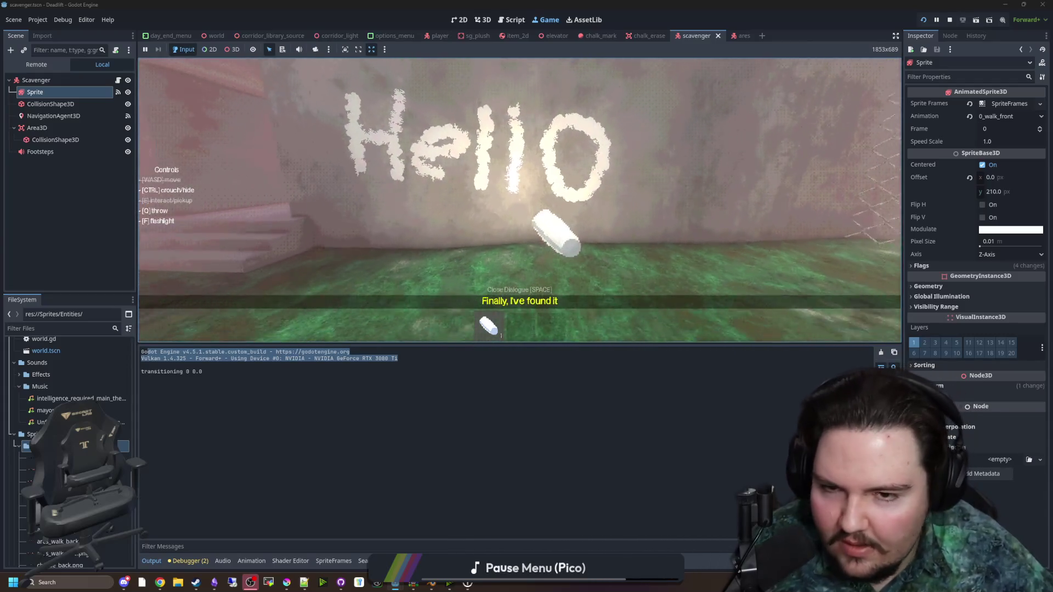
{"action": "key", "text": "w"}
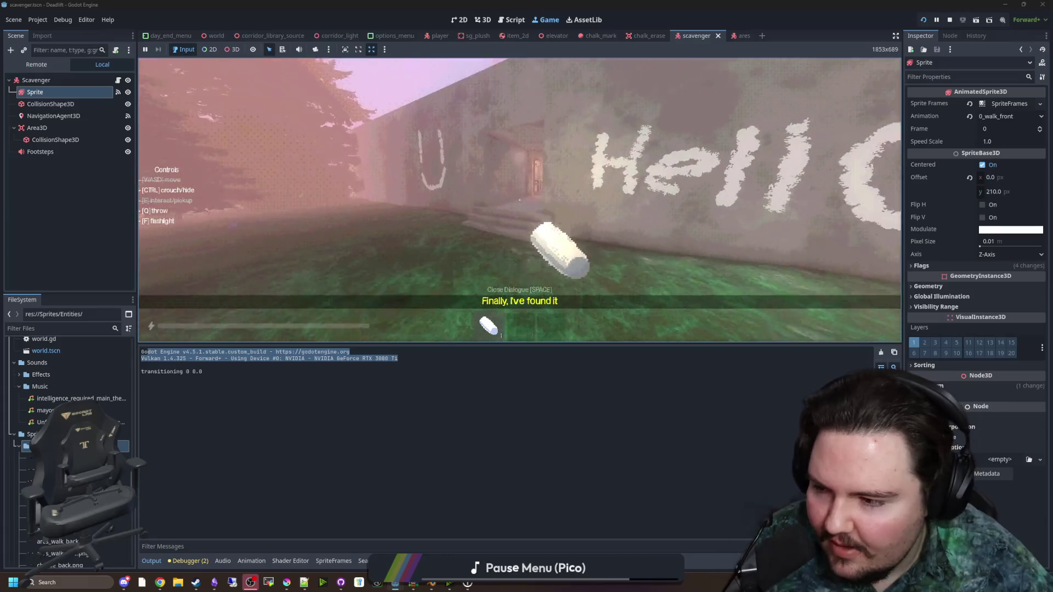
{"action": "key", "text": "w"}
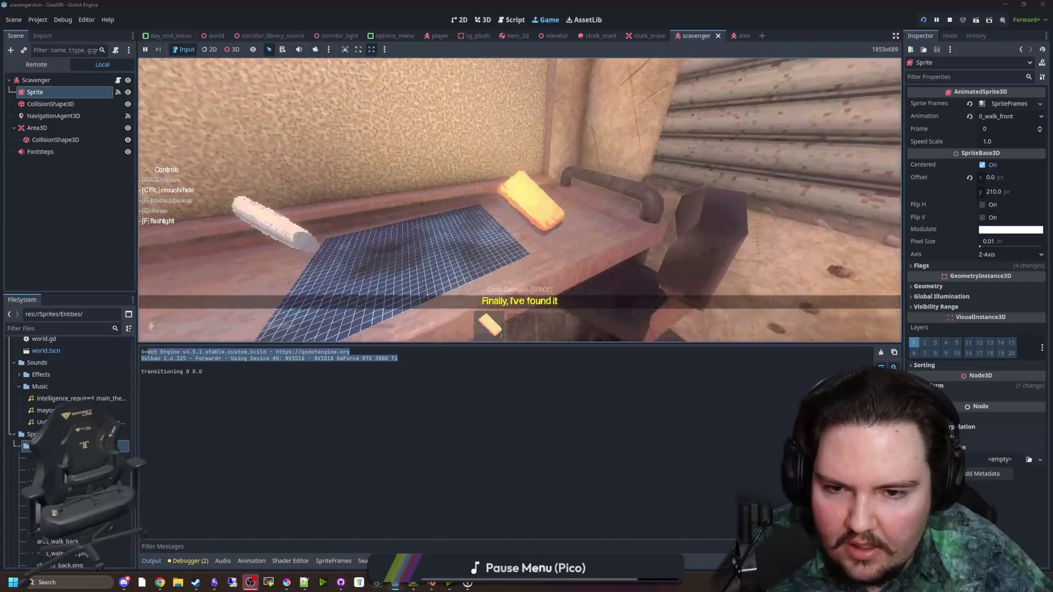
- Take the eraser outside, rub out part of the Hello letters, and return to the small room
{"action": "key", "text": "w"}
{"action": "key", "text": "w"}
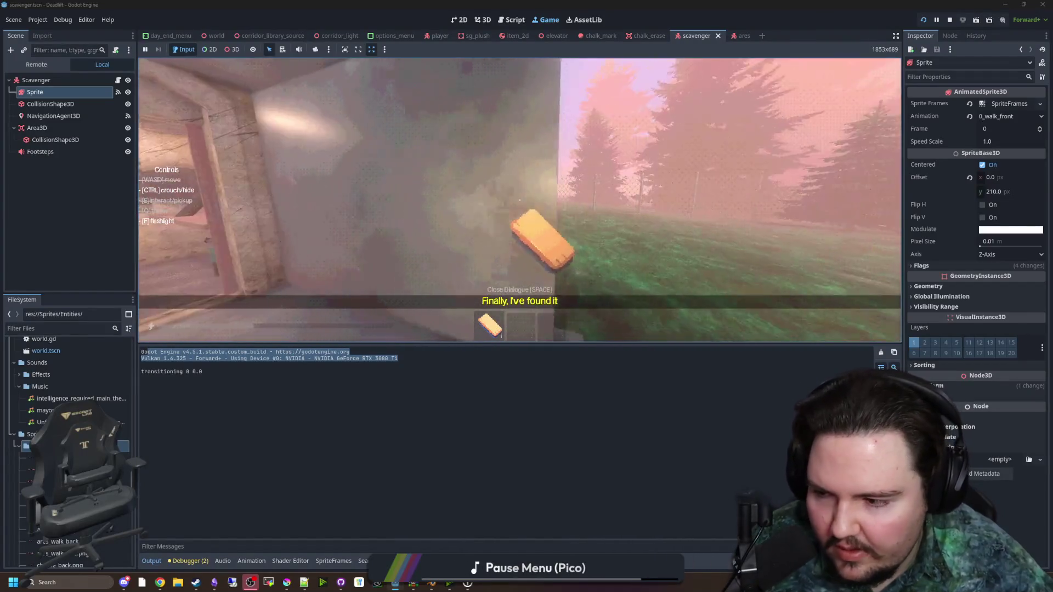
{"action": "key", "text": "w"}
{"action": "key", "text": "w"}
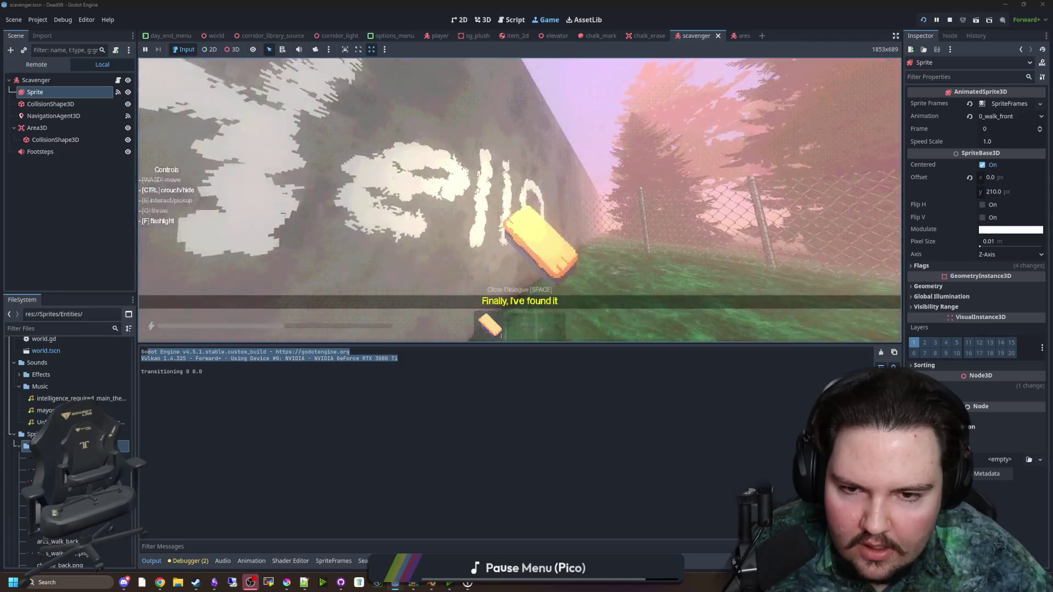
{"action": "key", "text": "w"}
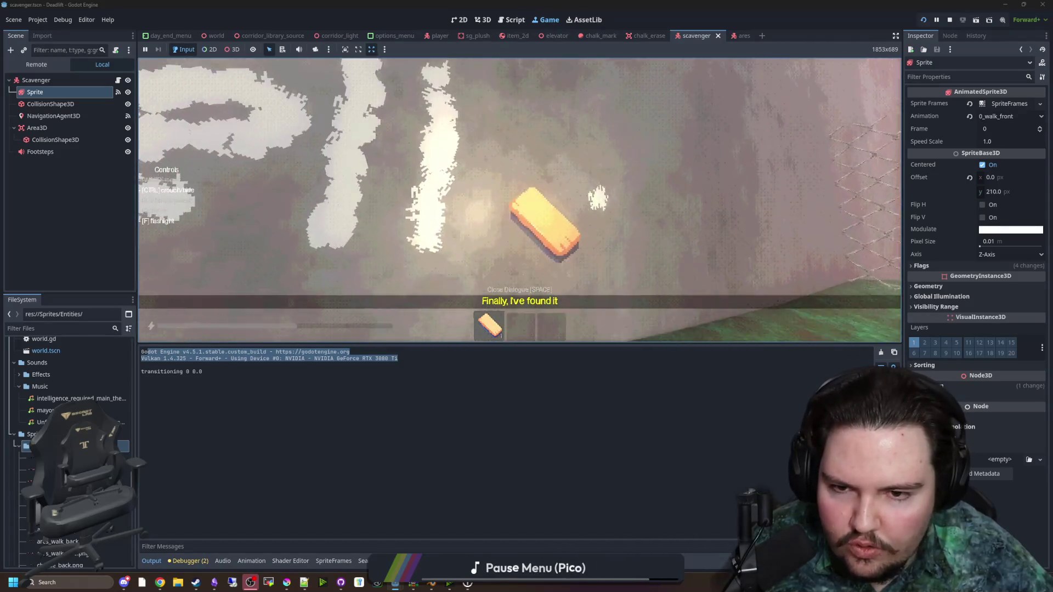
{"action": "key", "text": "w"}
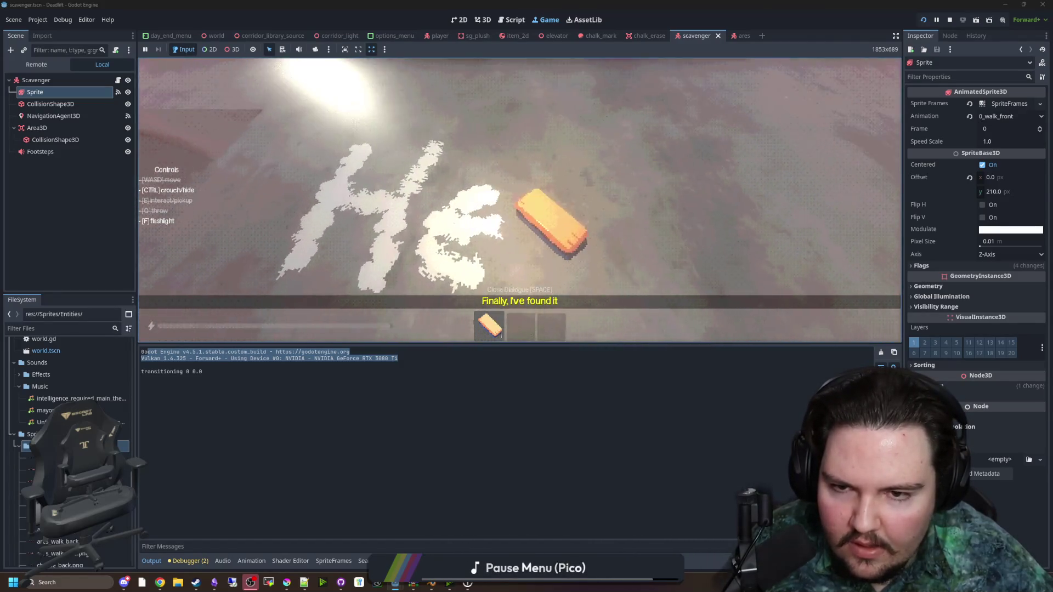
{"action": "key", "text": "w"}
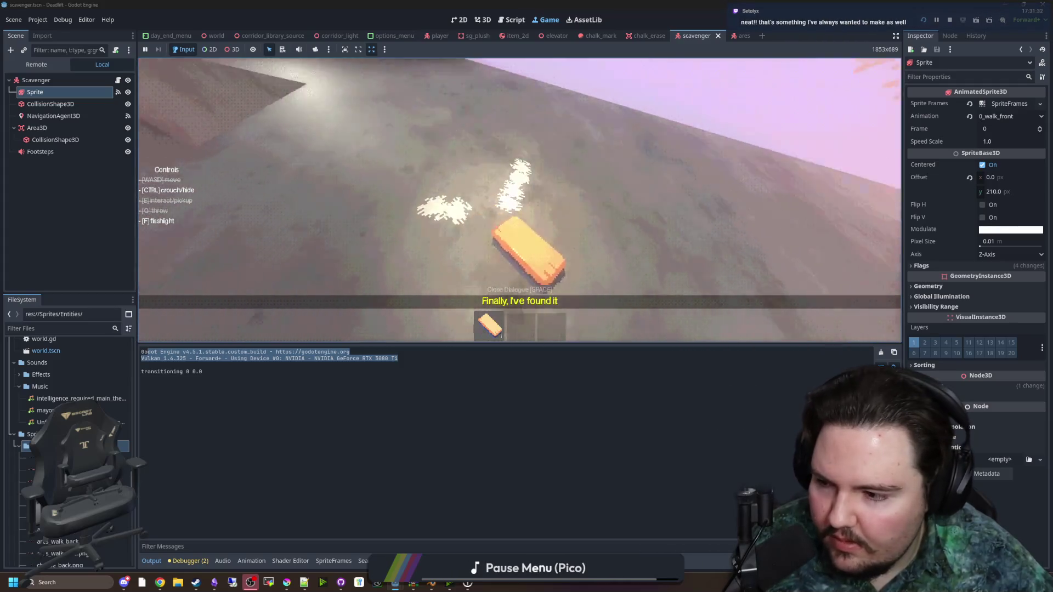
{"action": "key", "text": "w"}
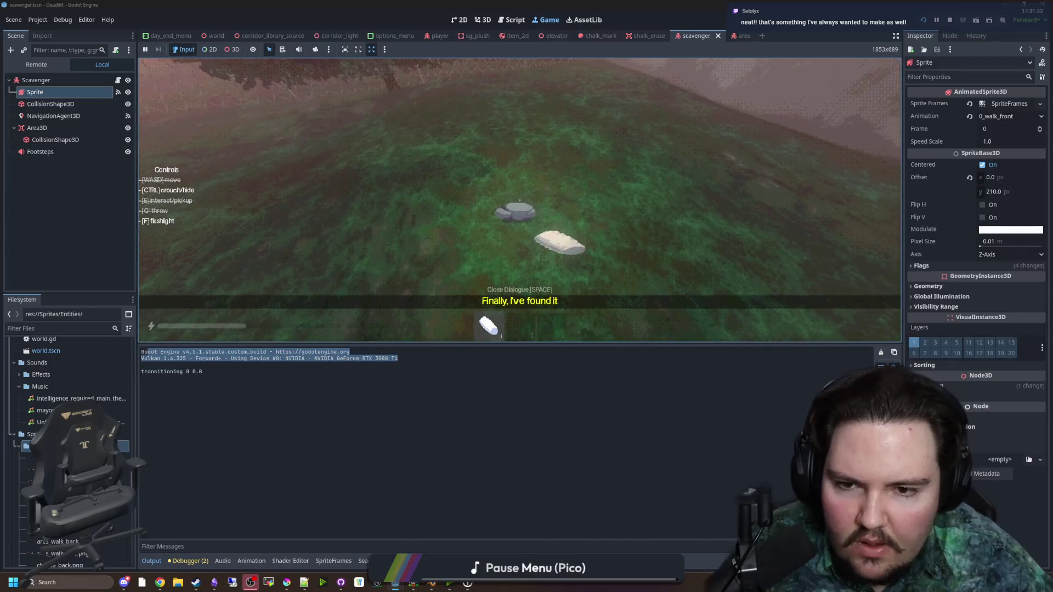
{"action": "key", "text": "w"}
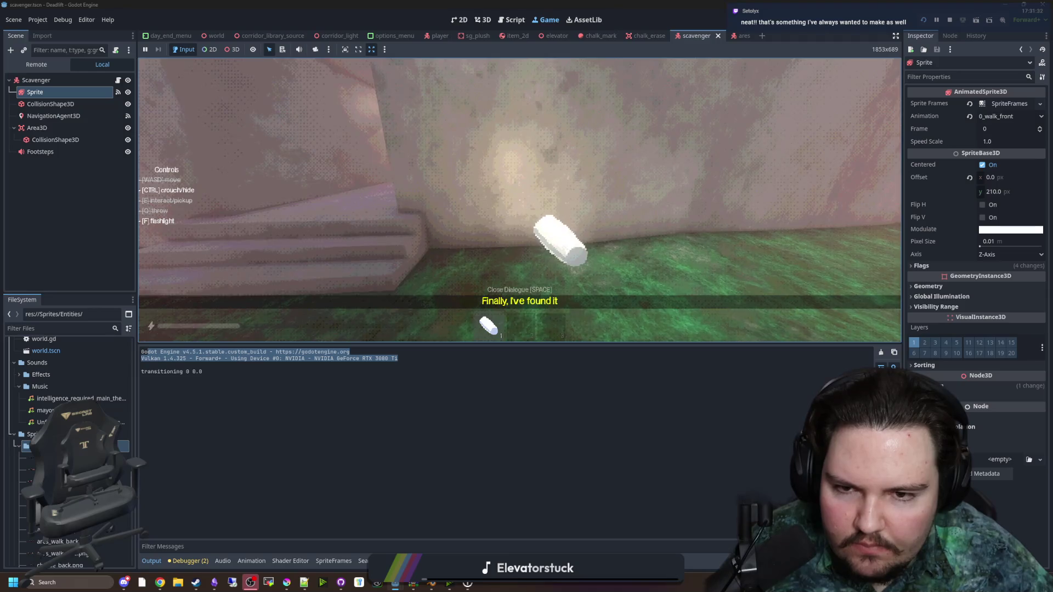
- Draw a large looping chalk scribble plus more long strokes on the wall near the fence
{"action": "left_click_drag", "start_coordinate": [520, 203], "coordinate": [519, 203]}
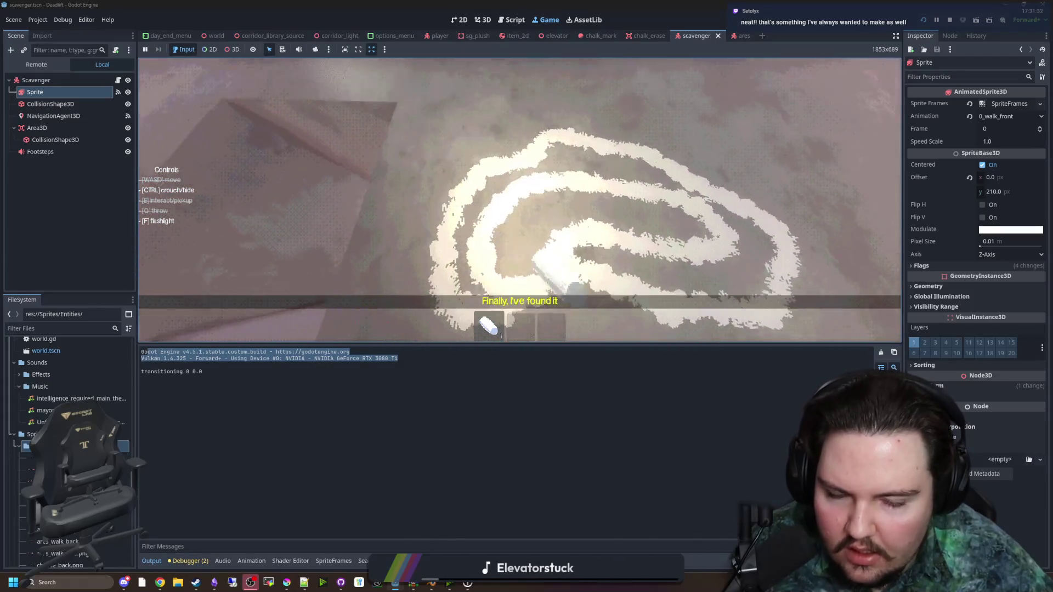
{"action": "key", "text": "s"}
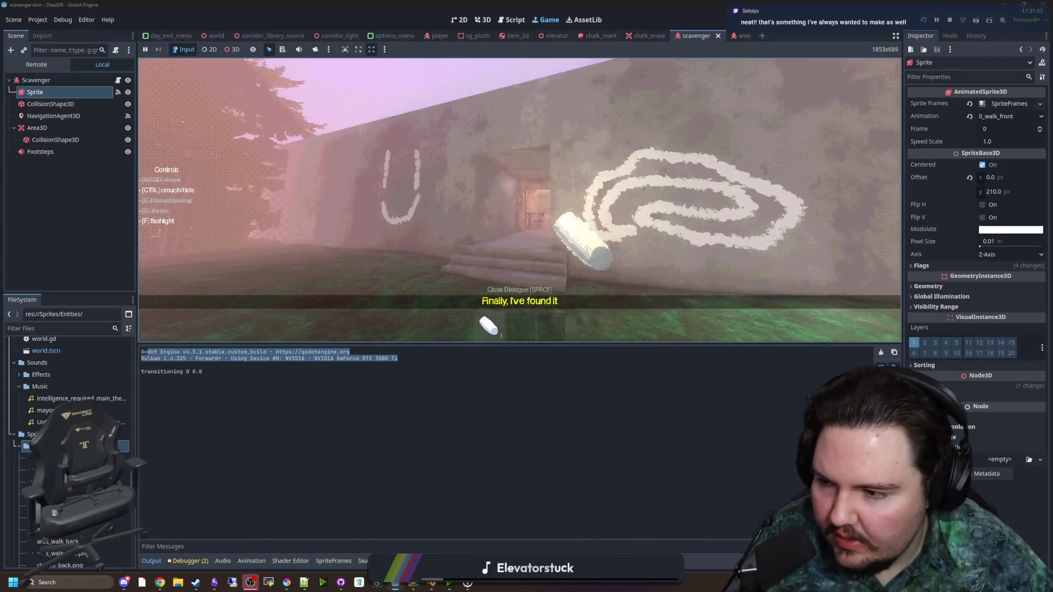
{"action": "left_click_drag", "start_coordinate": [519, 203], "coordinate": [519, 203]}
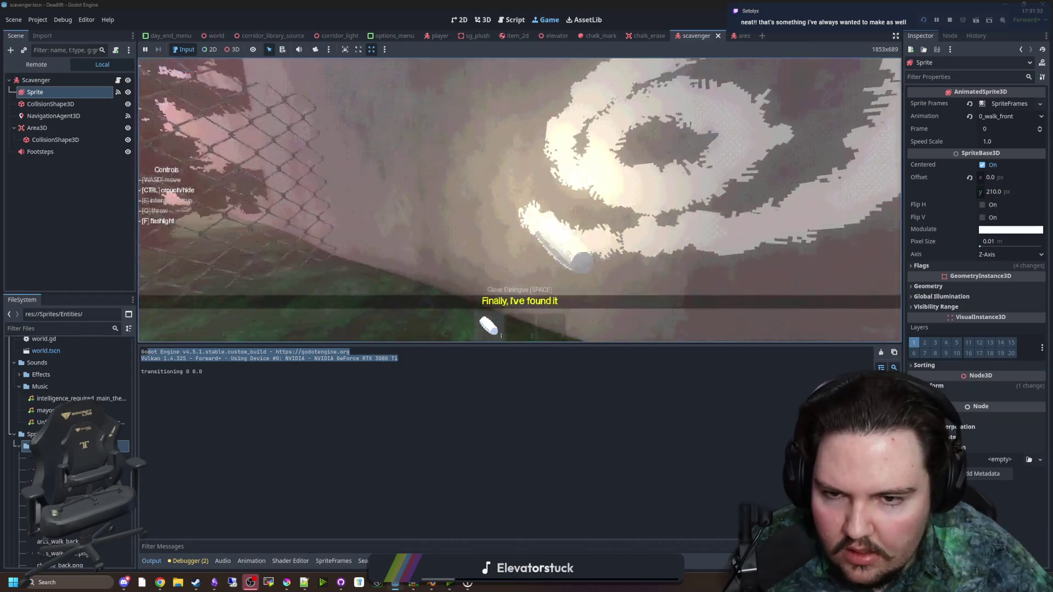
{"action": "left_click_drag", "start_coordinate": [520, 203], "coordinate": [519, 203]}
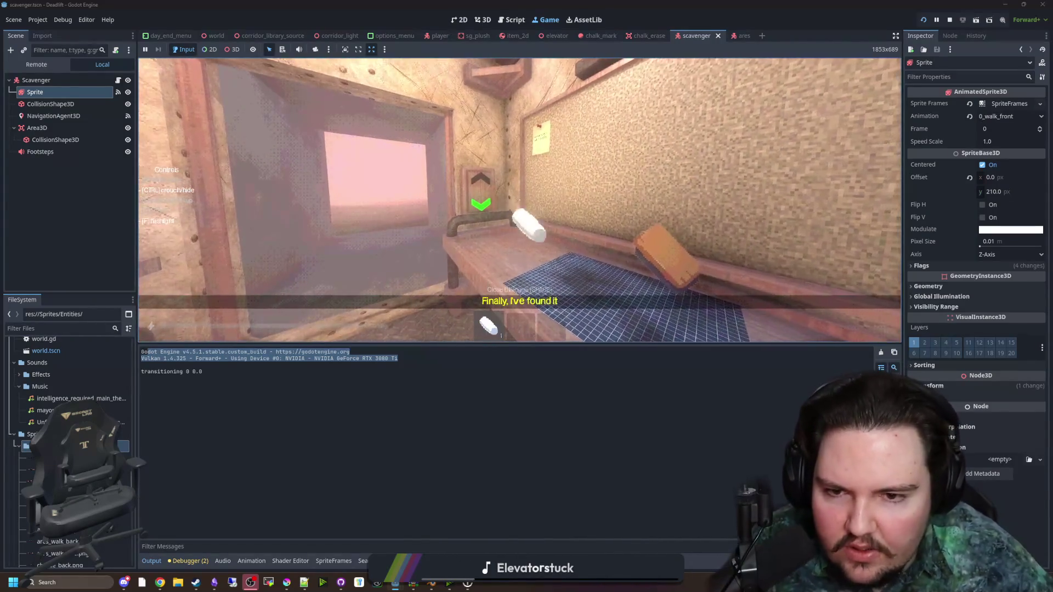
- Walk out of the elevator to the chalk-marked wall beside the stairs, then back into the elevator
{"action": "key", "text": "w"}
{"action": "key", "text": "shift"}
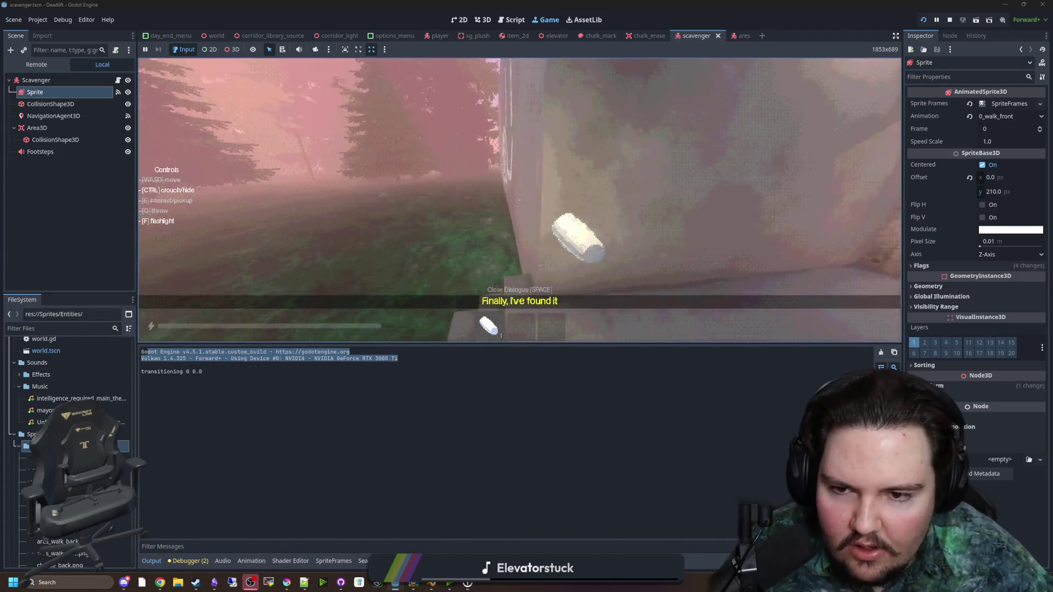
{"action": "key", "text": "w"}
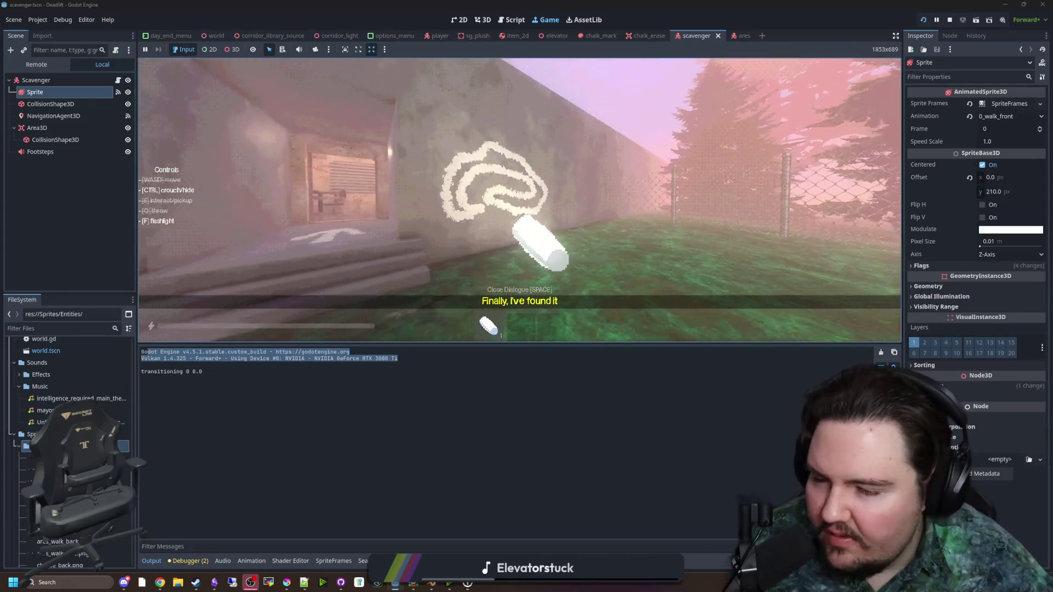
{"action": "mouse_move", "coordinate": [519, 201]}
{"action": "key", "text": "w"}
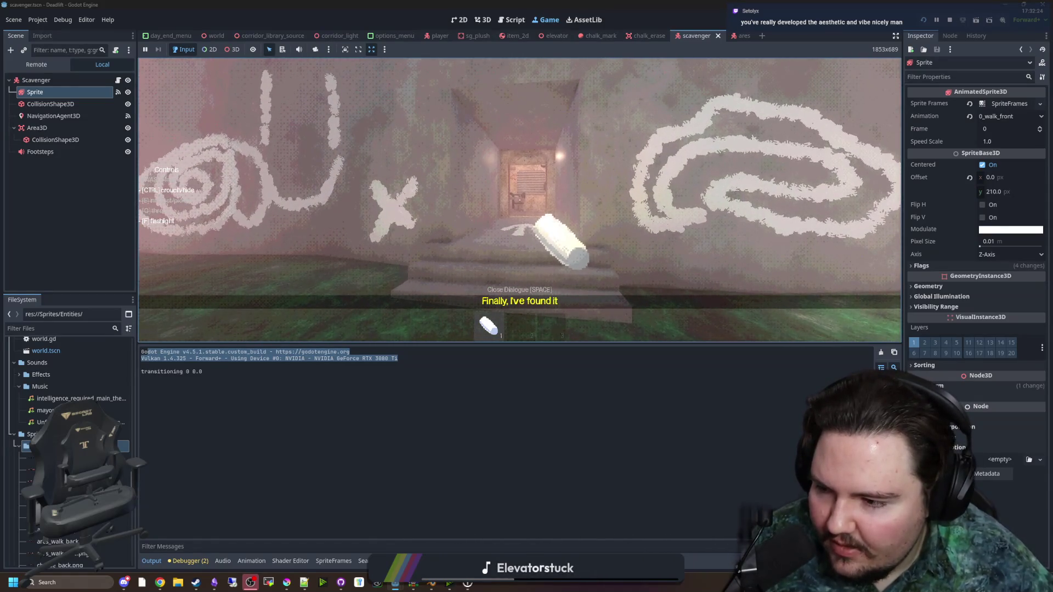
{"action": "key", "text": "w"}
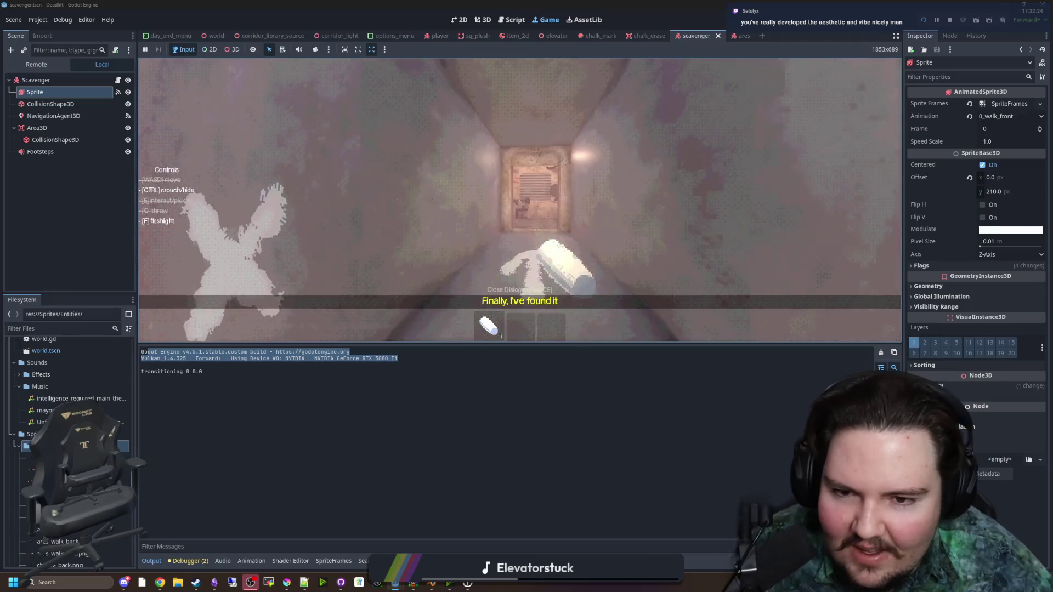
{"action": "key", "text": "w"}
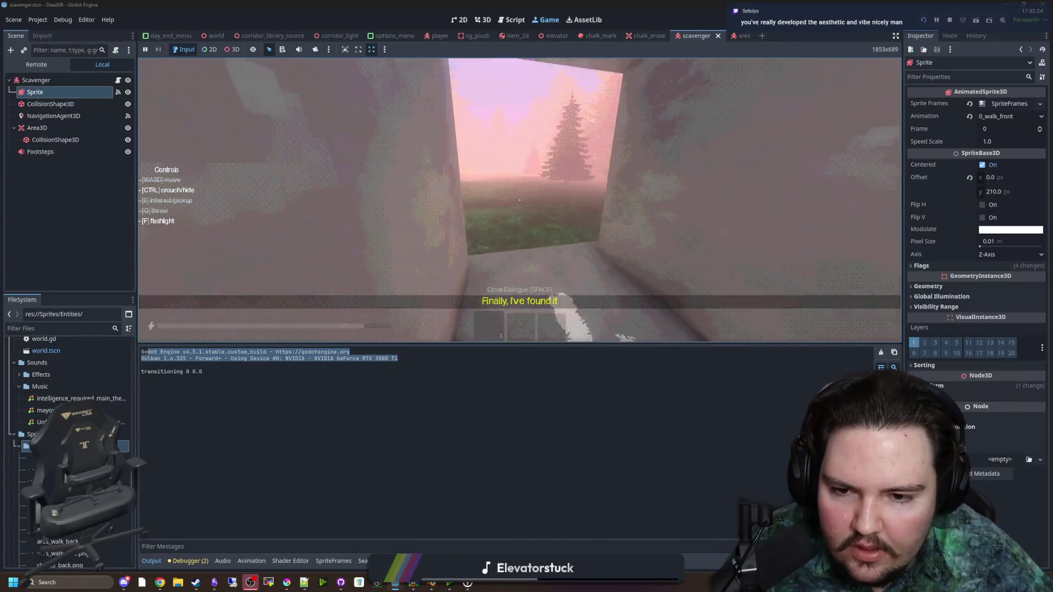
- Walk through the workbench room and outside to check the chalk swirl on the wall
{"action": "key", "text": "w"}
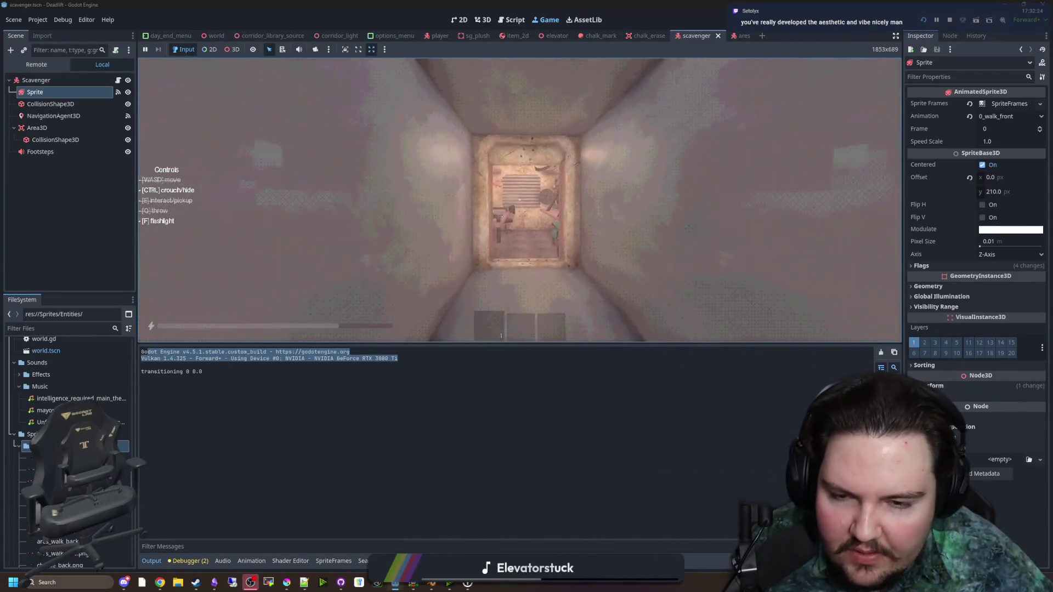
{"action": "key", "text": "w"}
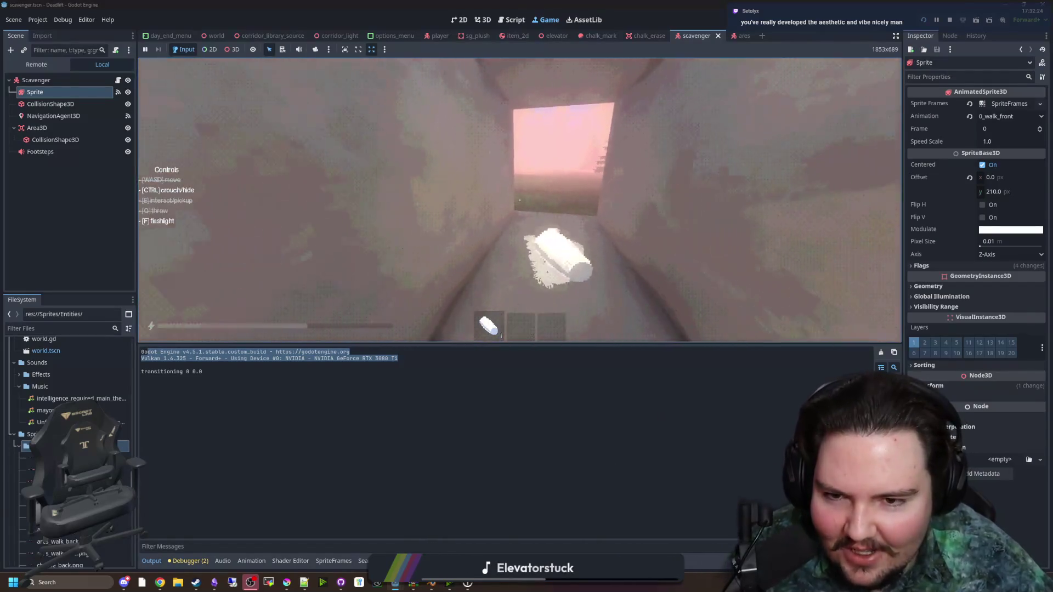
{"action": "key", "text": "w"}
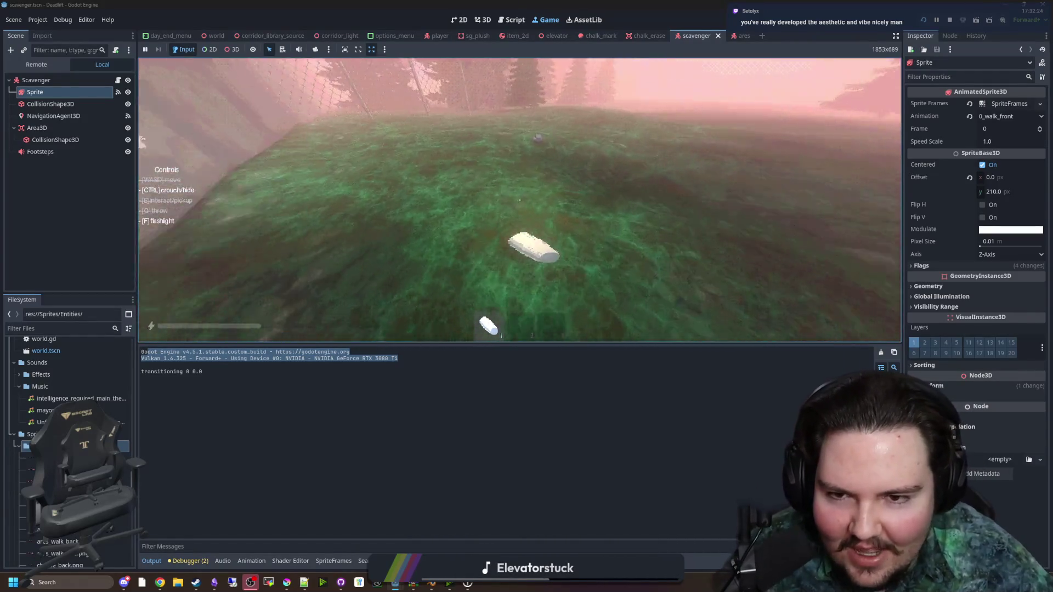
{"action": "key", "text": "w"}
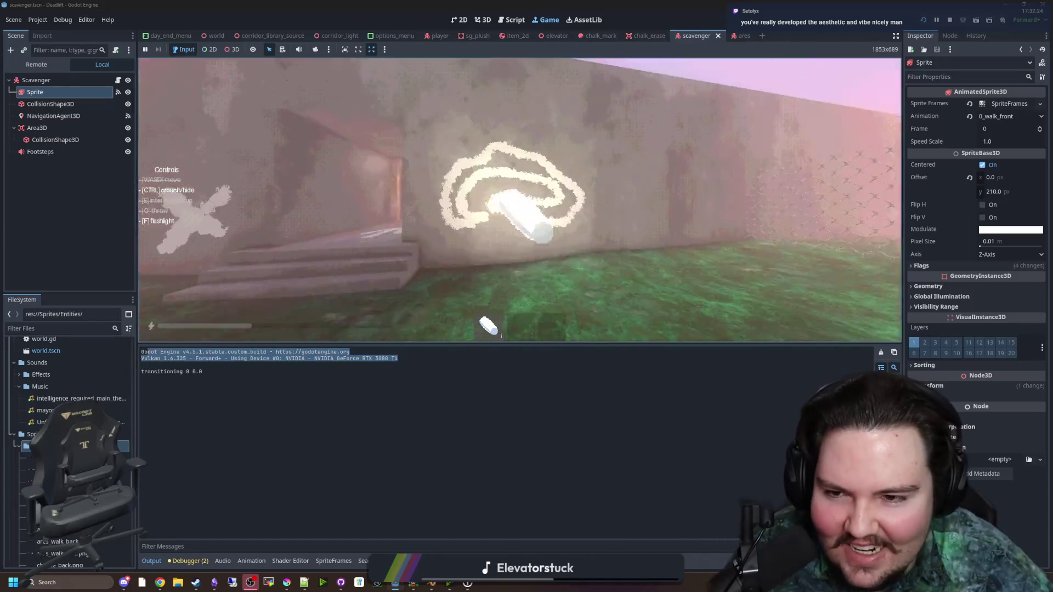
{"action": "key", "text": "w"}
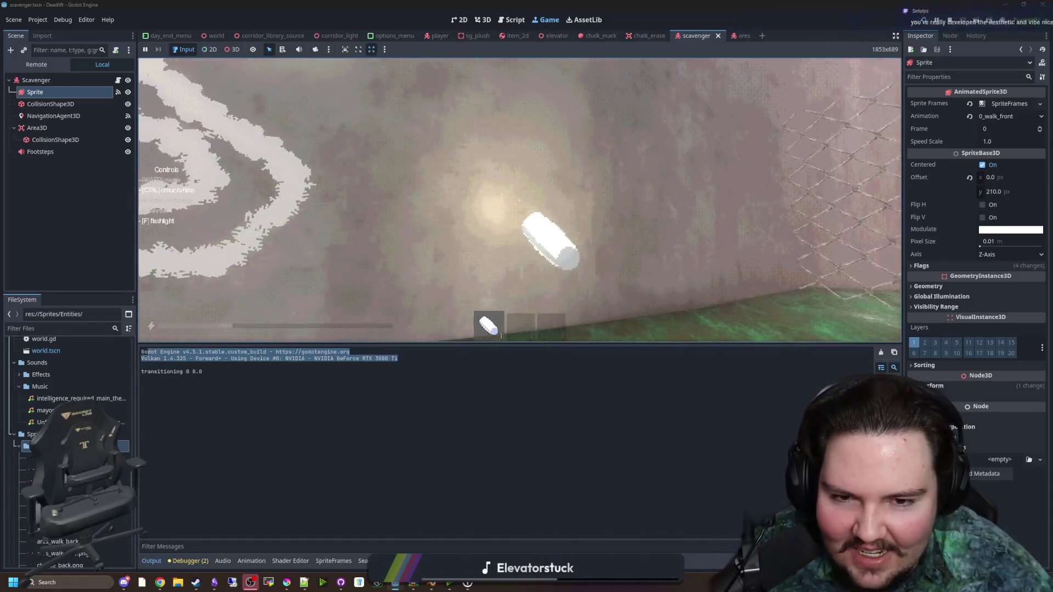
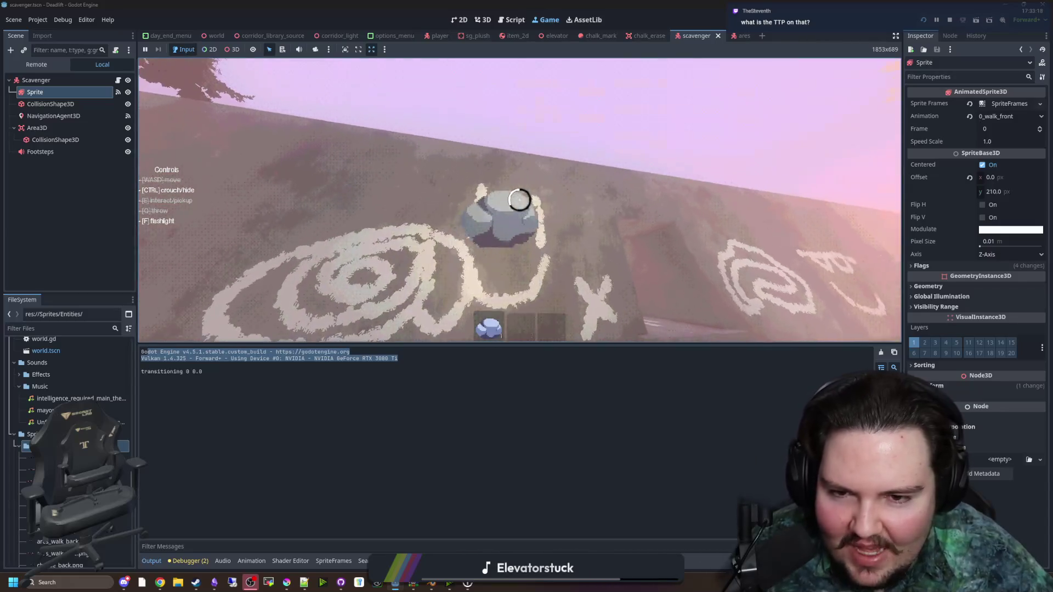
- Pick up the chalk, draw a stroke on the ground, then restart from the main menu and pause
{"action": "key", "text": "e"}
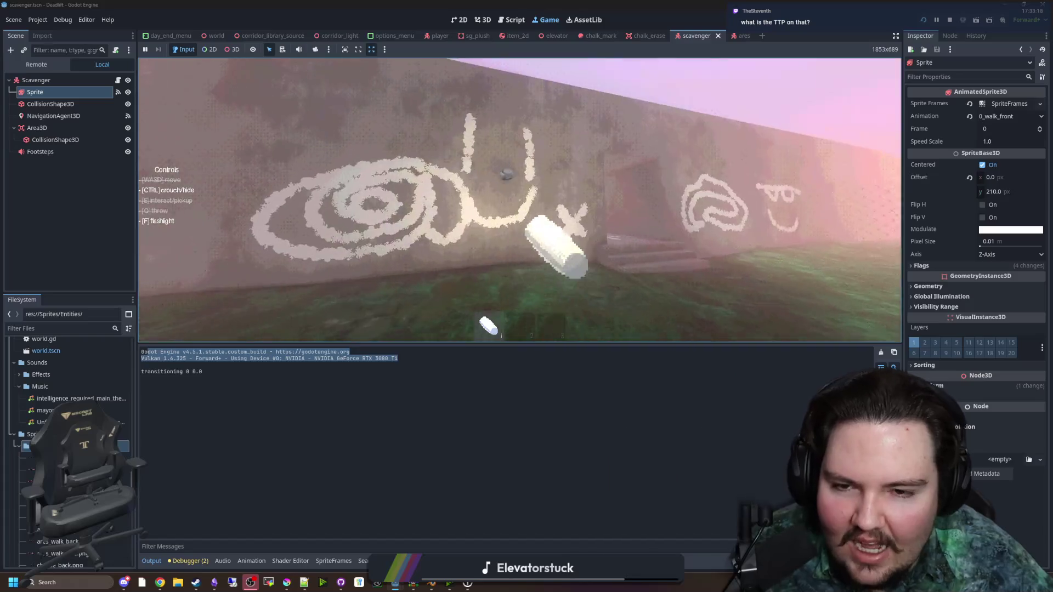
{"action": "left_click_drag", "start_coordinate": [519, 200], "coordinate": [520, 200]}
{"action": "key", "text": "Escape"}
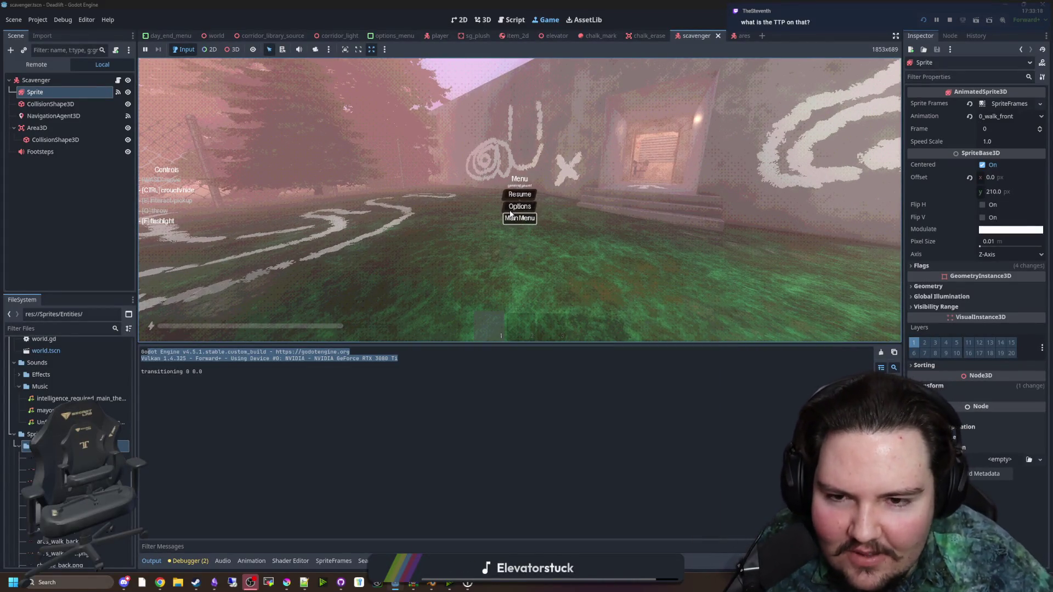
{"action": "left_click", "coordinate": [510, 216]}
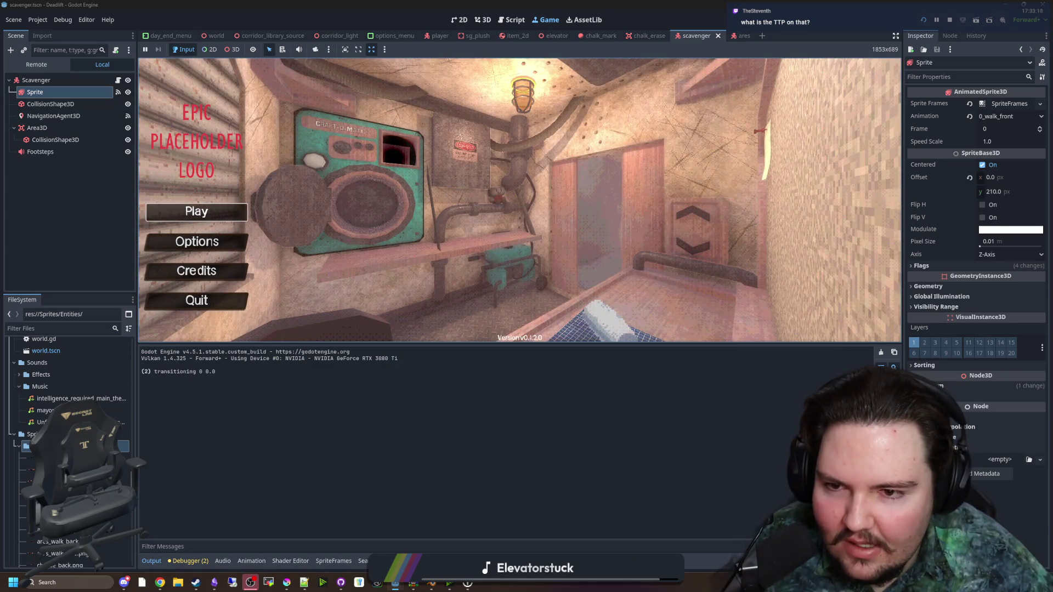
{"action": "left_click", "coordinate": [239, 216]}
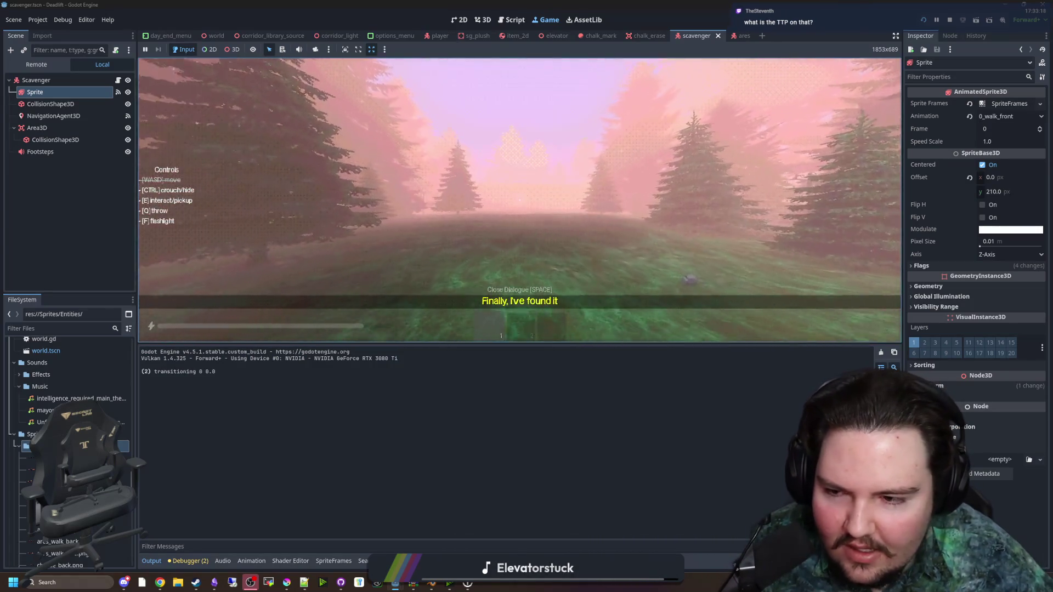
{"action": "key", "text": "Escape"}
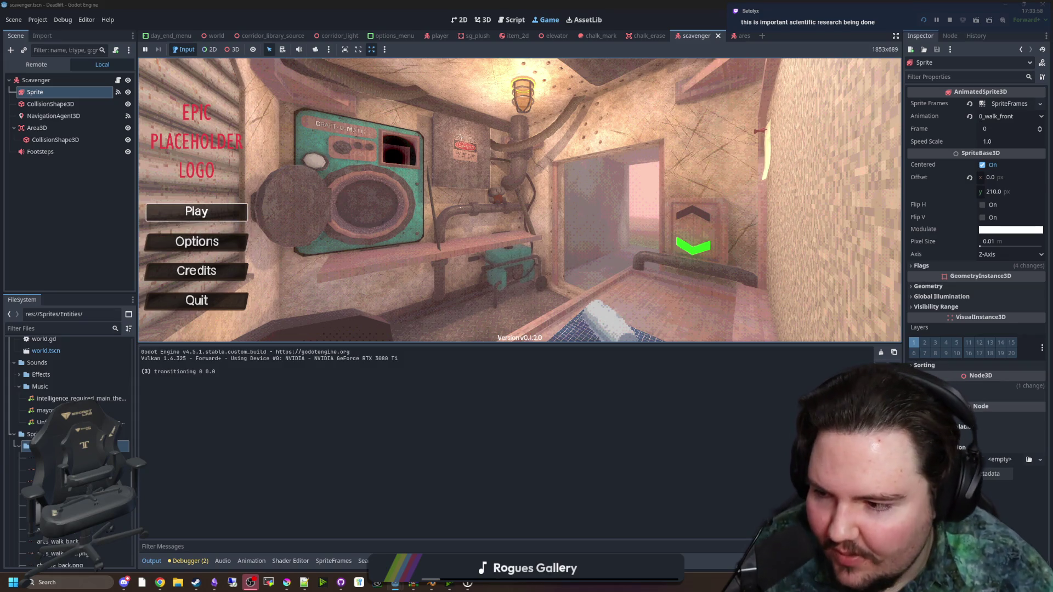
- Start the forest level again and sprint through the fog and doorway into the small room
{"action": "left_click", "coordinate": [196, 212]}
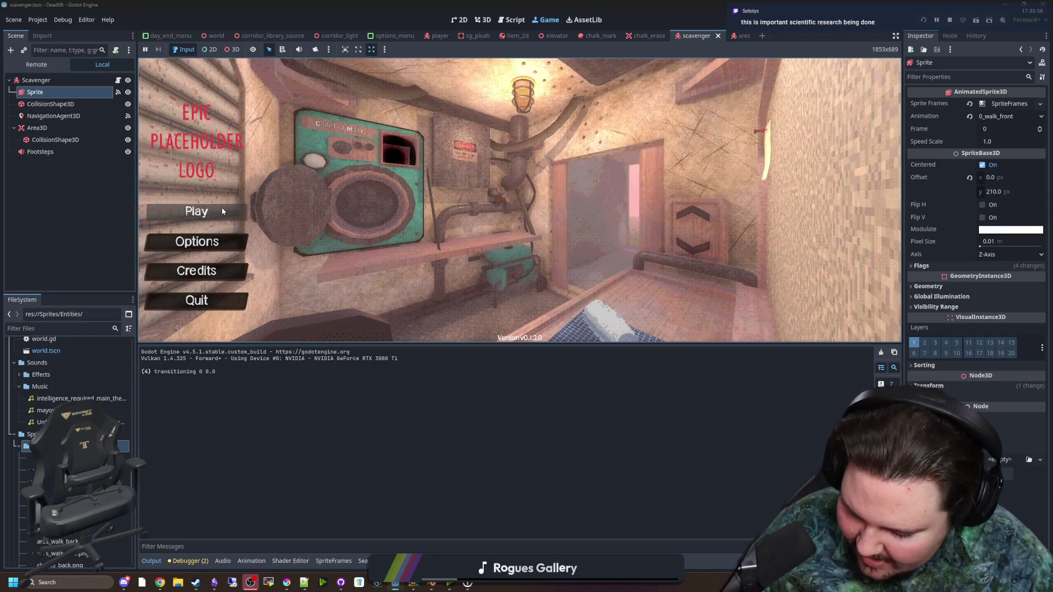
{"action": "left_click", "coordinate": [222, 211]}
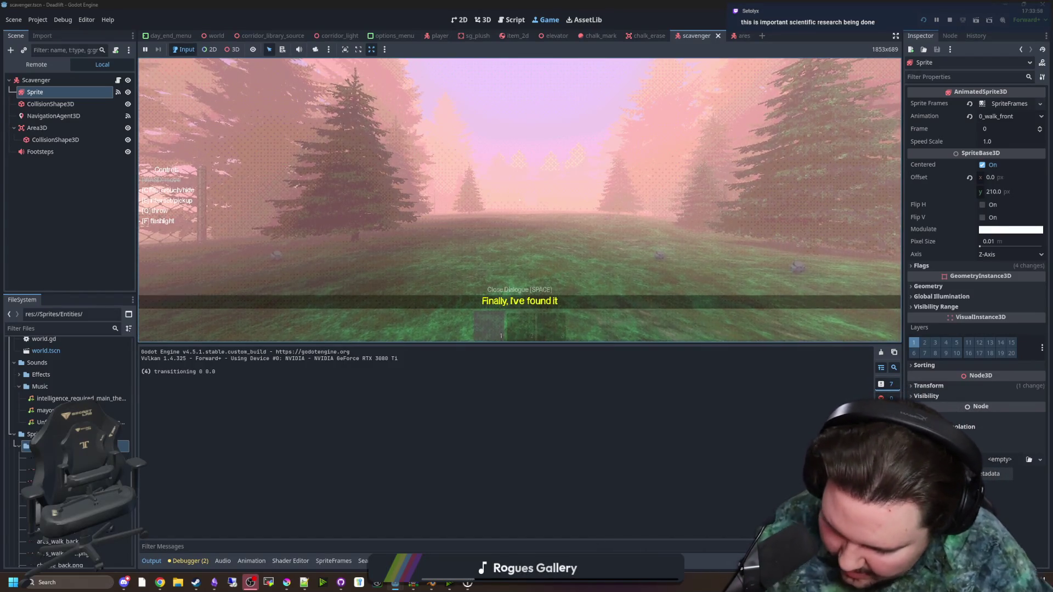
{"action": "key", "text": "shift+w"}
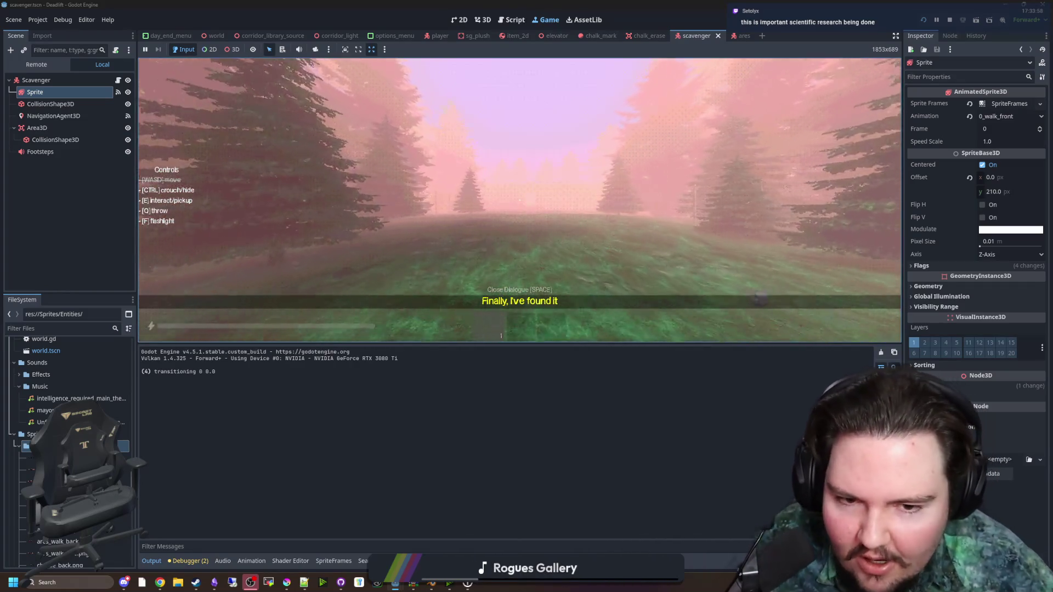
{"action": "key", "text": "shift+w"}
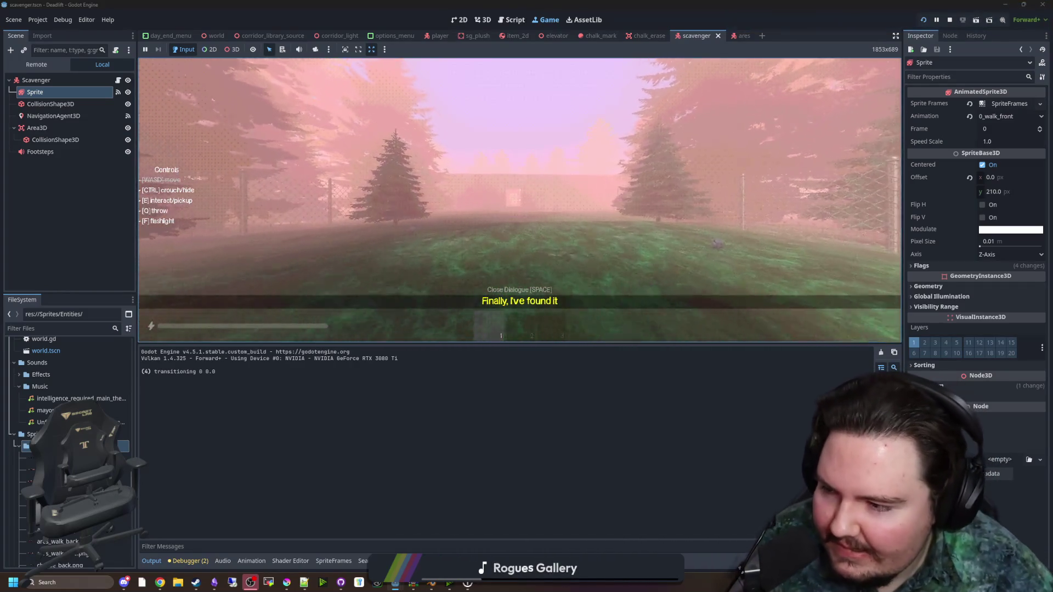
{"action": "key", "text": "shift+w"}
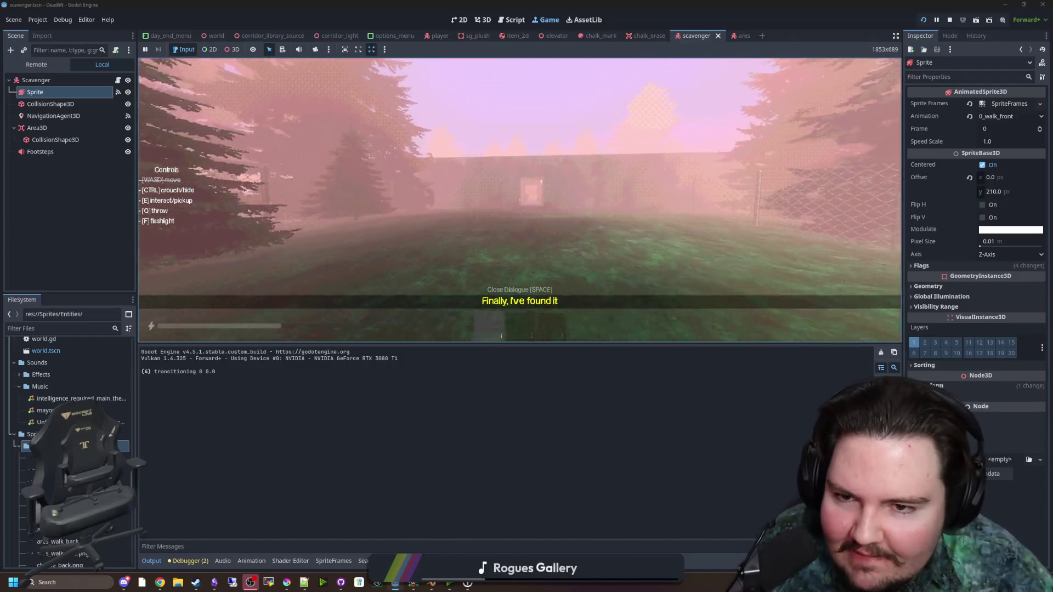
{"action": "key", "text": "shift+w"}
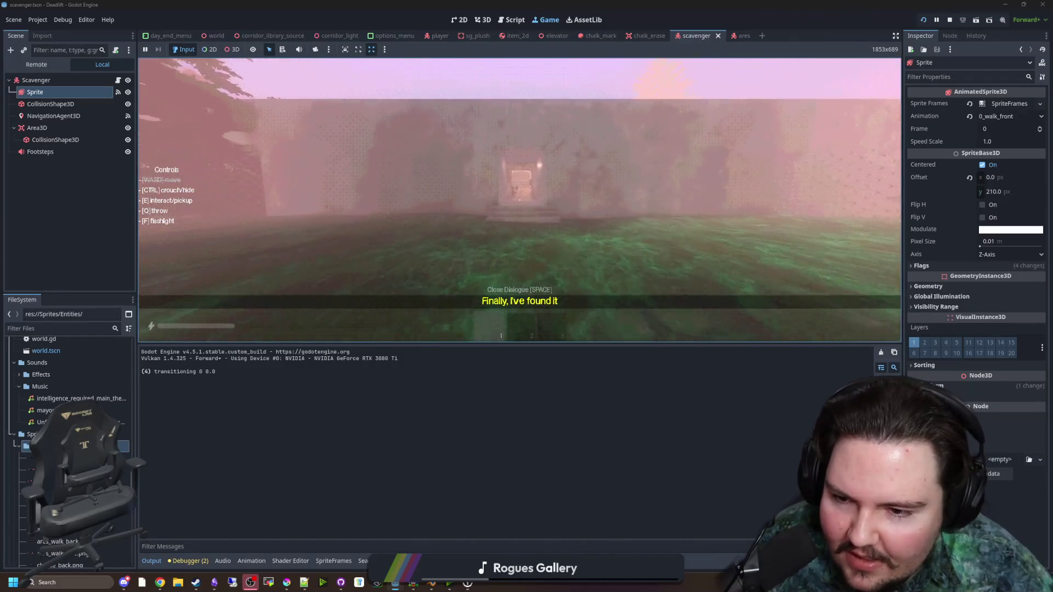
{"action": "key", "text": "shift+w"}
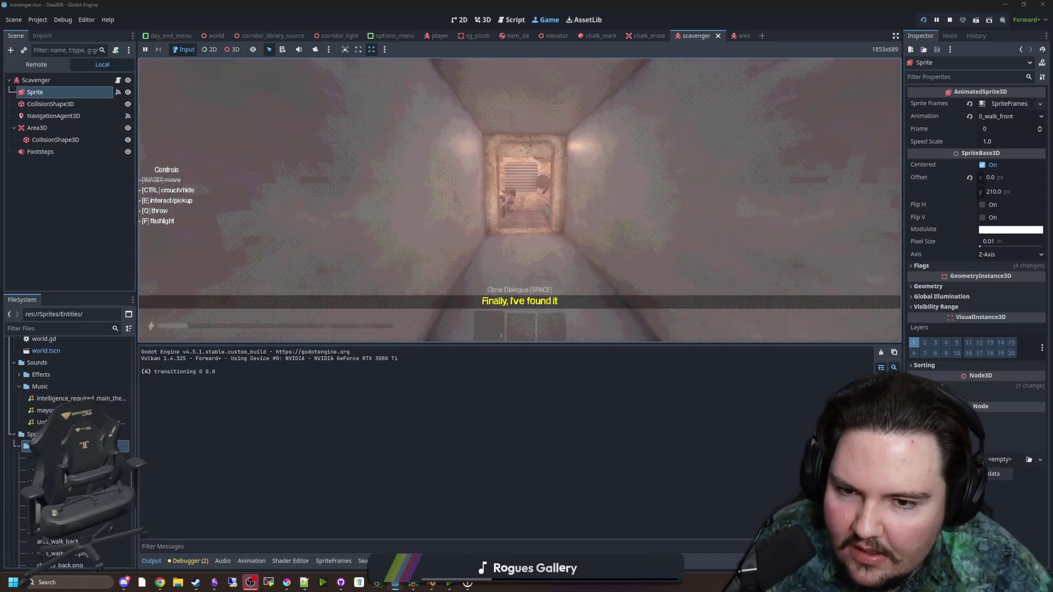
- Pick up the chalk, mark the room's wall, return to the main menu and stop the game
{"action": "key", "text": "e"}
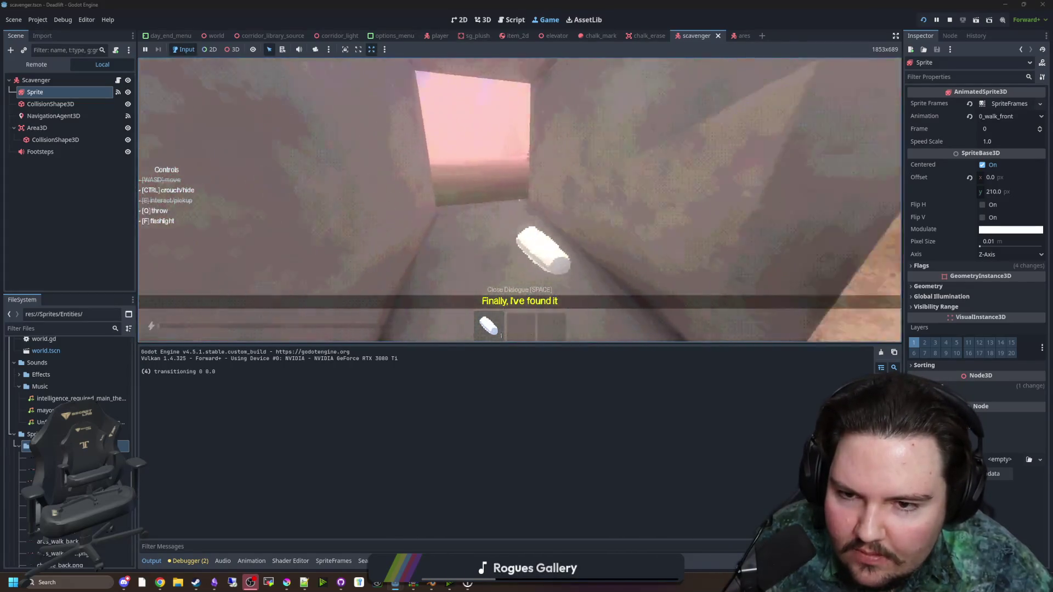
{"action": "left_click", "coordinate": [520, 200]}
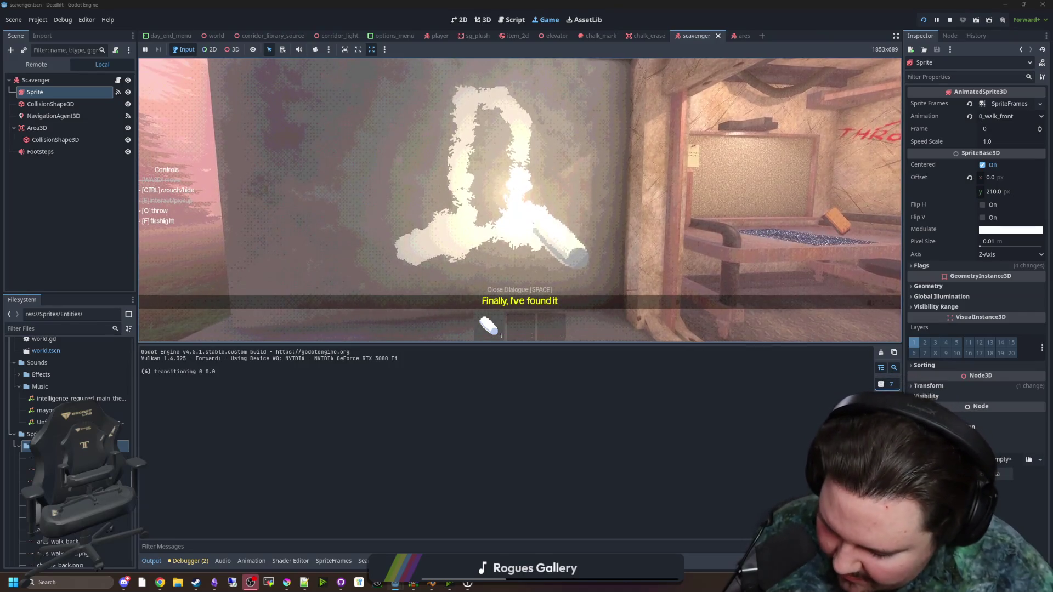
{"action": "key", "text": "Escape"}
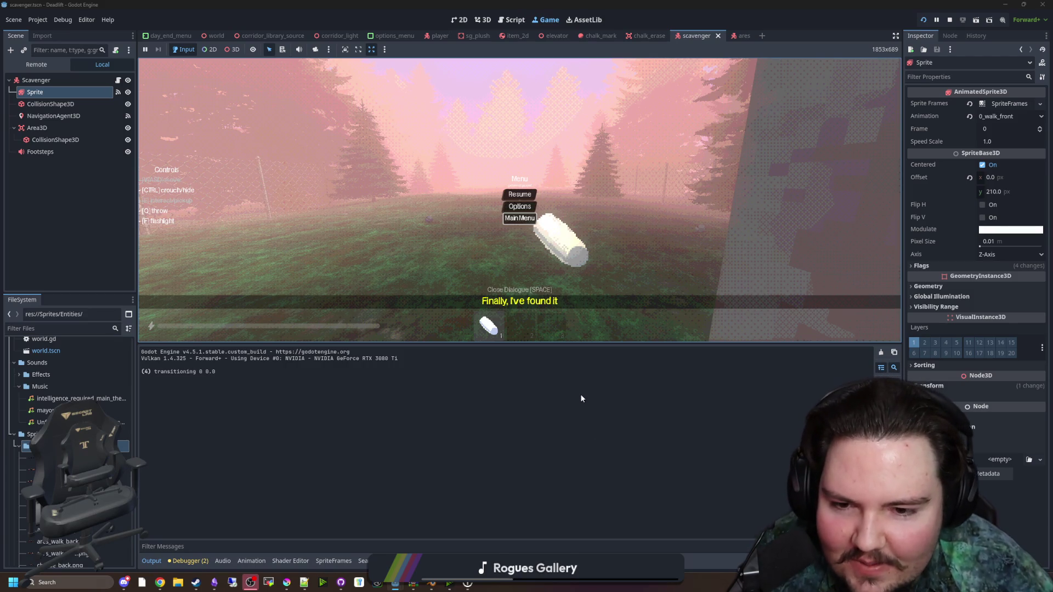
{"action": "key", "text": "Return"}
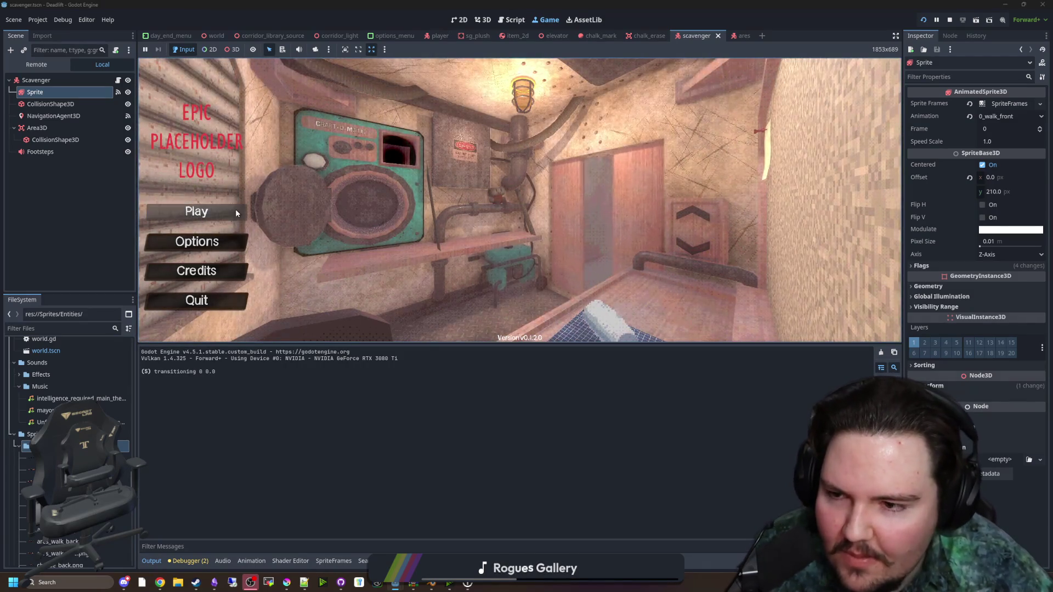
{"action": "left_click", "coordinate": [949, 20]}
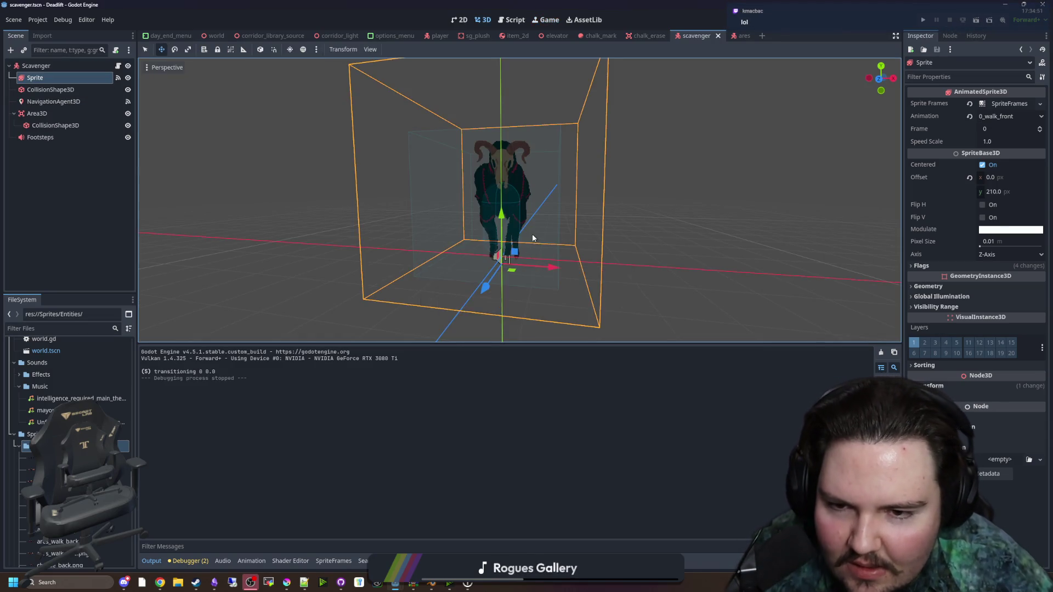
- Delete all old frames from the Sprite's 0_walk_front animation and start adding frames from a sprite sheet
{"action": "scroll", "coordinate": [531, 234], "scroll_direction": "up", "scroll_amount": 3}
{"action": "scroll", "coordinate": [620, 225], "scroll_direction": "down", "scroll_amount": 5}
{"action": "scroll", "coordinate": [620, 225], "scroll_direction": "up", "scroll_amount": 3}
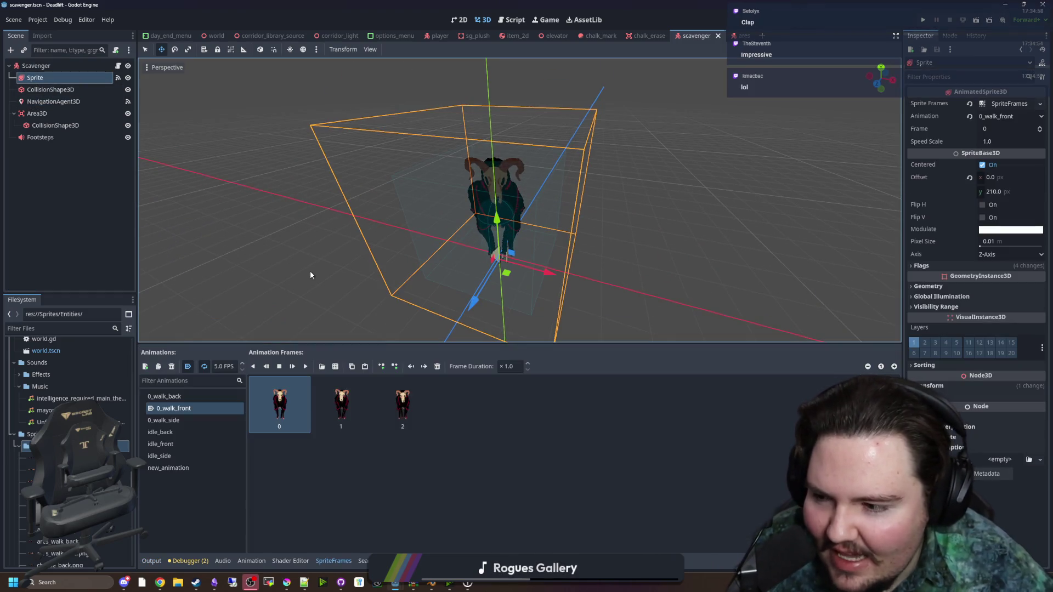
{"action": "left_click", "coordinate": [174, 412]}
{"action": "left_click", "coordinate": [175, 420]}
{"action": "left_click", "coordinate": [173, 408]}
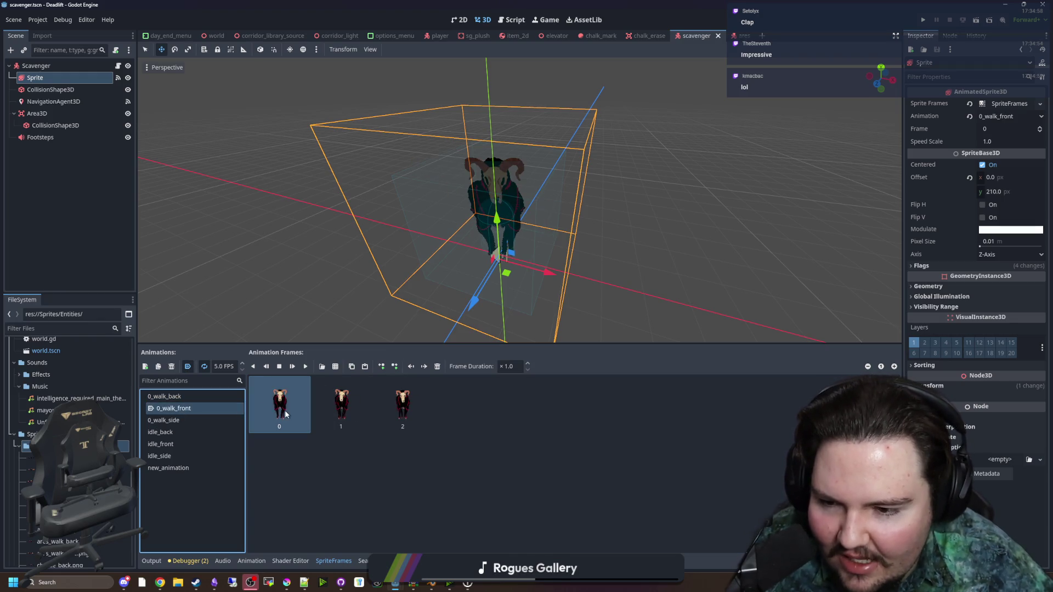
{"action": "left_click", "coordinate": [437, 369]}
{"action": "left_click", "coordinate": [436, 369]}
{"action": "left_click", "coordinate": [437, 368]}
{"action": "left_click", "coordinate": [334, 368]}
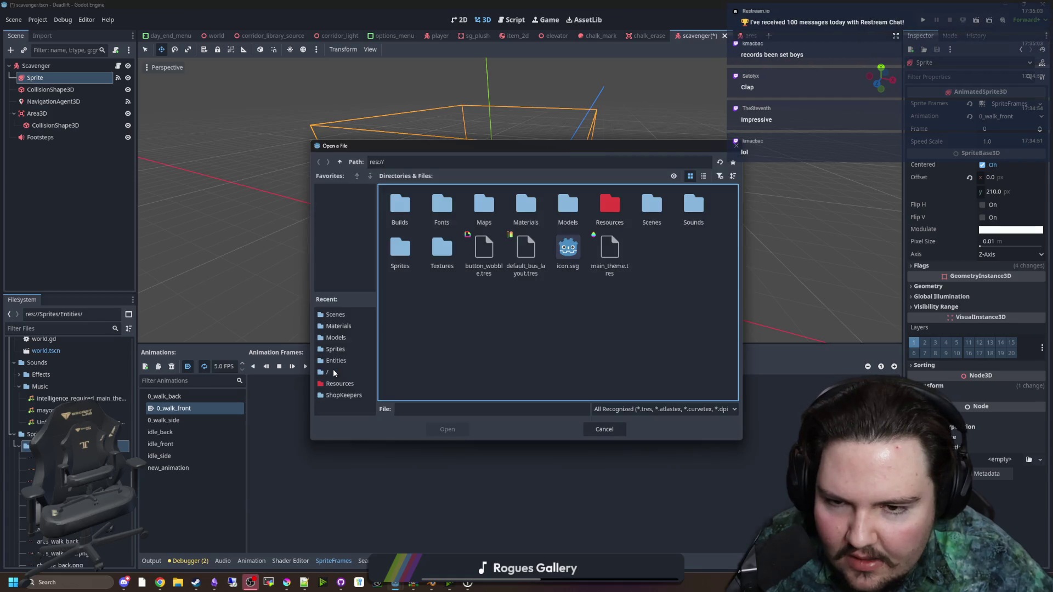
- Slice res://Sprites/Entities/scavenger_marcoh_walk_front.png into one row and add its 3 frames to 0_walk_front
{"action": "double_click", "coordinate": [402, 251]}
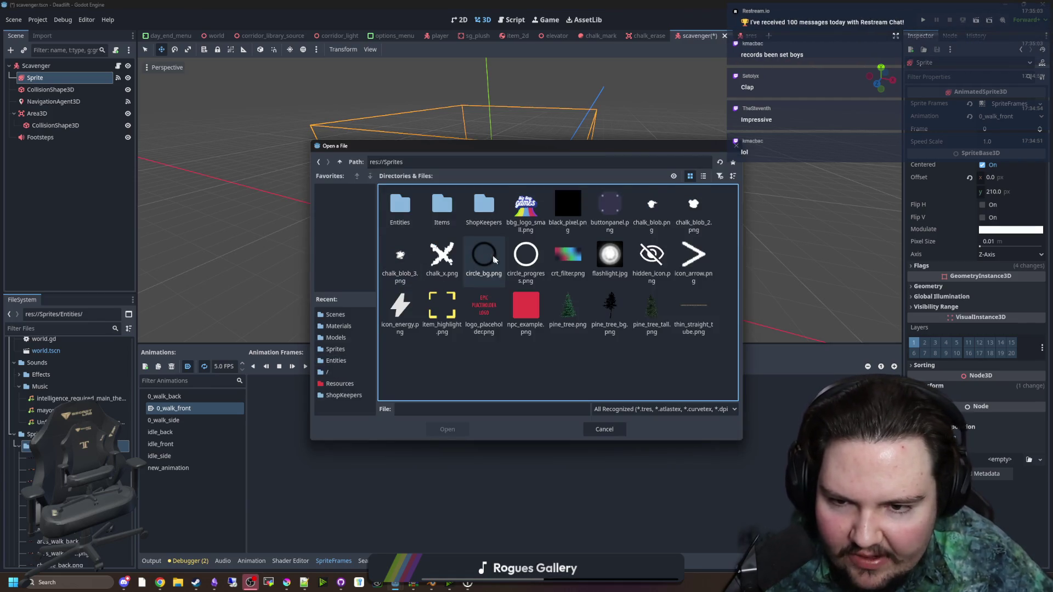
{"action": "double_click", "coordinate": [491, 228]}
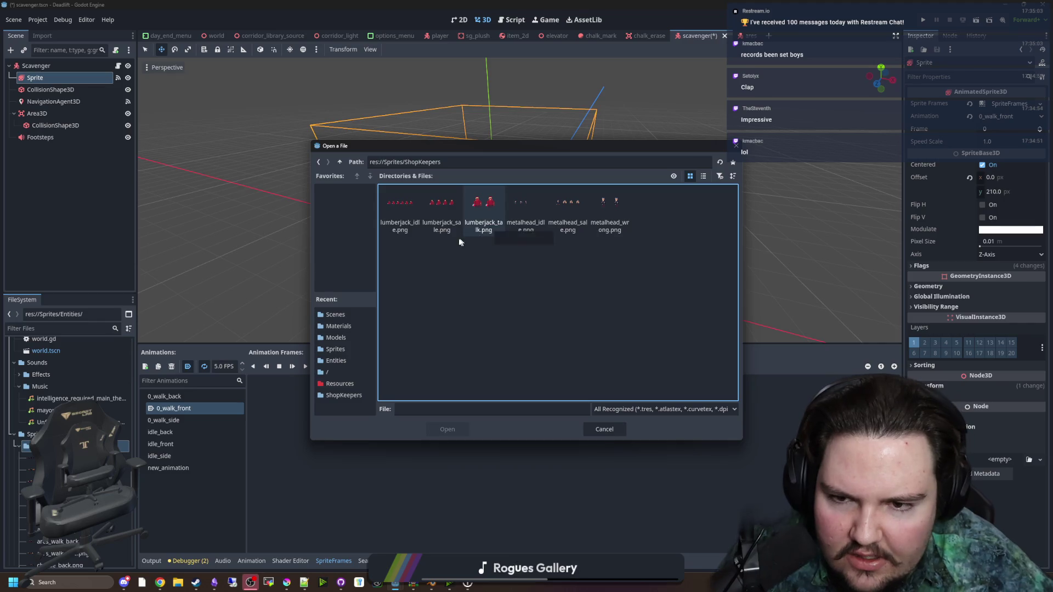
{"action": "left_click", "coordinate": [339, 162]}
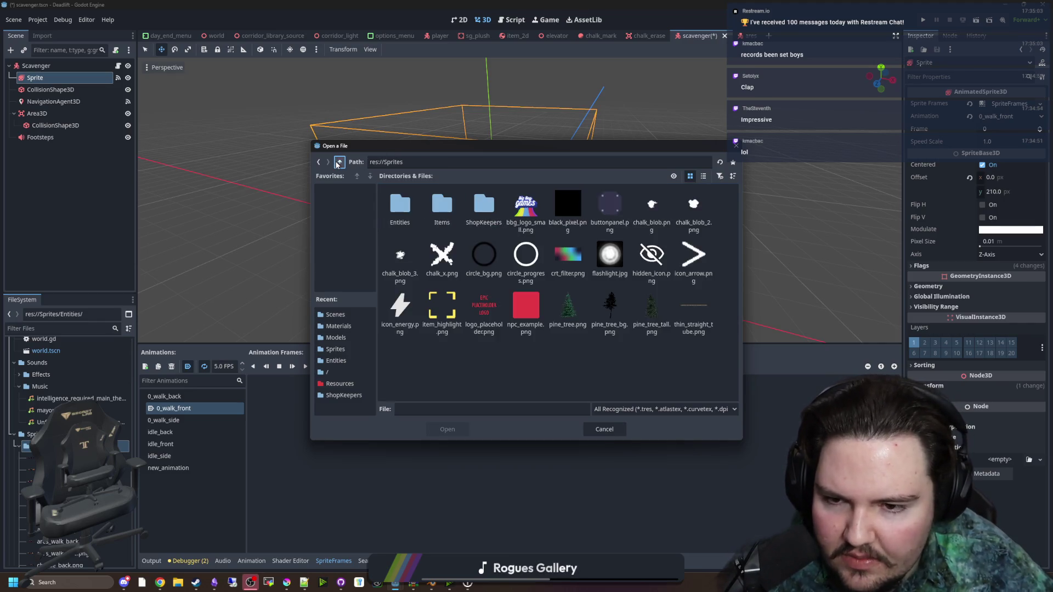
{"action": "double_click", "coordinate": [400, 208]}
{"action": "scroll", "coordinate": [510, 368], "scroll_direction": "down", "scroll_amount": 1}
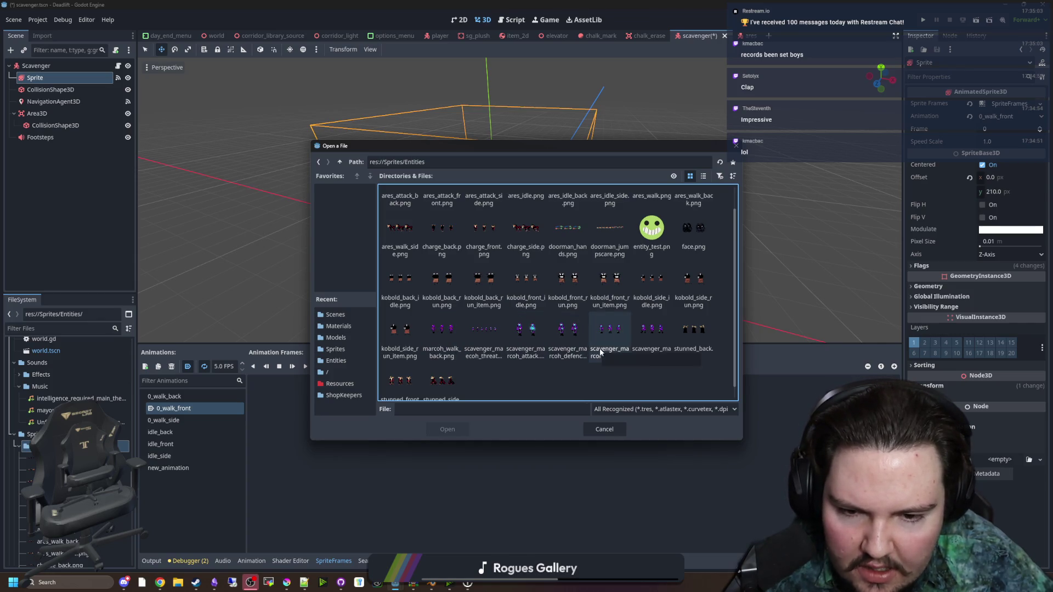
{"action": "double_click", "coordinate": [609, 329]}
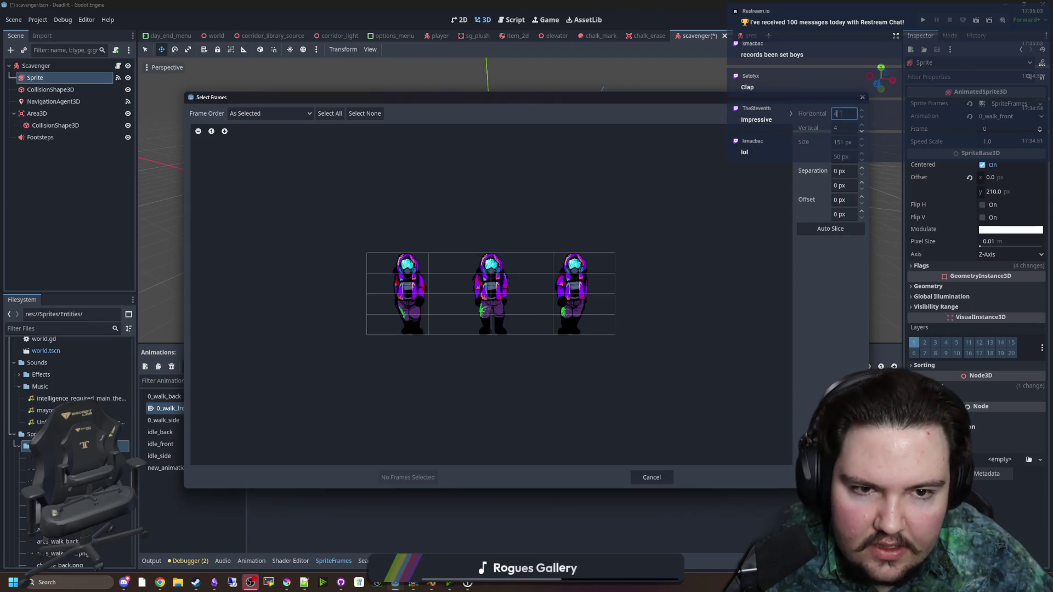
{"action": "key", "text": "Return"}
{"action": "left_click_drag", "start_coordinate": [406, 294], "coordinate": [575, 301]}
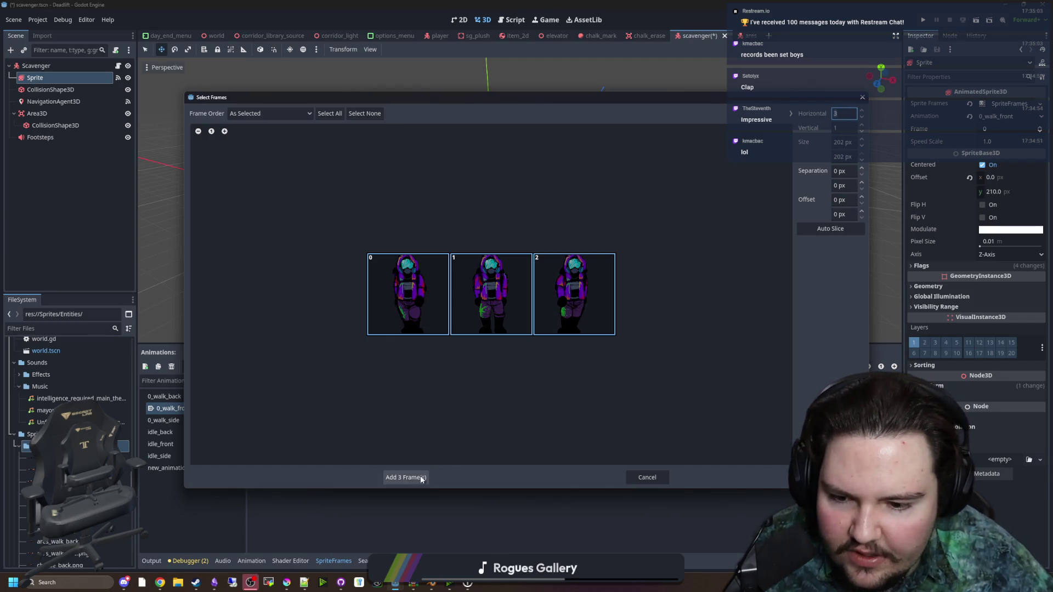
{"action": "left_click", "coordinate": [406, 477]}
{"action": "key", "text": "KP_1"}
{"action": "scroll", "coordinate": [428, 284], "scroll_direction": "up", "scroll_amount": 4}
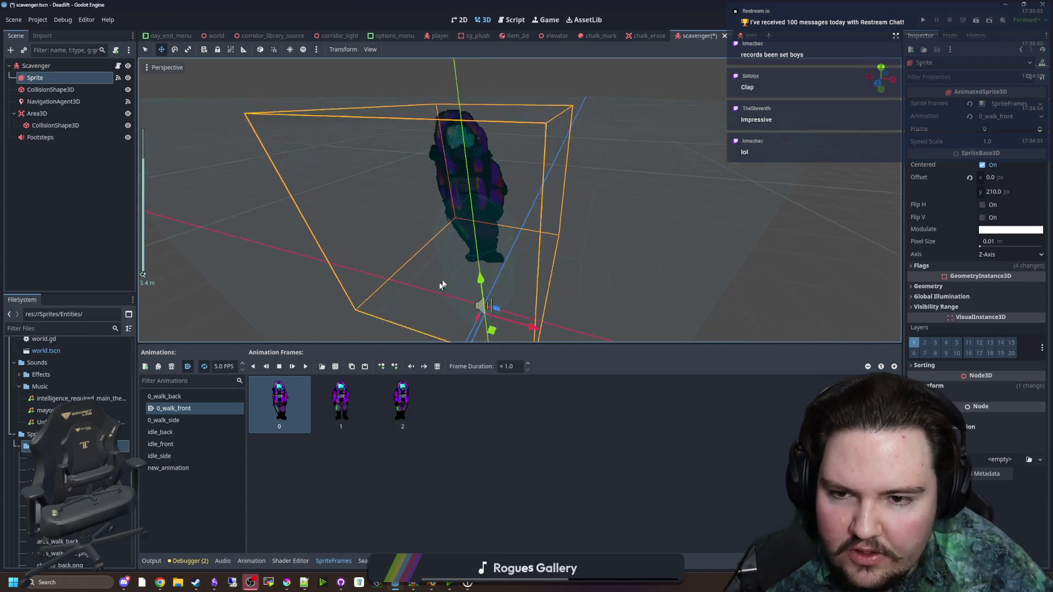
- Change the Sprite's Offset y from 210 to 100 px
{"action": "scroll", "coordinate": [591, 253], "scroll_direction": "down", "scroll_amount": 4}
{"action": "mouse_move", "coordinate": [591, 253]}
{"action": "left_mouse_down"}
{"action": "mouse_move", "coordinate": [548, 251]}
{"action": "mouse_move", "coordinate": [576, 251]}
{"action": "left_mouse_up"}
{"action": "scroll", "coordinate": [576, 253], "scroll_direction": "up", "scroll_amount": 2}
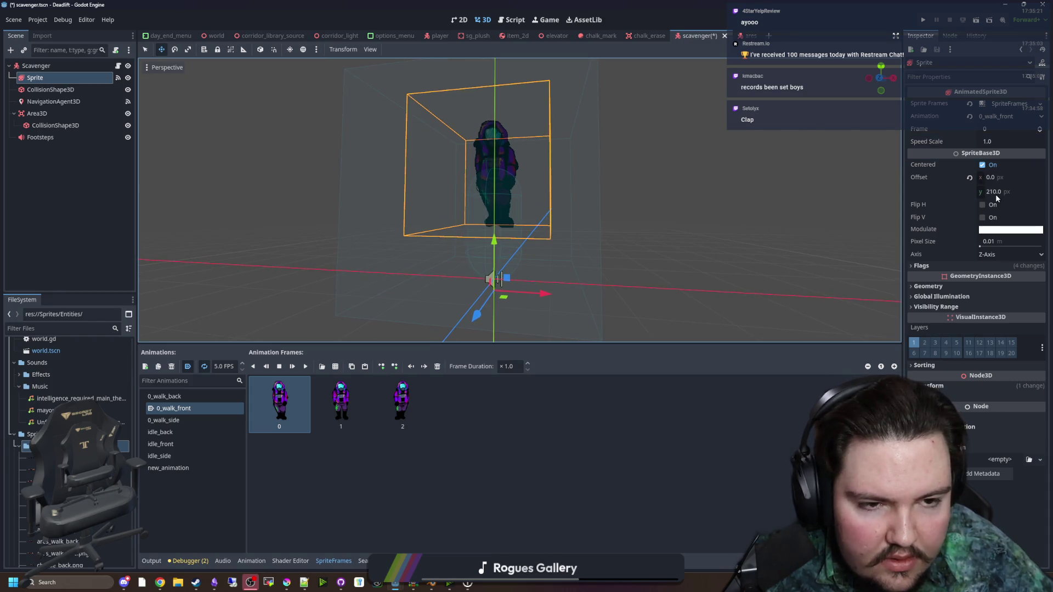
{"action": "left_click_drag", "start_coordinate": [1005, 192], "coordinate": [1004, 195]}
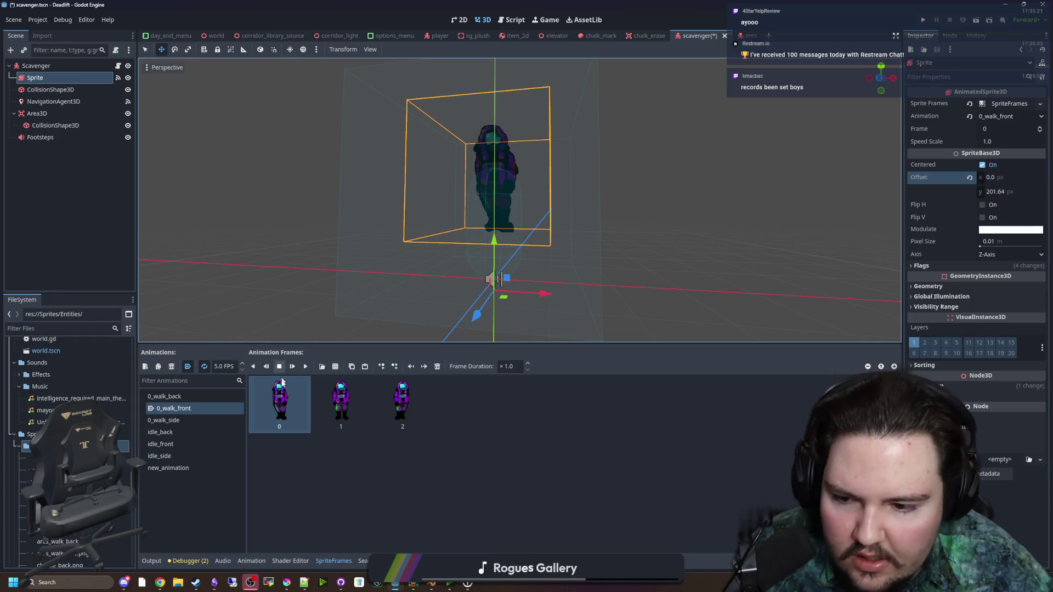
{"action": "left_click", "coordinate": [993, 195]}
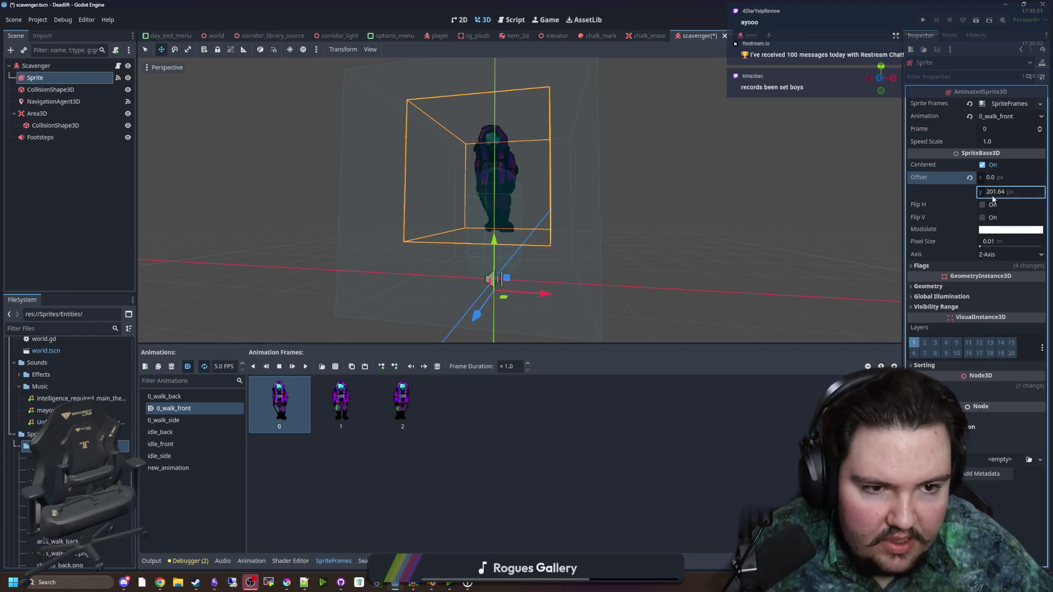
{"action": "type", "text": "100"}
{"action": "key", "text": "Return"}
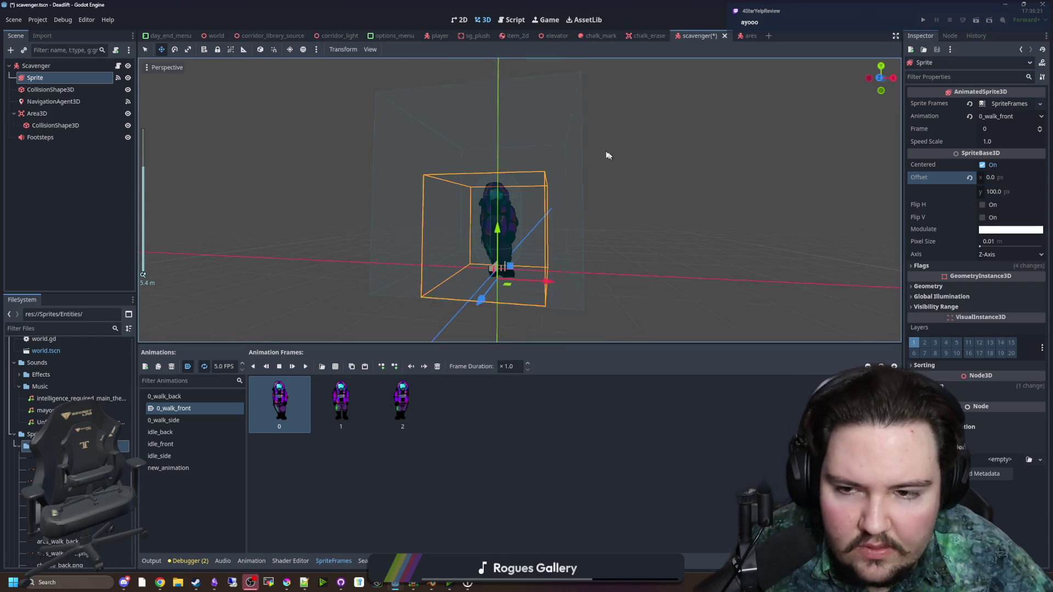
{"action": "left_click", "coordinate": [82, 90]}
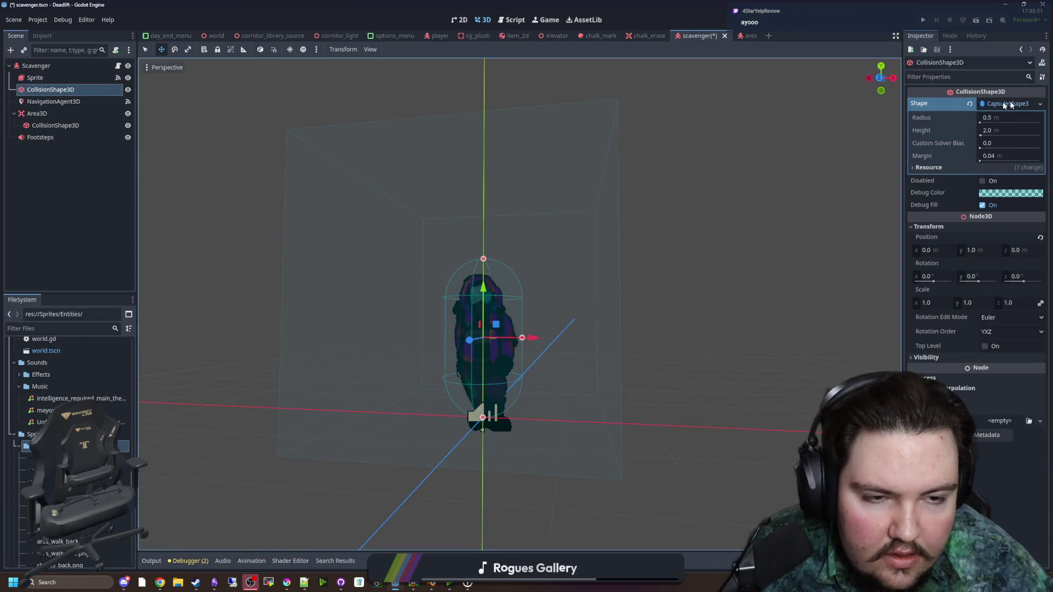
- Delete the Area3D node with its box collision shape, then reselect the Sprite node
{"action": "left_click", "coordinate": [54, 125]}
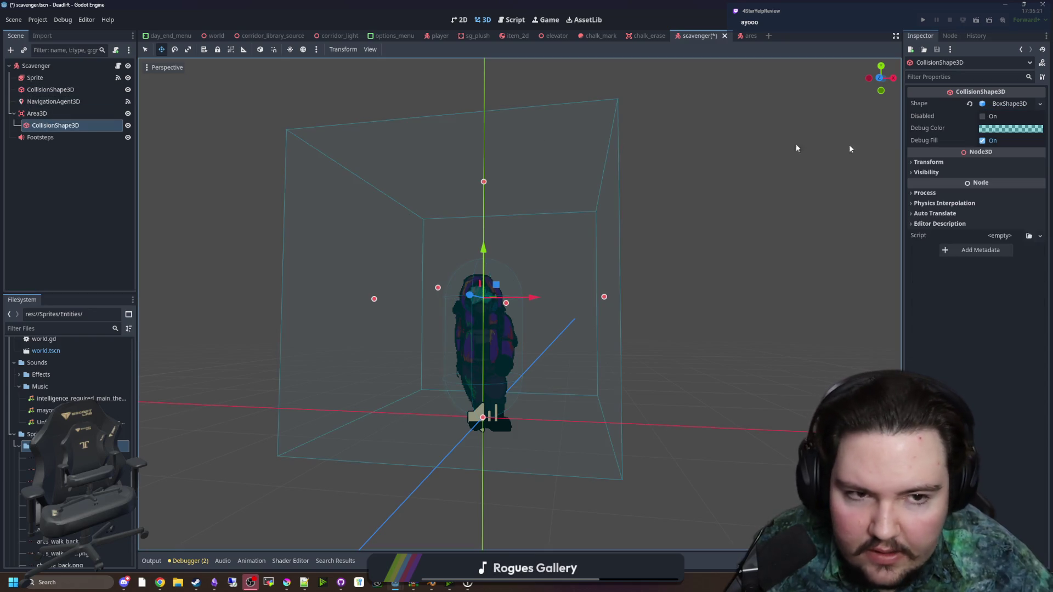
{"action": "left_click", "coordinate": [1040, 103]}
{"action": "left_click", "coordinate": [33, 114]}
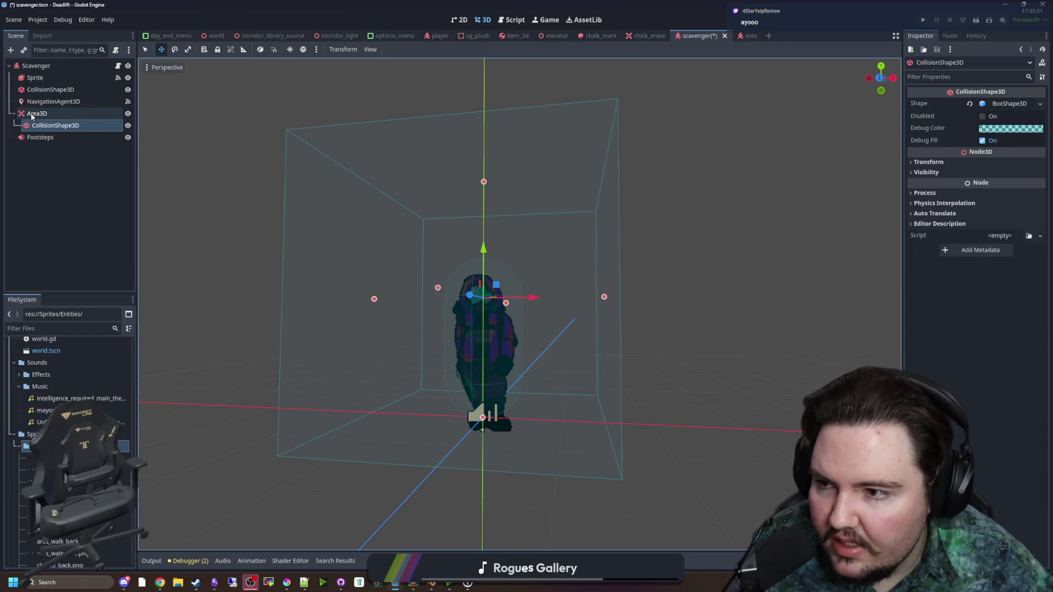
{"action": "right_click", "coordinate": [31, 113]}
{"action": "left_click", "coordinate": [66, 365]}
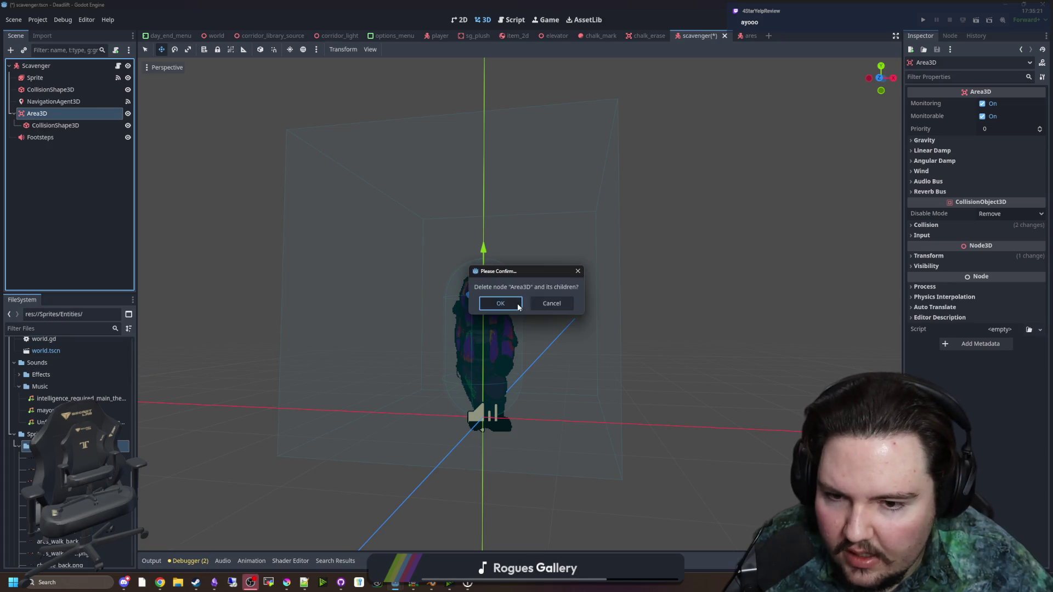
{"action": "left_click", "coordinate": [501, 304]}
{"action": "mouse_move", "coordinate": [591, 348]}
{"action": "left_mouse_down"}
{"action": "mouse_move", "coordinate": [531, 373]}
{"action": "mouse_move", "coordinate": [574, 370]}
{"action": "left_mouse_up"}
{"action": "scroll", "coordinate": [531, 373], "scroll_direction": "up", "scroll_amount": 3}
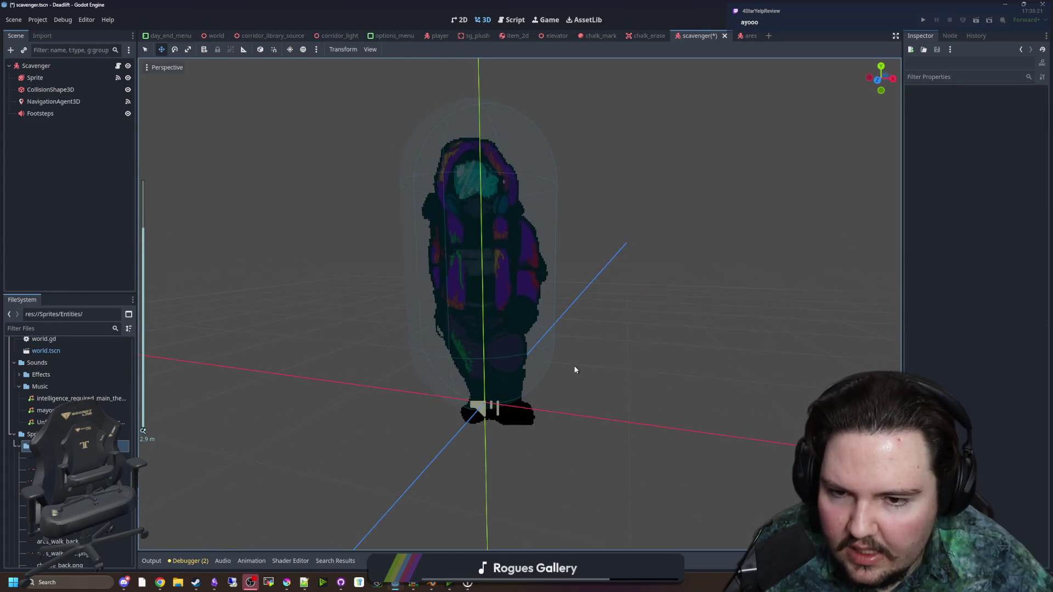
{"action": "left_click", "coordinate": [35, 77]}
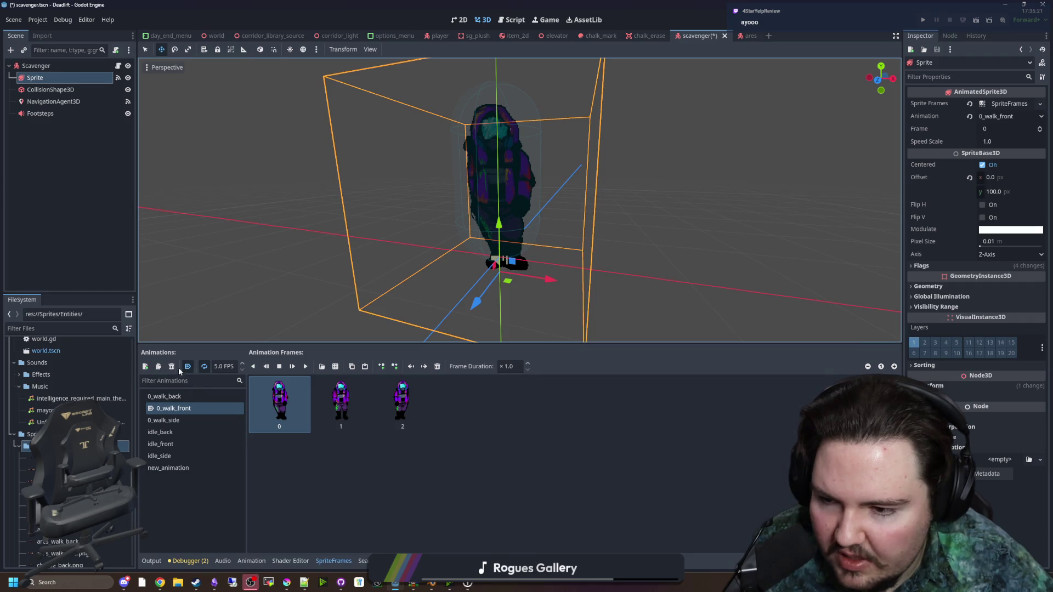
- Preview the sprite animation, then delete all ram frames from 0_walk_side and 0_walk_back
{"action": "left_click", "coordinate": [307, 367]}
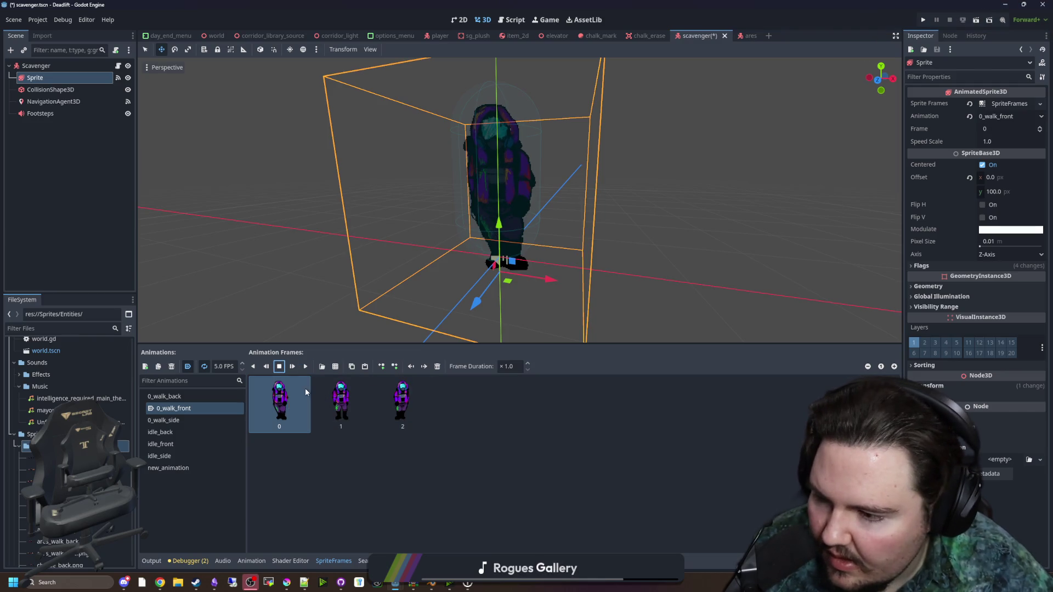
{"action": "left_click", "coordinate": [390, 516]}
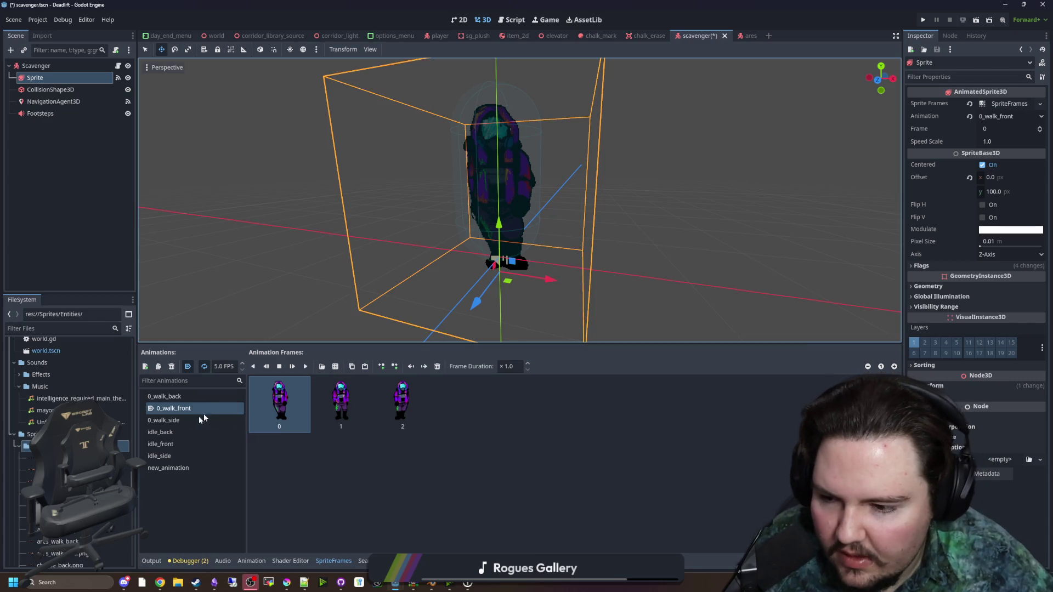
{"action": "left_click", "coordinate": [204, 419]}
{"action": "left_click", "coordinate": [436, 367]}
{"action": "left_click", "coordinate": [436, 367]}
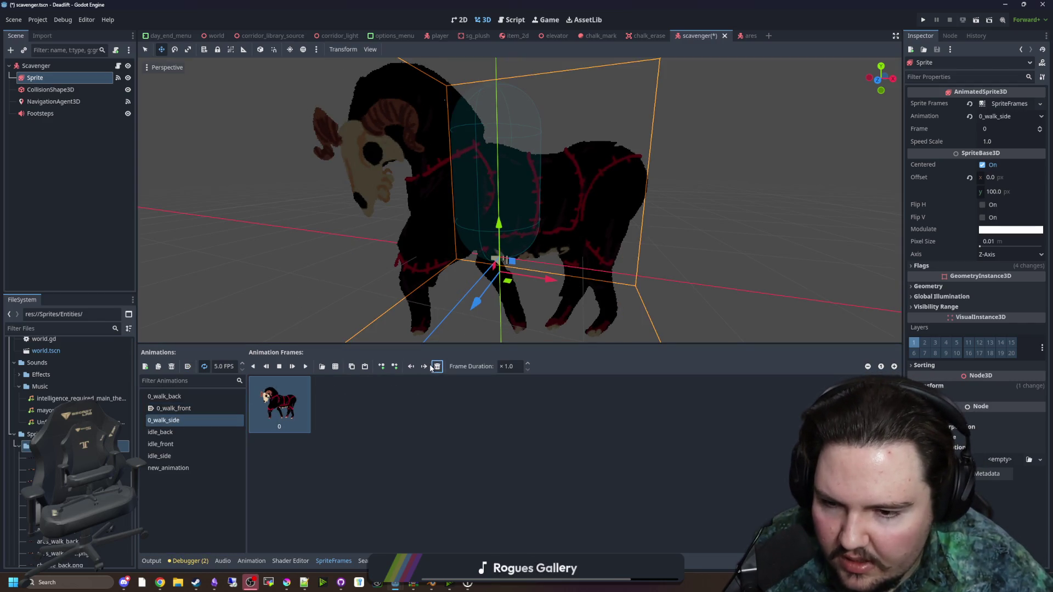
{"action": "left_click", "coordinate": [437, 367]}
{"action": "left_click", "coordinate": [241, 396]}
{"action": "left_click", "coordinate": [438, 366]}
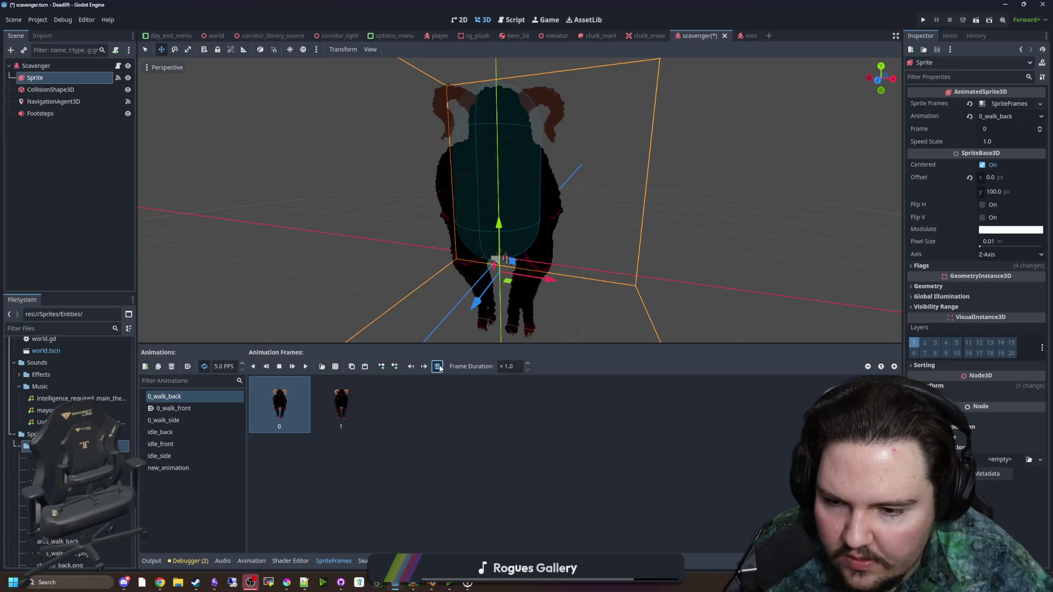
{"action": "left_click", "coordinate": [437, 366]}
- Add the three frames from the scavenger_marcoh_walk_back sheet to 0_walk_back
{"action": "left_click", "coordinate": [337, 367]}
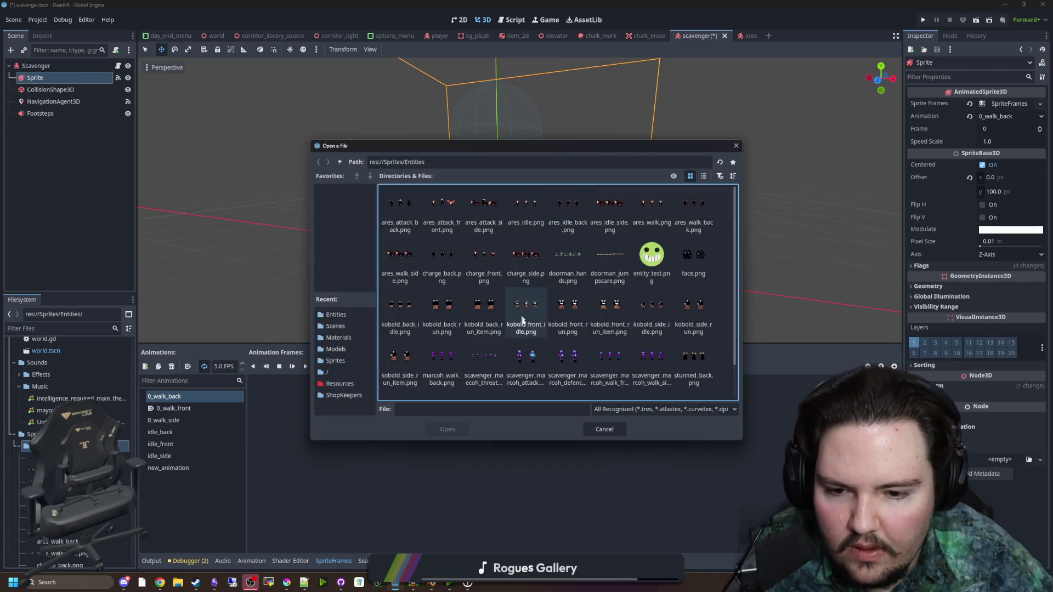
{"action": "double_click", "coordinate": [454, 354]}
{"action": "left_click_drag", "start_coordinate": [404, 299], "coordinate": [531, 344]}
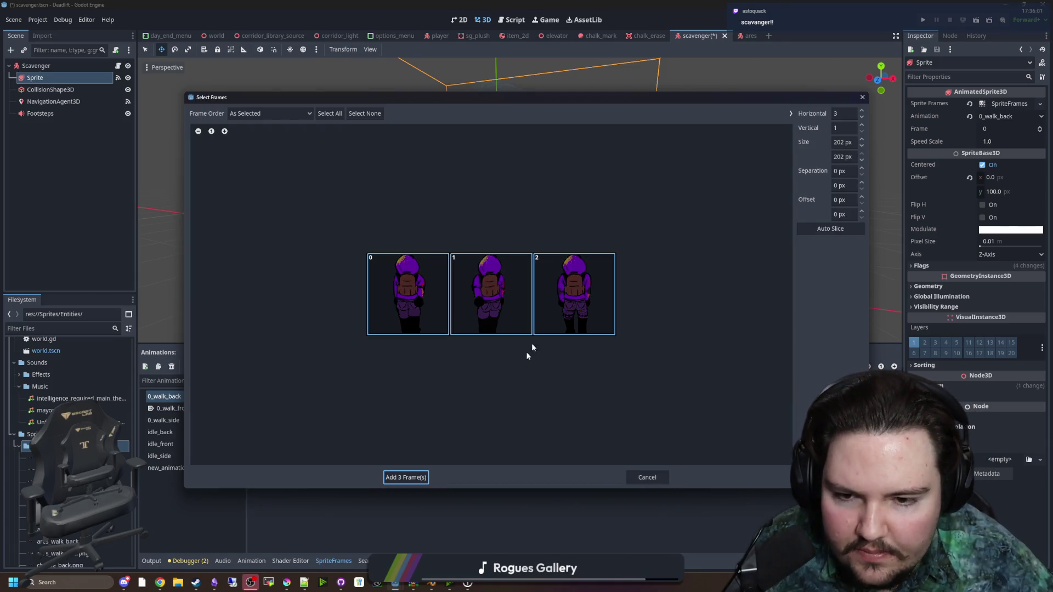
{"action": "left_click", "coordinate": [426, 478]}
{"action": "left_click", "coordinate": [164, 420]}
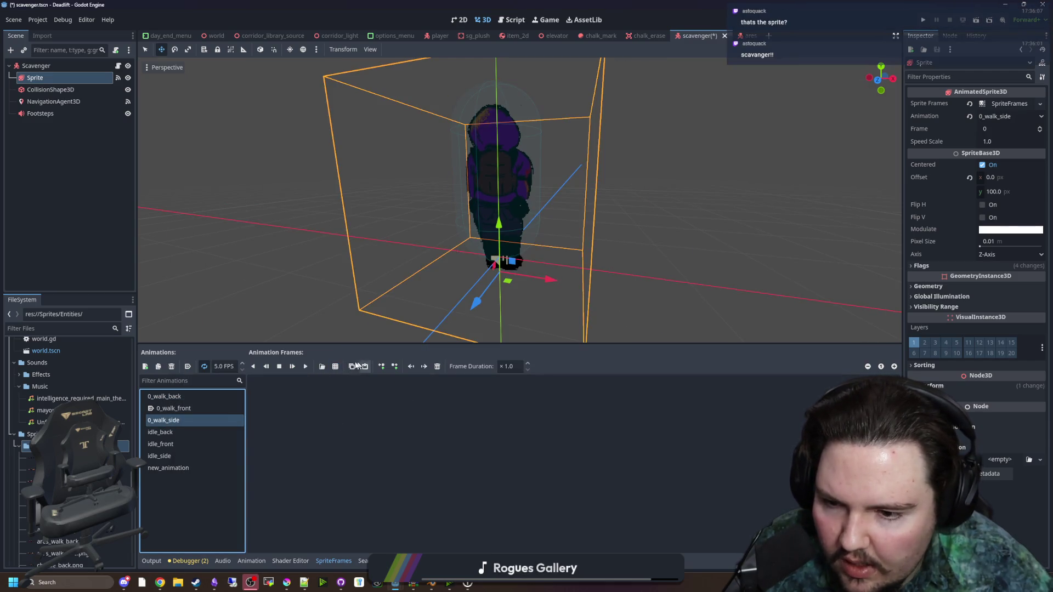
- Add the three scavenger_marcoh_walk_side frames to 0_walk_side and play the preview
{"action": "left_click", "coordinate": [335, 369]}
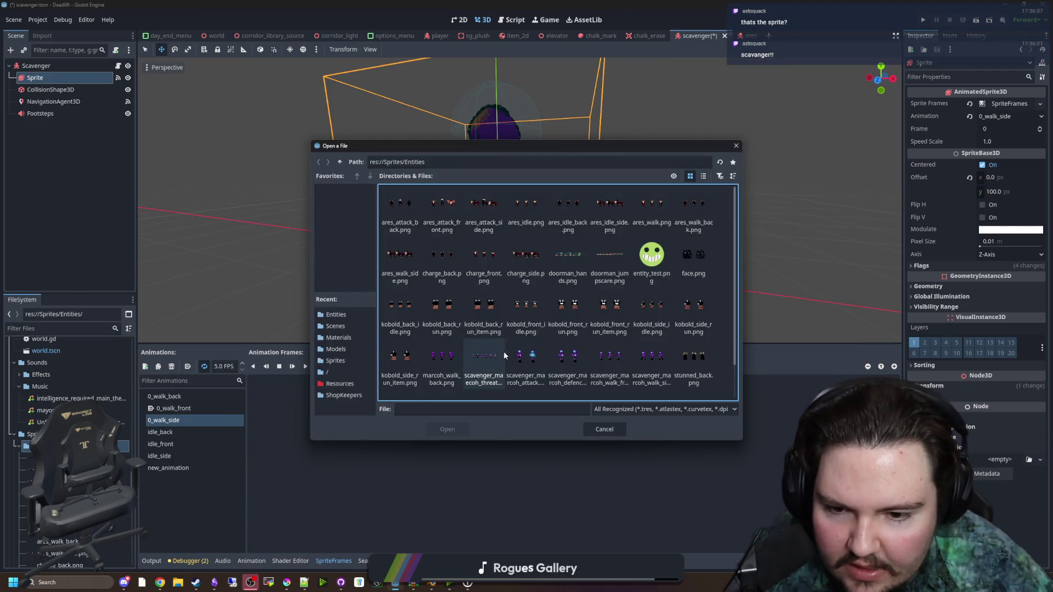
{"action": "double_click", "coordinate": [655, 363]}
{"action": "left_click", "coordinate": [422, 303]}
{"action": "left_click_drag", "start_coordinate": [422, 303], "coordinate": [574, 299]}
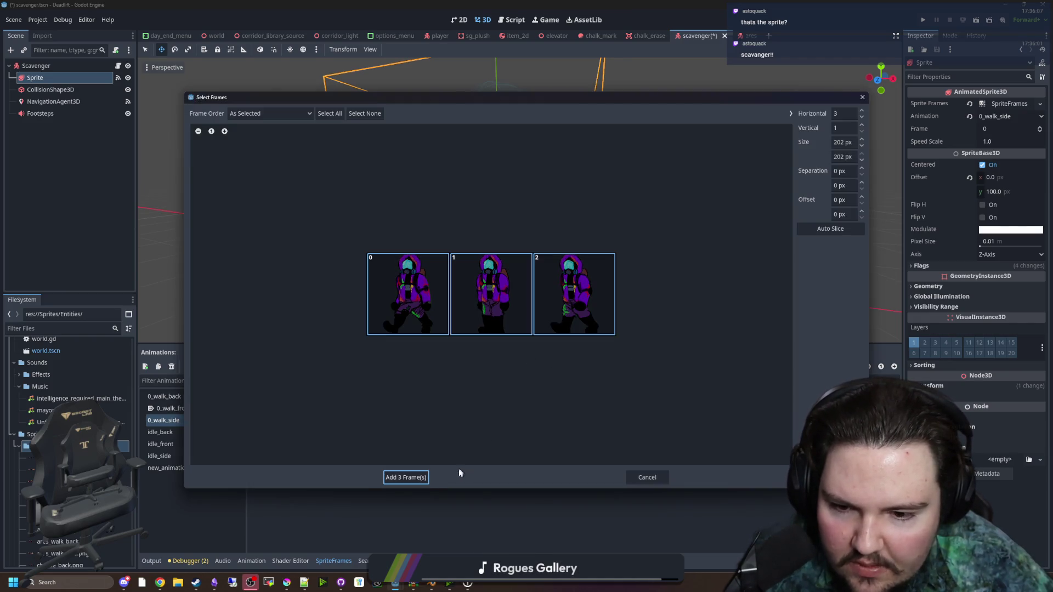
{"action": "left_click", "coordinate": [408, 477]}
{"action": "left_click", "coordinate": [305, 367]}
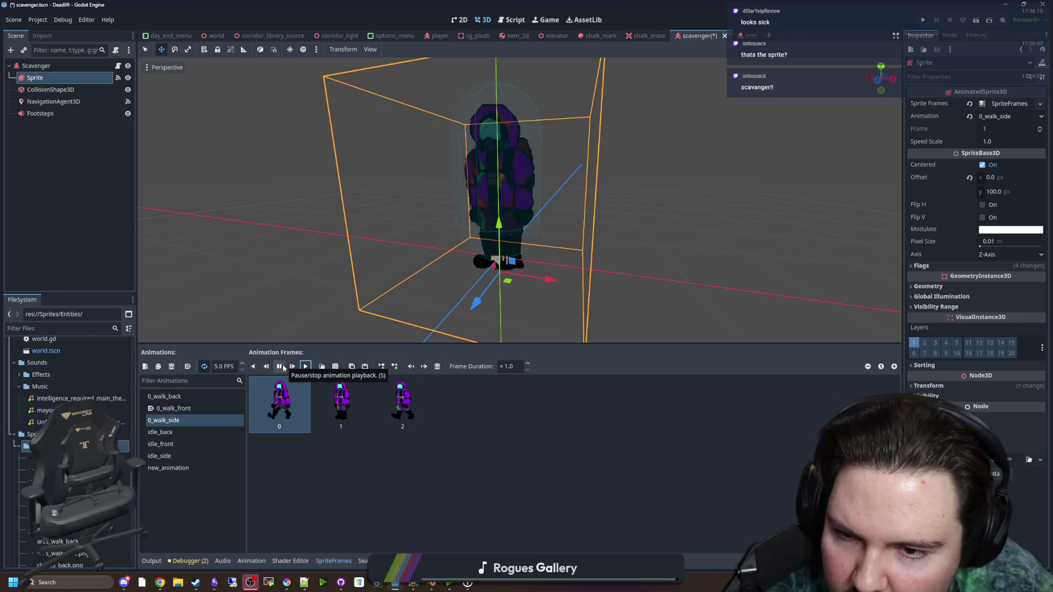
- Stop the preview, try appending a copy of frame 1, and remove the stray frame 3 from 0_walk_side
{"action": "left_click", "coordinate": [280, 366]}
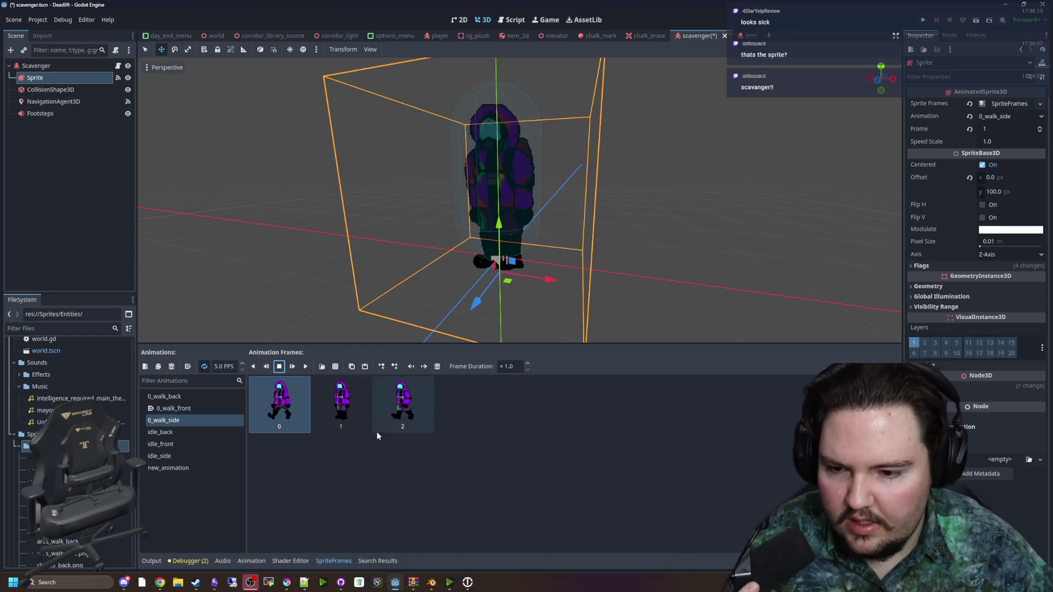
{"action": "left_click", "coordinate": [368, 460]}
{"action": "left_click", "coordinate": [400, 410]}
{"action": "left_click", "coordinate": [330, 407]}
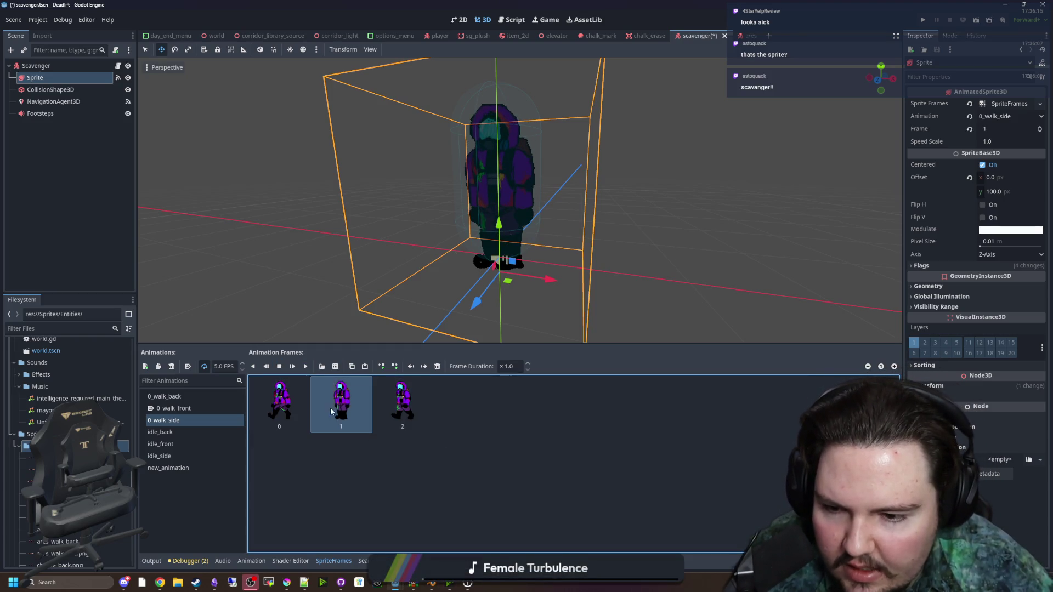
{"action": "key", "text": "ctrl+v"}
{"action": "left_click", "coordinate": [306, 366]}
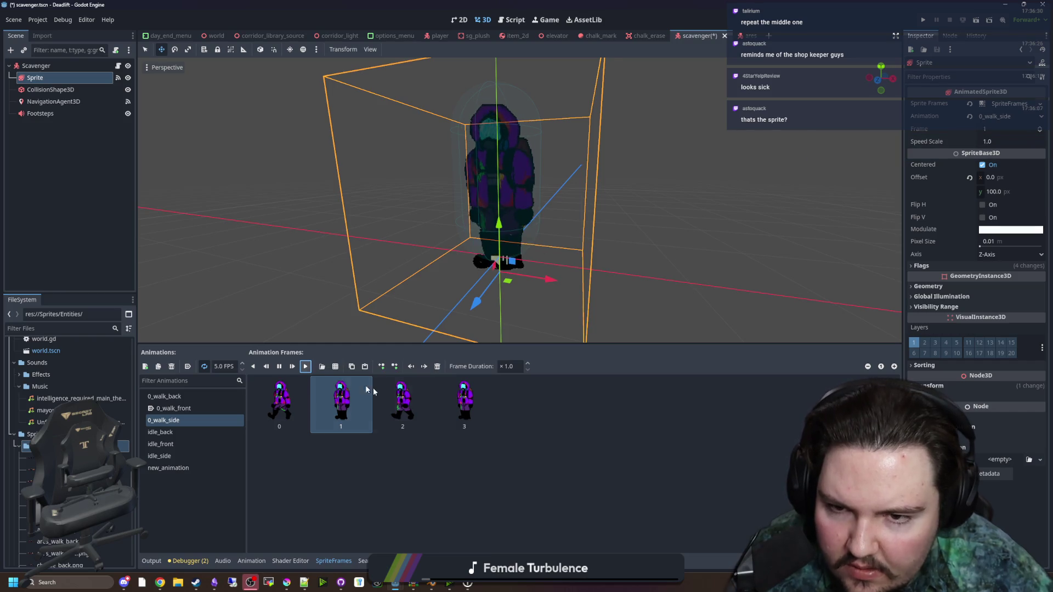
{"action": "left_click", "coordinate": [480, 414]}
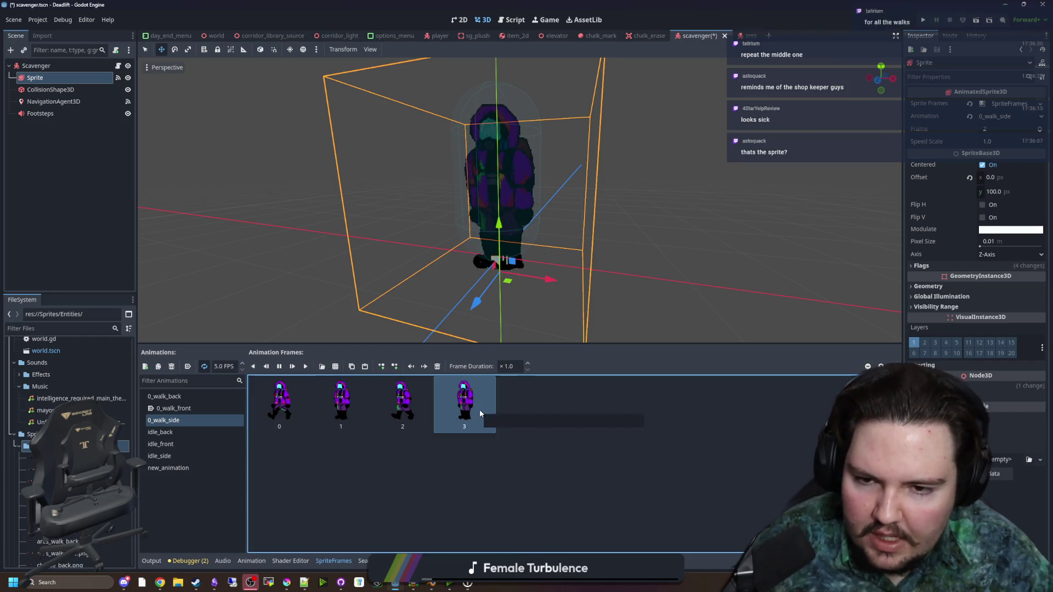
{"action": "left_click", "coordinate": [486, 399]}
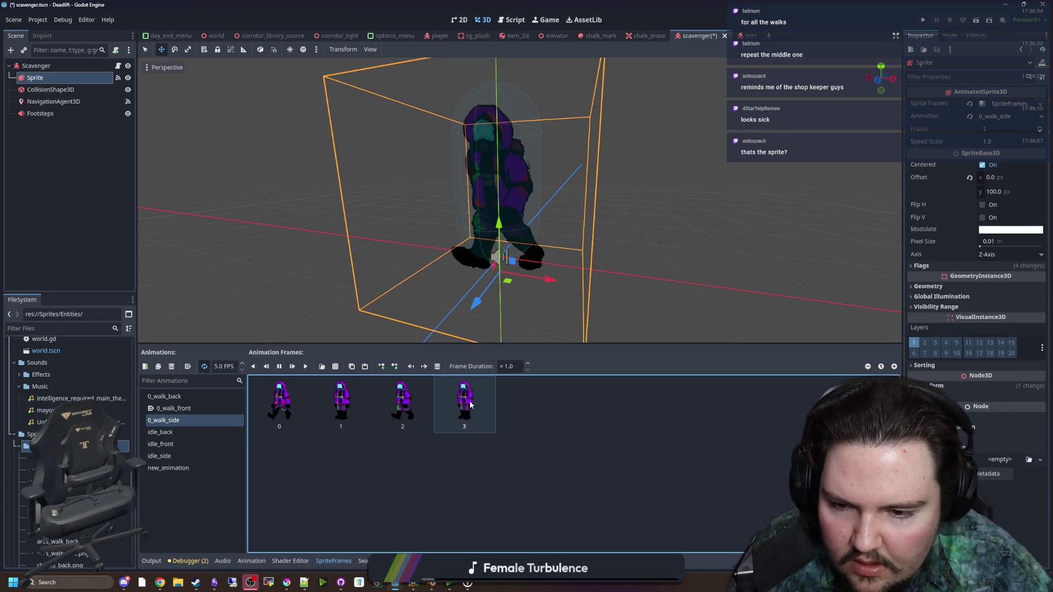
{"action": "left_click", "coordinate": [437, 367]}
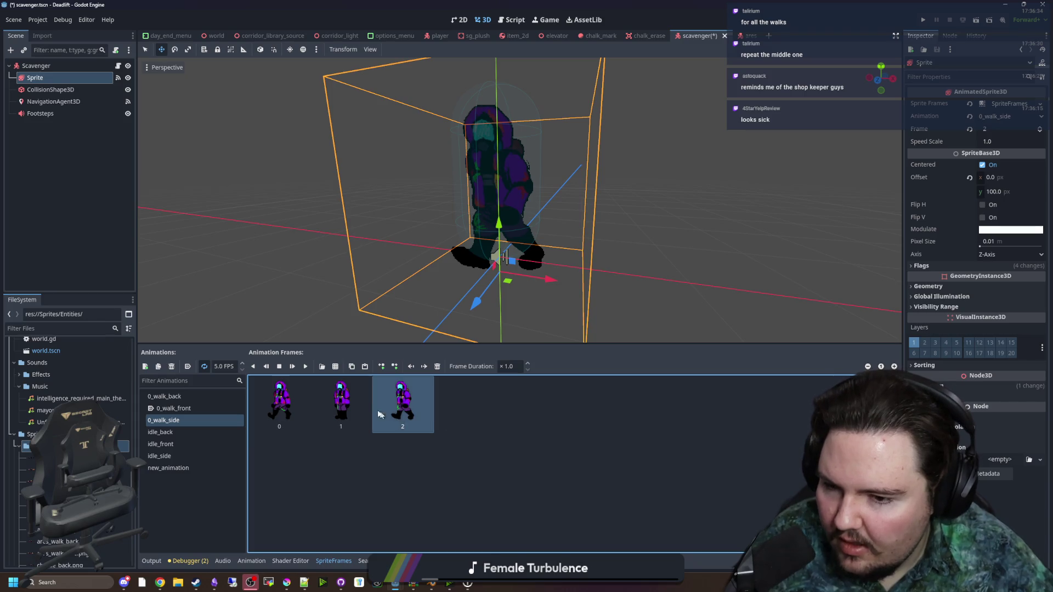
- Copy the middle frame 1 of 0_walk_side and paste it as the fourth frame
{"action": "left_click", "coordinate": [342, 406]}
{"action": "left_click", "coordinate": [351, 366]}
{"action": "left_click", "coordinate": [364, 366]}
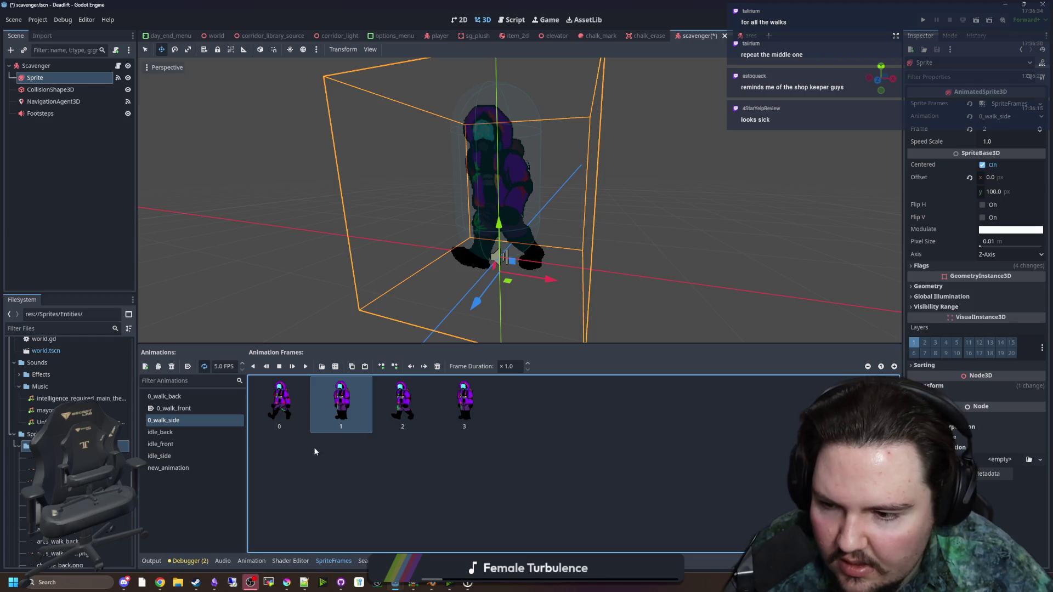
{"action": "left_click", "coordinate": [174, 408]}
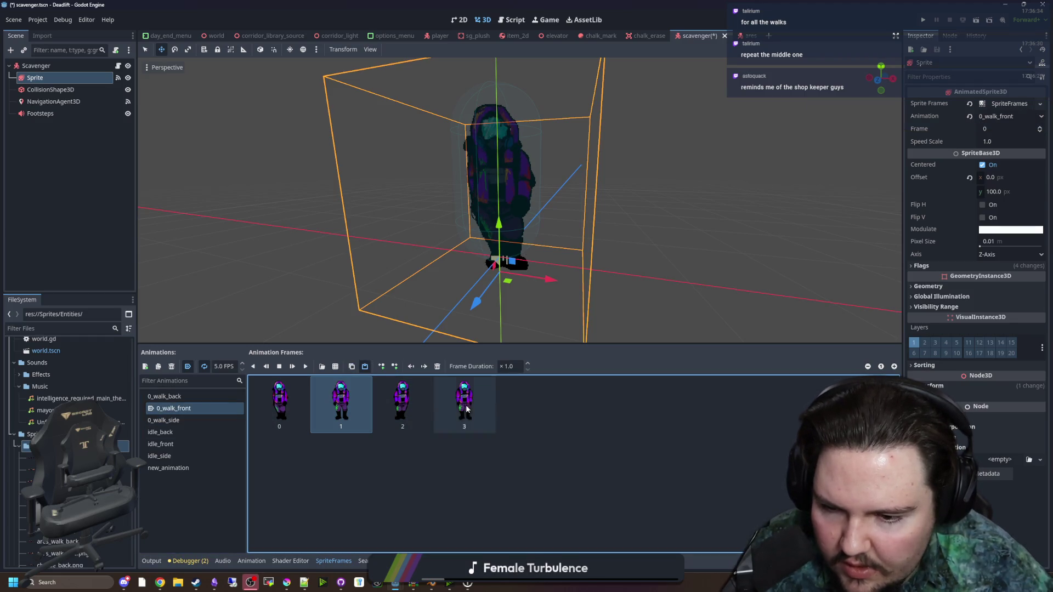
{"action": "left_click", "coordinate": [202, 397]}
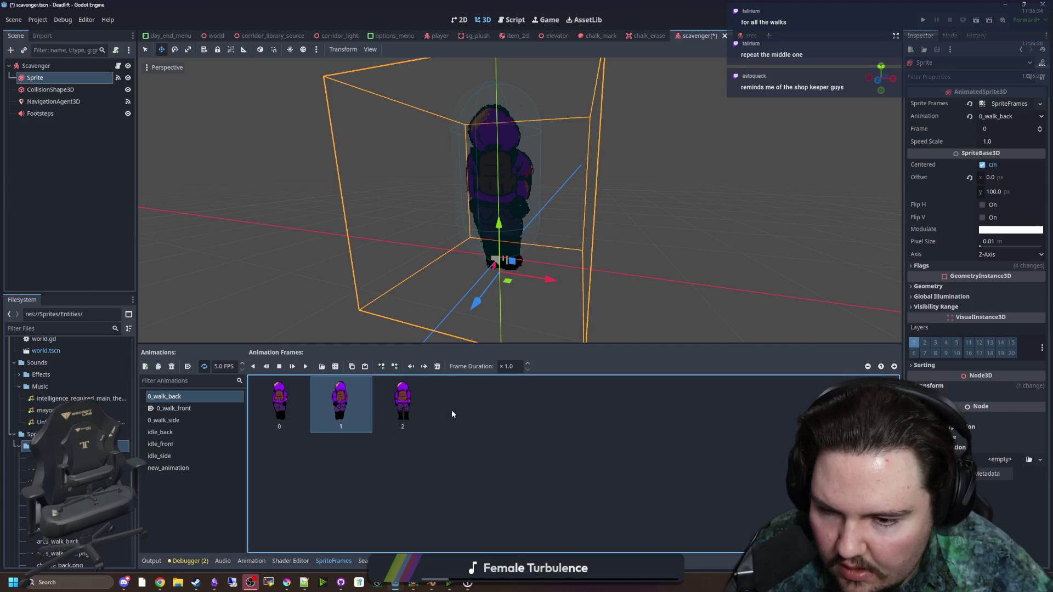
- Move frame 2 earlier in 0_walk_back, then preview the back and front walk animations
{"action": "left_click_drag", "start_coordinate": [414, 409], "coordinate": [315, 413]}
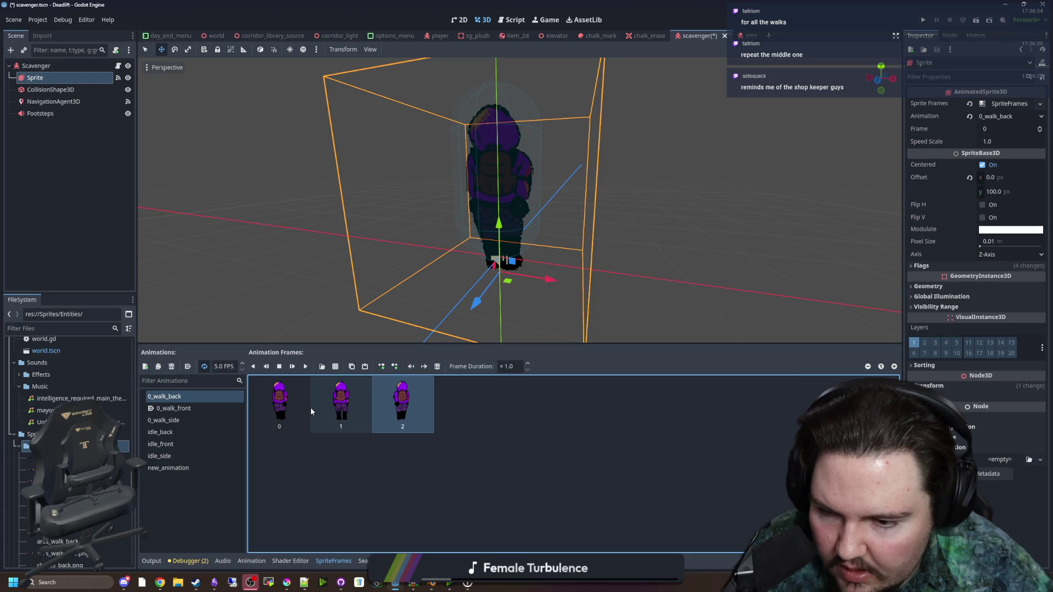
{"action": "left_click", "coordinate": [334, 424]}
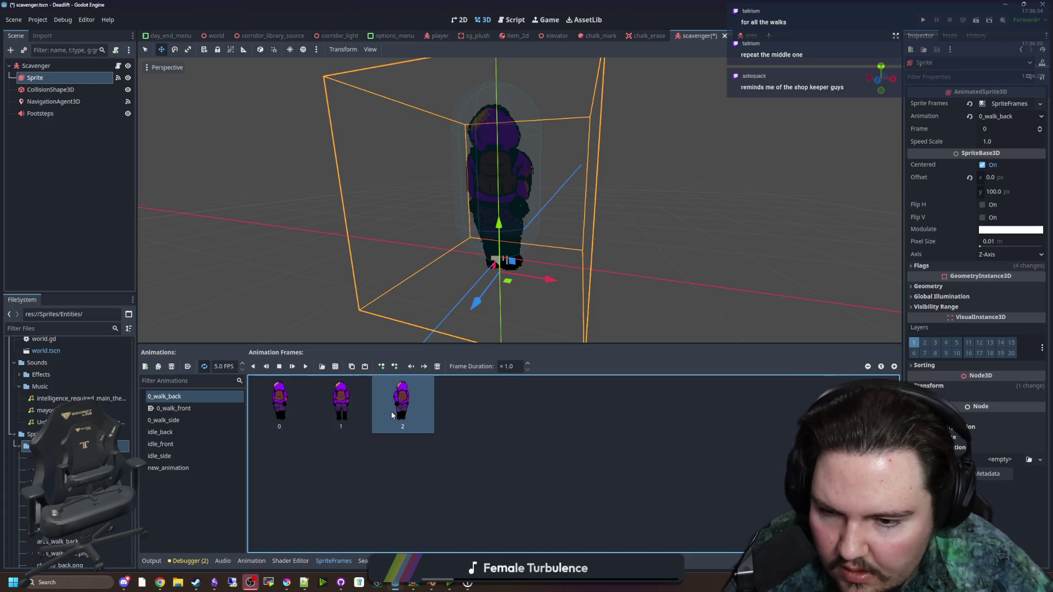
{"action": "left_click", "coordinate": [306, 366]}
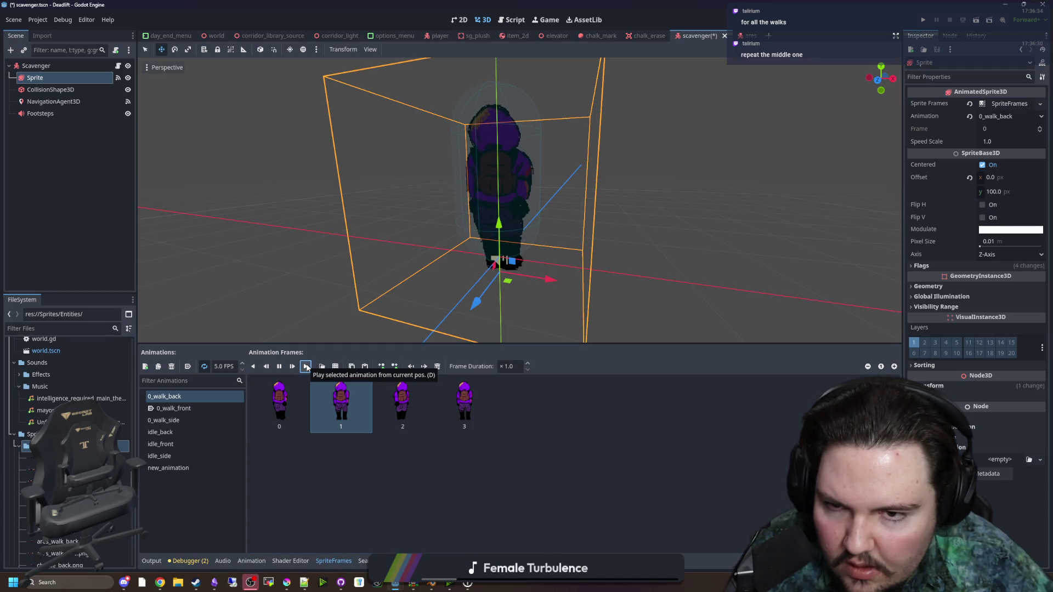
{"action": "key", "text": "Down"}
{"action": "left_click", "coordinate": [308, 369]}
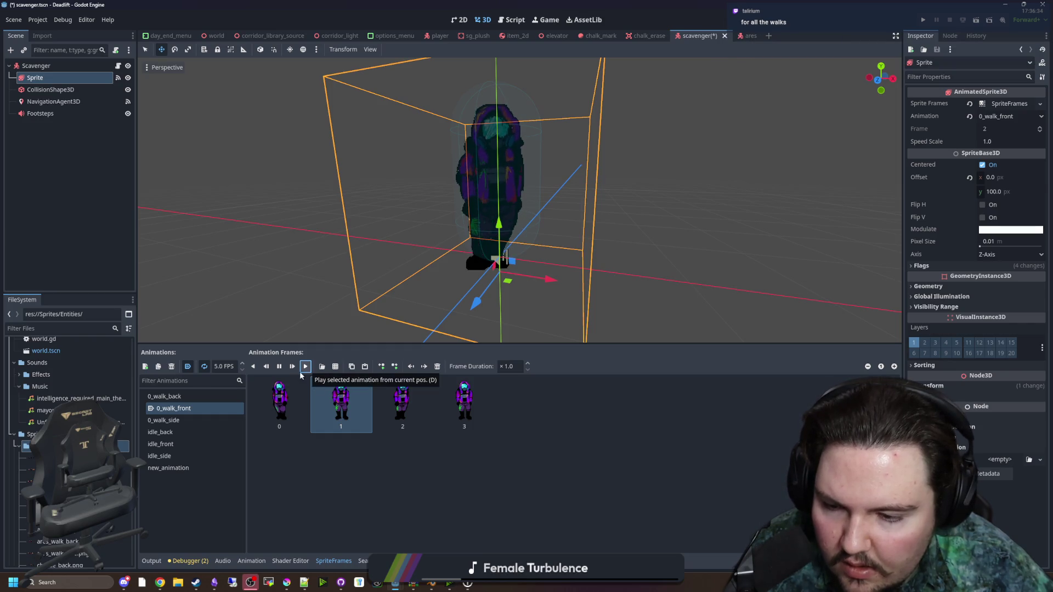
{"action": "left_click", "coordinate": [281, 367]}
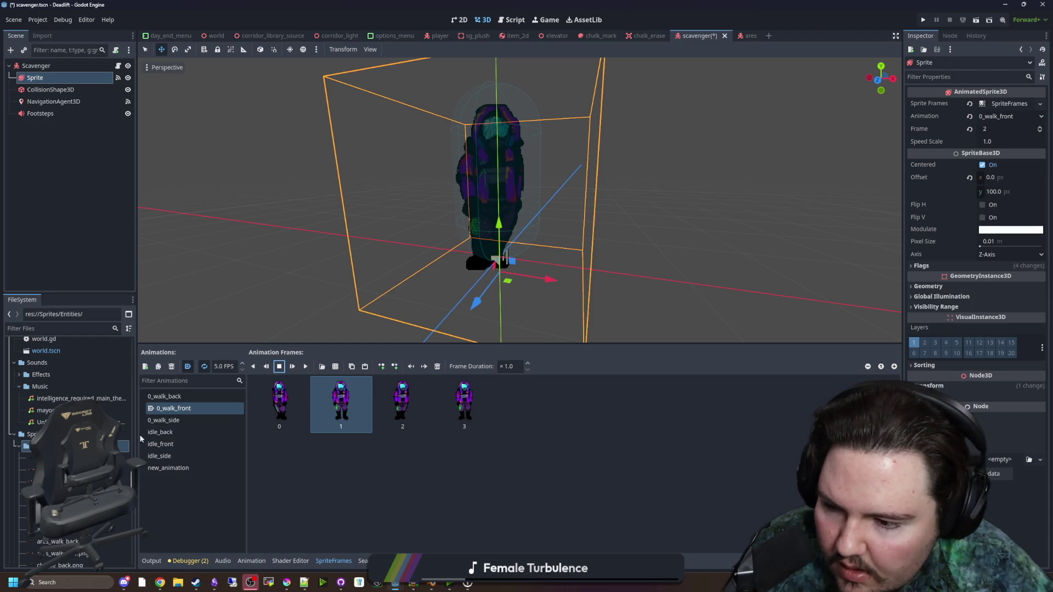
- Check the side, back and front walk animations and save the scavenger scene with Ctrl+S
{"action": "left_click", "coordinate": [173, 420]}
{"action": "left_click", "coordinate": [327, 463]}
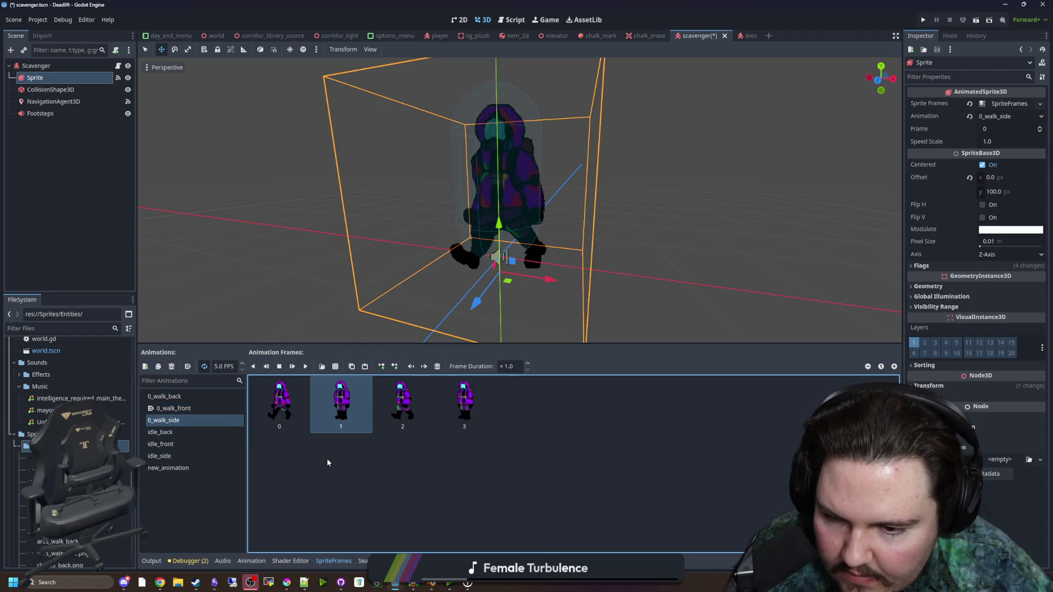
{"action": "left_click", "coordinate": [189, 398]}
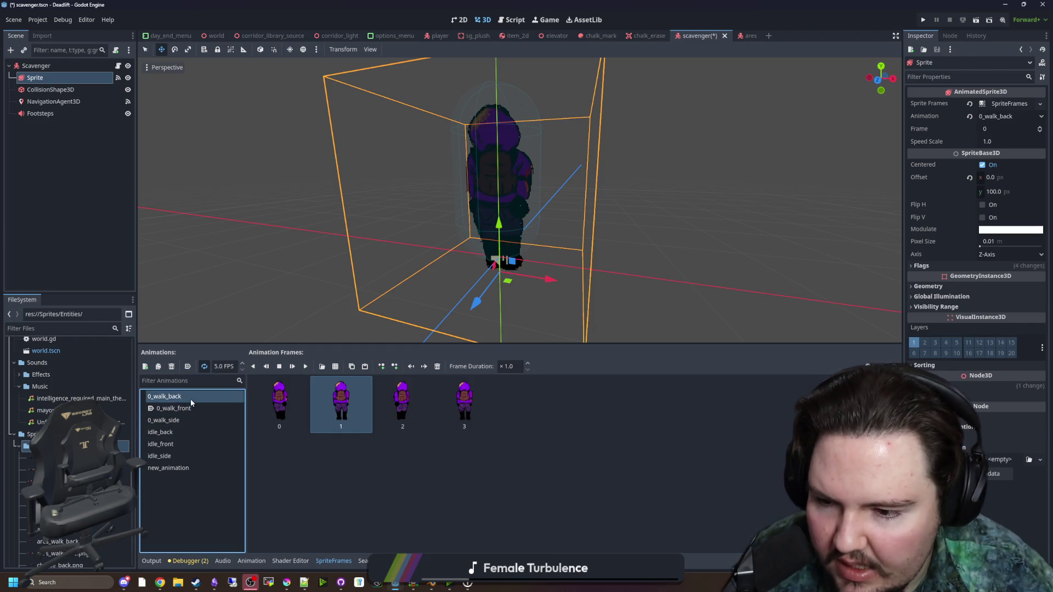
{"action": "left_click", "coordinate": [190, 405]}
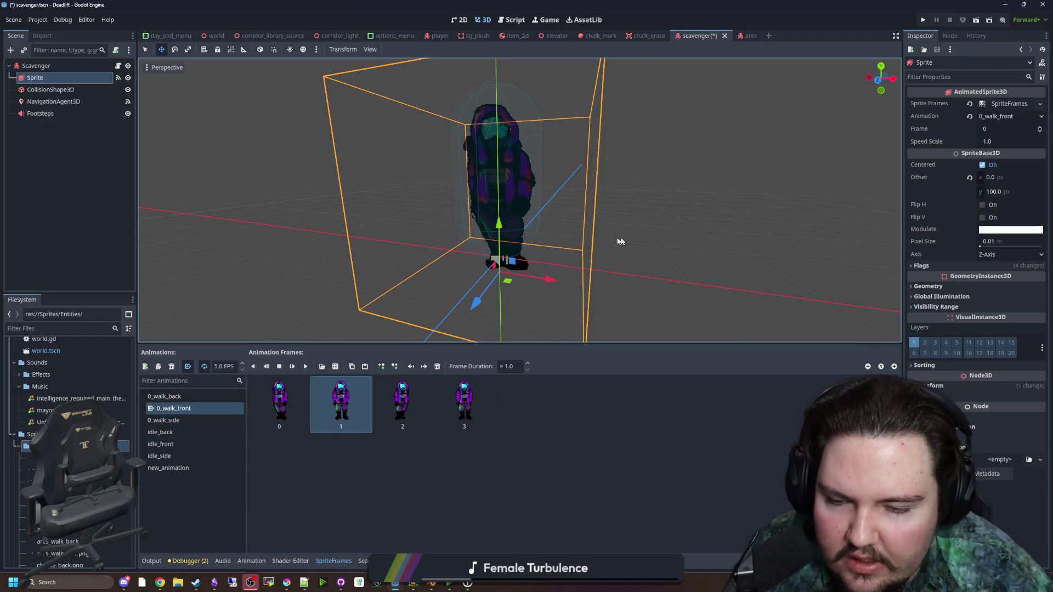
{"action": "left_click_drag", "start_coordinate": [616, 238], "coordinate": [633, 205]}
{"action": "key", "text": "ctrl+s"}
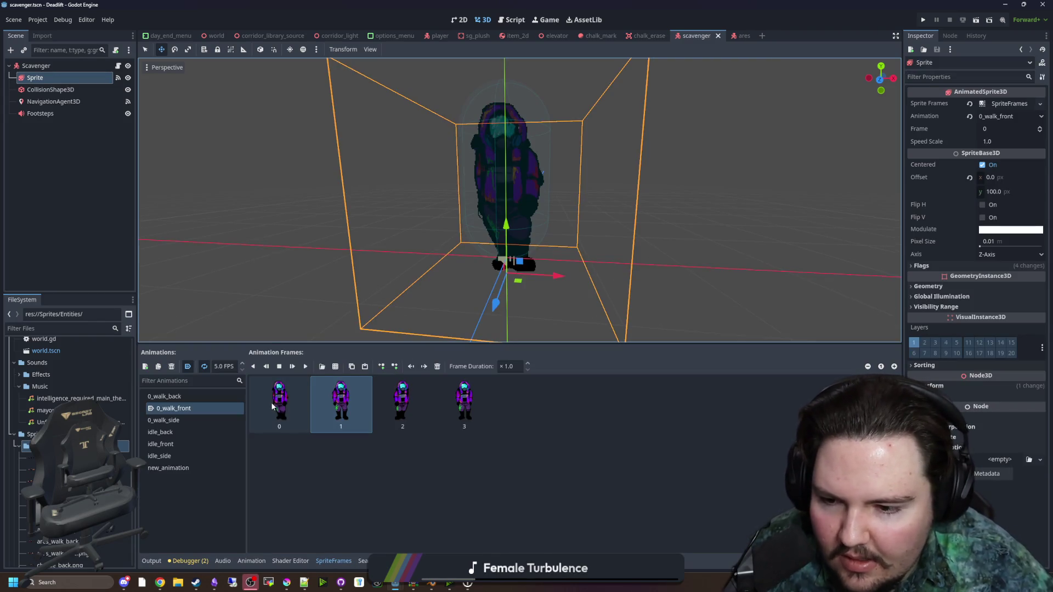
{"action": "double_click", "coordinate": [184, 411]}
{"action": "key", "text": "Escape"}
{"action": "left_click", "coordinate": [164, 420]}
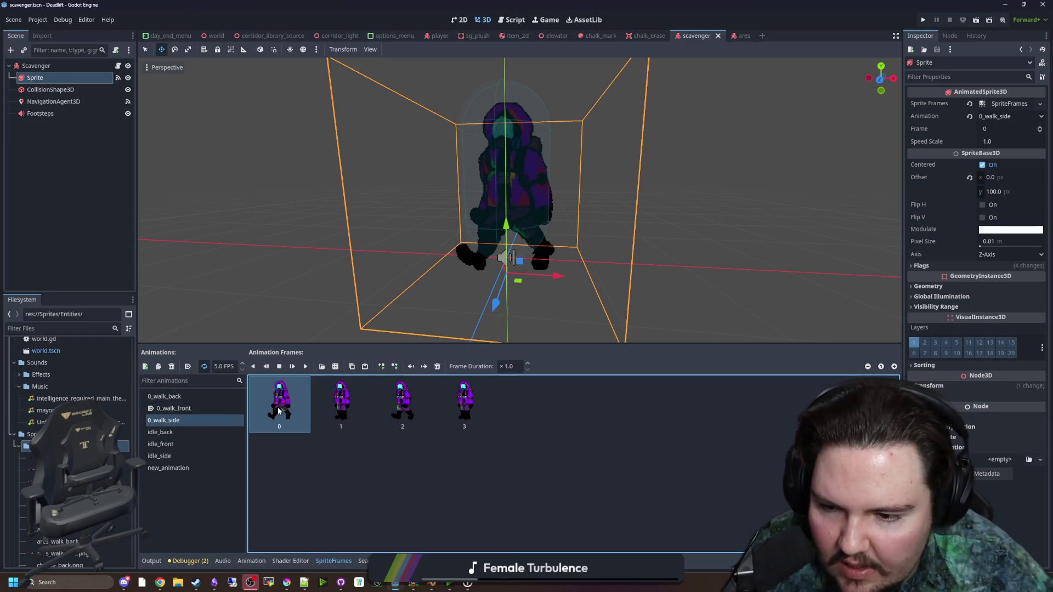
{"action": "left_click", "coordinate": [305, 367]}
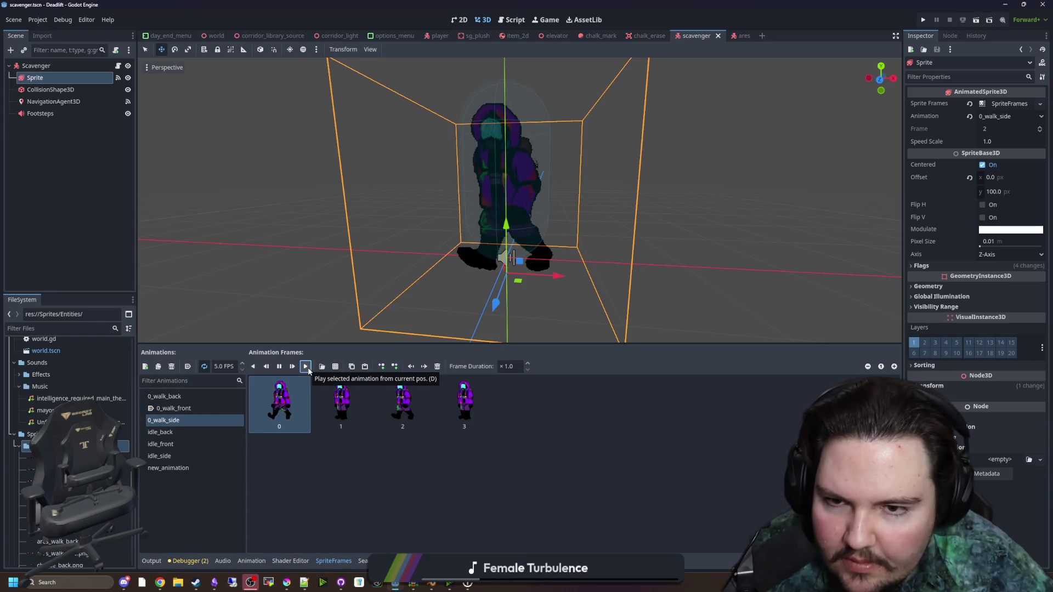
{"action": "left_click", "coordinate": [279, 366]}
{"action": "left_click", "coordinate": [171, 397]}
{"action": "left_click", "coordinate": [174, 408]}
{"action": "left_click", "coordinate": [310, 455]}
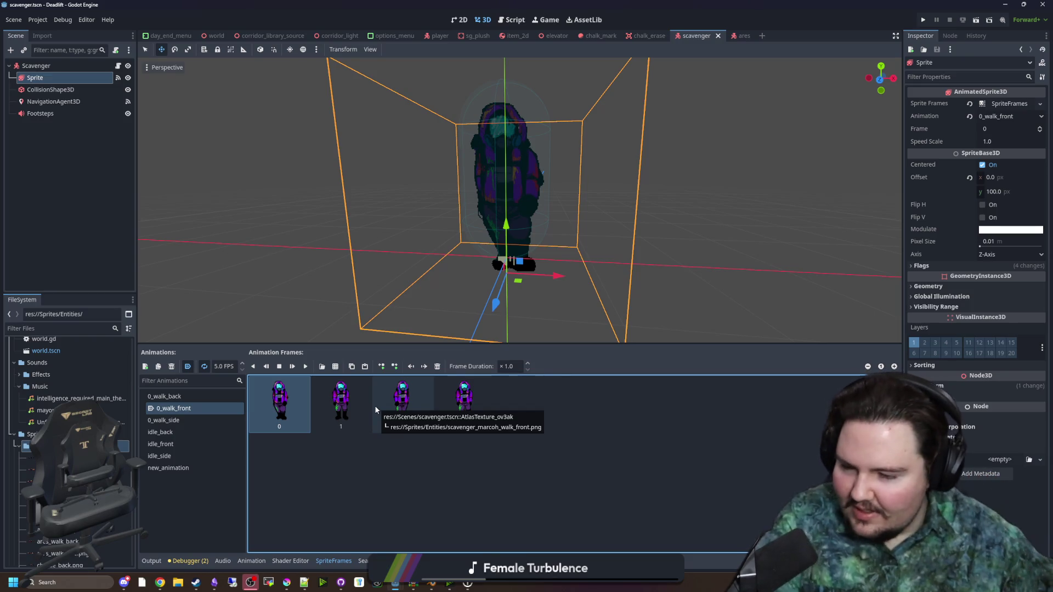
{"action": "left_click", "coordinate": [306, 367]}
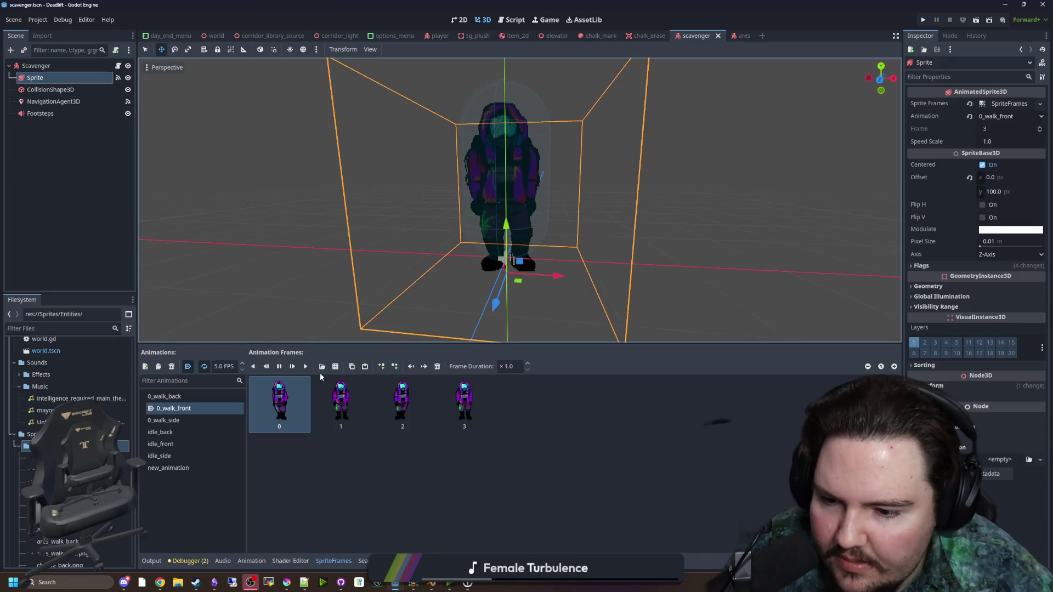
{"action": "left_click", "coordinate": [279, 367]}
{"action": "left_click", "coordinate": [274, 447]}
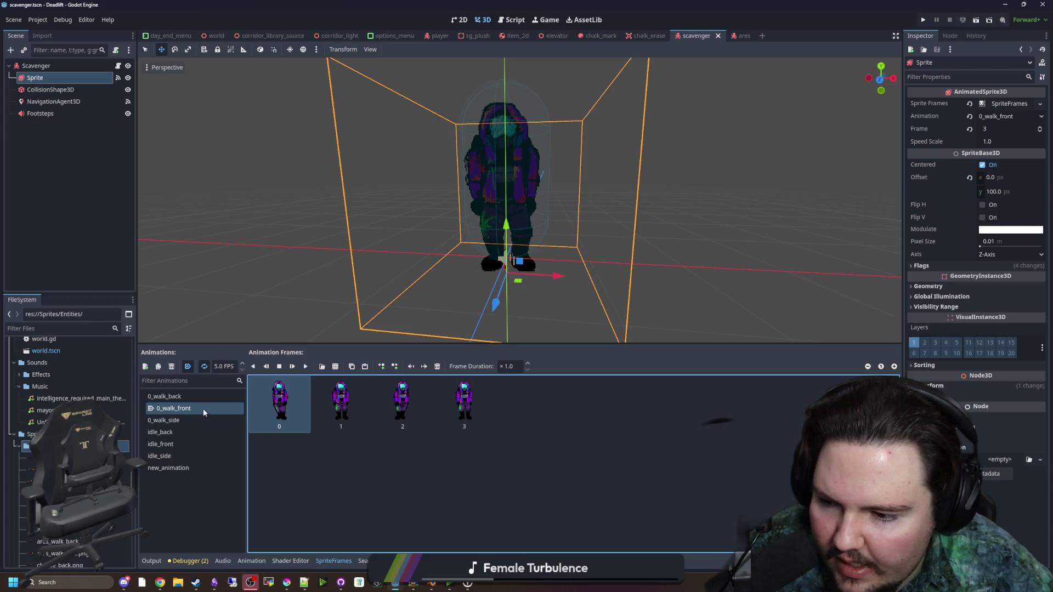
{"action": "double_click", "coordinate": [187, 408]}
{"action": "key", "text": "BackSpace"}
{"action": "key", "text": "Escape"}
{"action": "left_click", "coordinate": [177, 456]}
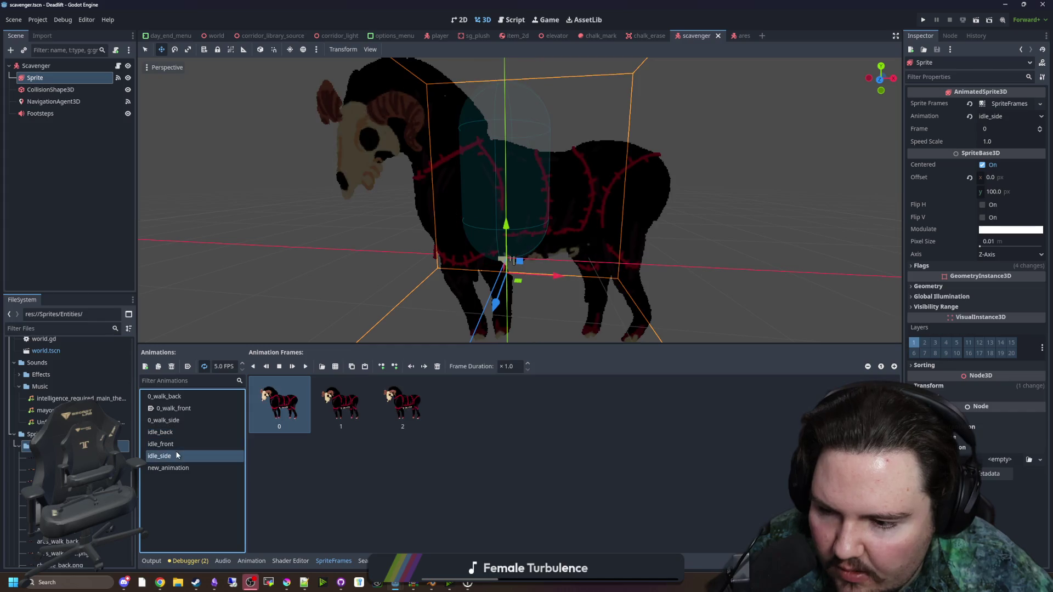
{"action": "left_click", "coordinate": [170, 444]}
{"action": "left_click", "coordinate": [332, 366]}
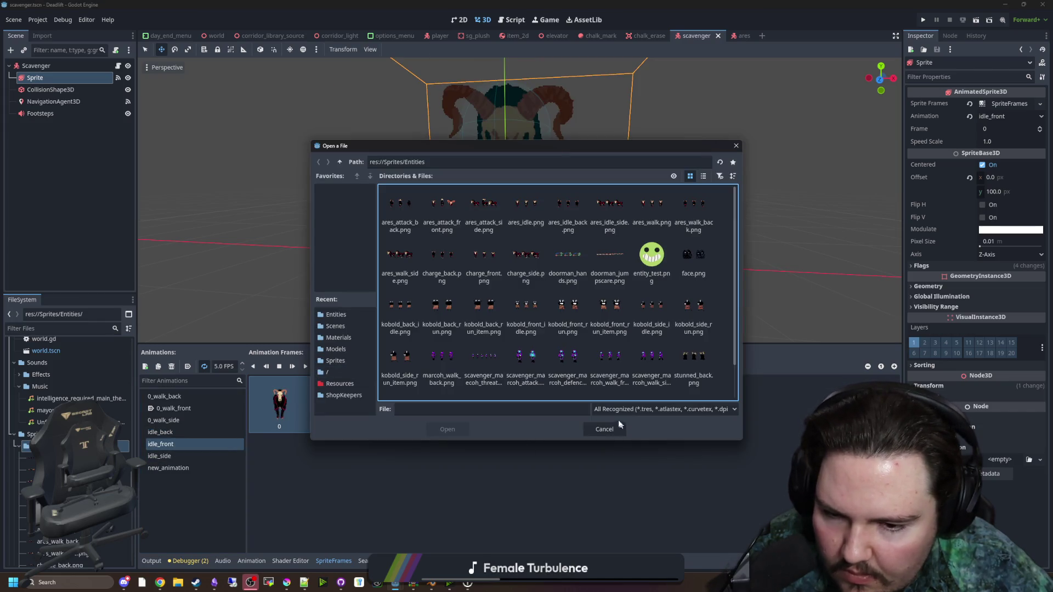
{"action": "scroll", "coordinate": [580, 375], "scroll_direction": "down", "scroll_amount": 1}
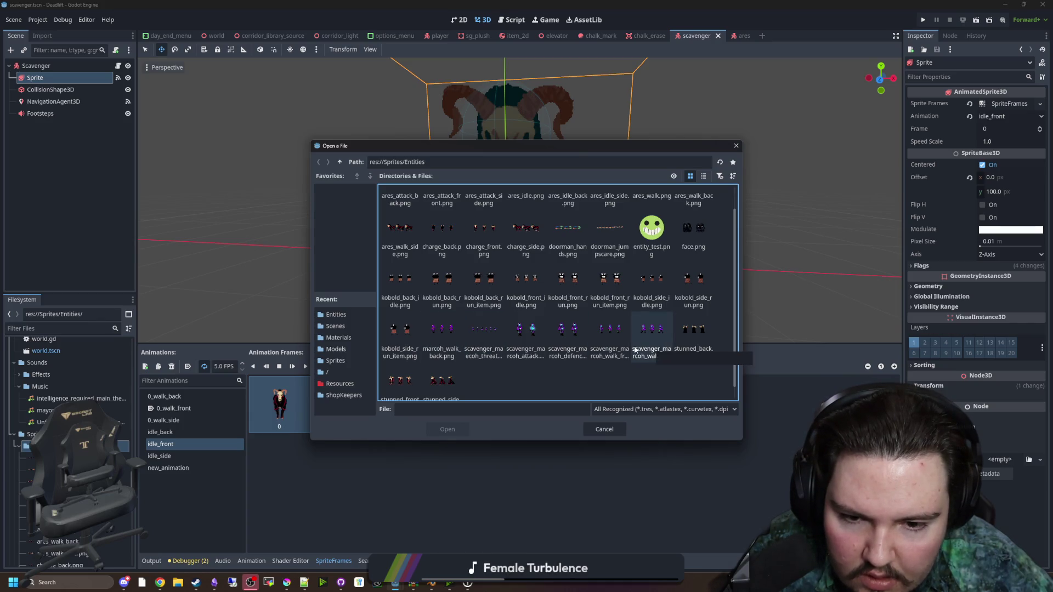
{"action": "scroll", "coordinate": [566, 345], "scroll_direction": "up", "scroll_amount": 1}
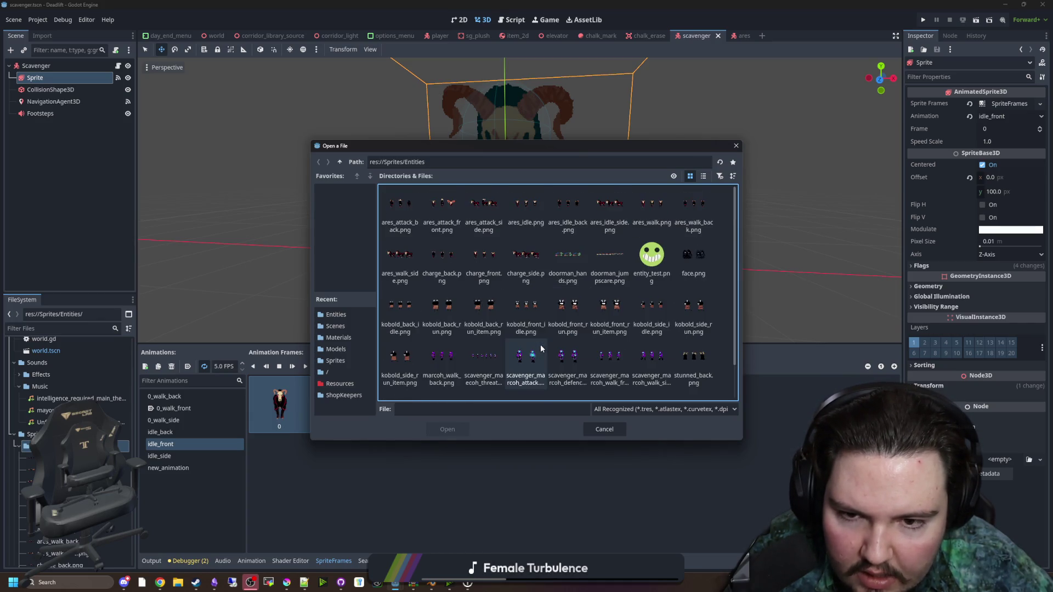
{"action": "scroll", "coordinate": [541, 345], "scroll_direction": "down", "scroll_amount": 1}
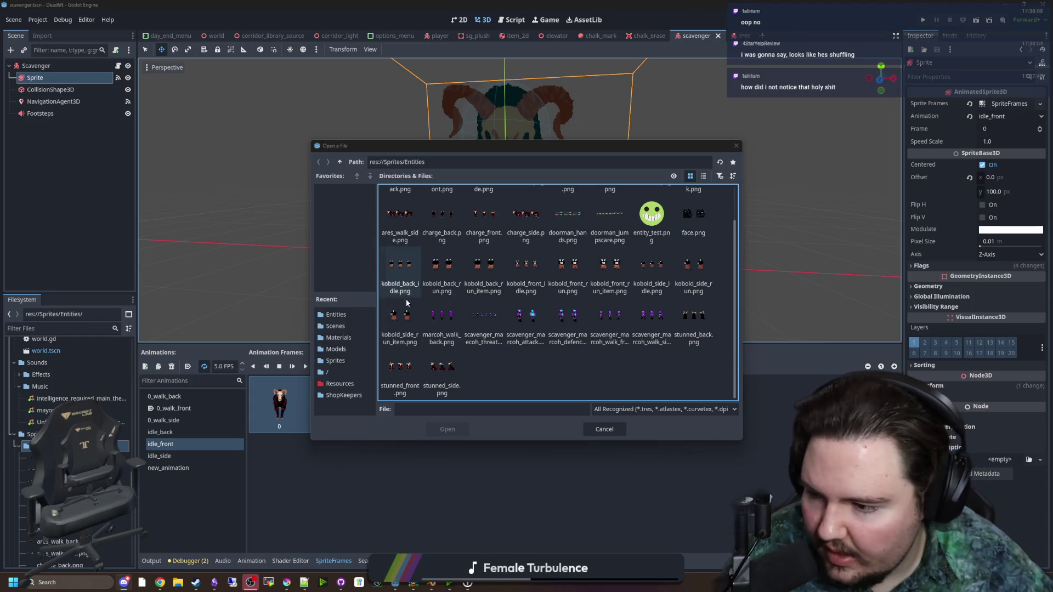
{"action": "left_click", "coordinate": [605, 429]}
{"action": "left_click", "coordinate": [215, 455]}
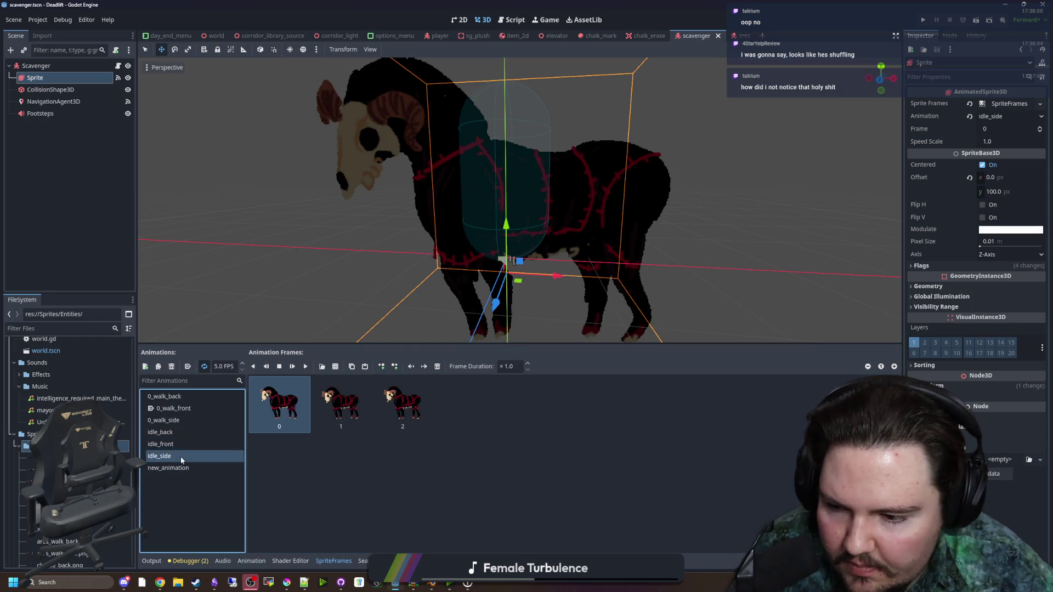
- Look over the idle animations and new_animation, then delete all three idle_front frames
{"action": "left_click", "coordinate": [184, 444]}
{"action": "left_click", "coordinate": [185, 432]}
{"action": "left_click", "coordinate": [179, 444]}
{"action": "left_click", "coordinate": [184, 434]}
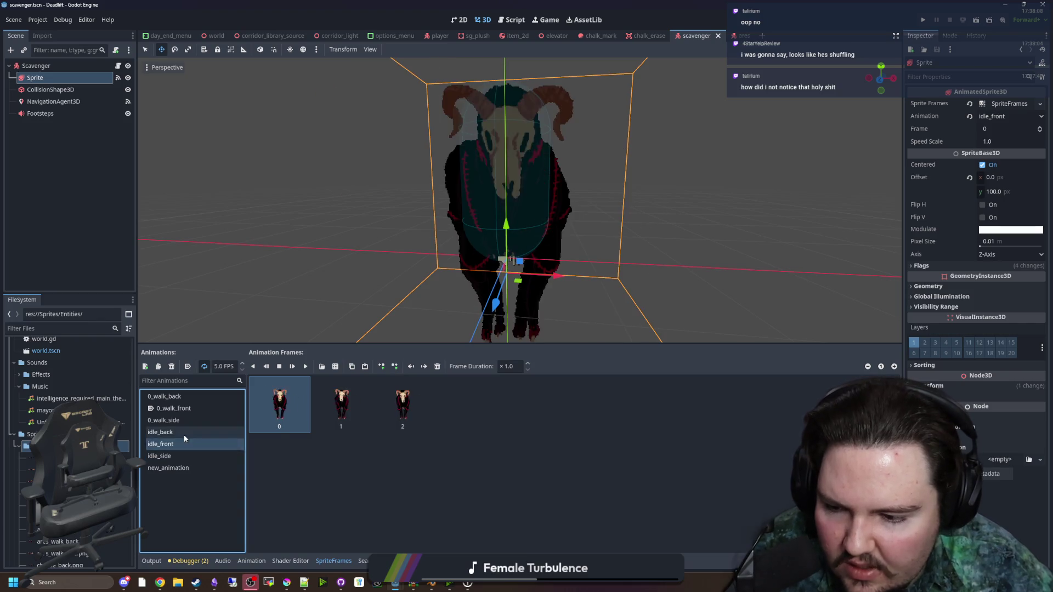
{"action": "left_click", "coordinate": [186, 468]}
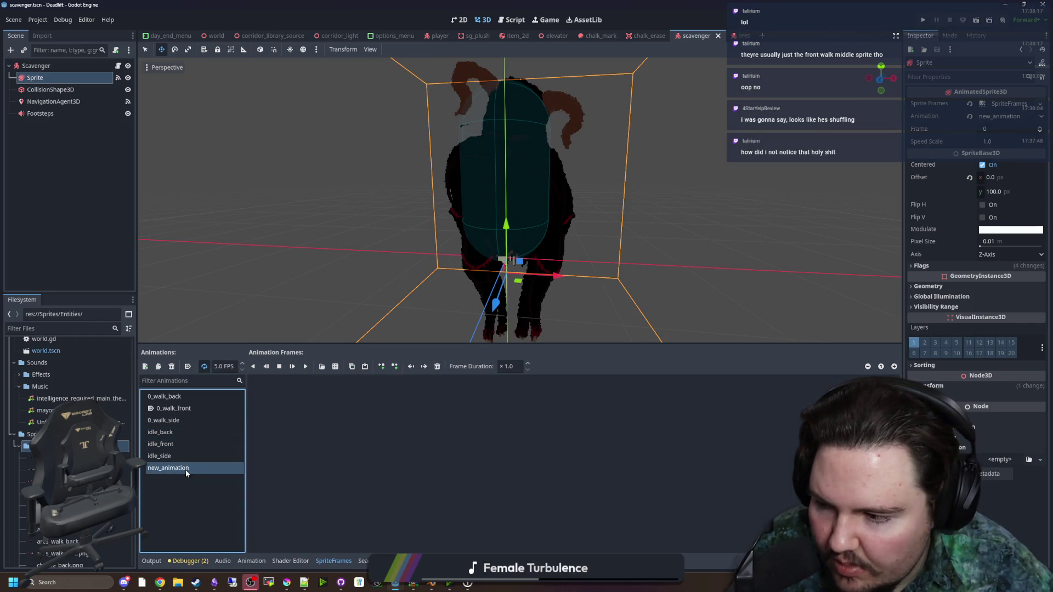
{"action": "left_click", "coordinate": [175, 444]}
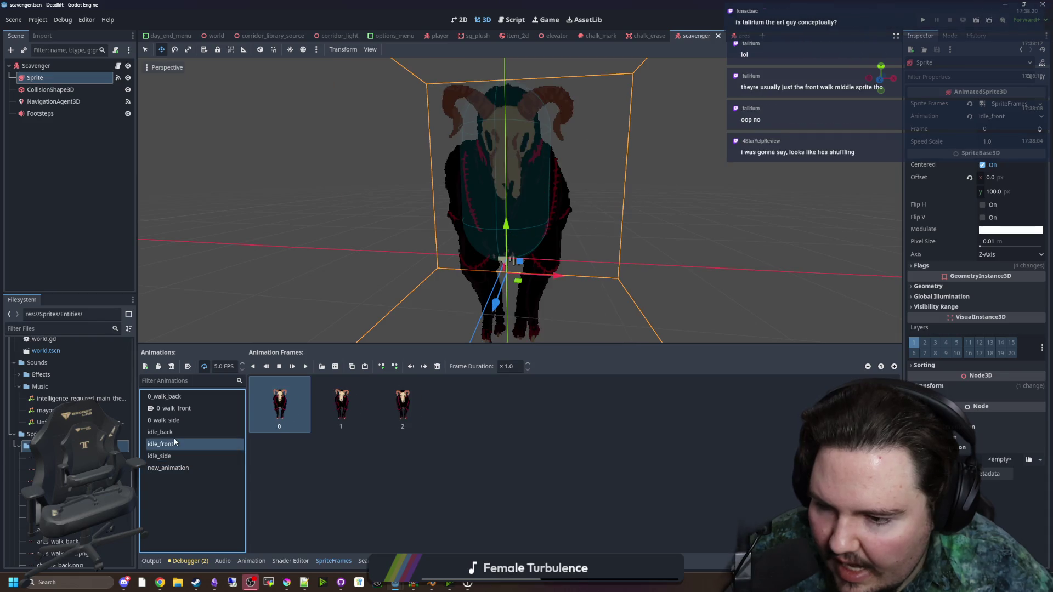
{"action": "left_click", "coordinate": [438, 366]}
{"action": "left_click", "coordinate": [437, 367]}
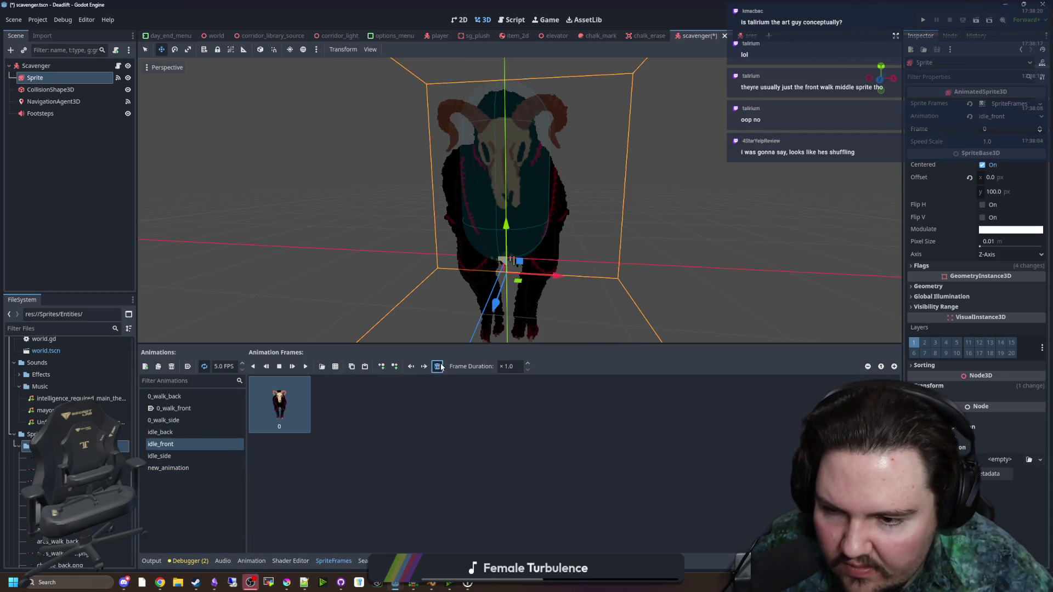
{"action": "left_click", "coordinate": [439, 366]}
- Rename idle_back, idle_front and idle_side to 0_idle_back, 0_idle_front and 0_idle_side
{"action": "left_click", "coordinate": [164, 433]}
{"action": "left_click", "coordinate": [164, 433]}
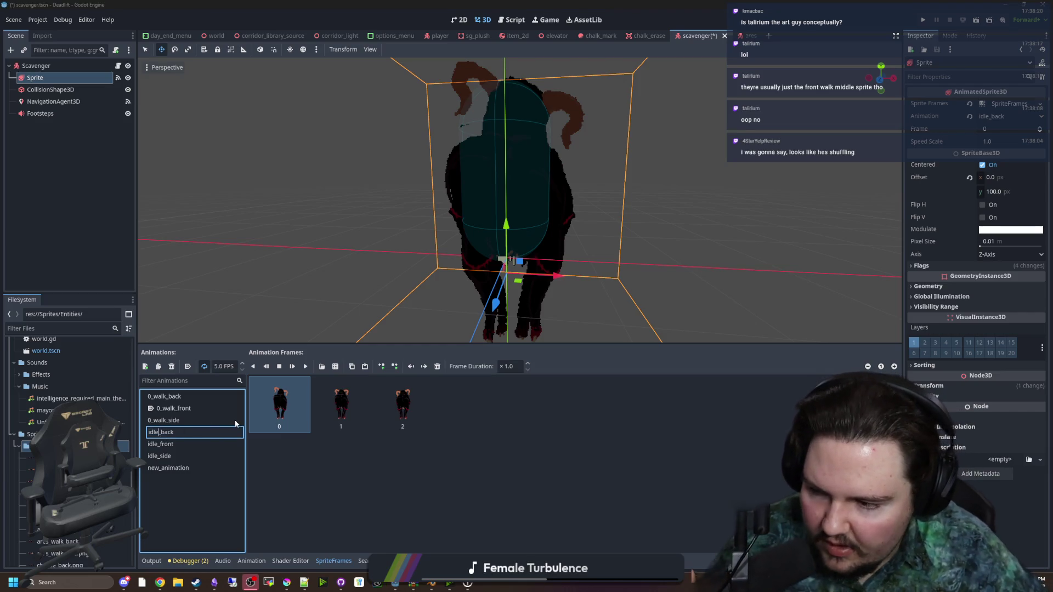
{"action": "type", "text": "0_"}
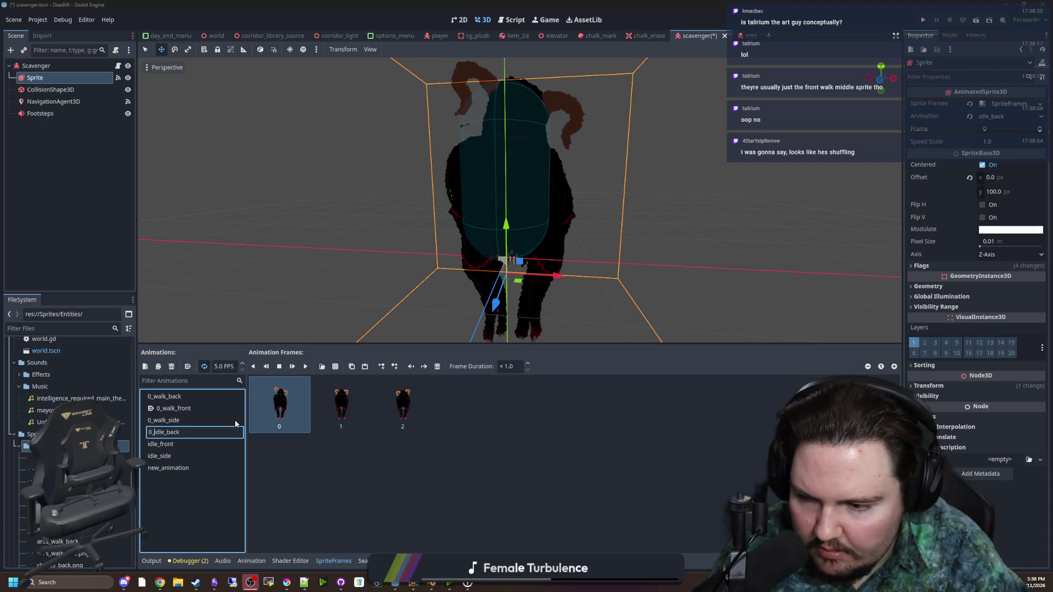
{"action": "key", "text": "Return"}
{"action": "left_click", "coordinate": [156, 443]}
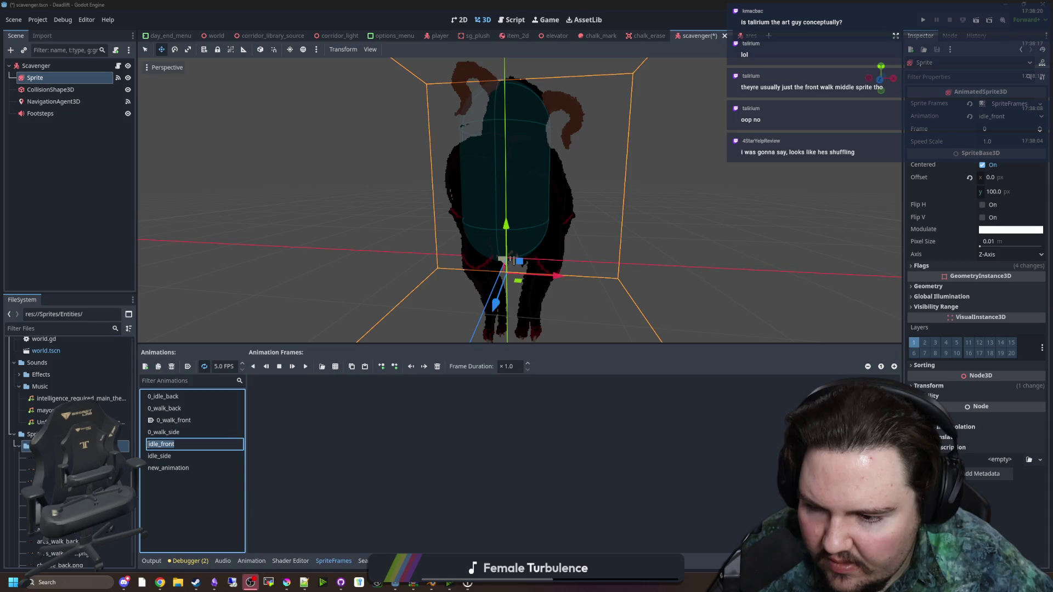
{"action": "type", "text": "0_"}
{"action": "key", "text": "Return"}
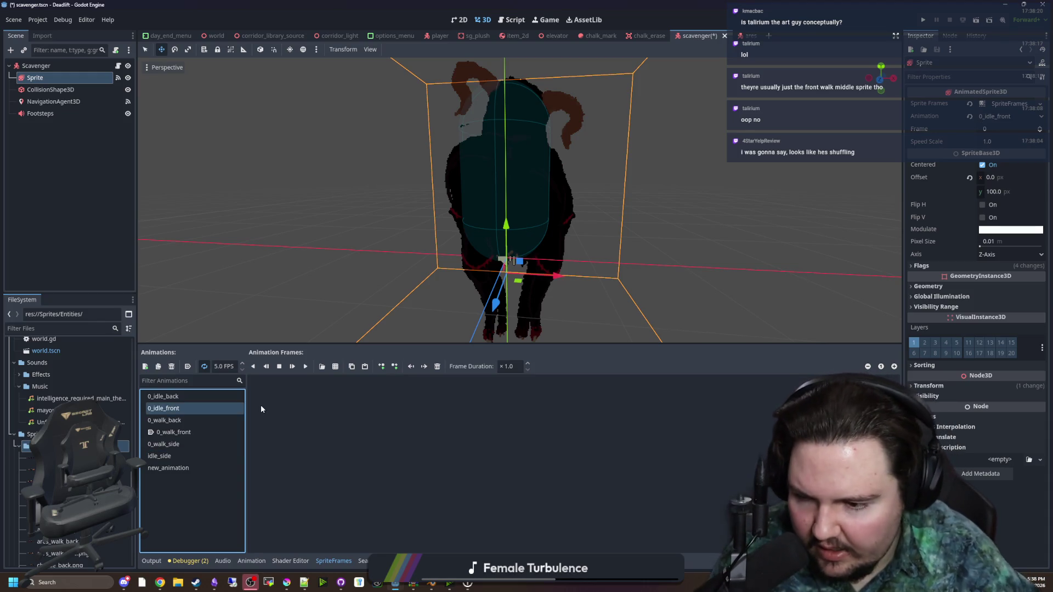
{"action": "double_click", "coordinate": [163, 456]}
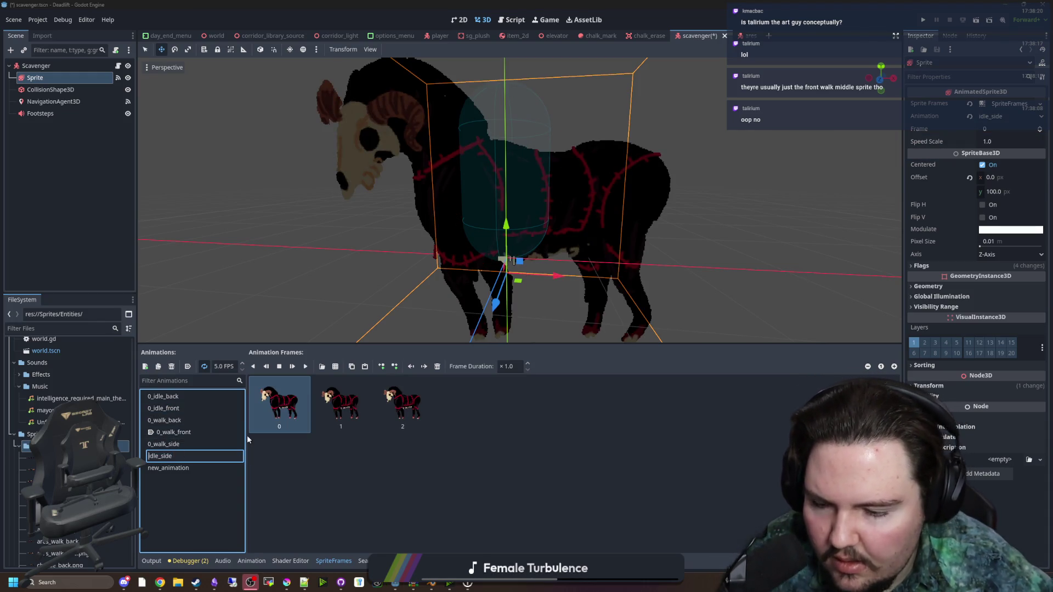
{"action": "type", "text": "0_"}
{"action": "key", "text": "Return"}
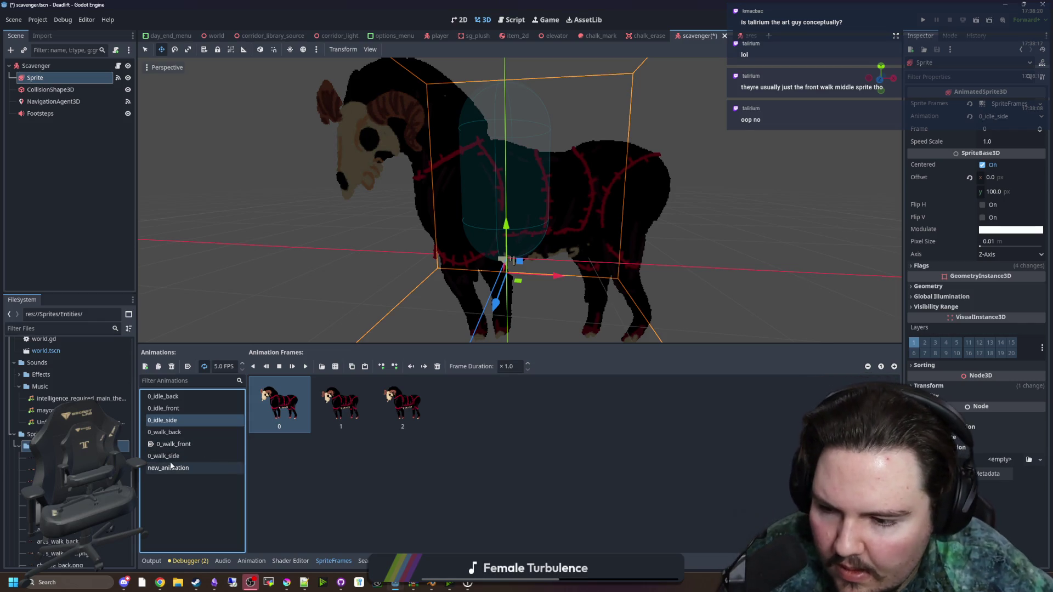
- Delete the unused new_animation and confirm the removal
{"action": "left_click", "coordinate": [175, 469]}
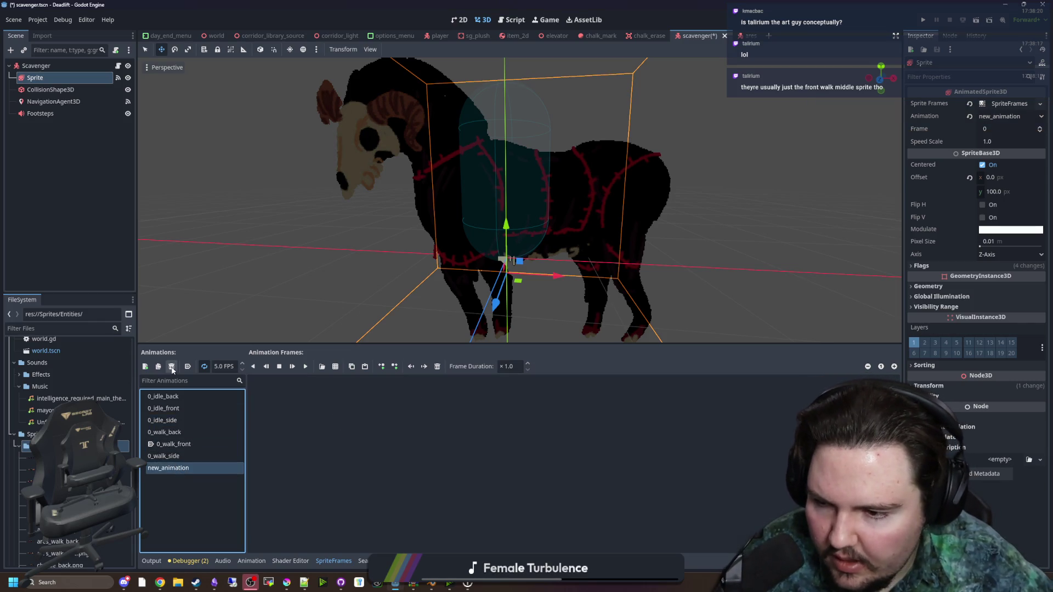
{"action": "left_click", "coordinate": [172, 371]}
{"action": "left_click", "coordinate": [502, 308]}
{"action": "left_click", "coordinate": [186, 456]}
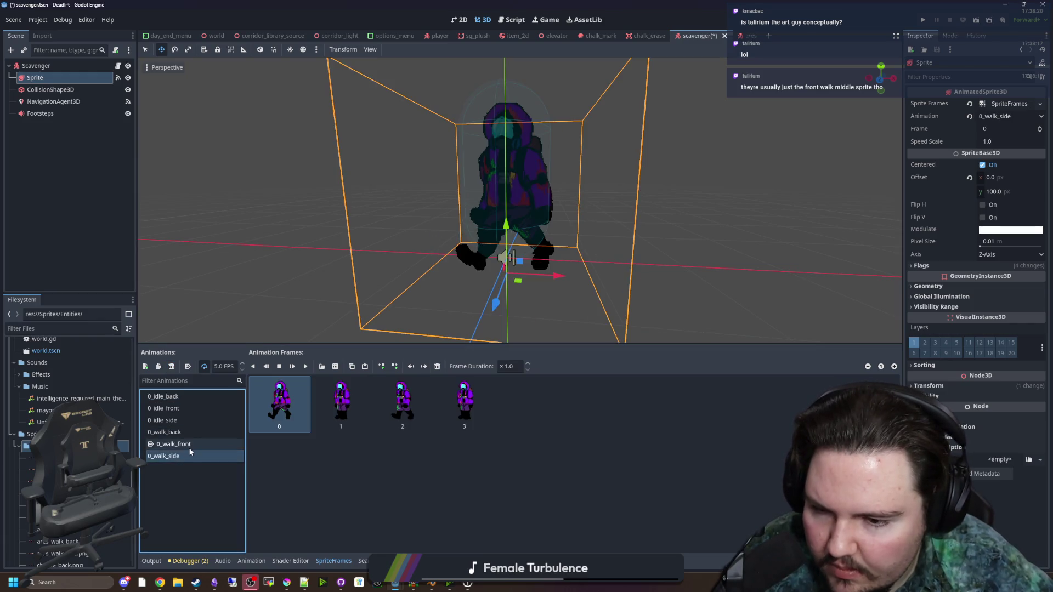
- Clear 0_idle_side's old frames and give it the middle frame of the scavenger walk-side sheet
{"action": "left_click", "coordinate": [188, 444]}
{"action": "left_click", "coordinate": [184, 433]}
{"action": "left_click", "coordinate": [183, 420]}
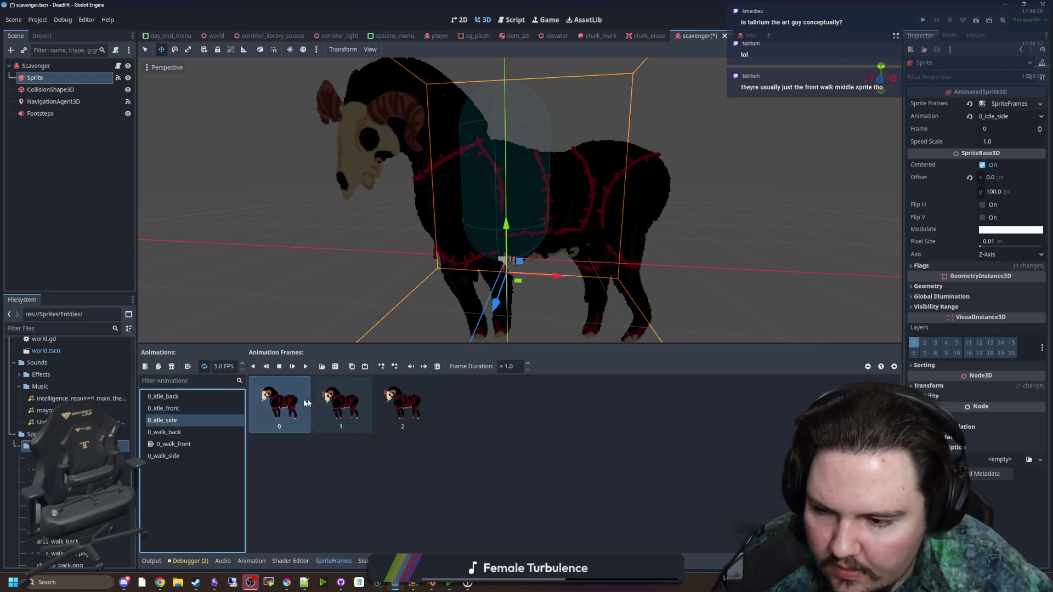
{"action": "left_click", "coordinate": [437, 366]}
{"action": "double_click", "coordinate": [437, 366]}
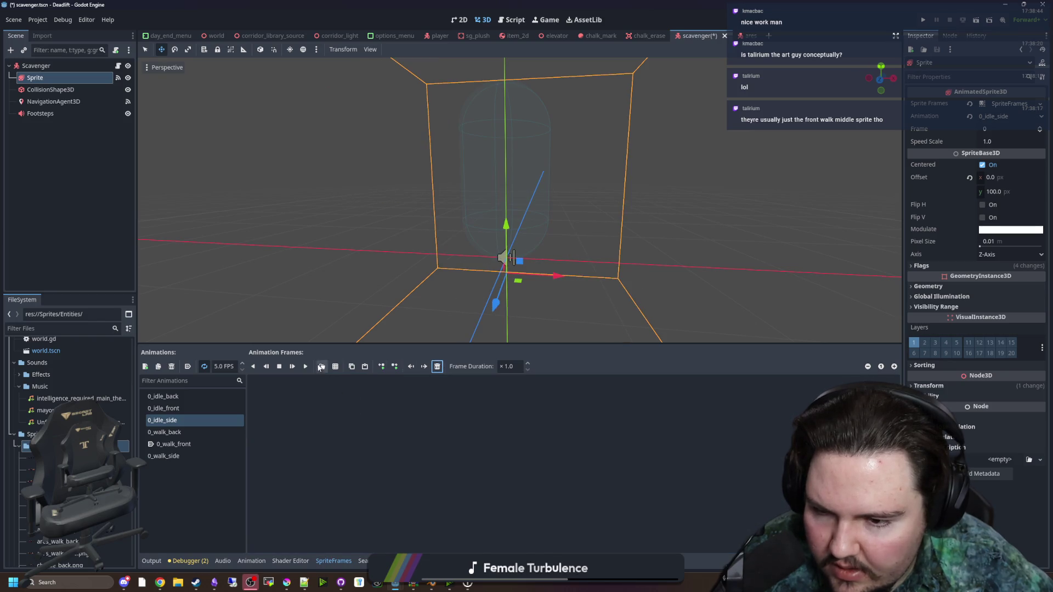
{"action": "left_click", "coordinate": [323, 367]}
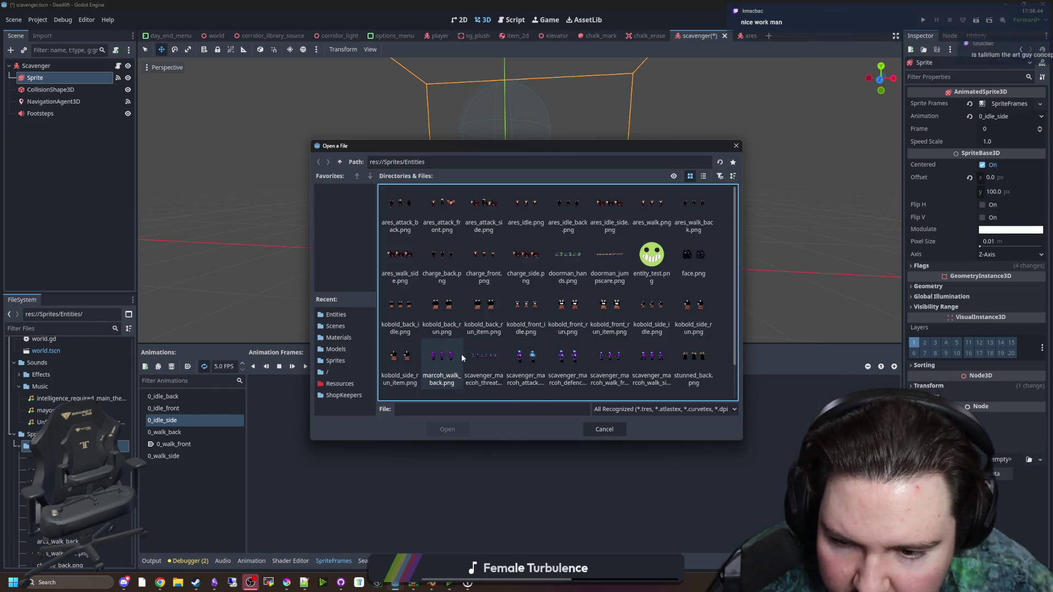
{"action": "left_click", "coordinate": [652, 357]}
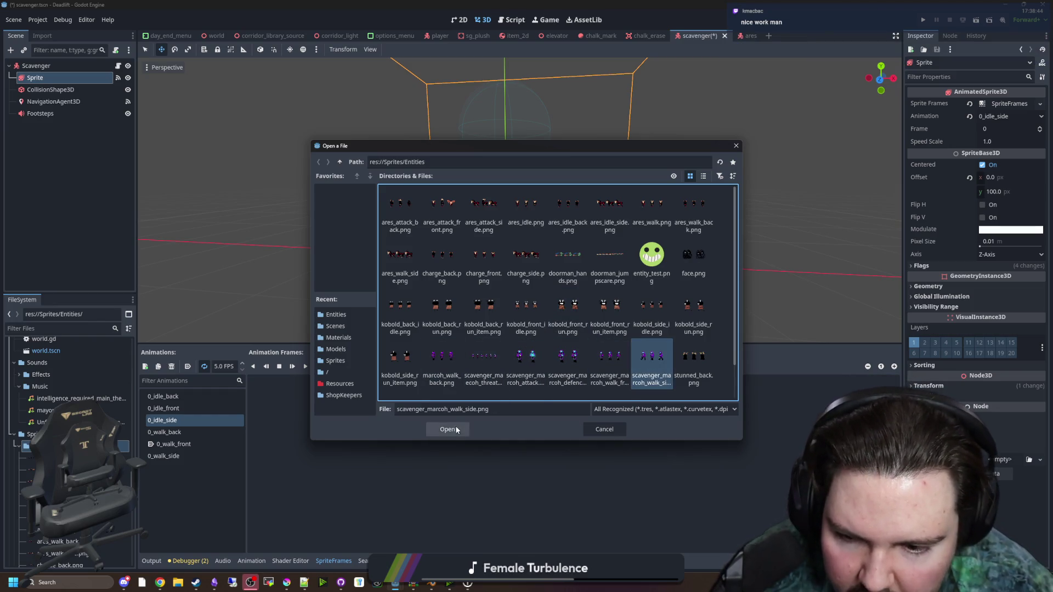
{"action": "left_click", "coordinate": [453, 428]}
{"action": "left_click", "coordinate": [502, 321]}
{"action": "left_click", "coordinate": [408, 477]}
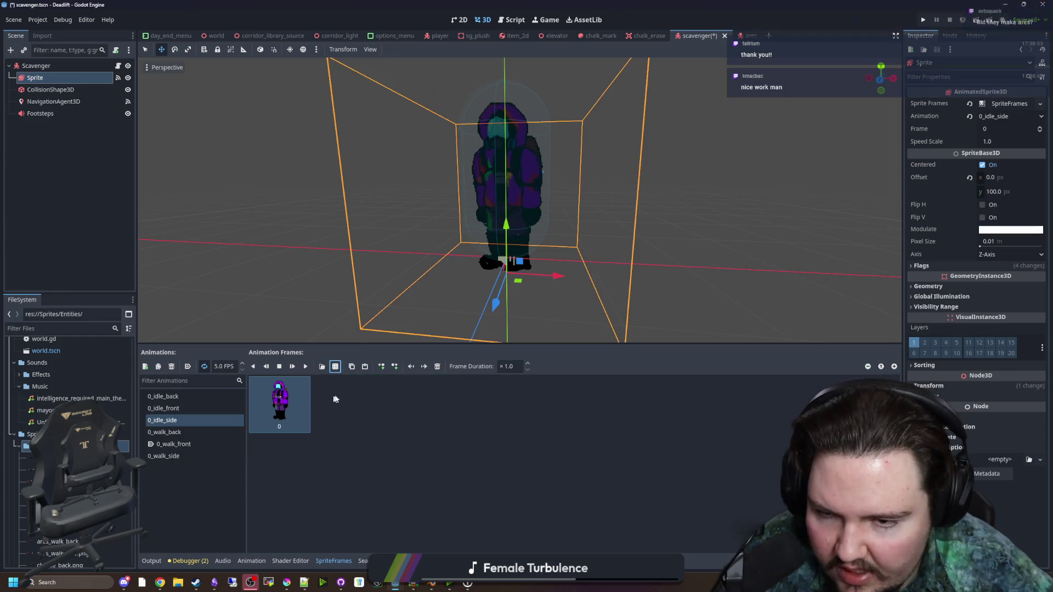
- Give 0_idle_front the middle frame from the scavenger walk-front sprite sheet
{"action": "scroll", "coordinate": [452, 285], "scroll_direction": "down", "scroll_amount": 5}
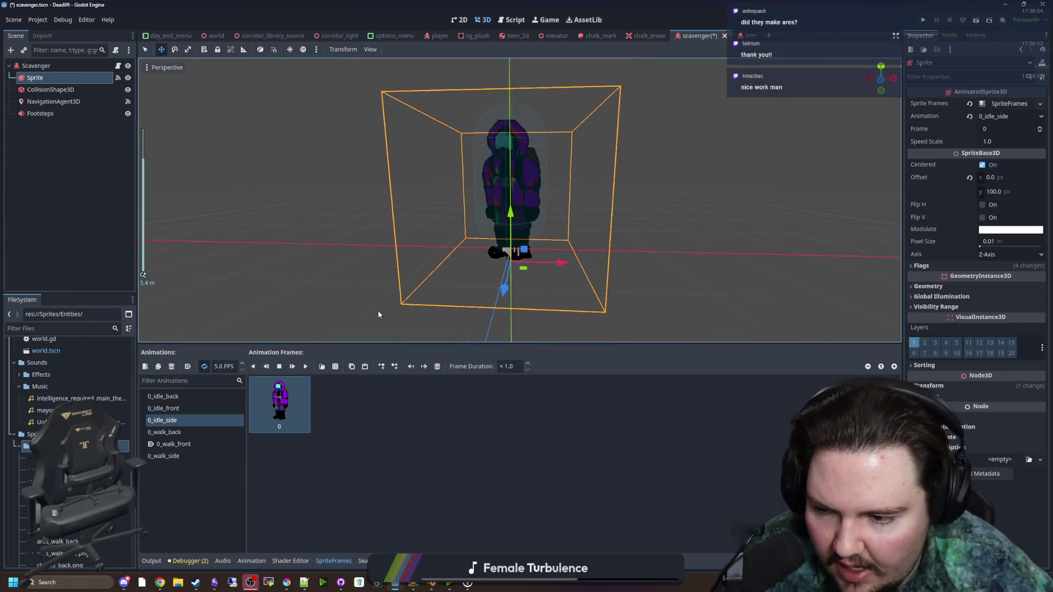
{"action": "left_click", "coordinate": [170, 408]}
{"action": "left_click", "coordinate": [338, 367]}
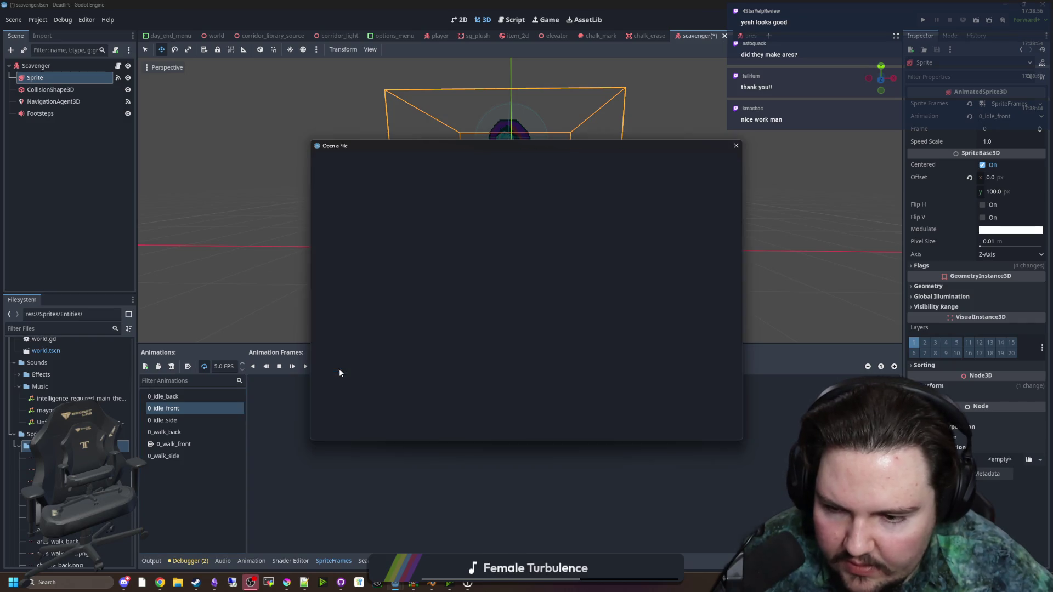
{"action": "left_click", "coordinate": [619, 357]}
{"action": "double_click", "coordinate": [619, 357]}
{"action": "left_click", "coordinate": [499, 310]}
{"action": "left_click", "coordinate": [415, 477]}
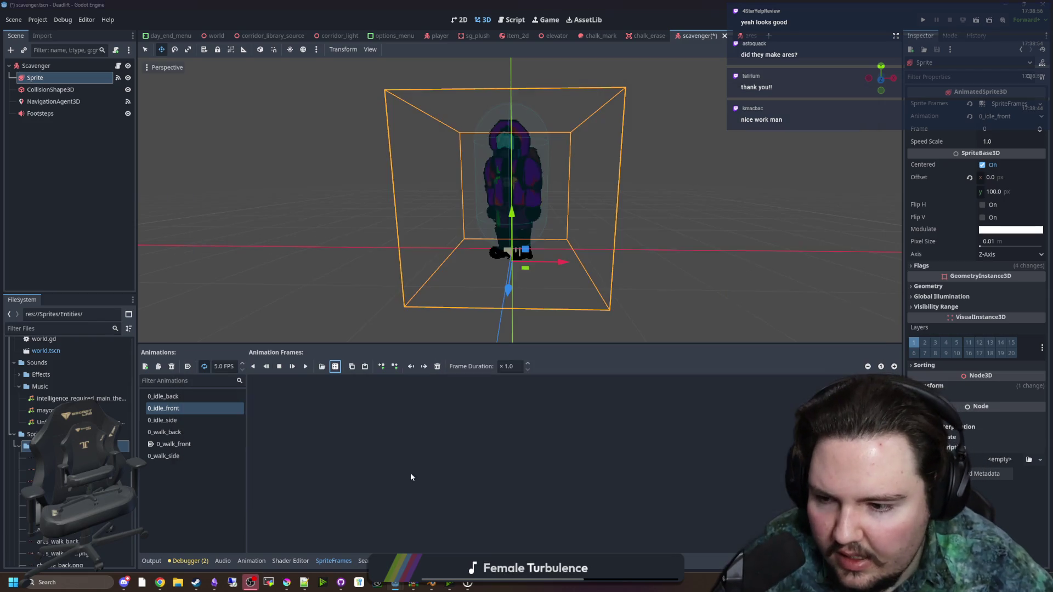
- Give 0_idle_back one scavenger walk-back frame and delete the leftover old back frames
{"action": "left_click", "coordinate": [163, 396]}
{"action": "left_click", "coordinate": [337, 364]}
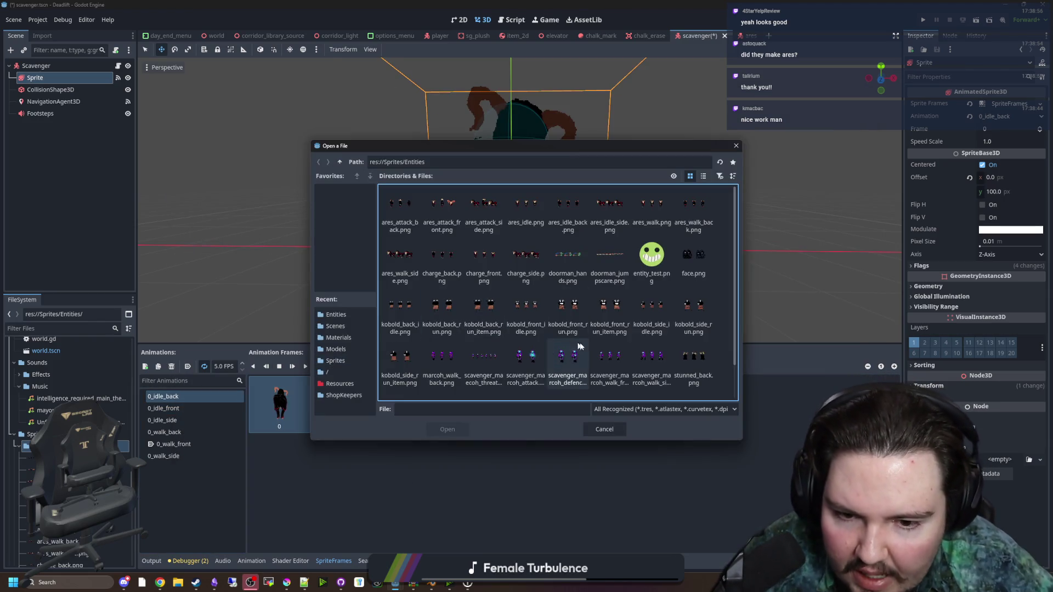
{"action": "double_click", "coordinate": [445, 356]}
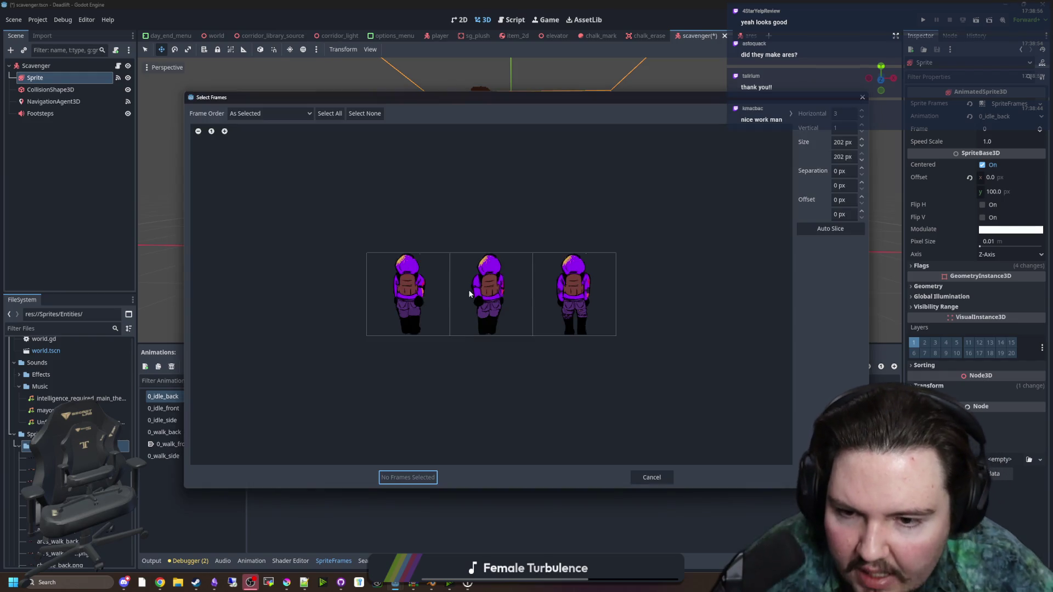
{"action": "left_click", "coordinate": [574, 294]}
{"action": "left_click", "coordinate": [408, 478]}
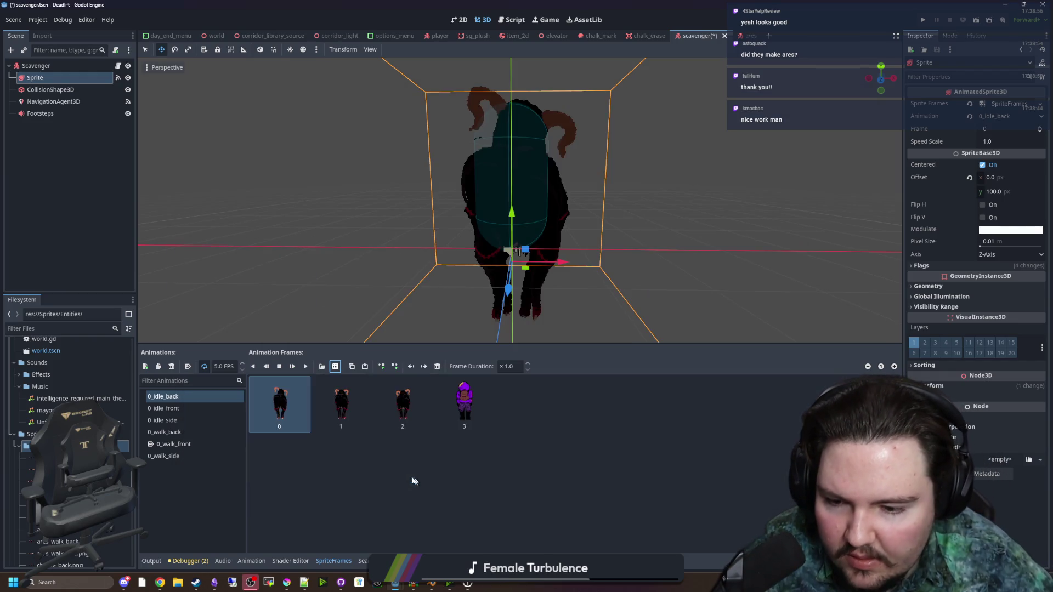
{"action": "left_click", "coordinate": [438, 367]}
{"action": "left_click", "coordinate": [439, 367]}
{"action": "left_click", "coordinate": [439, 366]}
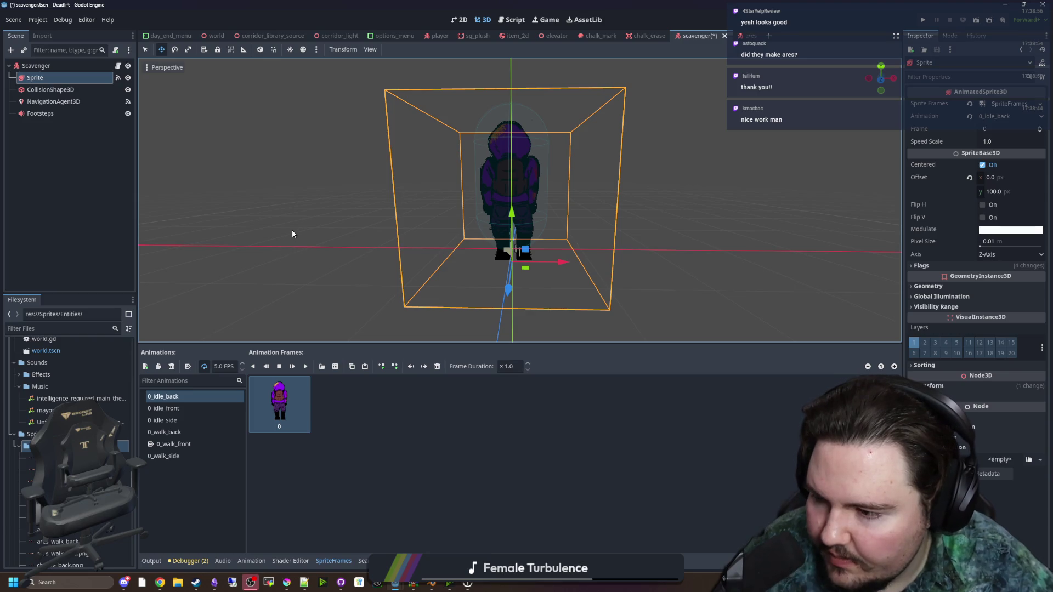
- Check 0_idle_side and the walk animations, save the scene, and add a new animation
{"action": "scroll", "coordinate": [307, 233], "scroll_direction": "down", "scroll_amount": 2}
{"action": "scroll", "coordinate": [376, 228], "scroll_direction": "down", "scroll_amount": 1}
{"action": "scroll", "coordinate": [376, 228], "scroll_direction": "up", "scroll_amount": 1}
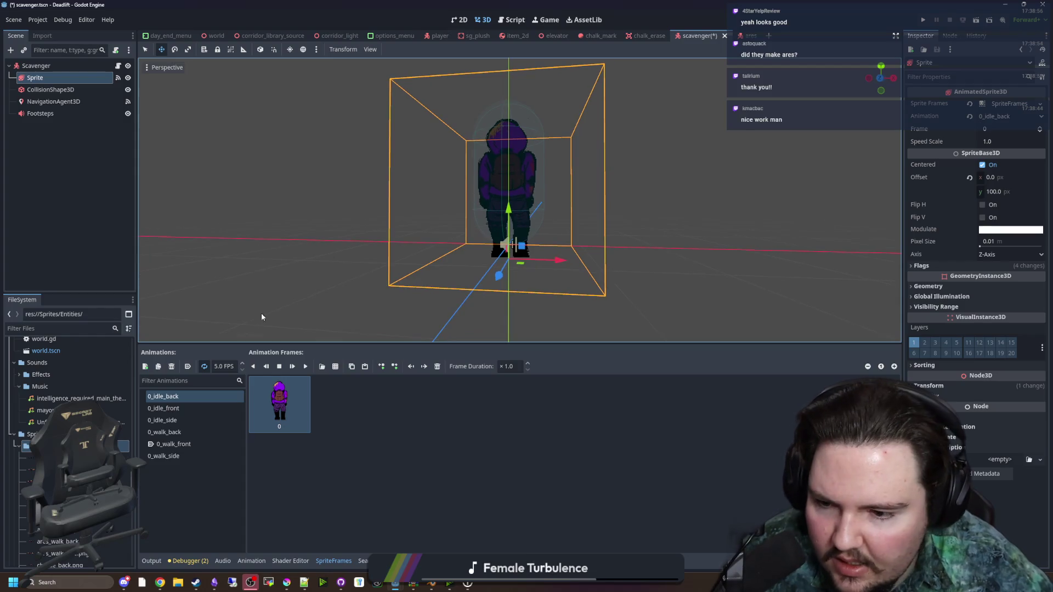
{"action": "left_click", "coordinate": [181, 420]}
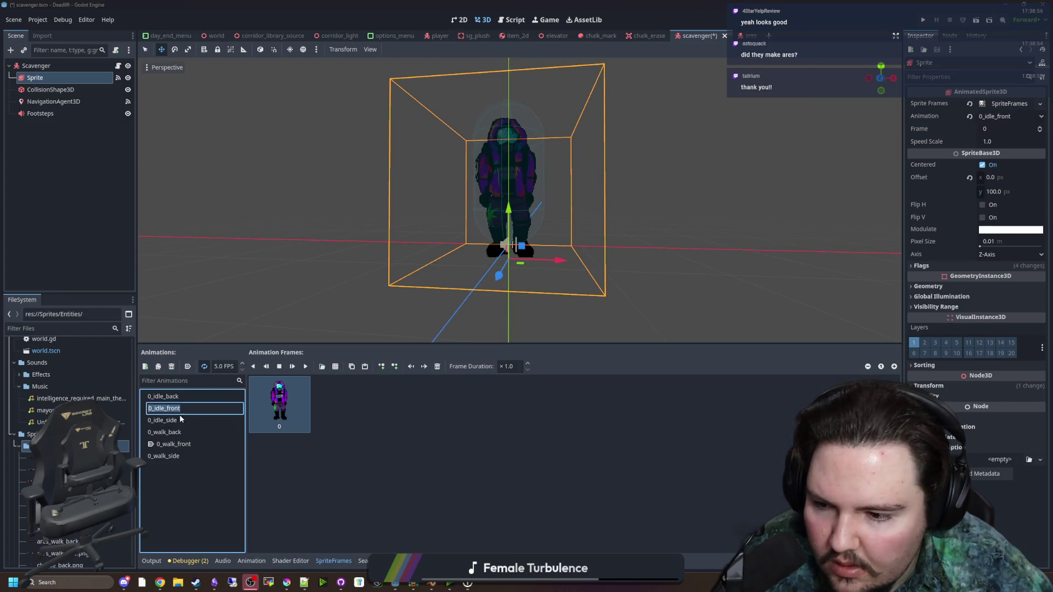
{"action": "left_click", "coordinate": [183, 433]}
{"action": "left_click", "coordinate": [186, 455]}
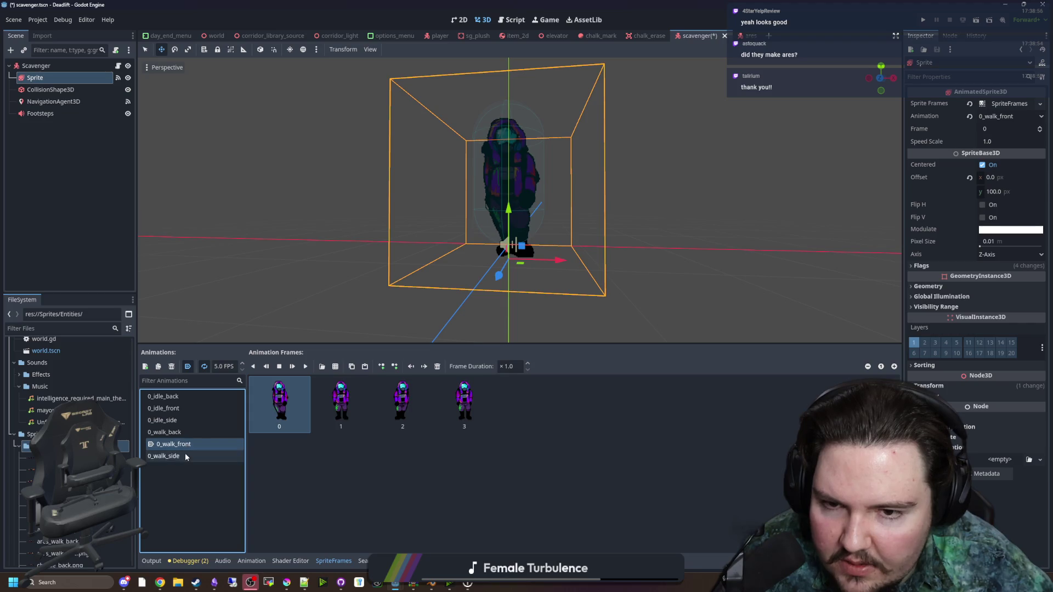
{"action": "key", "text": "ctrl+s"}
{"action": "key", "text": "ctrl+s"}
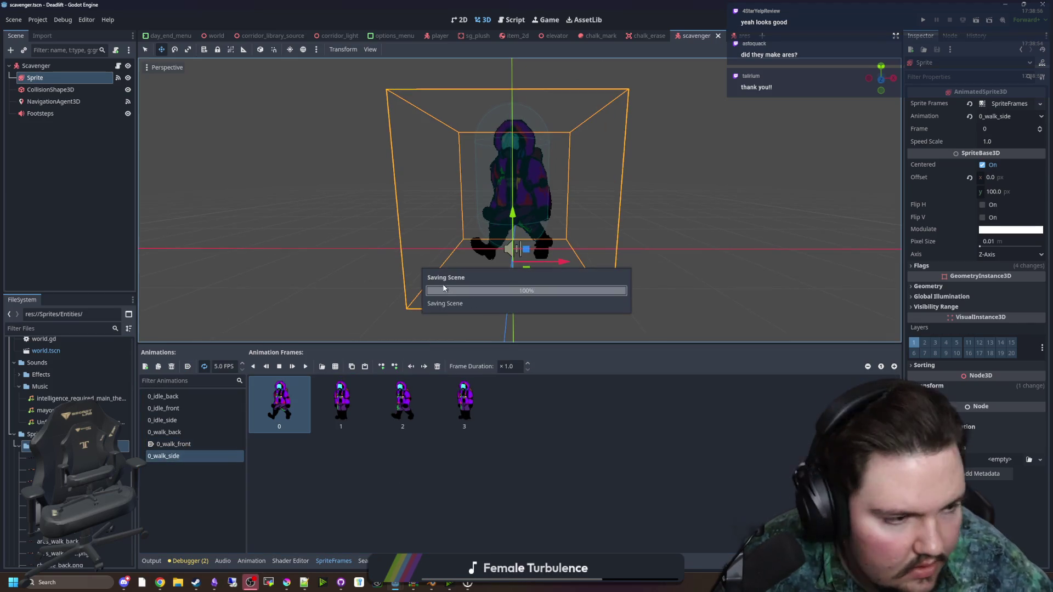
{"action": "left_click", "coordinate": [145, 367]}
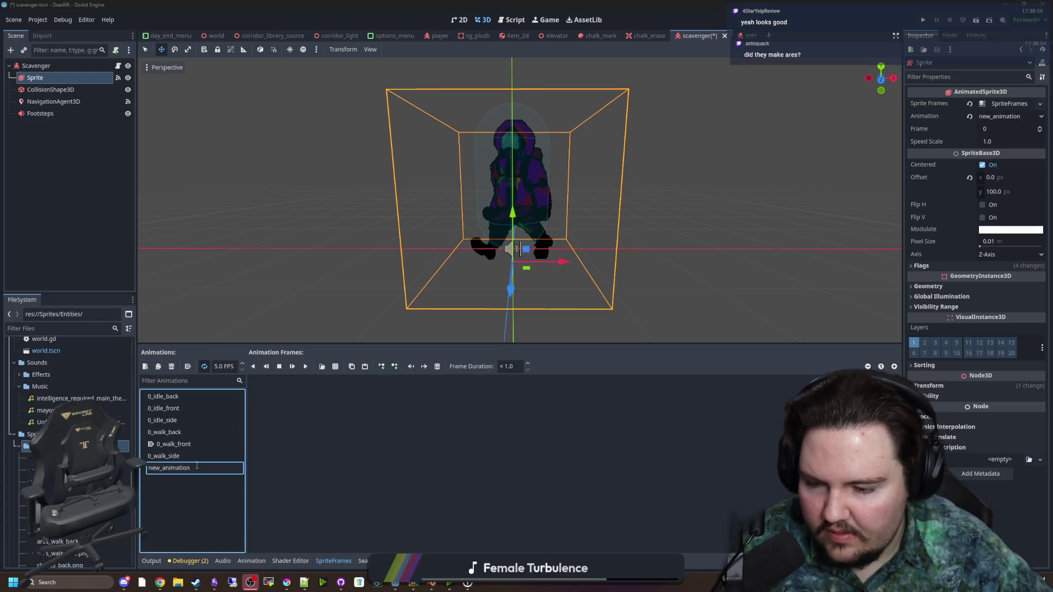
- Name the animation 0_threaten_front and add all six threaten-sheet frames using a 6×1 grid
{"action": "double_click", "coordinate": [176, 468]}
{"action": "type", "text": "threa"}
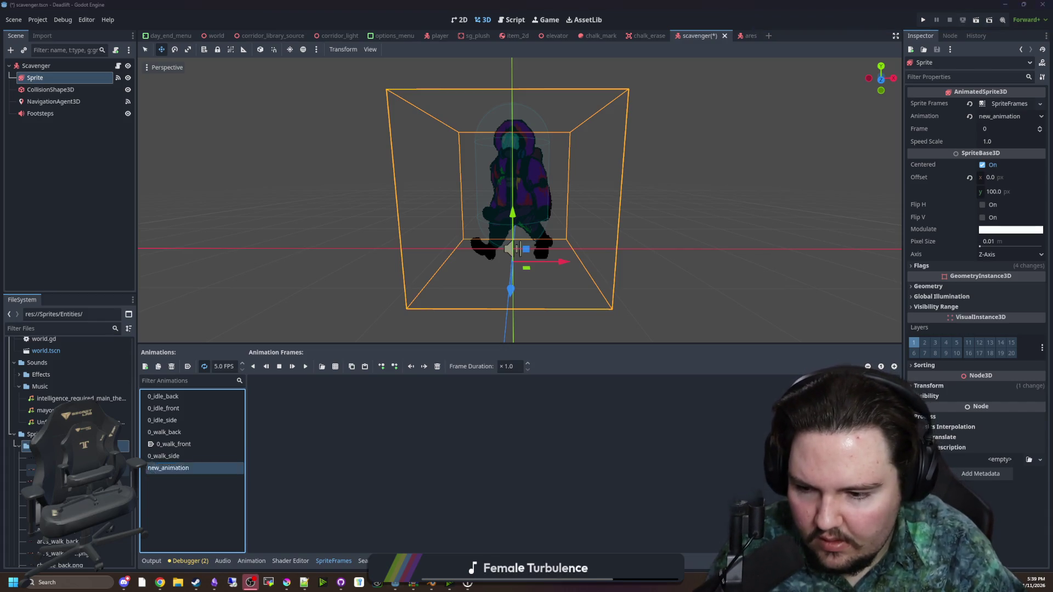
{"action": "key", "text": "Return"}
{"action": "left_click", "coordinate": [335, 367]}
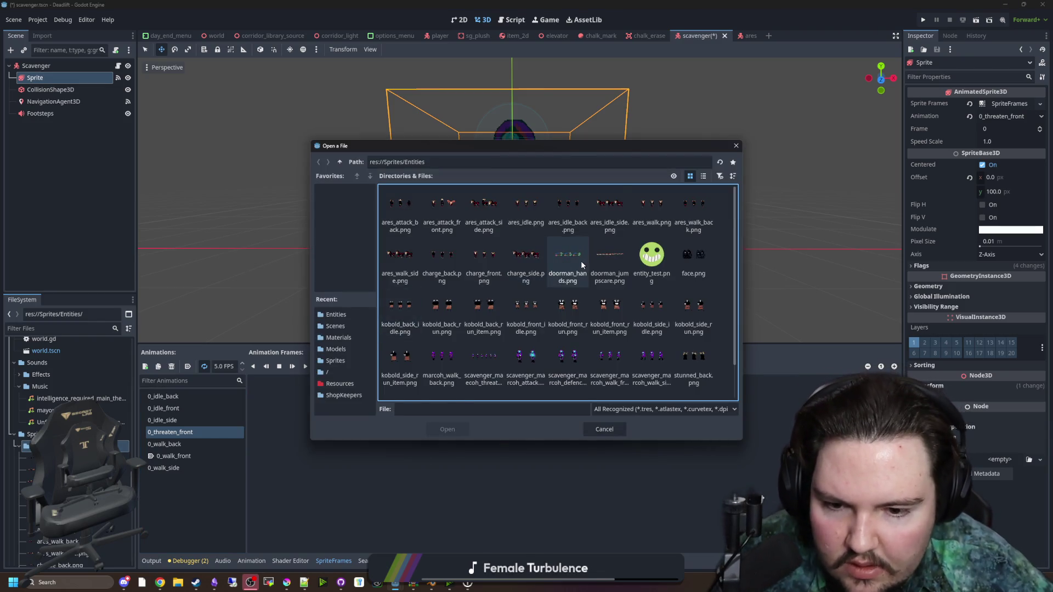
{"action": "scroll", "coordinate": [581, 261], "scroll_direction": "down", "scroll_amount": 1}
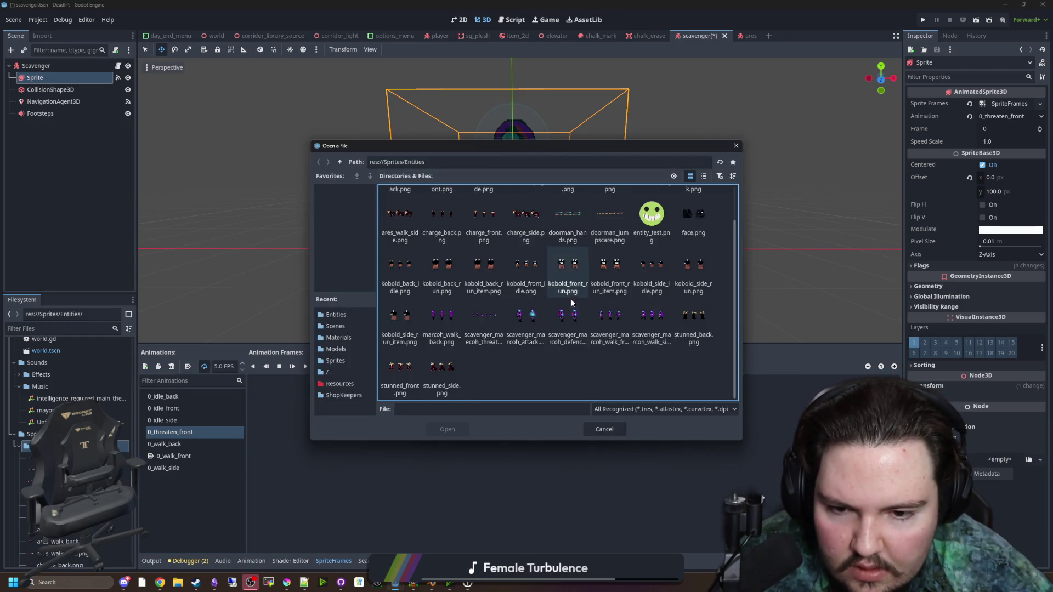
{"action": "double_click", "coordinate": [485, 328]}
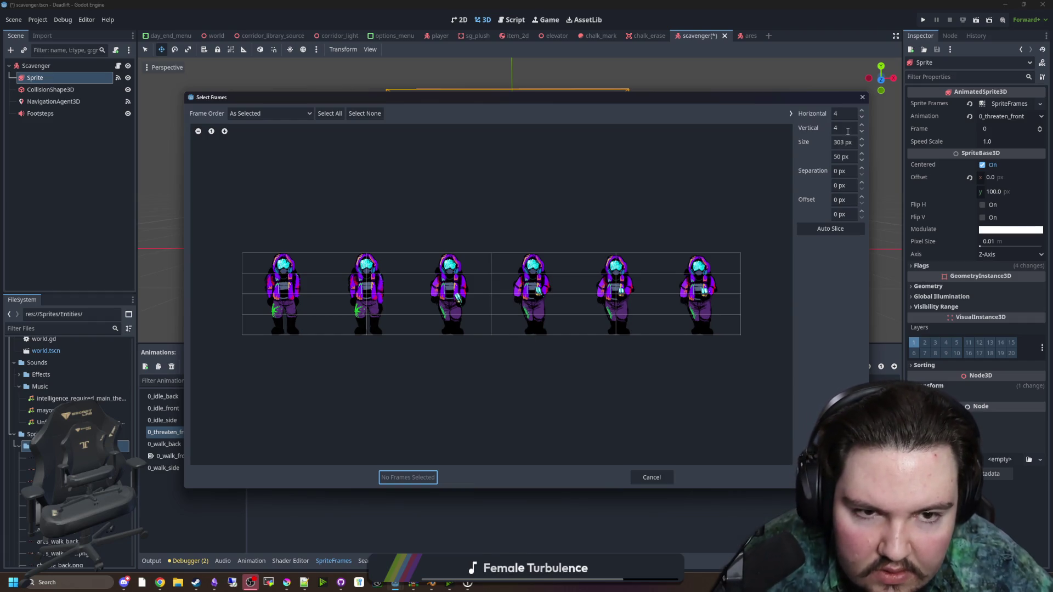
{"action": "type", "text": "6"}
{"action": "key", "text": "Tab"}
{"action": "type", "text": "1"}
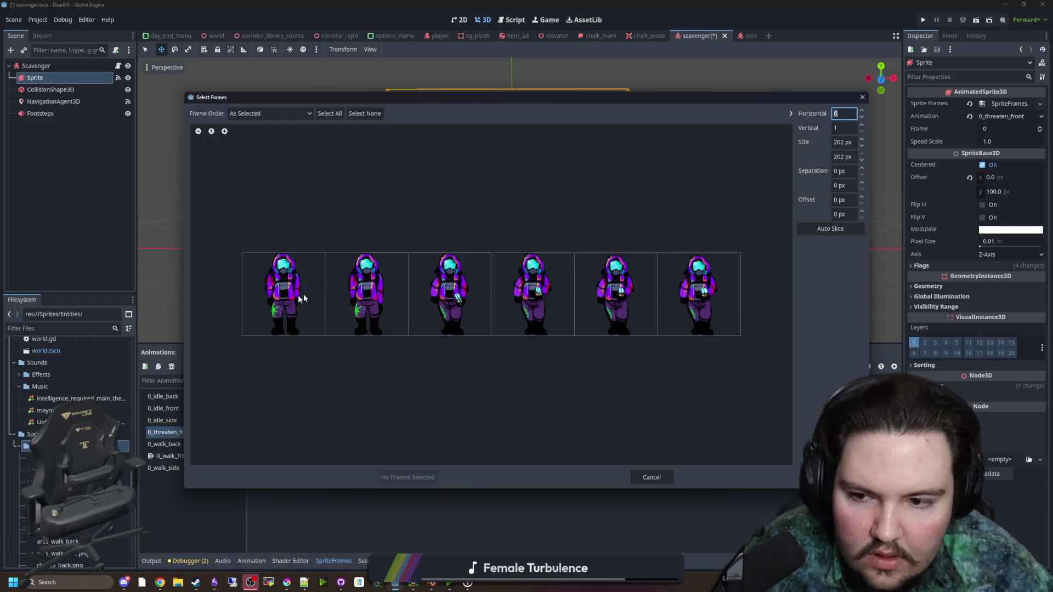
{"action": "left_click_drag", "start_coordinate": [308, 299], "coordinate": [680, 300]}
{"action": "left_click", "coordinate": [415, 476]}
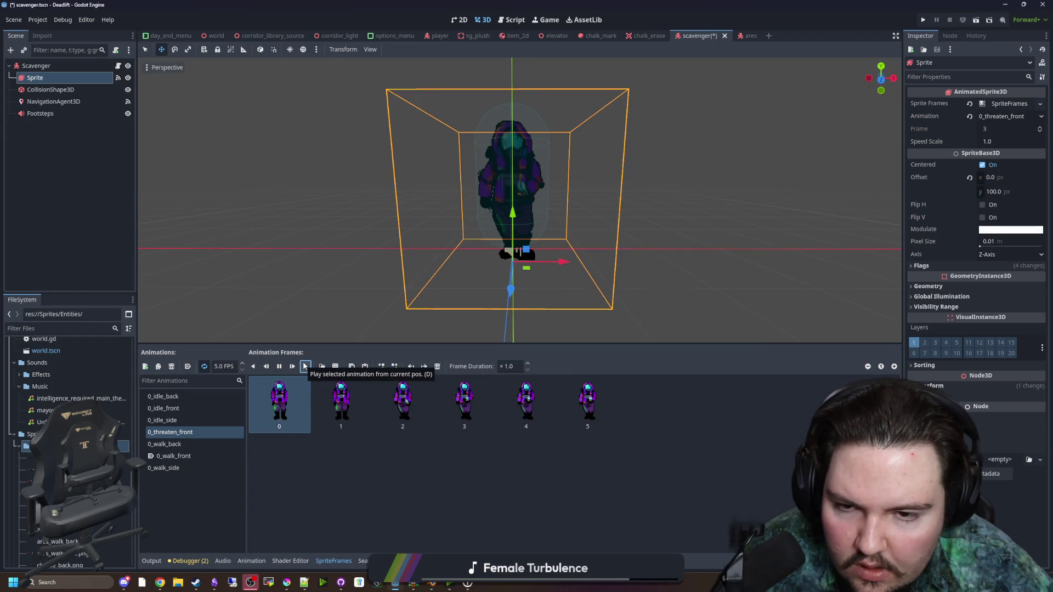
- Preview 0_threaten_front playing, then add another new animation
{"action": "left_click", "coordinate": [305, 367]}
{"action": "left_click", "coordinate": [309, 451]}
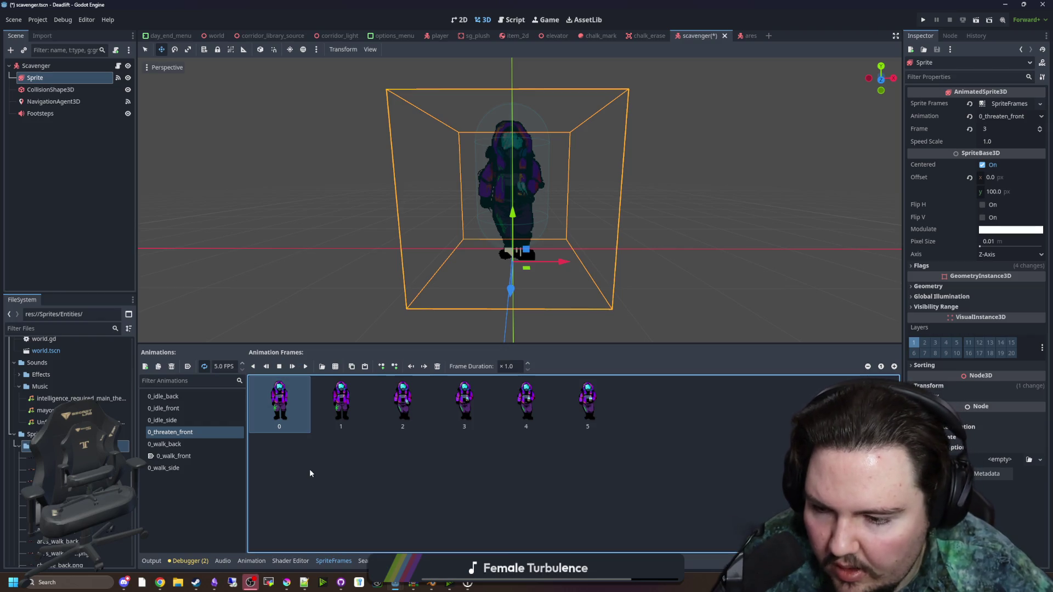
{"action": "left_click", "coordinate": [145, 367]}
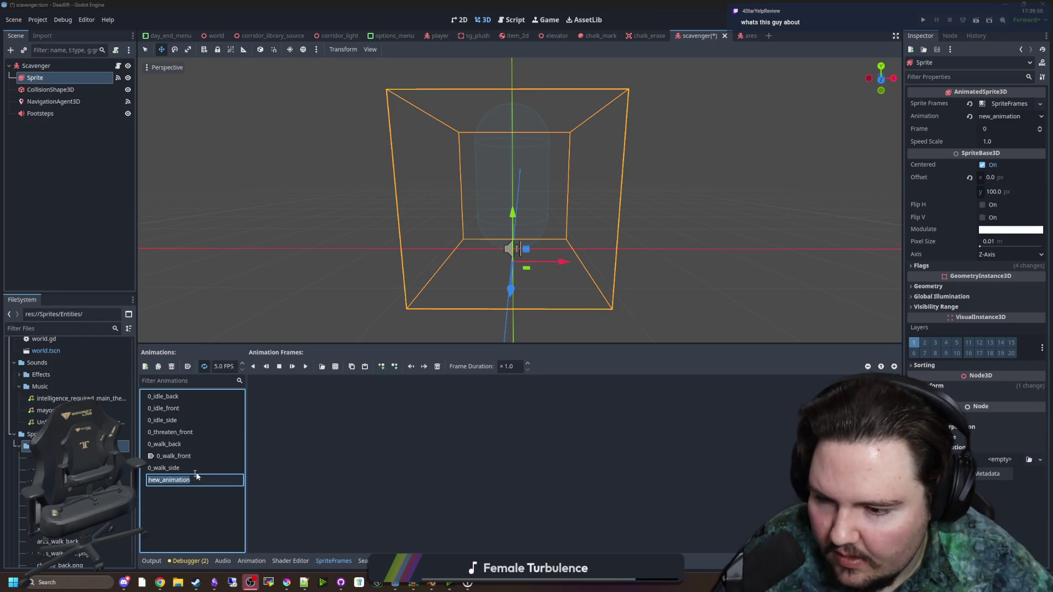
- Create animations named 0_threaten_side and 0_threaten_back
{"action": "type", "text": "0_threaten_side"}
{"action": "key", "text": "Return"}
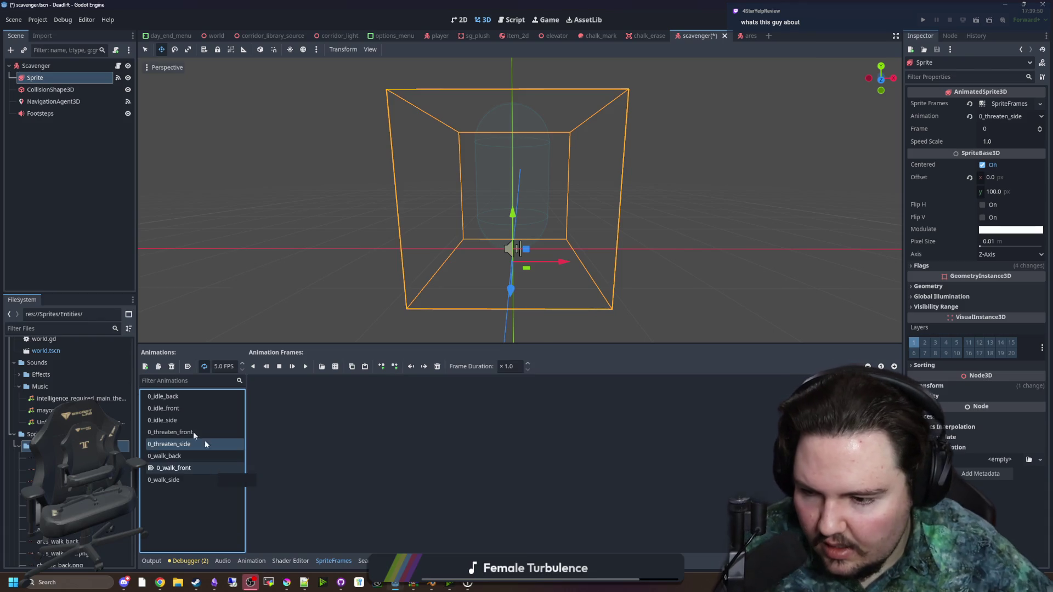
{"action": "left_click", "coordinate": [145, 366]}
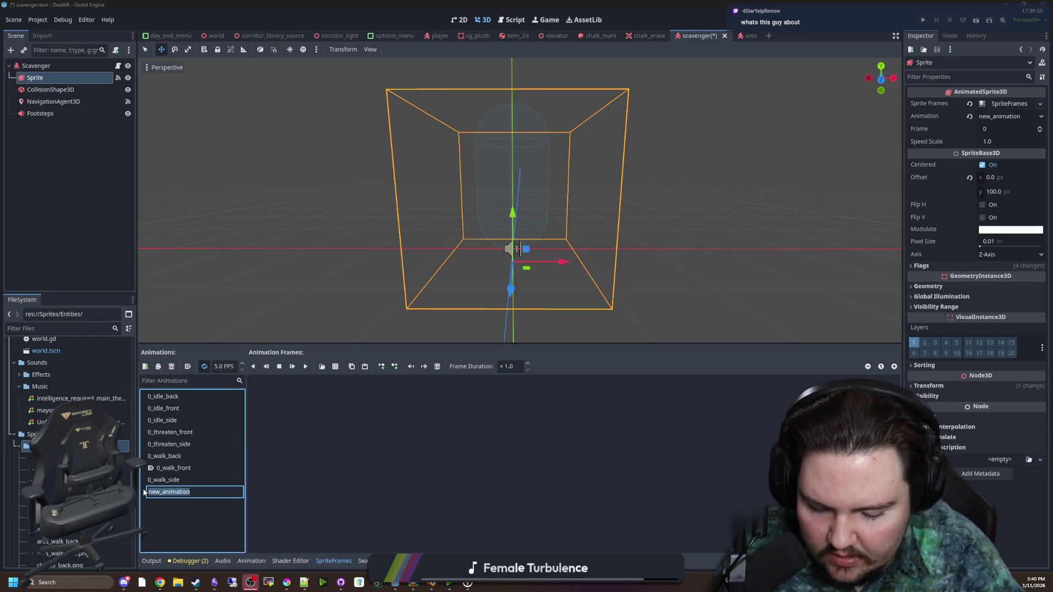
{"action": "type", "text": "reaten_back"}
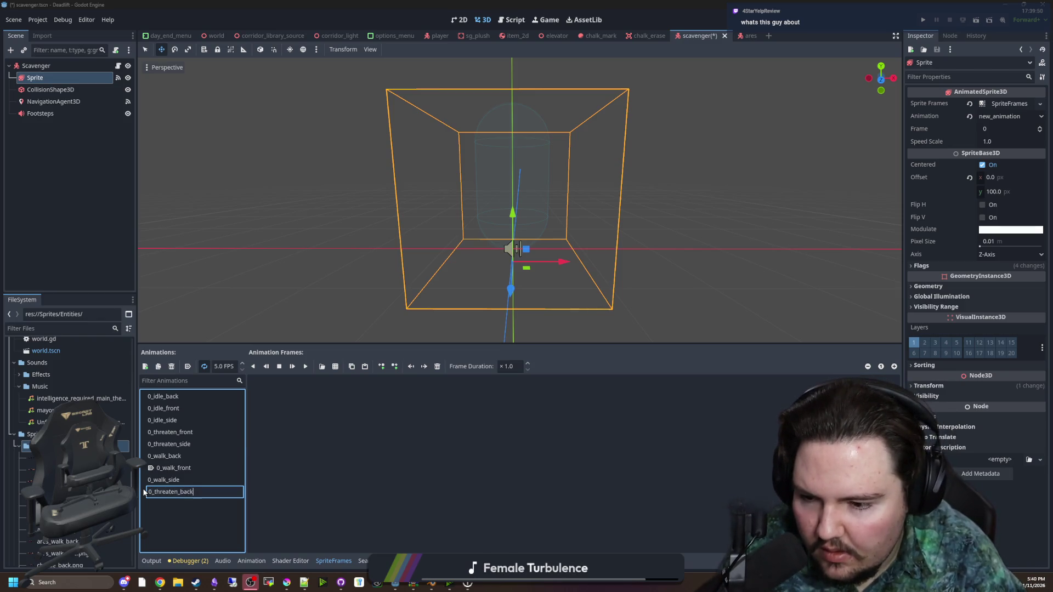
{"action": "key", "text": "Return"}
- Start adding sprite-sheet frames to 0_threaten_back, then close the file picker without choosing
{"action": "left_click", "coordinate": [200, 456]}
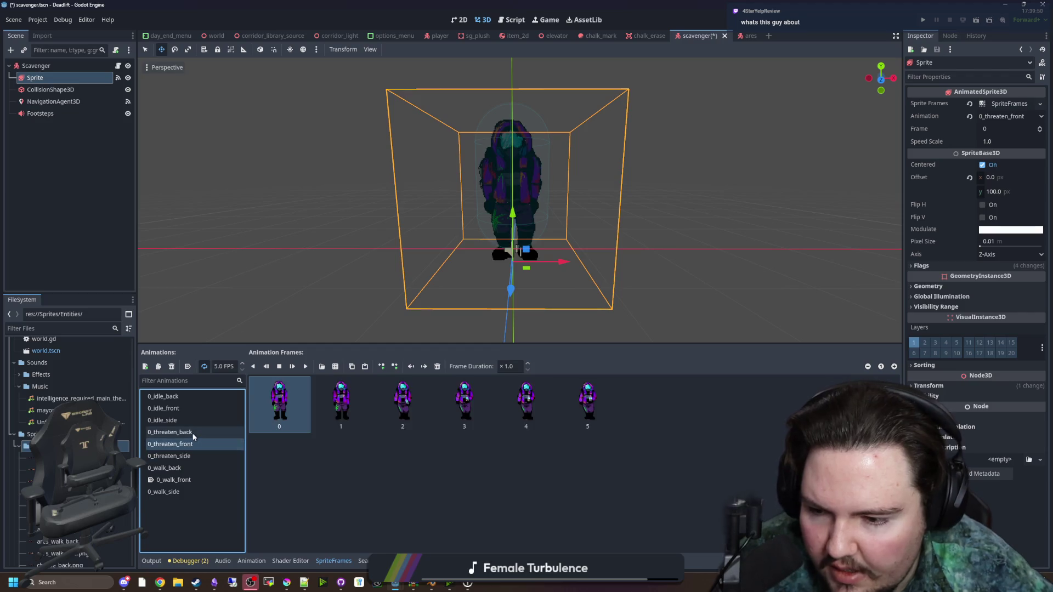
{"action": "left_click", "coordinate": [205, 433]}
{"action": "left_click", "coordinate": [335, 367]}
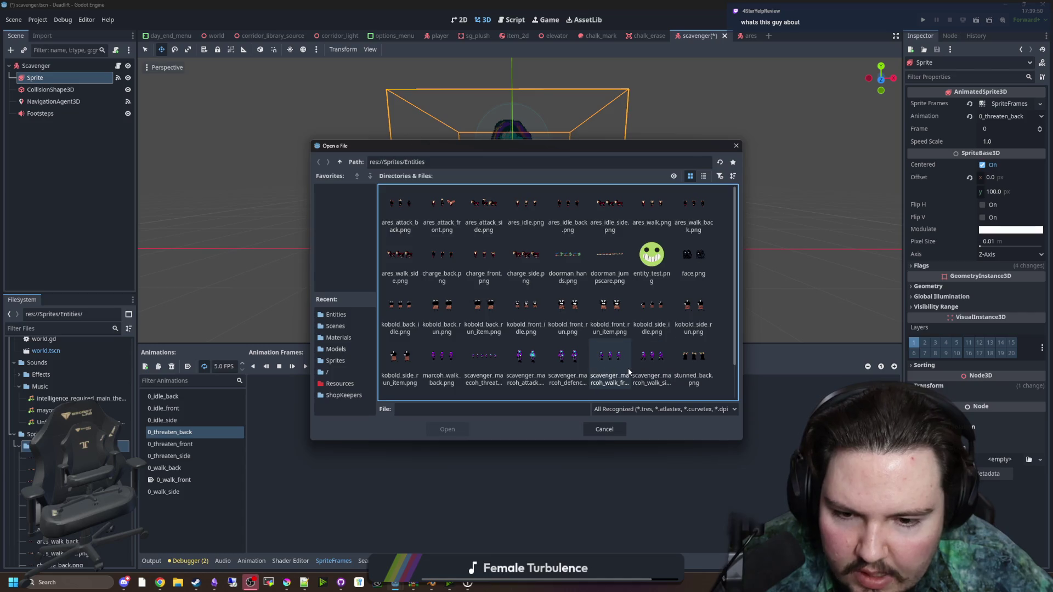
{"action": "scroll", "coordinate": [526, 361], "scroll_direction": "down", "scroll_amount": 2}
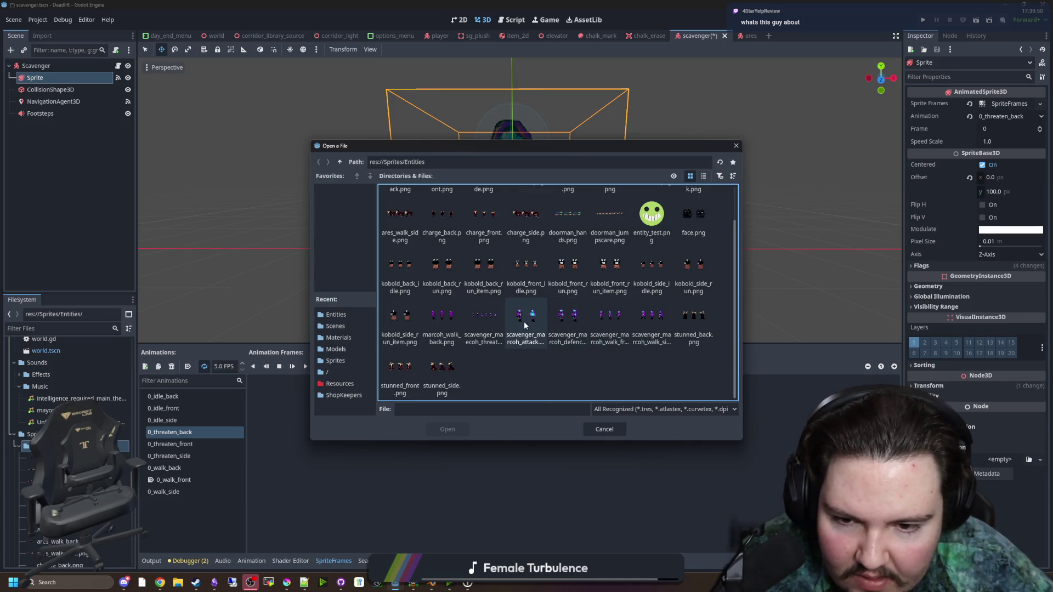
{"action": "left_click", "coordinate": [603, 430]}
- Compare the threaten animations, confirming 0_threaten_side is empty, and cancel adding frames to it
{"action": "left_click", "coordinate": [203, 445]}
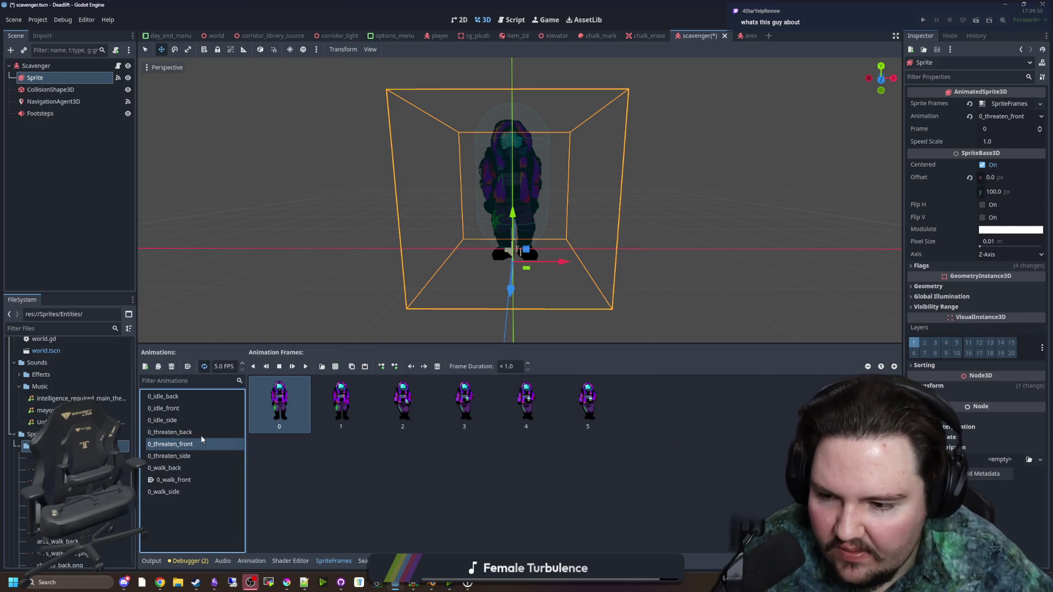
{"action": "left_click", "coordinate": [201, 433]}
{"action": "left_click", "coordinate": [198, 455]}
{"action": "left_click", "coordinate": [196, 444]}
{"action": "left_click", "coordinate": [196, 434]}
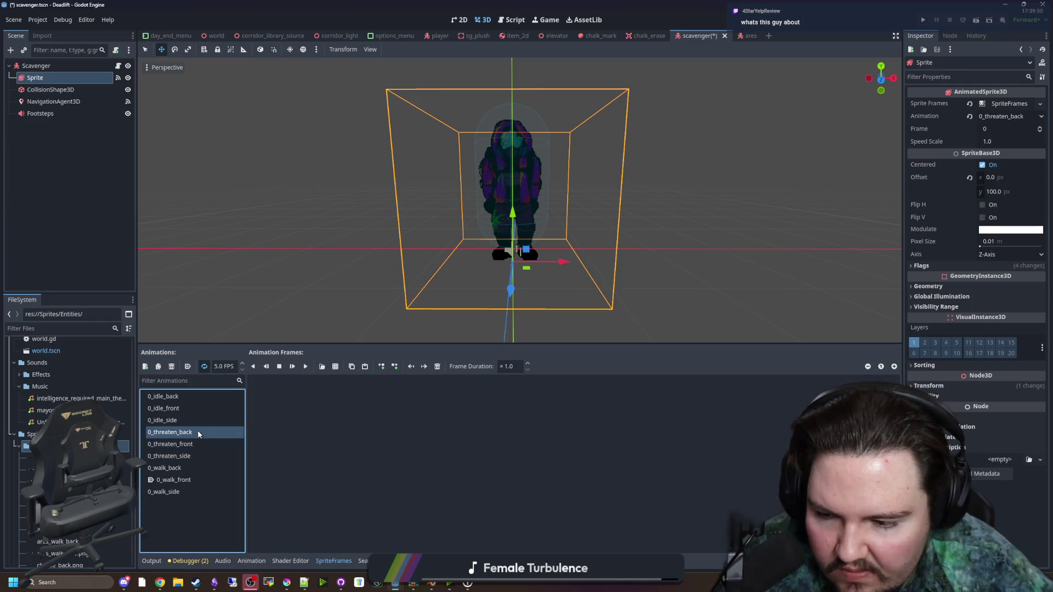
{"action": "left_click", "coordinate": [196, 444]}
{"action": "left_click", "coordinate": [196, 456]}
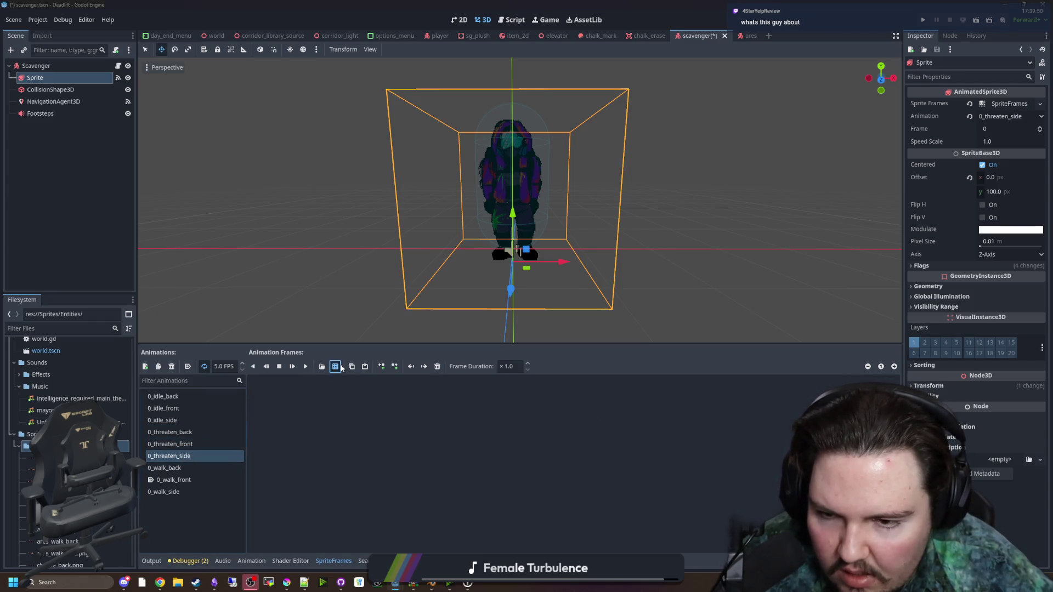
{"action": "left_click", "coordinate": [336, 366]}
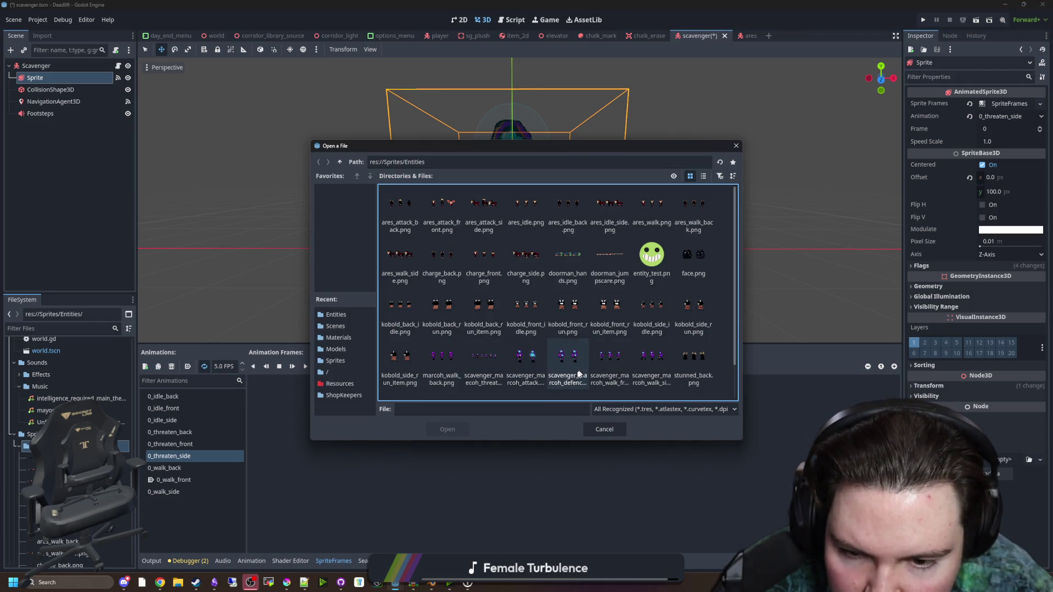
{"action": "left_click", "coordinate": [604, 429]}
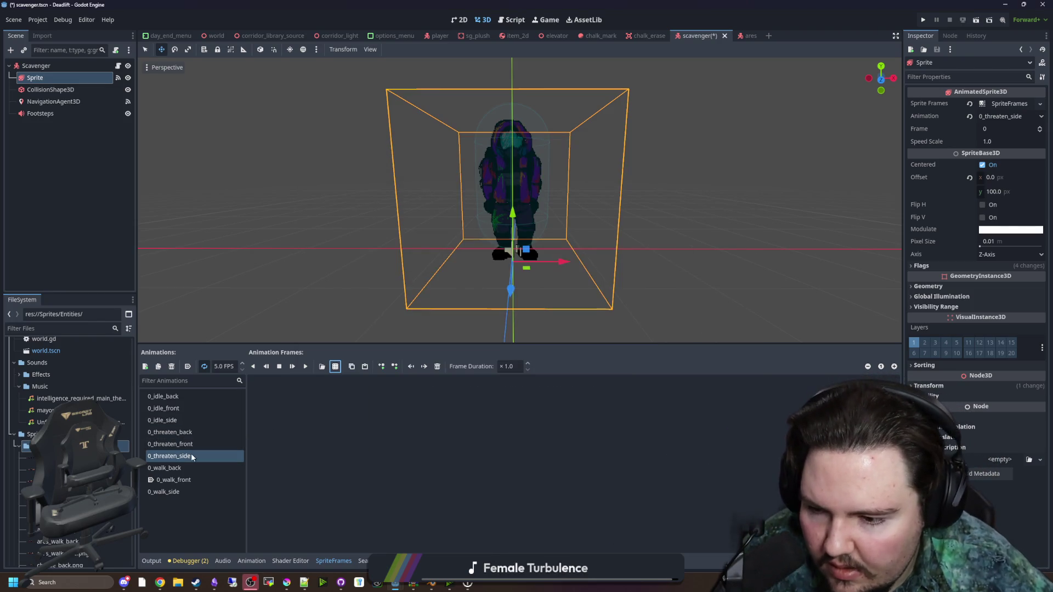
- Delete the empty 0_threaten_side and 0_threaten_back animations, then add a new animation
{"action": "left_click", "coordinate": [172, 369]}
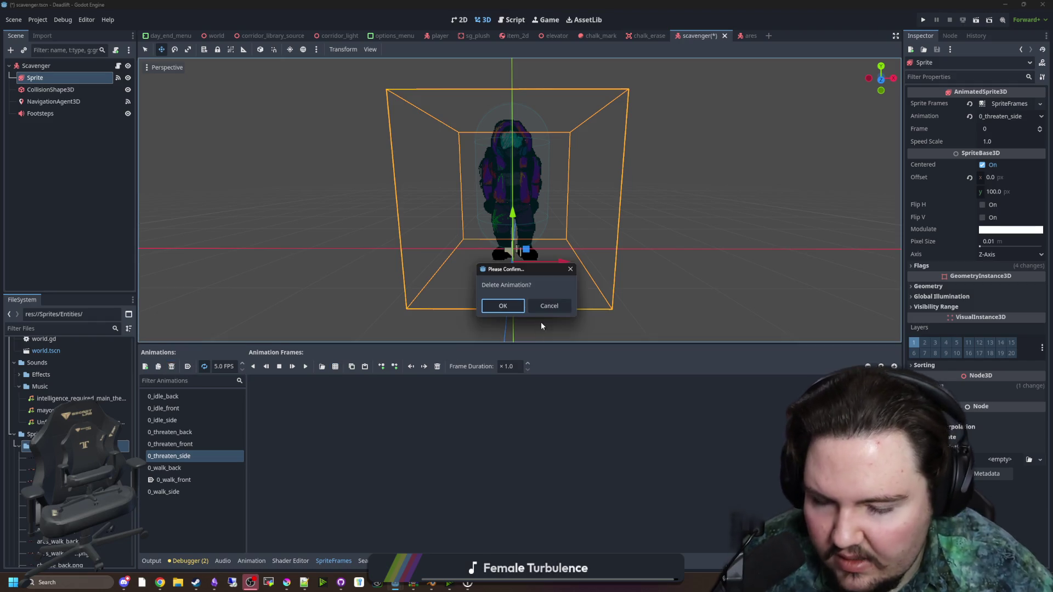
{"action": "left_click", "coordinate": [502, 305]}
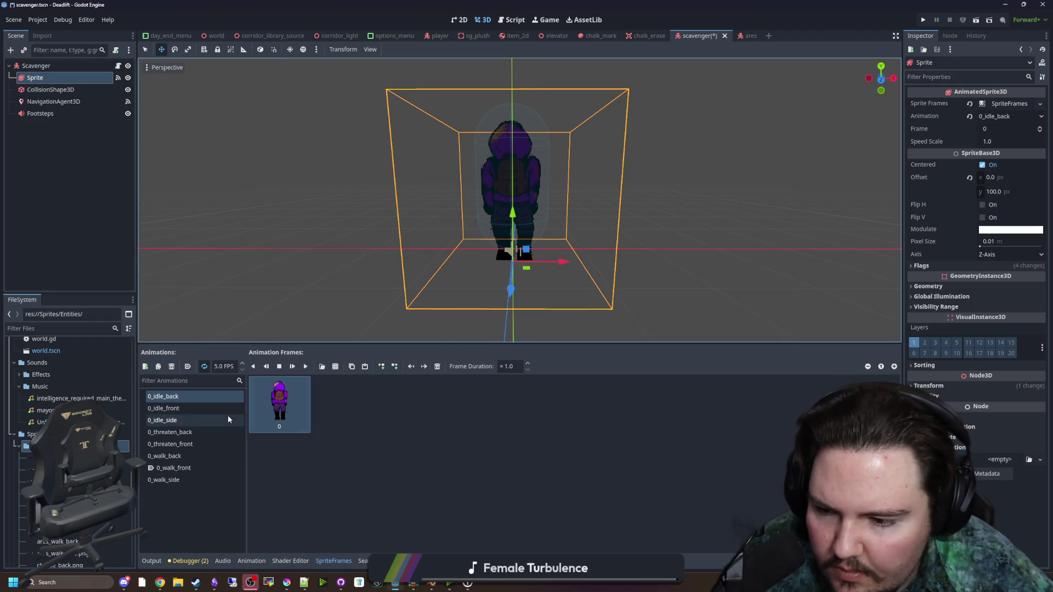
{"action": "left_click", "coordinate": [170, 432]}
{"action": "left_click", "coordinate": [172, 366]}
{"action": "left_click", "coordinate": [503, 305]}
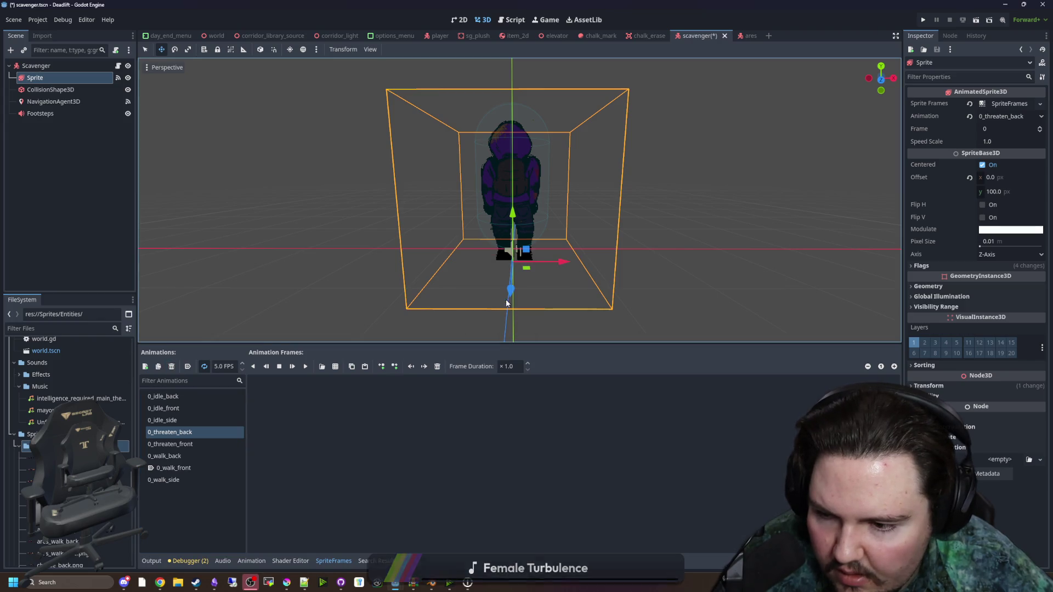
{"action": "left_click", "coordinate": [144, 366]}
{"action": "key", "text": "ctrl+a"}
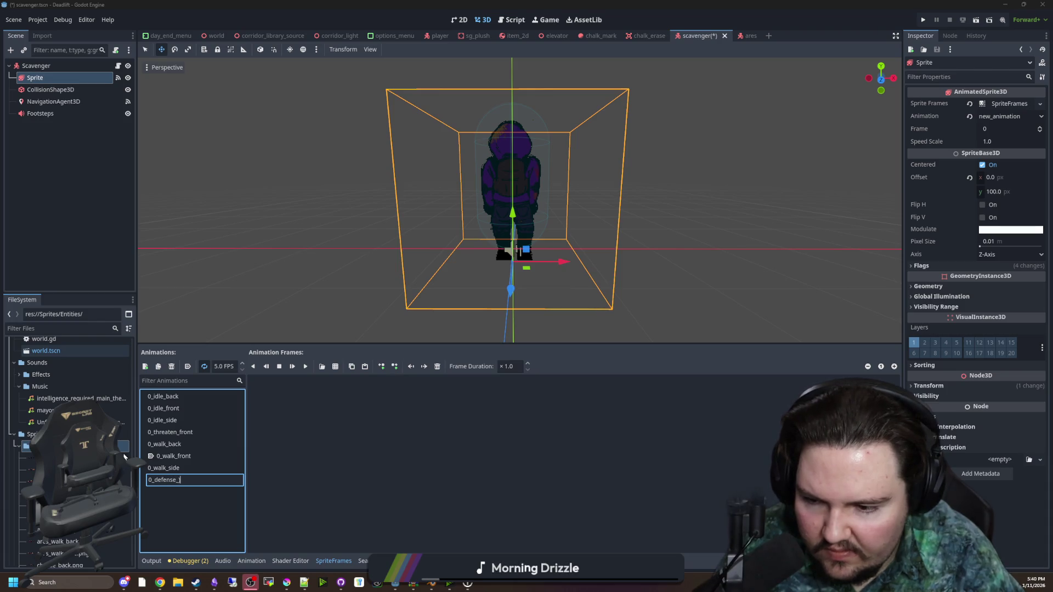
- Name the new animation 0_defense_front, then add another named 0_attack_front
{"action": "type", "text": "ront"}
{"action": "key", "text": "Return"}
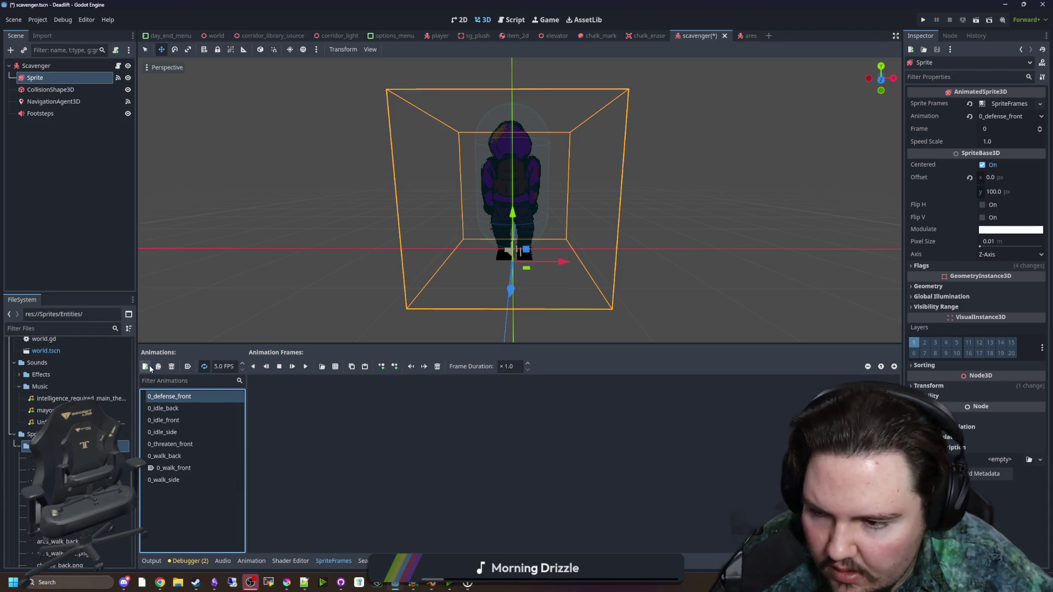
{"action": "left_click", "coordinate": [145, 367]}
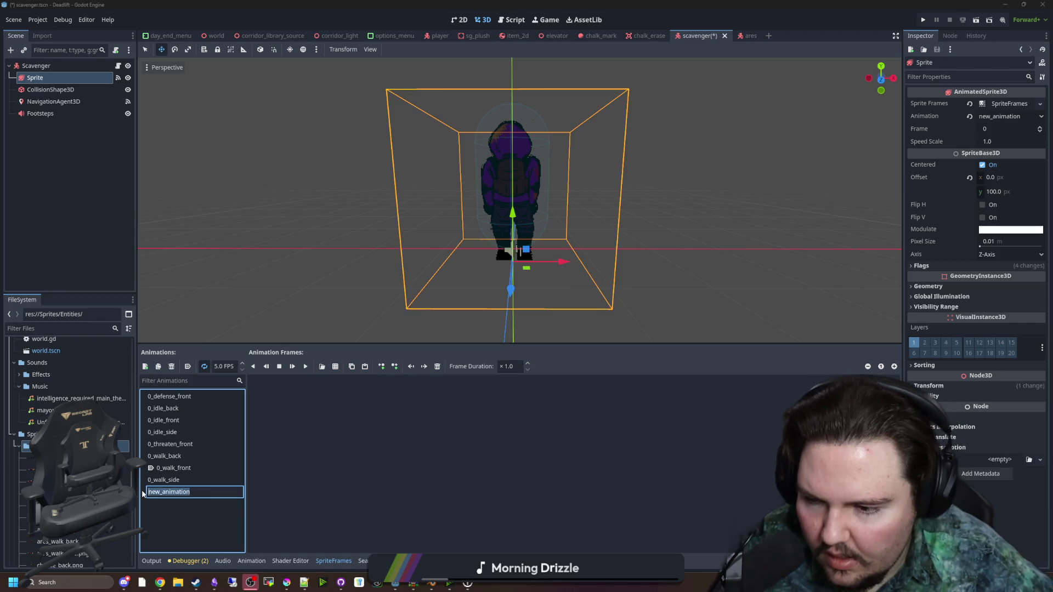
{"action": "type", "text": "0_attack_fron"}
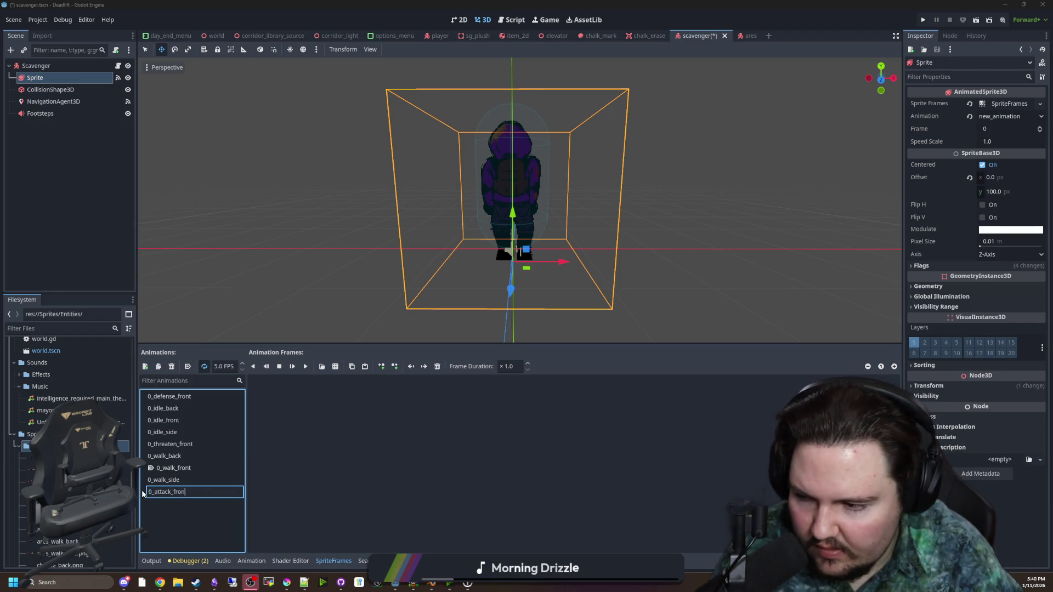
{"action": "type", "text": "t"}
{"action": "key", "text": "Return"}
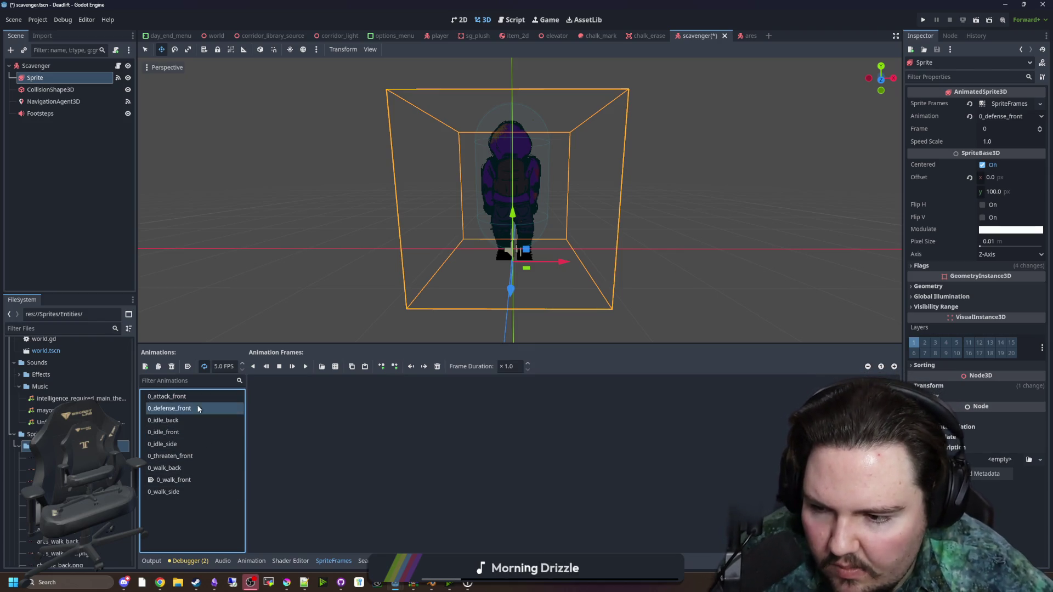
{"action": "left_click", "coordinate": [338, 366]}
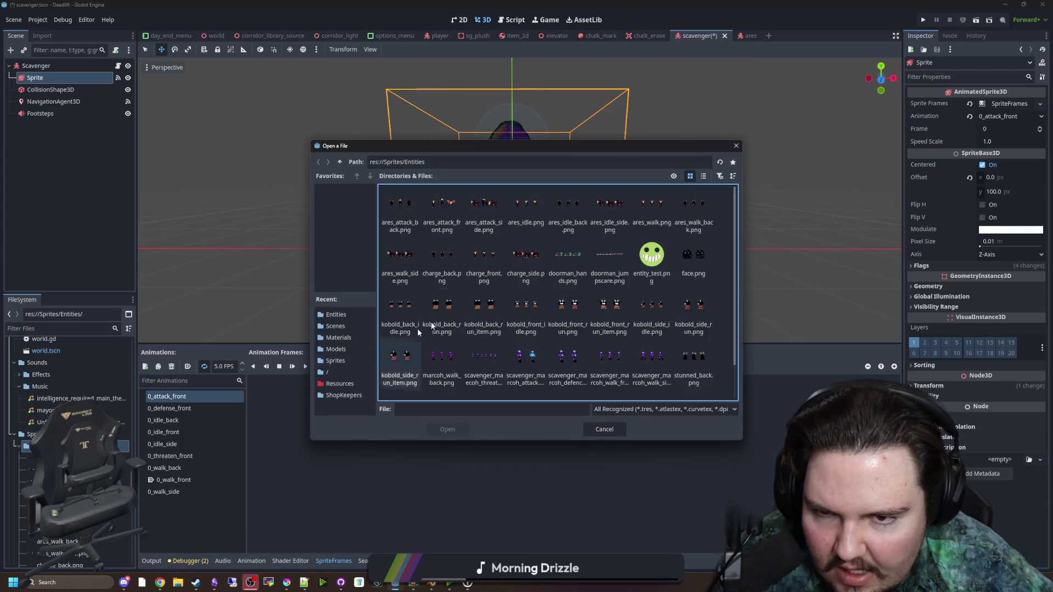
- Slice the scavenger attack sheet 2×1, add both frames to 0_attack_front, and preview it
{"action": "mouse_move", "coordinate": [546, 144]}
{"action": "left_mouse_down"}
{"action": "mouse_move", "coordinate": [594, 324]}
{"action": "mouse_move", "coordinate": [518, 203]}
{"action": "left_mouse_up"}
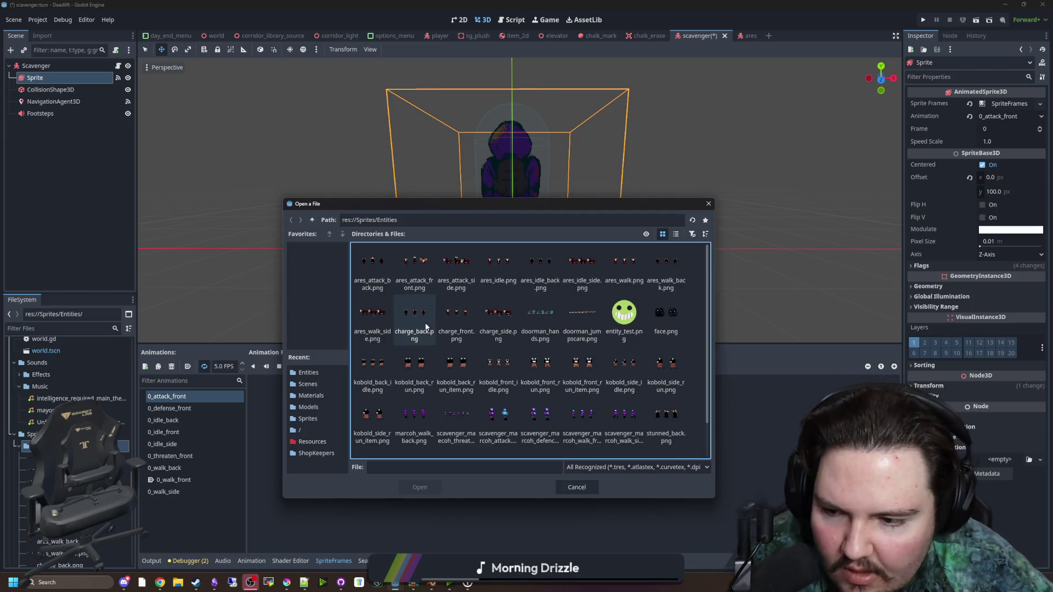
{"action": "double_click", "coordinate": [524, 424]}
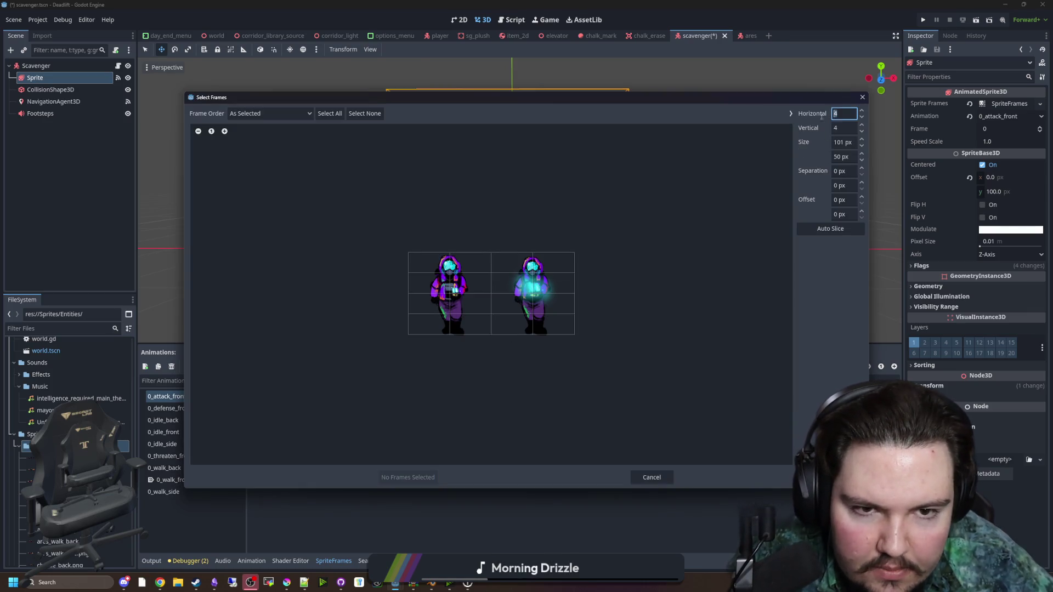
{"action": "type", "text": "2"}
{"action": "left_click", "coordinate": [845, 115]}
{"action": "left_click", "coordinate": [449, 307]}
{"action": "left_click", "coordinate": [525, 314]}
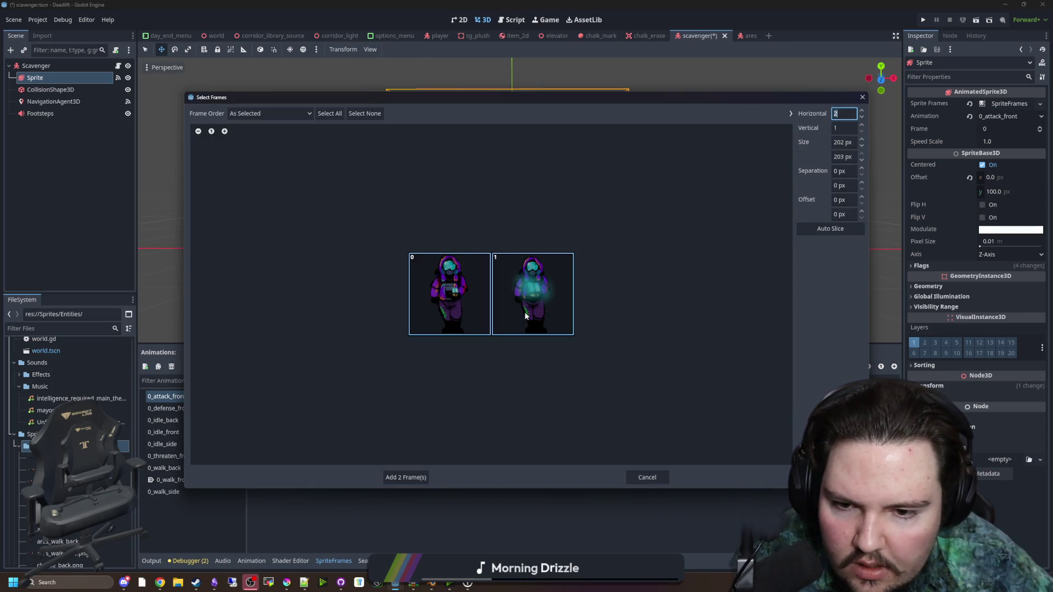
{"action": "left_click", "coordinate": [420, 480]}
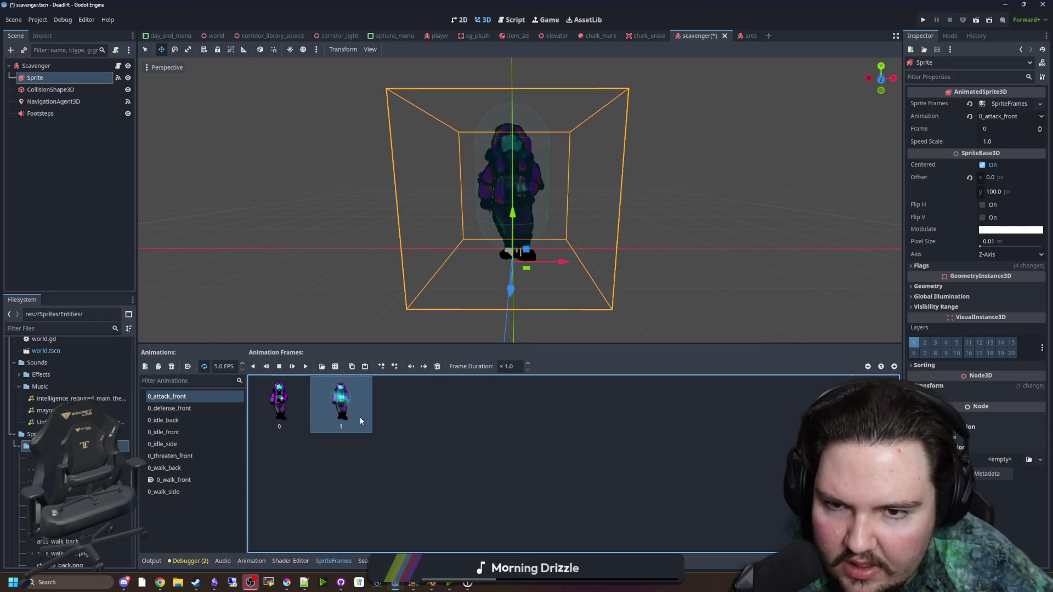
{"action": "left_click", "coordinate": [307, 366]}
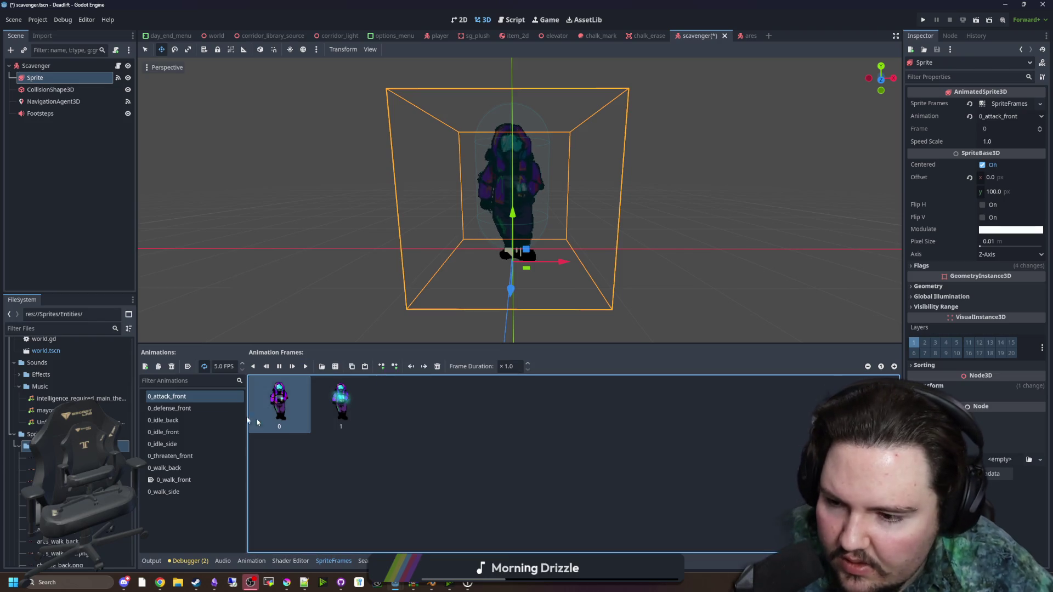
{"action": "left_click", "coordinate": [229, 409]}
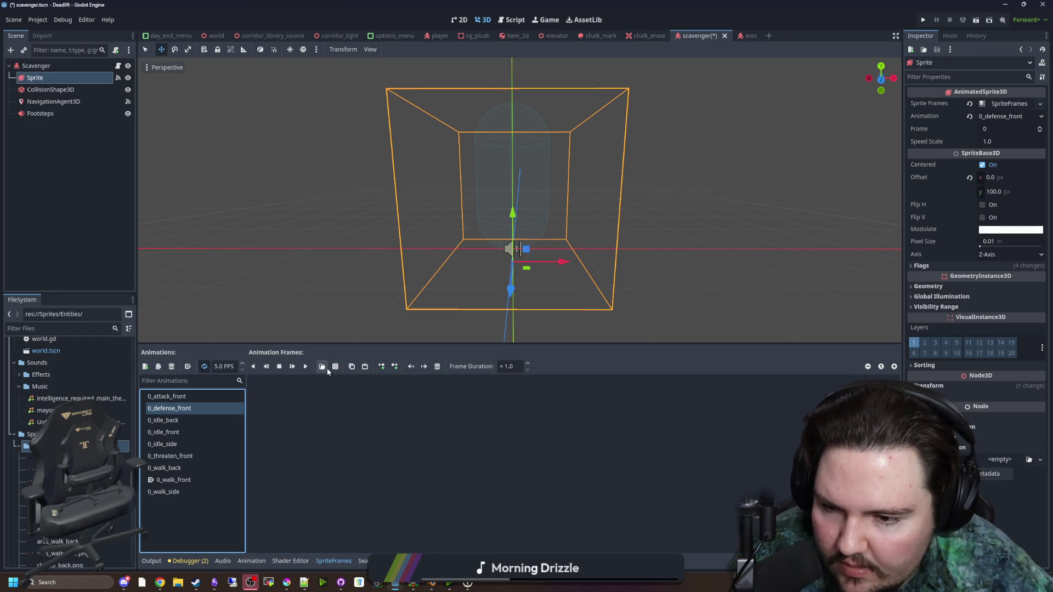
- Add both frames of scavenger_marcoh_defence_idle.png to 0_defense_front and preview the animation
{"action": "left_click", "coordinate": [326, 367]}
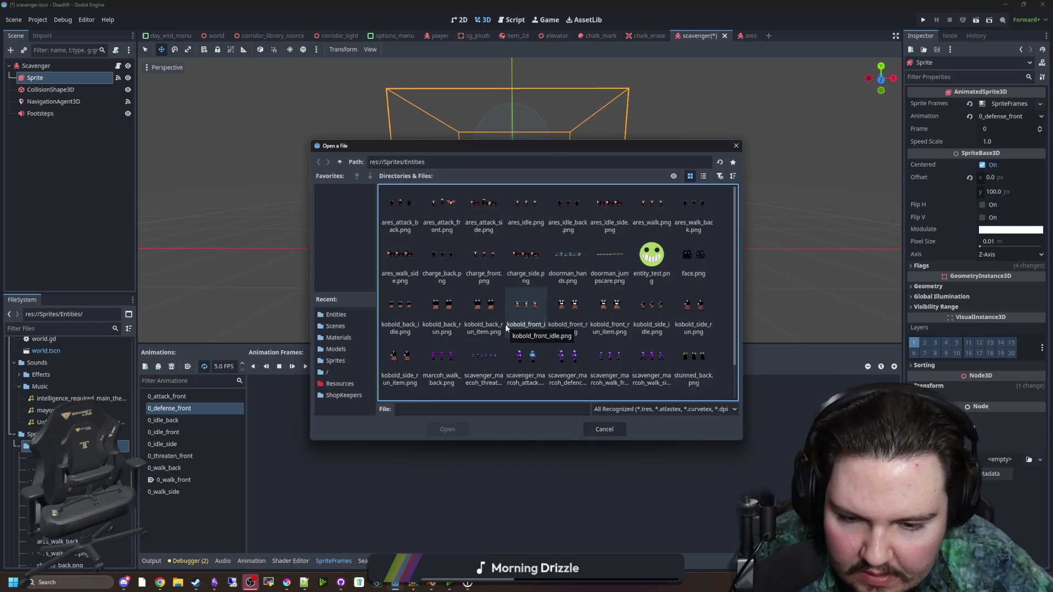
{"action": "double_click", "coordinate": [560, 359]}
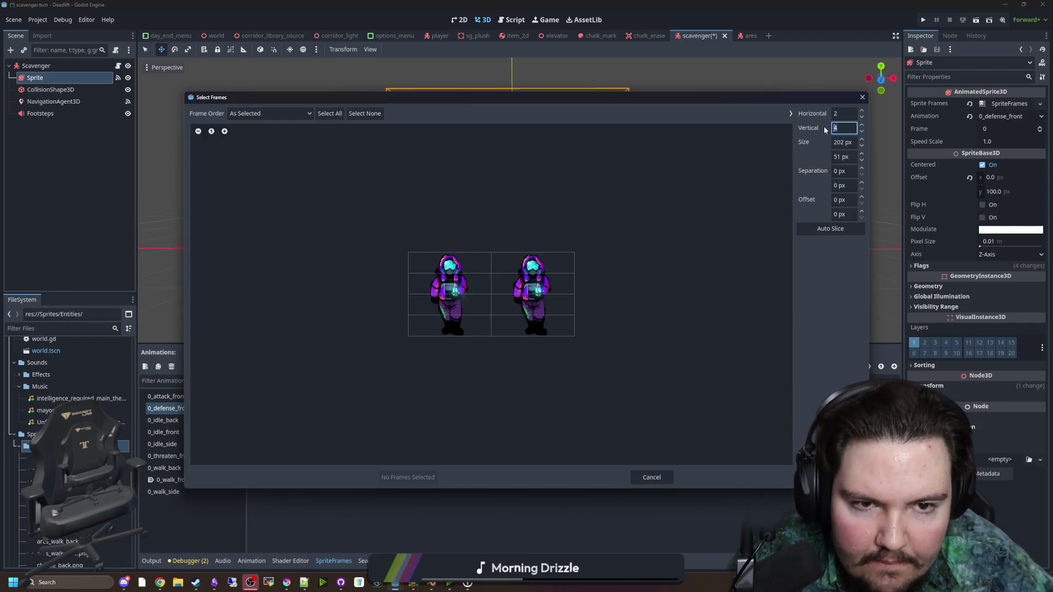
{"action": "left_click_drag", "start_coordinate": [456, 286], "coordinate": [517, 285]}
{"action": "left_click", "coordinate": [410, 478]}
{"action": "left_click", "coordinate": [305, 367]}
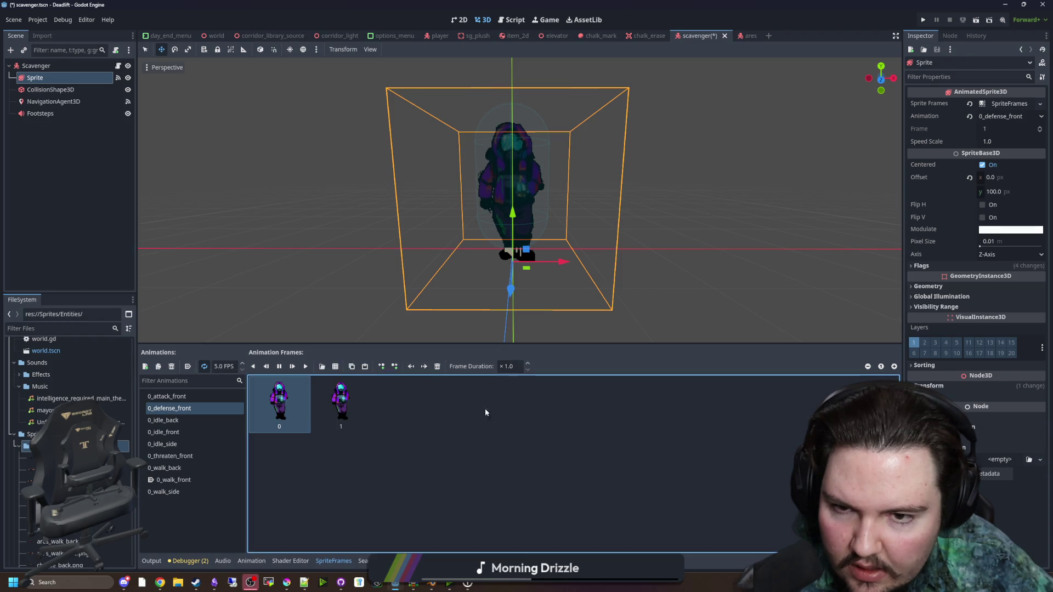
{"action": "left_click", "coordinate": [207, 400]}
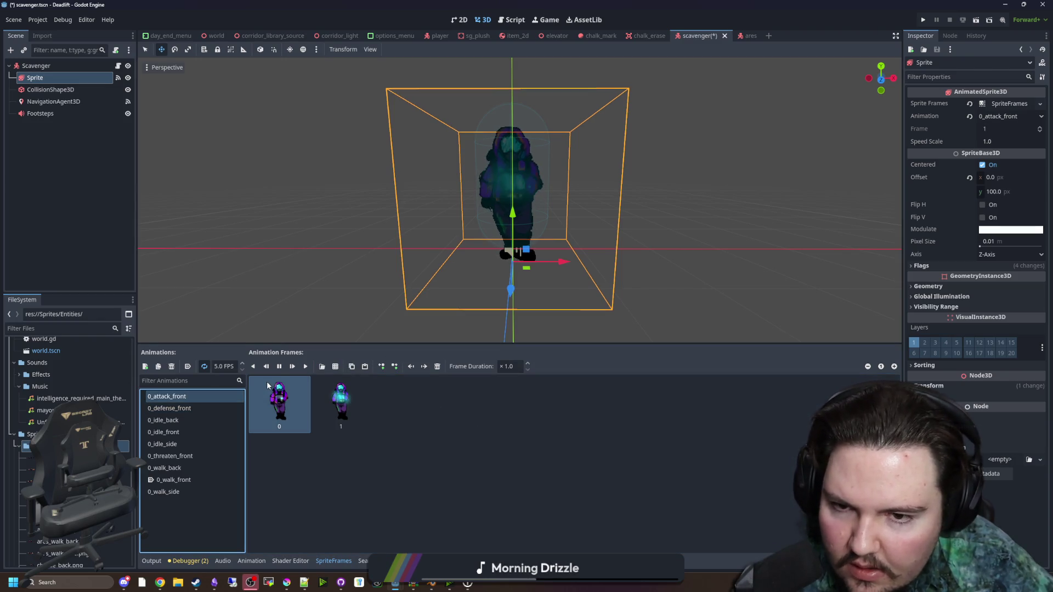
- Scroll through the animation list and review the 0_idle_back animation
{"action": "mouse_move", "coordinate": [548, 258]}
{"action": "left_mouse_down"}
{"action": "mouse_move", "coordinate": [615, 263]}
{"action": "mouse_move", "coordinate": [582, 260]}
{"action": "left_mouse_up"}
{"action": "scroll", "coordinate": [603, 229], "scroll_direction": "up", "scroll_amount": 5}
{"action": "scroll", "coordinate": [601, 229], "scroll_direction": "down", "scroll_amount": 2}
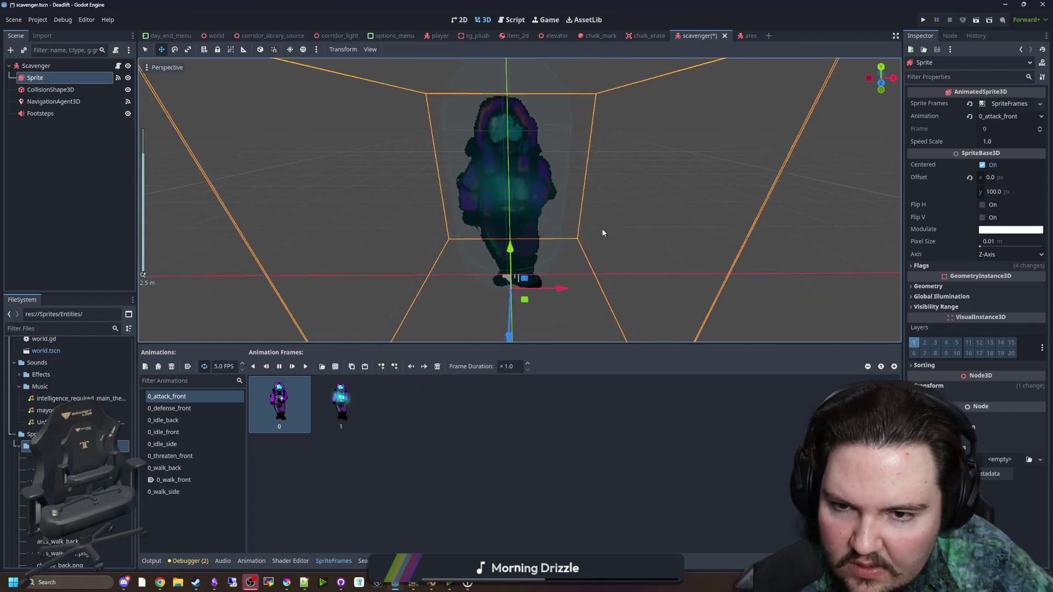
{"action": "scroll", "coordinate": [598, 226], "scroll_direction": "down", "scroll_amount": 2}
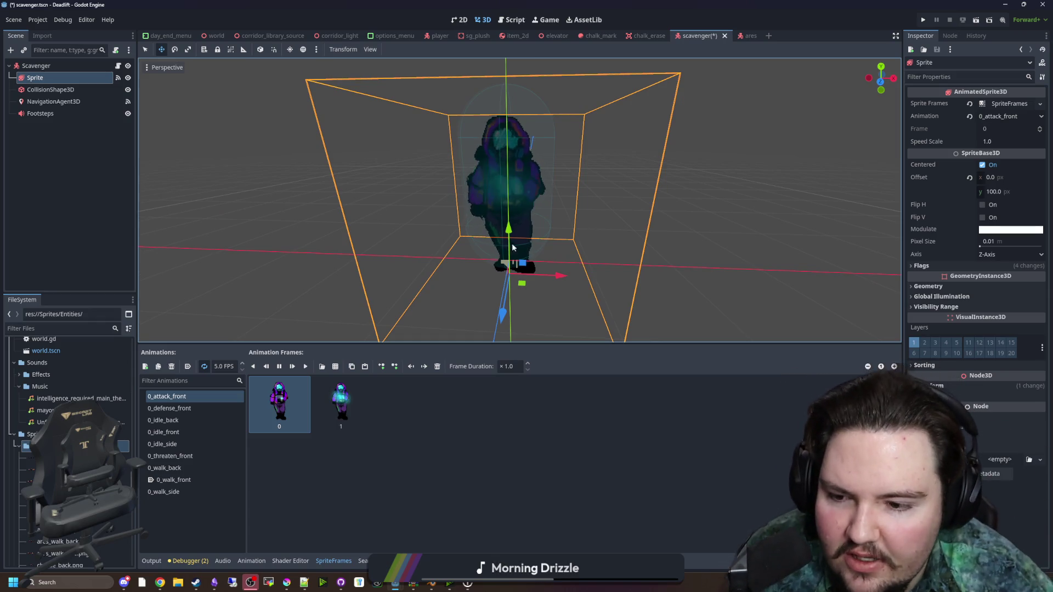
{"action": "scroll", "coordinate": [492, 222], "scroll_direction": "down", "scroll_amount": 3}
{"action": "left_click", "coordinate": [183, 433]}
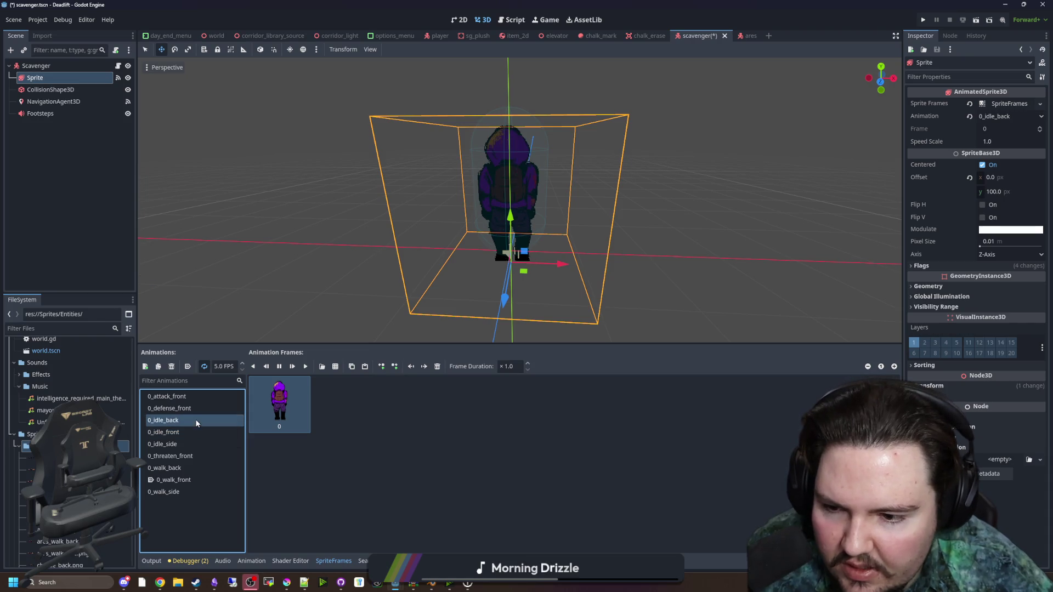
{"action": "left_click", "coordinate": [177, 456]}
- Compare the 0_walk_back, 0_walk_front and 0_walk_side frames, then review 0_idle_side
{"action": "left_click", "coordinate": [175, 469]}
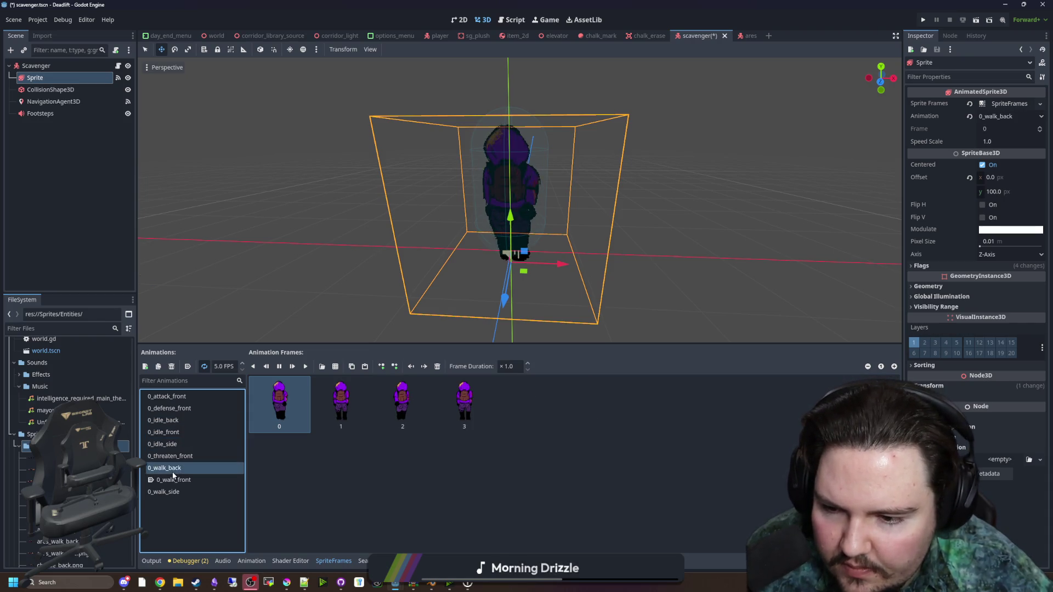
{"action": "left_click", "coordinate": [175, 481]}
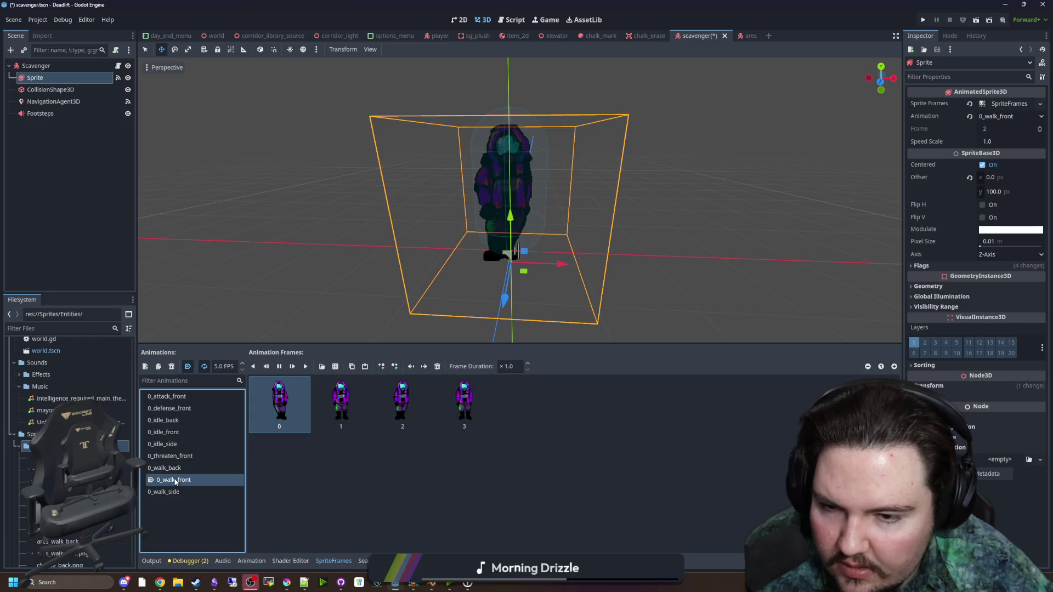
{"action": "left_click", "coordinate": [180, 469]}
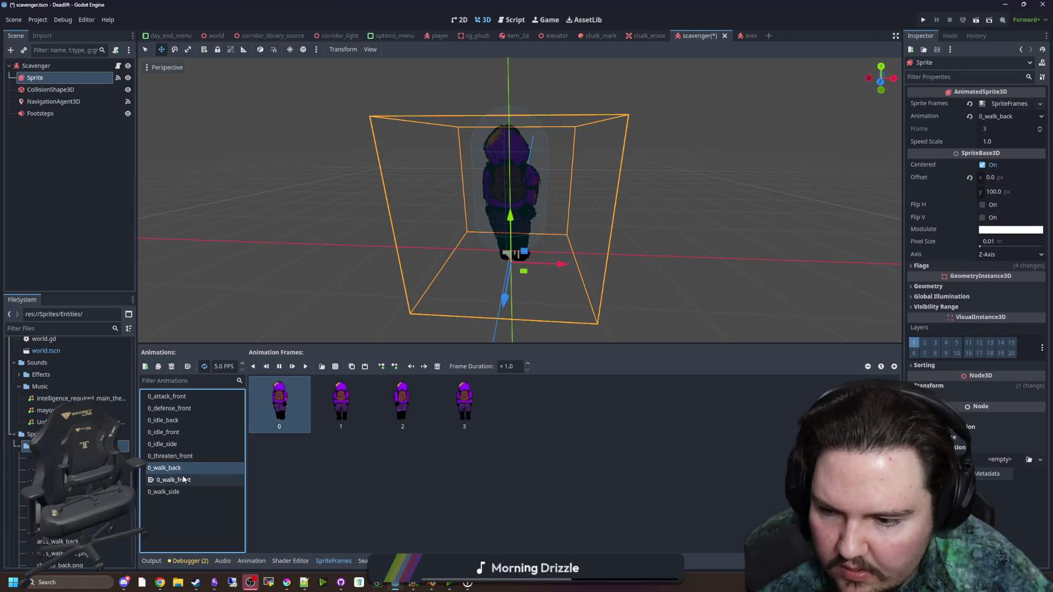
{"action": "left_click", "coordinate": [176, 481]}
{"action": "left_click", "coordinate": [180, 491]}
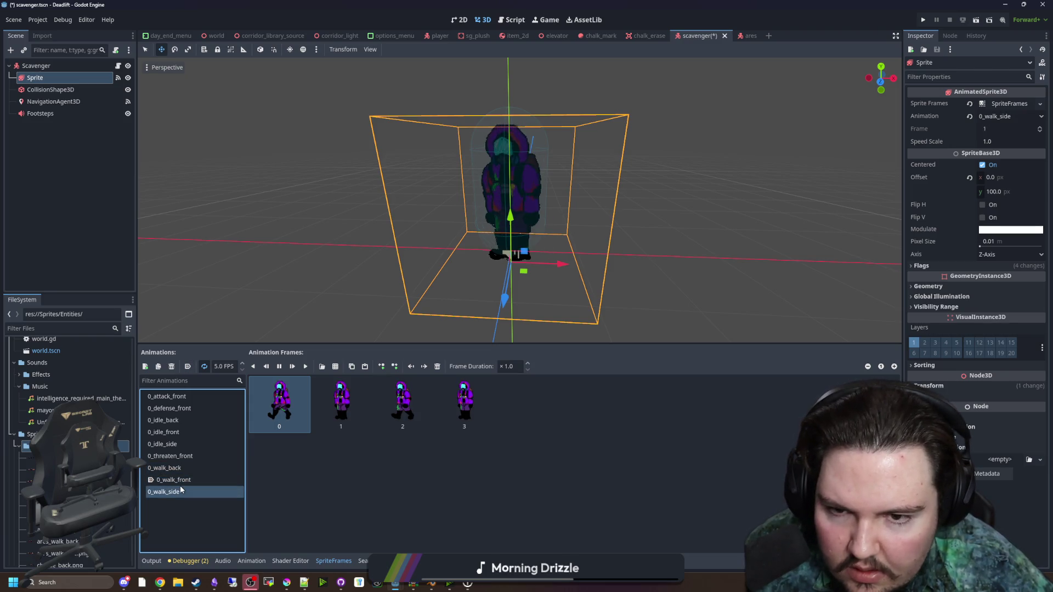
{"action": "left_click", "coordinate": [183, 456]}
{"action": "left_click", "coordinate": [183, 443]}
- Play the 0_idle_front preview, then view the two 0_attack_front frames
{"action": "left_click", "coordinate": [185, 431]}
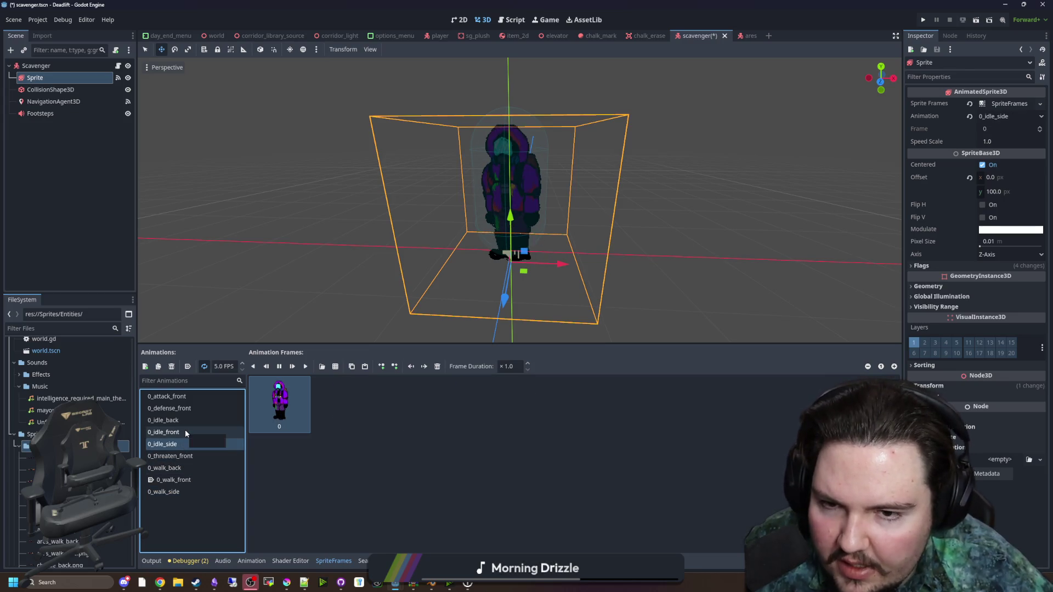
{"action": "left_click", "coordinate": [303, 368]}
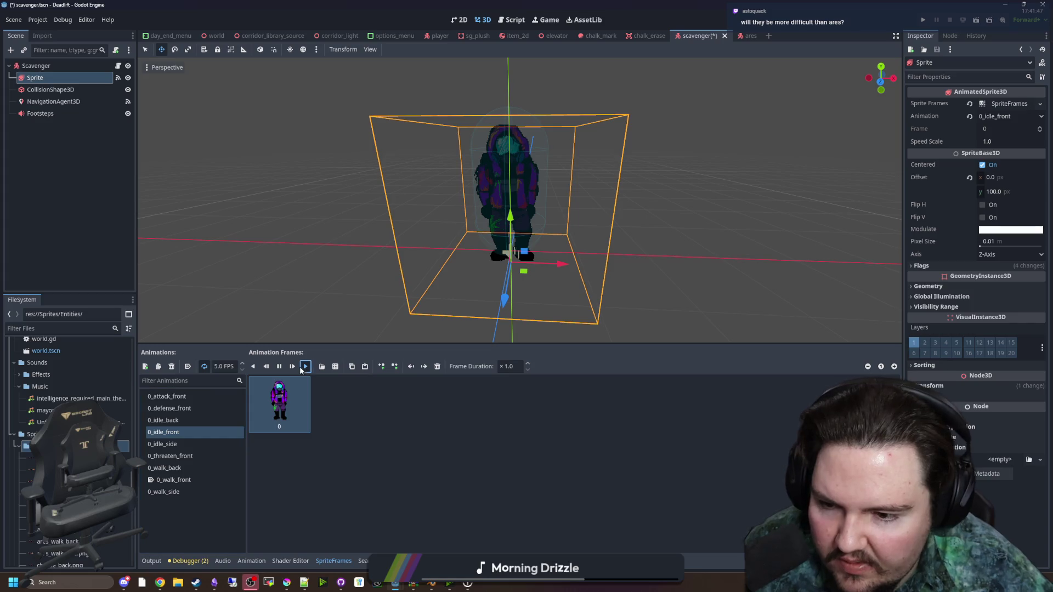
{"action": "left_click", "coordinate": [205, 420]}
{"action": "left_click", "coordinate": [213, 407]}
{"action": "left_click", "coordinate": [212, 399]}
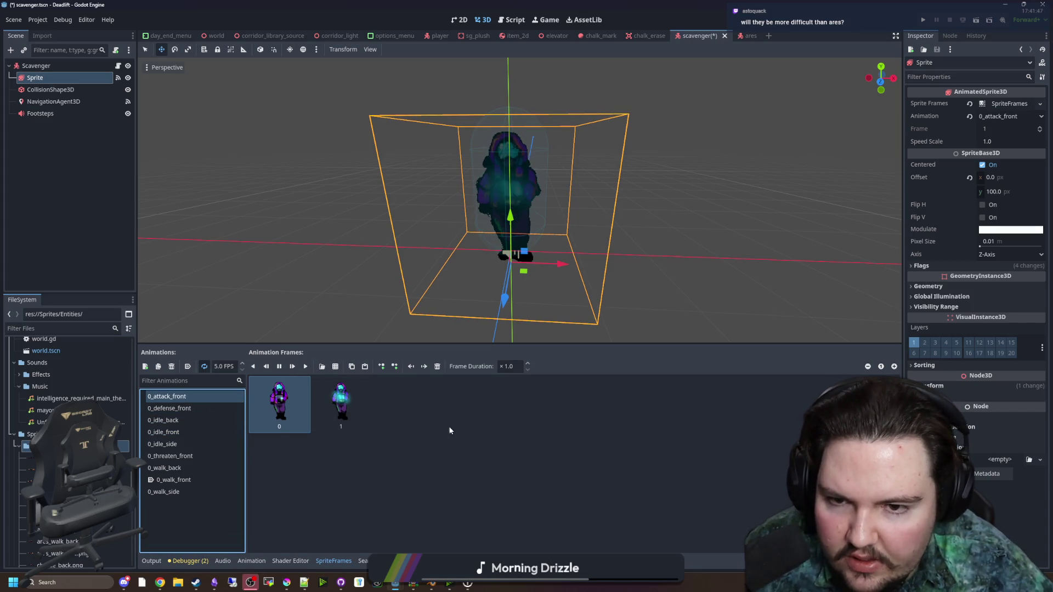
{"action": "left_click", "coordinate": [466, 430]}
- Clear the node selection, save the scavenger scene, and select its sprite node
{"action": "left_click", "coordinate": [304, 253]}
{"action": "key", "text": "ctrl+s"}
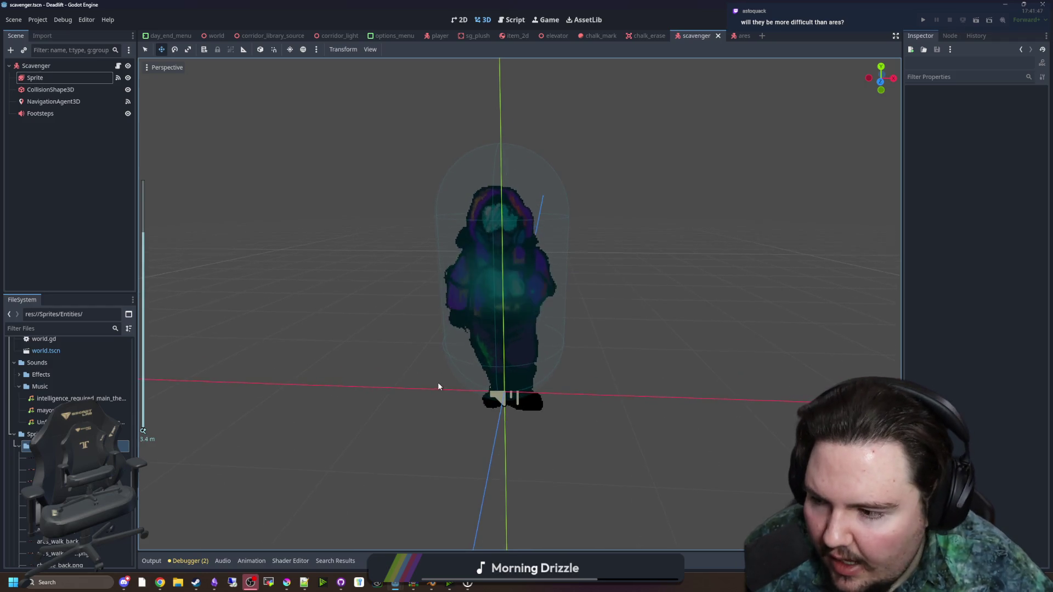
{"action": "scroll", "coordinate": [438, 383], "scroll_direction": "up", "scroll_amount": 4}
{"action": "key", "text": "ctrl+s"}
{"action": "left_click", "coordinate": [56, 77]}
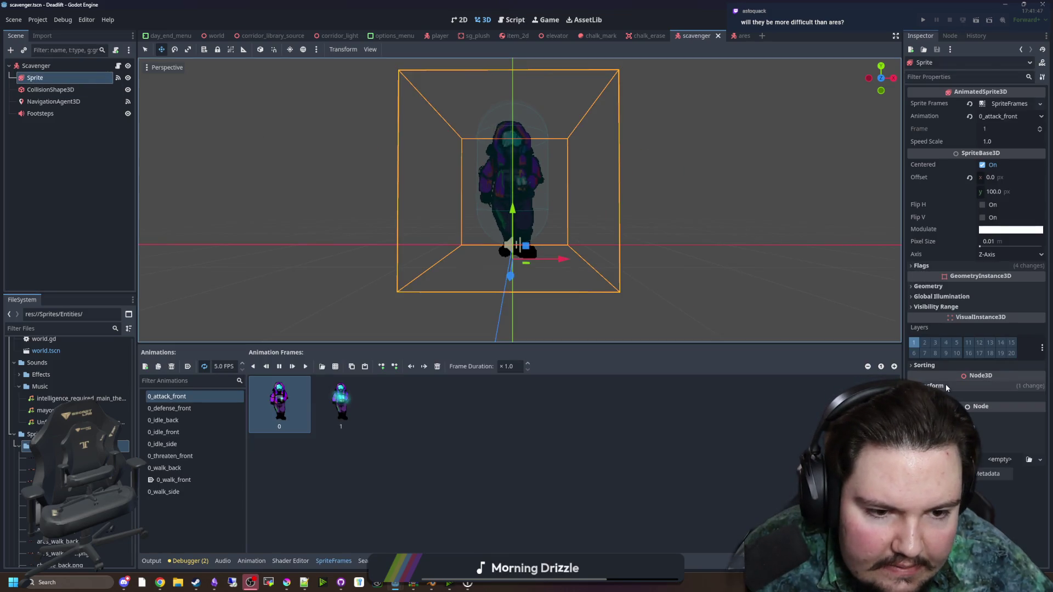
- Set the sprite's Transform Position y and z to 0
{"action": "left_click", "coordinate": [943, 385]}
{"action": "left_click", "coordinate": [977, 409]}
{"action": "type", "text": "0"}
{"action": "key", "text": "Return"}
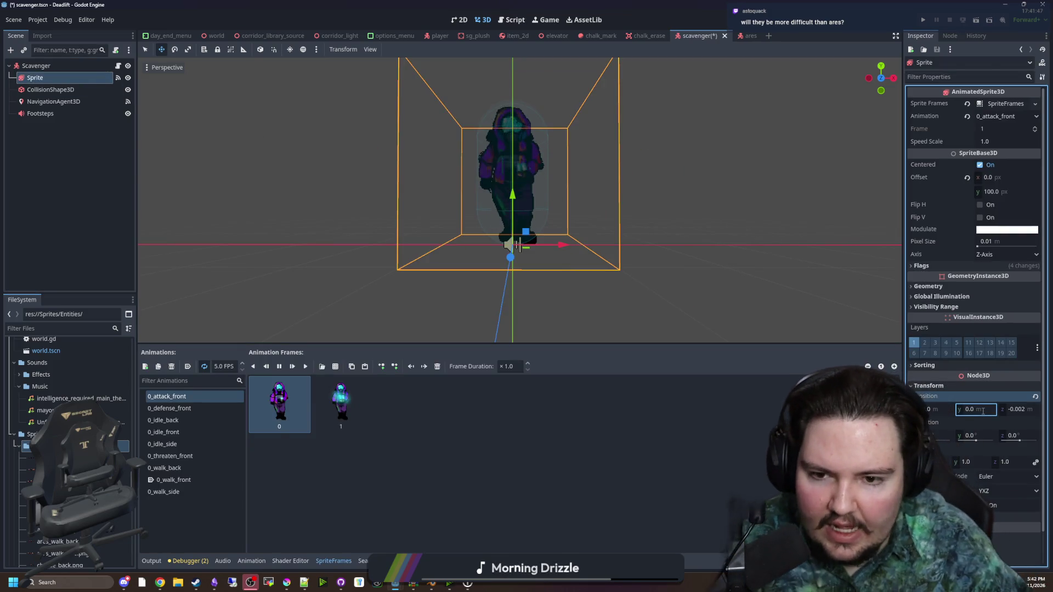
{"action": "left_click", "coordinate": [1036, 410]}
{"action": "type", "text": "0"}
{"action": "key", "text": "Return"}
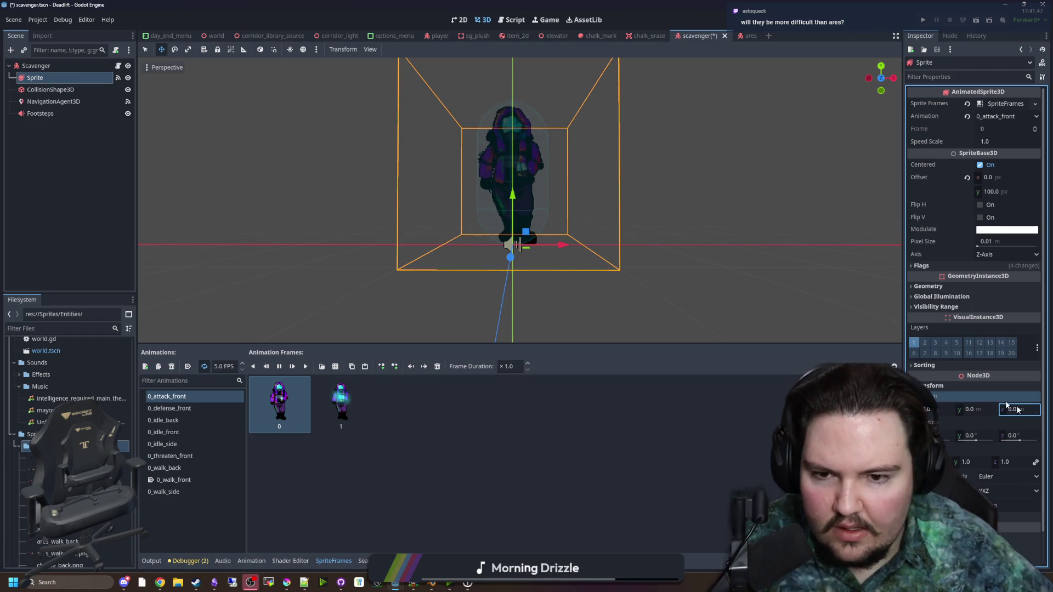
{"action": "scroll", "coordinate": [669, 261], "scroll_direction": "up", "scroll_amount": 5}
{"action": "scroll", "coordinate": [660, 260], "scroll_direction": "down", "scroll_amount": 4}
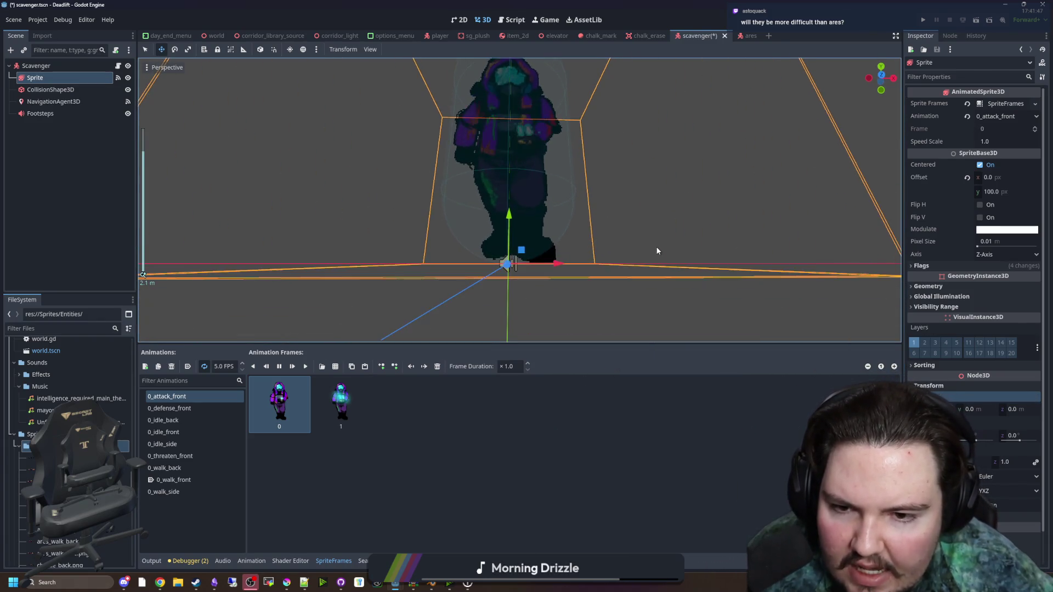
- Lower the sprite's vertical position to -0.1, then settle on -0.05
{"action": "left_click", "coordinate": [977, 409]}
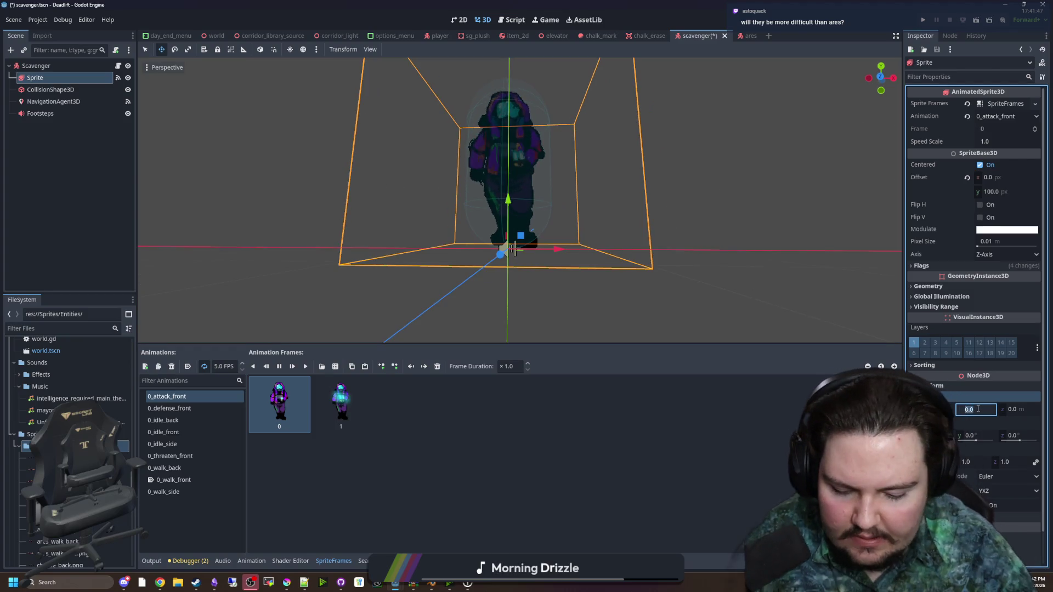
{"action": "type", "text": "-0.1"}
{"action": "key", "text": "Return"}
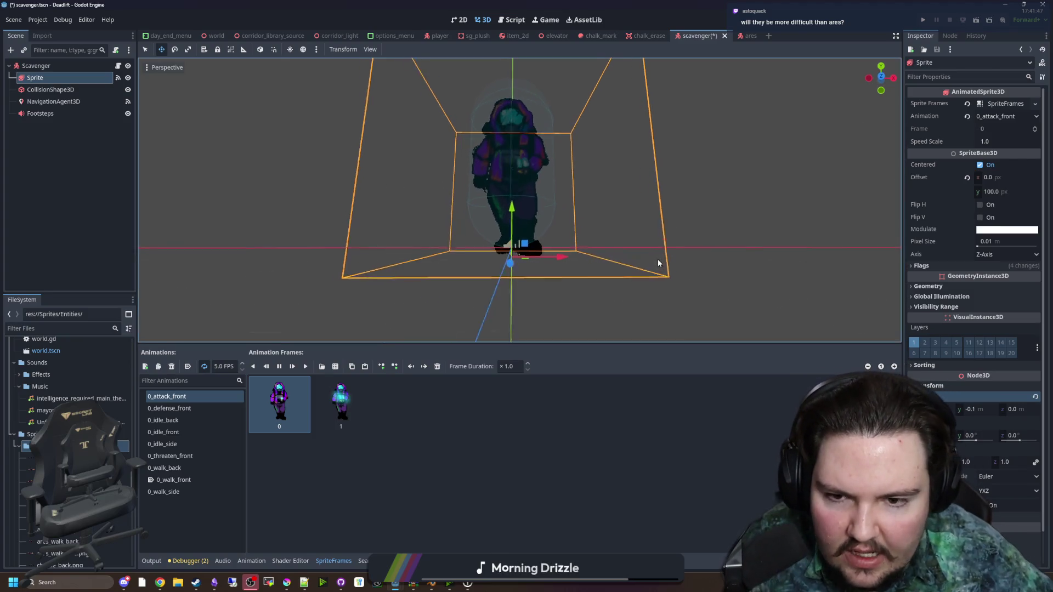
{"action": "left_click", "coordinate": [986, 406]}
{"action": "type", "text": "-0.05"}
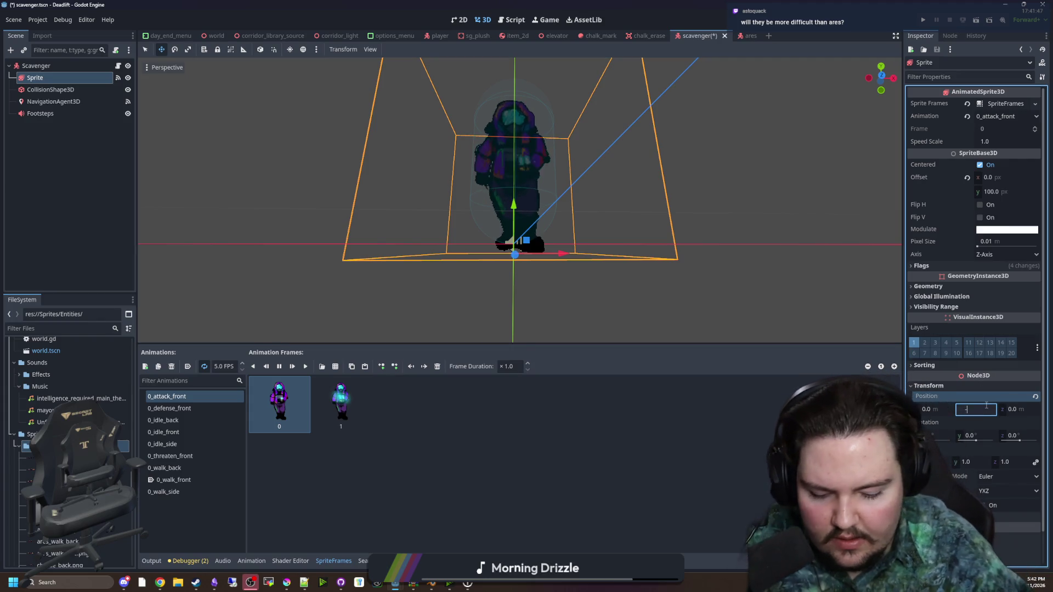
{"action": "key", "text": "Return"}
- Deselect the sprite, save the scavenger scene and check it in the viewport
{"action": "left_click", "coordinate": [660, 325]}
{"action": "scroll", "coordinate": [661, 325], "scroll_direction": "down", "scroll_amount": 3}
{"action": "key", "text": "ctrl+s"}
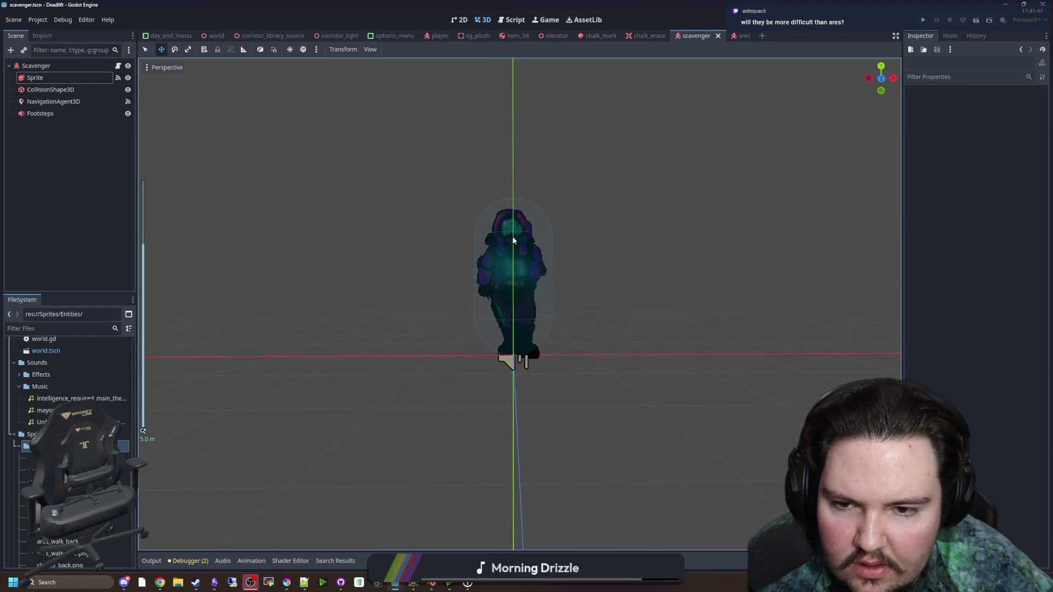
{"action": "scroll", "coordinate": [494, 247], "scroll_direction": "up", "scroll_amount": 2}
{"action": "mouse_move", "coordinate": [485, 278]}
{"action": "left_mouse_down"}
{"action": "mouse_move", "coordinate": [414, 324]}
{"action": "mouse_move", "coordinate": [465, 296]}
{"action": "left_mouse_up"}
{"action": "key", "text": "F5"}
- Reselect the Sprite node and save the scavenger scene again
{"action": "left_click", "coordinate": [55, 77]}
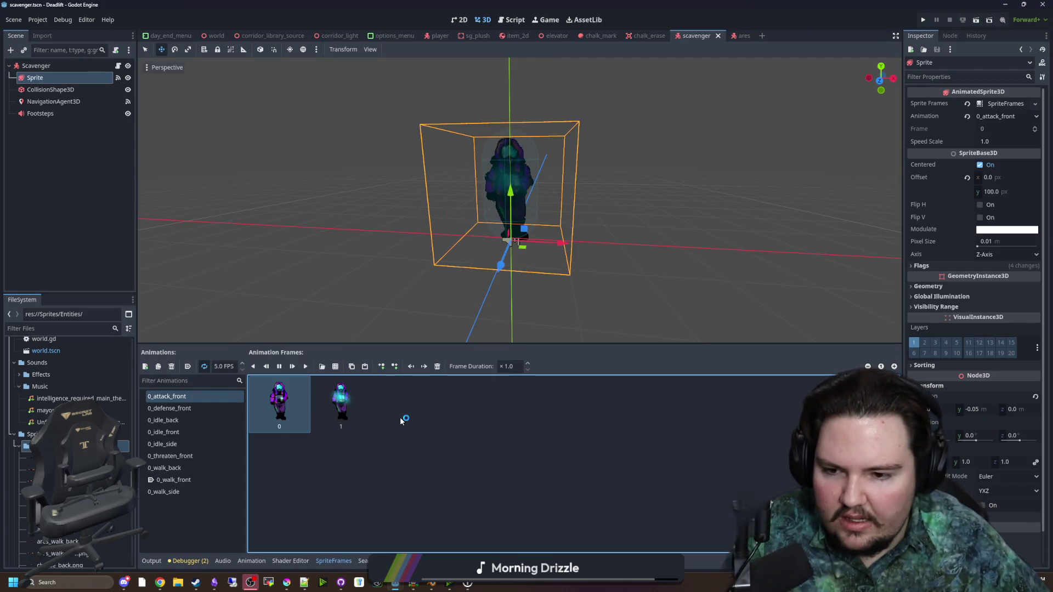
{"action": "scroll", "coordinate": [354, 268], "scroll_direction": "down", "scroll_amount": 2}
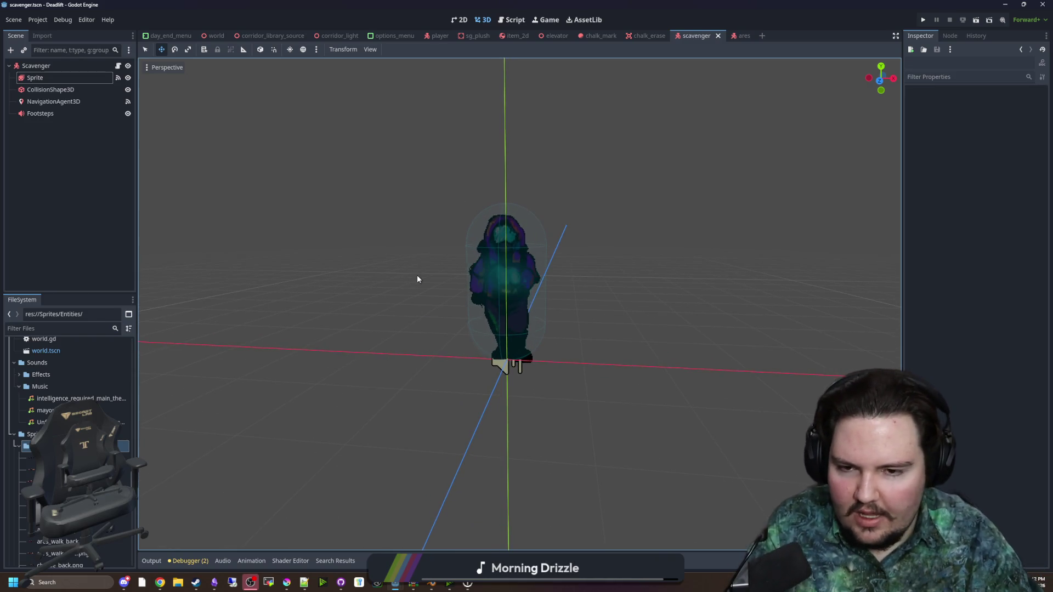
{"action": "key", "text": "ctrl+s"}
{"action": "scroll", "coordinate": [428, 269], "scroll_direction": "up", "scroll_amount": 4}
{"action": "scroll", "coordinate": [444, 261], "scroll_direction": "down", "scroll_amount": 3}
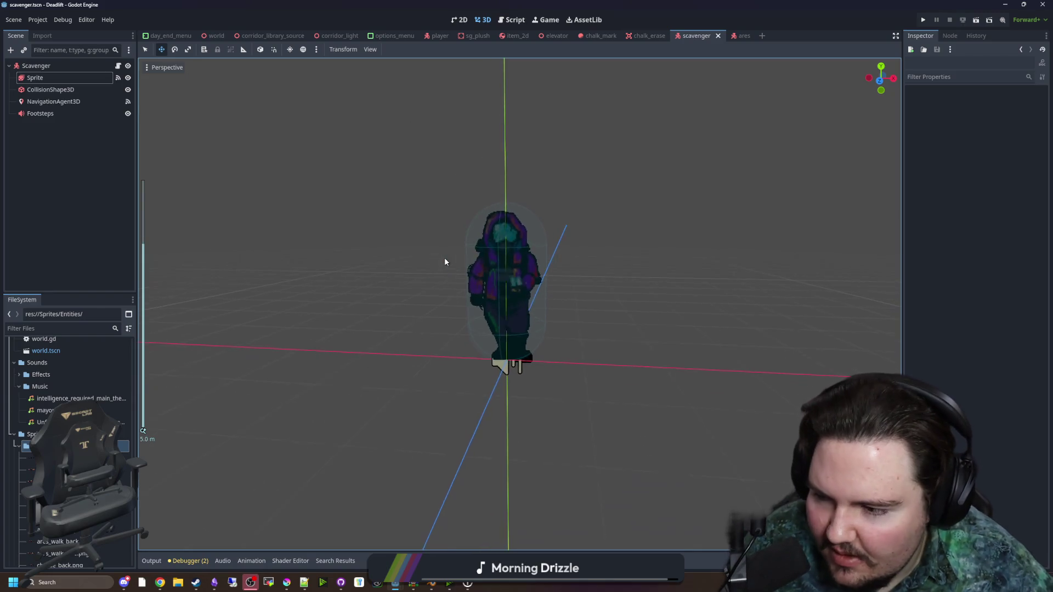
{"action": "key", "text": "ctrl+s"}
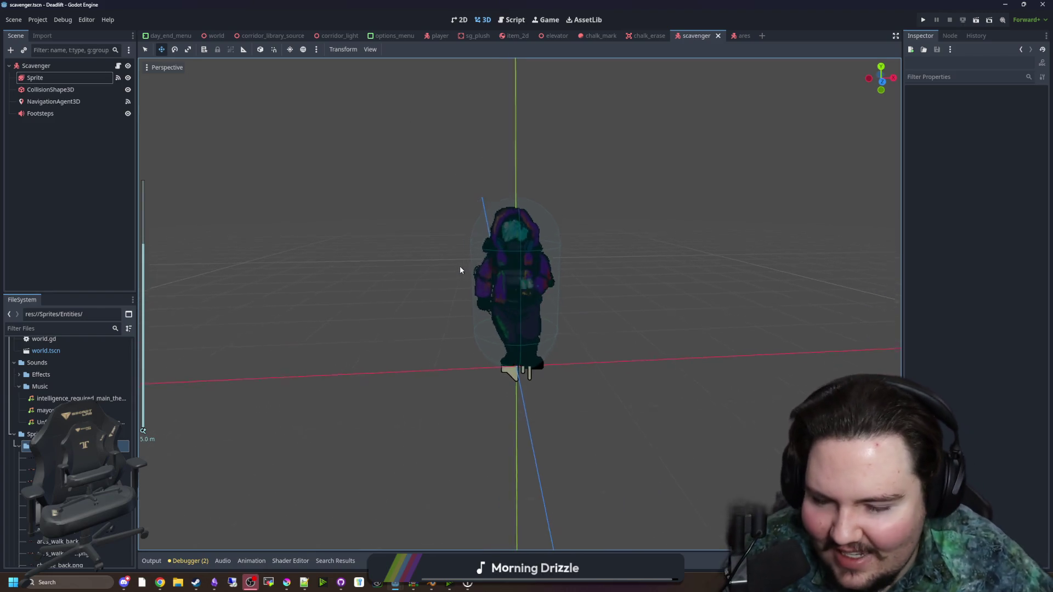
{"action": "scroll", "coordinate": [456, 282], "scroll_direction": "up", "scroll_amount": 1}
{"action": "key", "text": "ctrl+s"}
{"action": "left_click", "coordinate": [40, 114]}
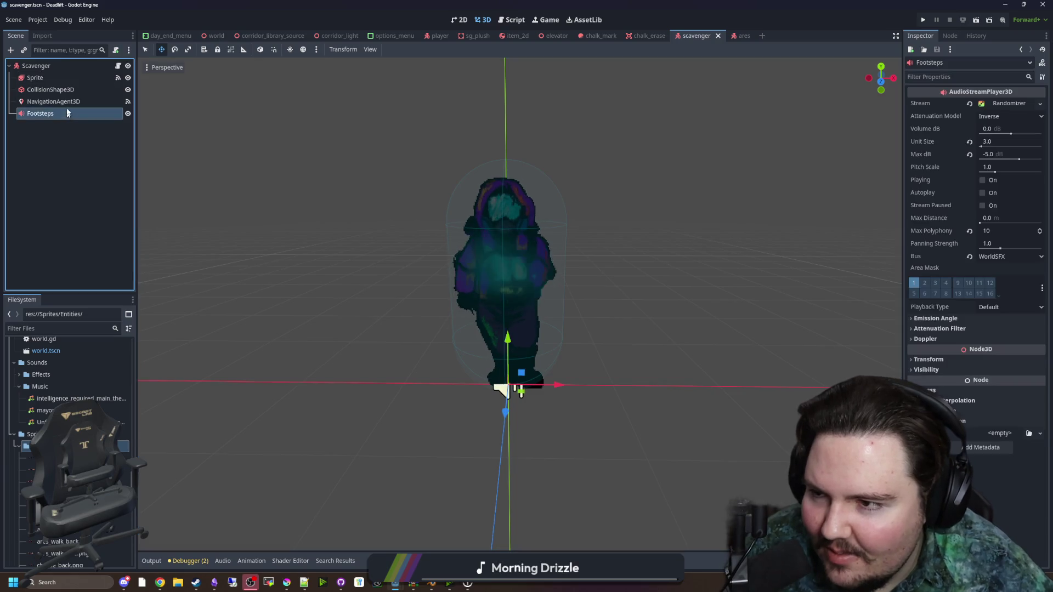
{"action": "left_click", "coordinate": [54, 101]}
{"action": "left_click", "coordinate": [50, 90]}
{"action": "left_click", "coordinate": [53, 102]}
{"action": "key", "text": "ctrl+s"}
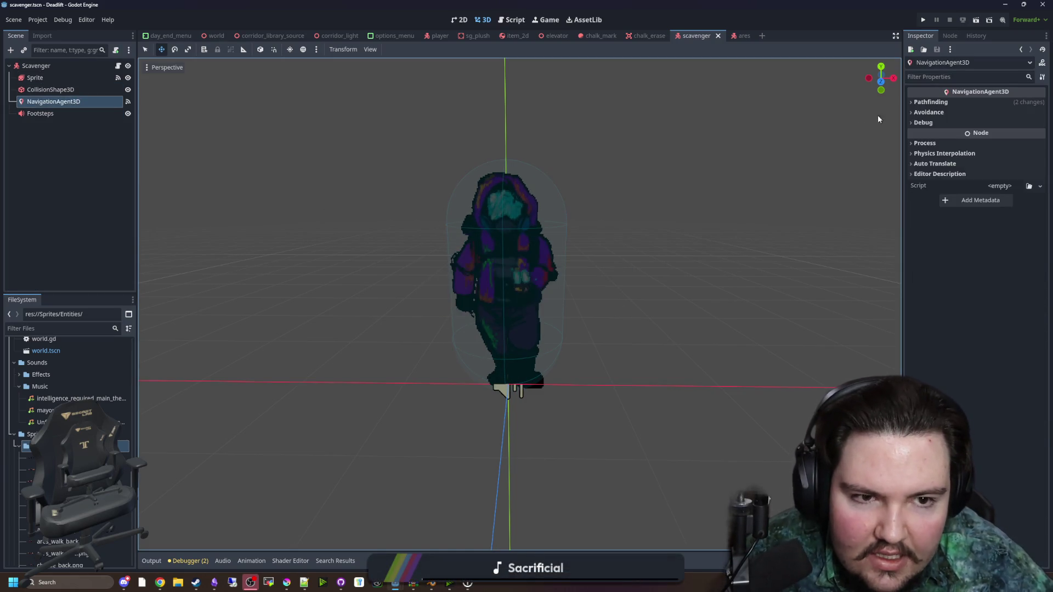
{"action": "left_click", "coordinate": [931, 102]}
{"action": "left_click", "coordinate": [931, 102]}
{"action": "key", "text": "ctrl+s"}
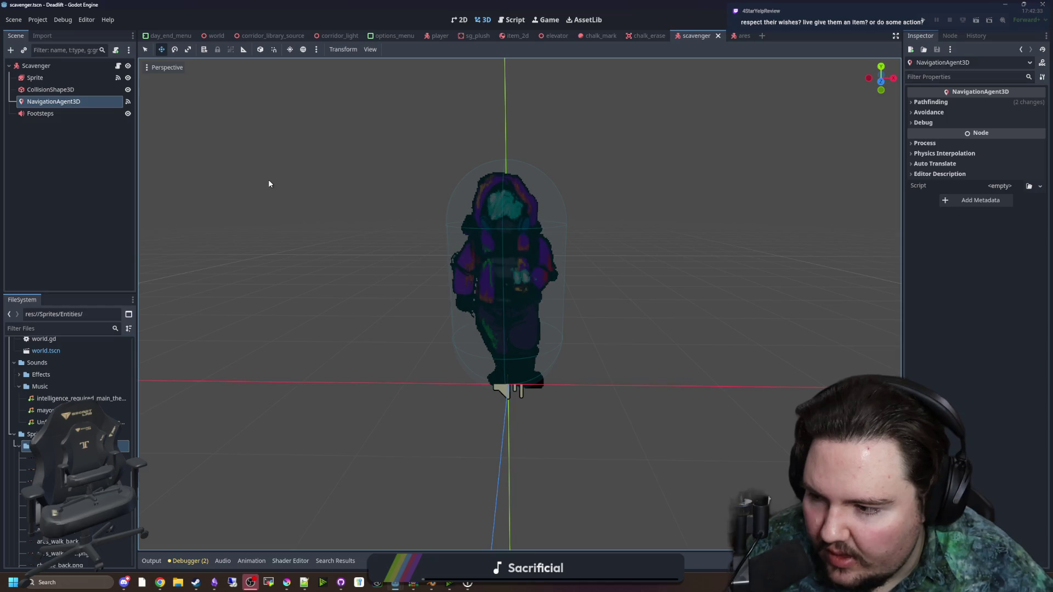
{"action": "left_click", "coordinate": [113, 155]}
{"action": "key", "text": "ctrl+s"}
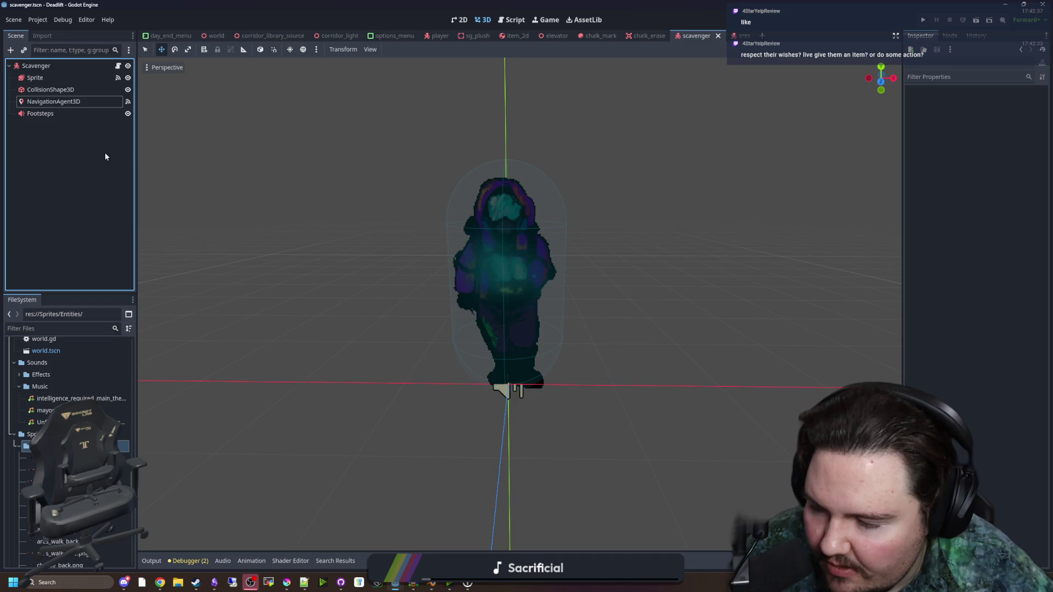
{"action": "key", "text": "ctrl+s"}
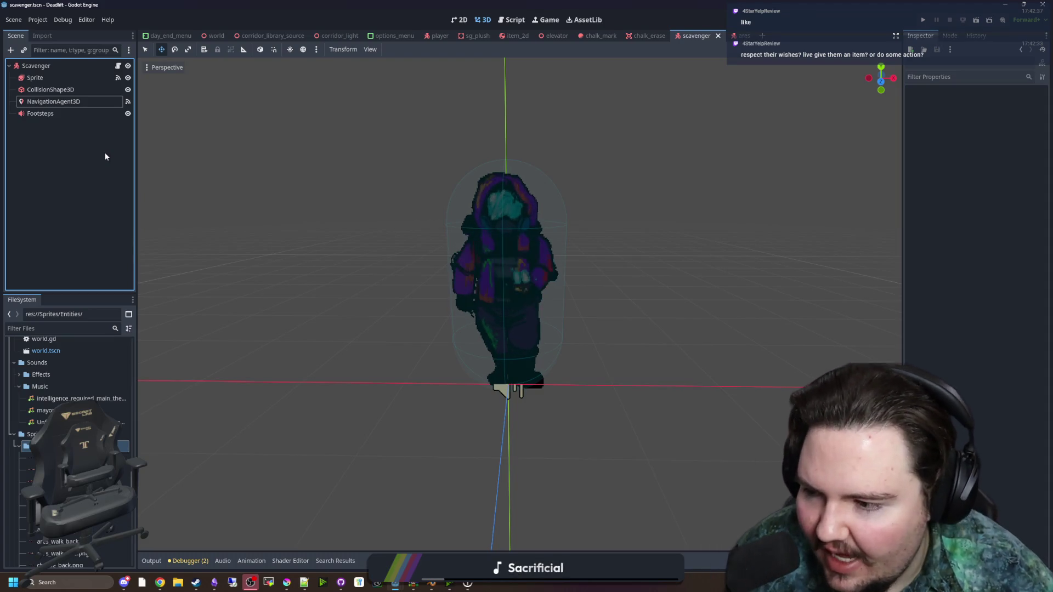
{"action": "key", "text": "ctrl+s"}
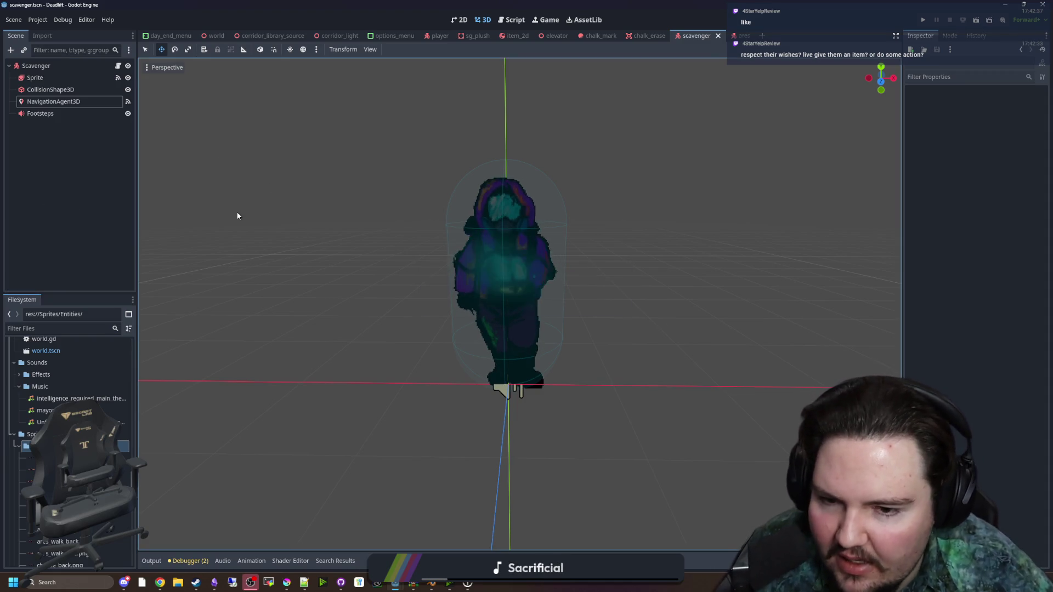
{"action": "scroll", "coordinate": [362, 219], "scroll_direction": "down", "scroll_amount": 5}
{"action": "key", "text": "ctrl+s"}
{"action": "scroll", "coordinate": [362, 246], "scroll_direction": "up", "scroll_amount": 5}
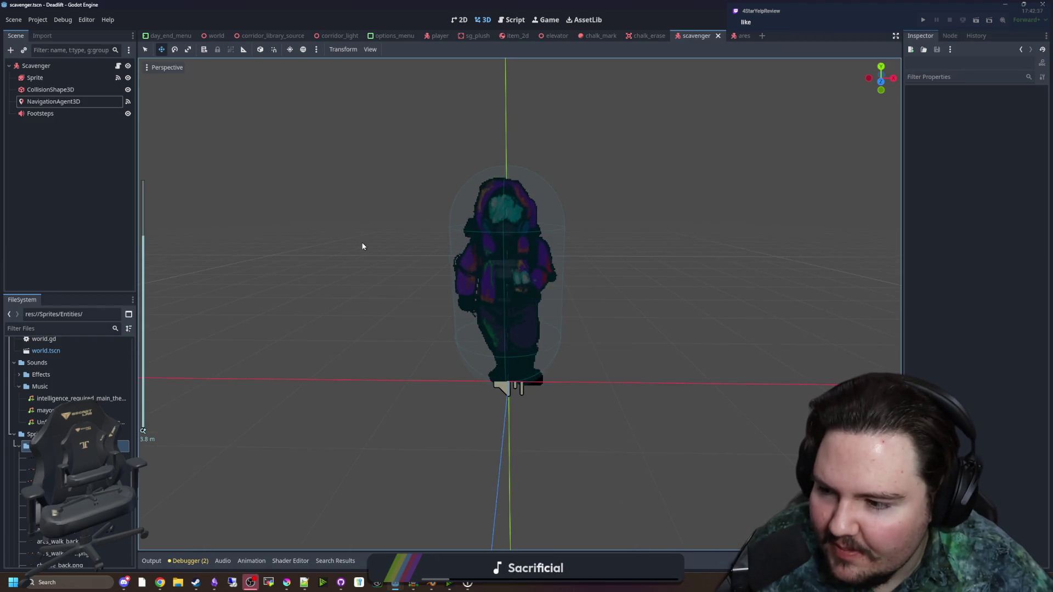
{"action": "key", "text": "ctrl+s"}
{"action": "key", "text": "ctrl+s"}
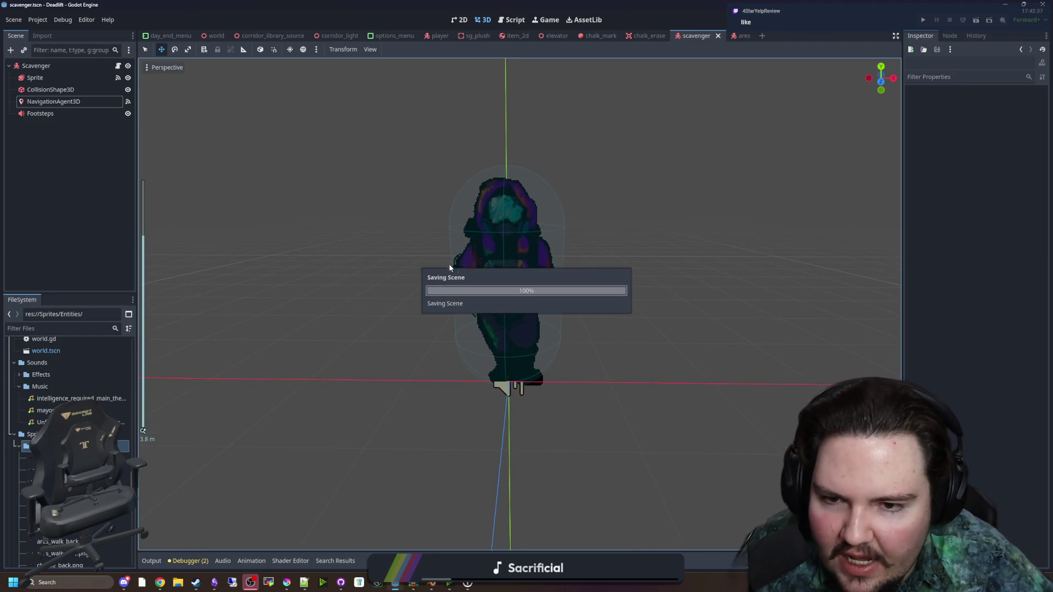
{"action": "key", "text": "ctrl+s"}
- Save the scene and select the Sprite node to reopen its SpriteFrames panel
{"action": "mouse_move", "coordinate": [423, 250]}
{"action": "left_mouse_down"}
{"action": "mouse_move", "coordinate": [430, 366]}
{"action": "mouse_move", "coordinate": [428, 242]}
{"action": "left_mouse_up"}
{"action": "key", "text": "ctrl+s"}
{"action": "key", "text": "ctrl+s"}
{"action": "key", "text": "ctrl+s"}
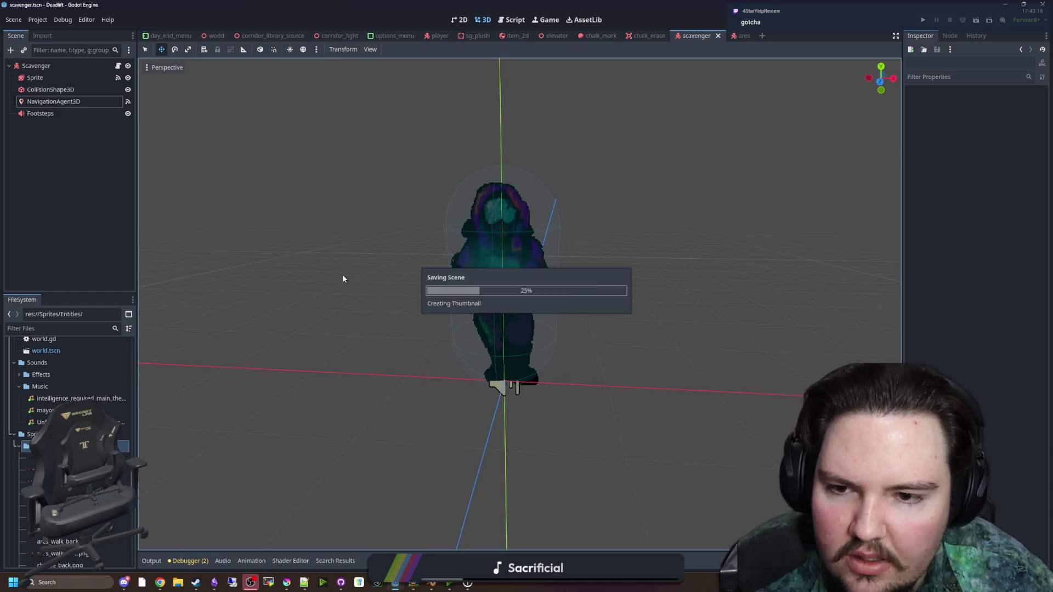
{"action": "left_click", "coordinate": [35, 77]}
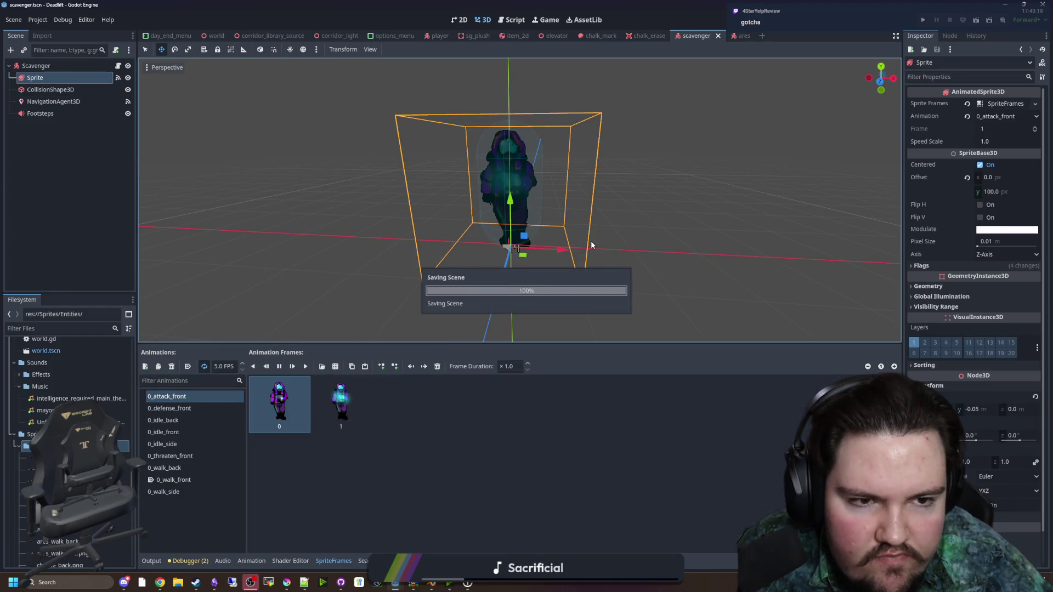
{"action": "left_click_drag", "start_coordinate": [415, 345], "coordinate": [417, 360]}
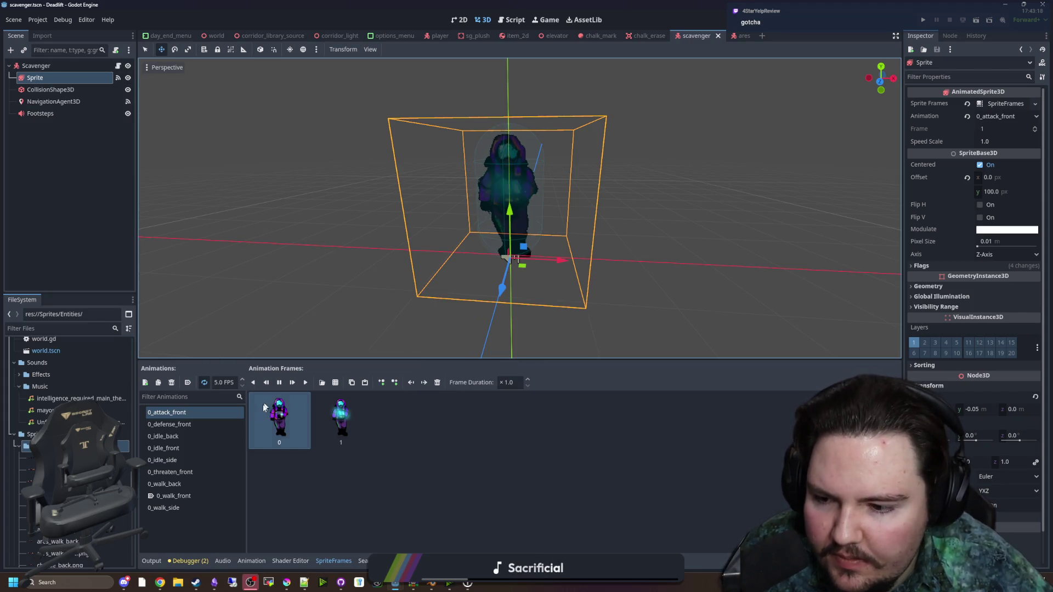
- Turn off looping for 0_attack_front and remove its extra frame
{"action": "left_click", "coordinate": [209, 416]}
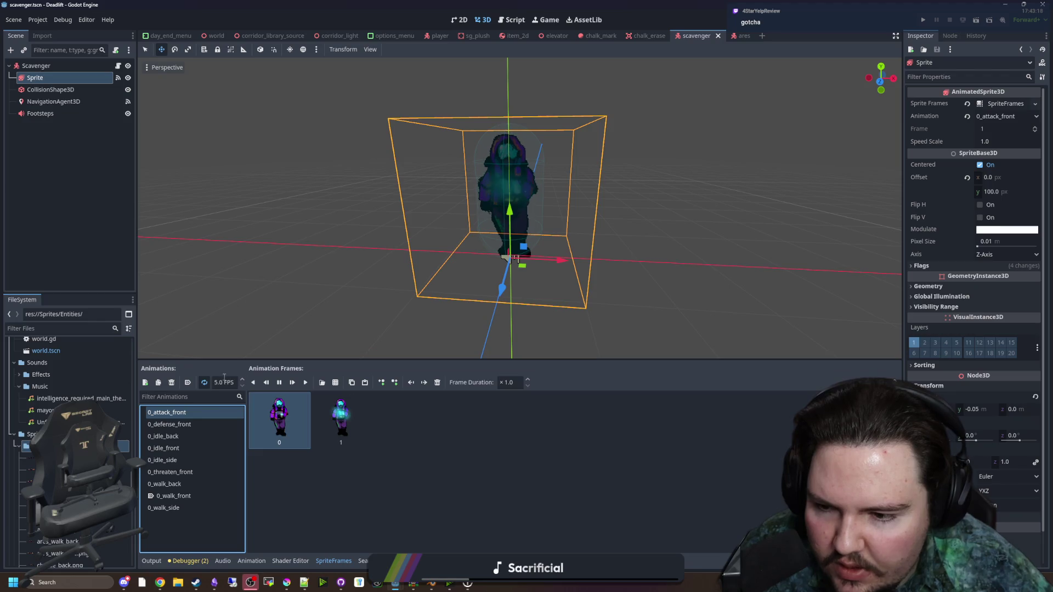
{"action": "left_click", "coordinate": [203, 387]}
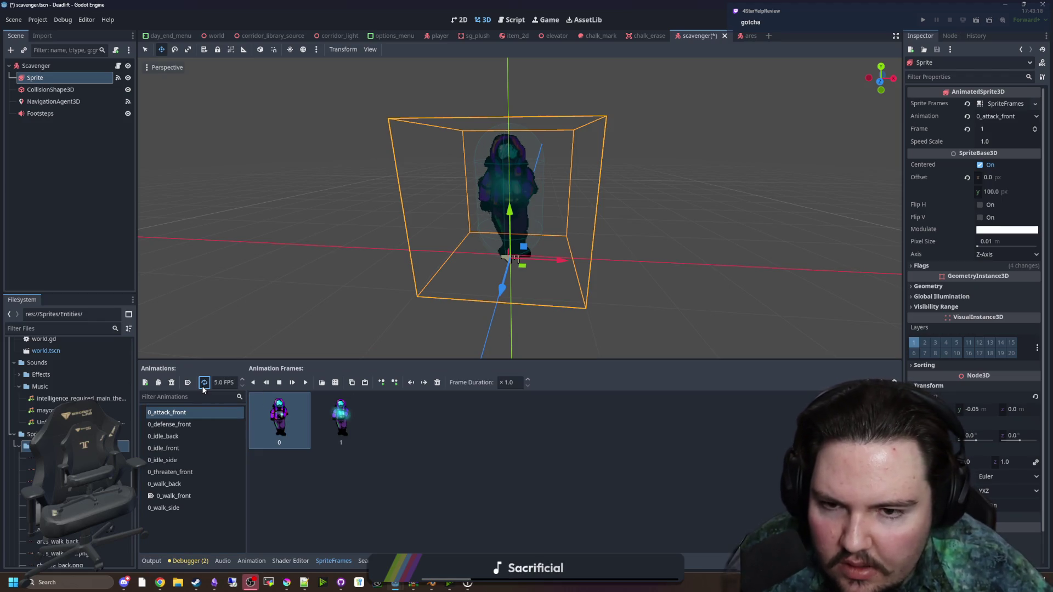
{"action": "left_click", "coordinate": [303, 469]}
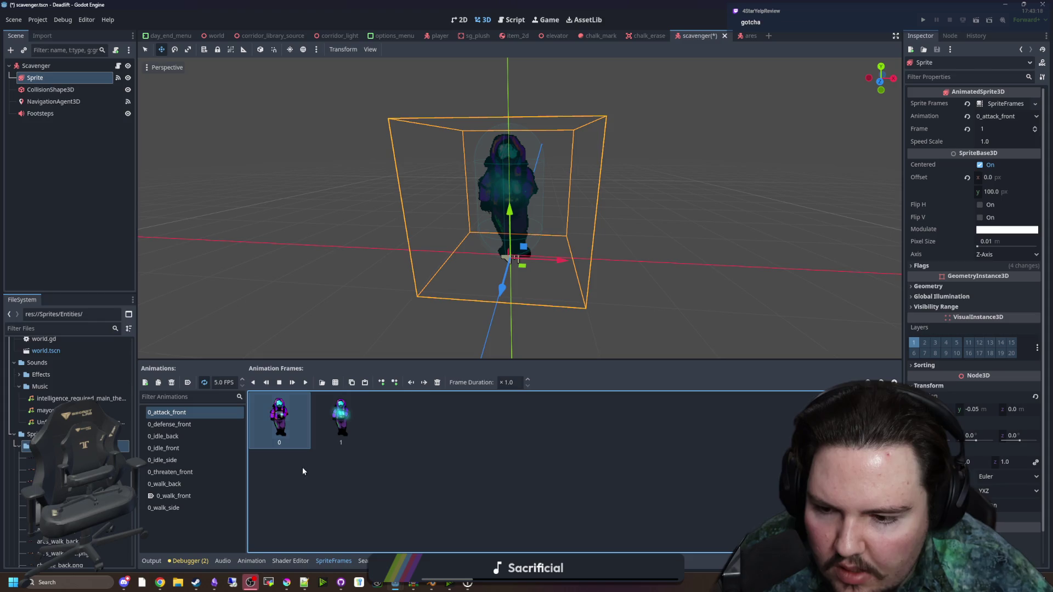
{"action": "key", "text": "ctrl+c"}
{"action": "key", "text": "ctrl+v"}
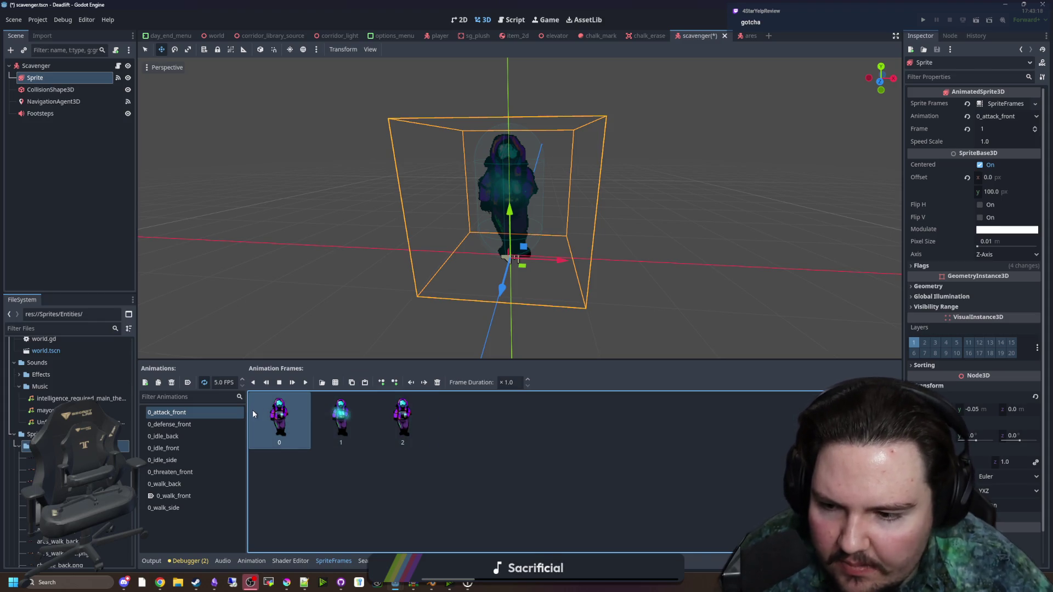
{"action": "left_click", "coordinate": [305, 382]}
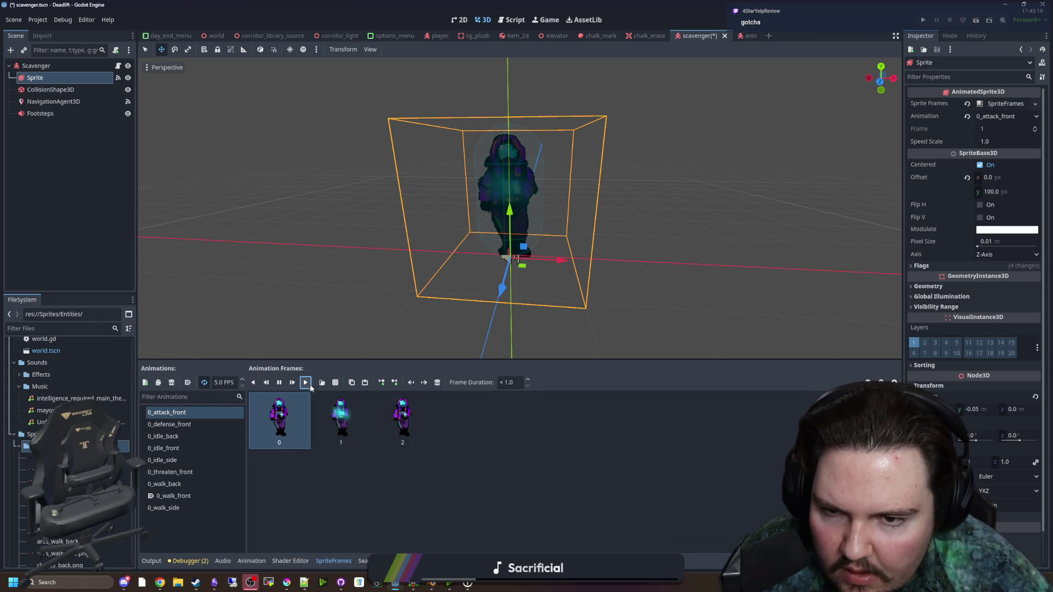
{"action": "key", "text": "Delete"}
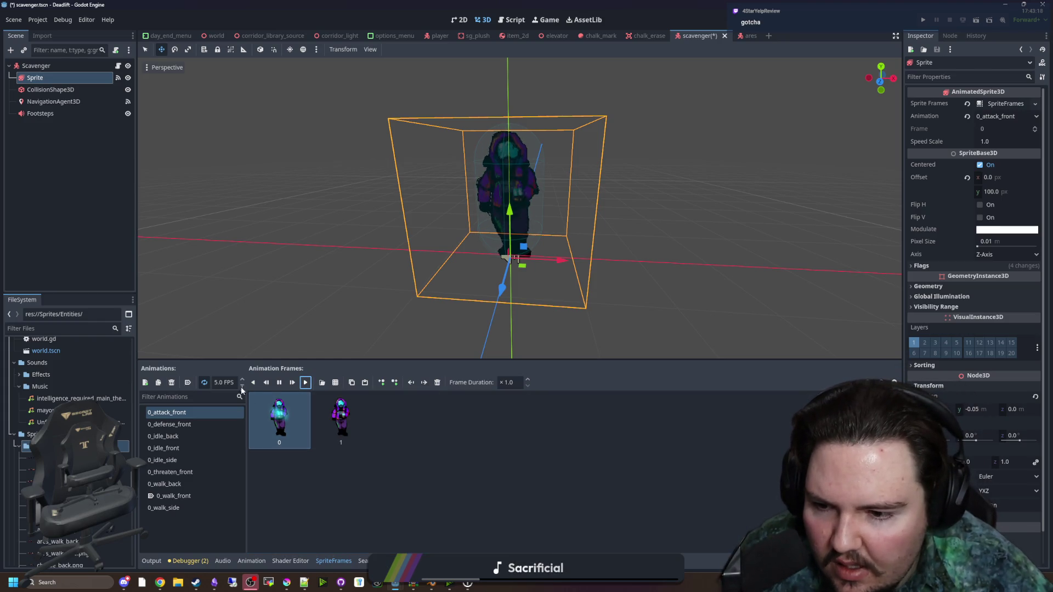
{"action": "left_click", "coordinate": [277, 384]}
- Give the second attack frame a Frame Duration of 4 and replay the animation
{"action": "left_click", "coordinate": [362, 421]}
{"action": "left_click", "coordinate": [510, 382]}
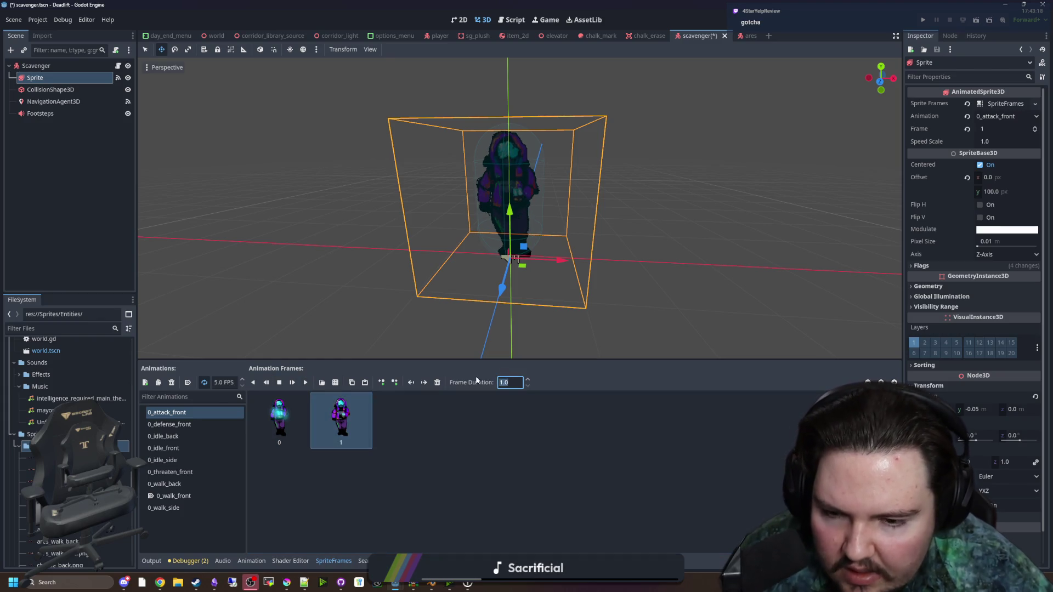
{"action": "type", "text": "4"}
{"action": "key", "text": "Return"}
{"action": "left_click", "coordinate": [305, 382]}
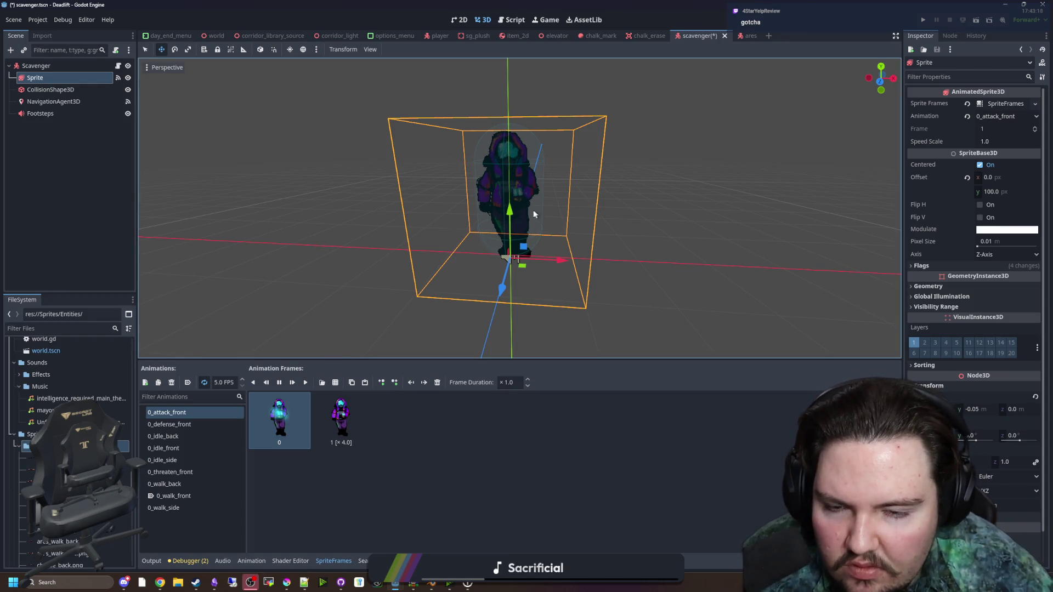
- Browse the animation list through to 0_threaten_front
{"action": "left_click", "coordinate": [186, 424]}
{"action": "left_click", "coordinate": [288, 423]}
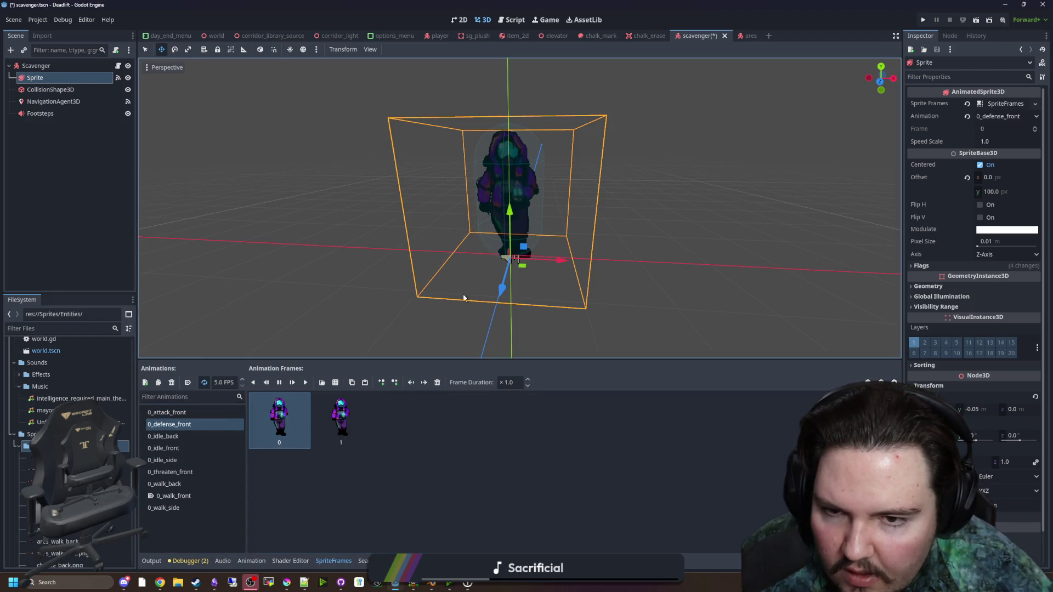
{"action": "scroll", "coordinate": [477, 254], "scroll_direction": "up", "scroll_amount": 5}
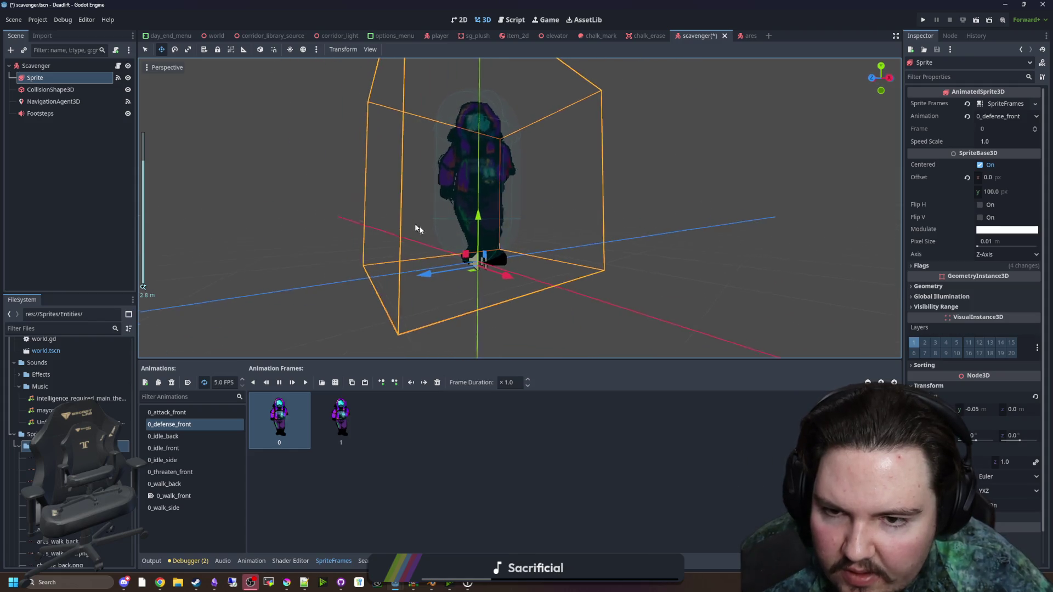
{"action": "left_click", "coordinate": [164, 436]}
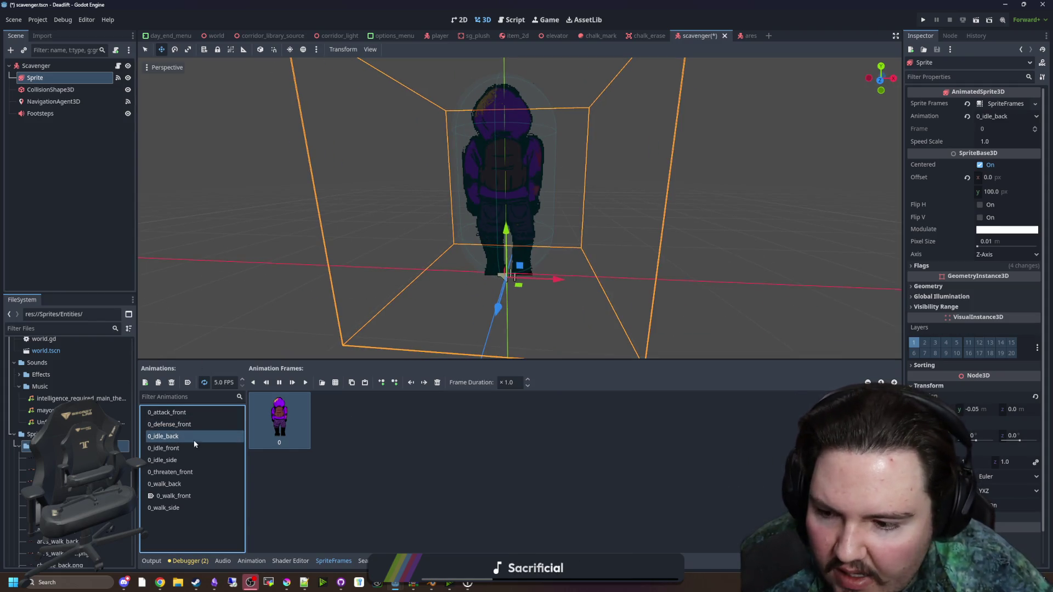
{"action": "left_click", "coordinate": [173, 475]}
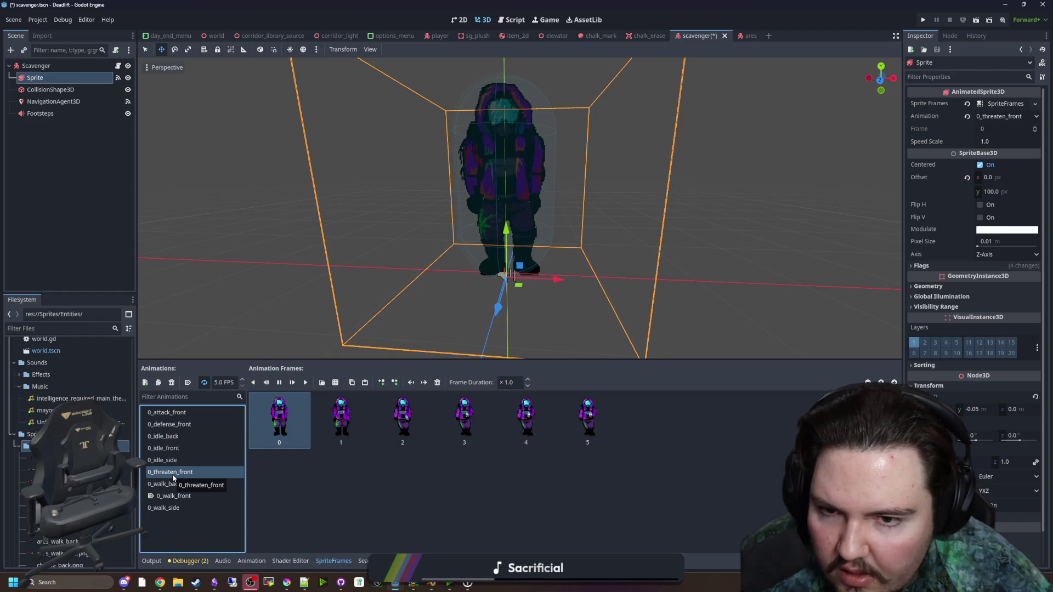
- Set 0_threaten_front to 12 FPS, toggle its looping, and replay it
{"action": "left_click", "coordinate": [223, 382]}
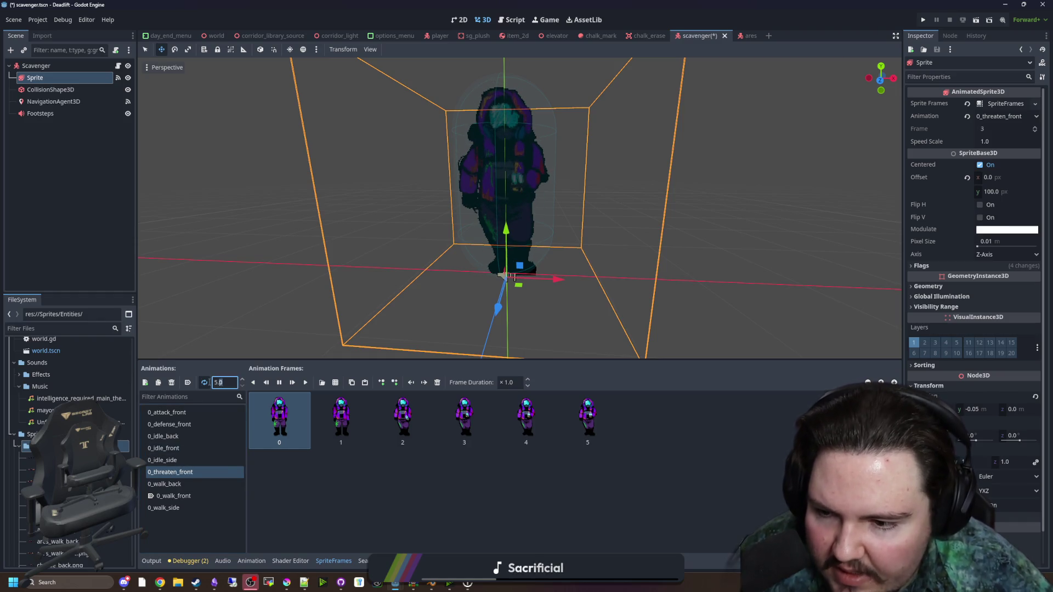
{"action": "type", "text": "8"}
{"action": "key", "text": "Return"}
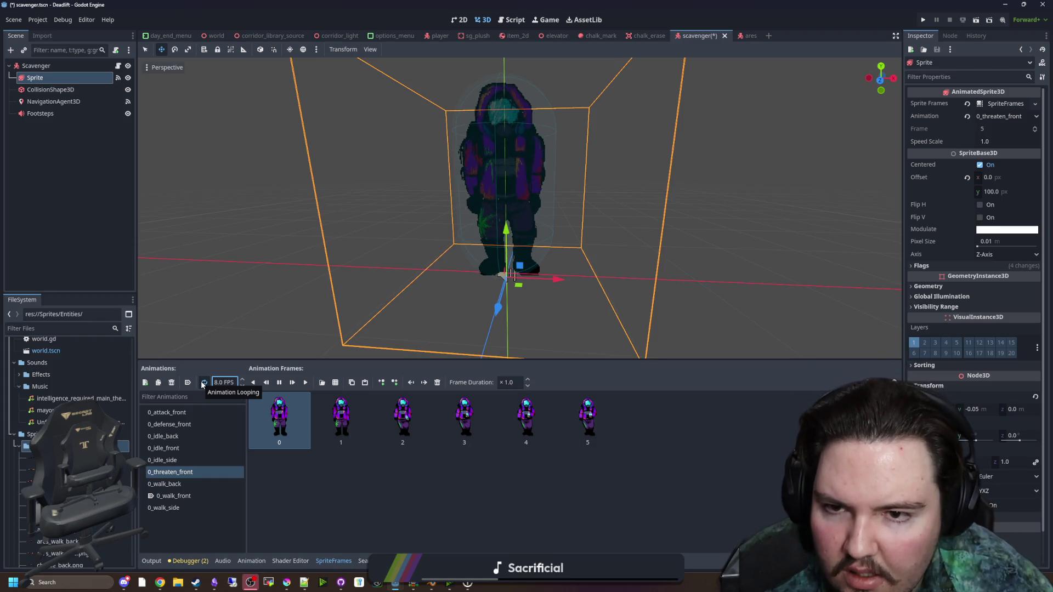
{"action": "left_click", "coordinate": [217, 383]}
{"action": "type", "text": "12"}
{"action": "key", "text": "Return"}
{"action": "left_click", "coordinate": [204, 383]}
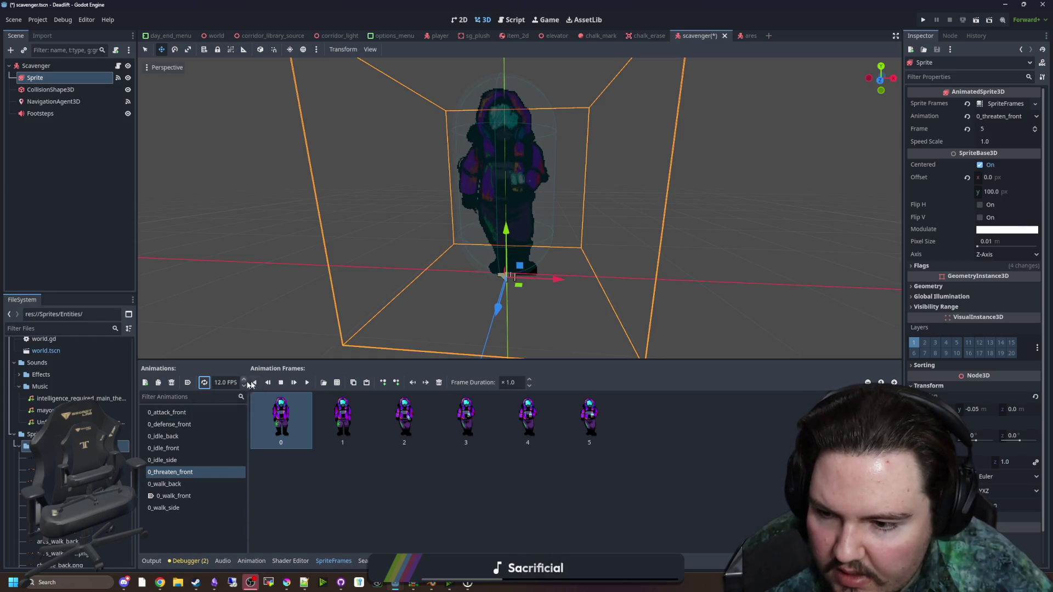
{"action": "left_click", "coordinate": [308, 383]}
- Set the 0_defense_front animation to 8 FPS
{"action": "left_click", "coordinate": [195, 424]}
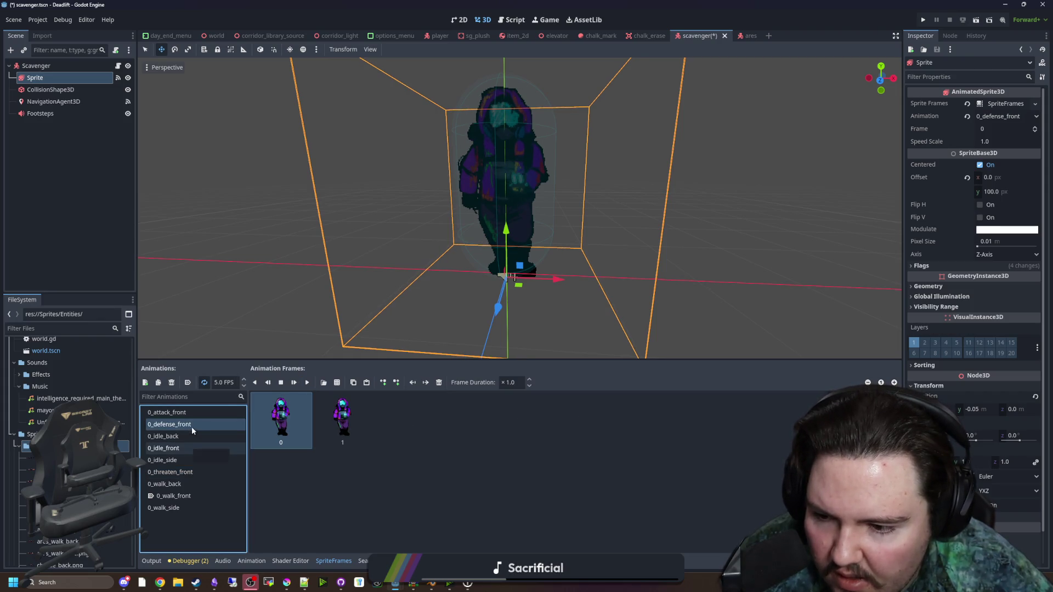
{"action": "left_click", "coordinate": [307, 383]}
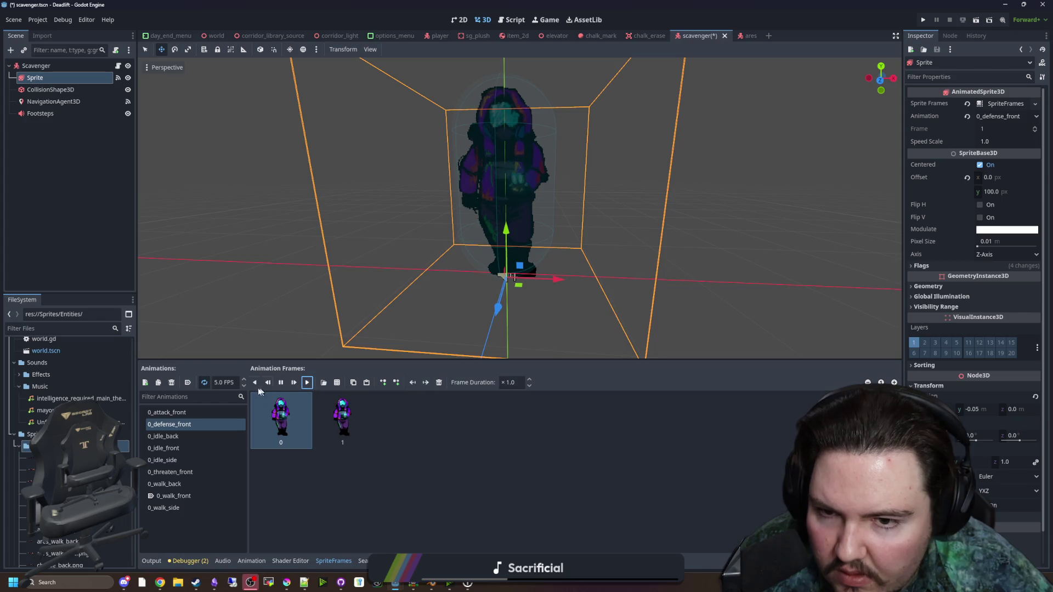
{"action": "left_click", "coordinate": [224, 384]}
{"action": "type", "text": "8"}
{"action": "left_click", "coordinate": [460, 468]}
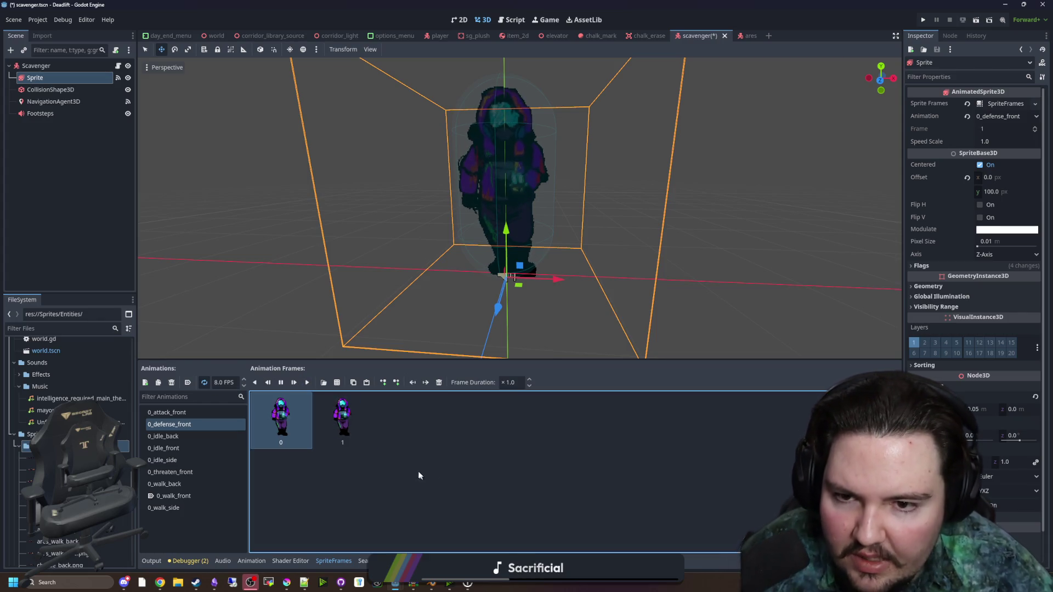
- Preview the remaining idle, threaten and walk animations one by one
{"action": "left_click", "coordinate": [195, 445]}
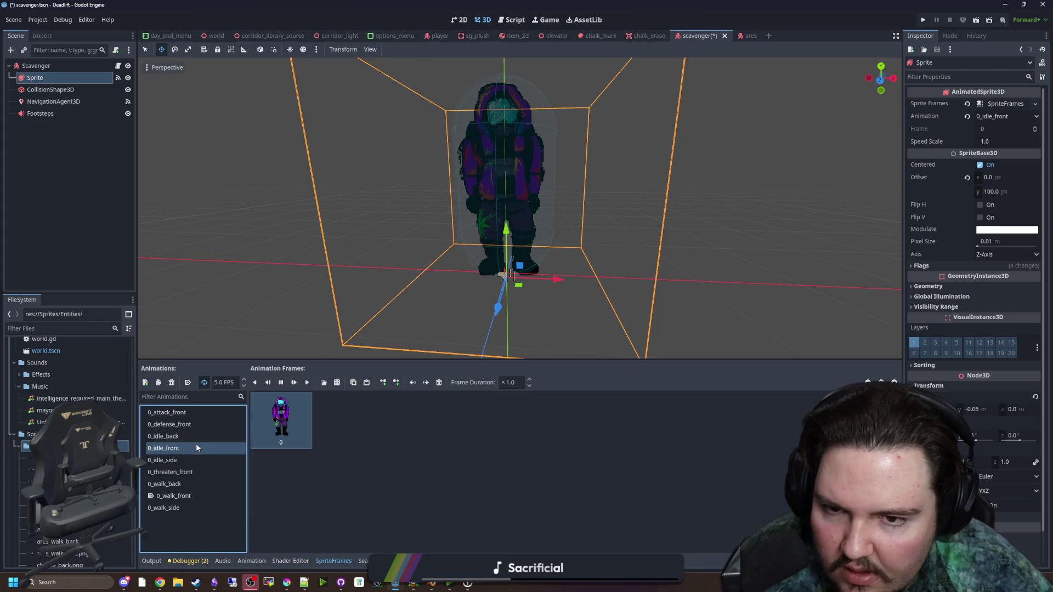
{"action": "left_click", "coordinate": [183, 464]}
{"action": "left_click", "coordinate": [182, 473]}
{"action": "left_click", "coordinate": [182, 485]}
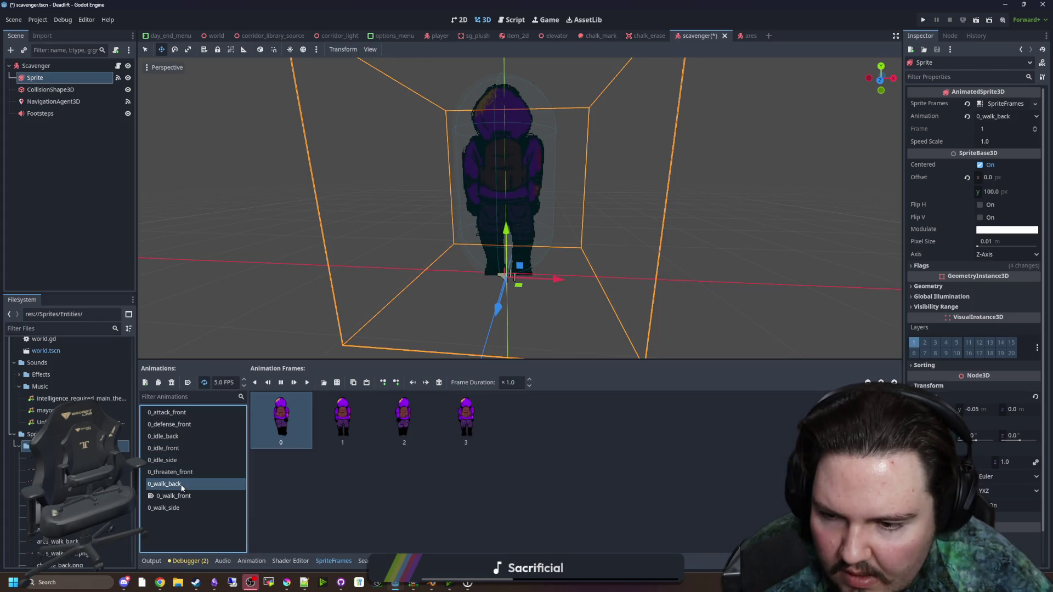
{"action": "left_click", "coordinate": [181, 496]}
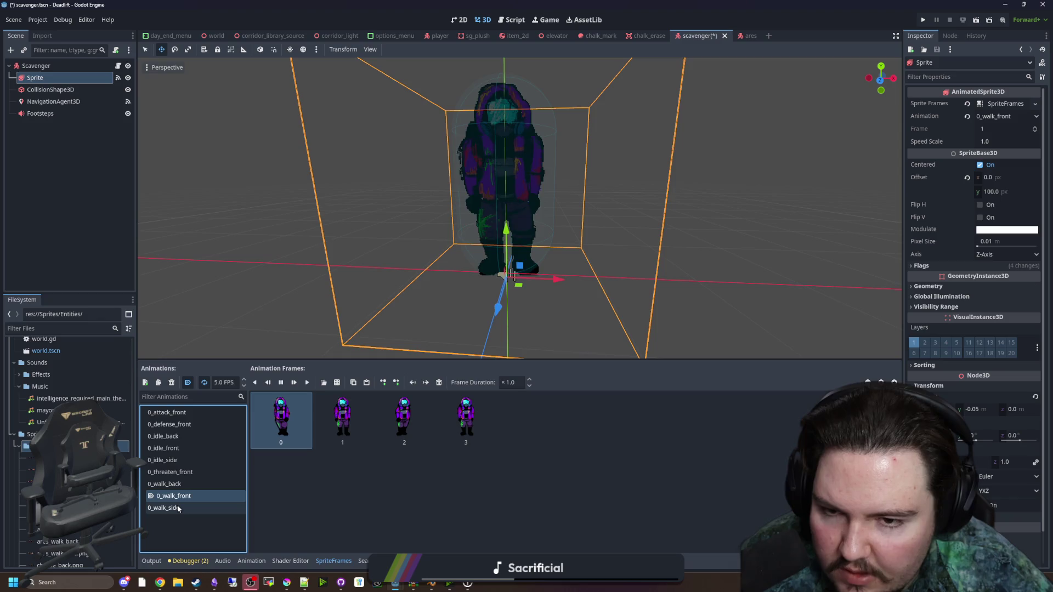
{"action": "left_click", "coordinate": [178, 508]}
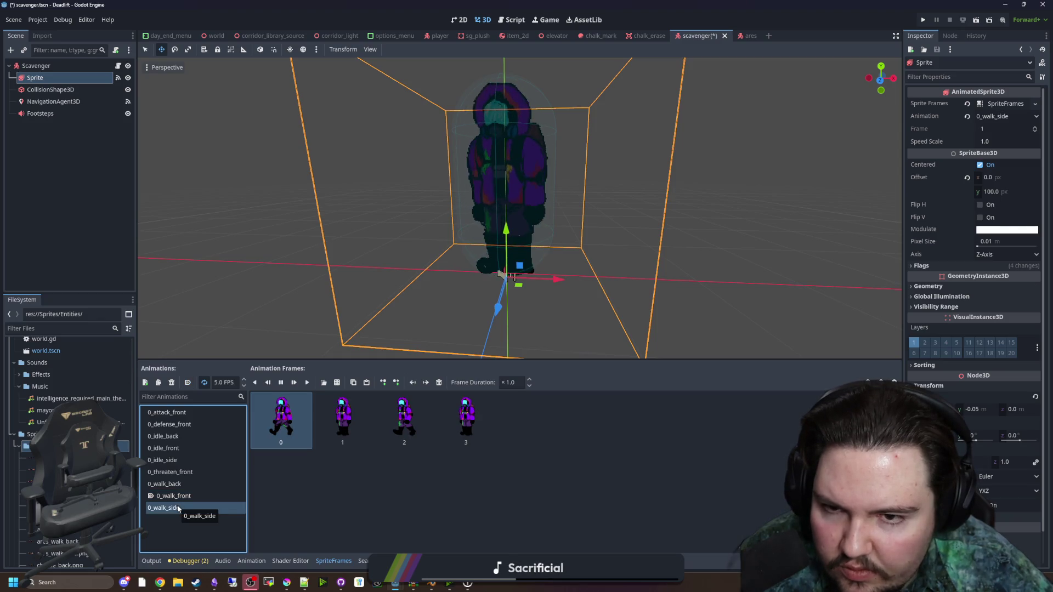
{"action": "scroll", "coordinate": [628, 305], "scroll_direction": "down", "scroll_amount": 4}
{"action": "scroll", "coordinate": [627, 301], "scroll_direction": "down", "scroll_amount": 3}
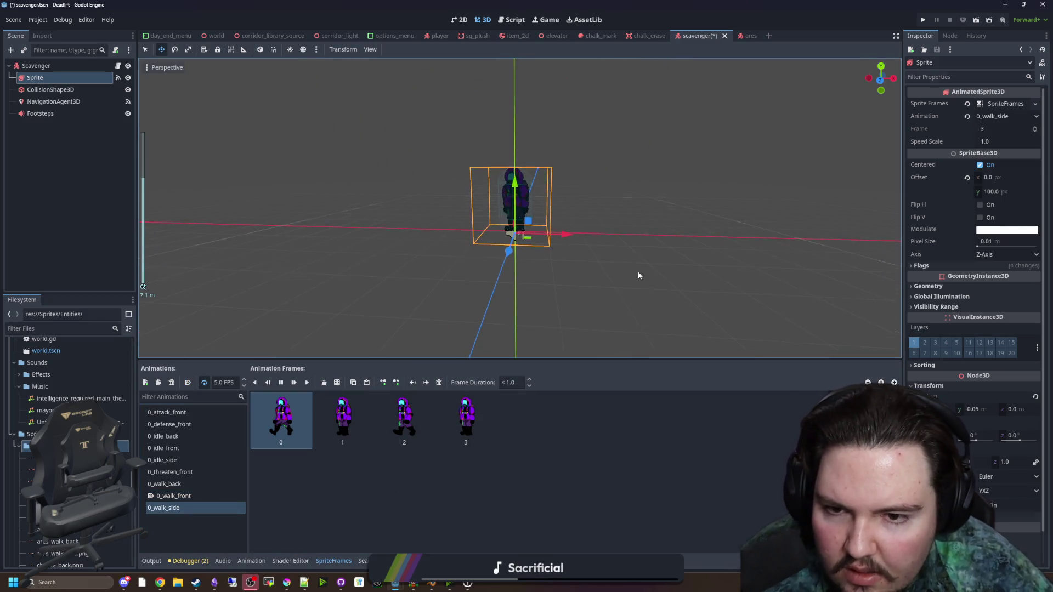
{"action": "left_click", "coordinate": [638, 272]}
{"action": "left_click", "coordinate": [35, 77]}
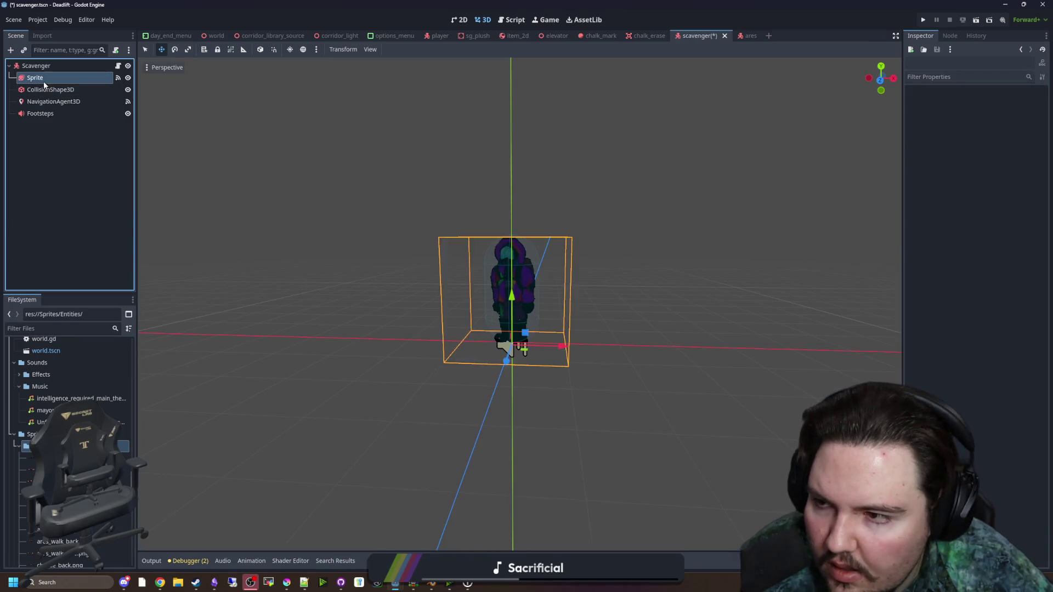
{"action": "left_click", "coordinate": [605, 299]}
{"action": "mouse_move", "coordinate": [605, 300]}
{"action": "left_mouse_down"}
{"action": "mouse_move", "coordinate": [536, 301]}
{"action": "mouse_move", "coordinate": [545, 381]}
{"action": "mouse_move", "coordinate": [607, 372]}
{"action": "left_mouse_up"}
- Save the scavenger scene and open the scavenger.gd script
{"action": "key", "text": "ctrl+s"}
{"action": "key", "text": "ctrl+s"}
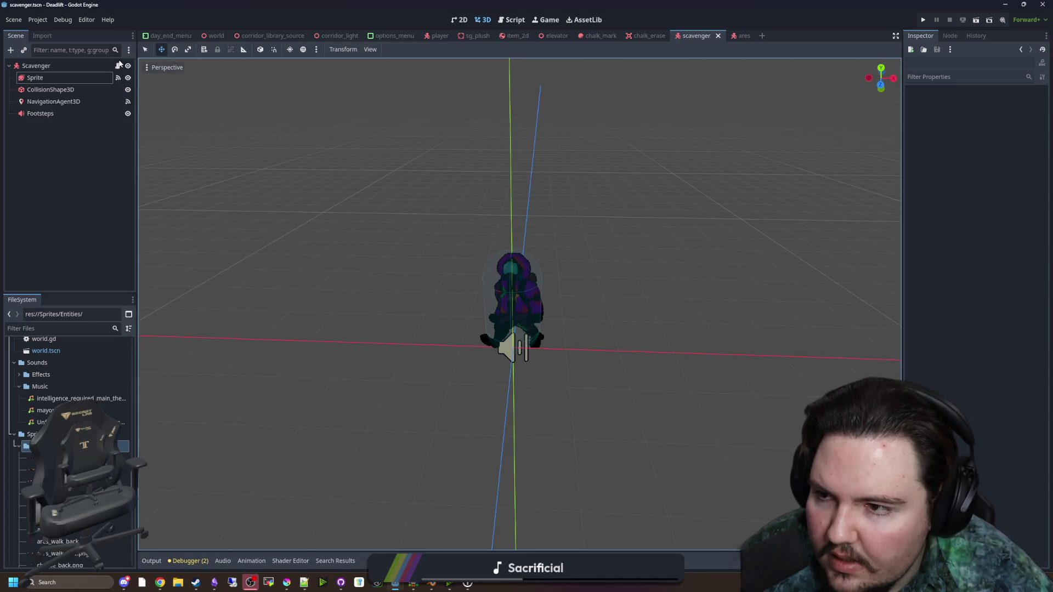
{"action": "left_click", "coordinate": [118, 65]}
{"action": "left_click", "coordinate": [423, 215]}
{"action": "key", "text": "ctrl+s"}
- Rename the match-block variables on lines 9–11 to animationPrefix and save
{"action": "left_click", "coordinate": [426, 157]}
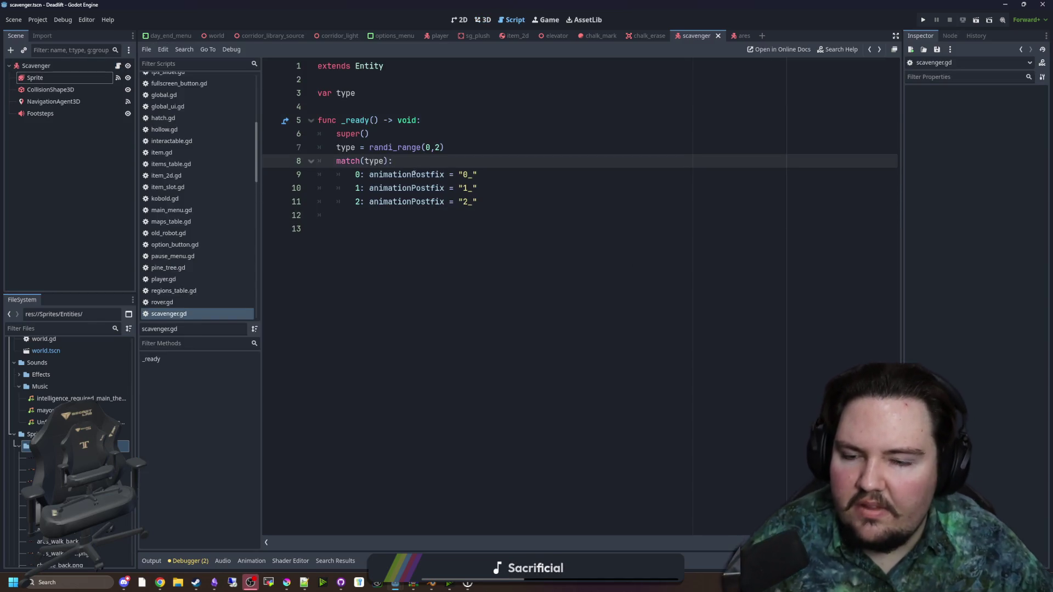
{"action": "left_click_drag", "start_coordinate": [430, 201], "coordinate": [412, 202]}
{"action": "type", "text": "Pre"}
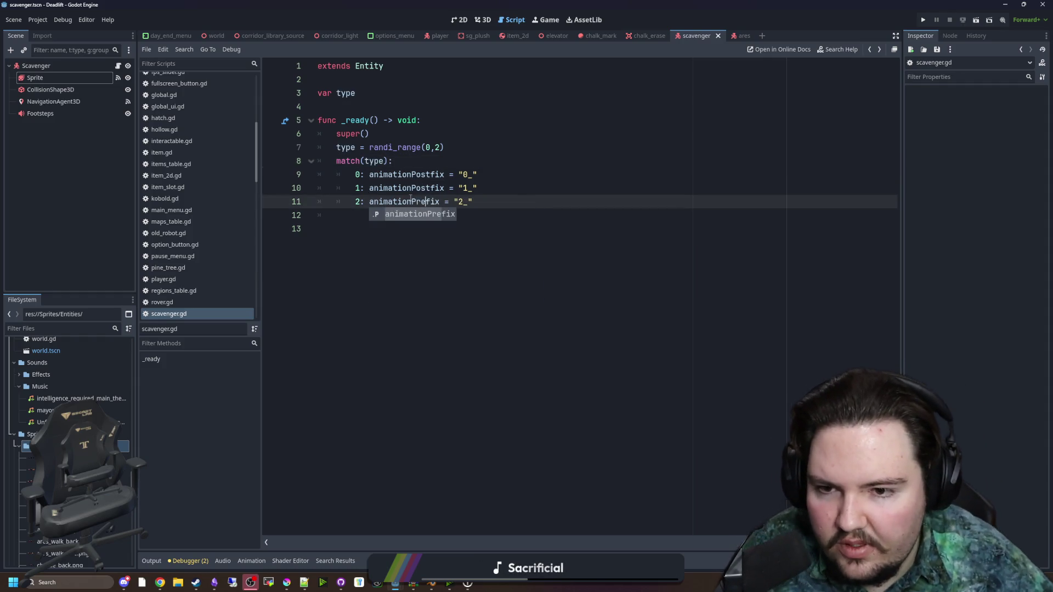
{"action": "double_click", "coordinate": [412, 201]}
{"action": "key", "text": "ctrl+c"}
{"action": "double_click", "coordinate": [406, 188]}
{"action": "key", "text": "ctrl+v"}
{"action": "double_click", "coordinate": [406, 174]}
{"action": "key", "text": "ctrl+v"}
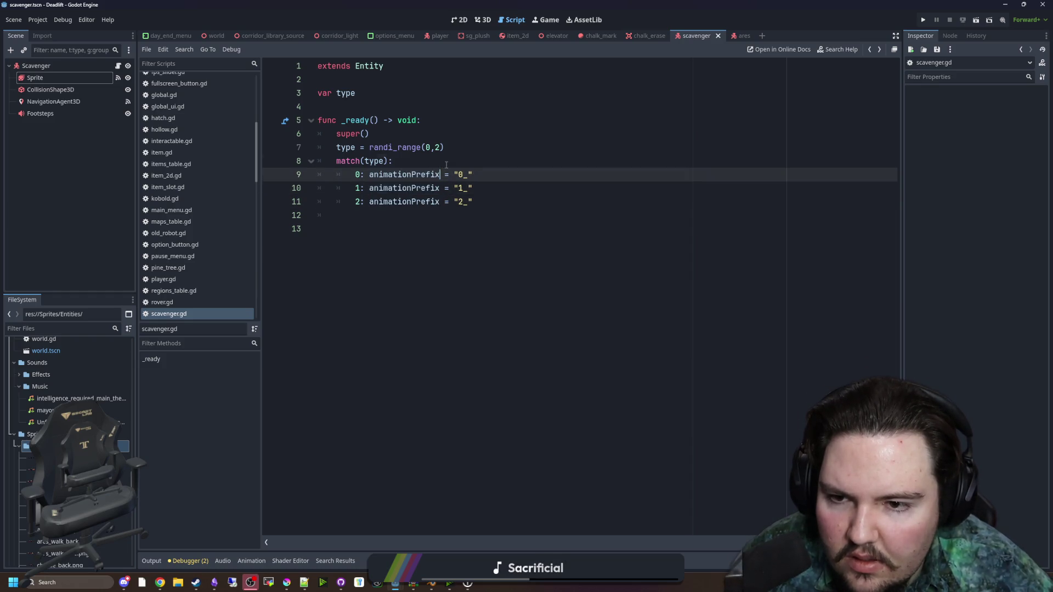
{"action": "left_click", "coordinate": [446, 162]}
{"action": "key", "text": "ctrl+s"}
- Comment out the 1: and 2: match cases with Ctrl+K
{"action": "left_click", "coordinate": [343, 111]}
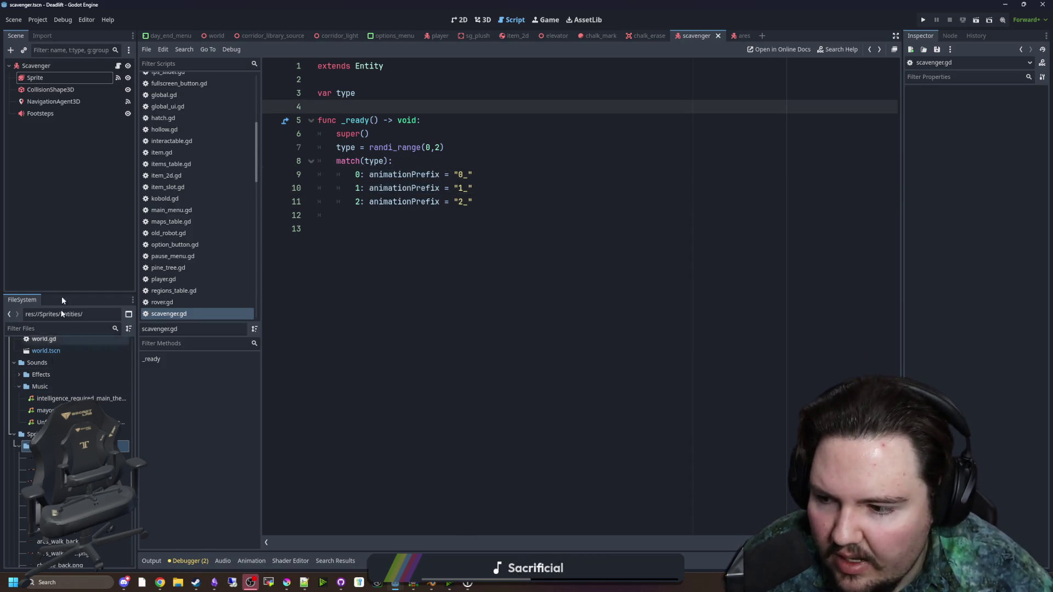
{"action": "left_click", "coordinate": [55, 63]}
{"action": "left_click", "coordinate": [49, 77]}
{"action": "left_click", "coordinate": [419, 147]}
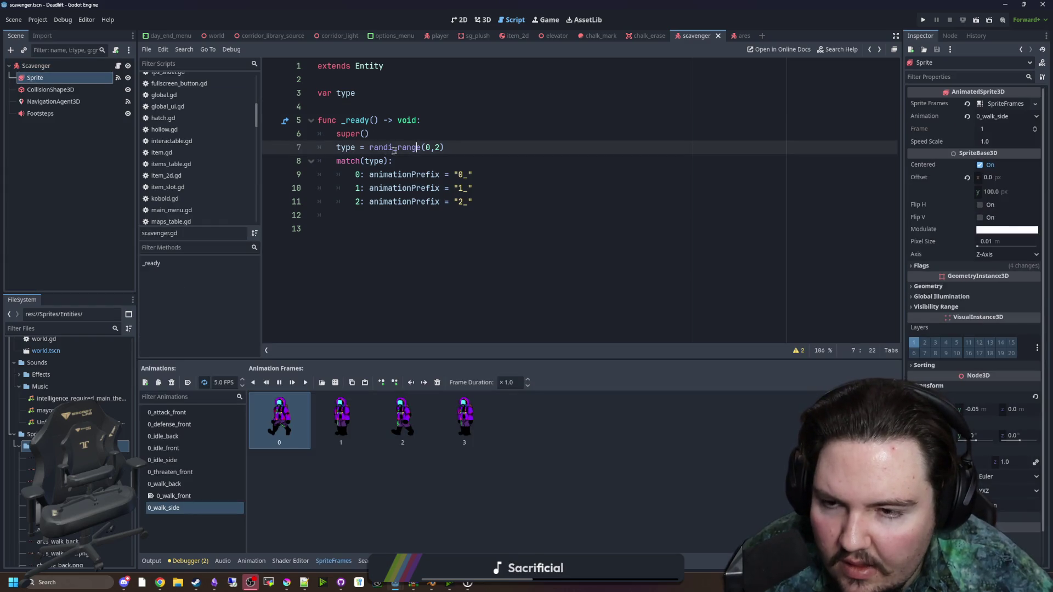
{"action": "left_click", "coordinate": [351, 215]}
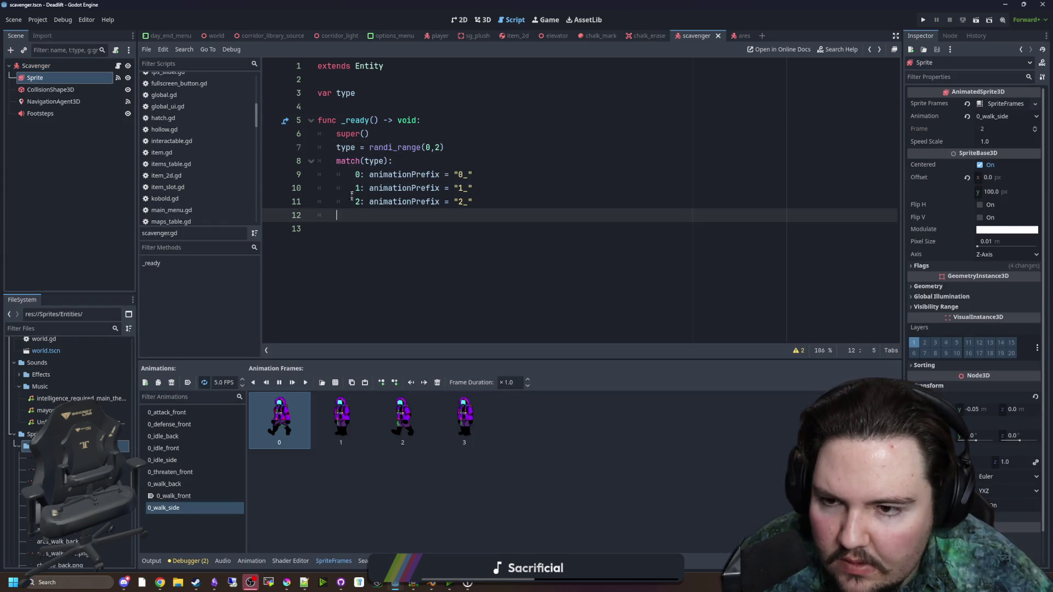
{"action": "left_click", "coordinate": [355, 188]}
{"action": "key", "text": "shift+Down"}
{"action": "key", "text": "ctrl+k"}
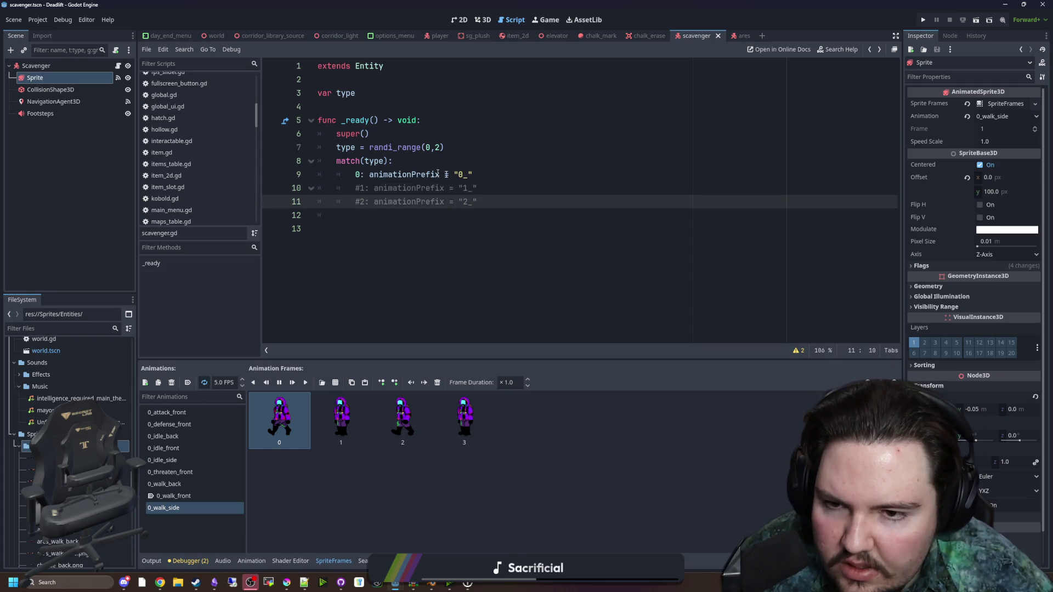
- Copy line 9's animationPrefix = "0_" assignment into the default _: case and save
{"action": "left_click", "coordinate": [489, 181]}
{"action": "key", "text": "Return"}
{"action": "type", "text": "_:"}
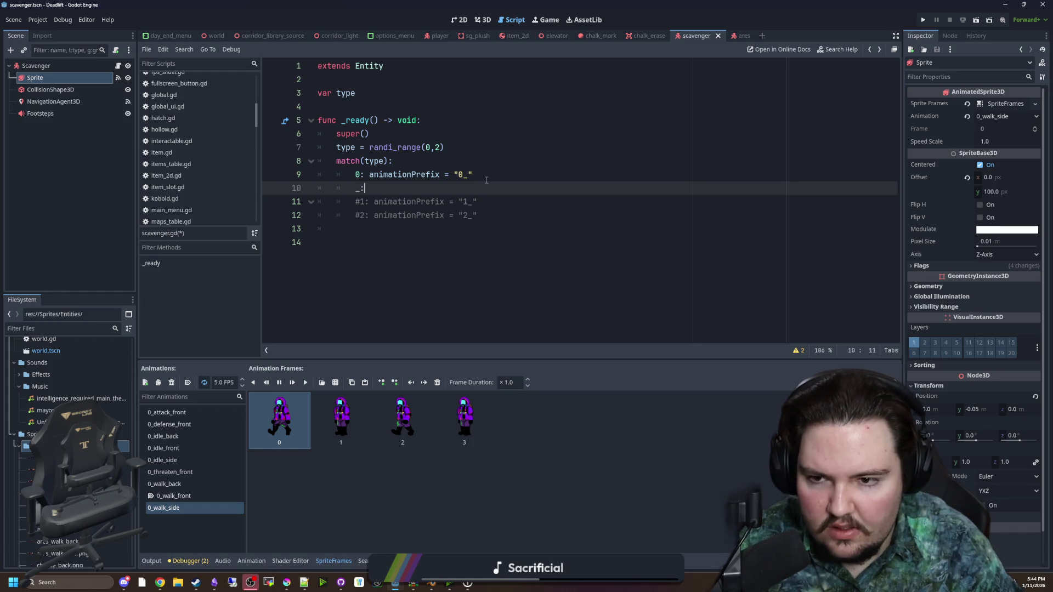
{"action": "left_click_drag", "start_coordinate": [472, 175], "coordinate": [370, 174]}
{"action": "key", "text": "ctrl+c"}
{"action": "left_click", "coordinate": [365, 188]}
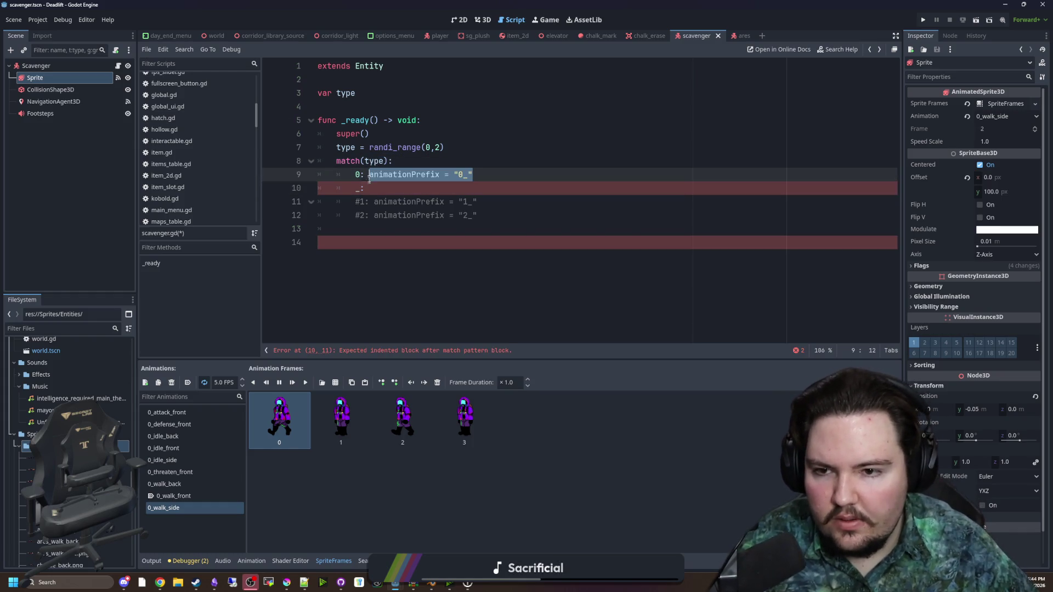
{"action": "key", "text": "ctrl+v"}
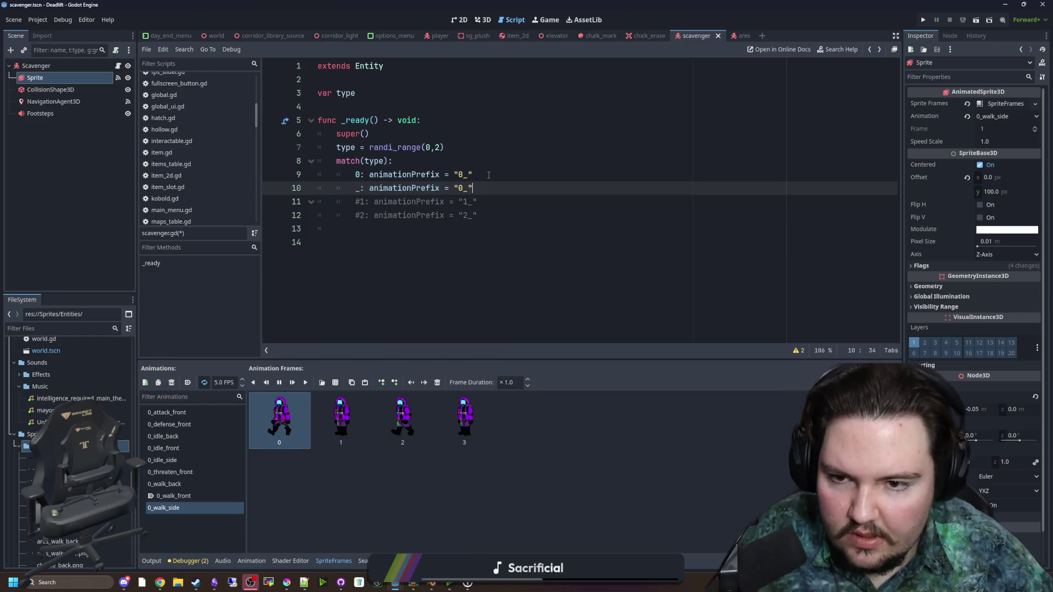
{"action": "left_click", "coordinate": [395, 160]}
{"action": "key", "text": "ctrl+s"}
{"action": "left_click", "coordinate": [381, 102]}
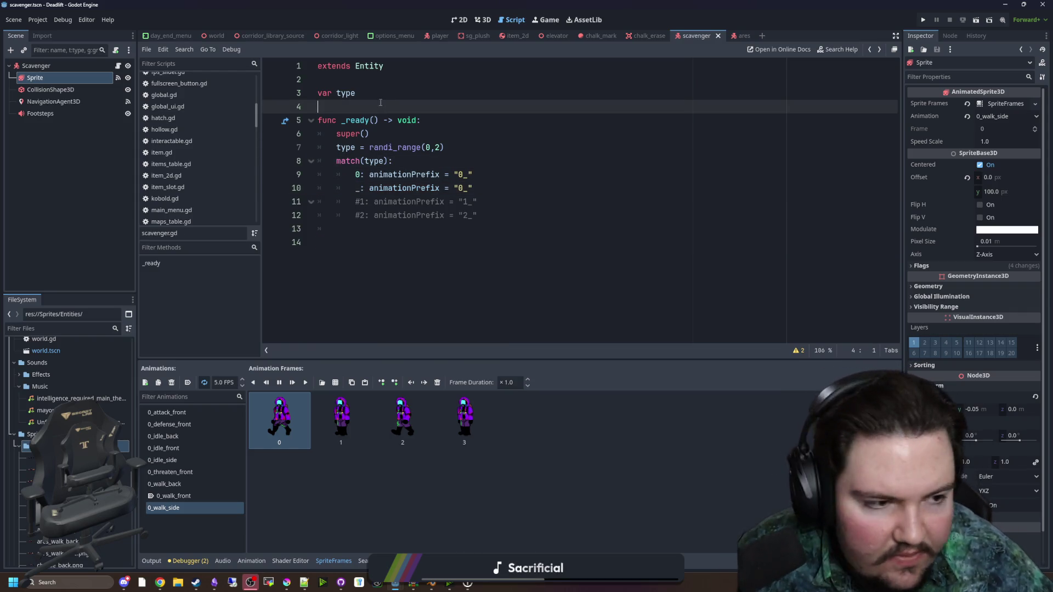
{"action": "left_click", "coordinate": [493, 172]}
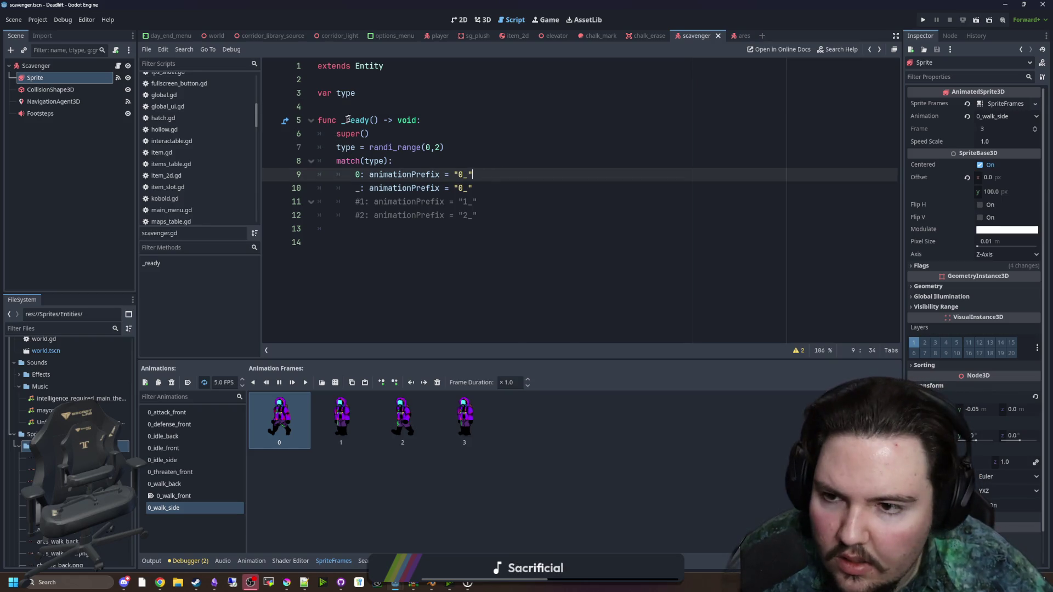
{"action": "key", "text": "ctrl+s"}
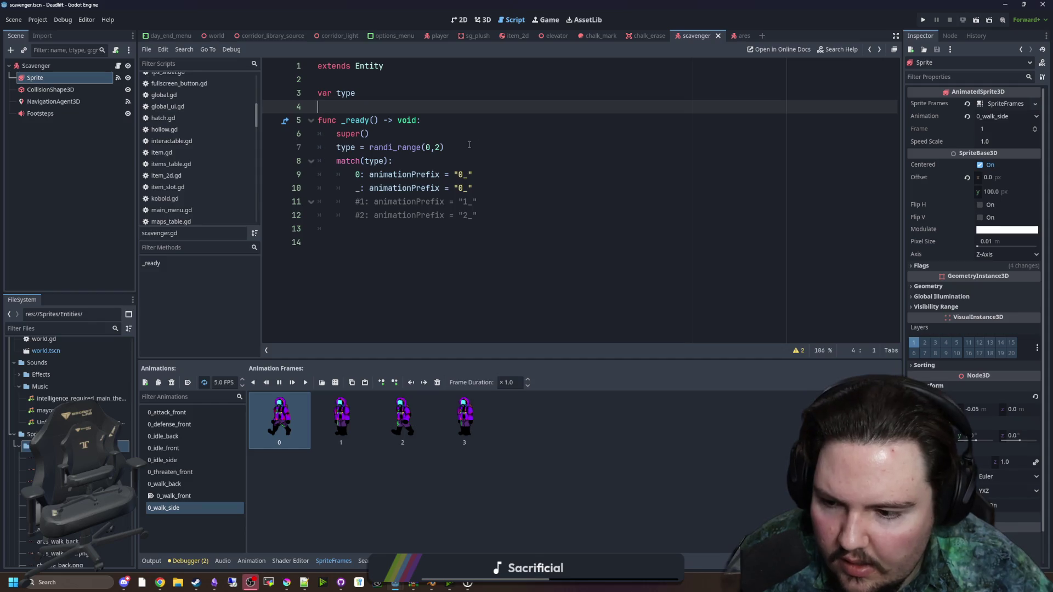
{"action": "left_click", "coordinate": [66, 65]}
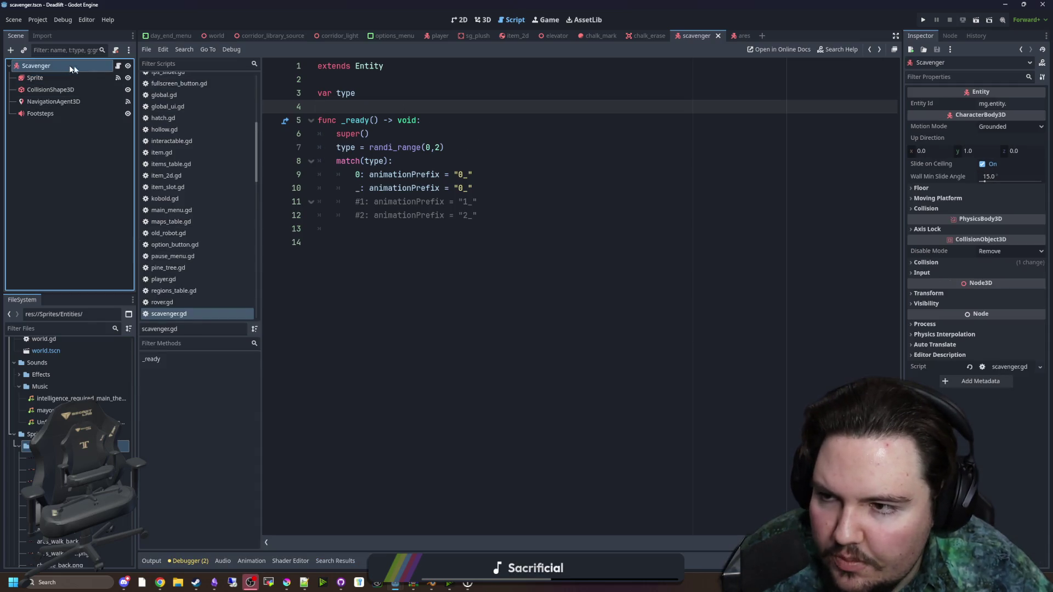
- Set the Scavenger root's Entity Id to mg.entity.scavenger and save the scene
{"action": "left_click", "coordinate": [1040, 104]}
{"action": "type", "text": "scavenger"}
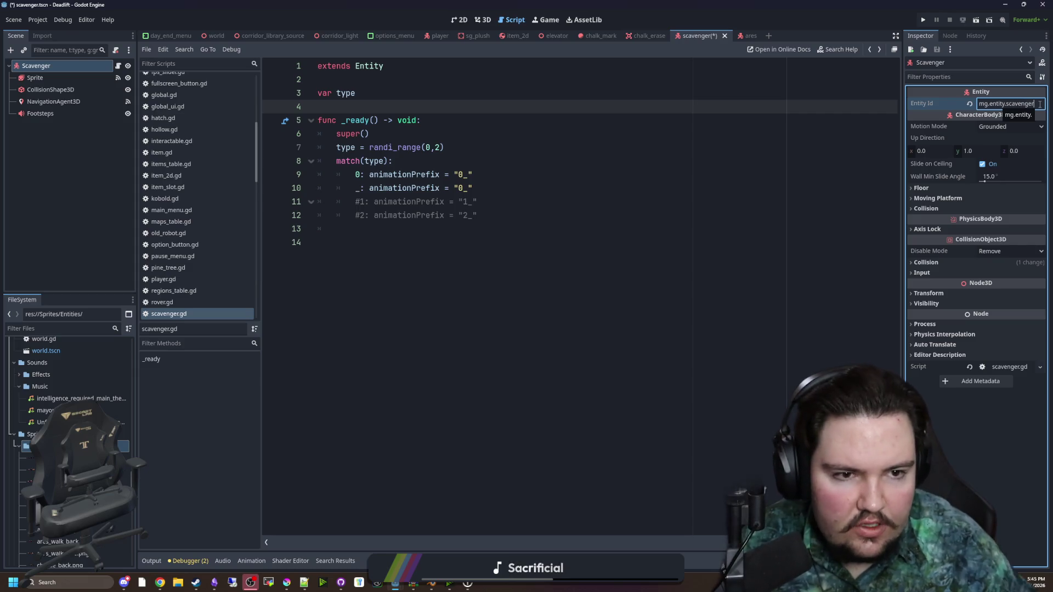
{"action": "key", "text": "Return"}
{"action": "key", "text": "ctrl+s"}
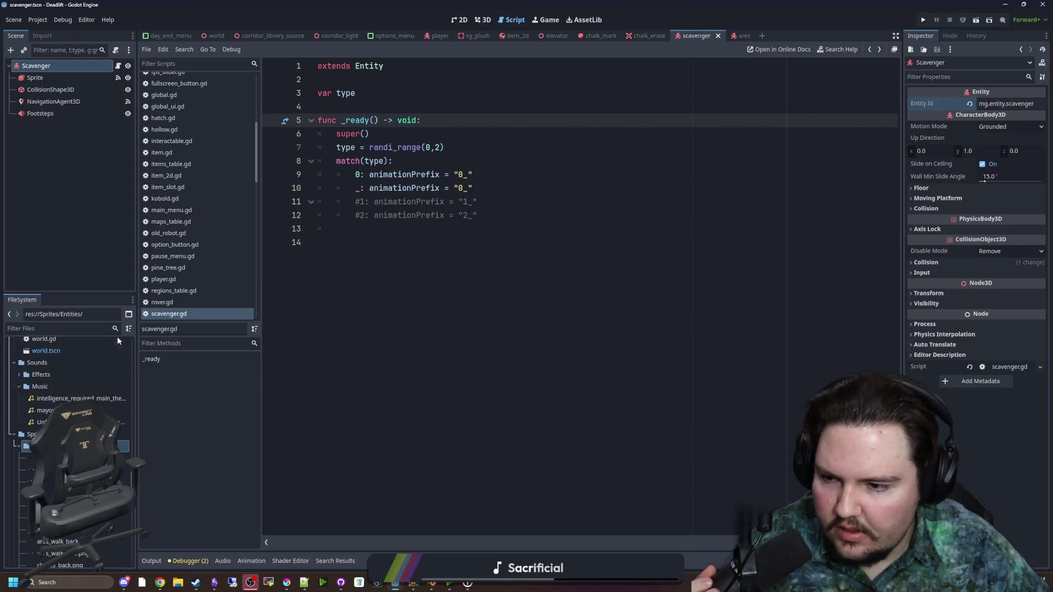
- Open entities_table.gd from the FileSystem filtered by 'entit'
{"action": "left_click", "coordinate": [94, 330]}
{"action": "type", "text": "entit"}
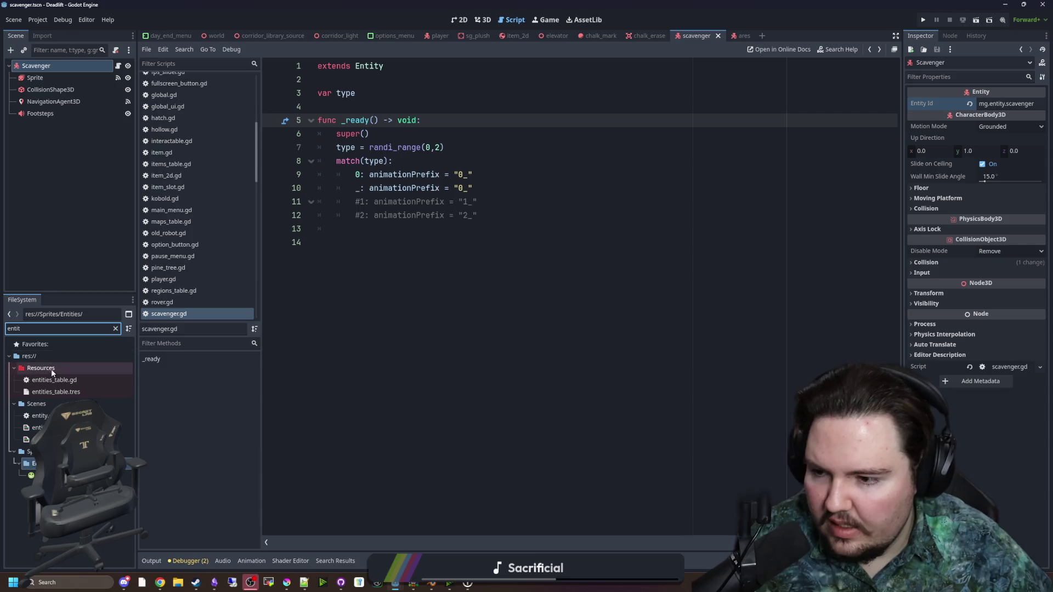
{"action": "double_click", "coordinate": [42, 380]}
{"action": "left_click", "coordinate": [503, 241]}
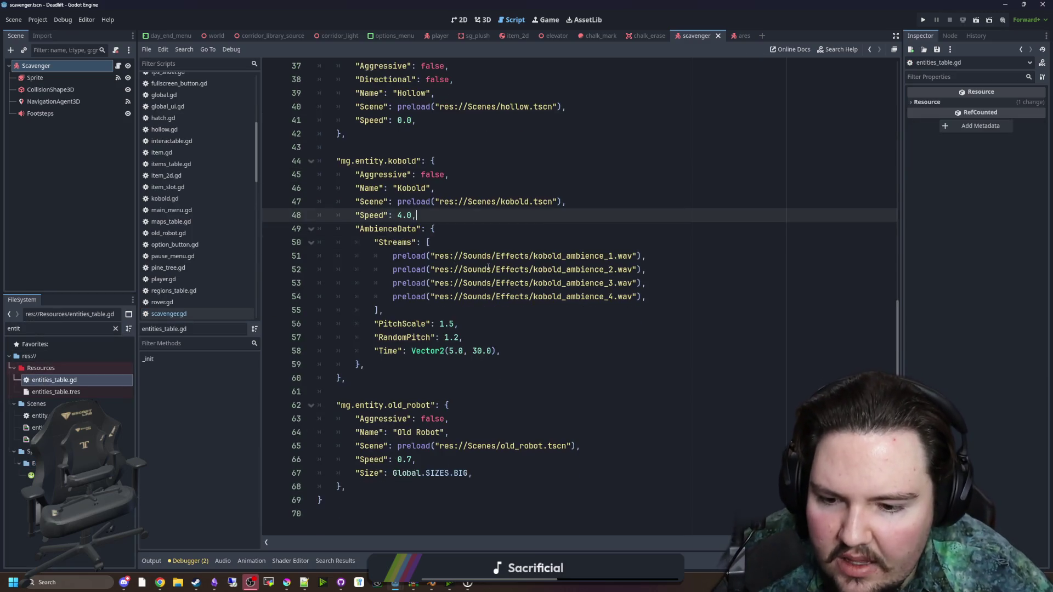
{"action": "scroll", "coordinate": [465, 321], "scroll_direction": "up", "scroll_amount": 4}
{"action": "scroll", "coordinate": [462, 373], "scroll_direction": "up", "scroll_amount": 7}
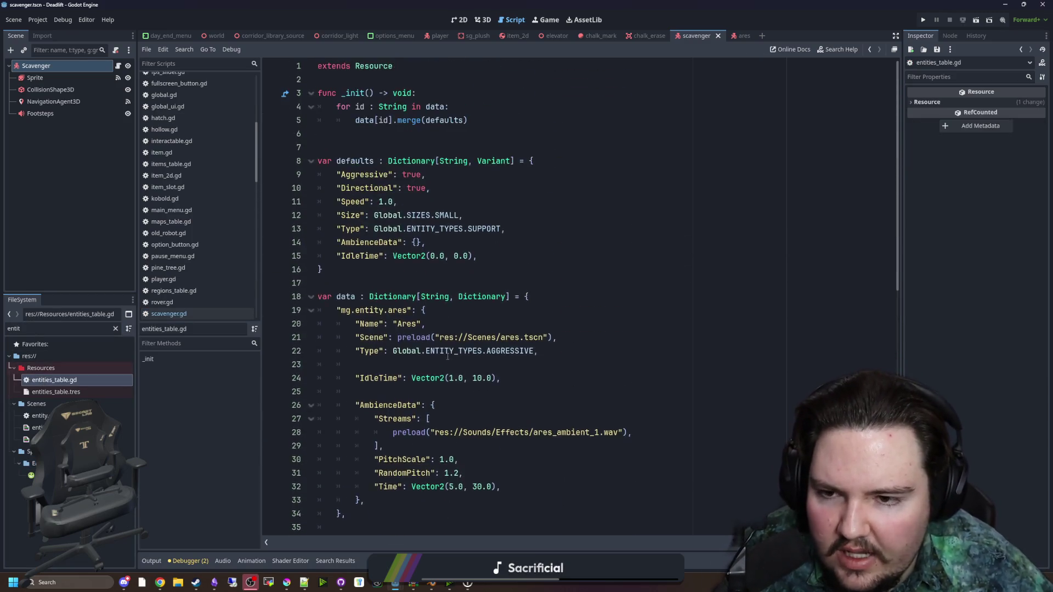
{"action": "scroll", "coordinate": [417, 330], "scroll_direction": "down", "scroll_amount": 5}
- Paste a duplicate of the mg.entity.ares entry below the original
{"action": "left_click", "coordinate": [379, 311]}
{"action": "mouse_move", "coordinate": [378, 311]}
{"action": "left_mouse_down"}
{"action": "mouse_move", "coordinate": [381, 123]}
{"action": "mouse_move", "coordinate": [340, 107]}
{"action": "left_mouse_up"}
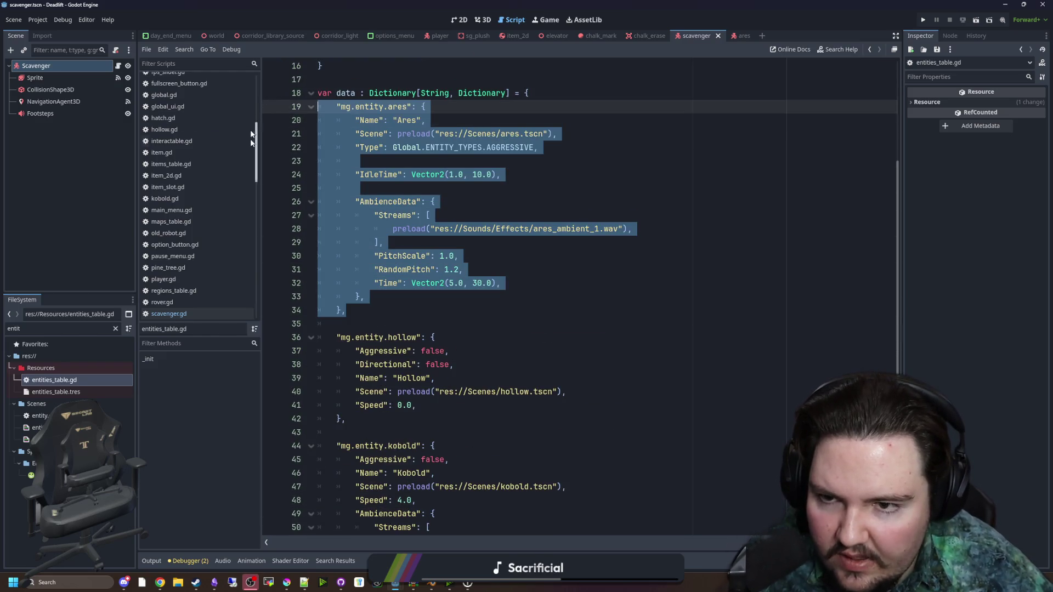
{"action": "left_click", "coordinate": [384, 307]}
{"action": "key", "text": "Return"}
{"action": "key", "text": "Return"}
{"action": "key", "text": "ctrl+v"}
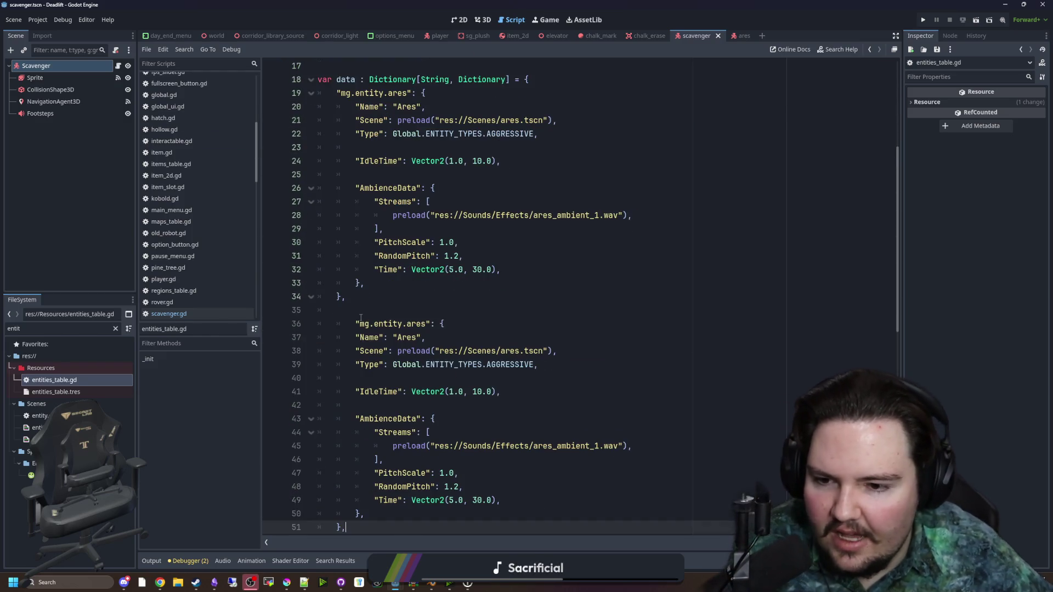
- Rename the duplicated entry's key to scavenger and its Name to Scavenger
{"action": "left_click", "coordinate": [355, 323]}
{"action": "key", "text": "BackSpace"}
{"action": "double_click", "coordinate": [401, 324]}
{"action": "type", "text": "scavenge"}
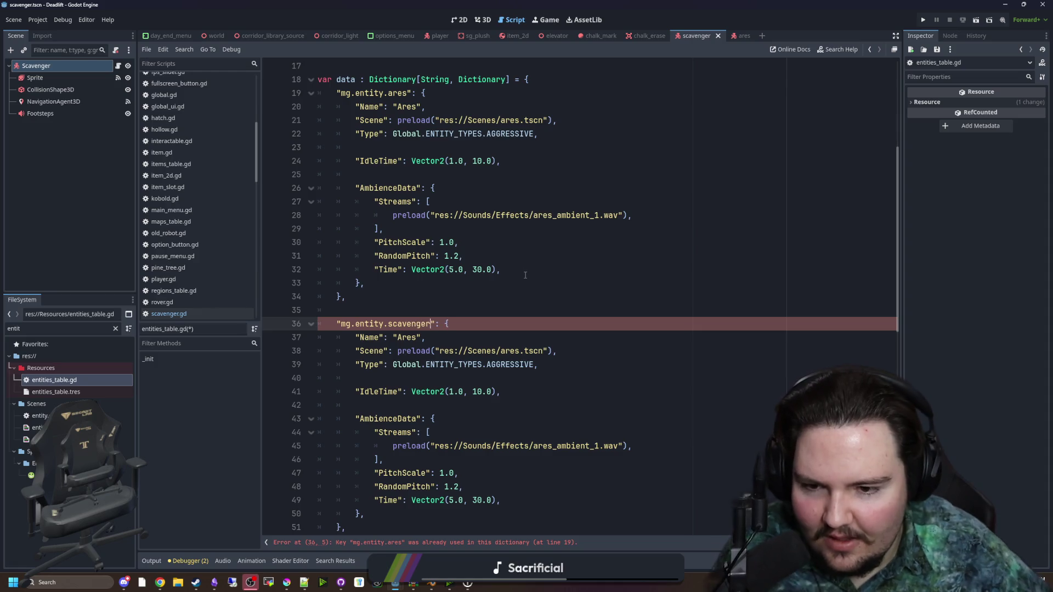
{"action": "scroll", "coordinate": [524, 276], "scroll_direction": "down", "scroll_amount": 2}
{"action": "double_click", "coordinate": [407, 256]}
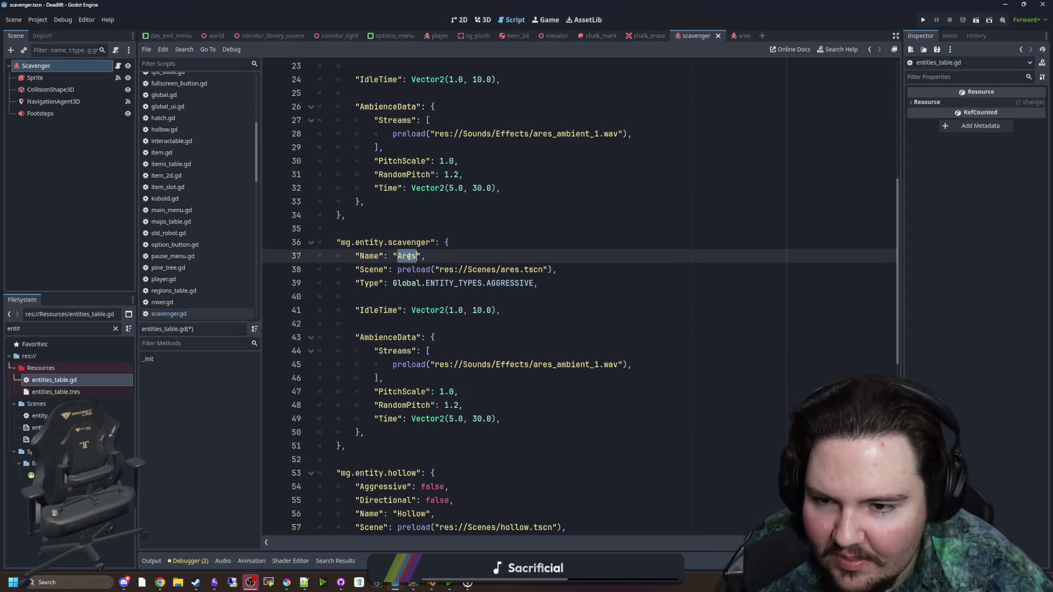
{"action": "type", "text": "Scavenge"}
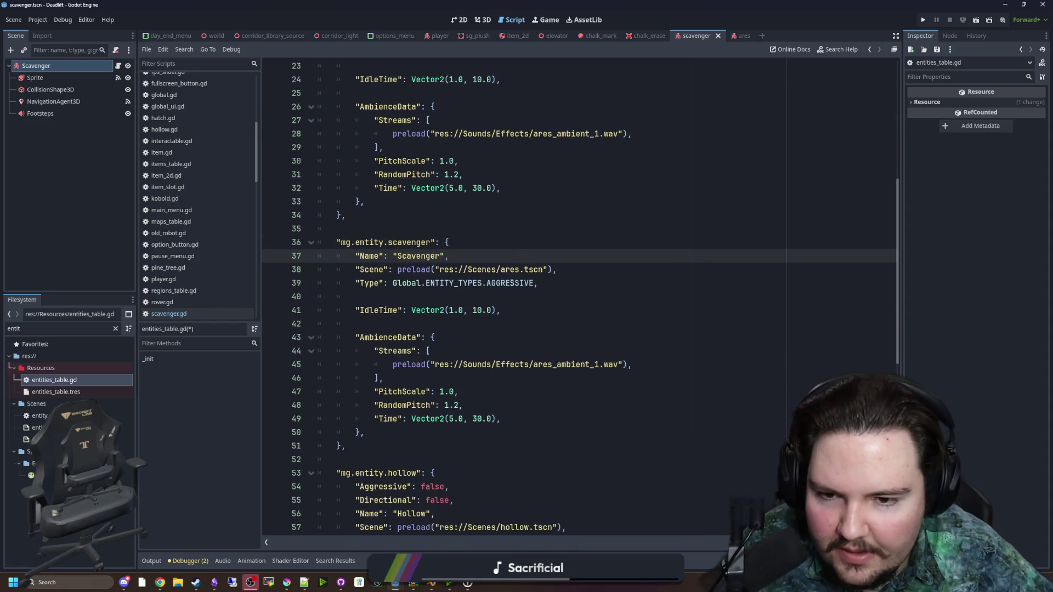
- Point the new entry's scene path to scavenger.tscn
{"action": "left_click", "coordinate": [514, 269]}
{"action": "key", "text": "BackSpace"}
{"action": "key", "text": "BackSpace"}
{"action": "key", "text": "BackSpace"}
{"action": "type", "text": "ca"}
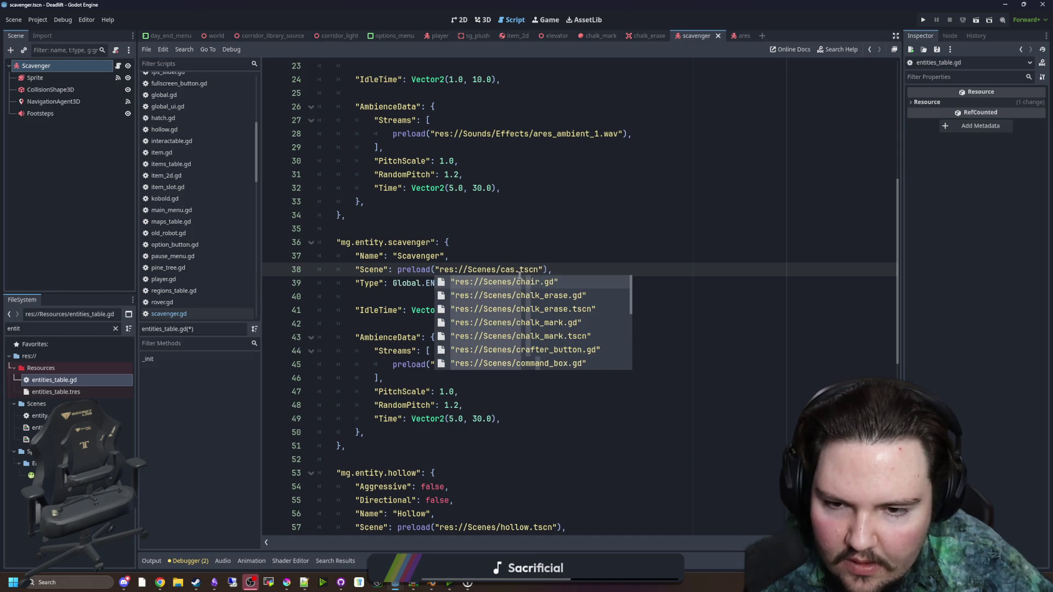
{"action": "double_click", "coordinate": [515, 269]}
{"action": "type", "text": "sca"}
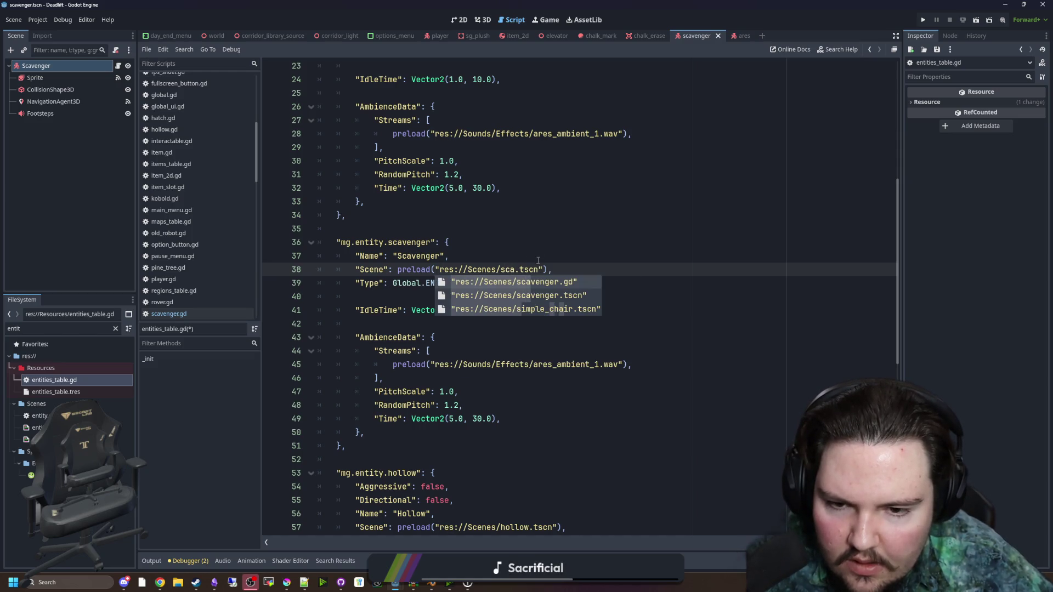
{"action": "left_click", "coordinate": [546, 299]}
{"action": "key", "text": "BackSpace"}
{"action": "key", "text": "BackSpace"}
{"action": "key", "text": "BackSpace"}
{"action": "left_click", "coordinate": [567, 256]}
- Comment out the scavenger entry's AmbienceData block
{"action": "scroll", "coordinate": [567, 260], "scroll_direction": "down", "scroll_amount": 1}
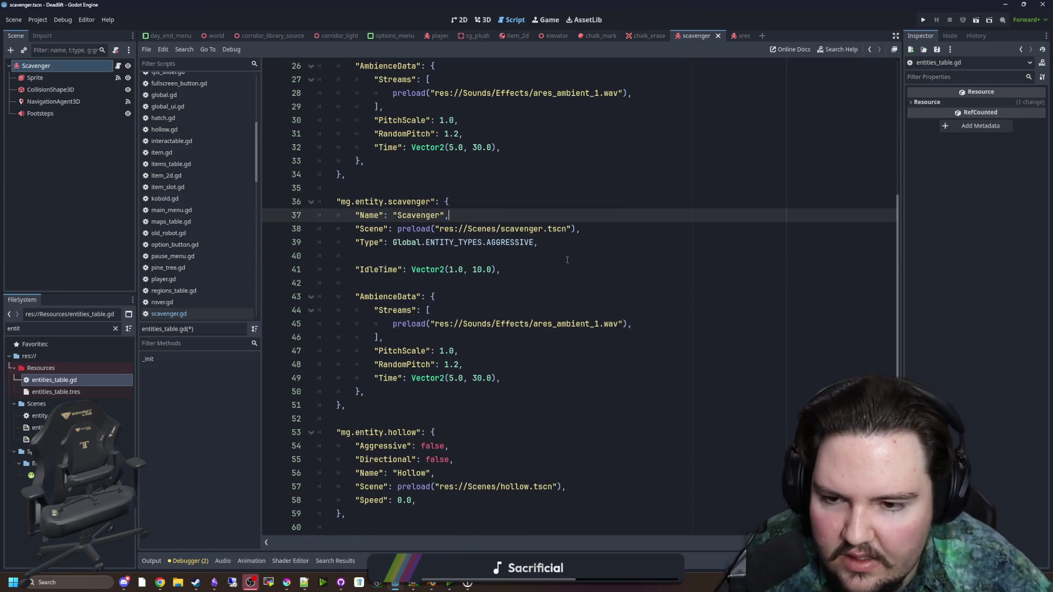
{"action": "scroll", "coordinate": [567, 260], "scroll_direction": "down", "scroll_amount": 1}
{"action": "left_click", "coordinate": [420, 239]}
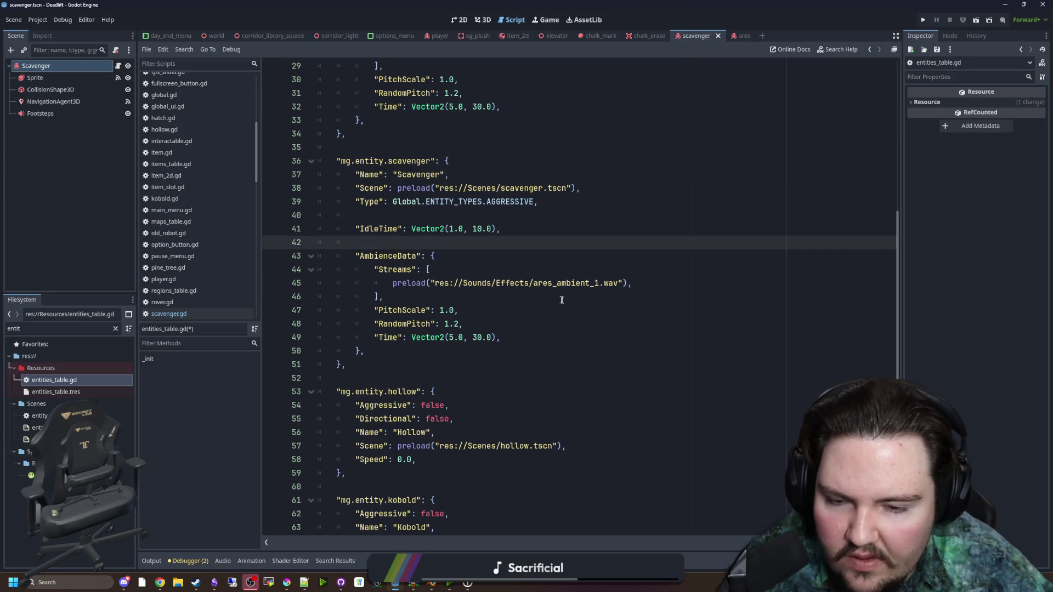
{"action": "left_click", "coordinate": [588, 294]}
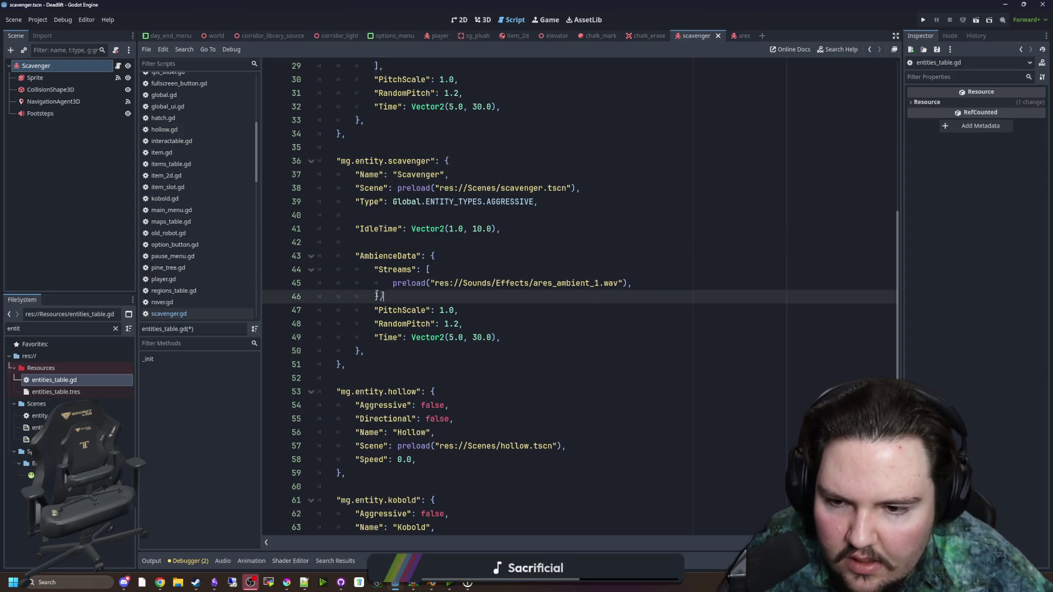
{"action": "left_click_drag", "start_coordinate": [395, 296], "coordinate": [330, 270]}
{"action": "mouse_move", "coordinate": [365, 351]}
{"action": "left_mouse_down"}
{"action": "mouse_move", "coordinate": [329, 271]}
{"action": "mouse_move", "coordinate": [284, 256]}
{"action": "left_mouse_up"}
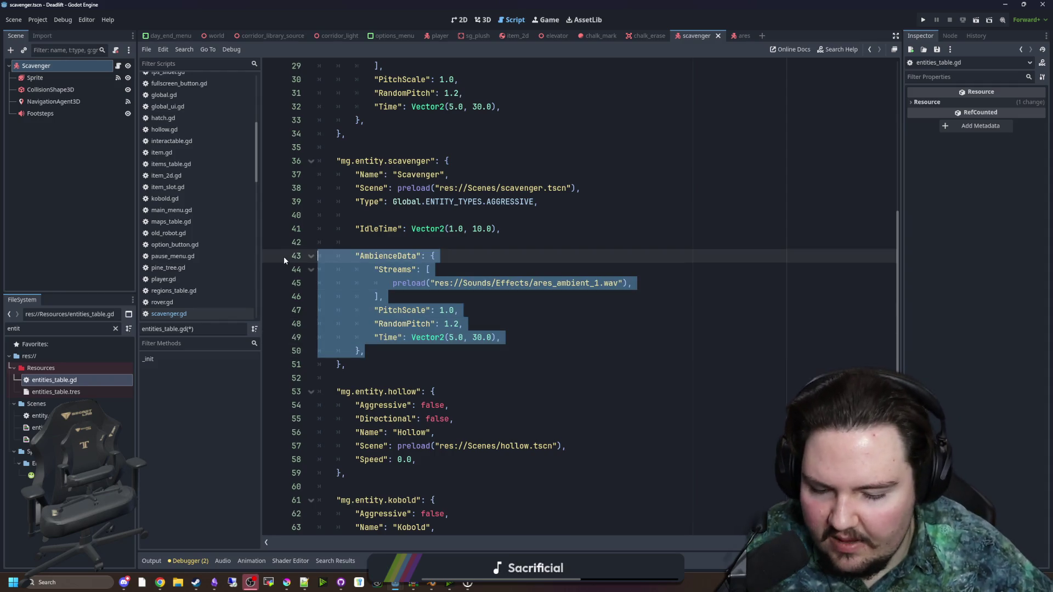
{"action": "key", "text": "ctrl+k"}
- Review the new entry and save entities_table.gd
{"action": "left_click", "coordinate": [402, 242]}
{"action": "scroll", "coordinate": [402, 253], "scroll_direction": "up", "scroll_amount": 1}
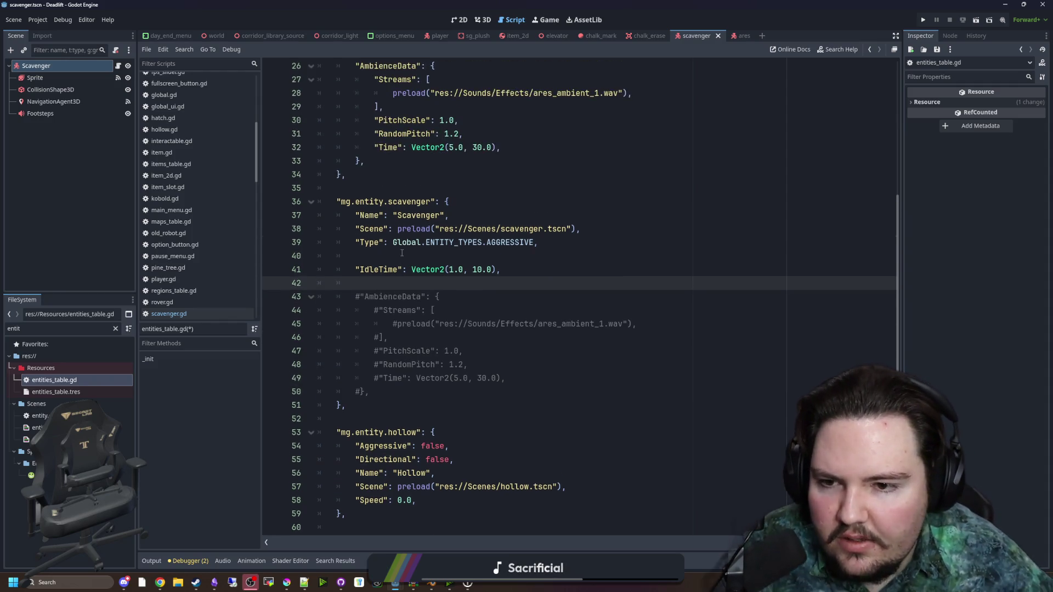
{"action": "left_click", "coordinate": [402, 253]}
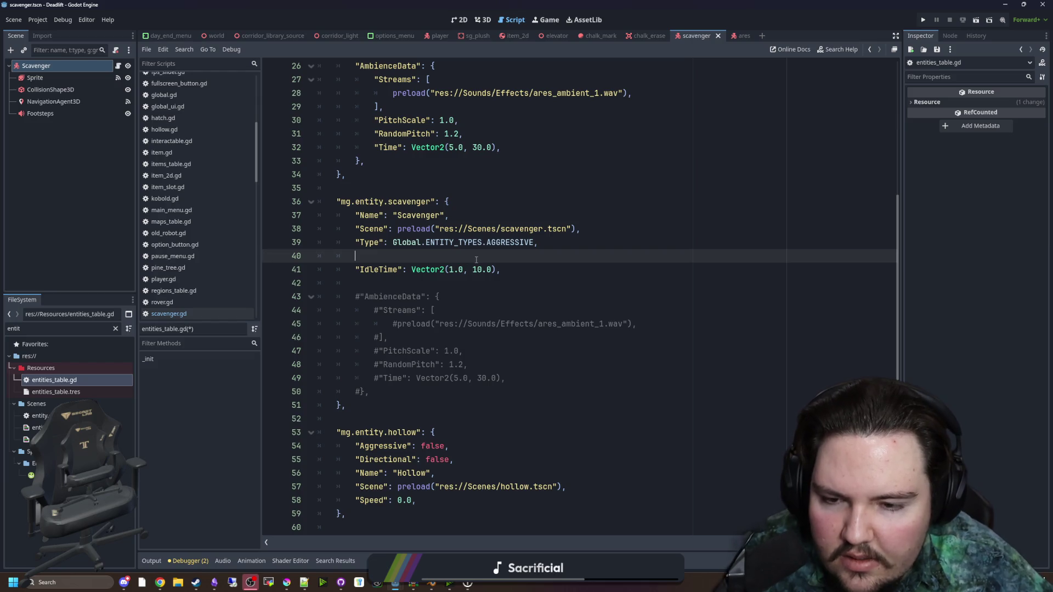
{"action": "scroll", "coordinate": [476, 260], "scroll_direction": "down", "scroll_amount": 2}
{"action": "left_click", "coordinate": [398, 319]}
{"action": "scroll", "coordinate": [388, 324], "scroll_direction": "up", "scroll_amount": 2}
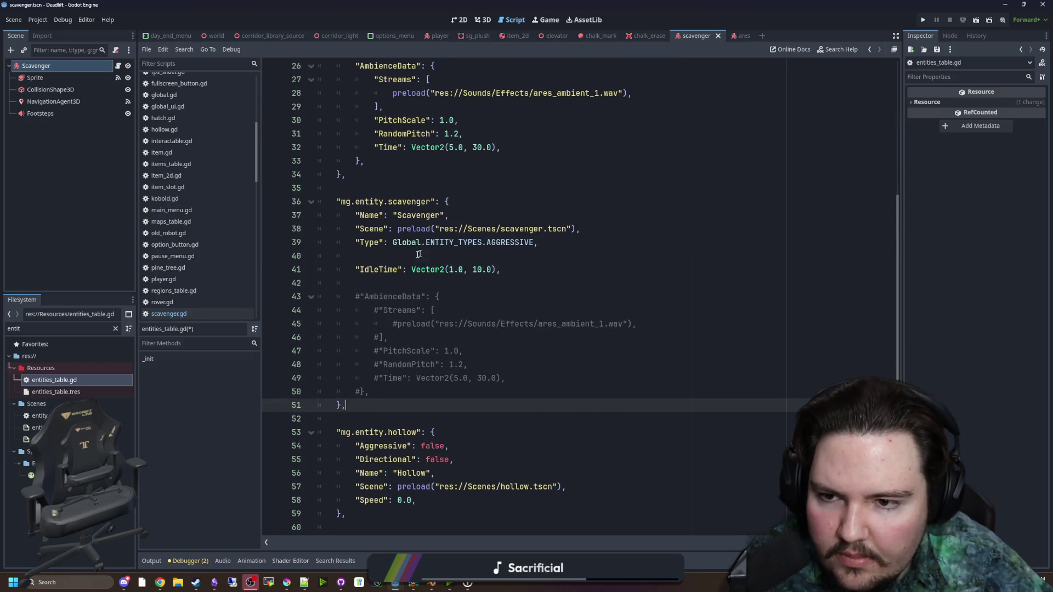
{"action": "left_click", "coordinate": [423, 255]}
{"action": "key", "text": "ctrl+s"}
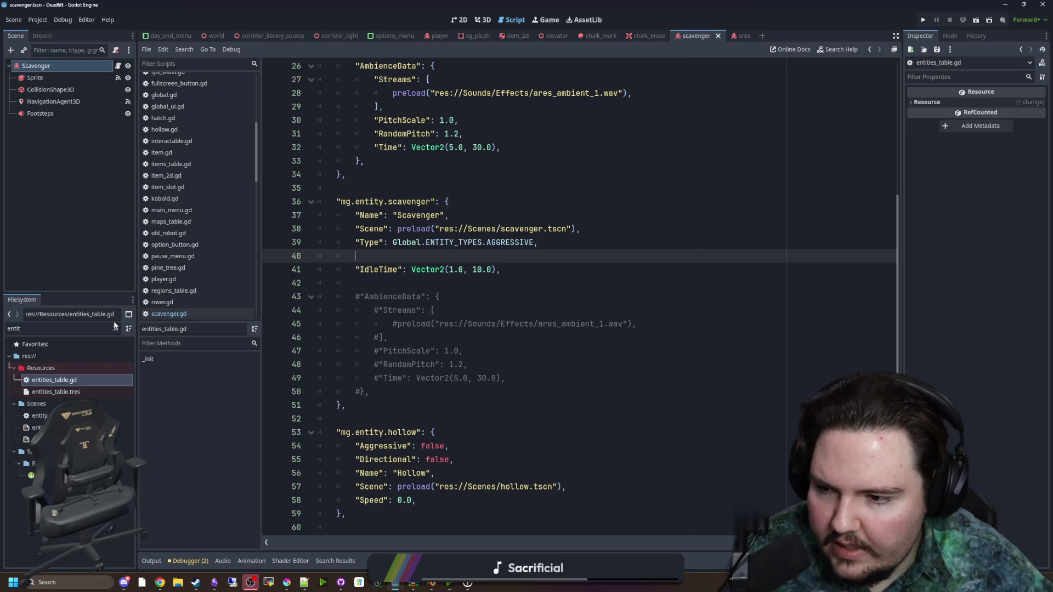
{"action": "double_click", "coordinate": [98, 329]}
- Open world.gd, find _ready, and comment out the existing spawn list entries
{"action": "type", "text": "world"}
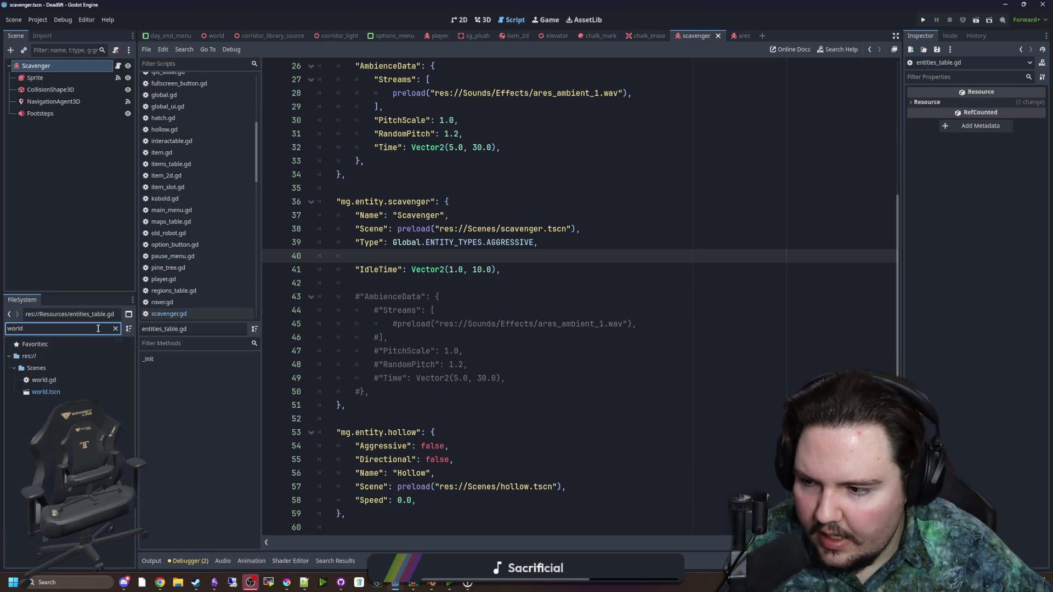
{"action": "double_click", "coordinate": [44, 381]}
{"action": "scroll", "coordinate": [553, 250], "scroll_direction": "up", "scroll_amount": 4}
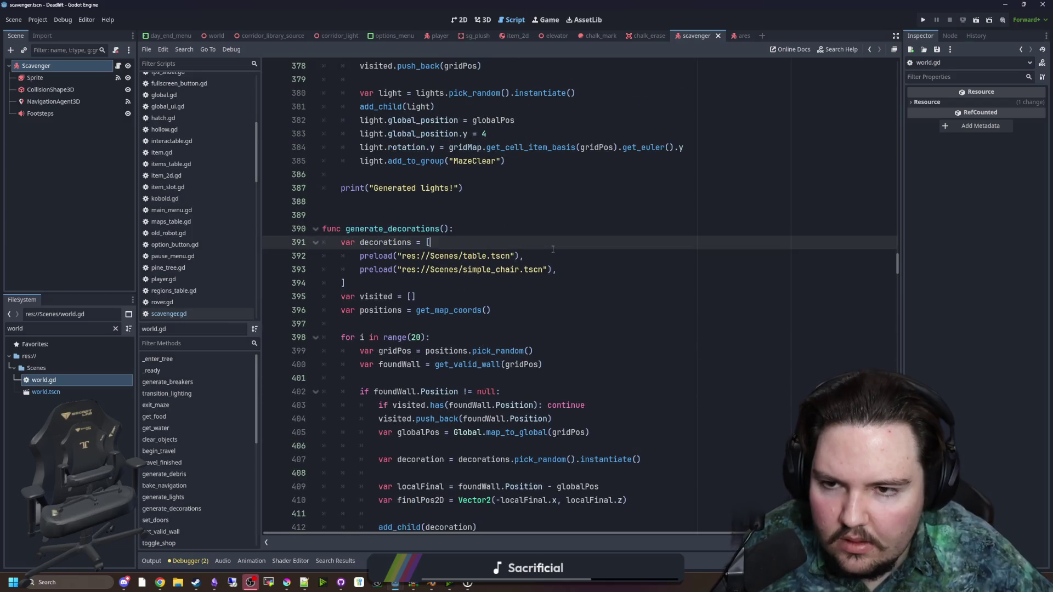
{"action": "key", "text": "ctrl+f"}
{"action": "type", "text": "_ready"}
{"action": "key", "text": "Return"}
{"action": "key", "text": "Return"}
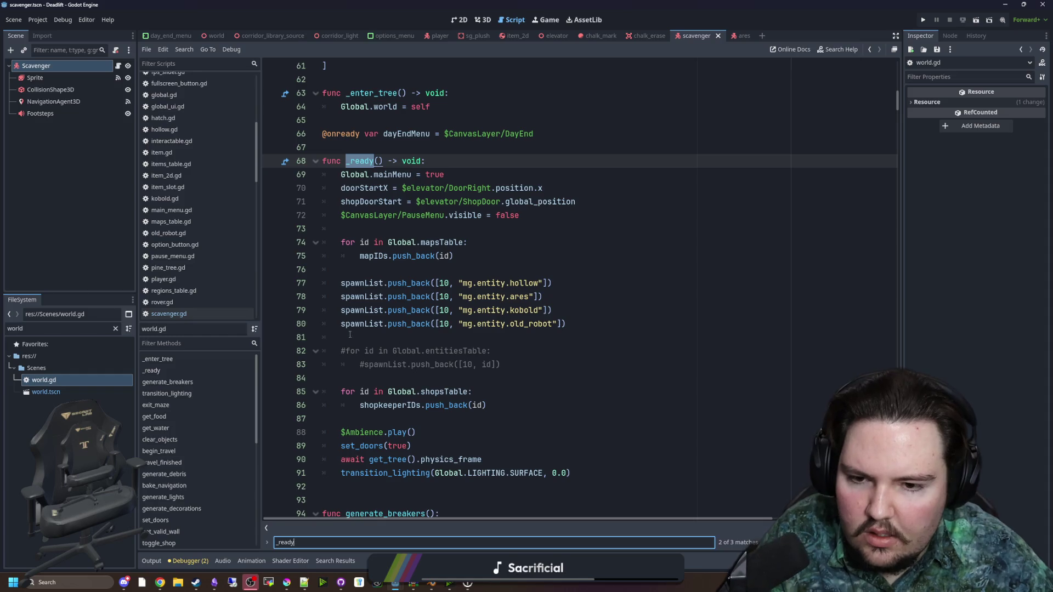
{"action": "left_click", "coordinate": [340, 324]}
{"action": "key", "text": "ctrl+k"}
{"action": "key", "text": "Up"}
{"action": "key", "text": "ctrl+k"}
{"action": "key", "text": "Up"}
{"action": "key", "text": "ctrl+k"}
{"action": "key", "text": "Up"}
{"action": "key", "text": "ctrl+k"}
- Add an uncommented spawnList.push_back([10, "mg.entity.scavenger"]) line and save world.gd
{"action": "left_click_drag", "start_coordinate": [570, 323], "coordinate": [350, 326]}
{"action": "left_click_drag", "start_coordinate": [571, 324], "coordinate": [347, 324]}
{"action": "key", "text": "ctrl+c"}
{"action": "key", "text": "End"}
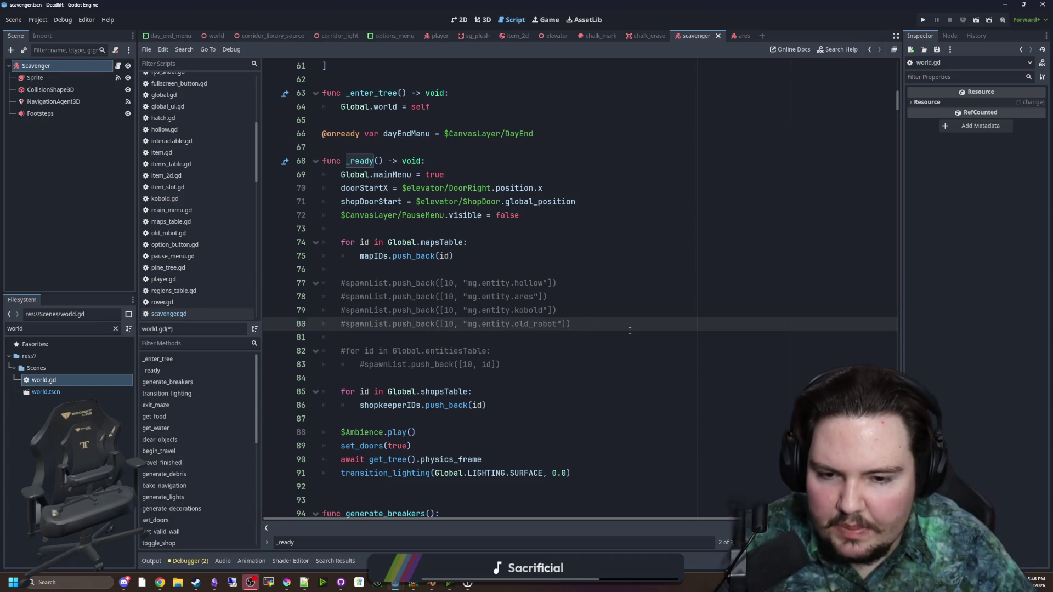
{"action": "key", "text": "Return"}
{"action": "key", "text": "ctrl+v"}
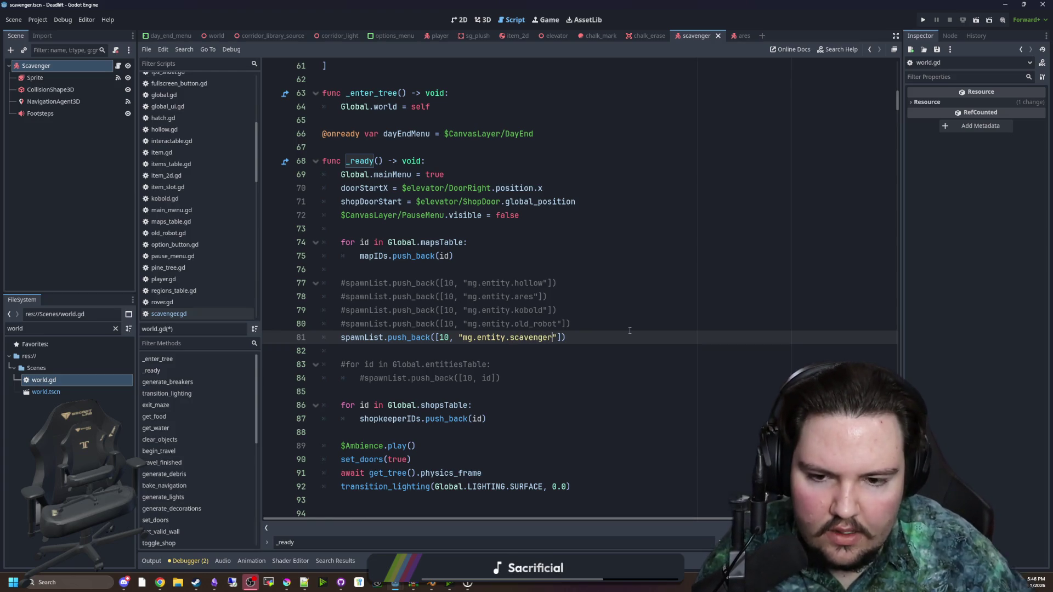
{"action": "left_click", "coordinate": [630, 330]}
{"action": "key", "text": "ctrl+s"}
{"action": "left_click", "coordinate": [609, 338]}
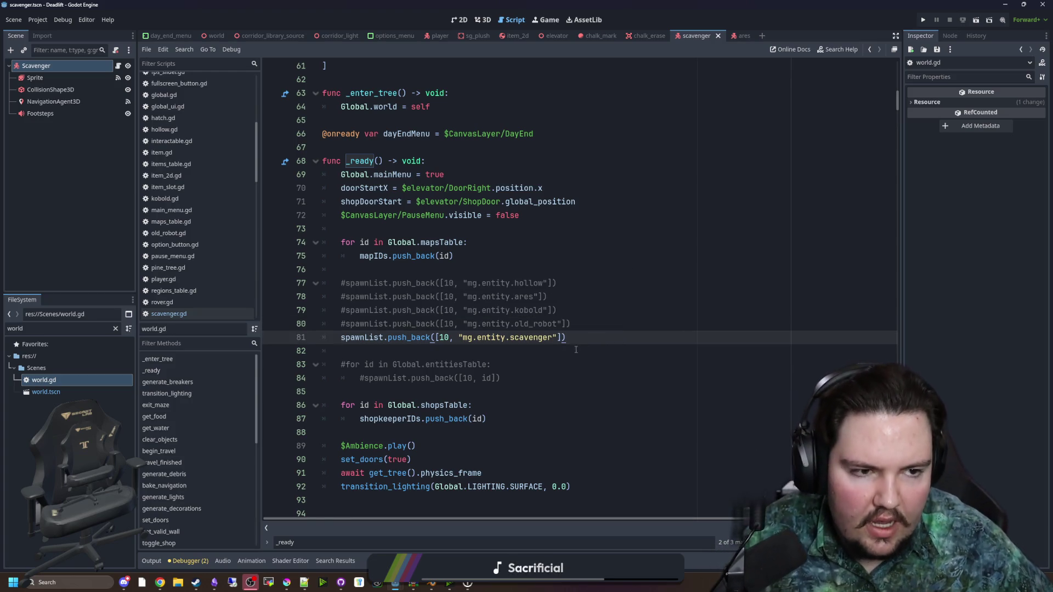
{"action": "left_click", "coordinate": [494, 350]}
{"action": "key", "text": "ctrl+s"}
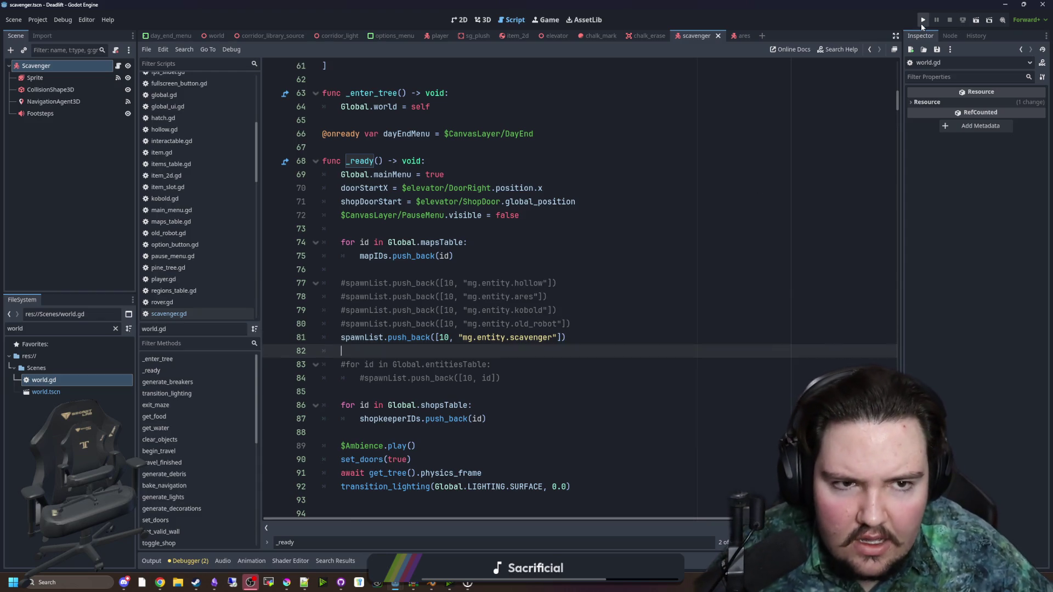
- Run the project, walk the overgrown corridor to the purple scavengers, then pause
{"action": "left_click", "coordinate": [921, 24]}
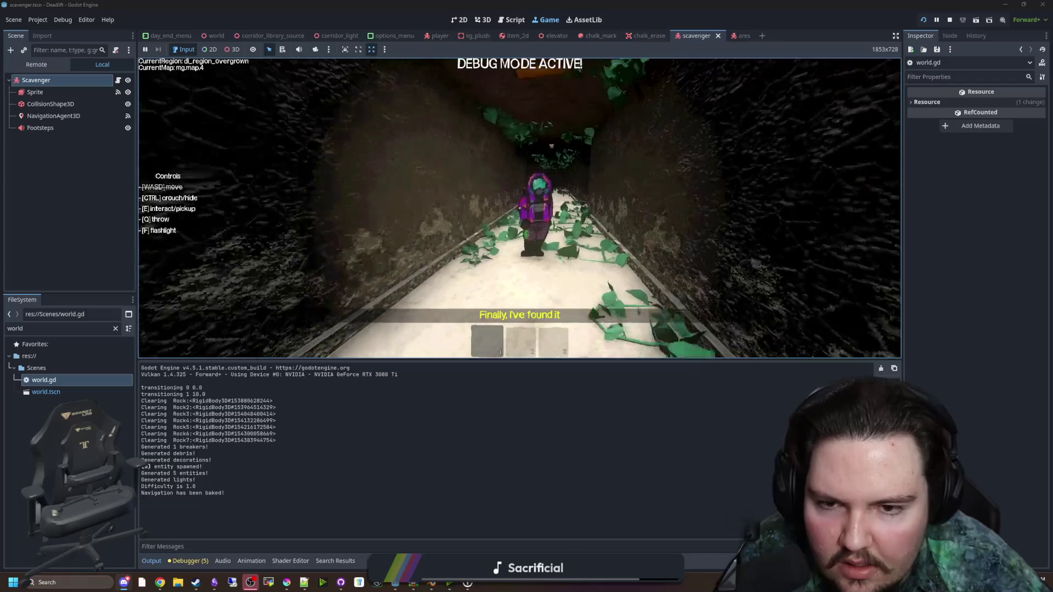
{"action": "key", "text": "shift+w"}
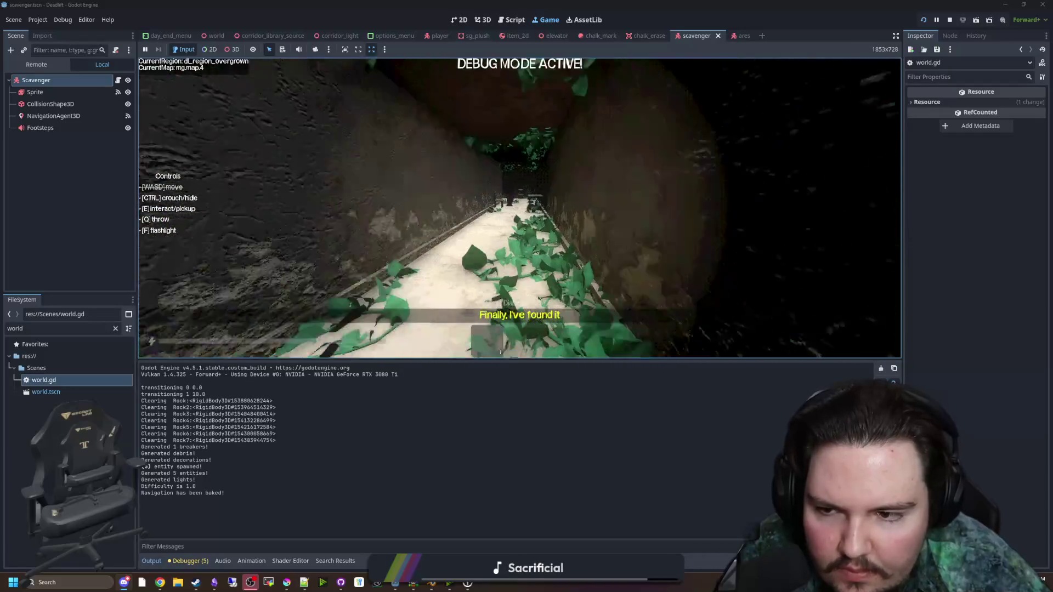
{"action": "key", "text": "s"}
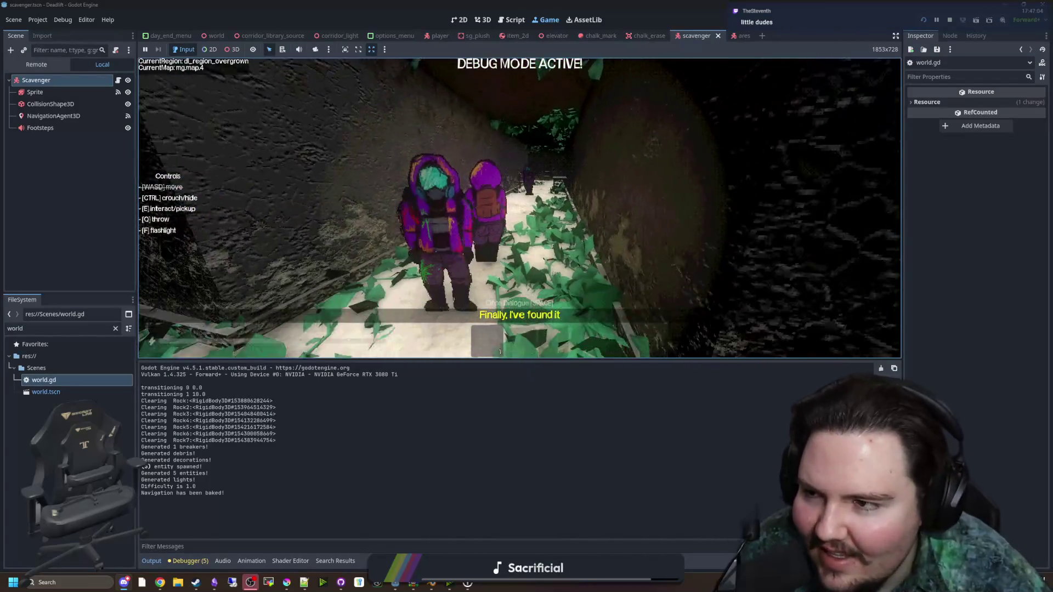
{"action": "key", "text": "super"}
- Set the running scavenger's Sprite scale to 1.2, then resume and watch it in the corridor
{"action": "left_click", "coordinate": [35, 92]}
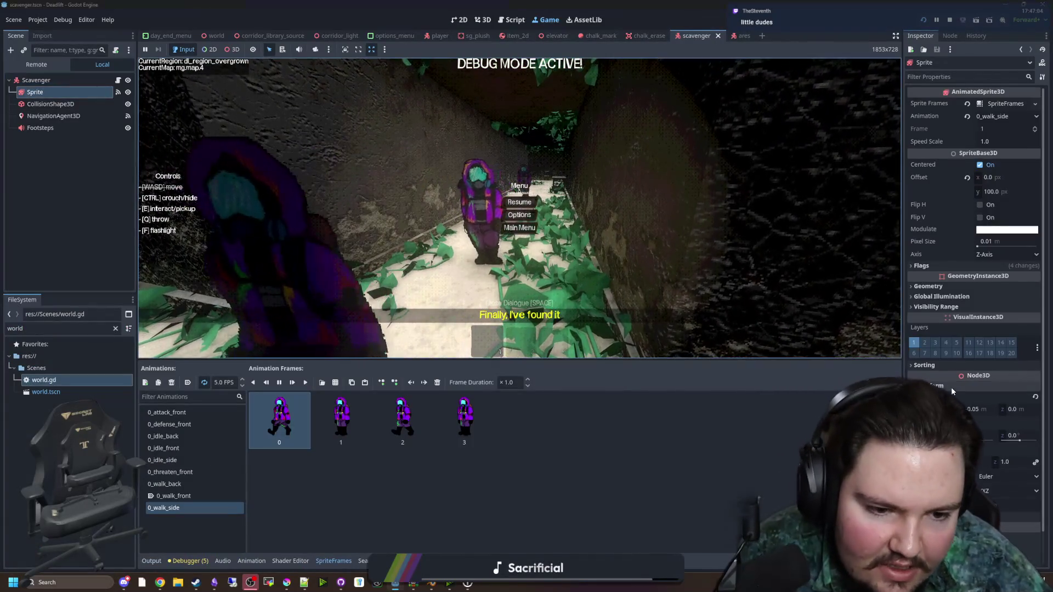
{"action": "type", "text": "1.2"}
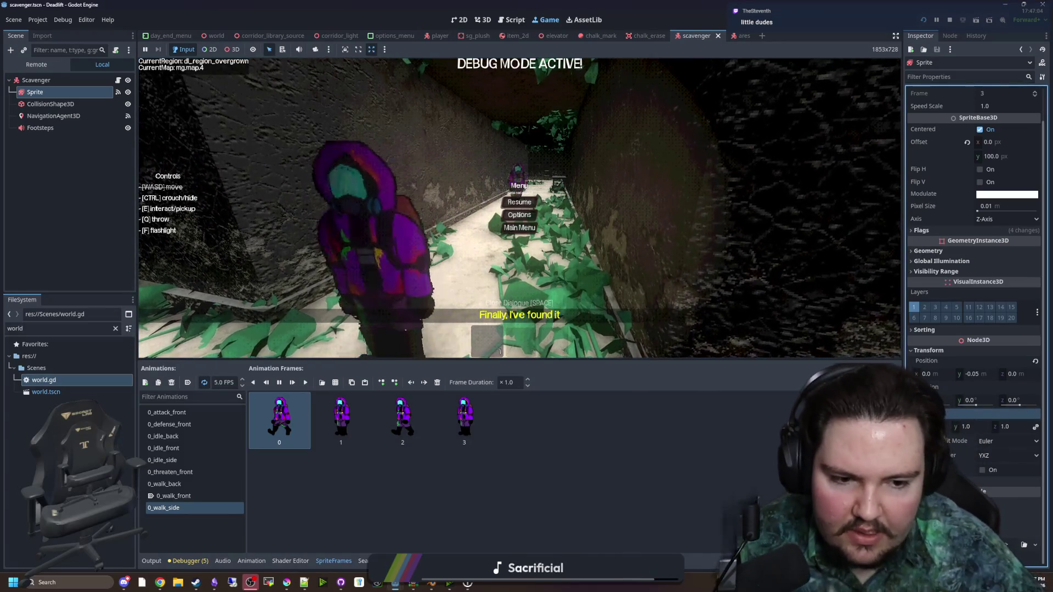
{"action": "key", "text": "Return"}
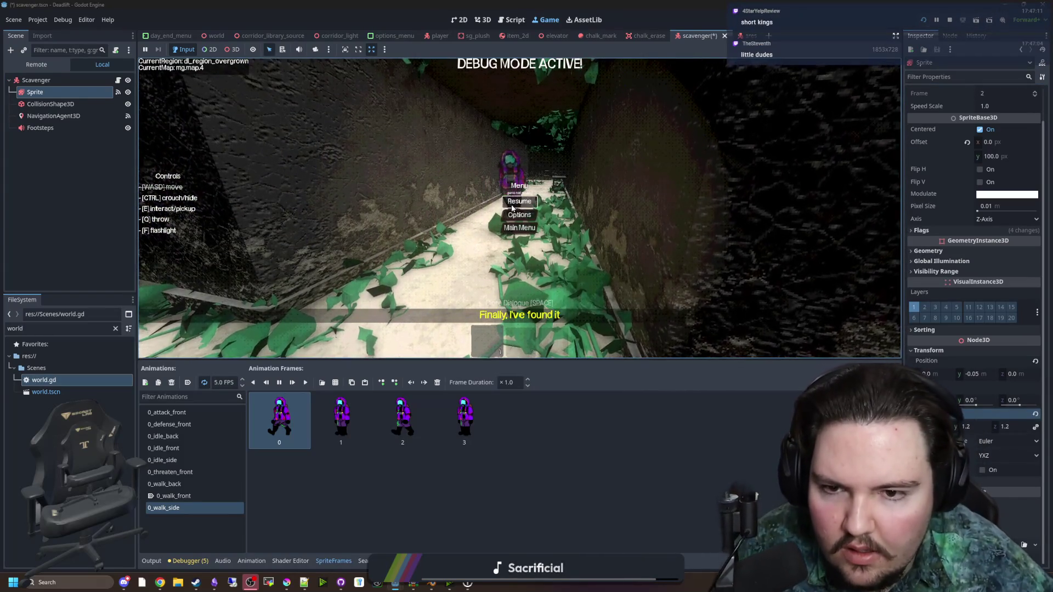
{"action": "key", "text": "Escape"}
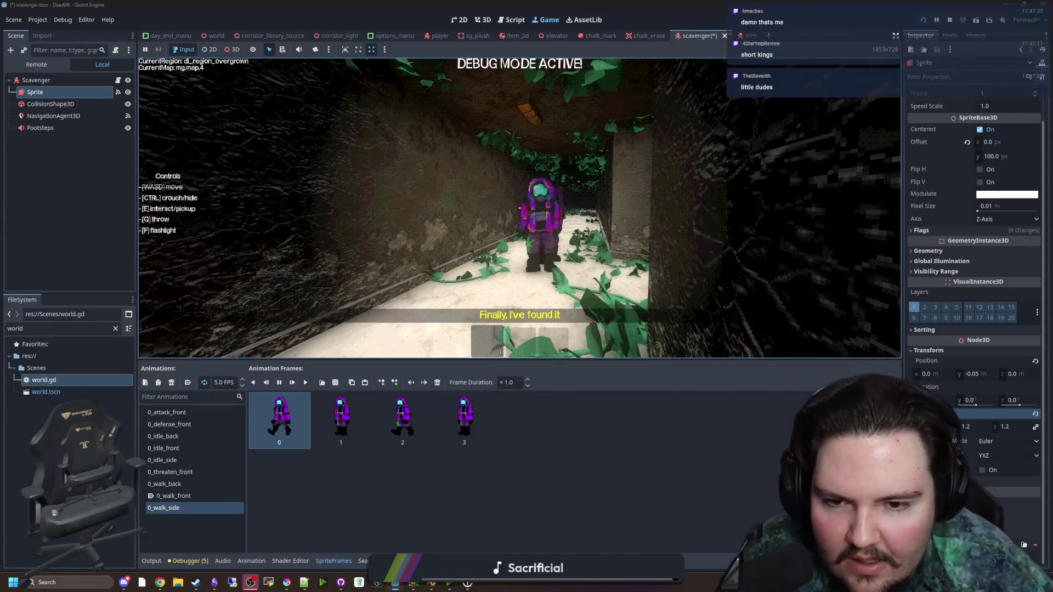
{"action": "key", "text": "Escape"}
{"action": "left_click", "coordinate": [644, 466]}
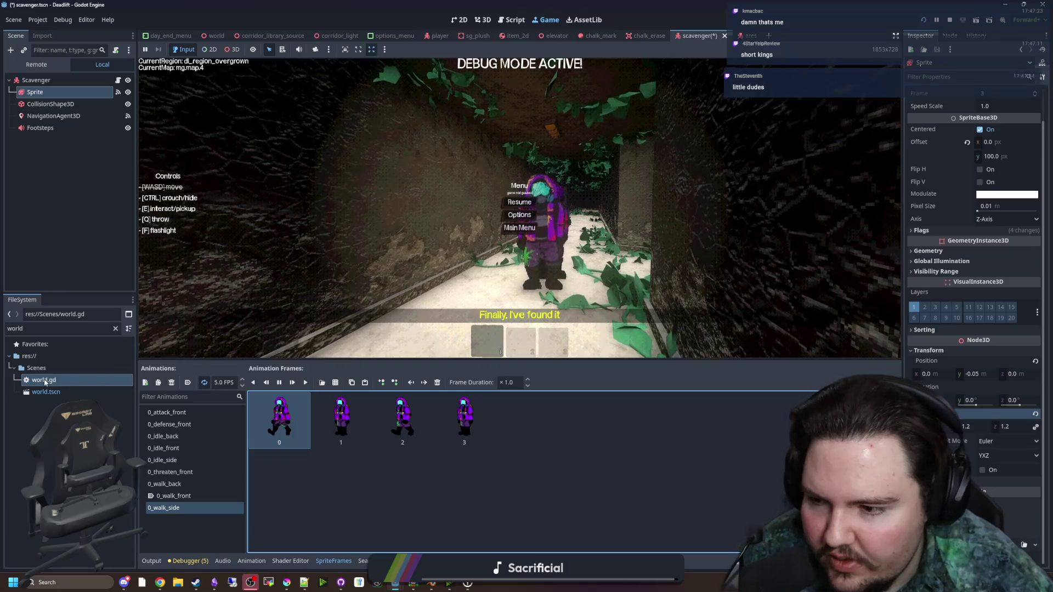
- Open entities_table.gd and copy the default Speed line
{"action": "double_click", "coordinate": [107, 328]}
{"action": "type", "text": "entit"}
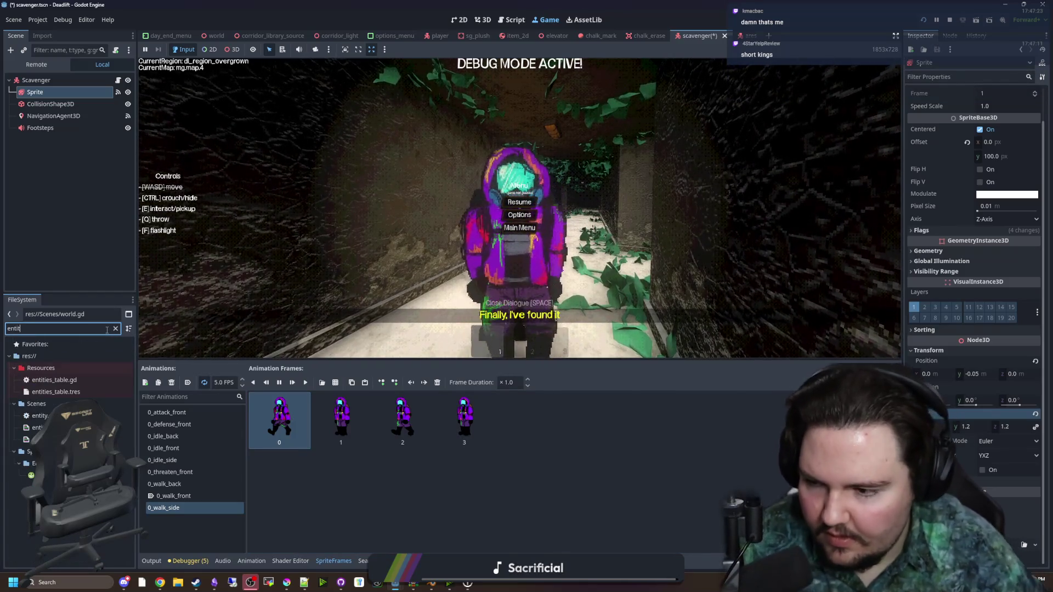
{"action": "double_click", "coordinate": [54, 380]}
{"action": "left_click", "coordinate": [481, 212]}
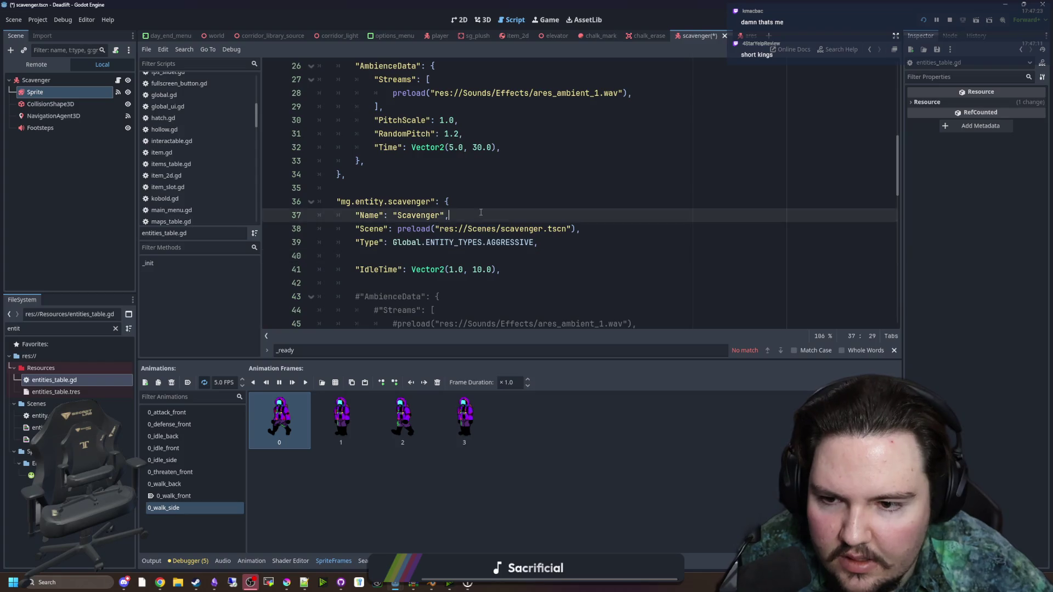
{"action": "scroll", "coordinate": [481, 212], "scroll_direction": "down", "scroll_amount": 4}
{"action": "scroll", "coordinate": [481, 212], "scroll_direction": "up", "scroll_amount": 15}
{"action": "left_click", "coordinate": [410, 160]}
{"action": "left_click", "coordinate": [417, 210]}
{"action": "key", "text": "Up"}
{"action": "key", "text": "End"}
{"action": "key", "text": "shift+Home"}
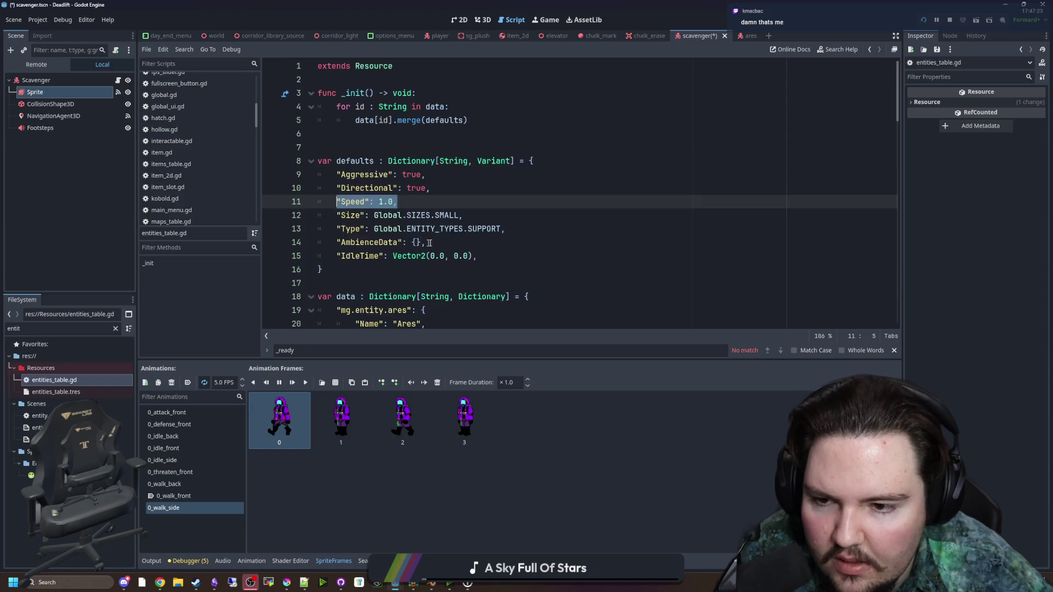
- Paste Speed into the scavenger entry, set it to 1.5, and save the script
{"action": "scroll", "coordinate": [425, 242], "scroll_direction": "down", "scroll_amount": 9}
{"action": "left_click", "coordinate": [479, 171]}
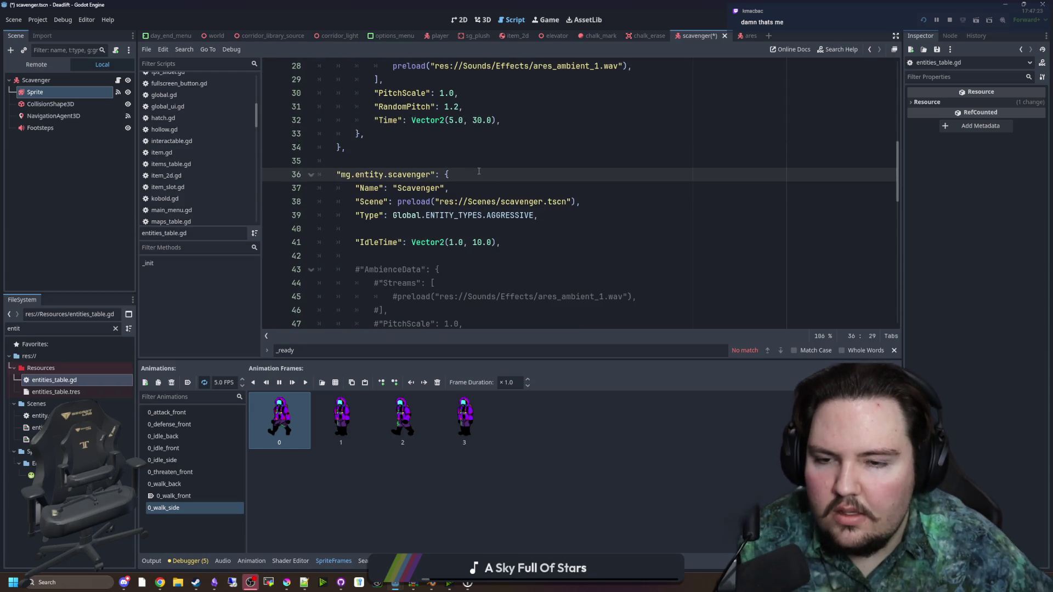
{"action": "key", "text": "Return"}
{"action": "key", "text": "ctrl+v"}
{"action": "key", "text": "BackSpace"}
{"action": "type", "text": "5"}
{"action": "left_click", "coordinate": [478, 172]}
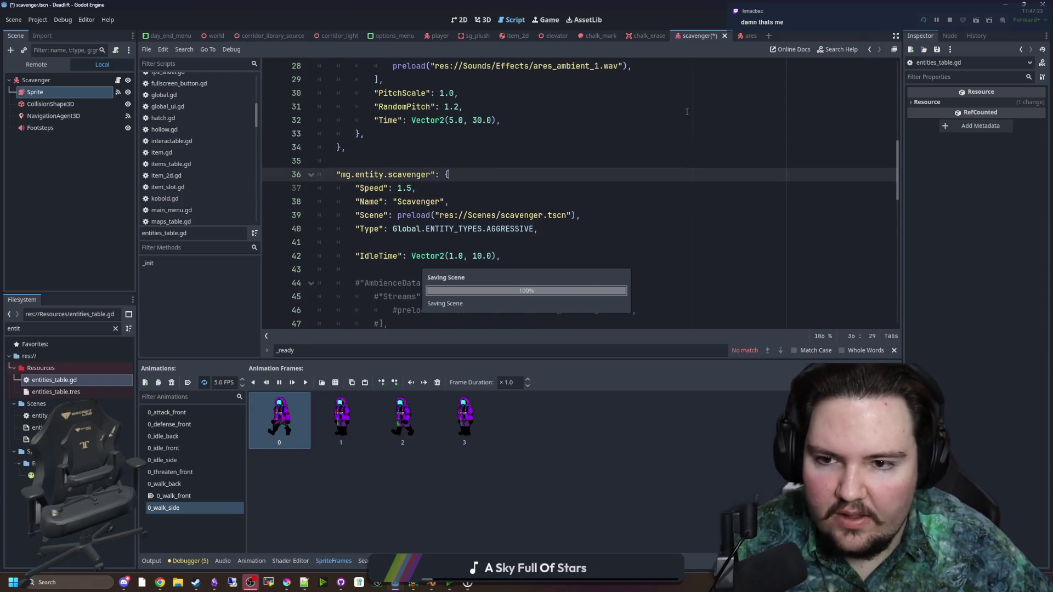
{"action": "key", "text": "ctrl+s"}
{"action": "left_click", "coordinate": [923, 20]}
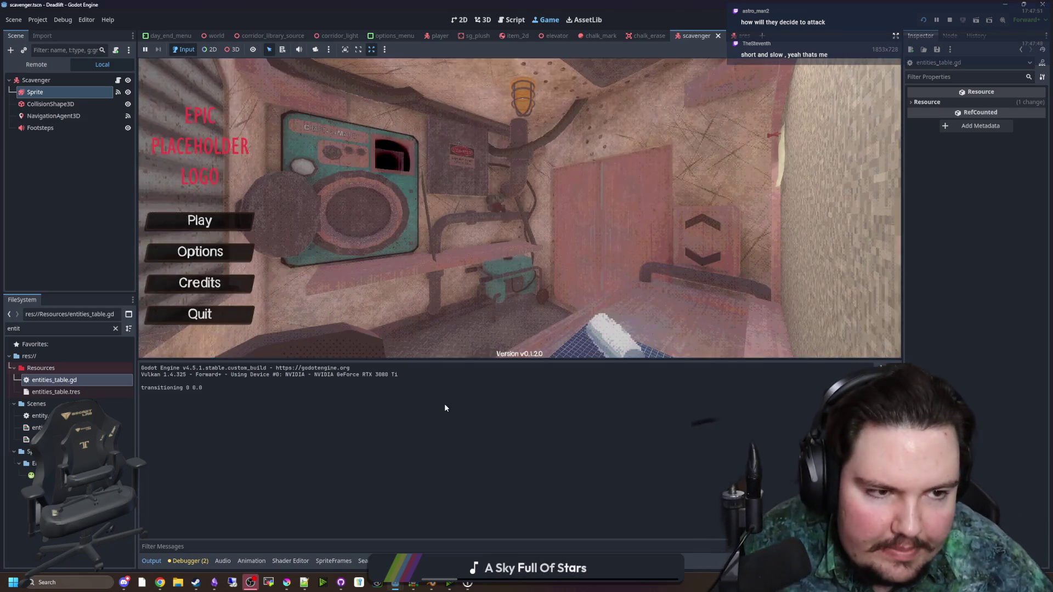
- Start the game, descend by elevator into the overgrown maze, and walk the corridors watching the scavenger
{"action": "type", "text": "dwasdwa"}
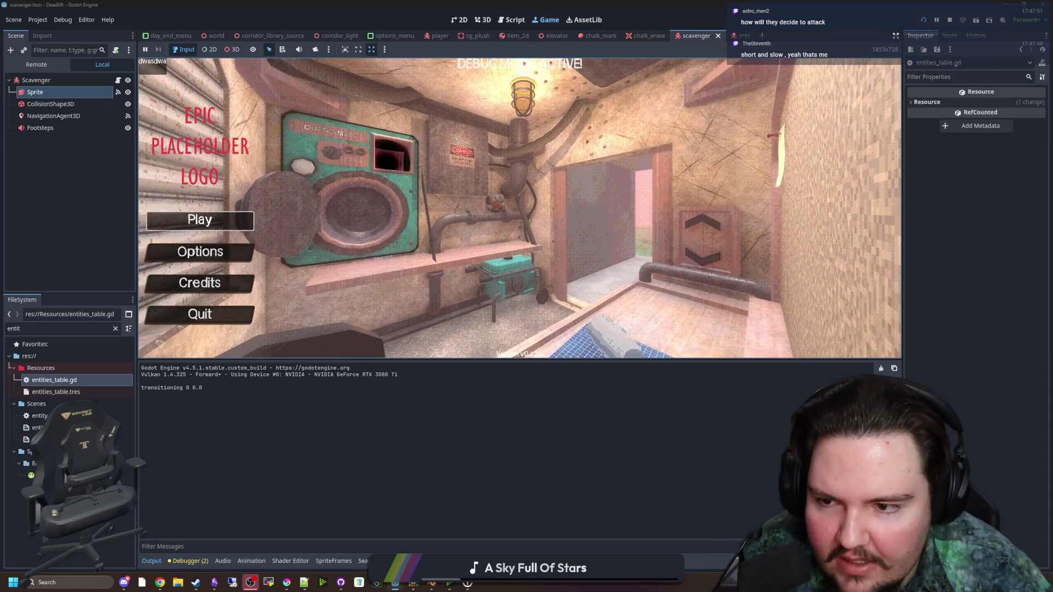
{"action": "key", "text": "Return"}
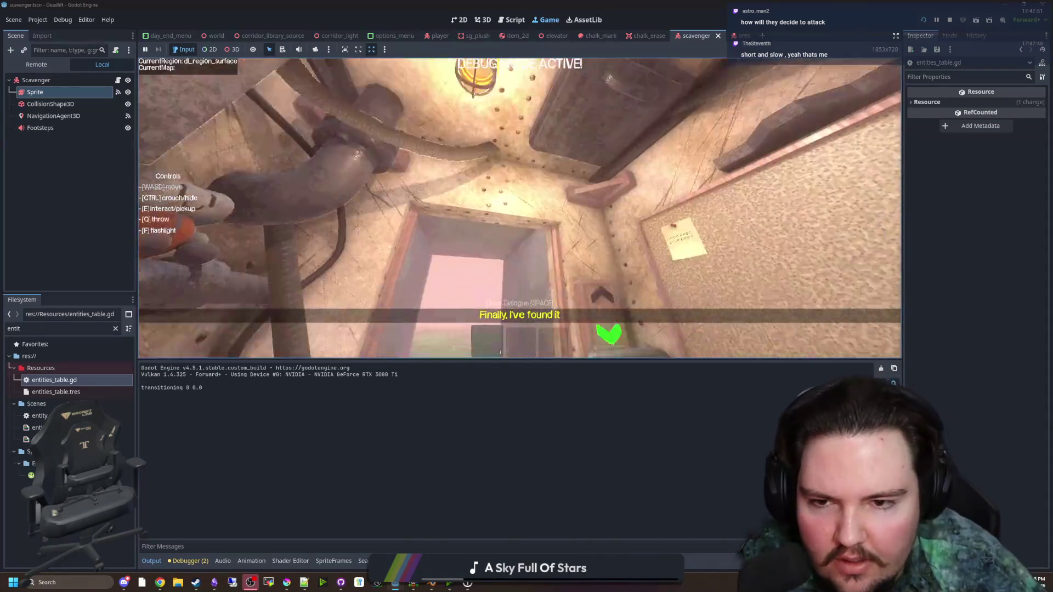
{"action": "key", "text": "w"}
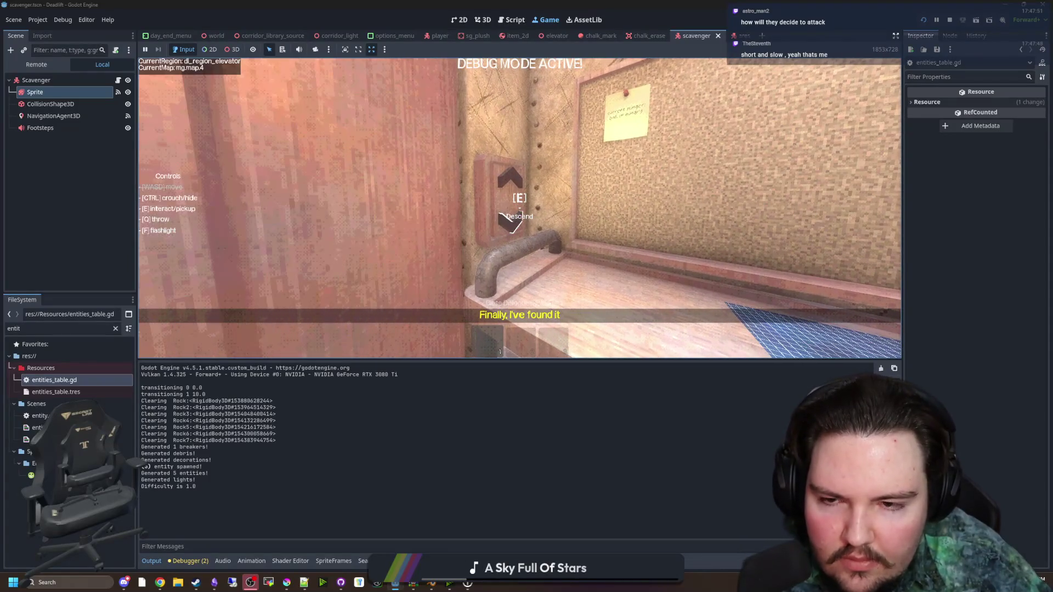
{"action": "key", "text": "e"}
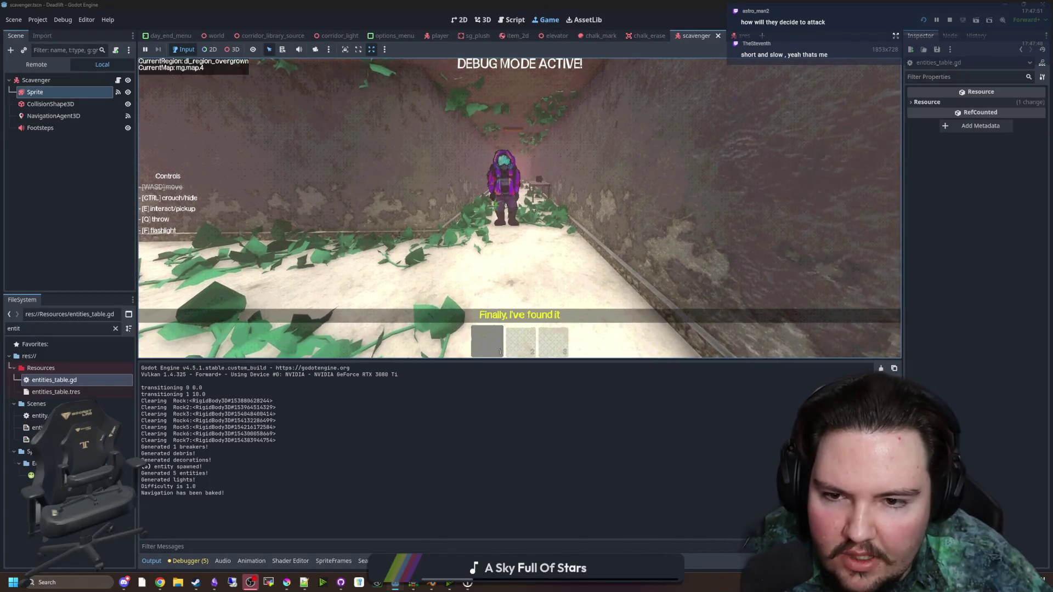
{"action": "key", "text": "w"}
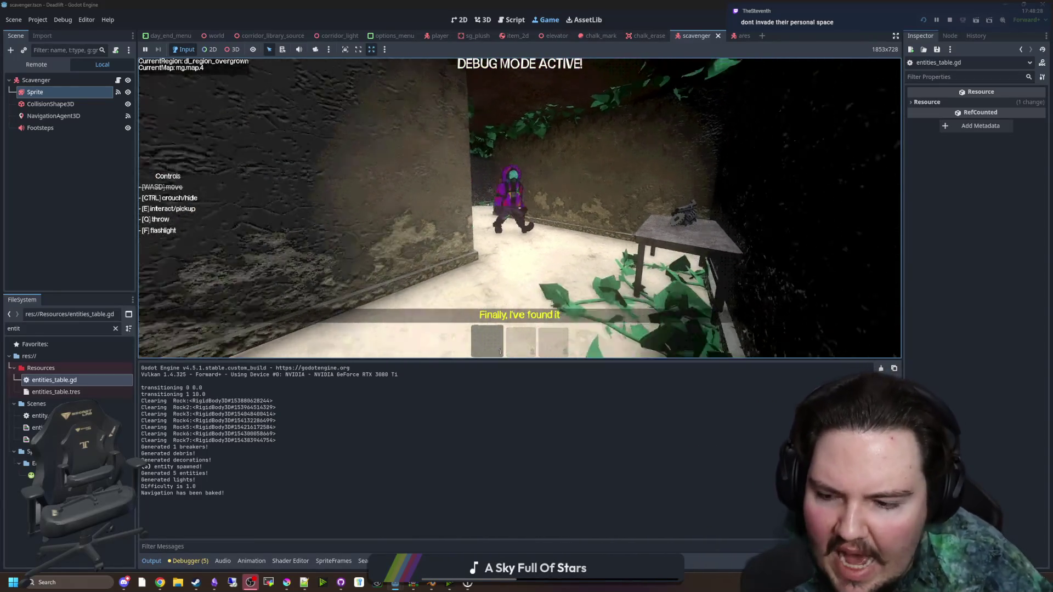
{"action": "key", "text": "w"}
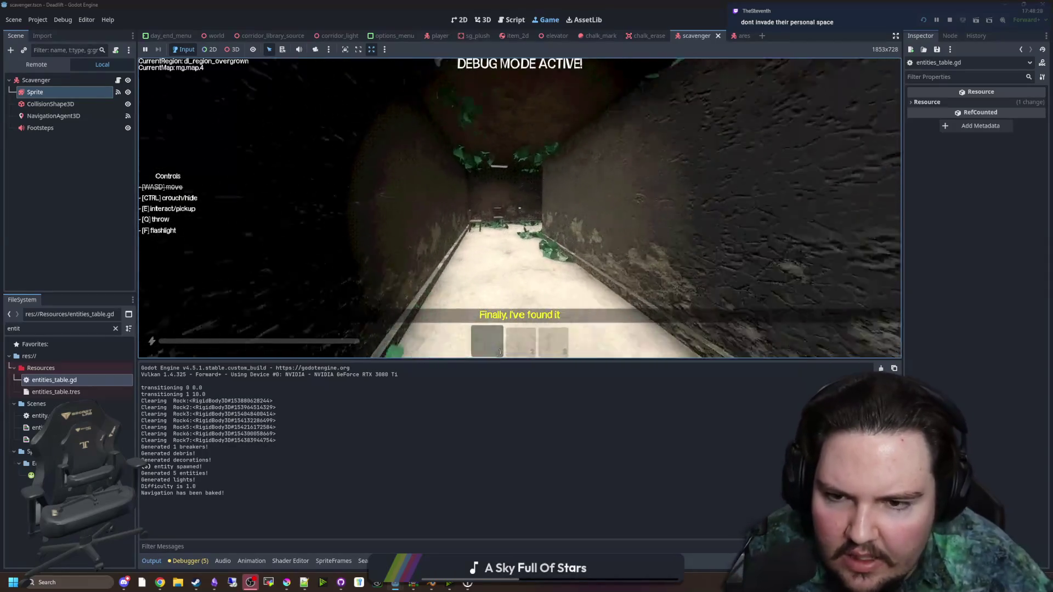
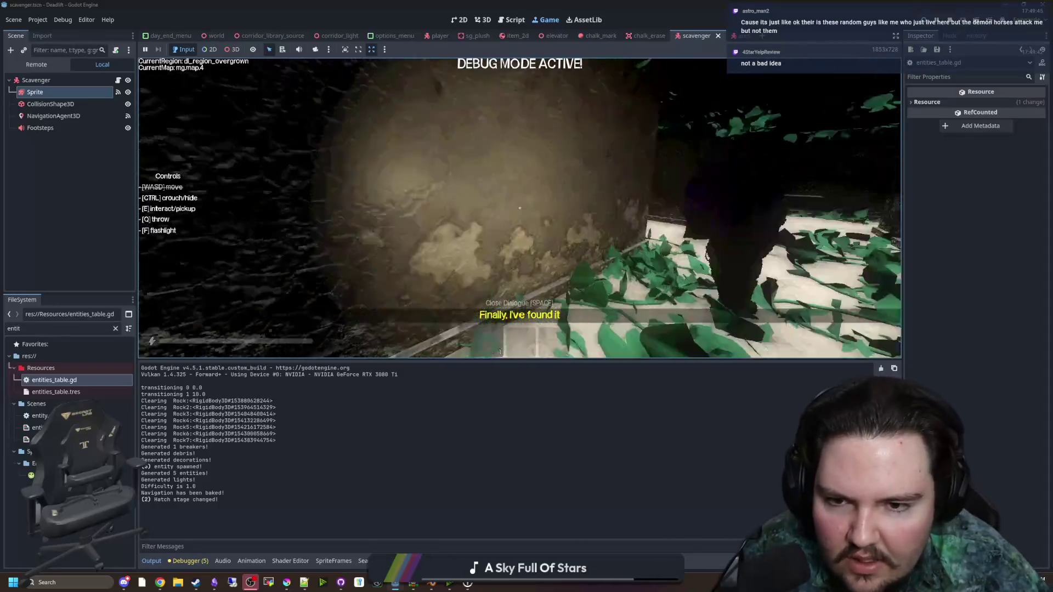
- Walk the player down the corridors past the hooded scavenger in the running game
{"action": "mouse_move", "coordinate": [520, 208]}
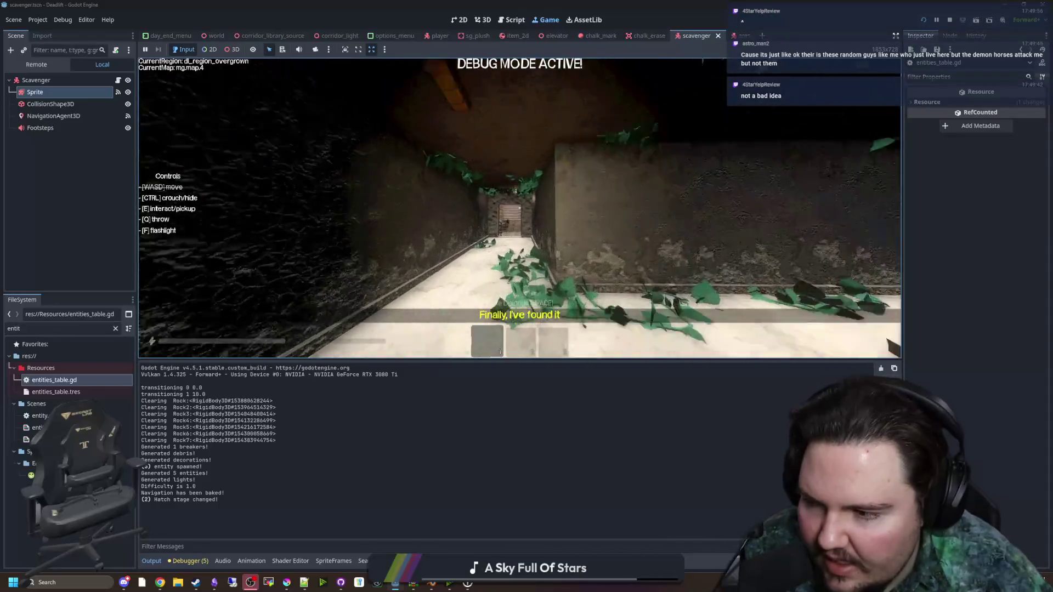
{"action": "key", "text": "w"}
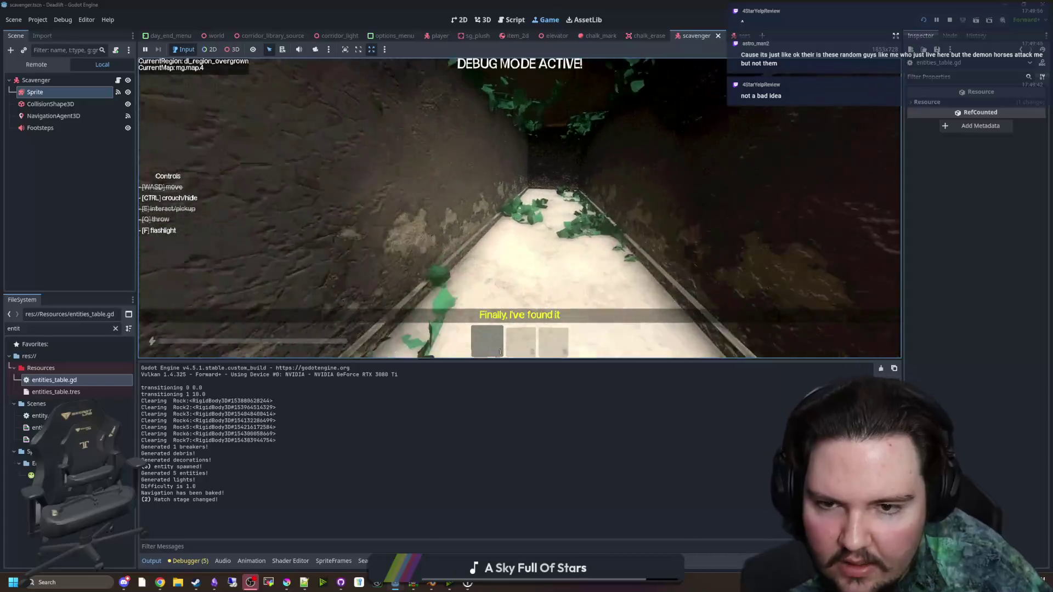
{"action": "key", "text": "w"}
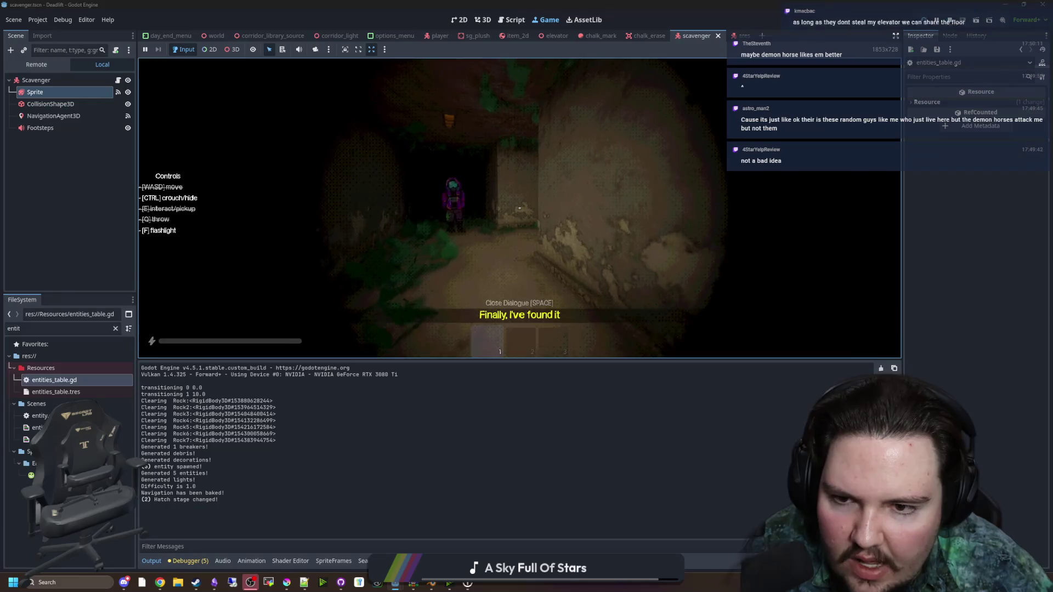
{"action": "key", "text": "w"}
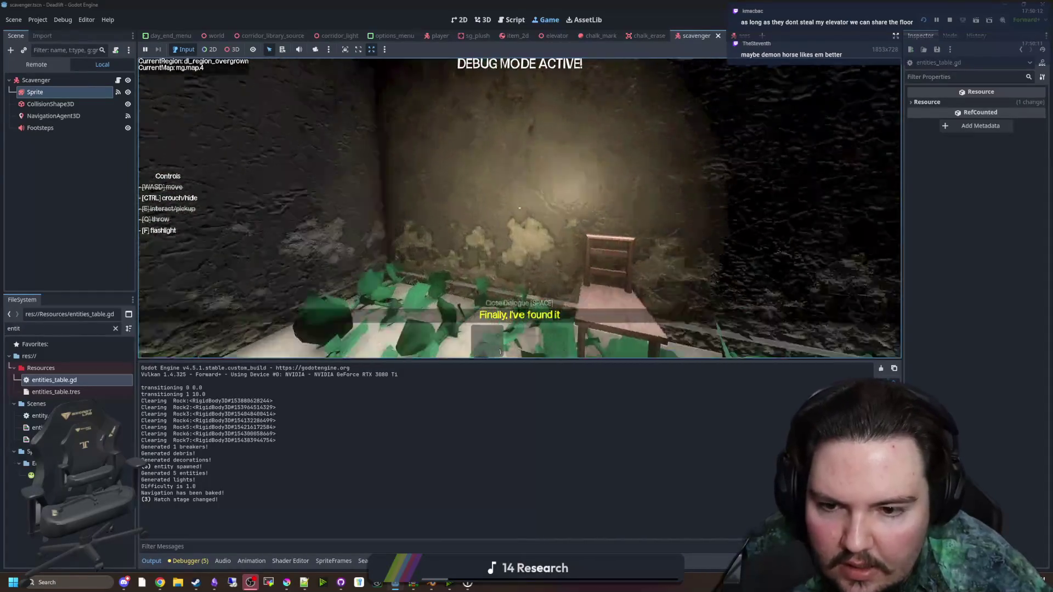
{"action": "key", "text": "w"}
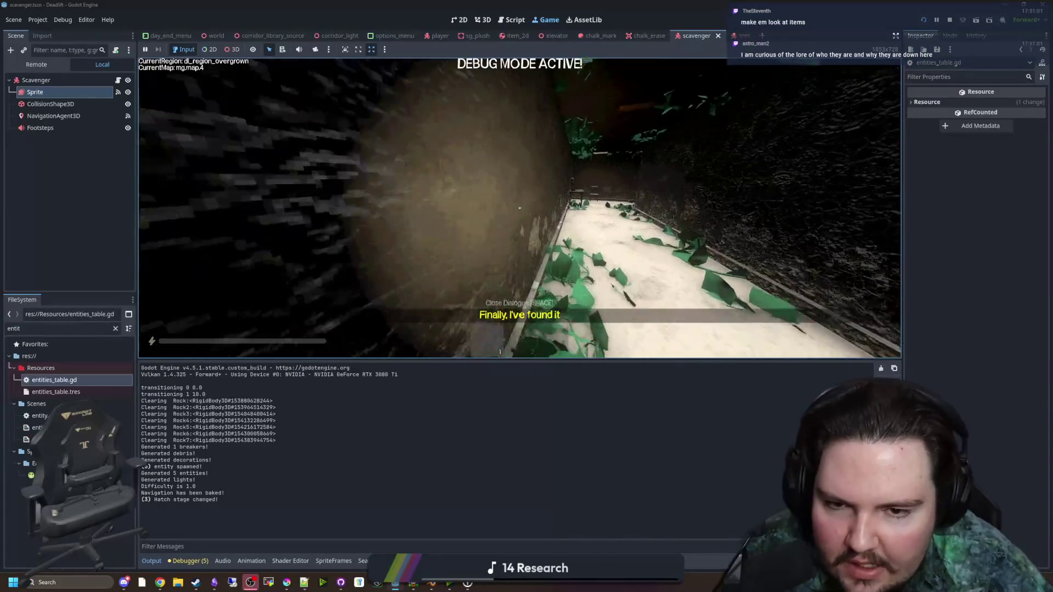
{"action": "key", "text": "space"}
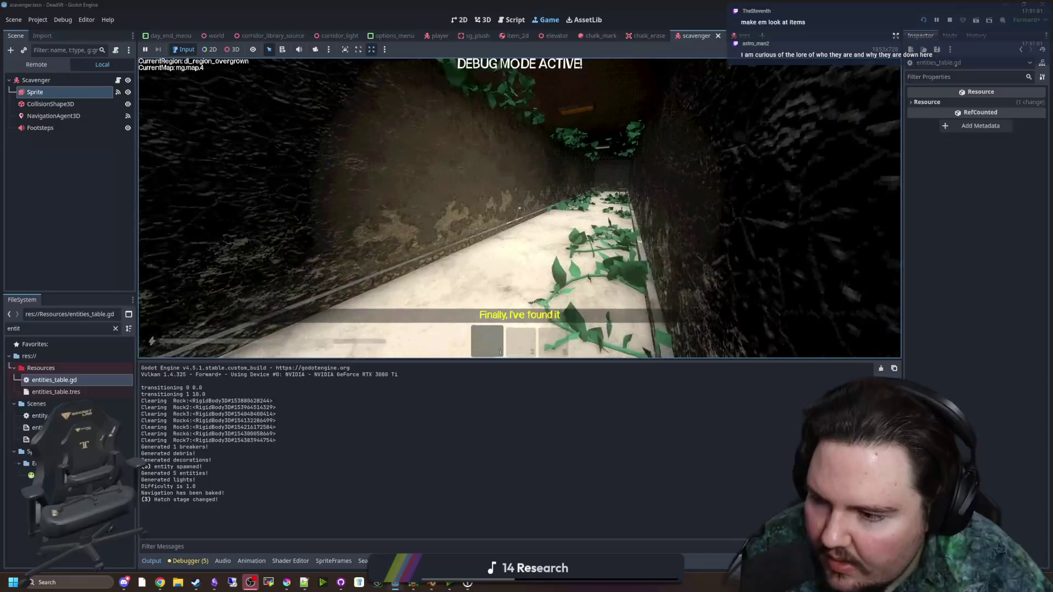
{"action": "key", "text": "w"}
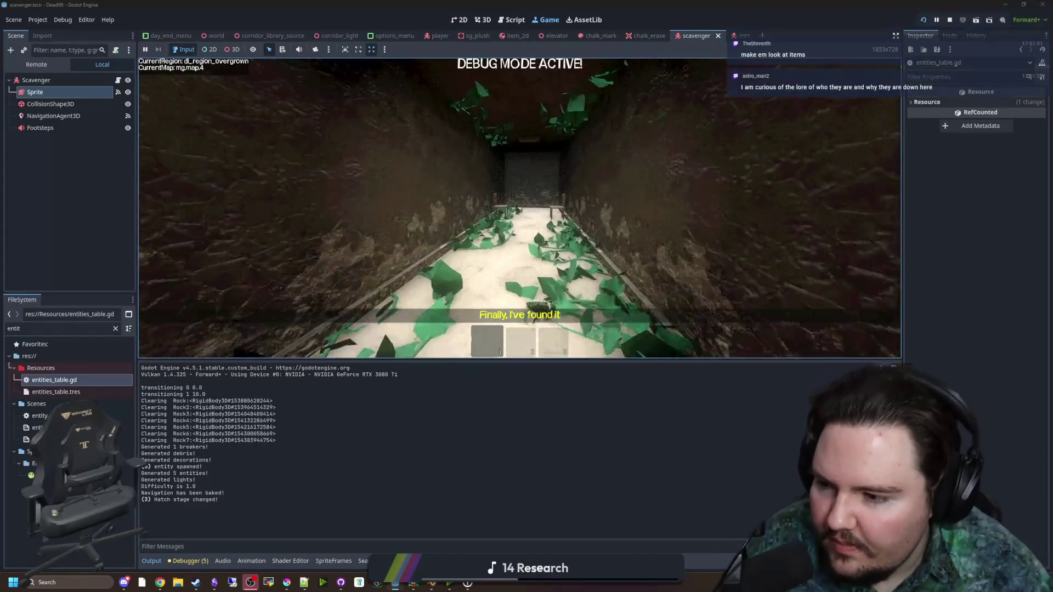
{"action": "key", "text": "w"}
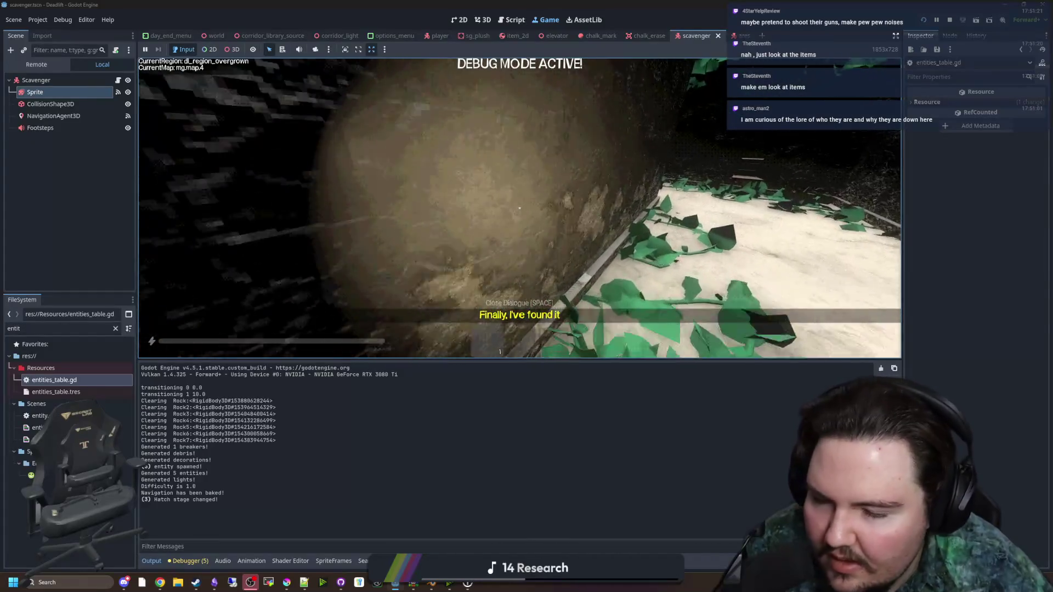
{"action": "key", "text": "w"}
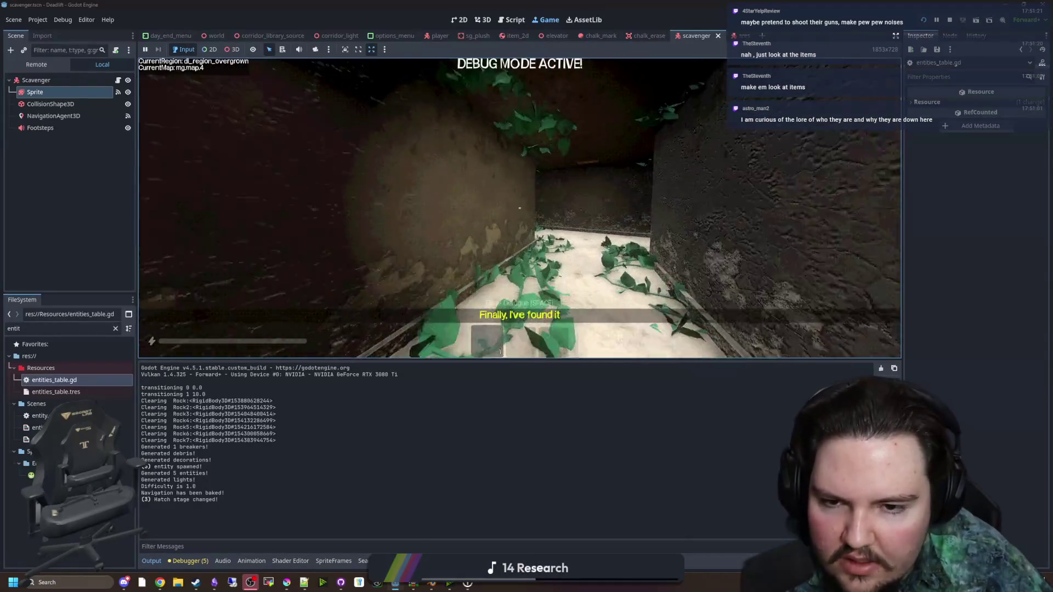
{"action": "key", "text": "w"}
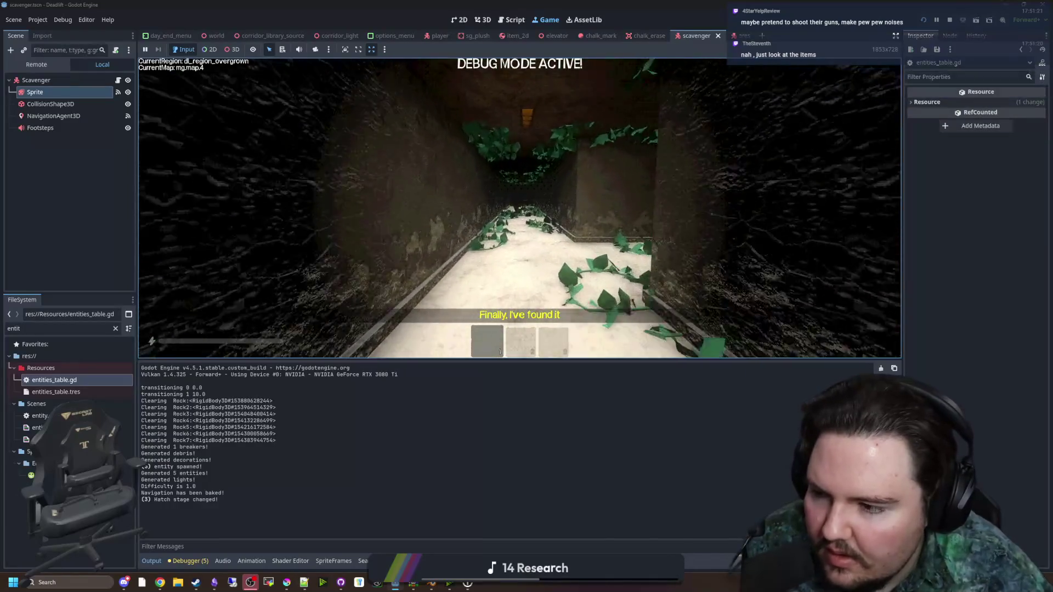
{"action": "key", "text": "s"}
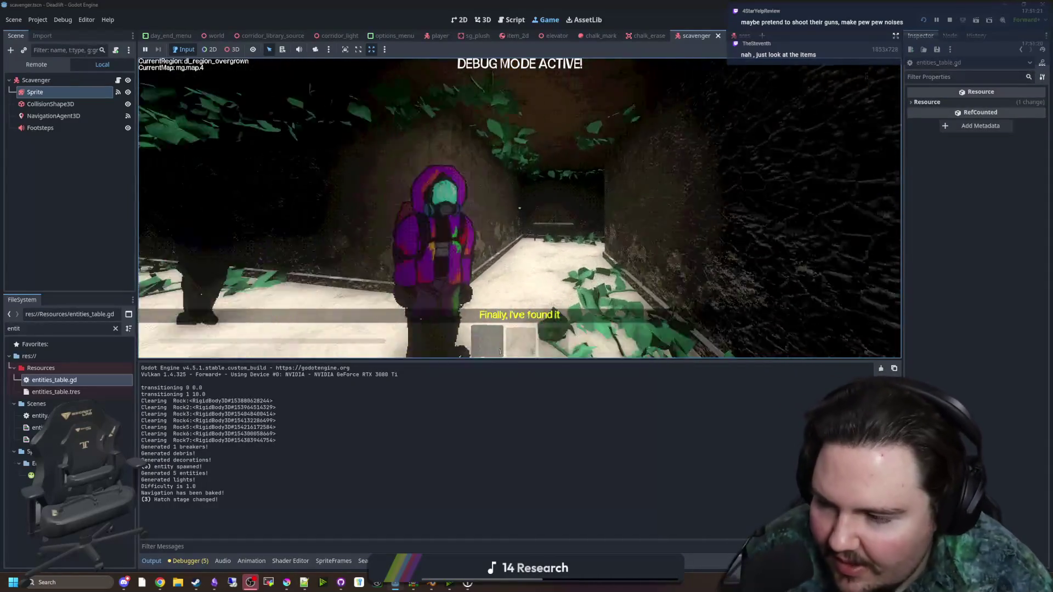
{"action": "key", "text": "s"}
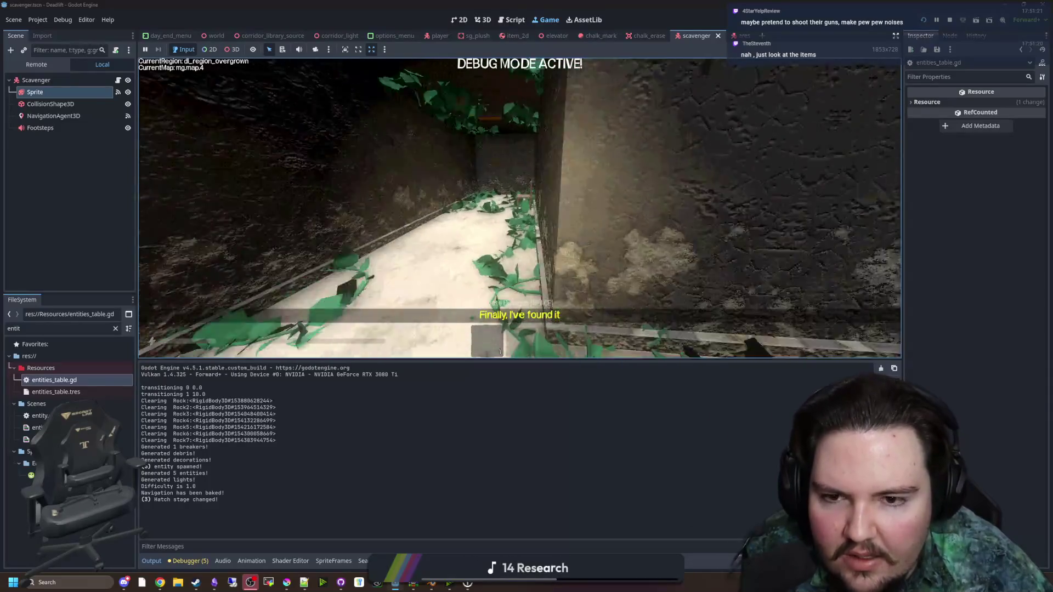
{"action": "key", "text": "w"}
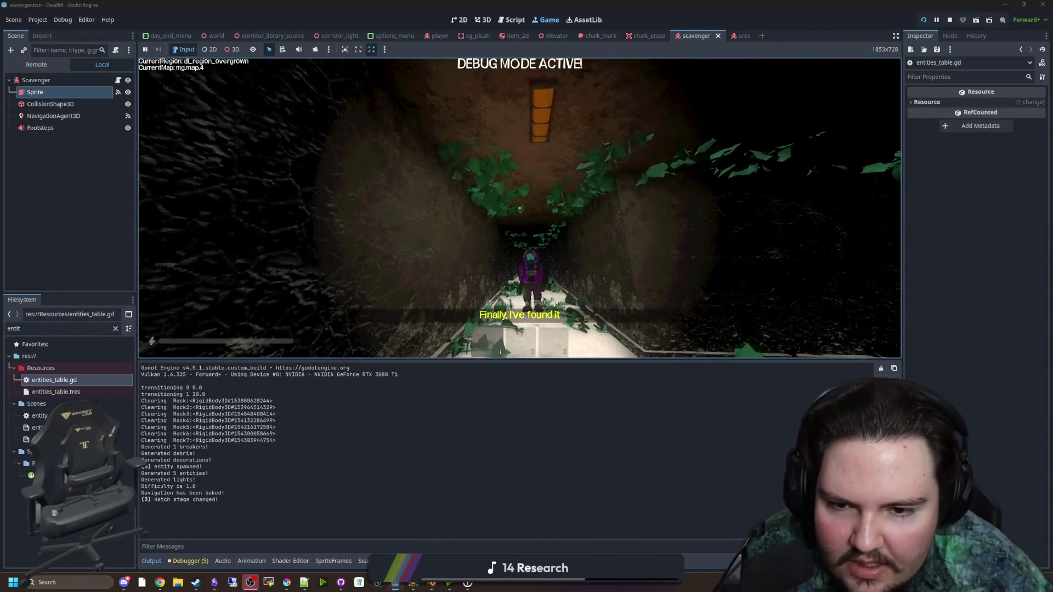
{"action": "key", "text": "super"}
- Stop the game and open scavenger.gd below its ready function
{"action": "left_click", "coordinate": [950, 20]}
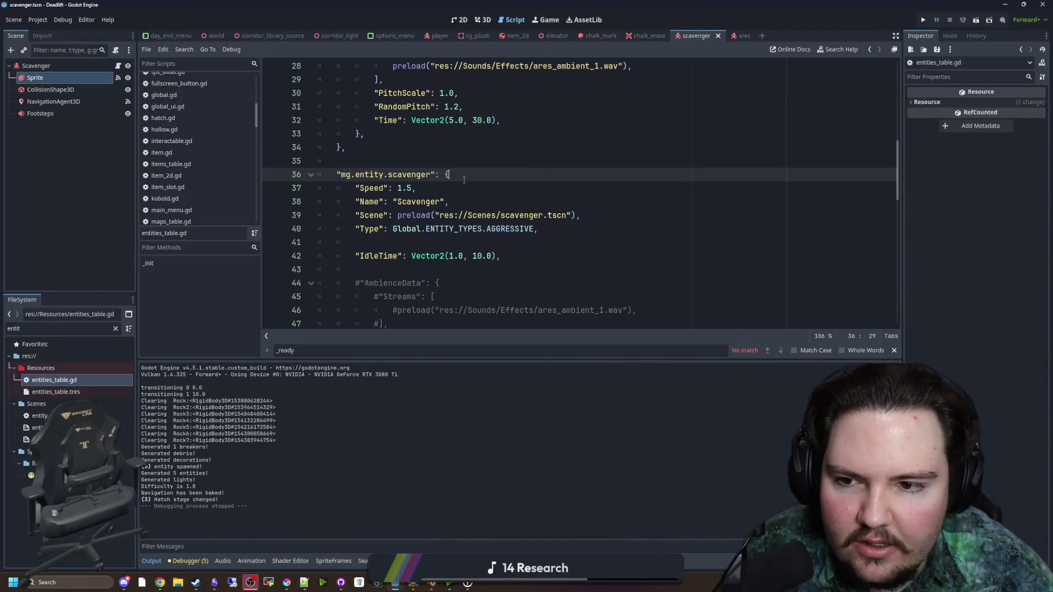
{"action": "left_click", "coordinate": [432, 156]}
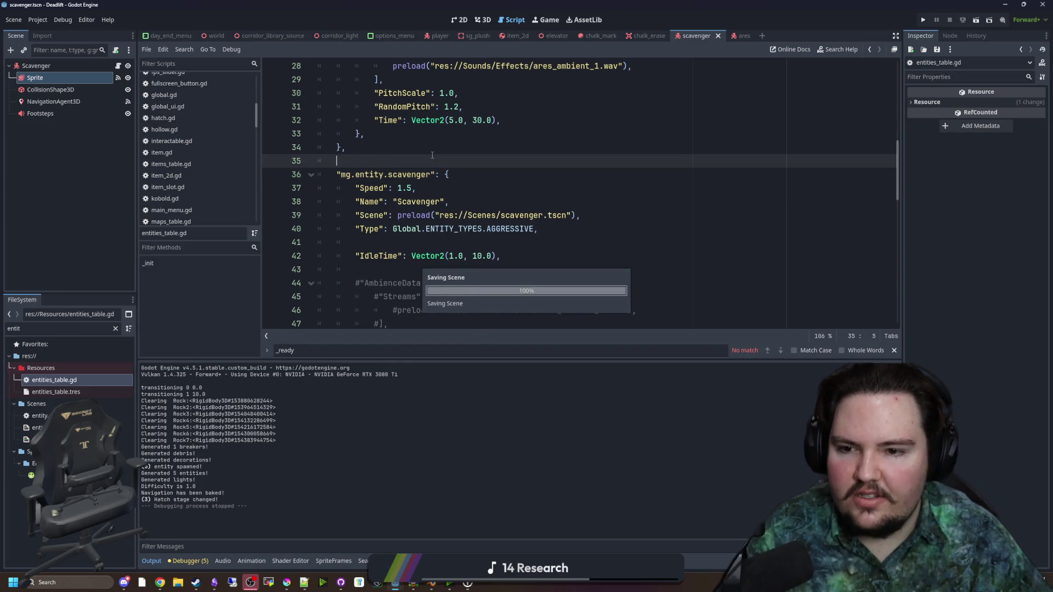
{"action": "left_click", "coordinate": [120, 70]}
{"action": "left_click", "coordinate": [118, 66]}
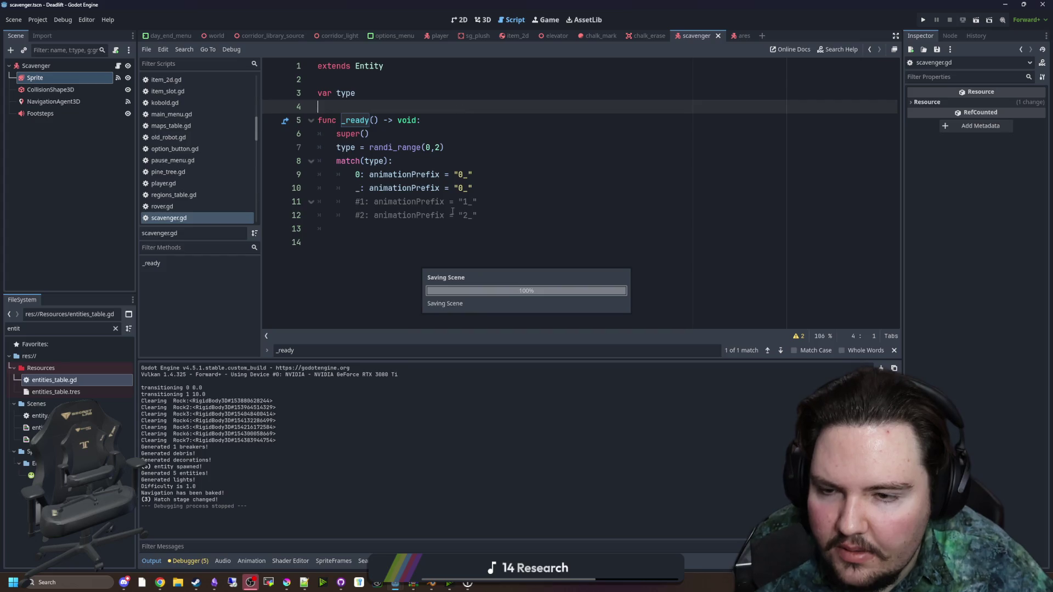
{"action": "left_click", "coordinate": [423, 227]}
- Add a _physics_process function with 'if attackTarget: velocity = Vector3.ZERO'
{"action": "key", "text": "Return"}
{"action": "key", "text": "BackSpace"}
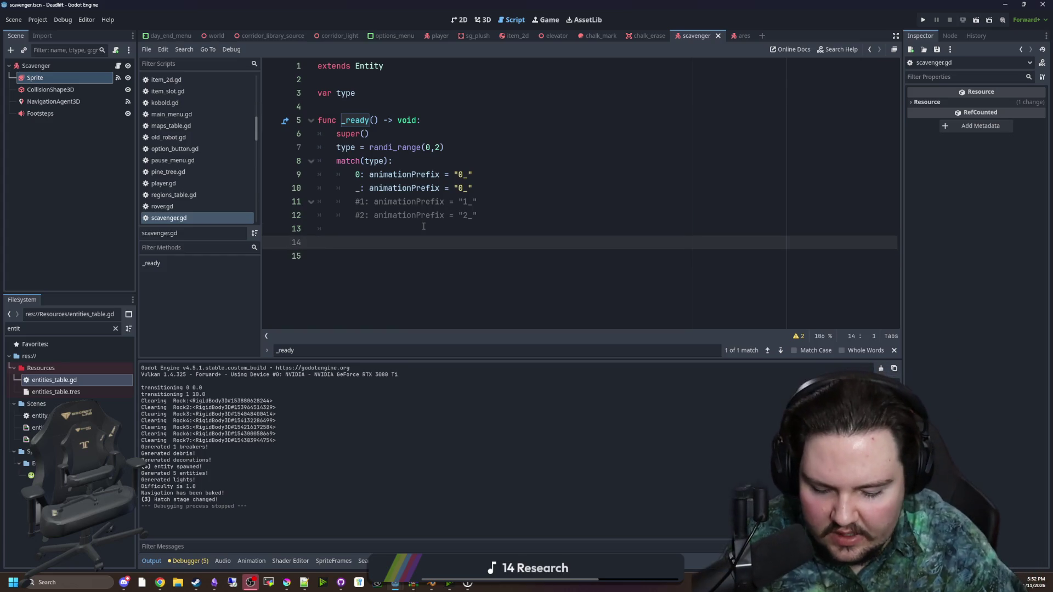
{"action": "type", "text": "func _"}
{"action": "key", "text": "Return"}
{"action": "key", "text": "Return"}
{"action": "type", "text": "if attackTarget"}
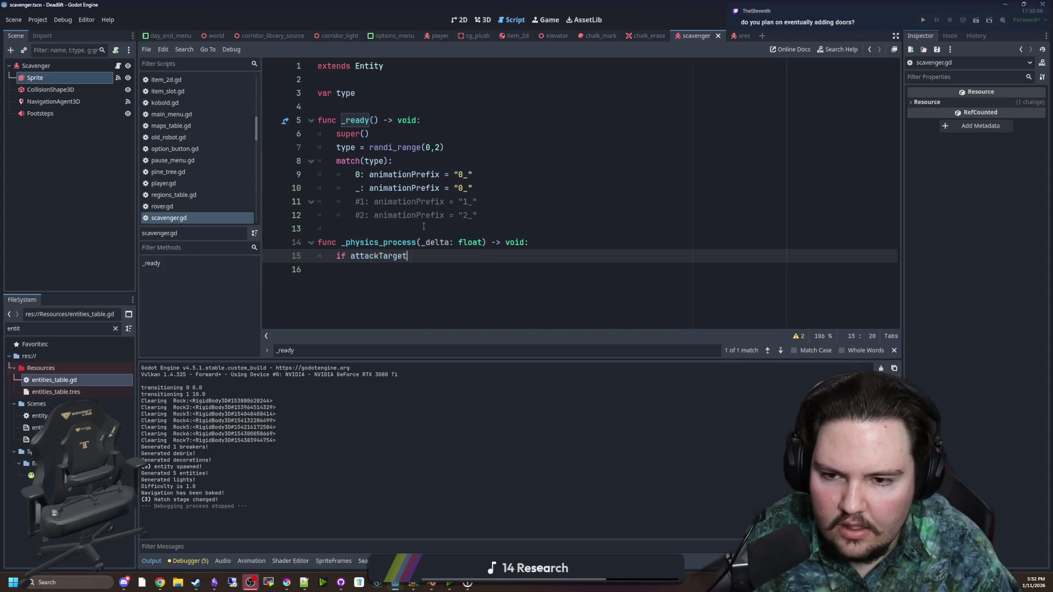
{"action": "type", "text": ":"}
{"action": "key", "text": "Return"}
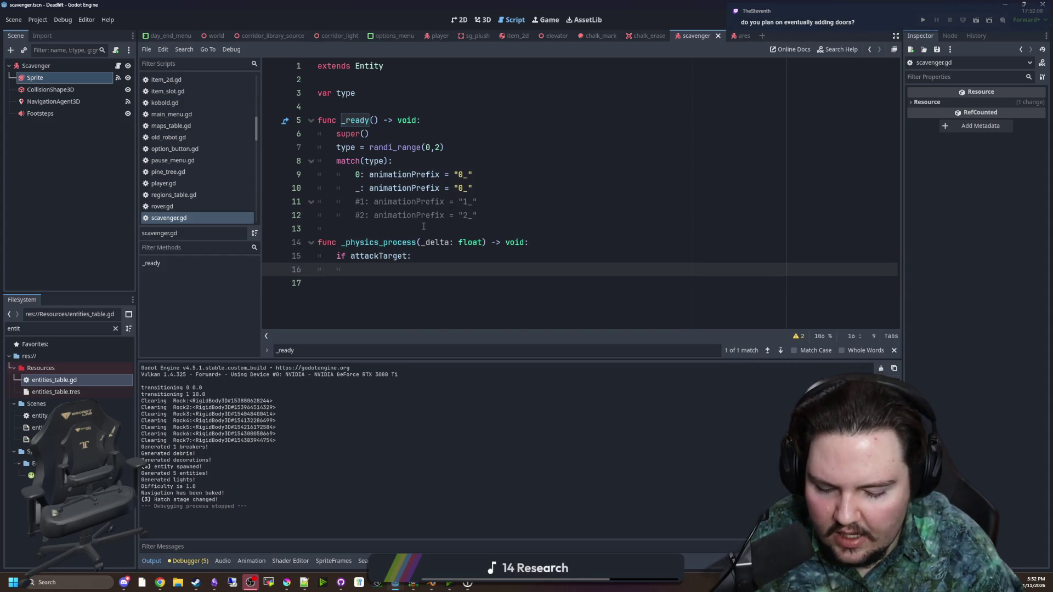
{"action": "type", "text": "V"}
{"action": "key", "text": "BackSpace"}
{"action": "type", "text": "velocity ="}
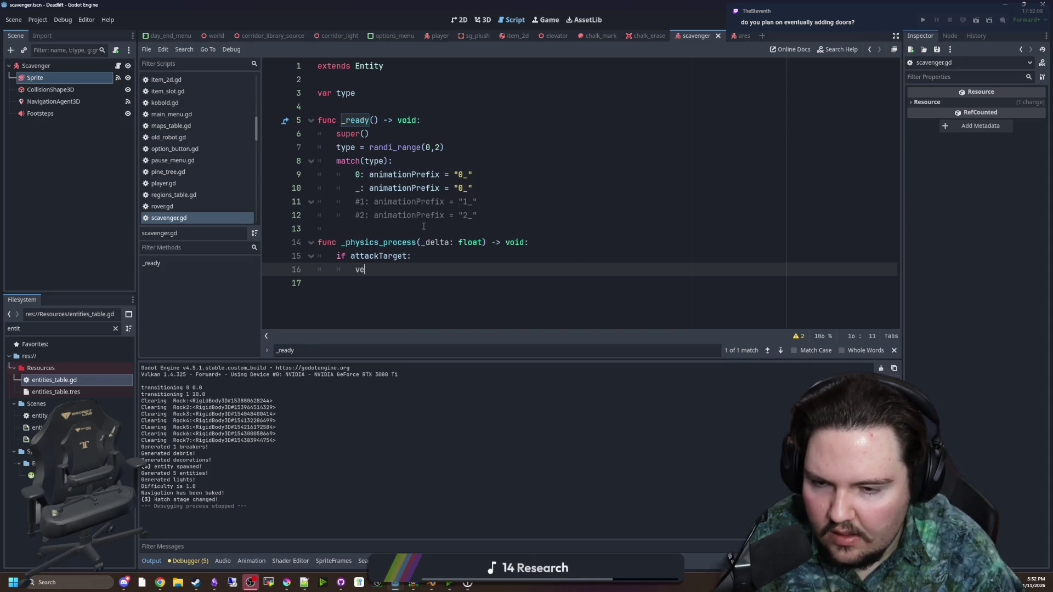
{"action": "type", "text": " Vector3.ZERO"}
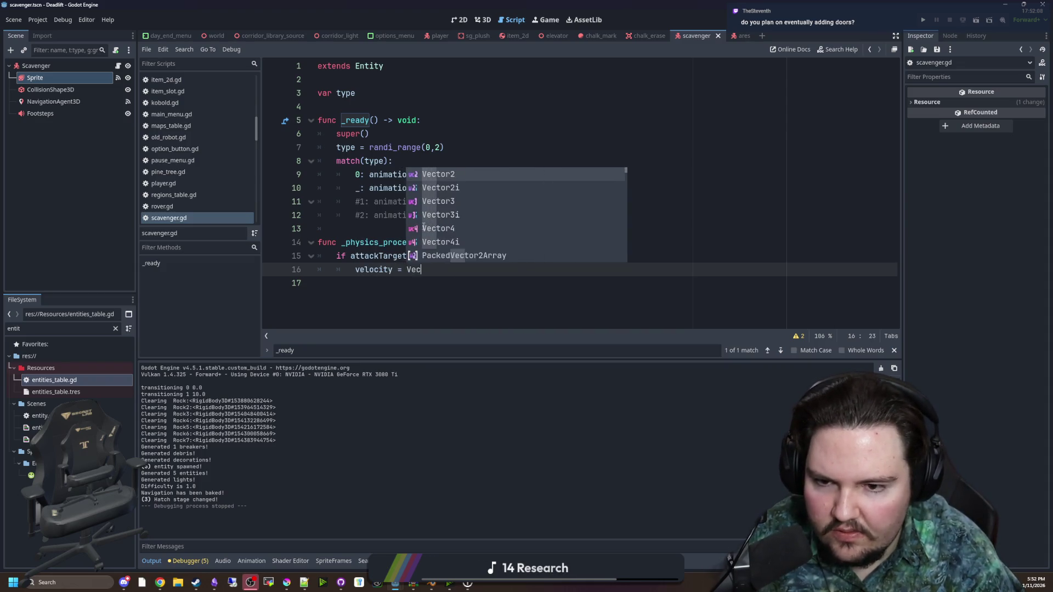
- Add a super(_delta) call to the new _physics_process function
{"action": "left_click", "coordinate": [597, 243]}
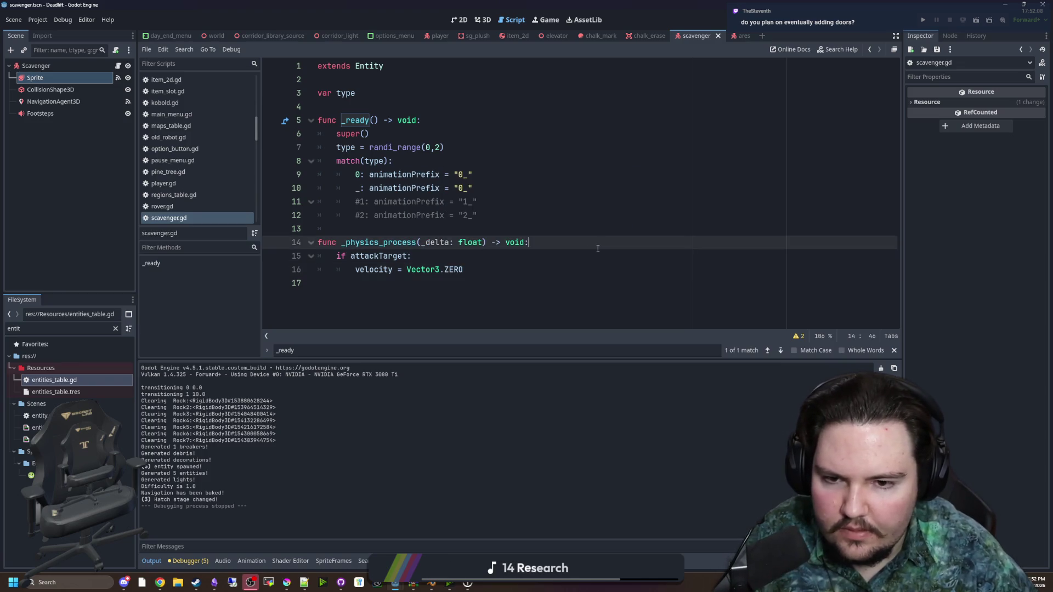
{"action": "key", "text": "Return"}
{"action": "type", "text": "super(_delta"}
{"action": "left_click_drag", "start_coordinate": [597, 243], "coordinate": [626, 228]}
{"action": "left_click", "coordinate": [395, 229]}
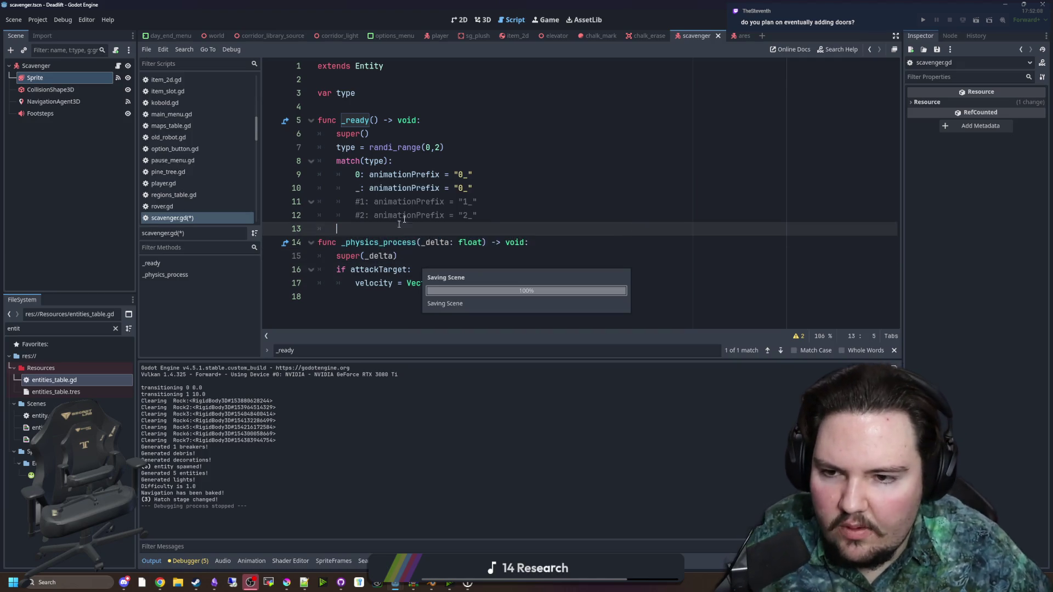
{"action": "left_click", "coordinate": [546, 20]}
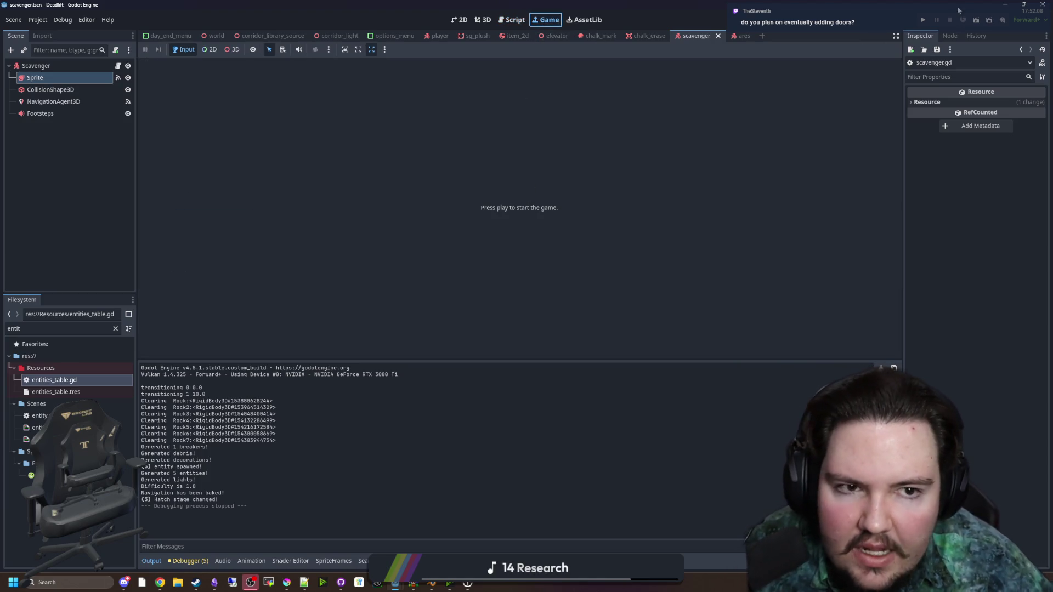
- Launch the game, start a new game, and walk through the forest into the desk room
{"action": "left_click", "coordinate": [925, 20]}
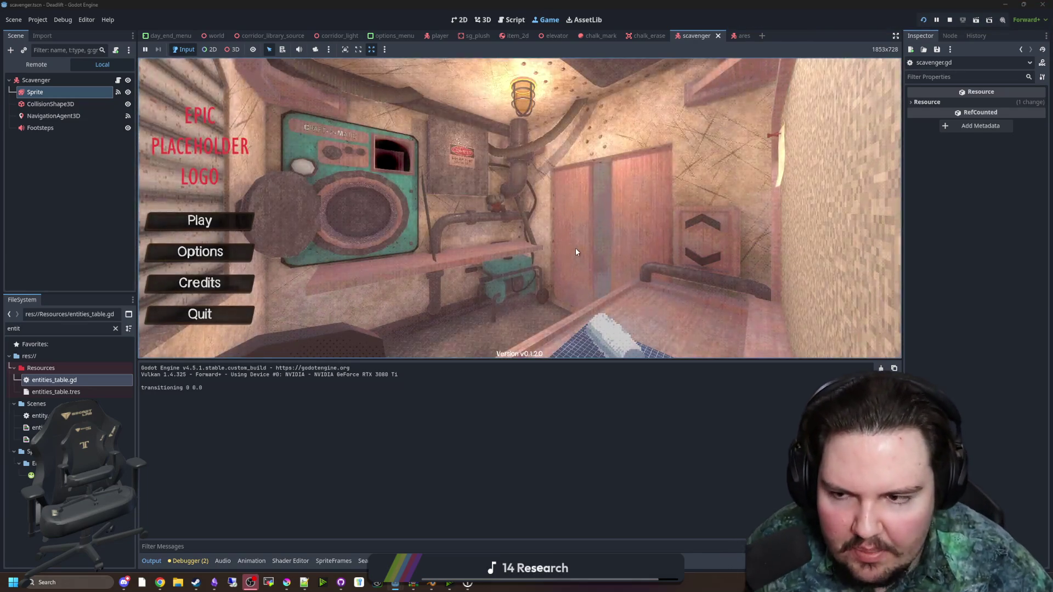
{"action": "left_click", "coordinate": [200, 221]}
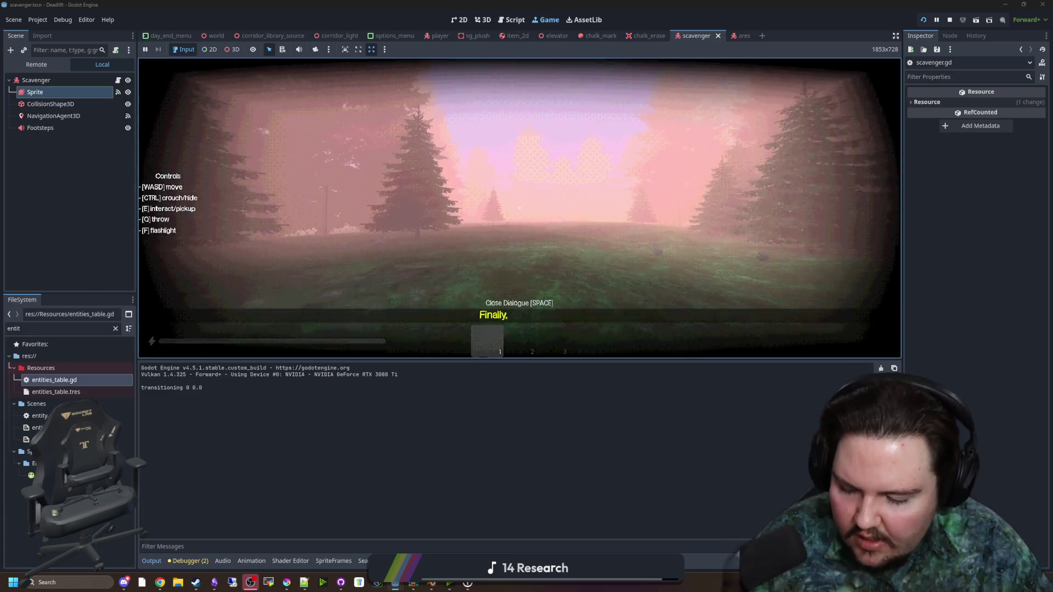
{"action": "key", "text": "w"}
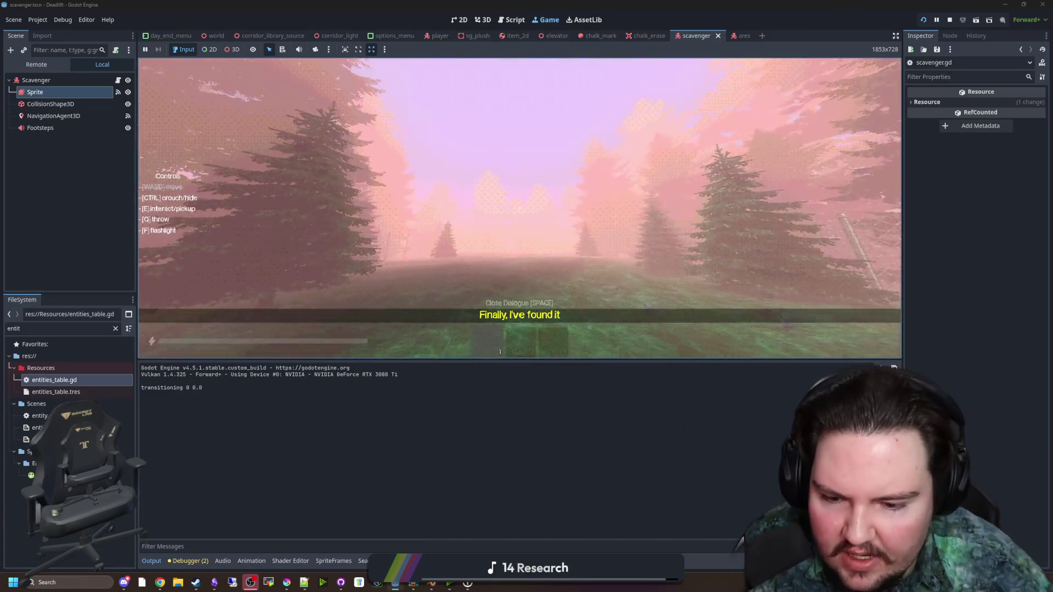
{"action": "key", "text": "w"}
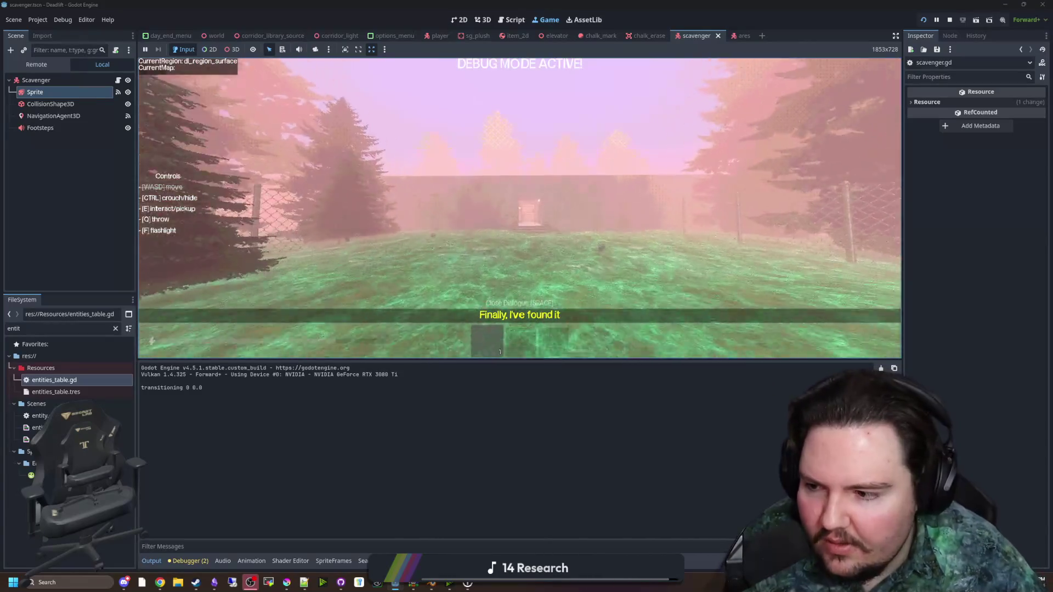
{"action": "key", "text": "w"}
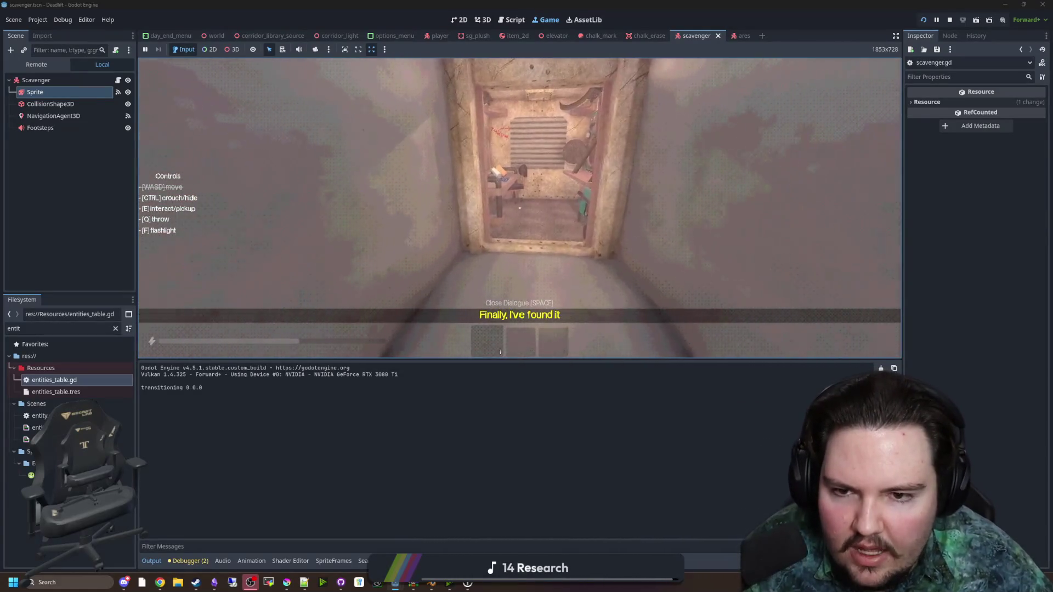
- Back the player away from the approaching scavenger and bring up the pause menu
{"action": "mouse_move", "coordinate": [519, 207]}
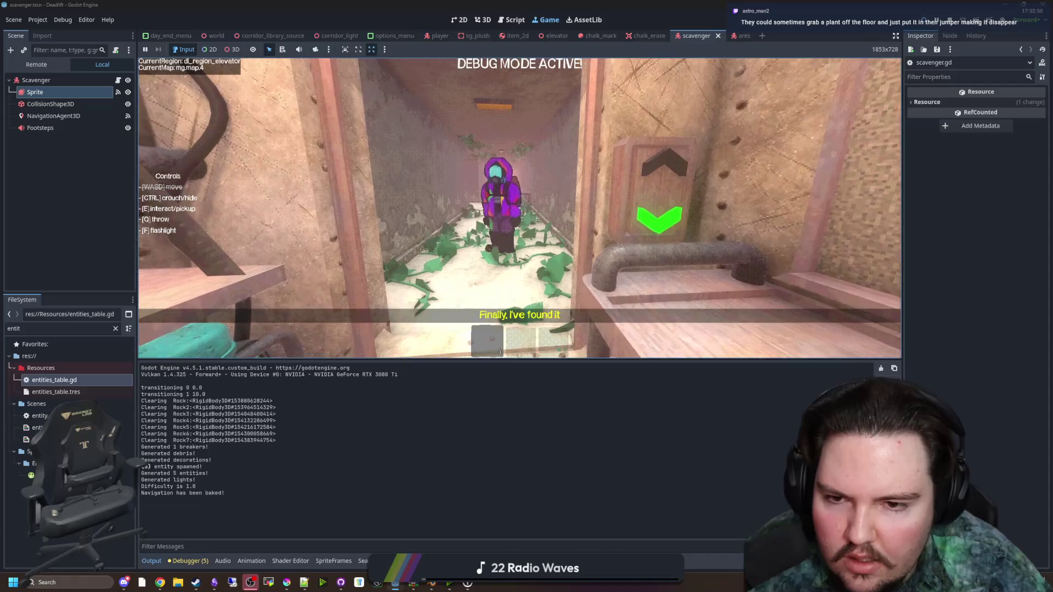
{"action": "key", "text": "w"}
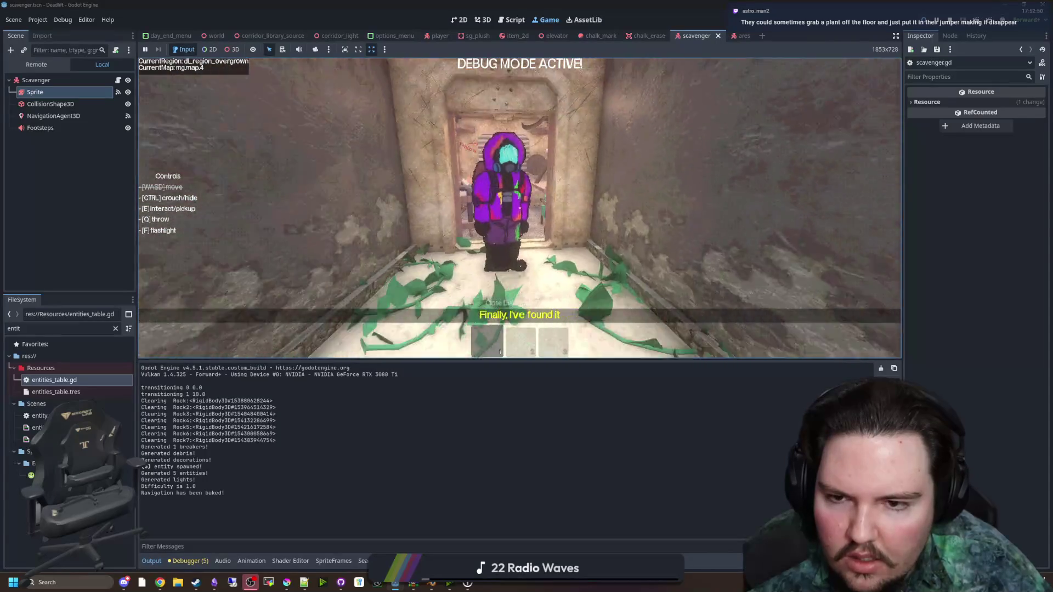
{"action": "key", "text": "w"}
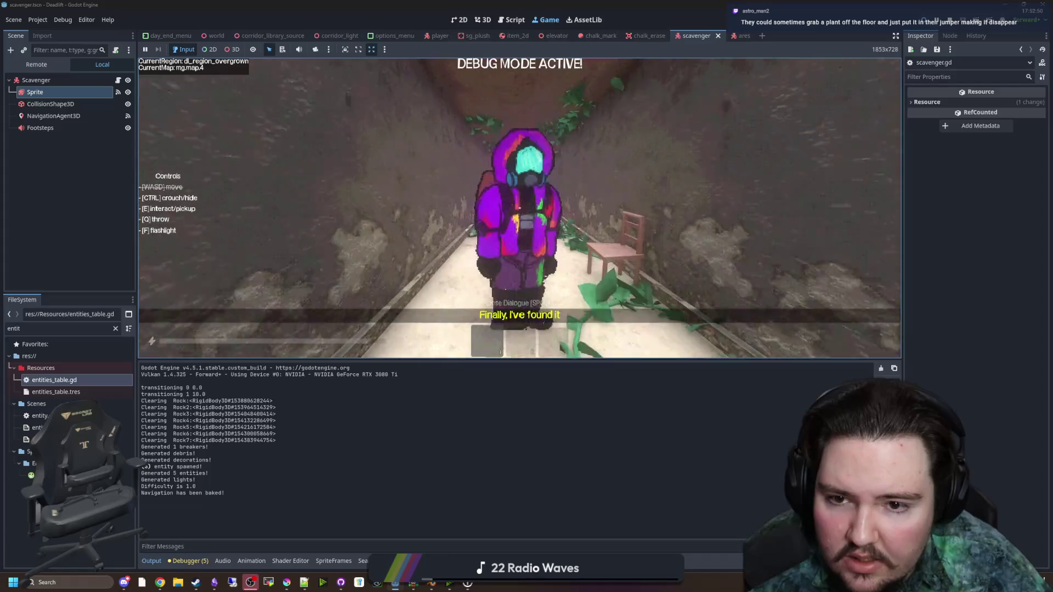
{"action": "key", "text": "s"}
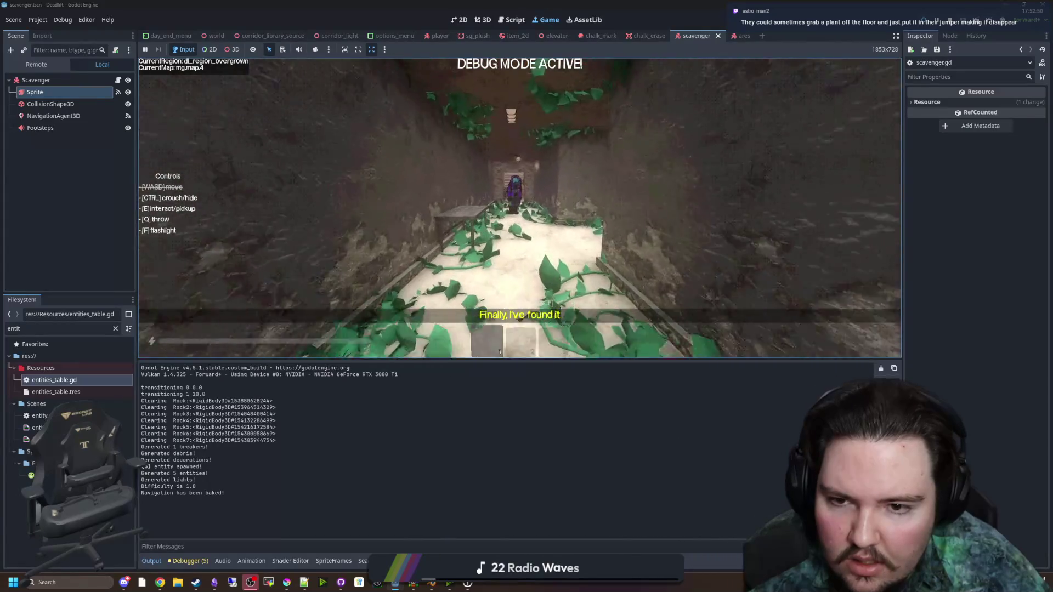
{"action": "key", "text": "super"}
{"action": "key", "text": "Escape"}
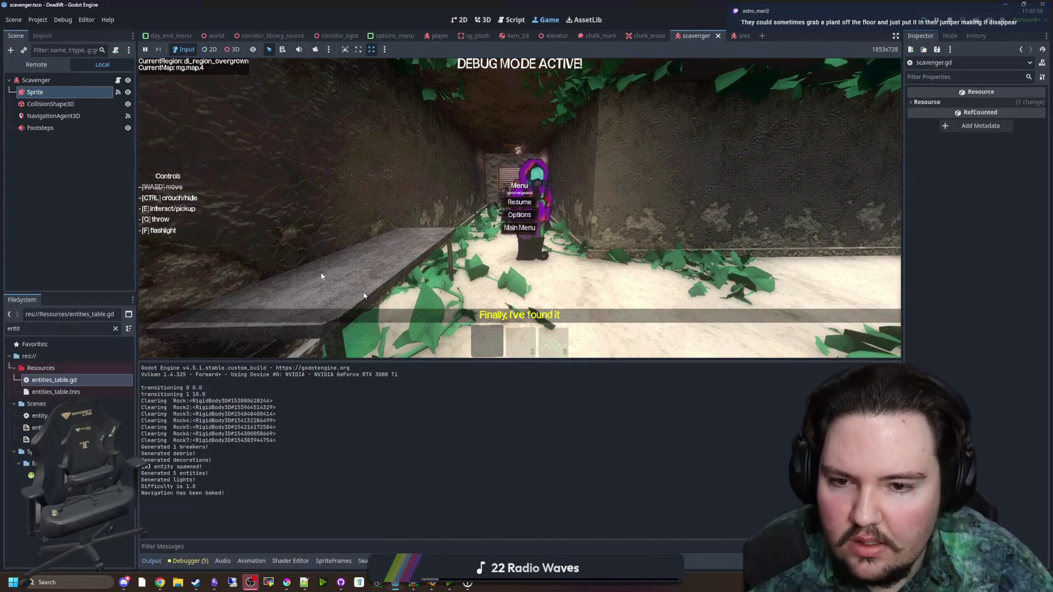
{"action": "left_click", "coordinate": [117, 80]}
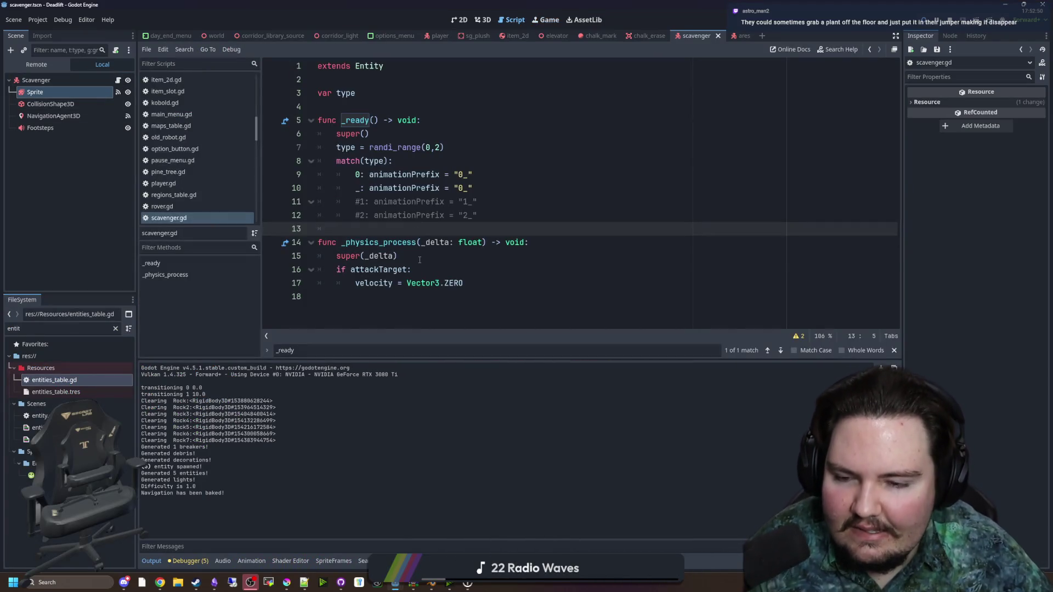
- Inspect entity.gd's _physics_process and its move_and_slide call
{"action": "left_click", "coordinate": [351, 256], "text": "ctrl"}
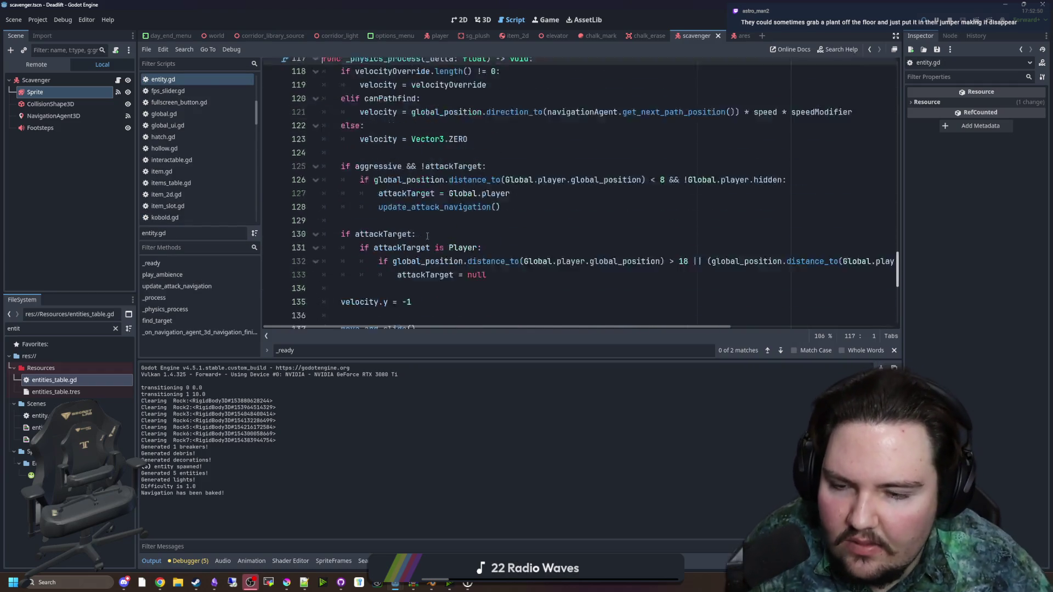
{"action": "scroll", "coordinate": [428, 235], "scroll_direction": "down", "scroll_amount": 3}
{"action": "scroll", "coordinate": [414, 252], "scroll_direction": "up", "scroll_amount": 2}
{"action": "scroll", "coordinate": [411, 276], "scroll_direction": "down", "scroll_amount": 1}
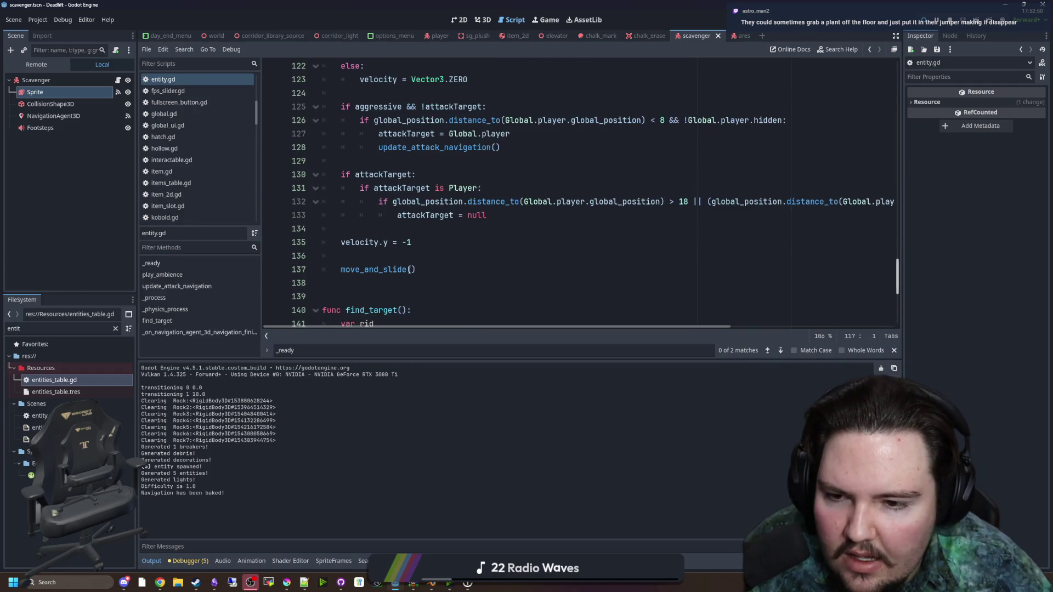
{"action": "left_click", "coordinate": [426, 270]}
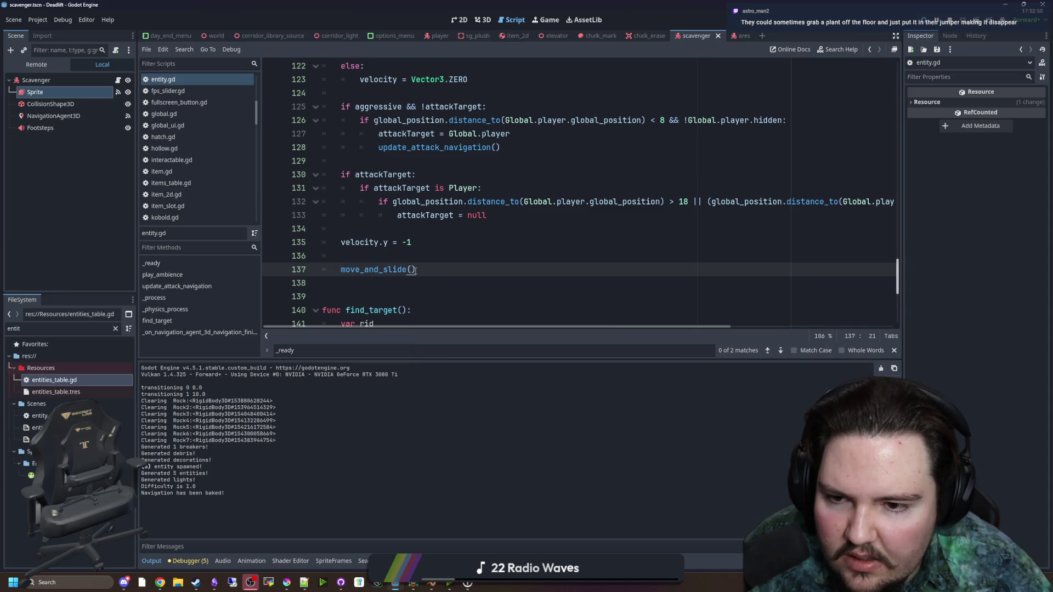
{"action": "key", "text": "alt+Left"}
{"action": "key", "text": "ctrl+z"}
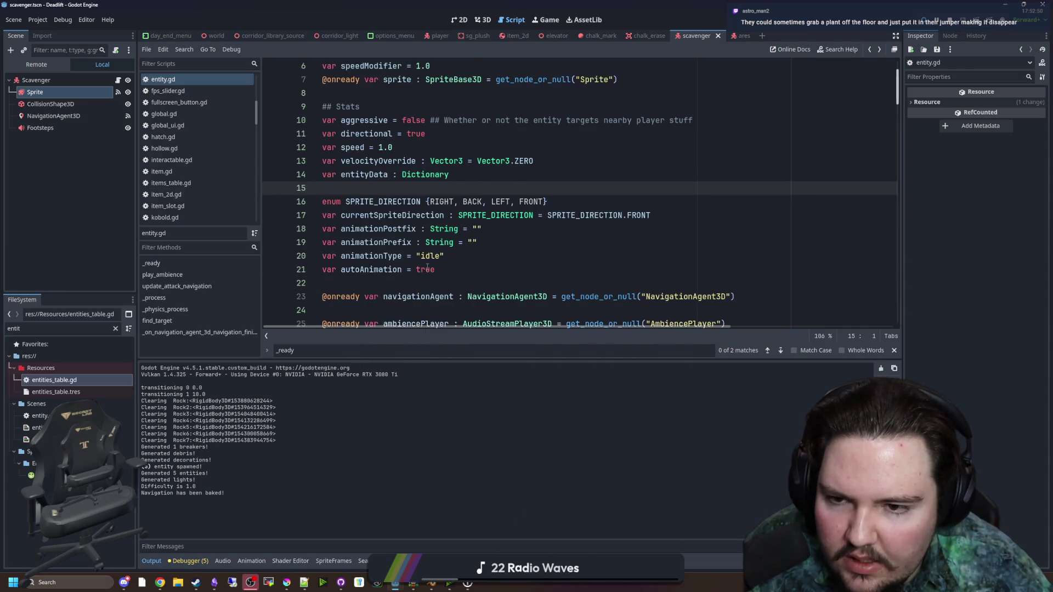
{"action": "left_click", "coordinate": [117, 81]}
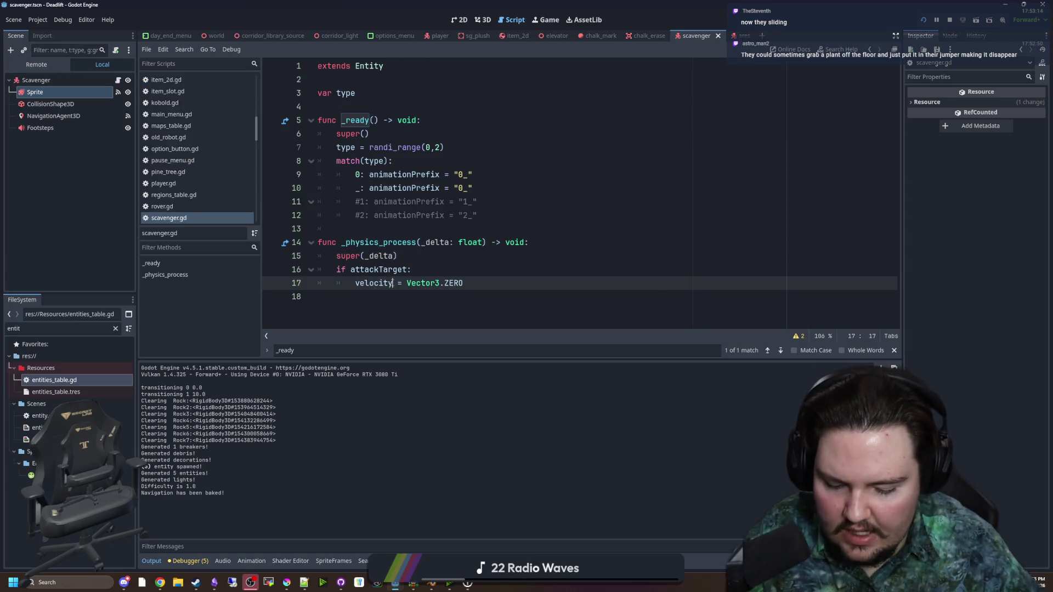
- Change velocity to velocityOverride in the attackTarget branch, save, and run the game
{"action": "type", "text": "O"}
{"action": "key", "text": "Return"}
{"action": "key", "text": "Up"}
{"action": "key", "text": "ctrl+s"}
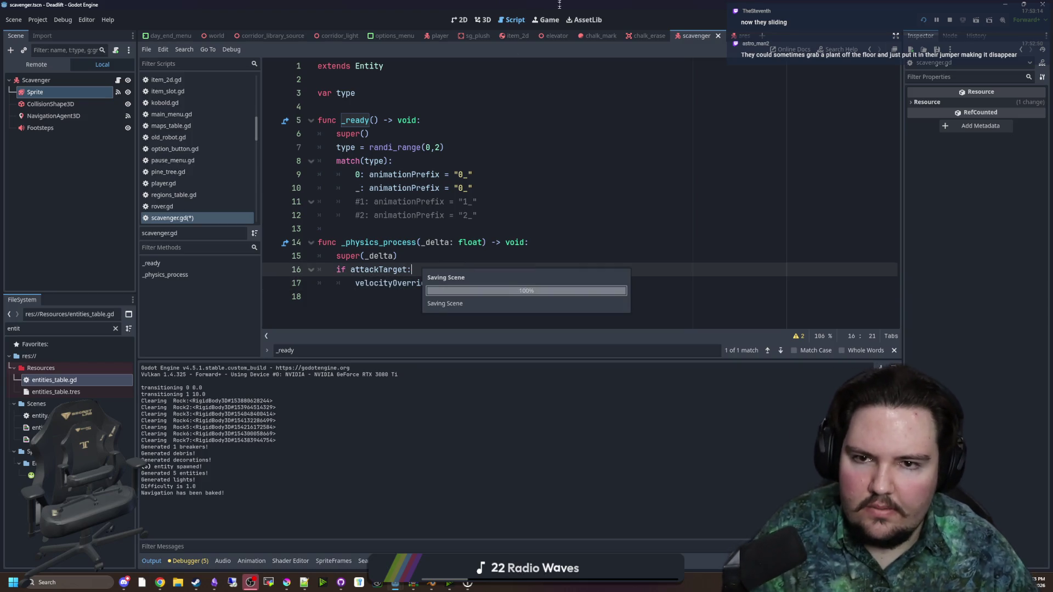
{"action": "key", "text": "F5"}
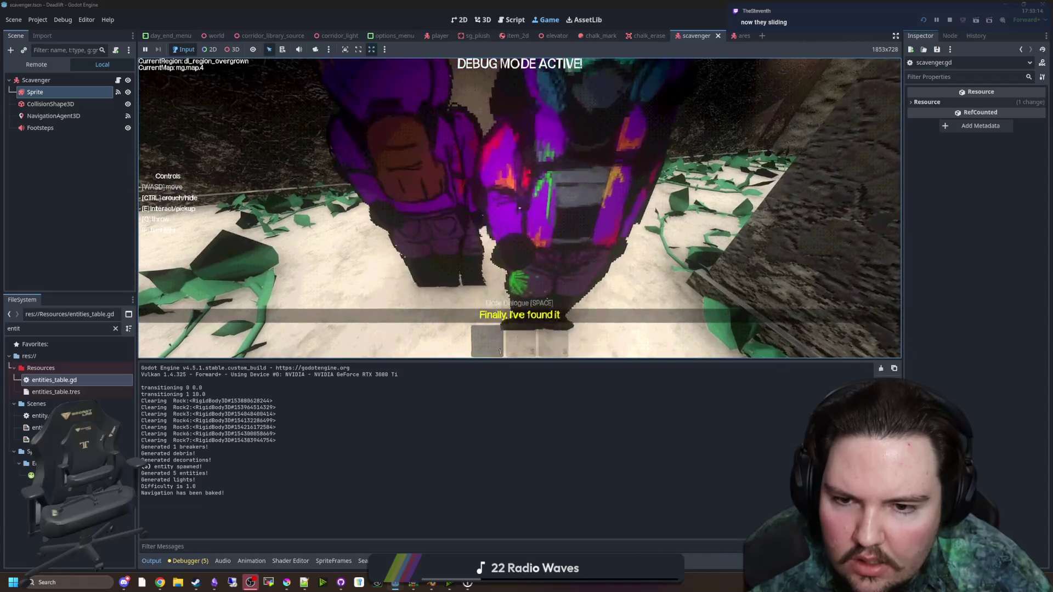
- Set the targeting override to Vector3(0.001, 0, 0) and test it in the game
{"action": "key", "text": "super"}
{"action": "key", "text": "super"}
{"action": "key", "text": "ctrl+F3"}
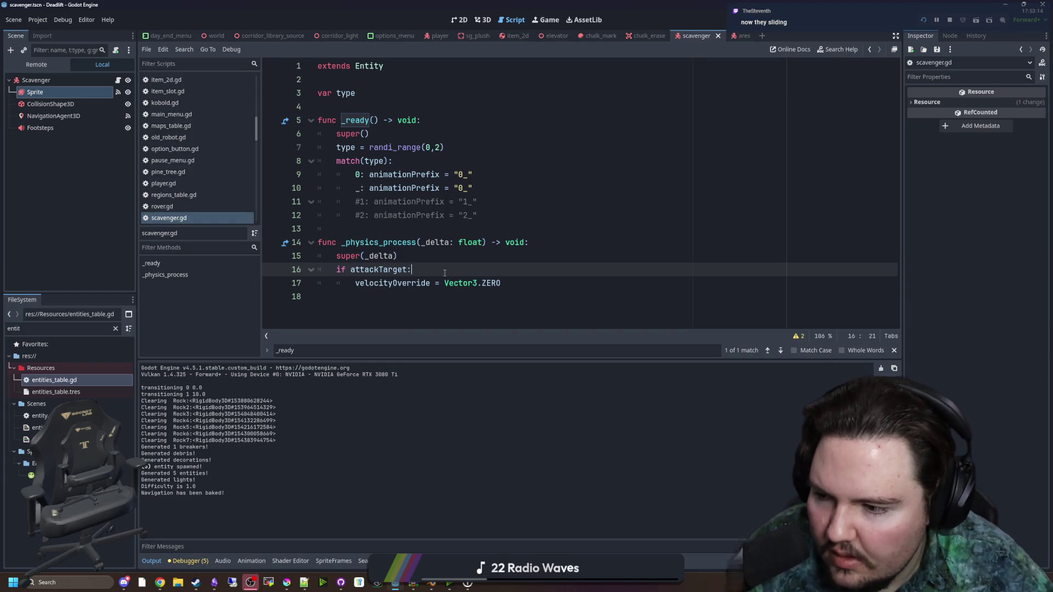
{"action": "key", "text": "BackSpace"}
{"action": "key", "text": "BackSpace"}
{"action": "type", "text": "("}
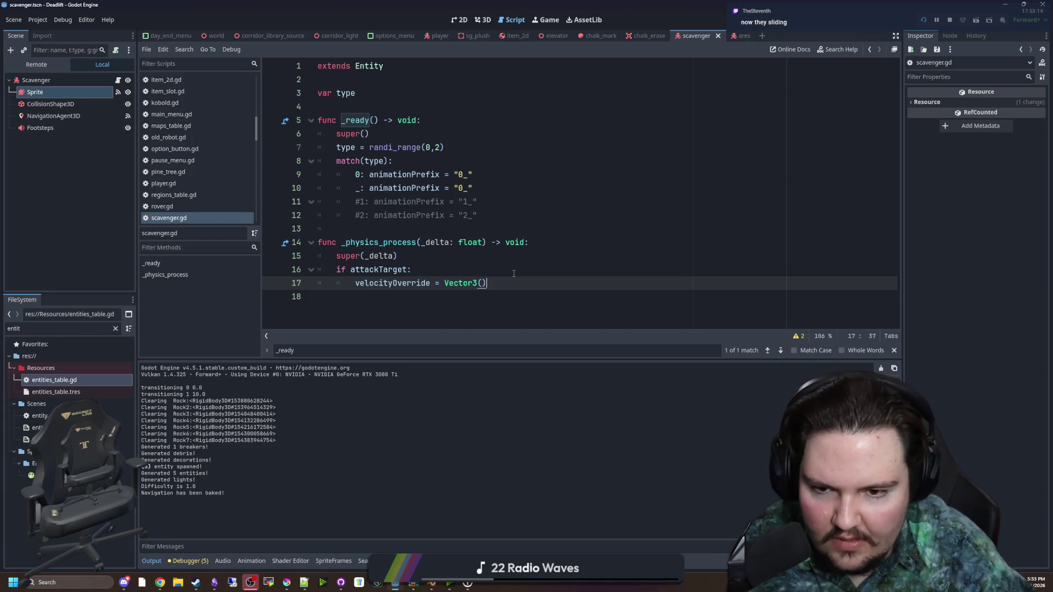
{"action": "type", "text": "0.001, 0, 0"}
{"action": "left_click", "coordinate": [514, 274]}
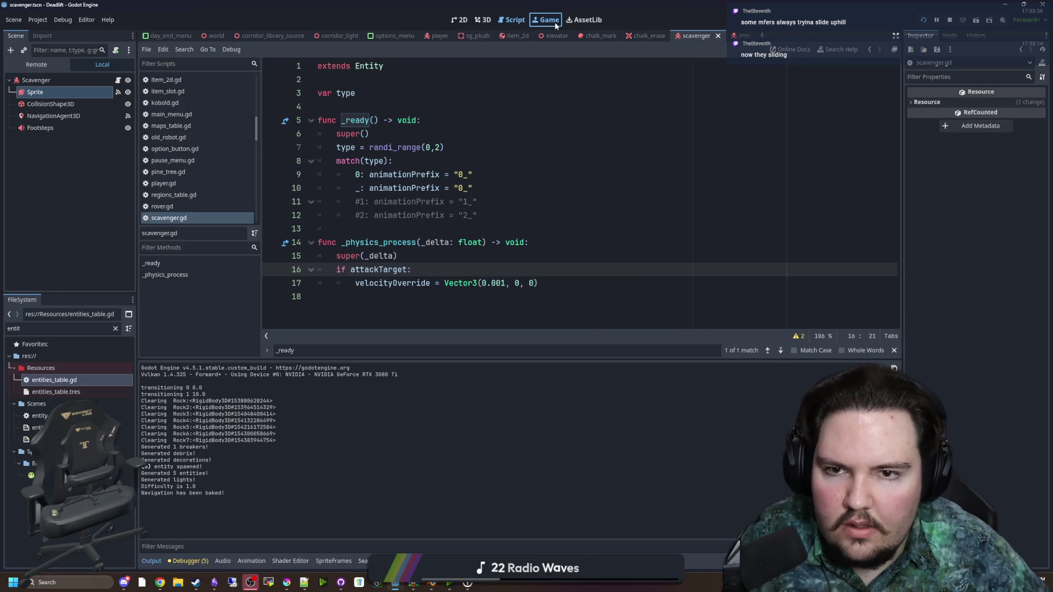
{"action": "left_click", "coordinate": [555, 24]}
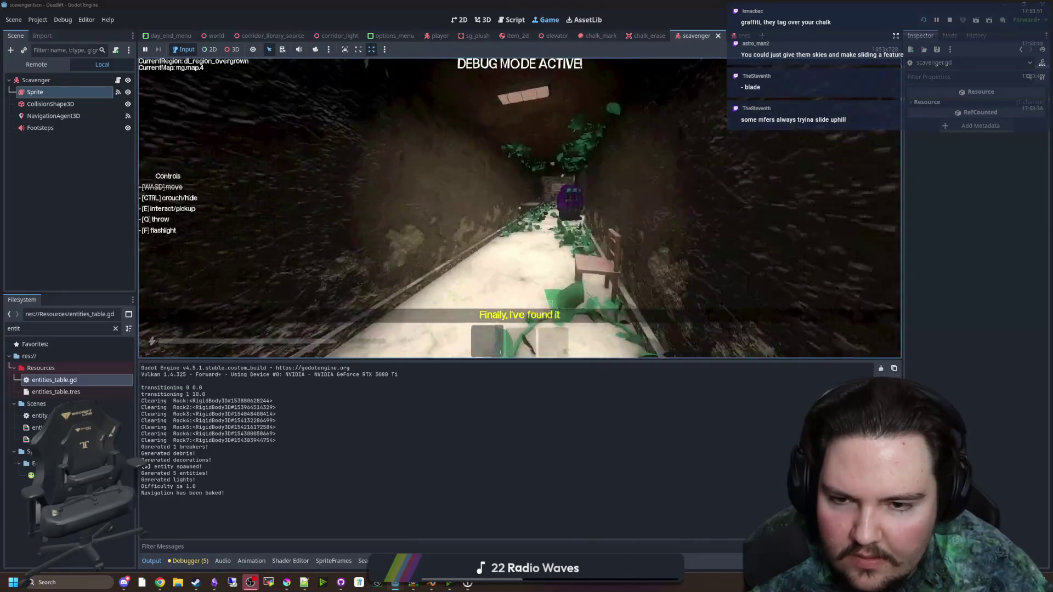
- Add an else branch setting velocityOverride to Vector3.ZERO, save, and playtest it
{"action": "key", "text": "super"}
{"action": "left_click", "coordinate": [512, 19]}
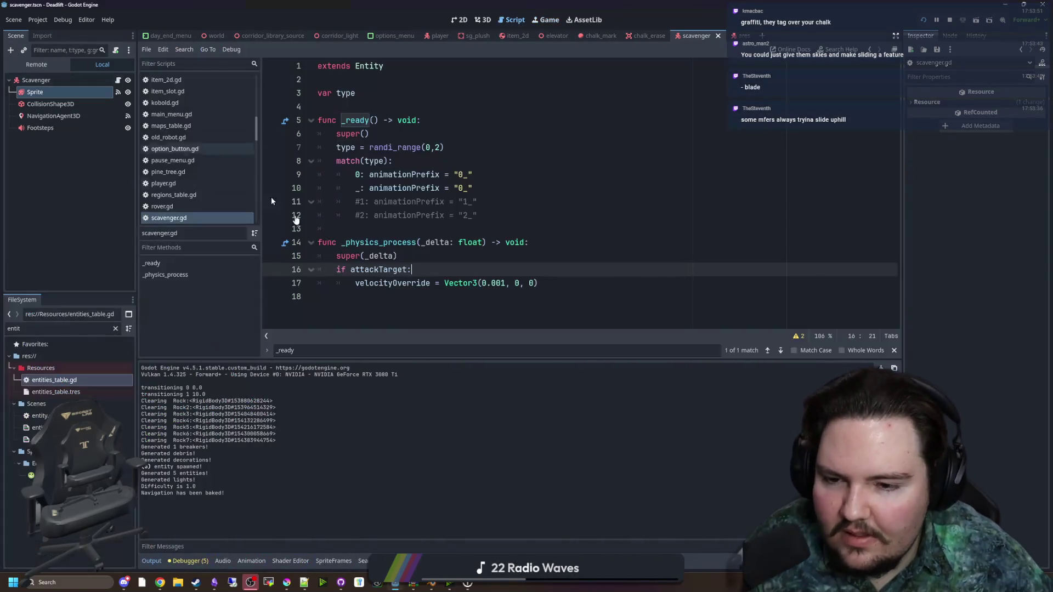
{"action": "left_click", "coordinate": [553, 290]}
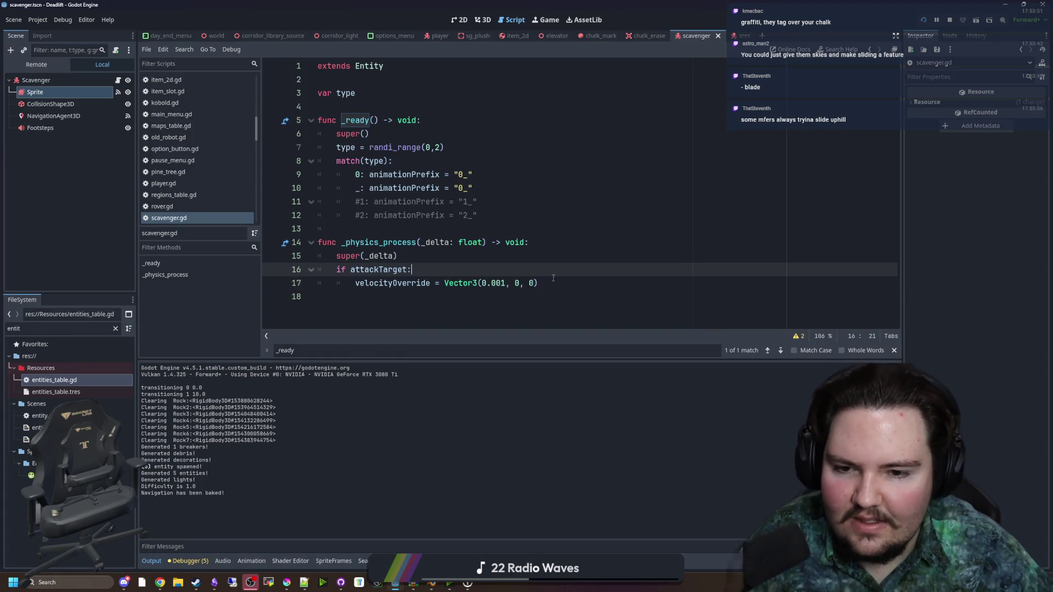
{"action": "type", "text": "else:"}
{"action": "key", "text": "Return"}
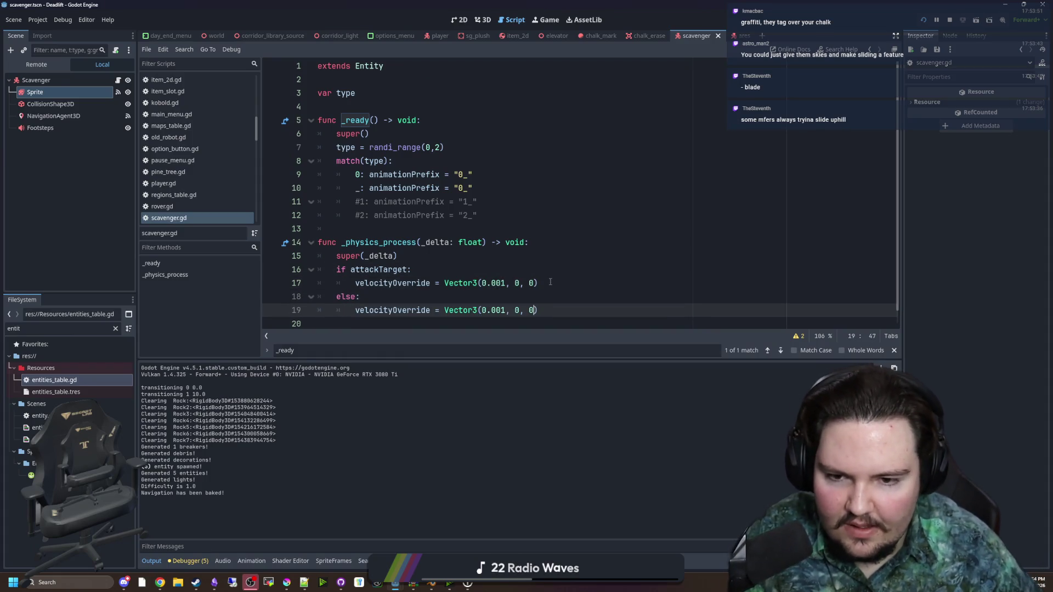
{"action": "key", "text": "shift+End"}
{"action": "key", "text": "Delete"}
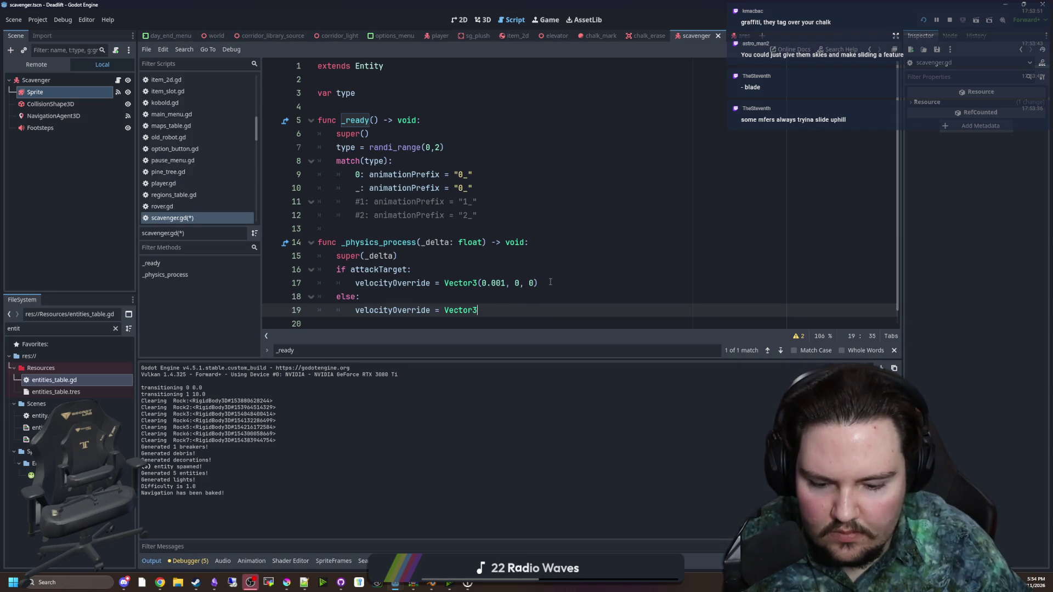
{"action": "type", "text": ".ZERO"}
{"action": "key", "text": "ctrl+s"}
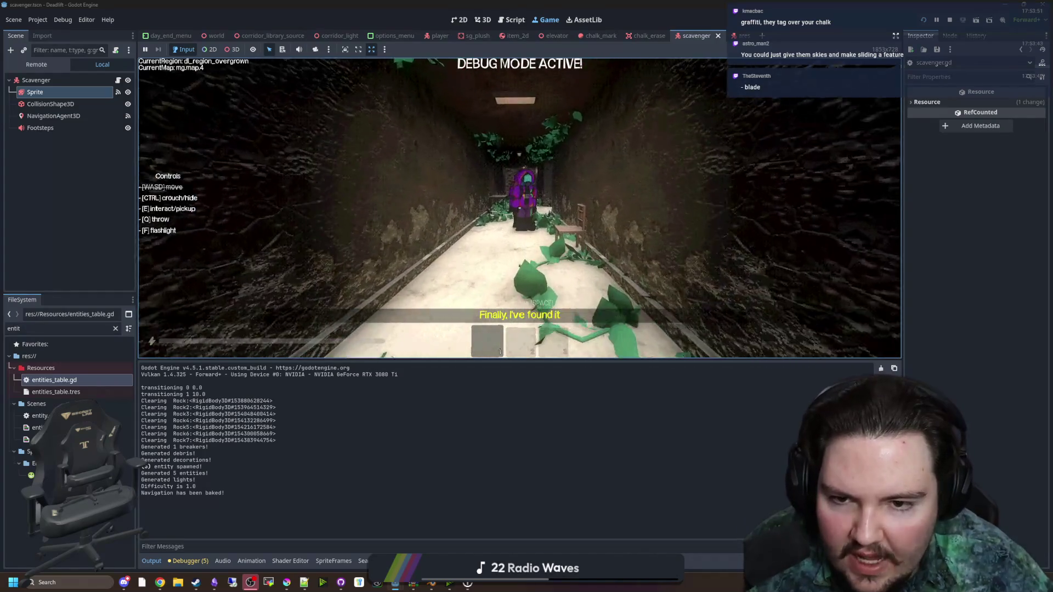
{"action": "key", "text": "w"}
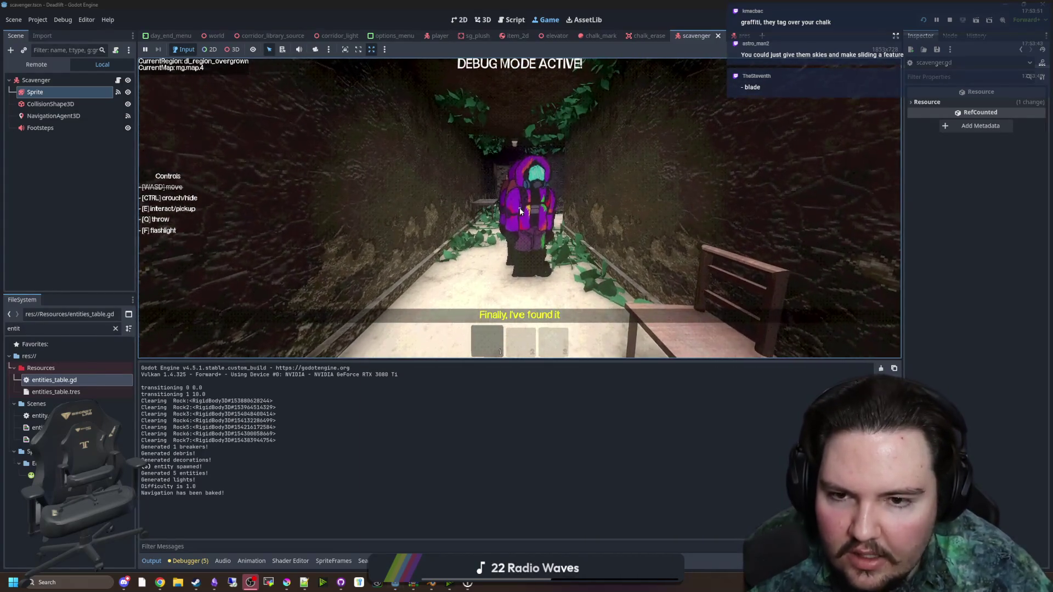
{"action": "key", "text": "ctrl+F3"}
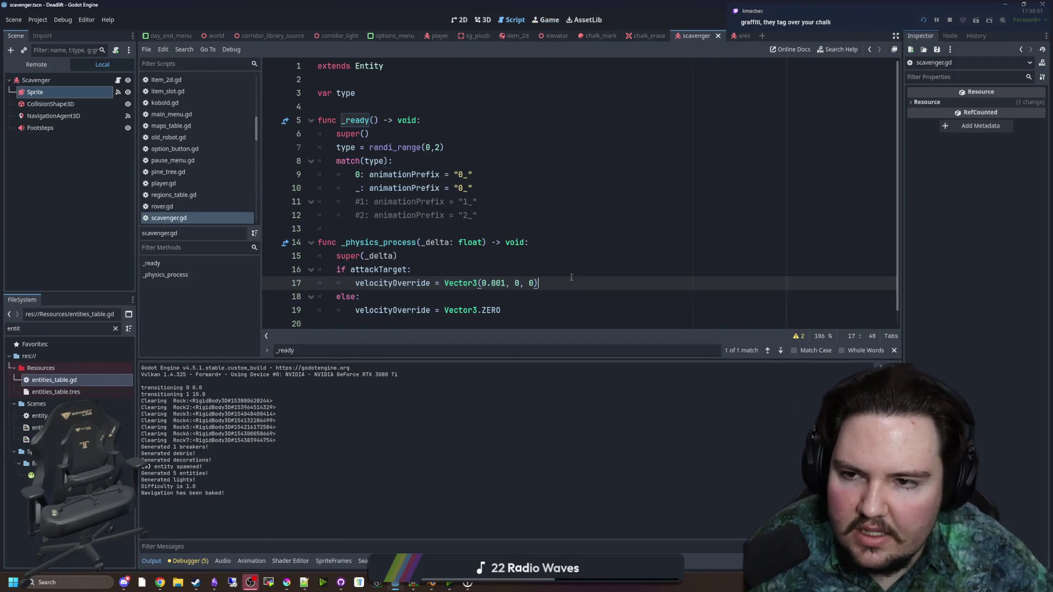
{"action": "left_click", "coordinate": [116, 328]}
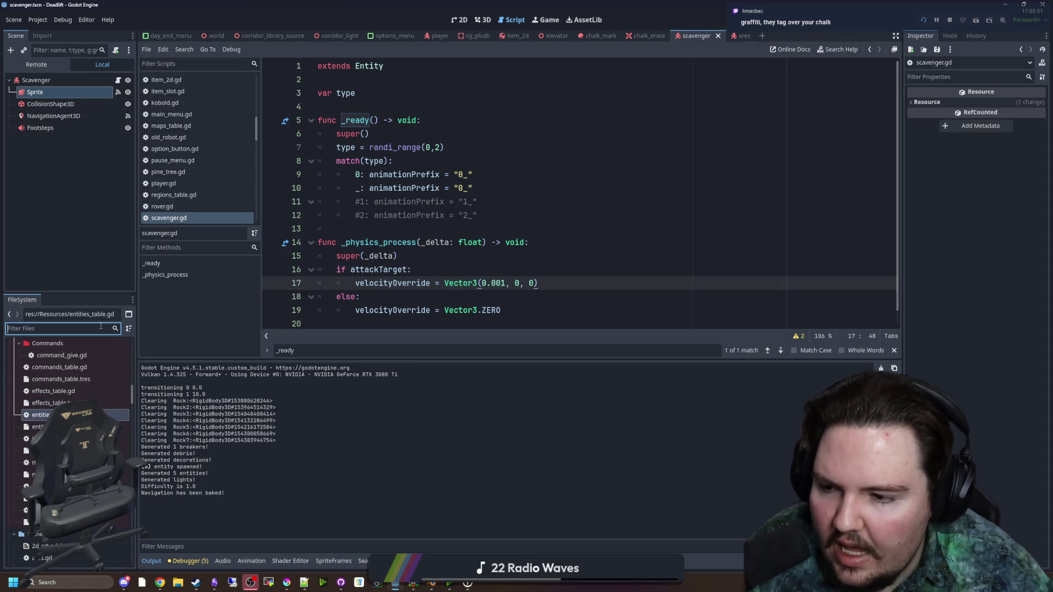
- Filter the FileSystem for 'ares' and read through the ares charging code
{"action": "type", "text": "ares"}
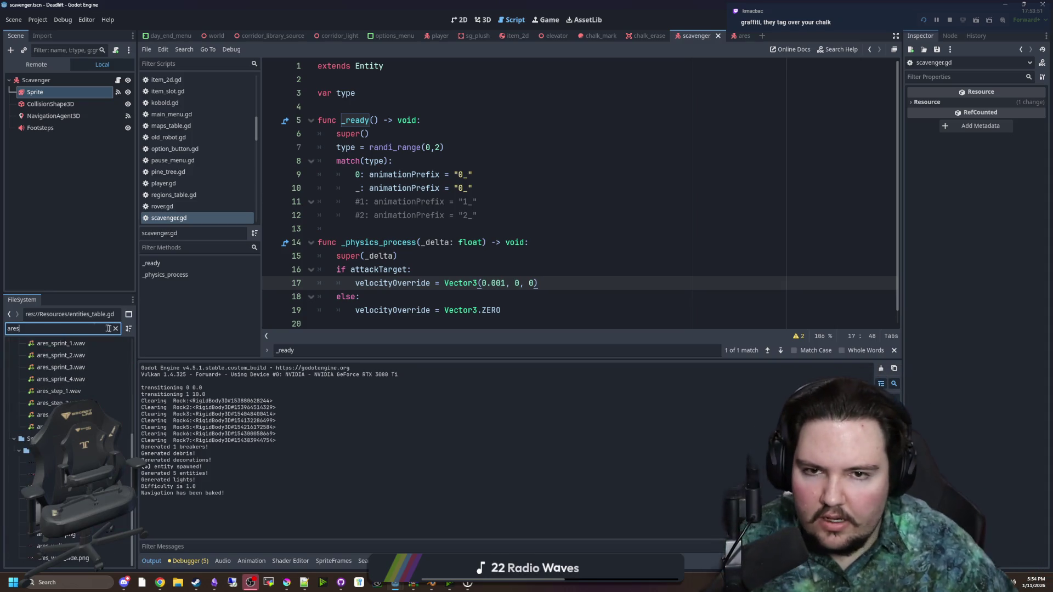
{"action": "left_click", "coordinate": [742, 36]}
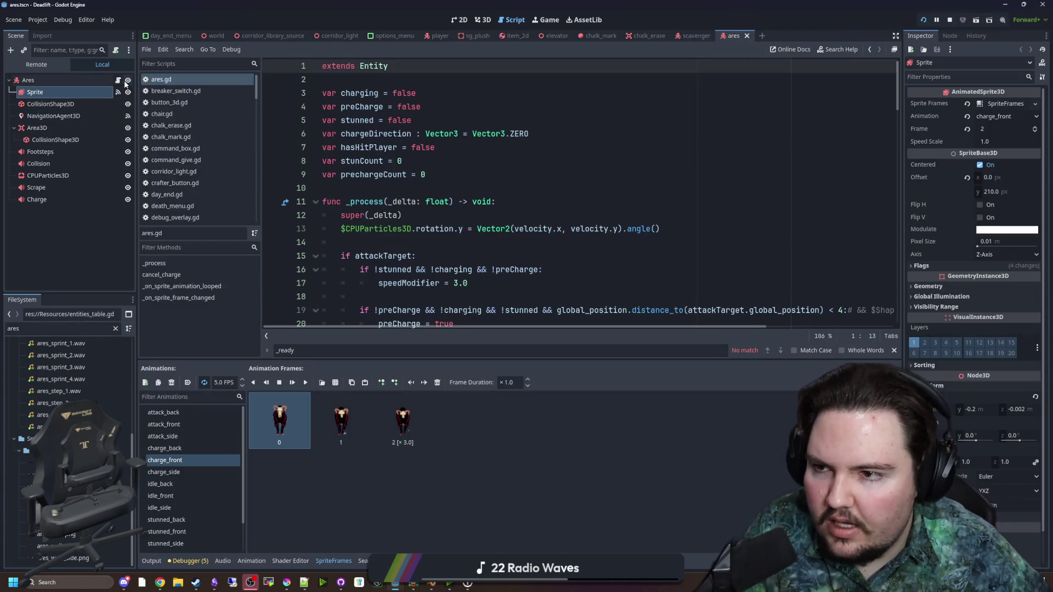
{"action": "scroll", "coordinate": [563, 206], "scroll_direction": "down", "scroll_amount": 10}
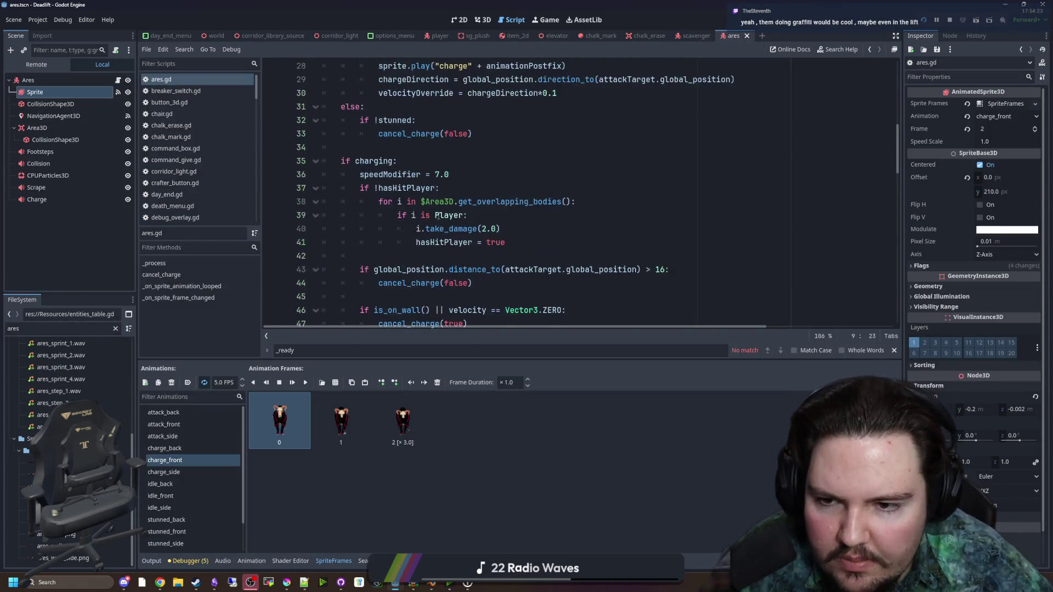
{"action": "left_click", "coordinate": [499, 214]}
{"action": "scroll", "coordinate": [499, 209], "scroll_direction": "down", "scroll_amount": 11}
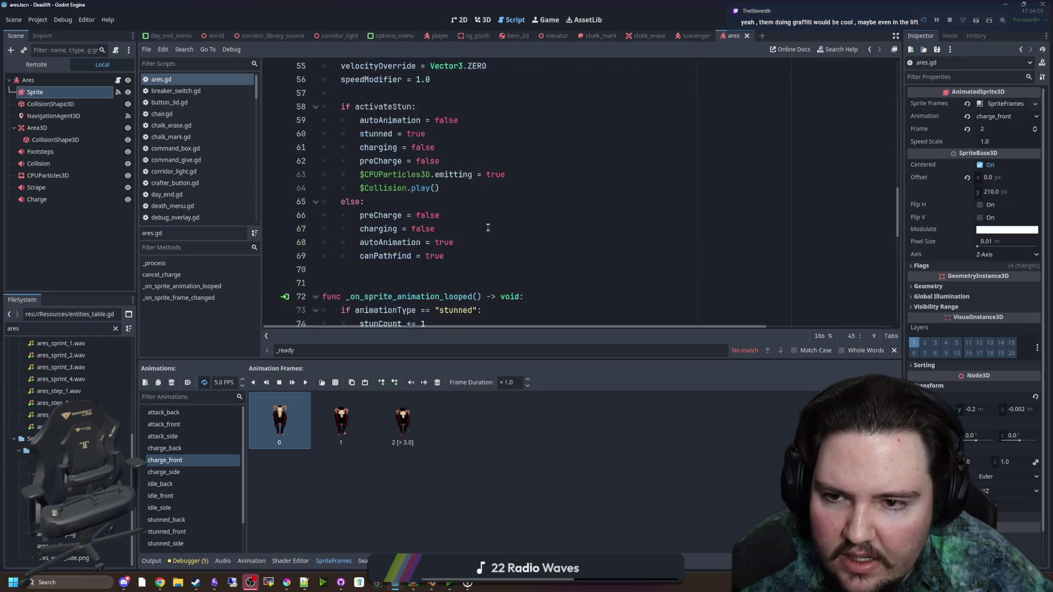
{"action": "left_click", "coordinate": [519, 201]}
- Search ares.gd for 'override', select its charge-direction lines 92–97, and return to scavenger.gd
{"action": "key", "text": "ctrl+f"}
{"action": "type", "text": "override"}
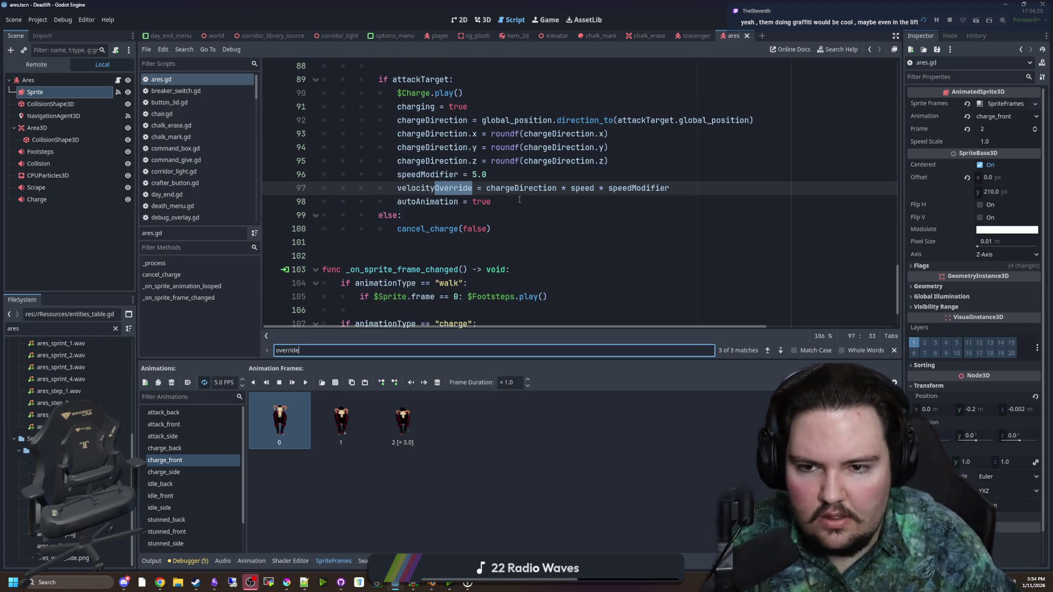
{"action": "left_click", "coordinate": [519, 201]}
{"action": "scroll", "coordinate": [670, 187], "scroll_direction": "up", "scroll_amount": 1}
{"action": "mouse_move", "coordinate": [670, 228]}
{"action": "left_mouse_down"}
{"action": "mouse_move", "coordinate": [324, 147]}
{"action": "mouse_move", "coordinate": [322, 160]}
{"action": "left_mouse_up"}
{"action": "key", "text": "ctrl+c"}
{"action": "left_click", "coordinate": [514, 114]}
{"action": "left_click", "coordinate": [683, 36]}
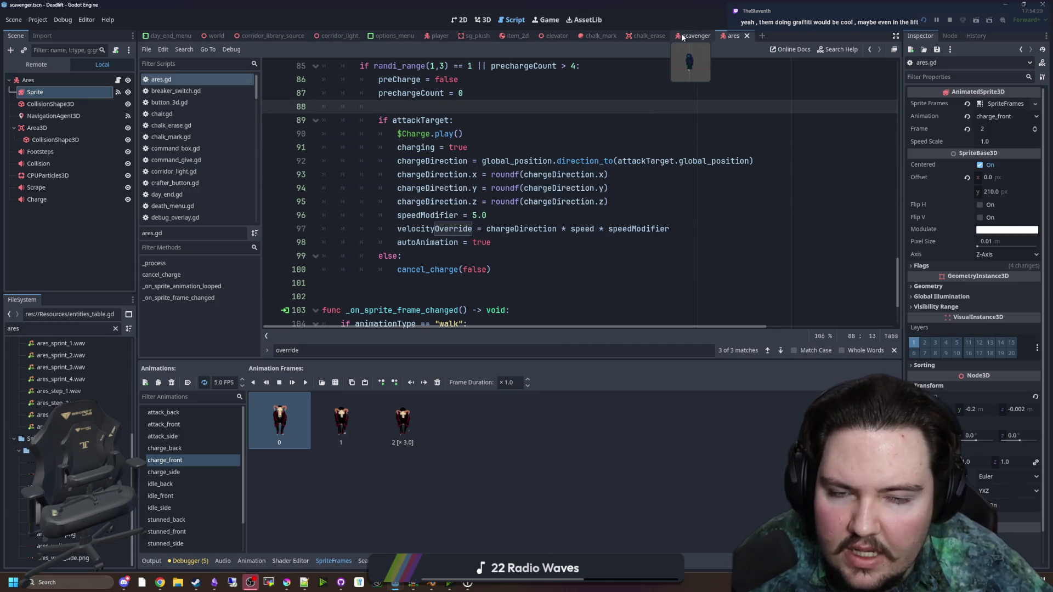
{"action": "scroll", "coordinate": [557, 273], "scroll_direction": "down", "scroll_amount": 1}
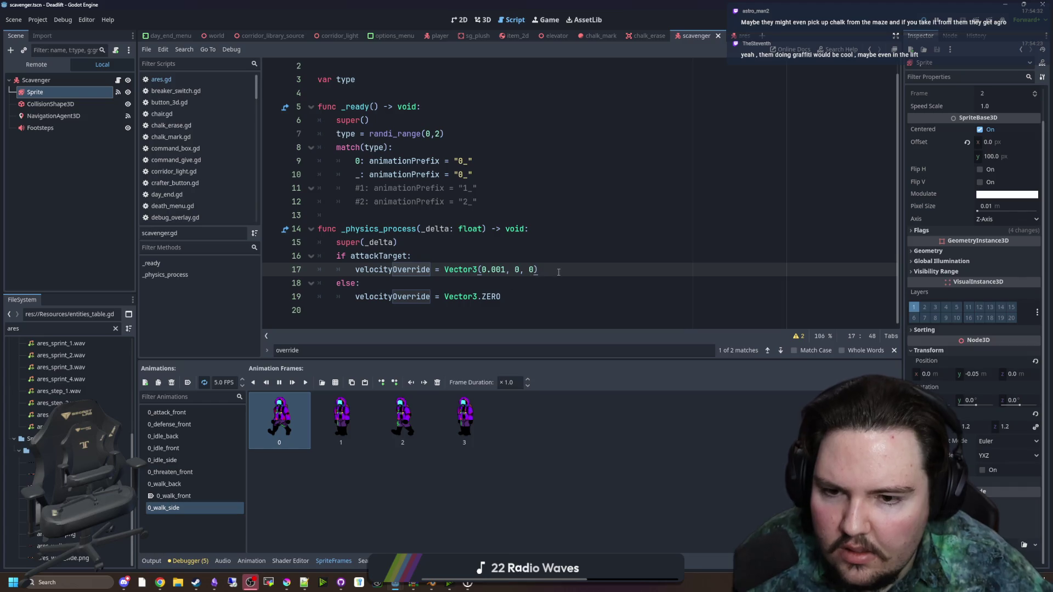
- Paste the ares charge code over line 17, renaming chargeDirection to targetDir
{"action": "key", "text": "shift+Home"}
{"action": "key", "text": "ctrl+v"}
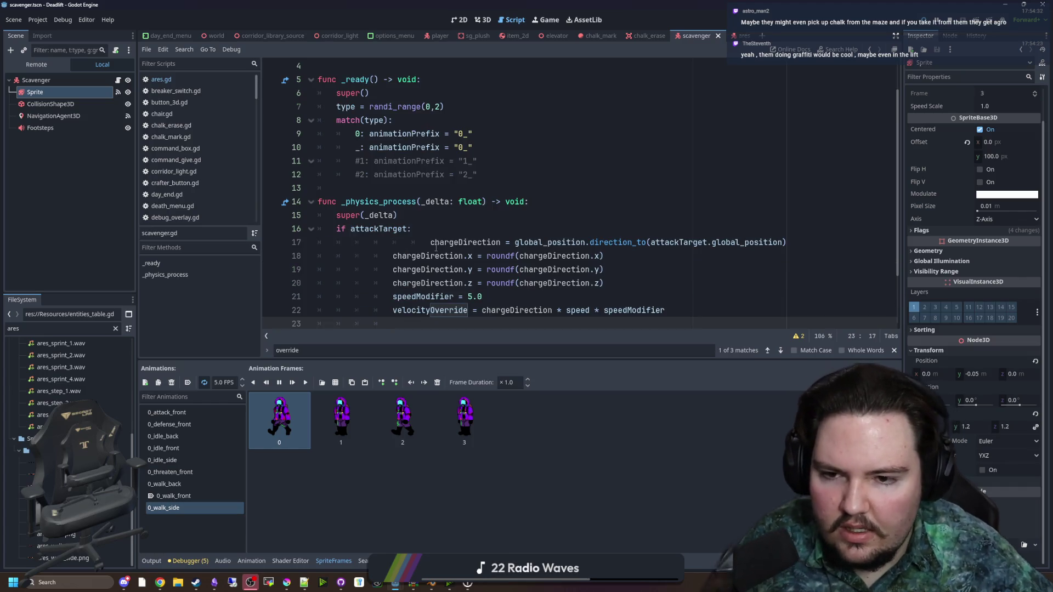
{"action": "left_click", "coordinate": [431, 241]}
{"action": "key", "text": "BackSpace"}
{"action": "key", "text": "BackSpace"}
{"action": "double_click", "coordinate": [450, 242]}
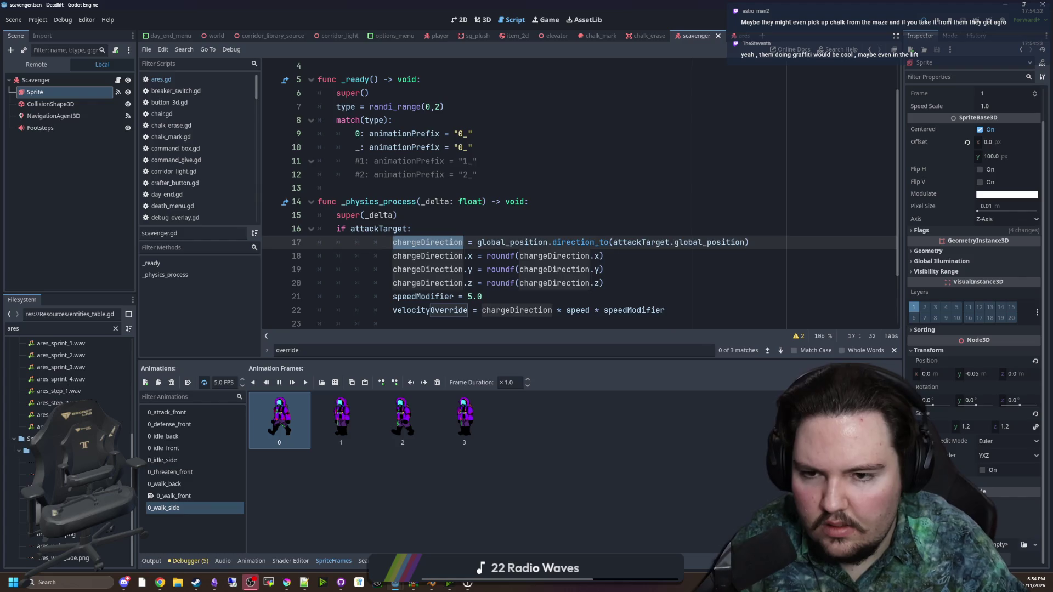
{"action": "type", "text": "targetDir"}
- Delete the roundf and speedModifier lines, the speed multipliers, and the old Vector3 override line
{"action": "scroll", "coordinate": [548, 235], "scroll_direction": "down", "scroll_amount": 5}
{"action": "left_click", "coordinate": [547, 229]}
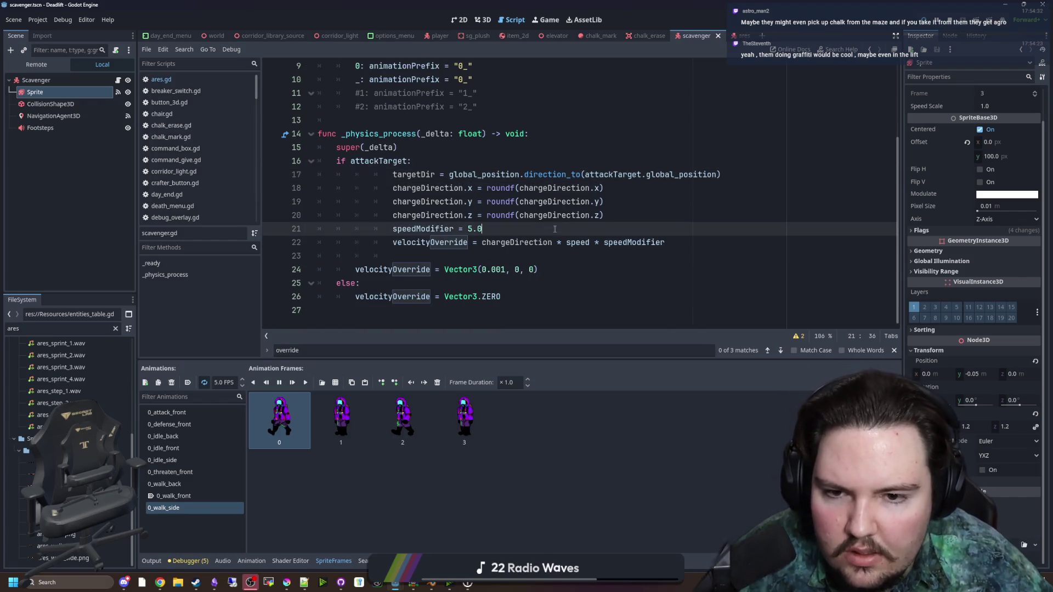
{"action": "left_click", "coordinate": [624, 220]}
{"action": "left_click_drag", "start_coordinate": [625, 219], "coordinate": [257, 190]}
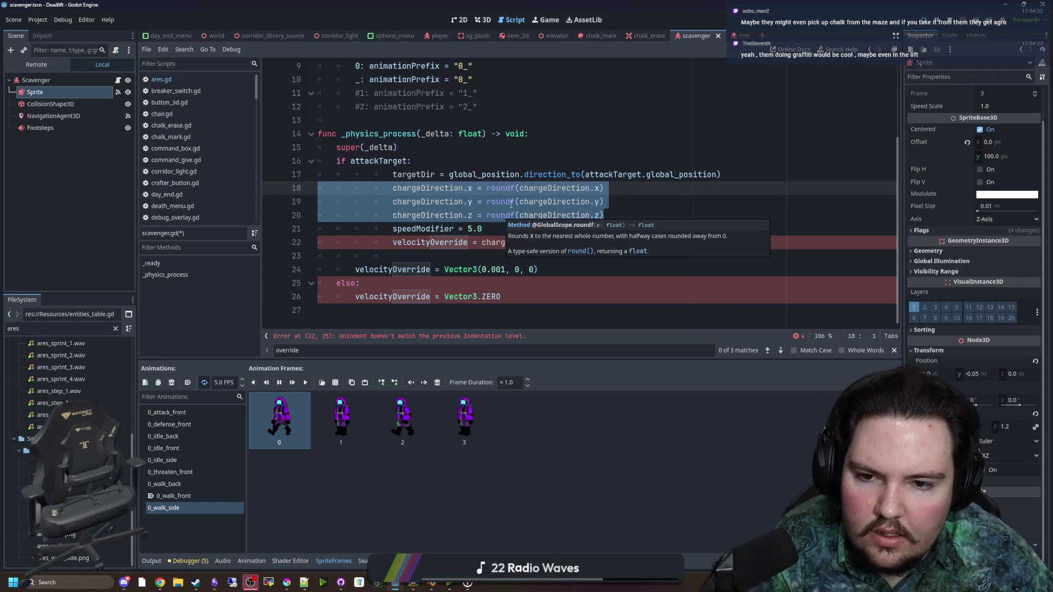
{"action": "key", "text": "BackSpace"}
{"action": "key", "text": "BackSpace"}
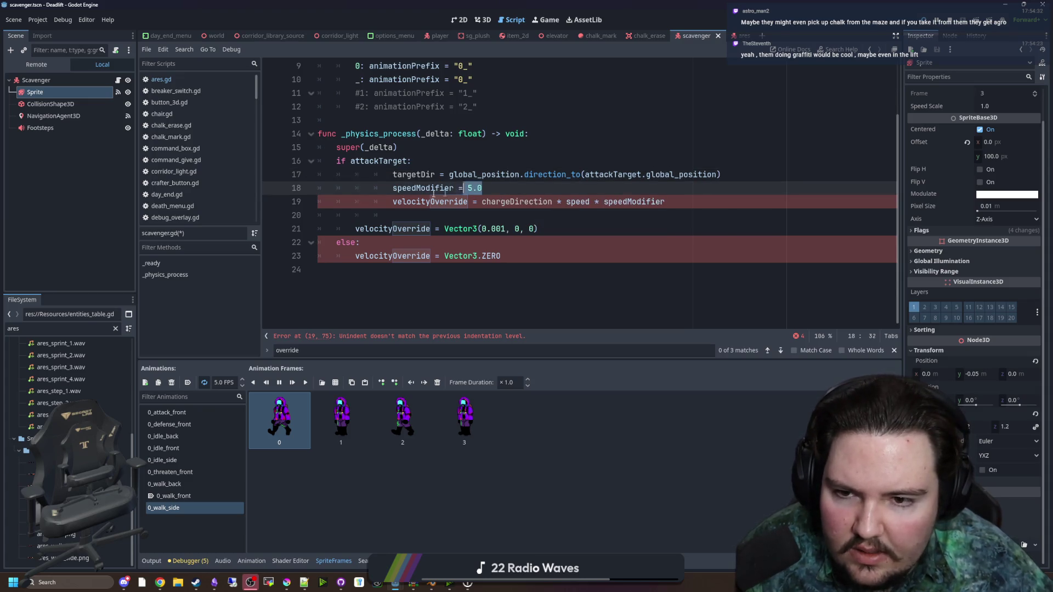
{"action": "triple_click", "coordinate": [475, 188]}
{"action": "key", "text": "BackSpace"}
{"action": "key", "text": "BackSpace"}
{"action": "left_click_drag", "start_coordinate": [690, 187], "coordinate": [308, 178]}
{"action": "key", "text": "BackSpace"}
{"action": "key", "text": "shift+Tab"}
{"action": "key", "text": "shift+Tab"}
{"action": "left_click", "coordinate": [445, 215]}
{"action": "key", "text": "shift+End"}
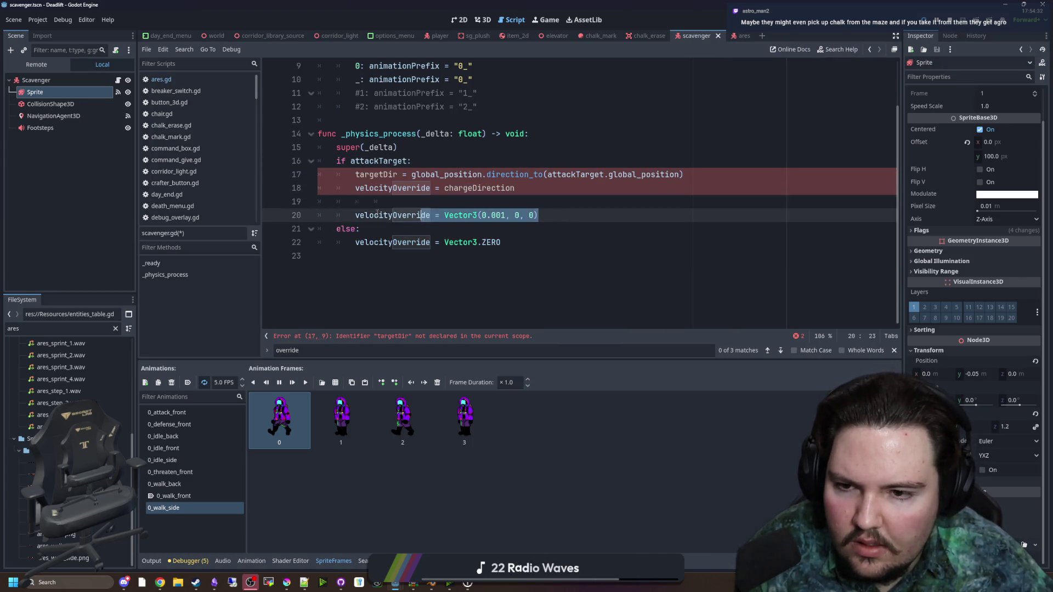
{"action": "key", "text": "shift+Up"}
{"action": "key", "text": "BackSpace"}
- Replace chargeDirection with targetDir on line 18 and declare targetDir with var
{"action": "left_click", "coordinate": [362, 175]}
{"action": "double_click", "coordinate": [362, 175]}
{"action": "key", "text": "ctrl+c"}
{"action": "double_click", "coordinate": [479, 187]}
{"action": "key", "text": "ctrl+v"}
{"action": "key", "text": "Up"}
{"action": "key", "text": "Home"}
{"action": "type", "text": "var"}
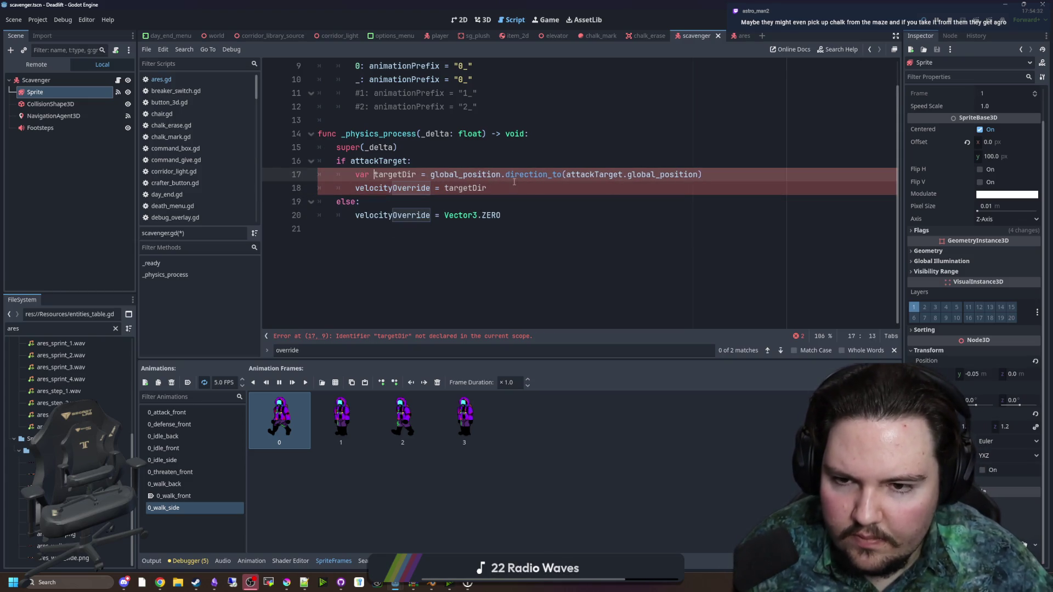
- Set velocityOverride to targetDir * 0.01, save, and run the game
{"action": "left_click", "coordinate": [516, 188]}
{"action": "type", "text": "* 0.1"}
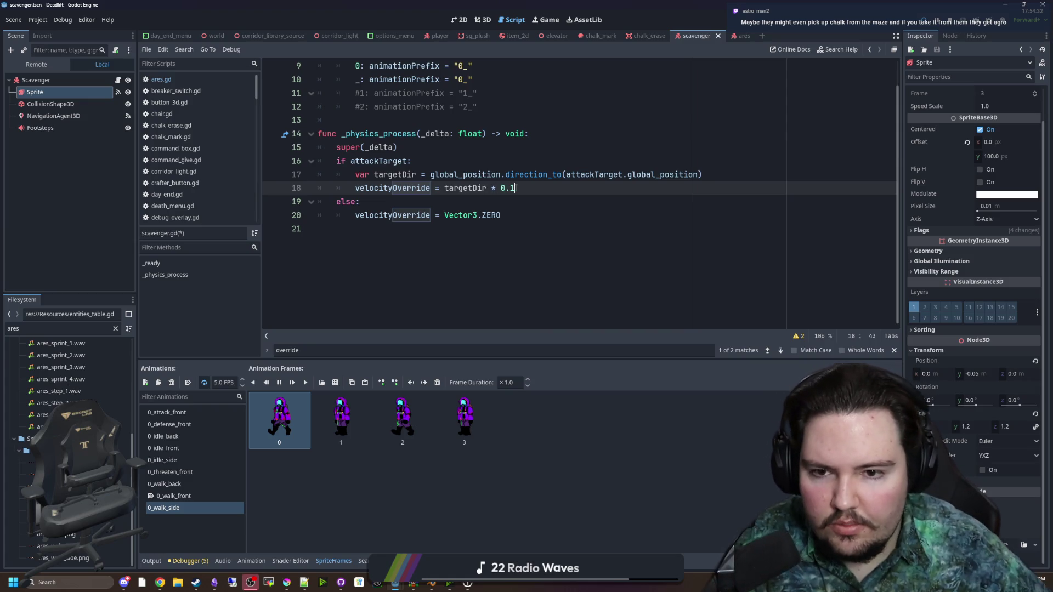
{"action": "left_click", "coordinate": [534, 167]}
{"action": "left_click", "coordinate": [510, 188]}
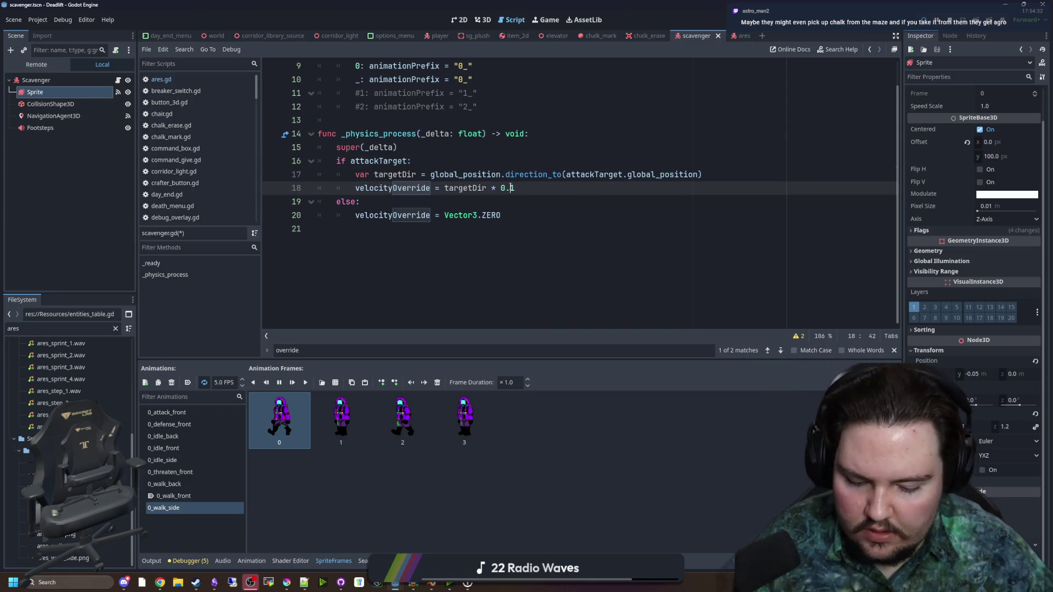
{"action": "type", "text": "0"}
{"action": "left_click", "coordinate": [530, 165]}
{"action": "key", "text": "ctrl+s"}
{"action": "left_click", "coordinate": [549, 20]}
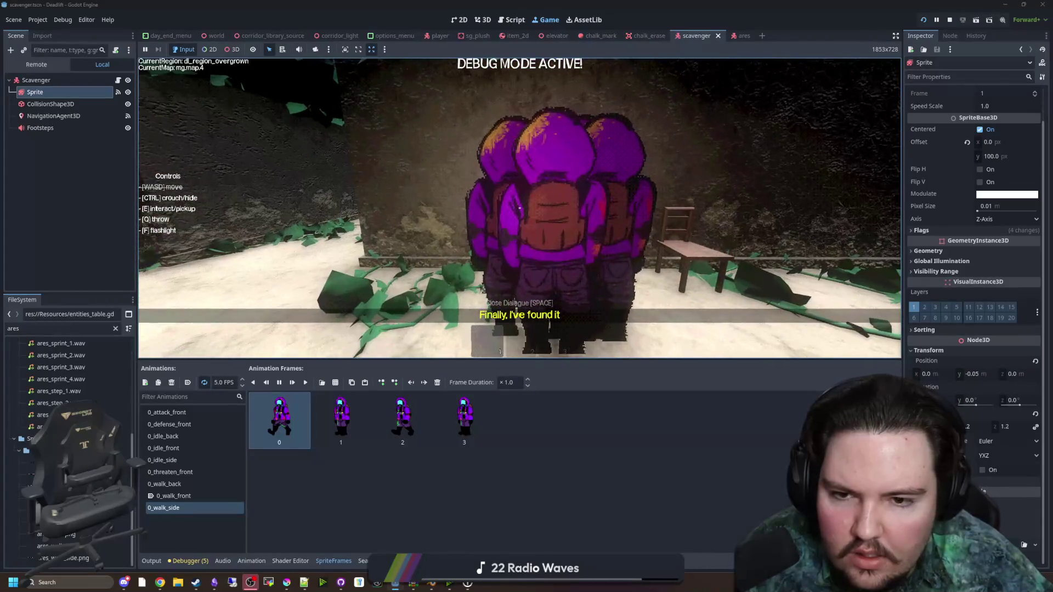
- Change the chase factor to targetDir * 0.1, save, and return to the game
{"action": "key", "text": "super"}
{"action": "key", "text": "Escape"}
{"action": "left_click", "coordinate": [118, 81]}
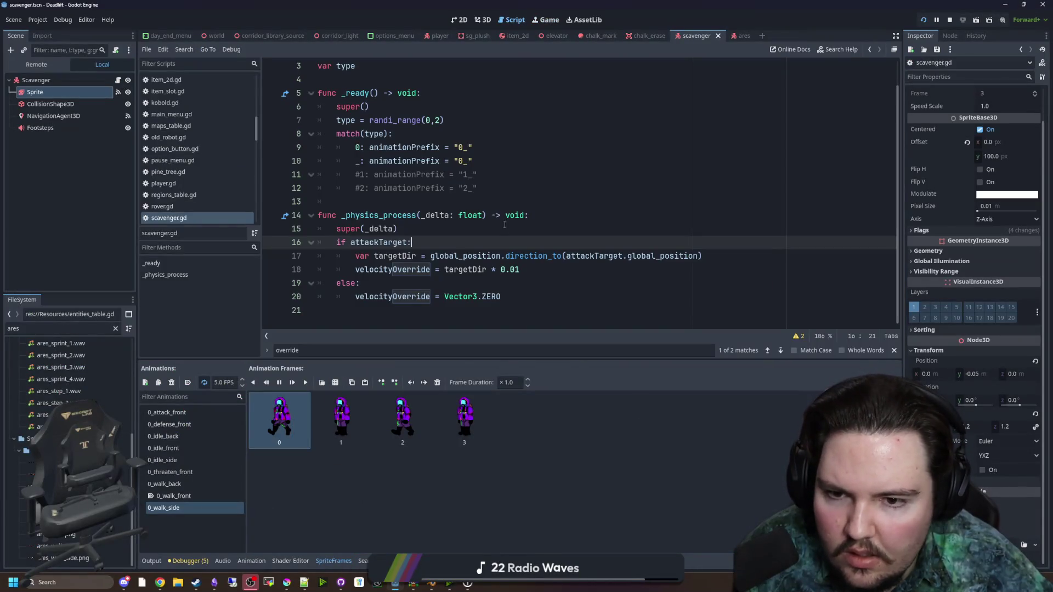
{"action": "key", "text": "BackSpace"}
{"action": "left_click", "coordinate": [525, 242]}
{"action": "key", "text": "ctrl+s"}
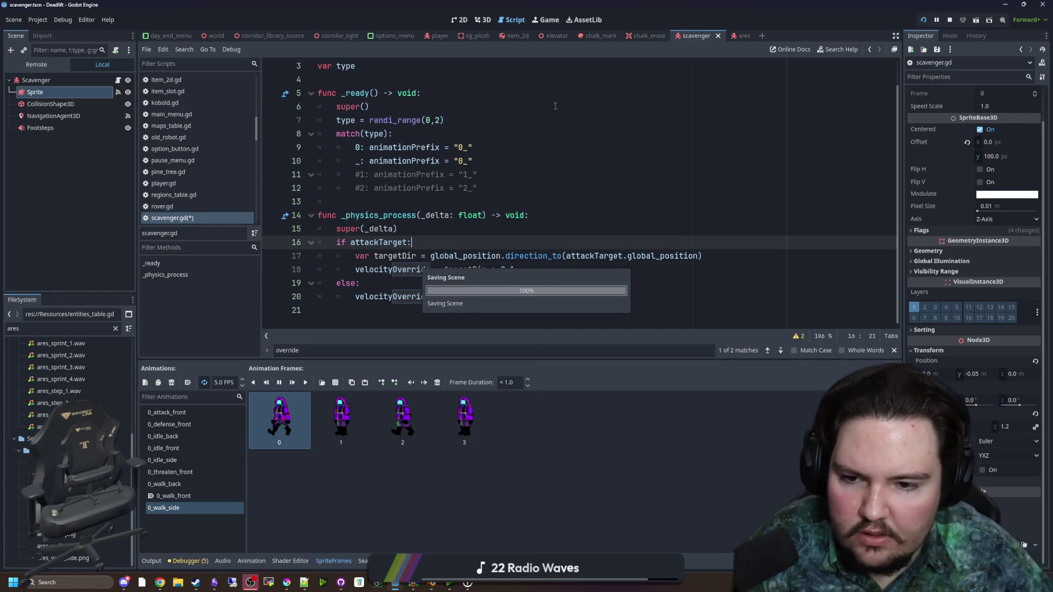
{"action": "left_click", "coordinate": [545, 20]}
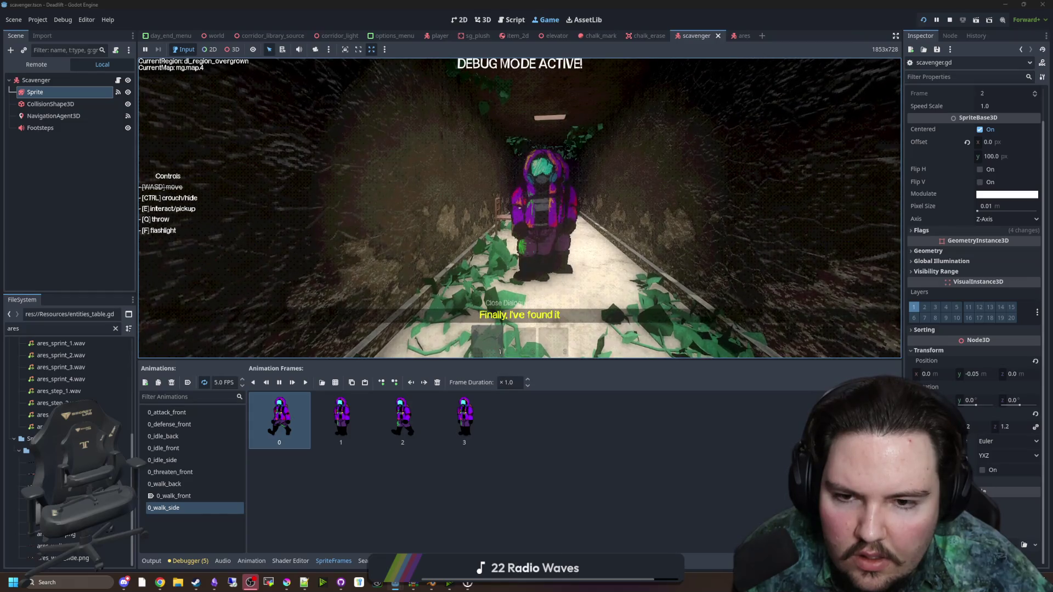
- Change the factor to targetDir * 0.05, save, and test the game again
{"action": "key", "text": "super"}
{"action": "key", "text": "super"}
{"action": "key", "text": "ctrl+F3"}
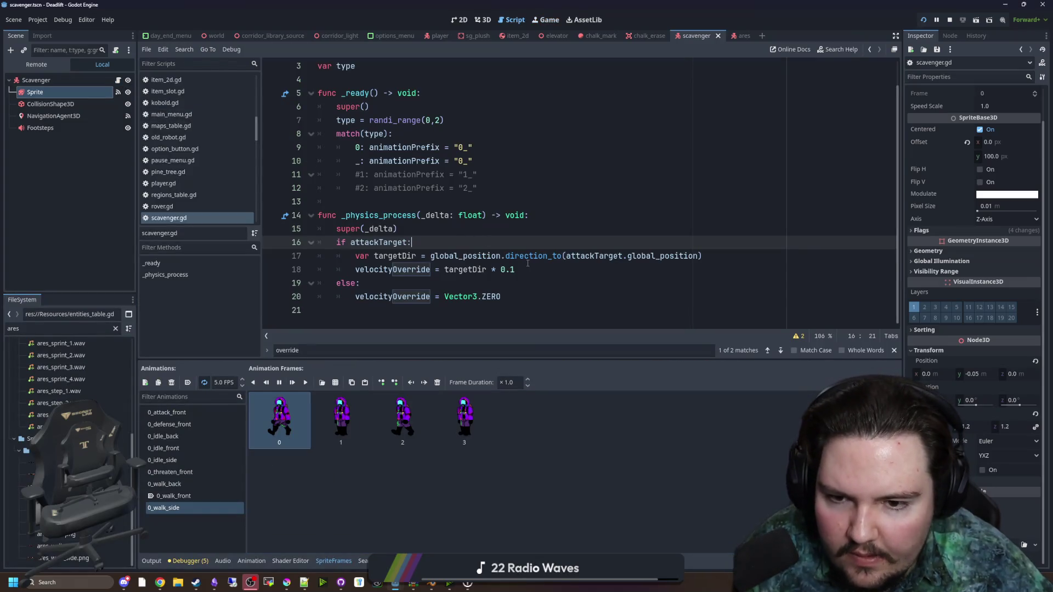
{"action": "left_click", "coordinate": [528, 262]}
{"action": "key", "text": "BackSpace"}
{"action": "type", "text": "05"}
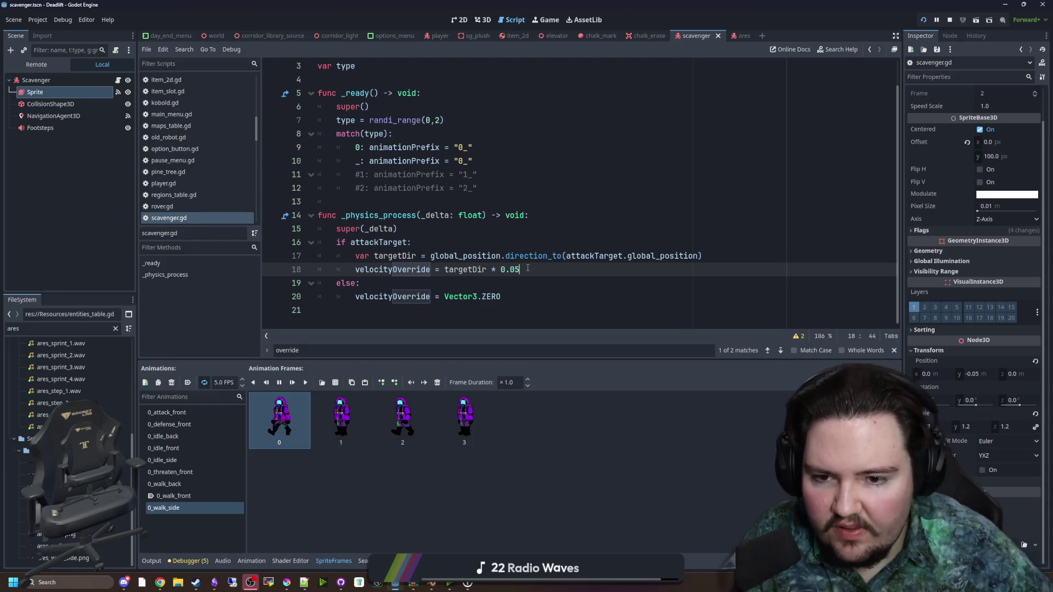
{"action": "key", "text": "ctrl+s"}
{"action": "left_click", "coordinate": [546, 22]}
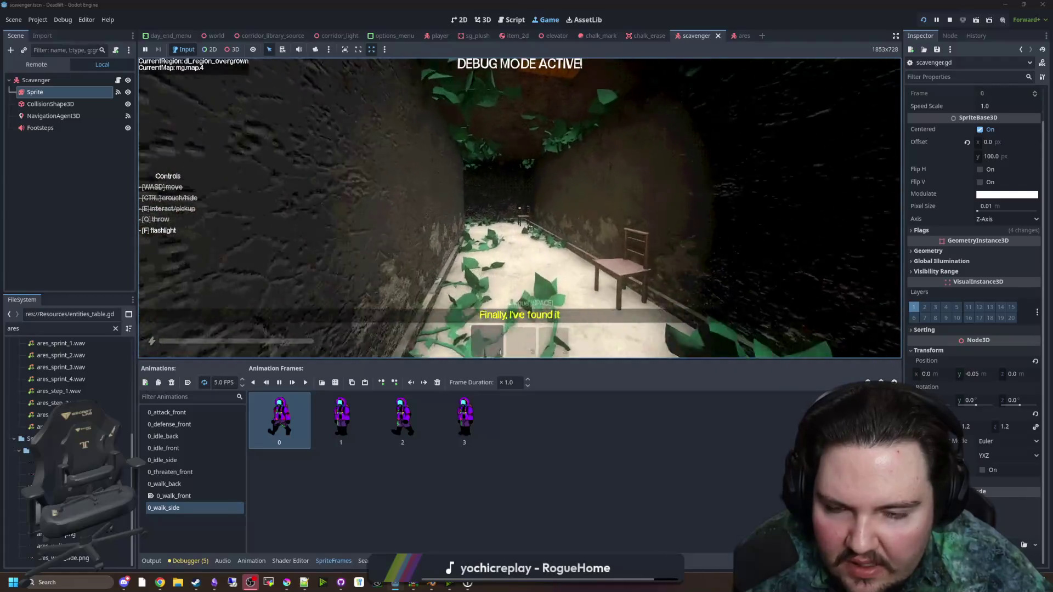
- Pick up the meat, watch the scavenger approach down the corridor, then pause the game
{"action": "key", "text": "w"}
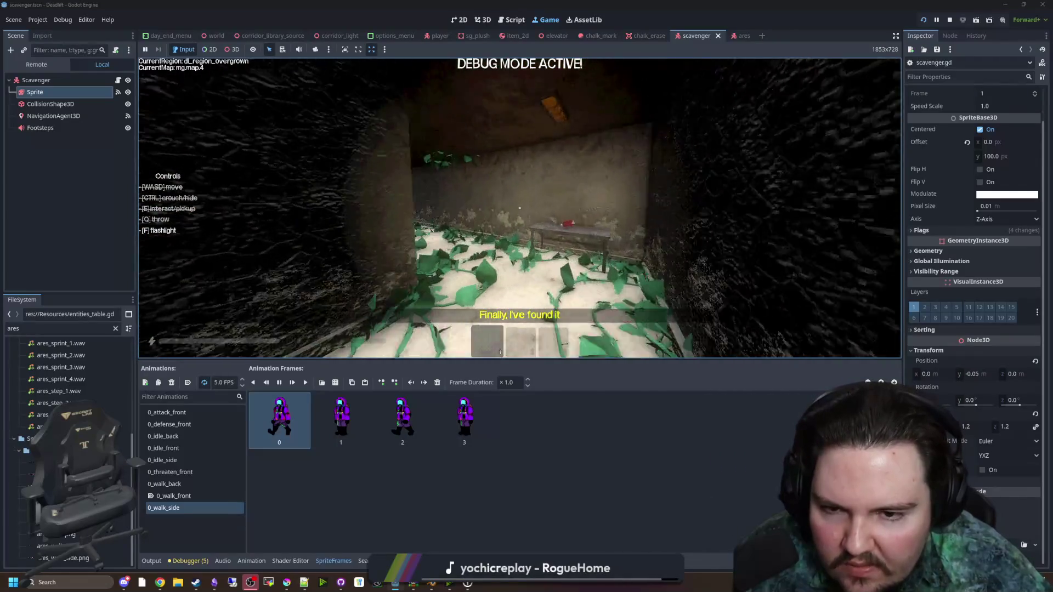
{"action": "key", "text": "q"}
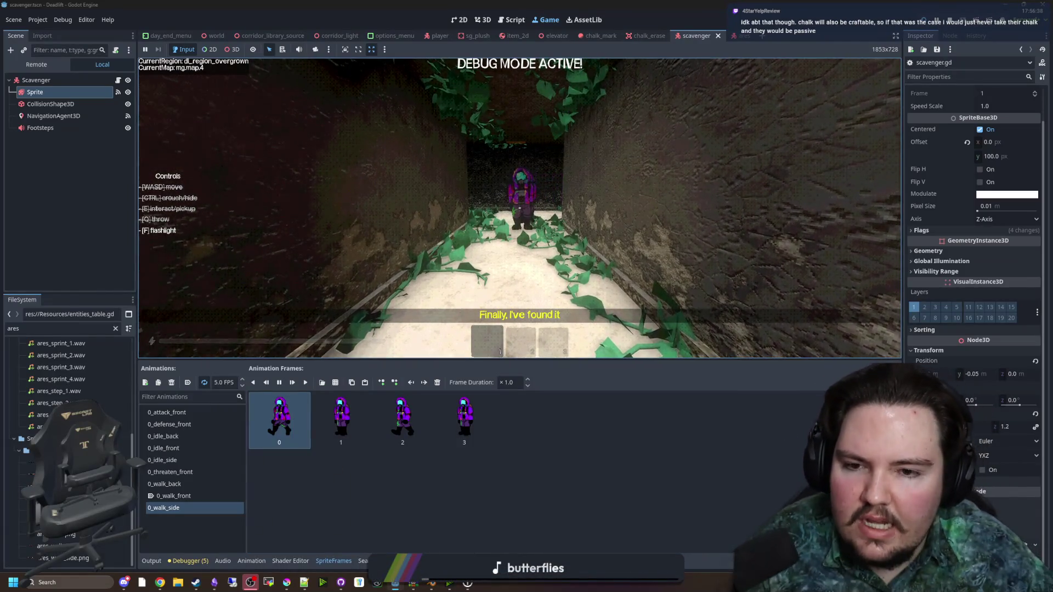
{"action": "key", "text": "Escape"}
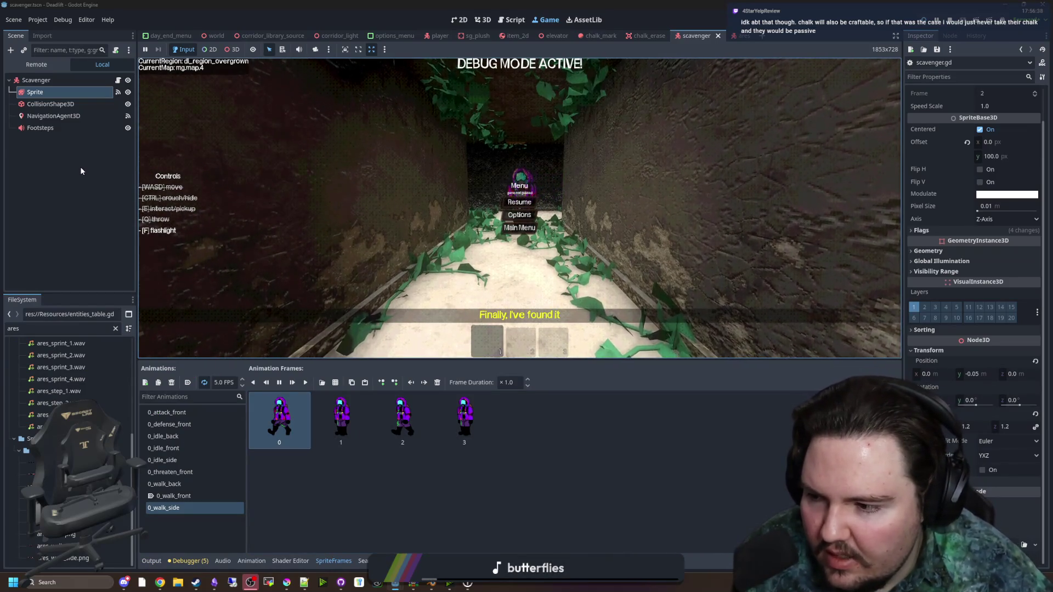
- Widen the left dock panels and stop the running playtest with F8
{"action": "key", "text": "Escape"}
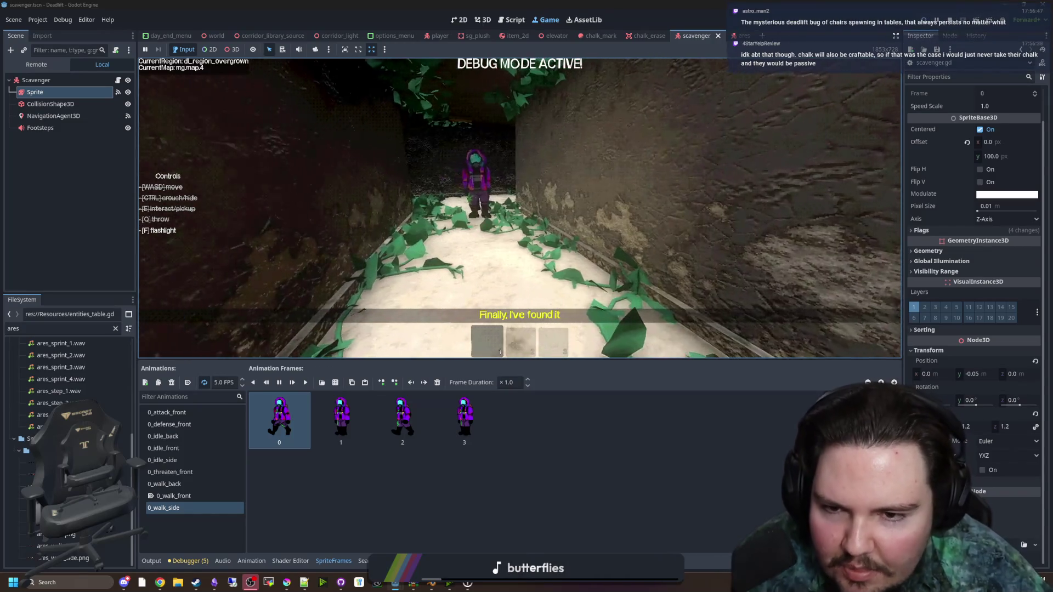
{"action": "key", "text": "Escape"}
{"action": "left_click", "coordinate": [101, 219]}
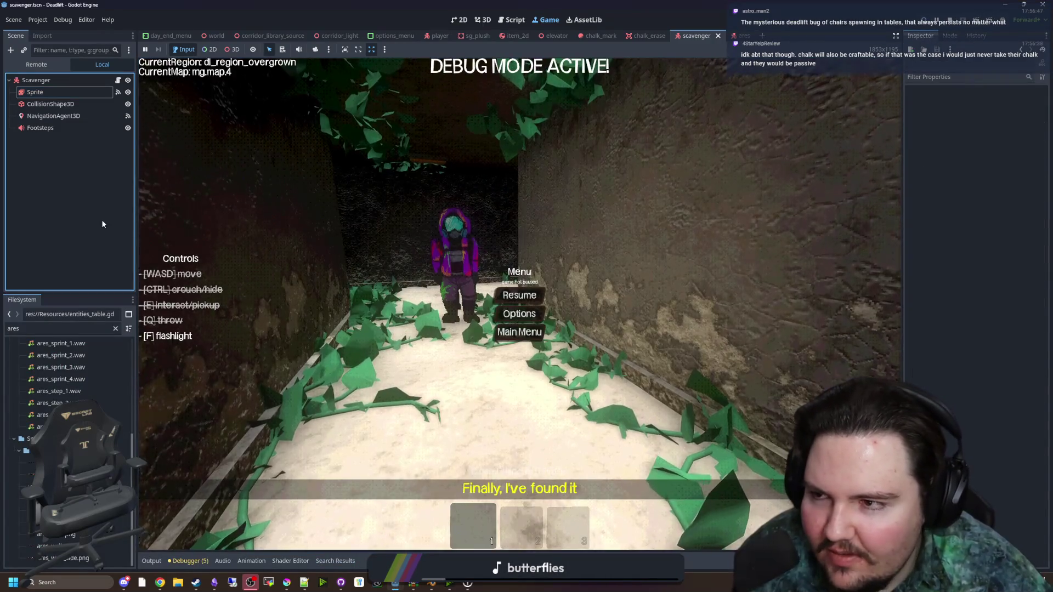
{"action": "left_click", "coordinate": [513, 291]}
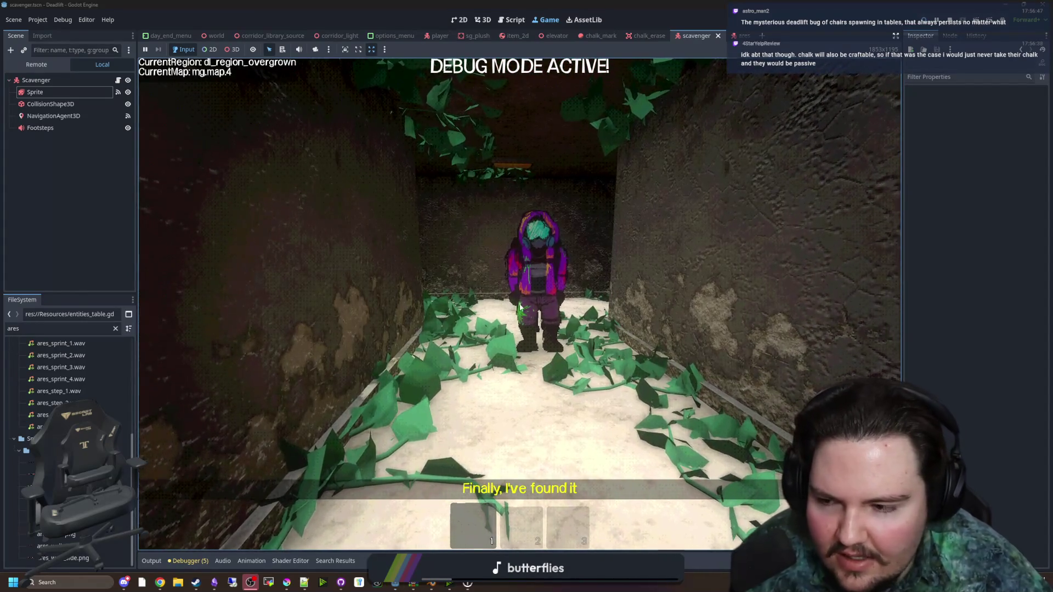
{"action": "key", "text": "super"}
{"action": "left_click", "coordinate": [111, 218]}
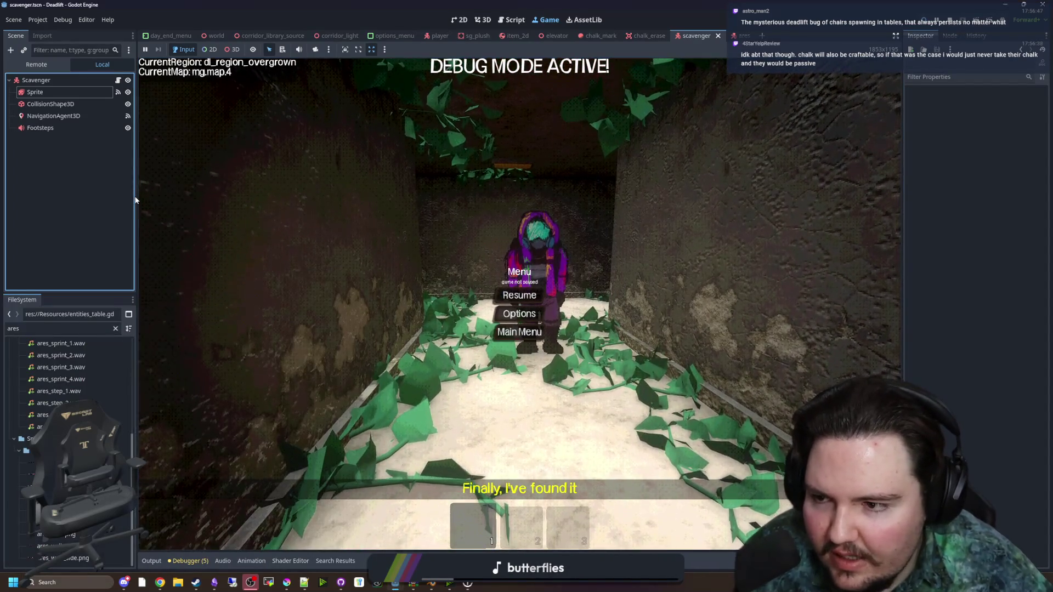
{"action": "left_click_drag", "start_coordinate": [140, 196], "coordinate": [173, 197]}
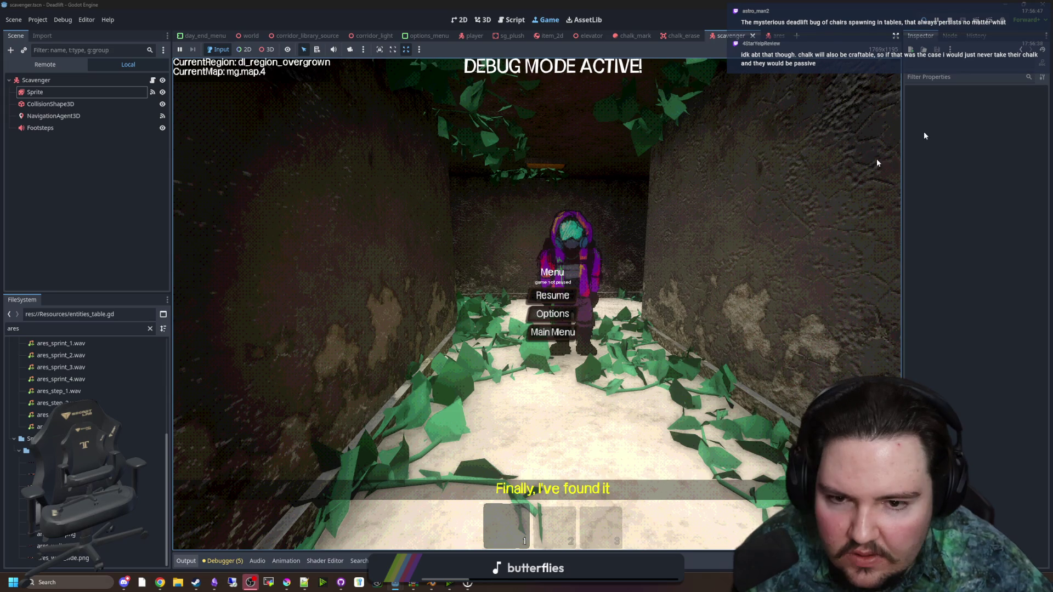
{"action": "key", "text": "F8"}
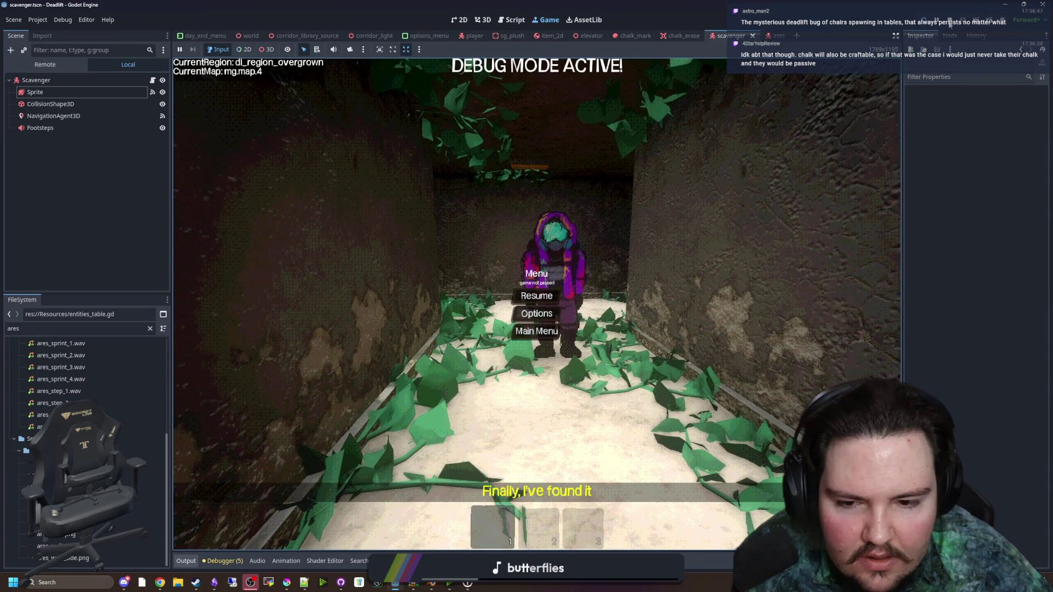
{"action": "key", "text": "F8"}
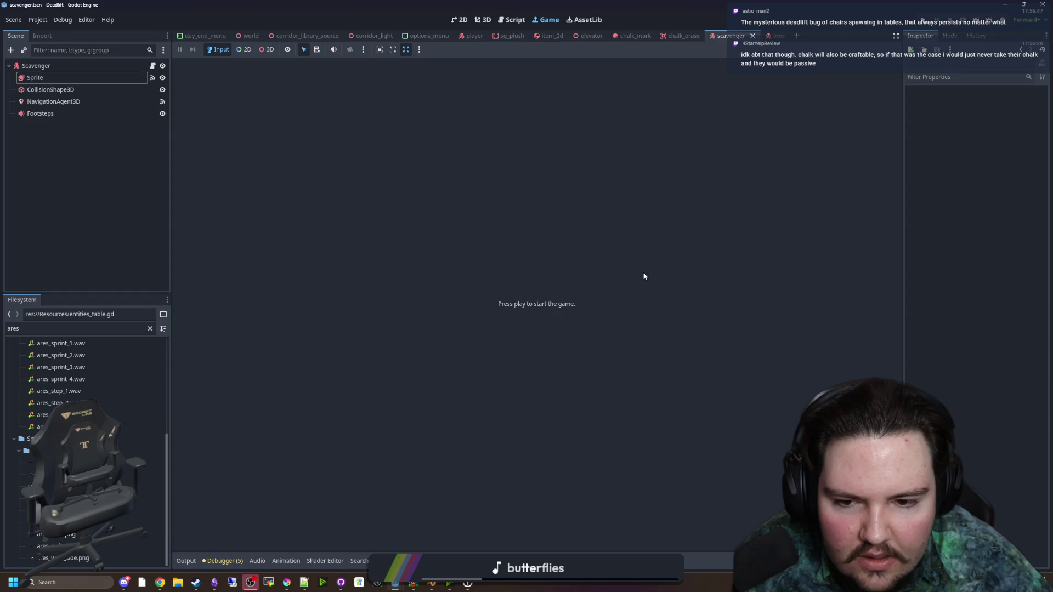
- Check the GPU load on Task Manager's Performance page, close it, and relaunch the game
{"action": "mouse_move", "coordinate": [462, 585]}
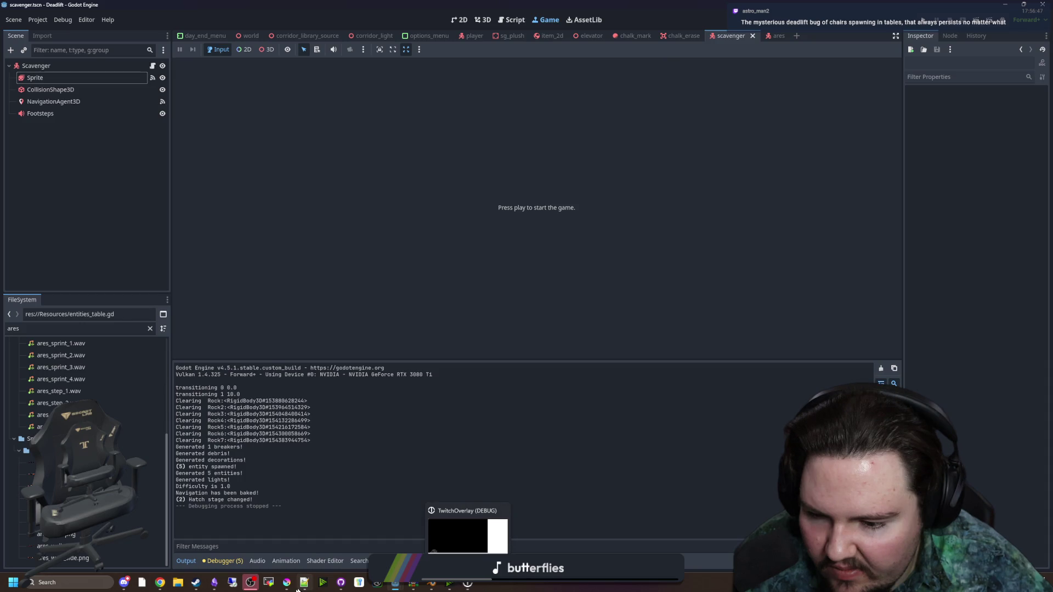
{"action": "mouse_move", "coordinate": [196, 582]}
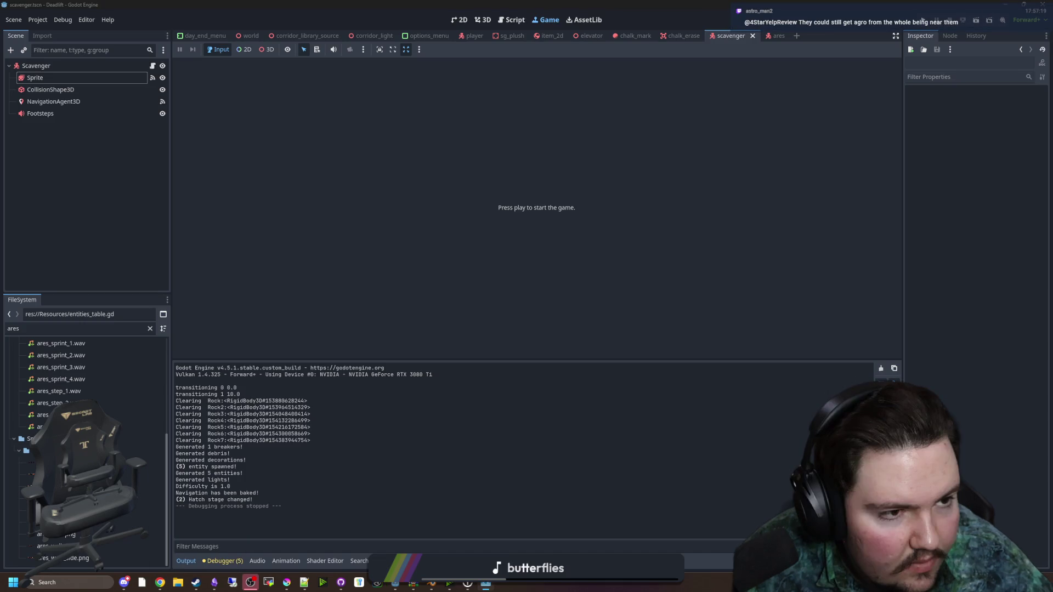
{"action": "key", "text": "ctrl+shift+Escape"}
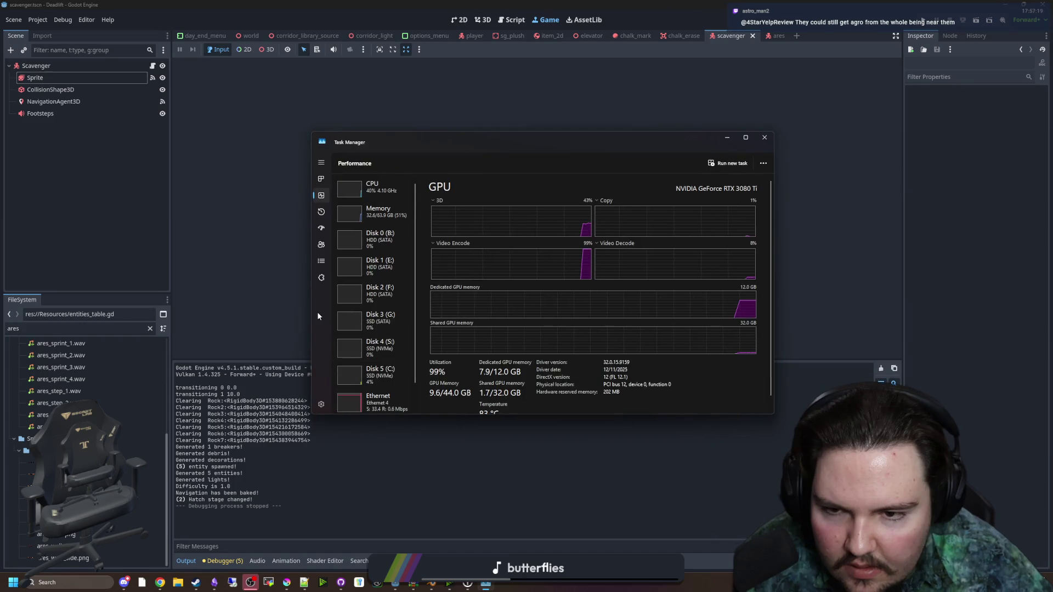
{"action": "scroll", "coordinate": [377, 229], "scroll_direction": "down", "scroll_amount": 1}
{"action": "scroll", "coordinate": [379, 263], "scroll_direction": "up", "scroll_amount": 1}
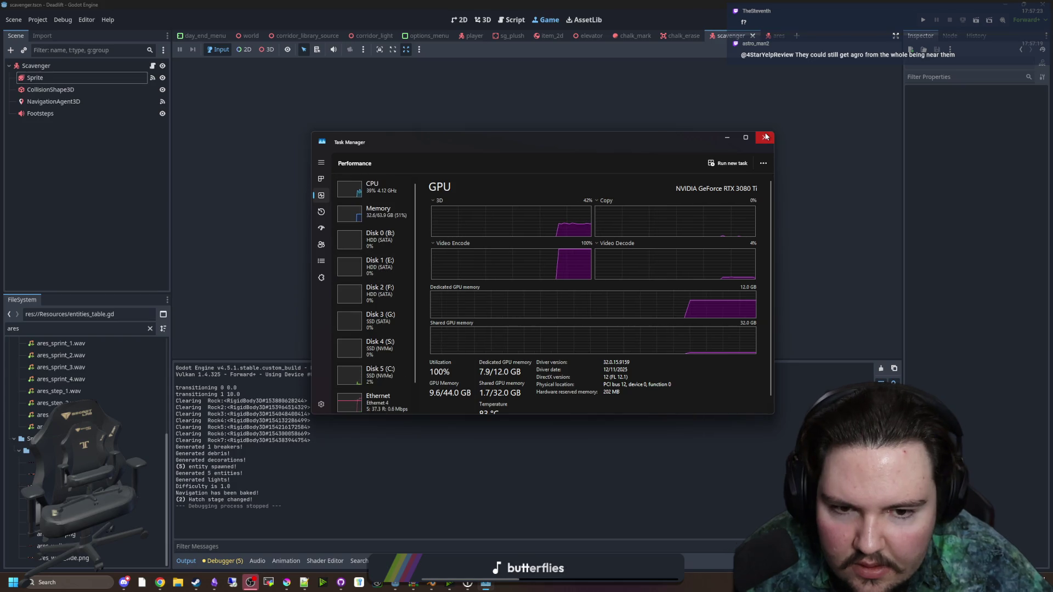
{"action": "left_click", "coordinate": [766, 136]}
{"action": "left_click", "coordinate": [924, 21]}
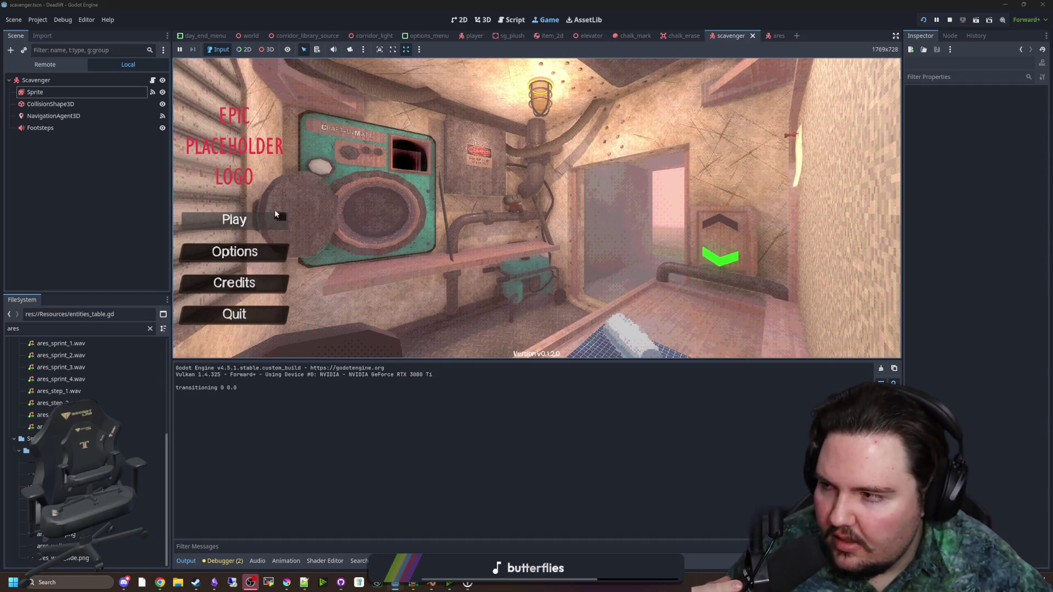
- Start a new game, pick up the item in the field and bring it back into the room
{"action": "type", "text": "dwasdwa"}
{"action": "left_click", "coordinate": [258, 219]}
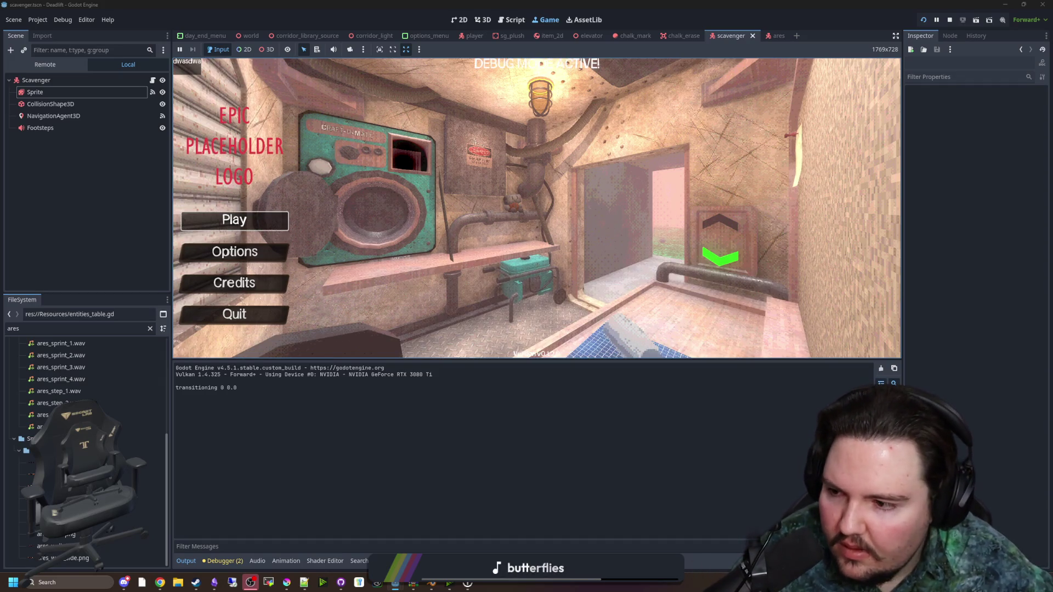
{"action": "key", "text": "w"}
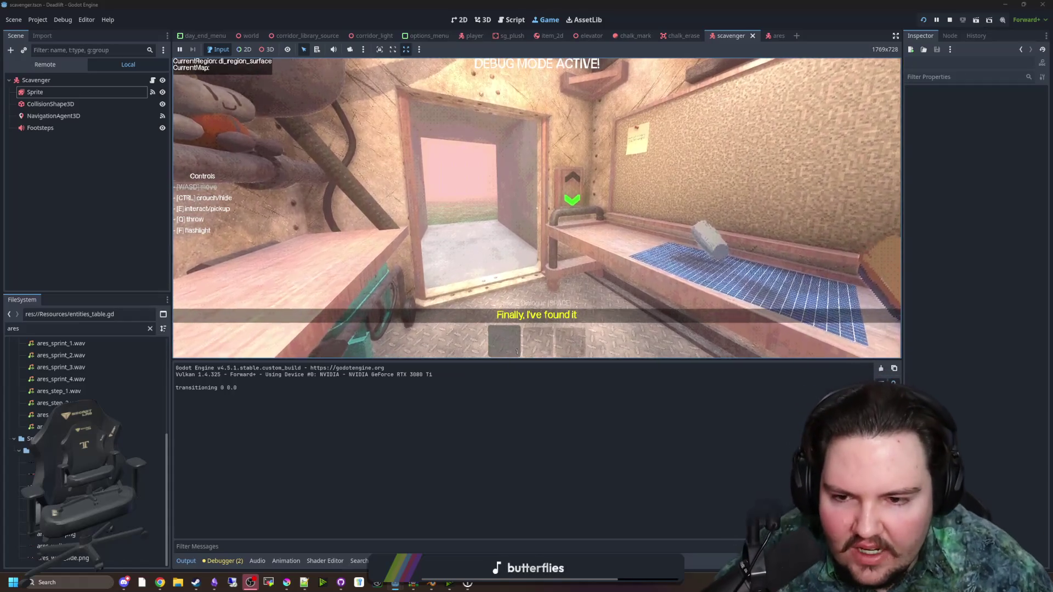
{"action": "key", "text": "w"}
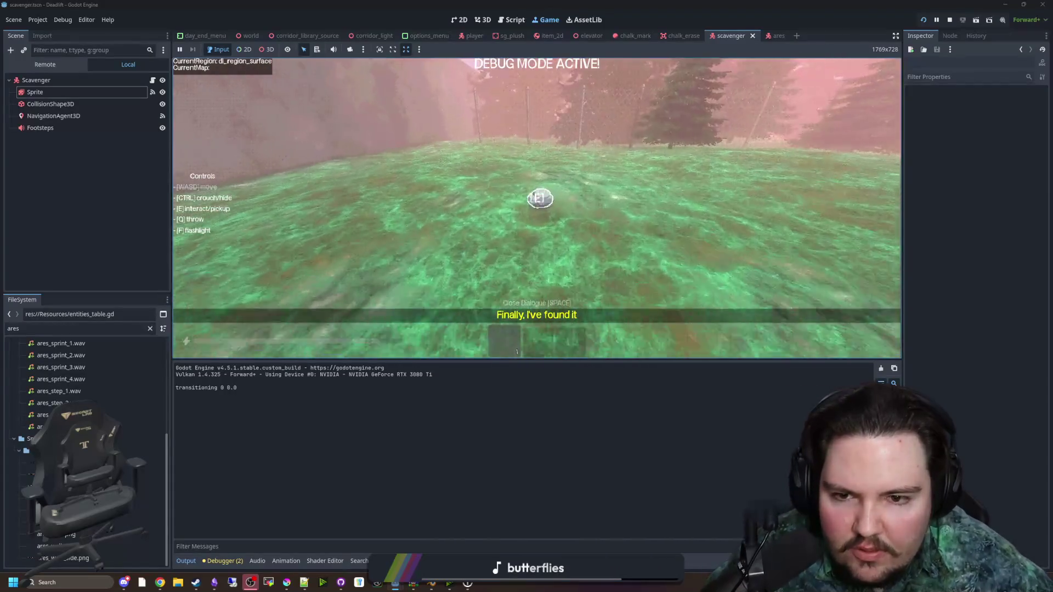
{"action": "key", "text": "e"}
{"action": "key", "text": "w"}
{"action": "key", "text": "q"}
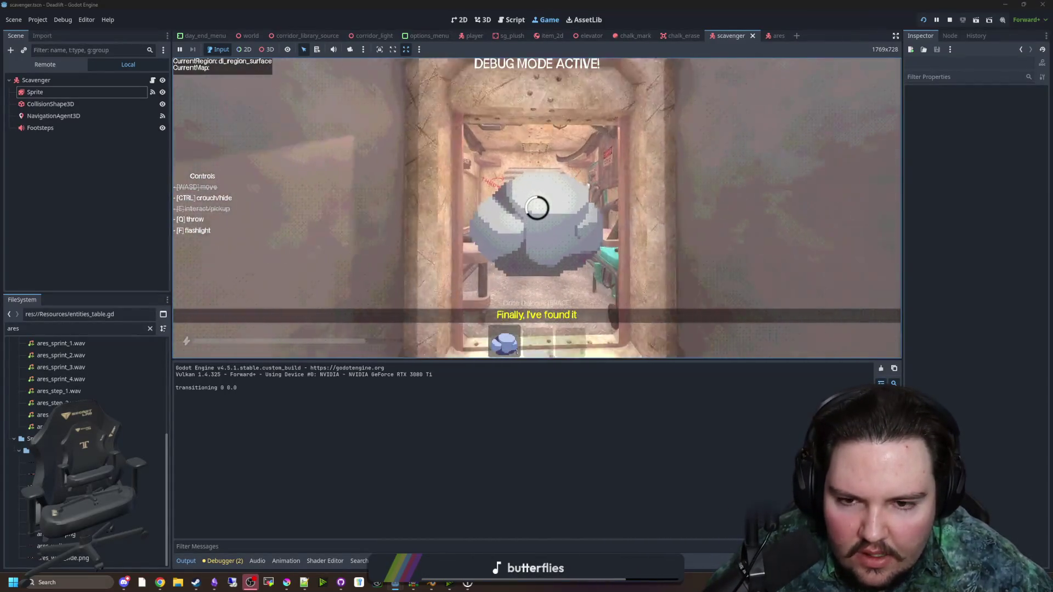
- Walk down the overgrown corridor until the purple scavenger appears, then pause the game
{"action": "key", "text": "s"}
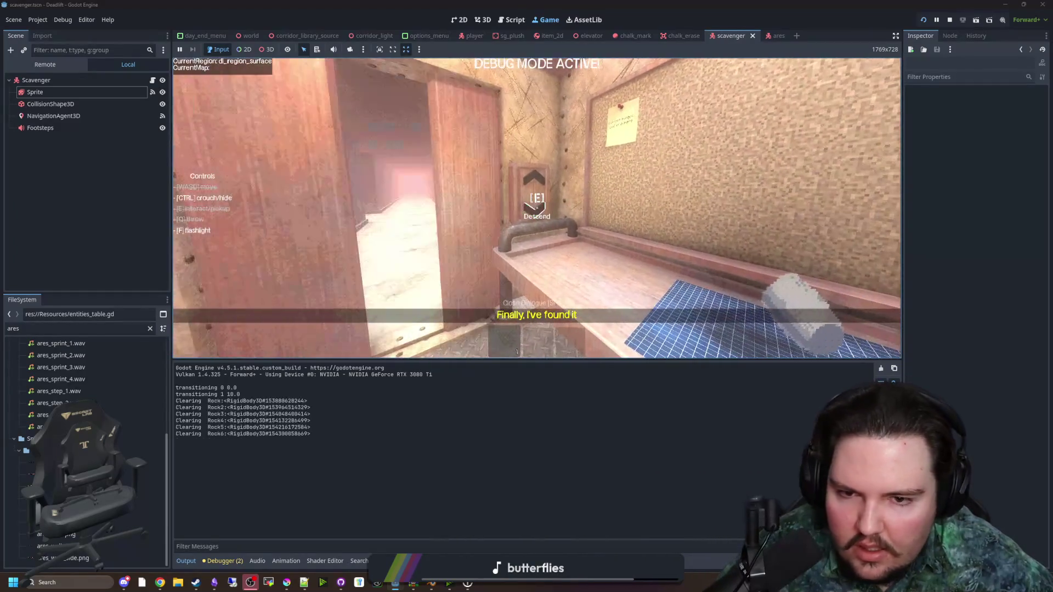
{"action": "key", "text": "w"}
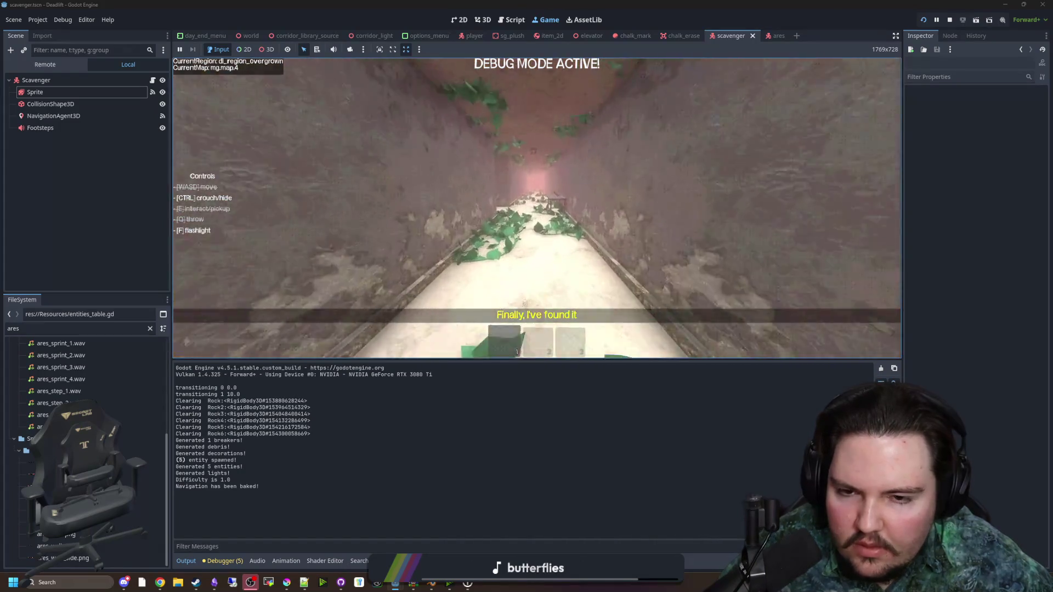
{"action": "key", "text": "w"}
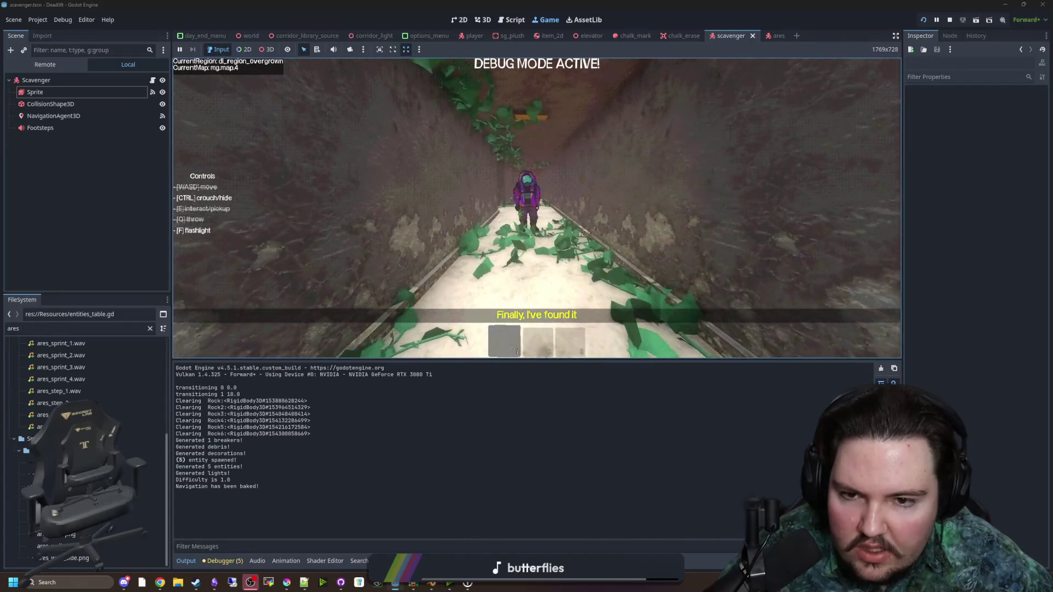
{"action": "key", "text": "super"}
{"action": "key", "text": "Escape"}
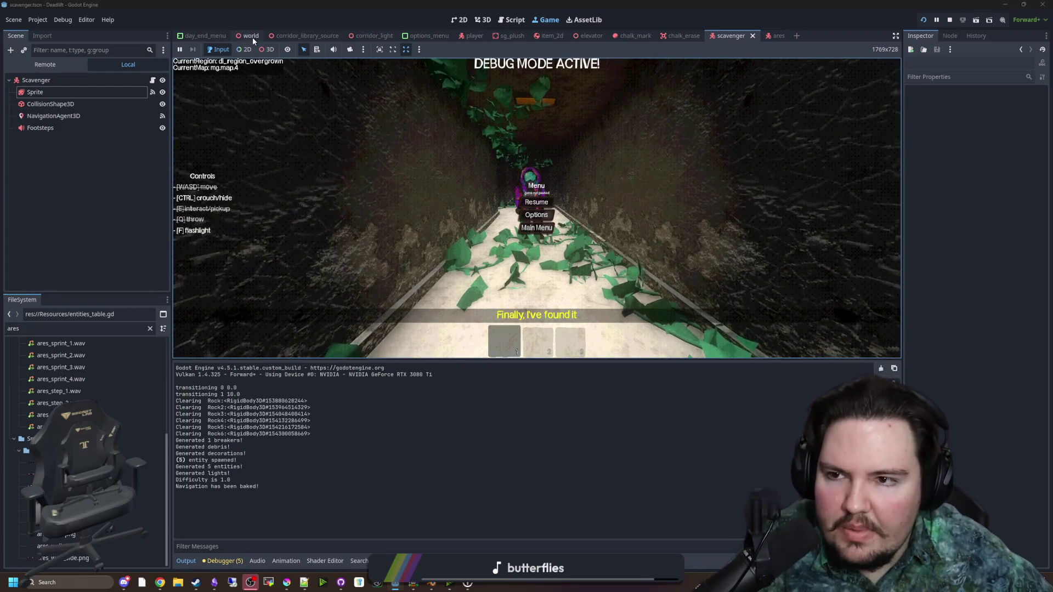
{"action": "left_click", "coordinate": [252, 36]}
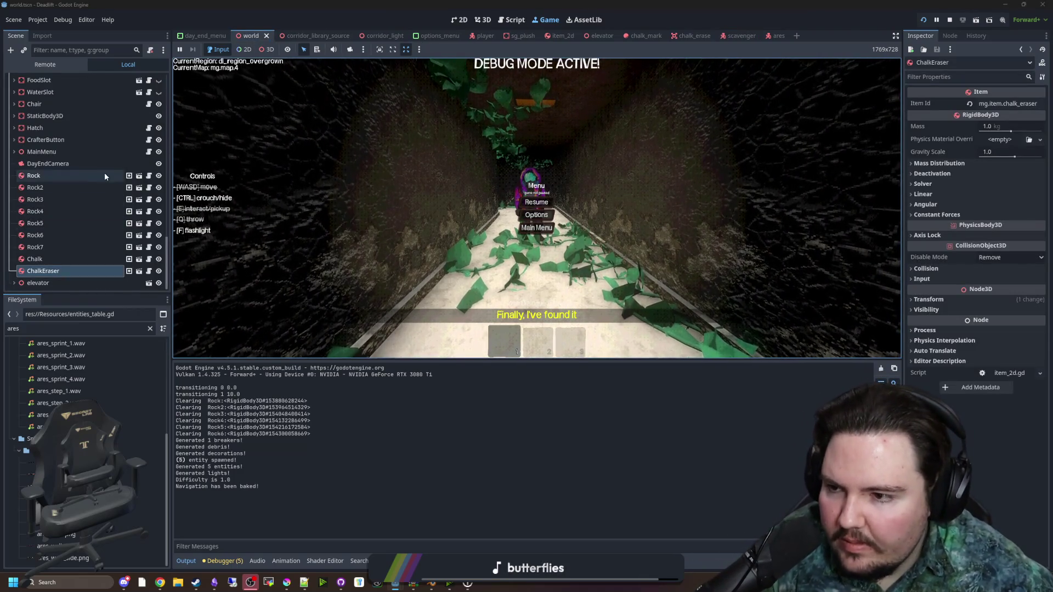
- Switch to the 3D editor and fly the camera into the level above the shop
{"action": "scroll", "coordinate": [90, 192], "scroll_direction": "up", "scroll_amount": 3}
{"action": "scroll", "coordinate": [88, 258], "scroll_direction": "up", "scroll_amount": 5}
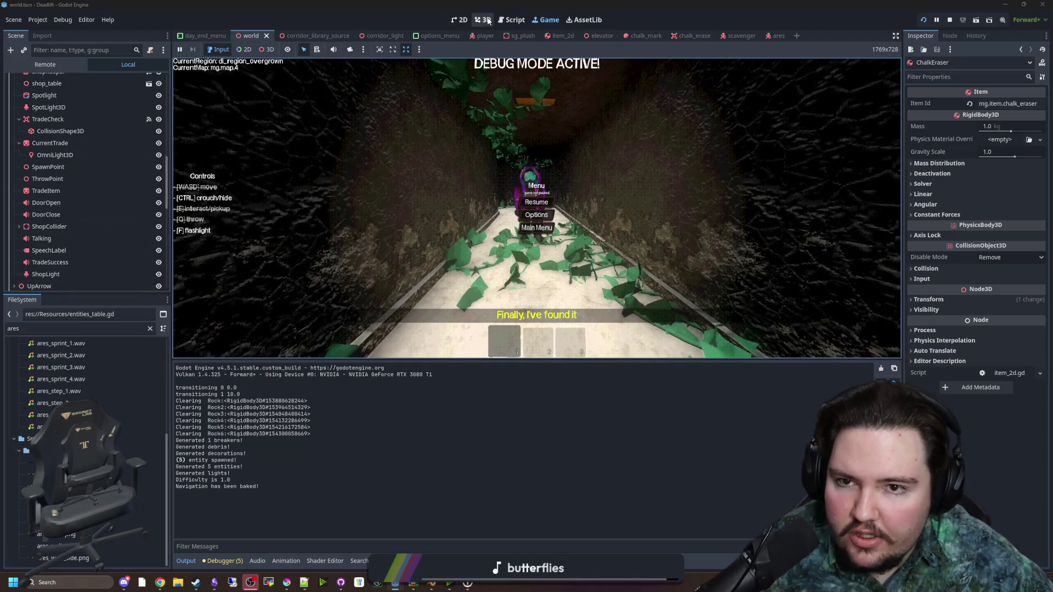
{"action": "key", "text": "ctrl+F2"}
{"action": "scroll", "coordinate": [504, 276], "scroll_direction": "down", "scroll_amount": 10}
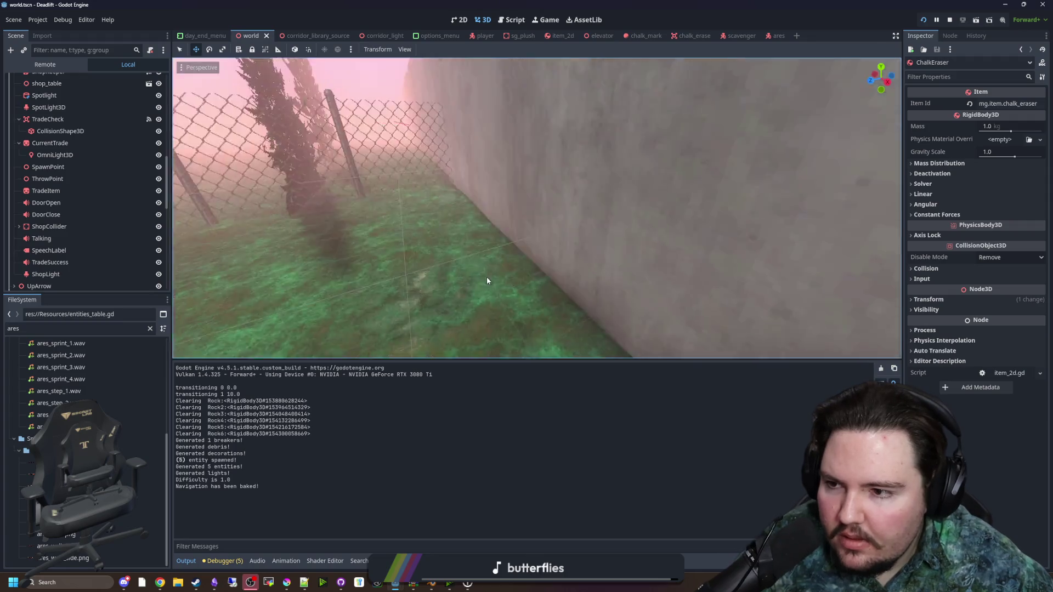
{"action": "scroll", "coordinate": [536, 208], "scroll_direction": "up", "scroll_amount": 3}
{"action": "key", "text": "w"}
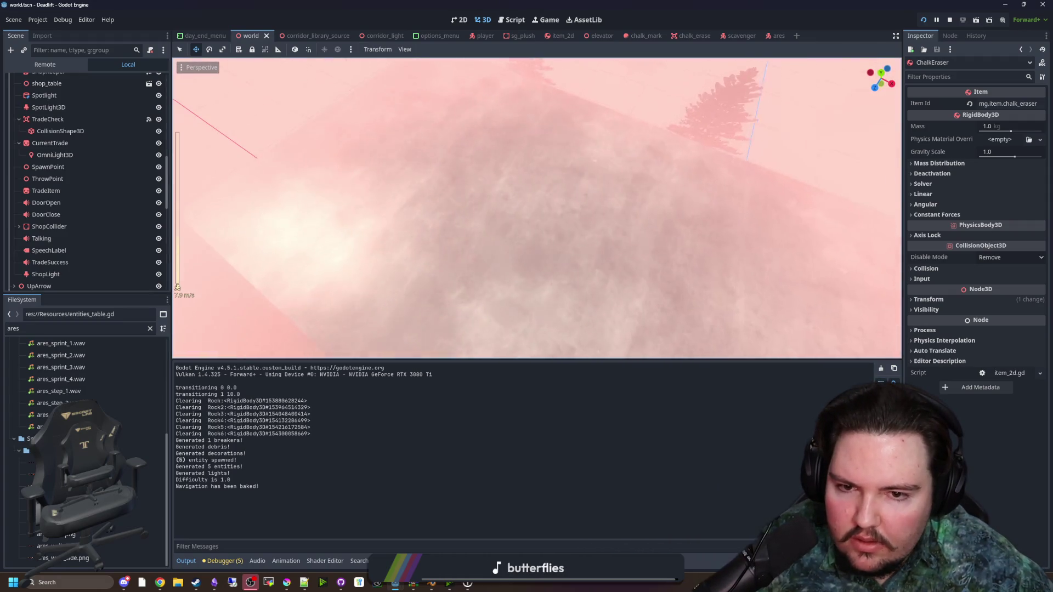
{"action": "key", "text": "w"}
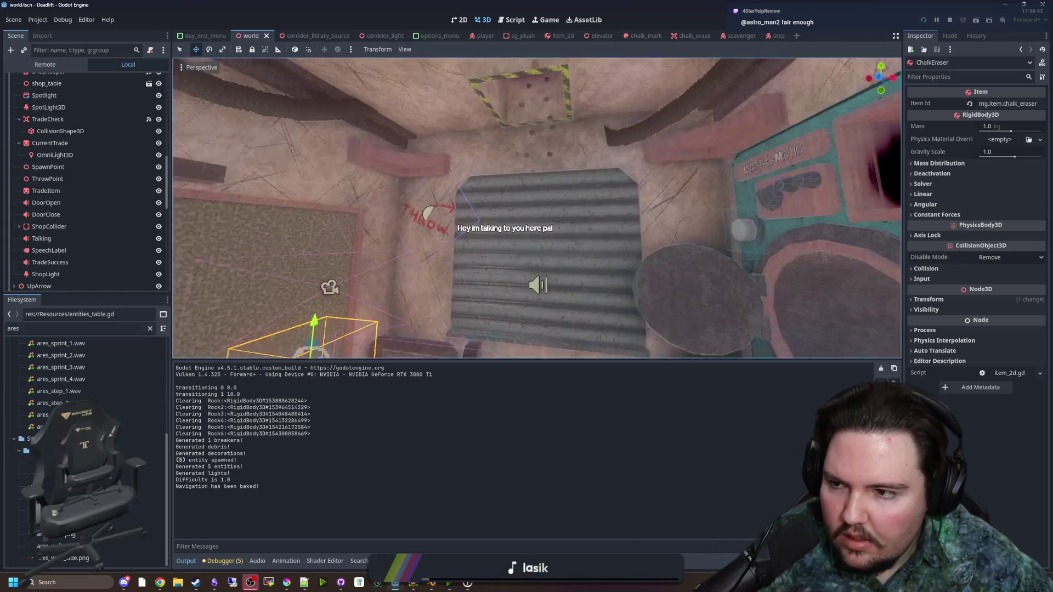
{"action": "scroll", "coordinate": [54, 168], "scroll_direction": "up", "scroll_amount": 2}
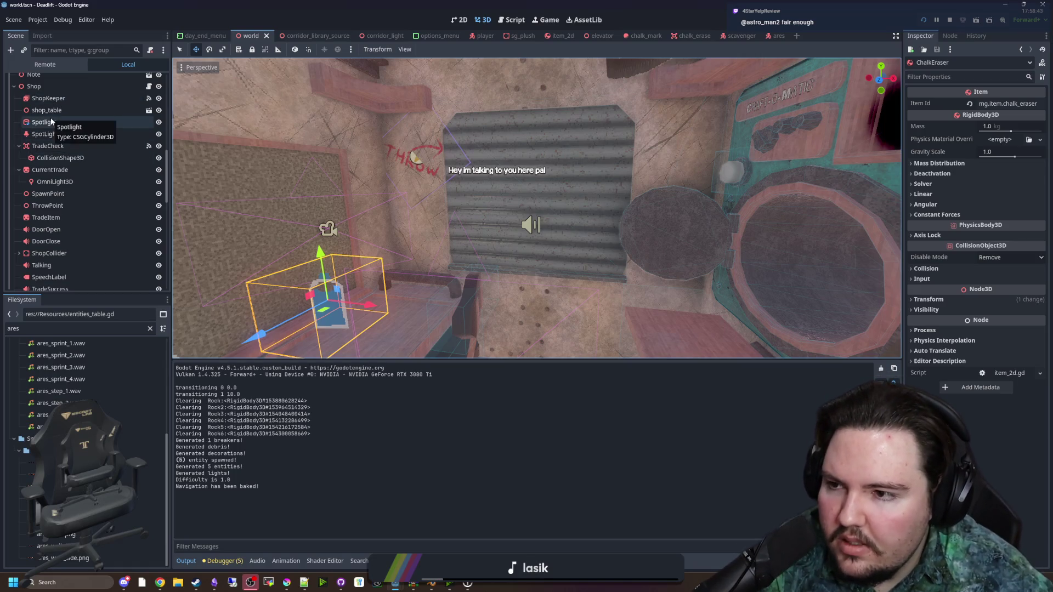
- Inspect the ShopKeeper and SpeechLabel nodes, then select the Shop node
{"action": "left_click", "coordinate": [97, 100]}
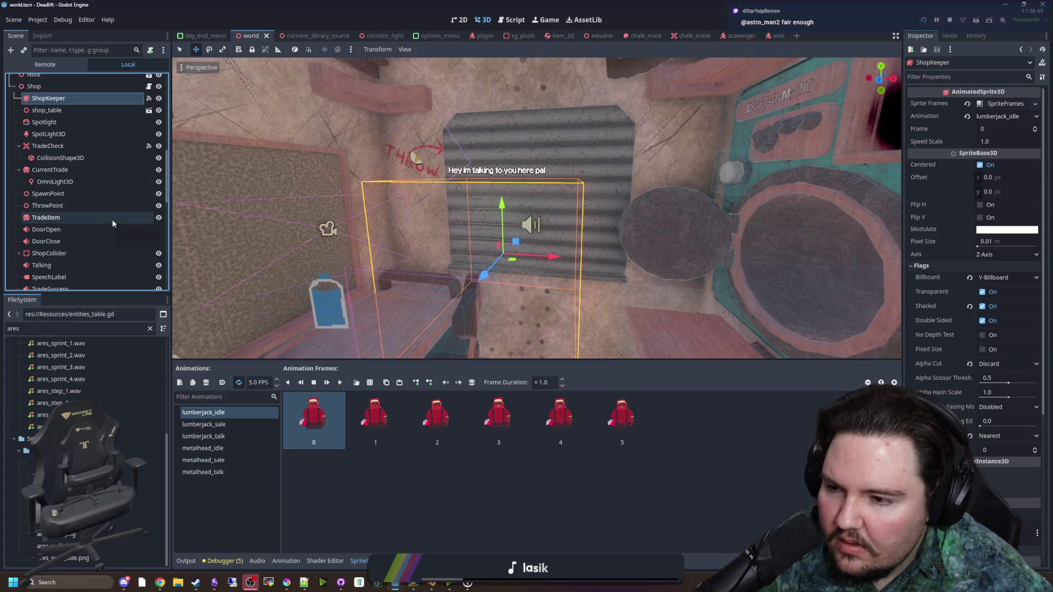
{"action": "scroll", "coordinate": [81, 187], "scroll_direction": "down", "scroll_amount": 2}
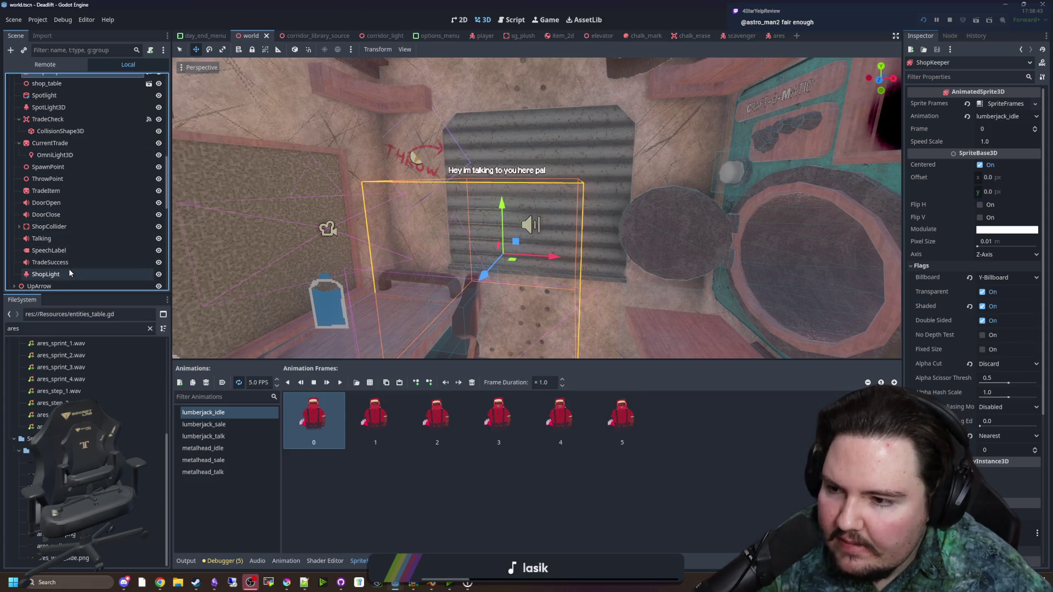
{"action": "double_click", "coordinate": [72, 247]}
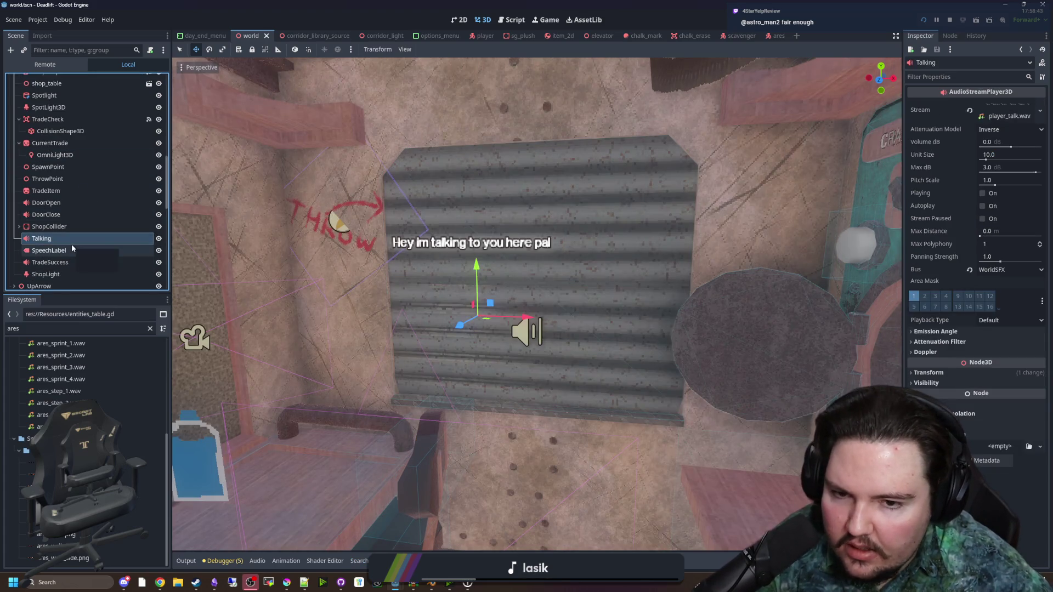
{"action": "scroll", "coordinate": [71, 245], "scroll_direction": "up", "scroll_amount": 4}
{"action": "left_click", "coordinate": [34, 113]}
{"action": "right_click", "coordinate": [51, 116]}
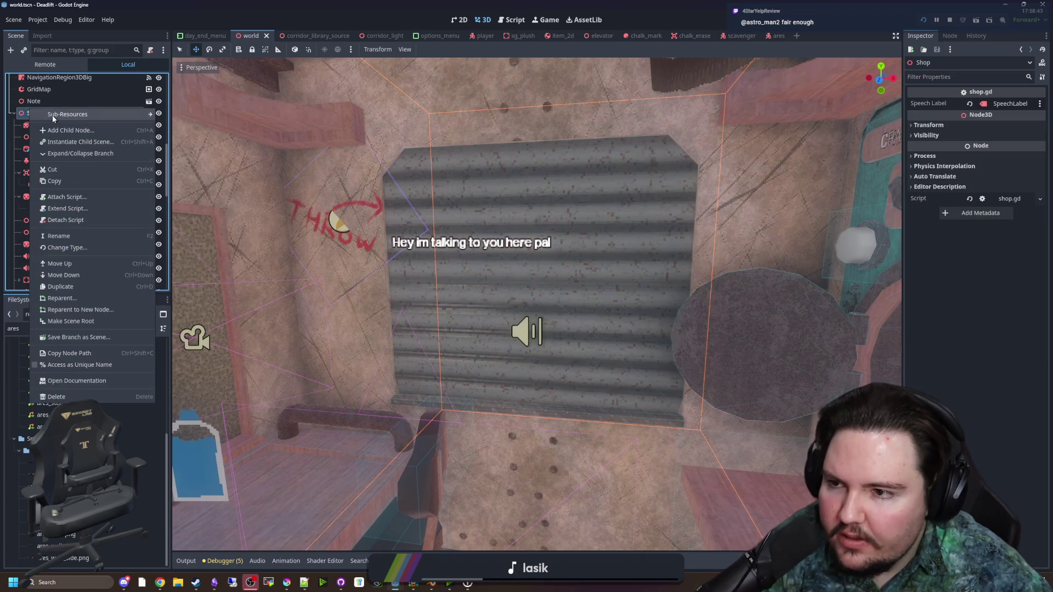
- Add a Node3D child under Shop and rename it Dialogue
{"action": "left_click", "coordinate": [55, 134]}
{"action": "type", "text": "node3d"}
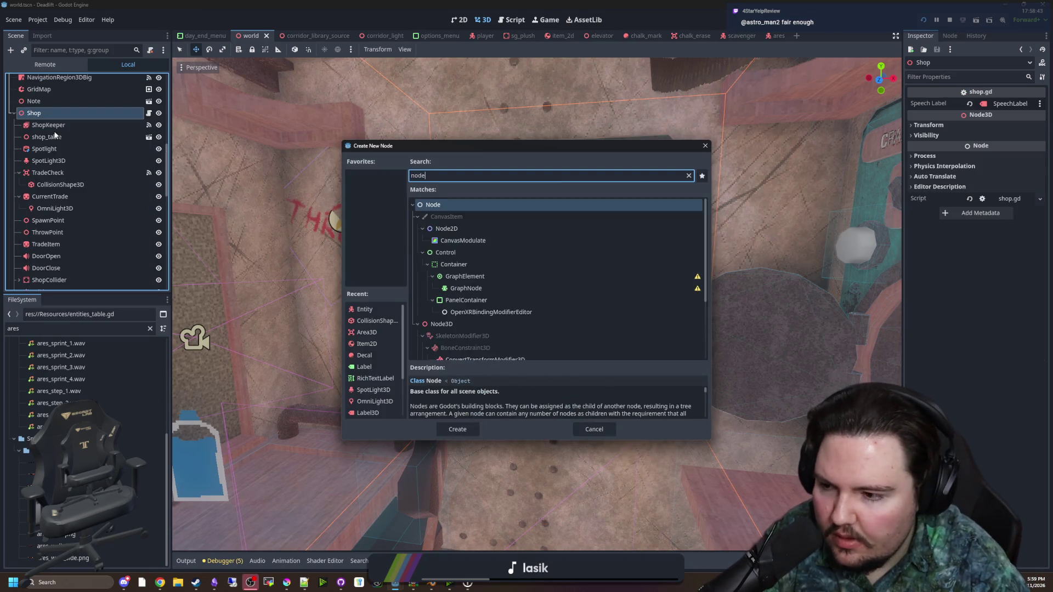
{"action": "key", "text": "Return"}
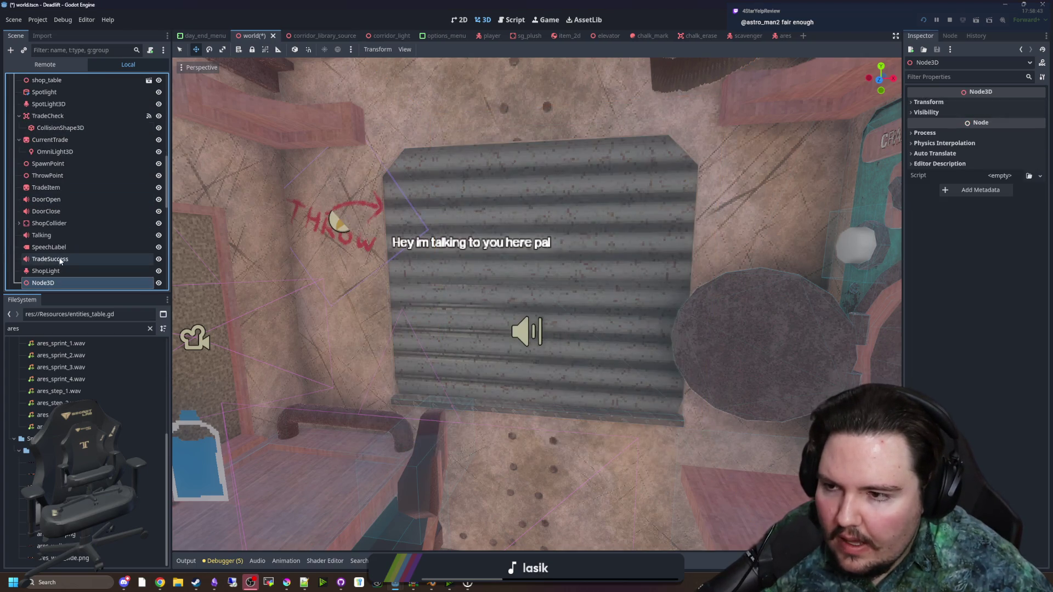
{"action": "double_click", "coordinate": [55, 283]}
{"action": "key", "text": "BackSpace"}
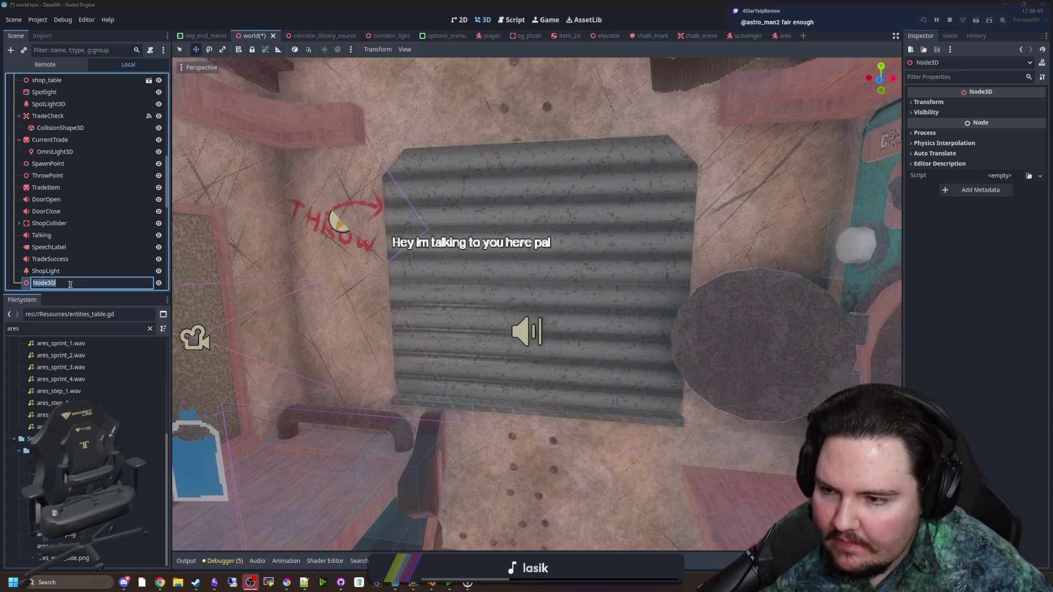
{"action": "left_click", "coordinate": [70, 284]}
{"action": "type", "text": "ue"}
{"action": "key", "text": "Return"}
- Move the Talking and SpeechLabel nodes under Dialogue
{"action": "scroll", "coordinate": [64, 171], "scroll_direction": "up", "scroll_amount": 2}
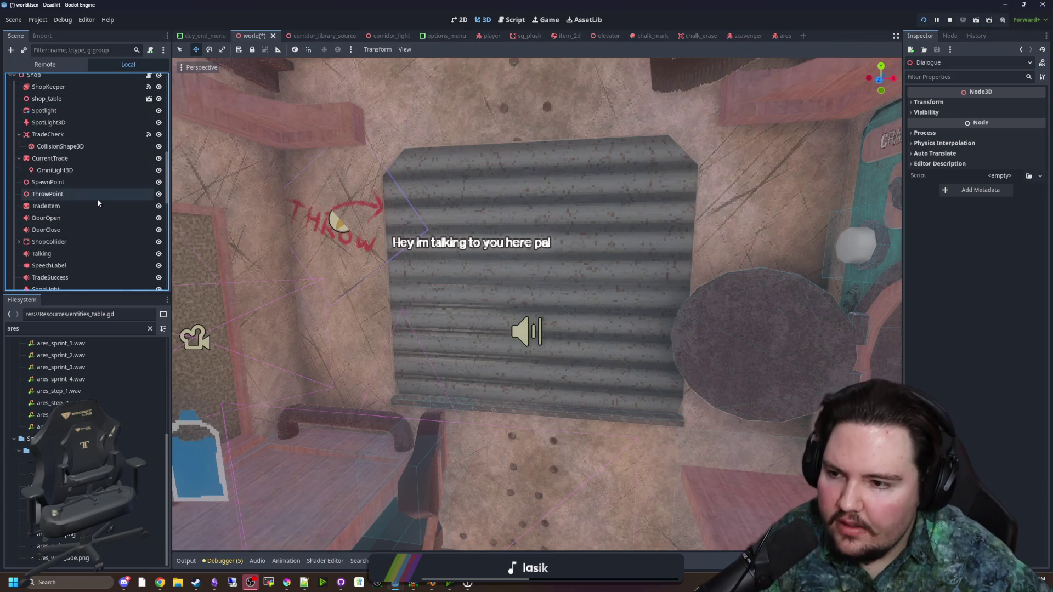
{"action": "scroll", "coordinate": [98, 203], "scroll_direction": "down", "scroll_amount": 2}
{"action": "left_click", "coordinate": [65, 239]}
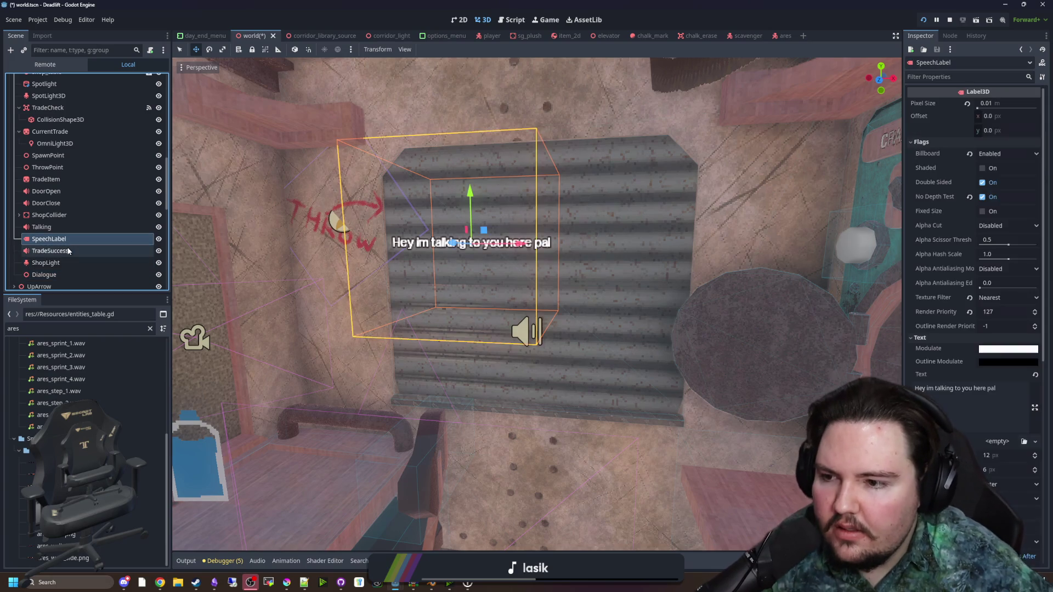
{"action": "left_click", "coordinate": [54, 227], "text": "ctrl"}
{"action": "left_click_drag", "start_coordinate": [58, 244], "coordinate": [55, 272]}
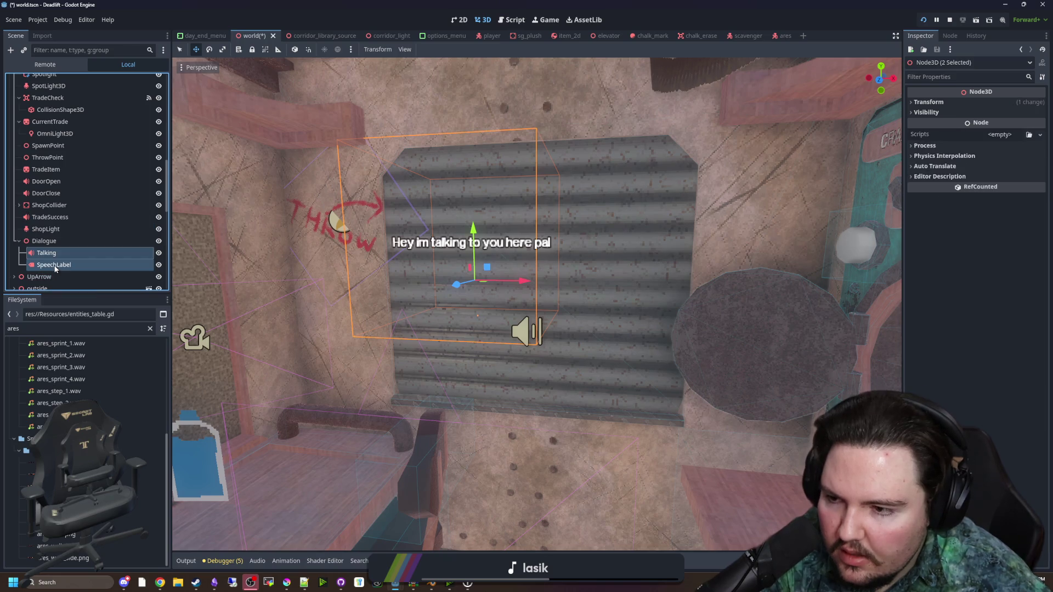
{"action": "left_click", "coordinate": [81, 244]}
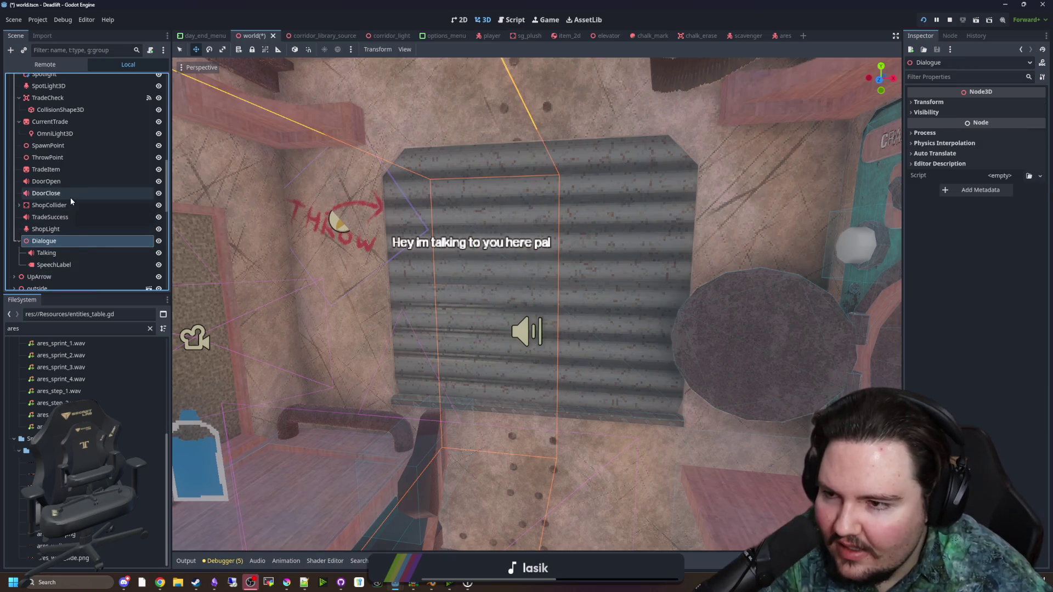
- Open the Shop node's script, shop.gd, in the script editor
{"action": "scroll", "coordinate": [70, 198], "scroll_direction": "up", "scroll_amount": 2}
{"action": "scroll", "coordinate": [71, 170], "scroll_direction": "up", "scroll_amount": 2}
{"action": "scroll", "coordinate": [72, 171], "scroll_direction": "down", "scroll_amount": 3}
{"action": "right_click", "coordinate": [60, 241]}
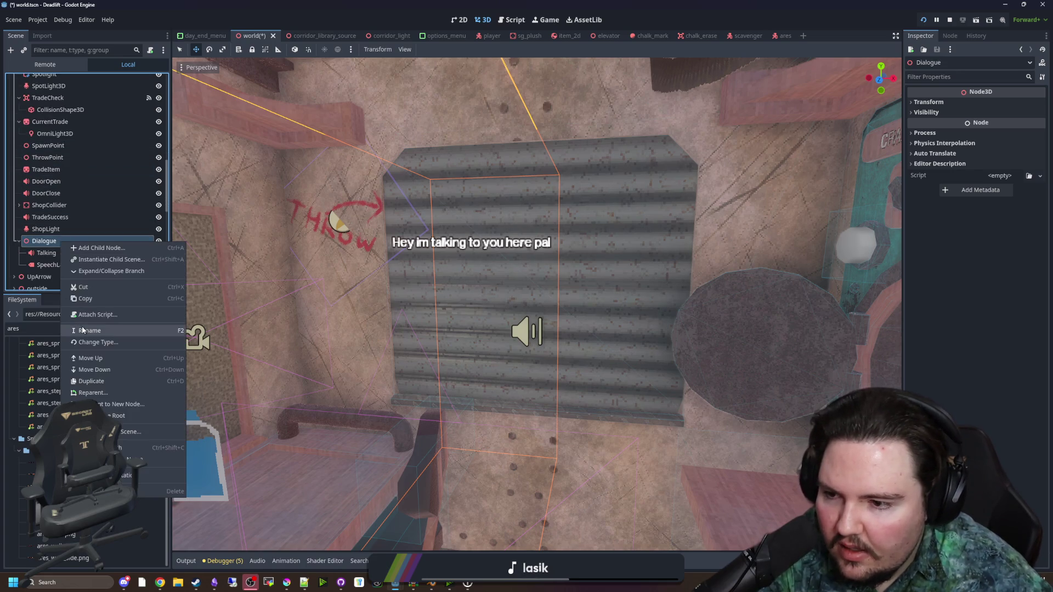
{"action": "left_click", "coordinate": [43, 254]}
{"action": "scroll", "coordinate": [110, 154], "scroll_direction": "up", "scroll_amount": 3}
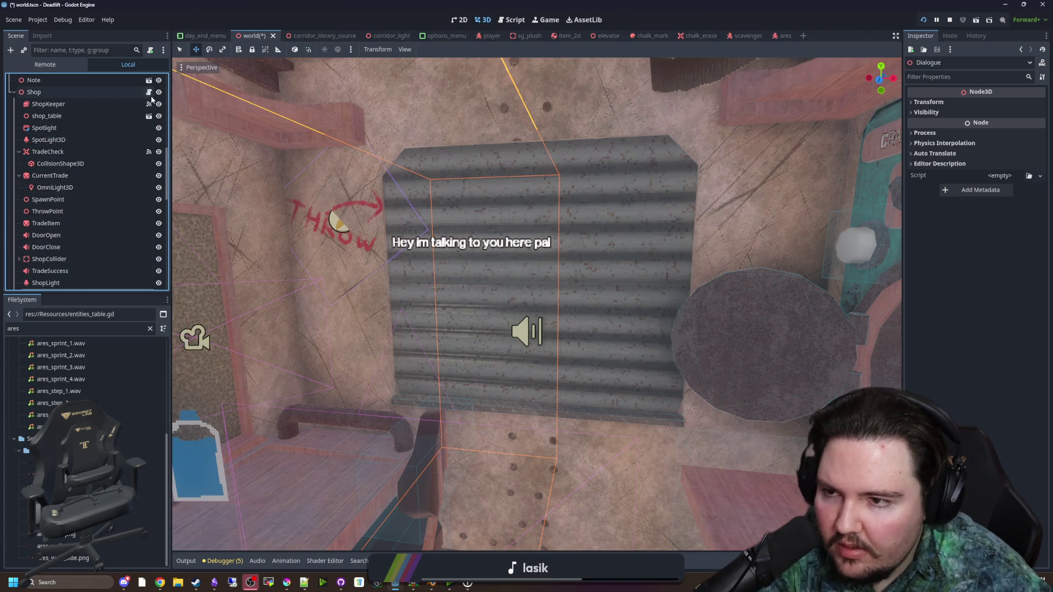
{"action": "left_click", "coordinate": [152, 97]}
{"action": "scroll", "coordinate": [467, 350], "scroll_direction": "down", "scroll_amount": 8}
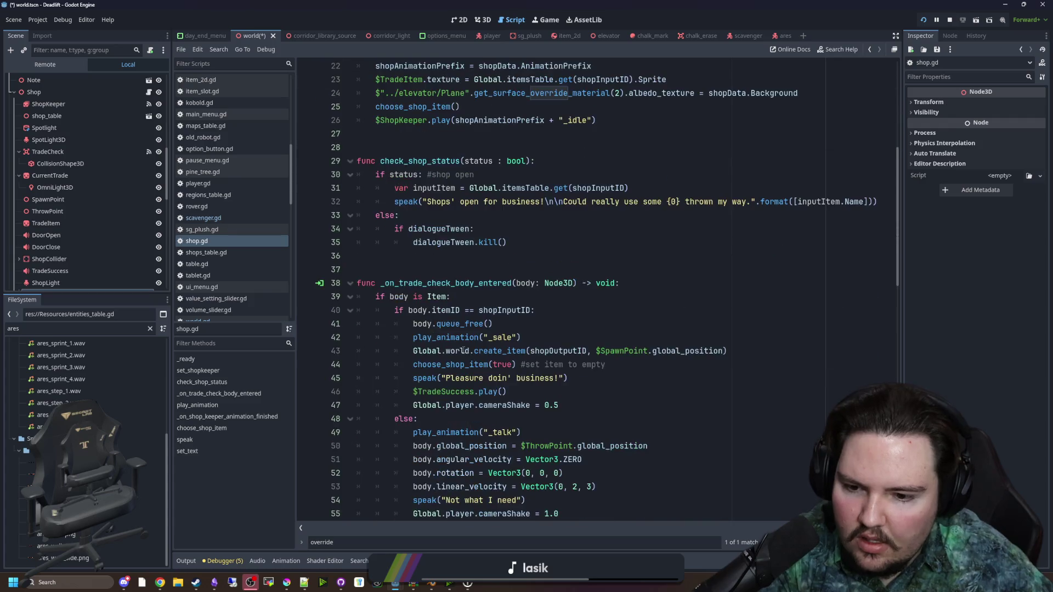
- Cut the speak function from shop.gd into a new dialogue.gd attached to Dialogue
{"action": "scroll", "coordinate": [467, 350], "scroll_direction": "down", "scroll_amount": 10}
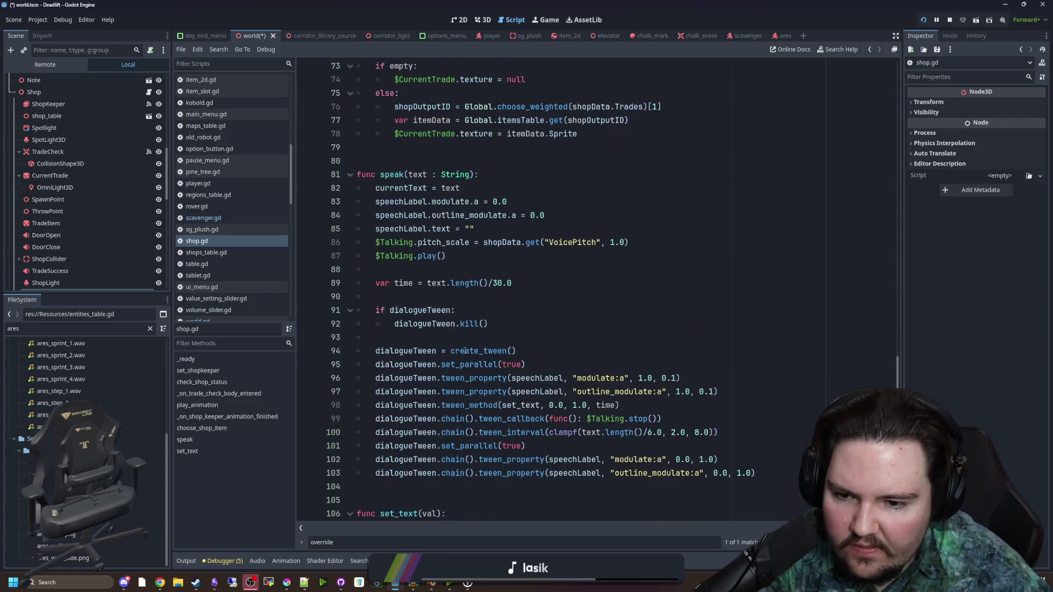
{"action": "scroll", "coordinate": [586, 419], "scroll_direction": "down", "scroll_amount": 2}
{"action": "mouse_move", "coordinate": [781, 413]}
{"action": "left_mouse_down"}
{"action": "mouse_move", "coordinate": [552, 215]}
{"action": "mouse_move", "coordinate": [384, 135]}
{"action": "mouse_move", "coordinate": [339, 128]}
{"action": "mouse_move", "coordinate": [324, 107]}
{"action": "left_mouse_up"}
{"action": "key", "text": "ctrl+c"}
{"action": "key", "text": "BackSpace"}
{"action": "scroll", "coordinate": [67, 244], "scroll_direction": "down", "scroll_amount": 3}
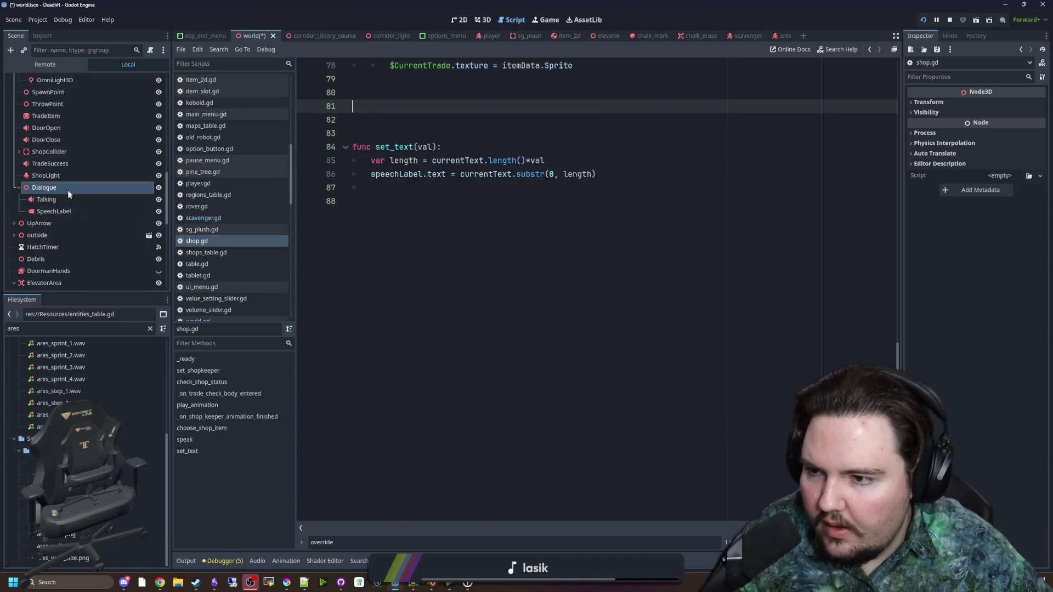
{"action": "right_click", "coordinate": [68, 192]}
{"action": "left_click", "coordinate": [48, 188]}
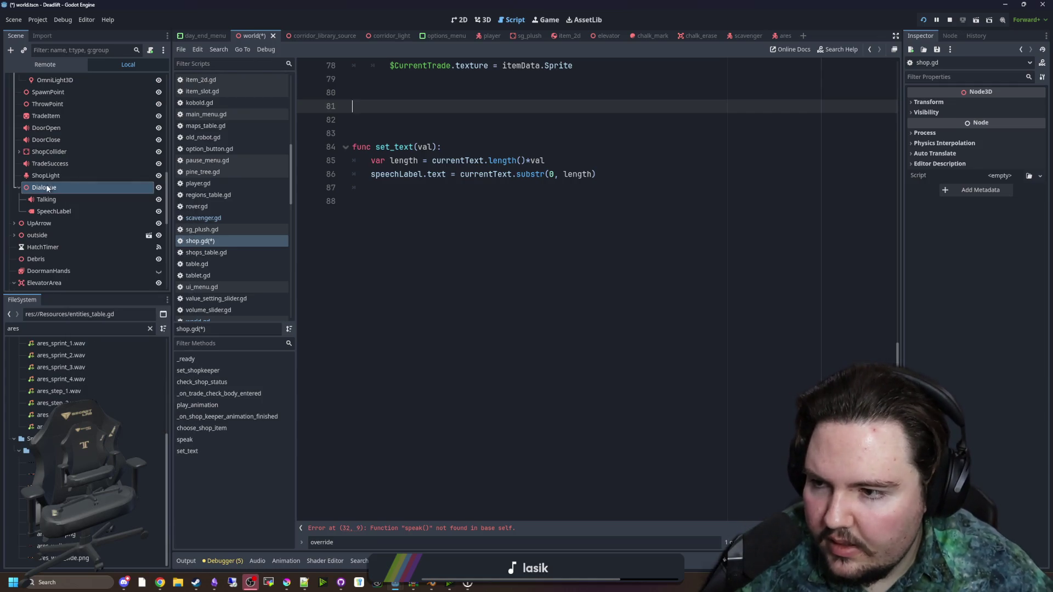
{"action": "left_click", "coordinate": [151, 51]}
{"action": "left_click", "coordinate": [475, 362]}
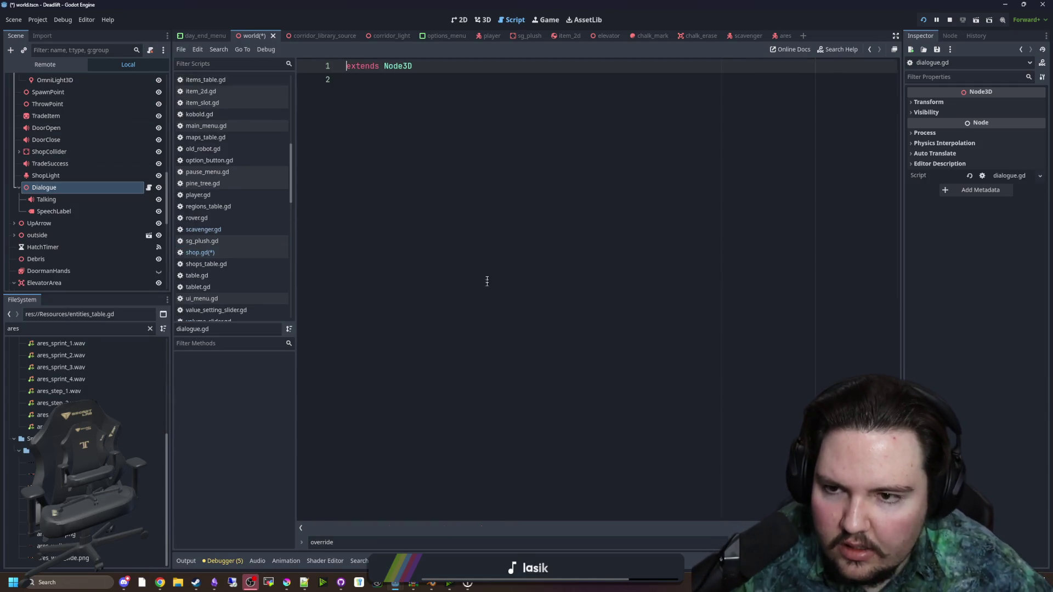
{"action": "left_click", "coordinate": [491, 267]}
{"action": "key", "text": "Return"}
{"action": "key", "text": "ctrl+v"}
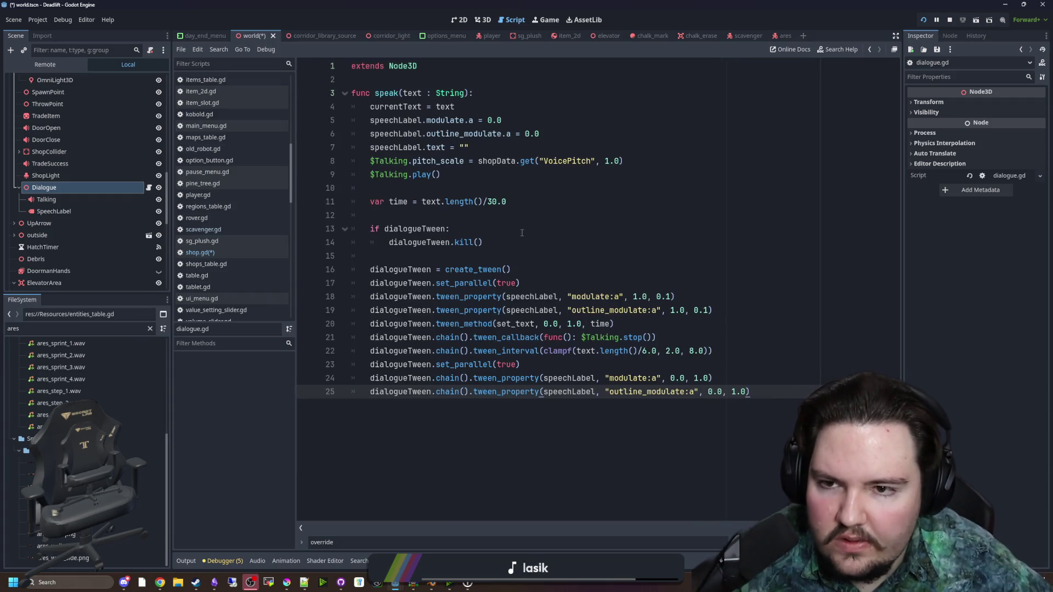
{"action": "left_click", "coordinate": [451, 261]}
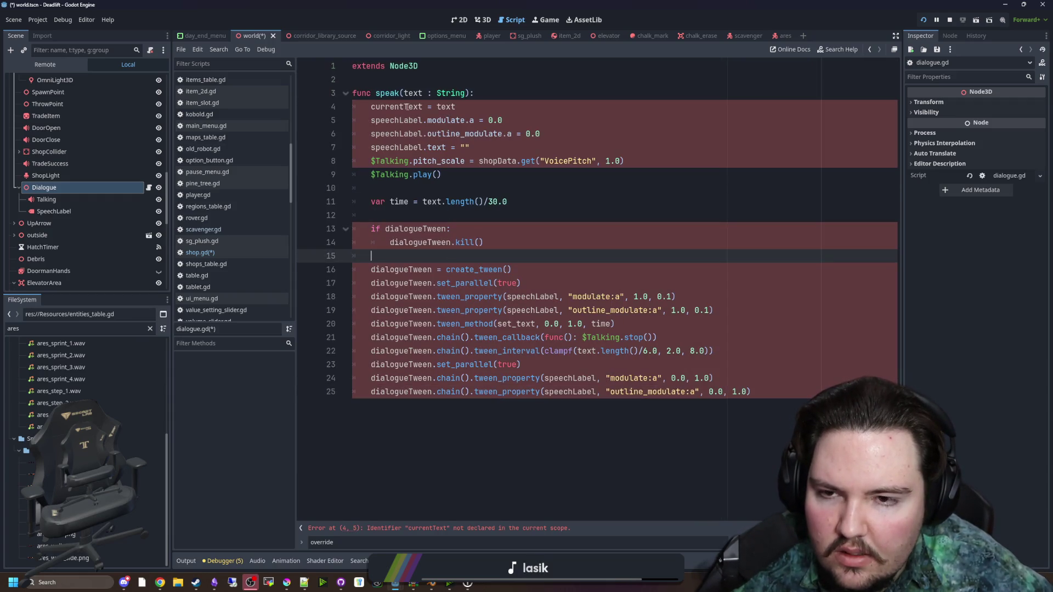
- Declare a currentText : String variable at the top of dialogue.gd
{"action": "left_click", "coordinate": [389, 80]}
{"action": "key", "text": "Return"}
{"action": "key", "text": "Return"}
{"action": "key", "text": "Up"}
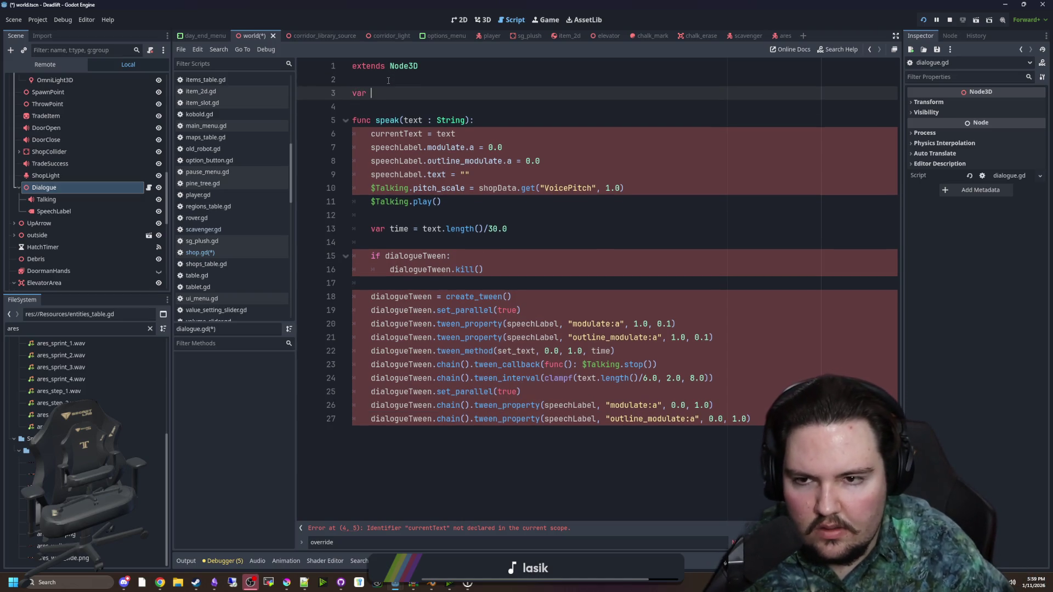
{"action": "type", "text": "ntText : St"}
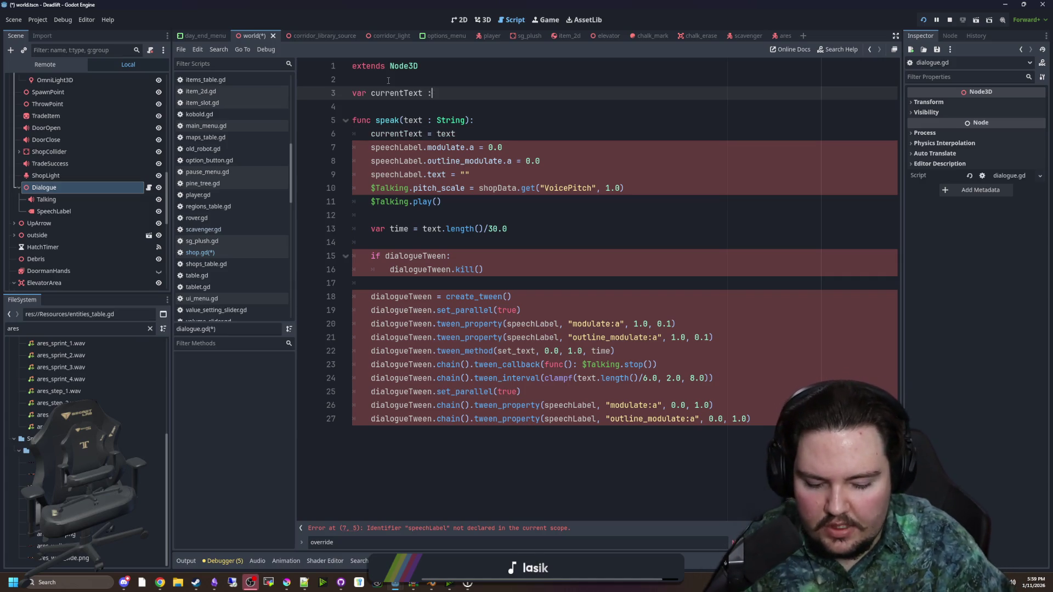
{"action": "type", "text": "ring ="}
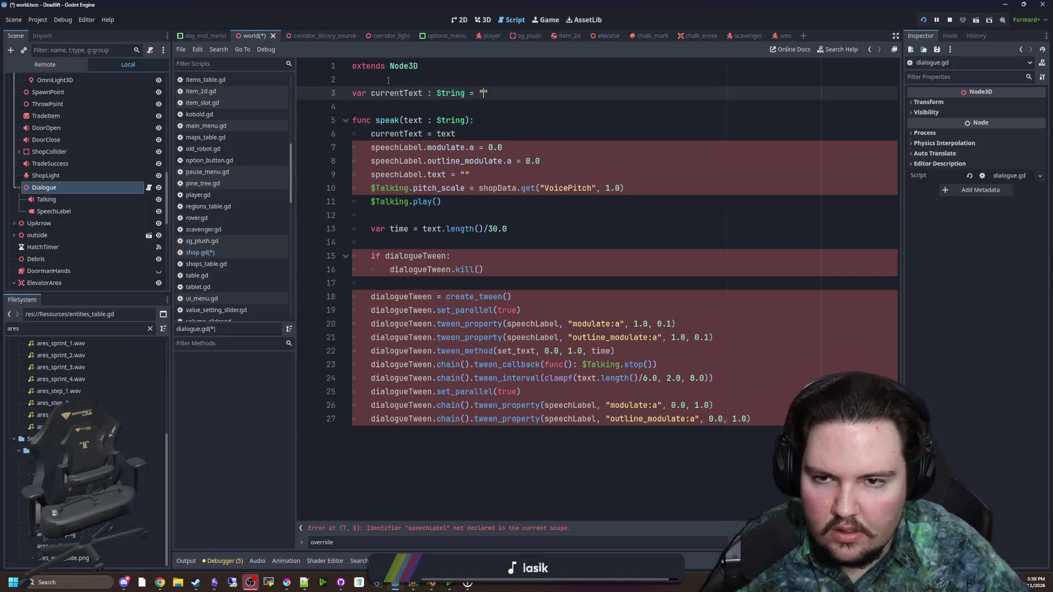
{"action": "left_click", "coordinate": [388, 81]}
{"action": "scroll", "coordinate": [90, 199], "scroll_direction": "up", "scroll_amount": 3}
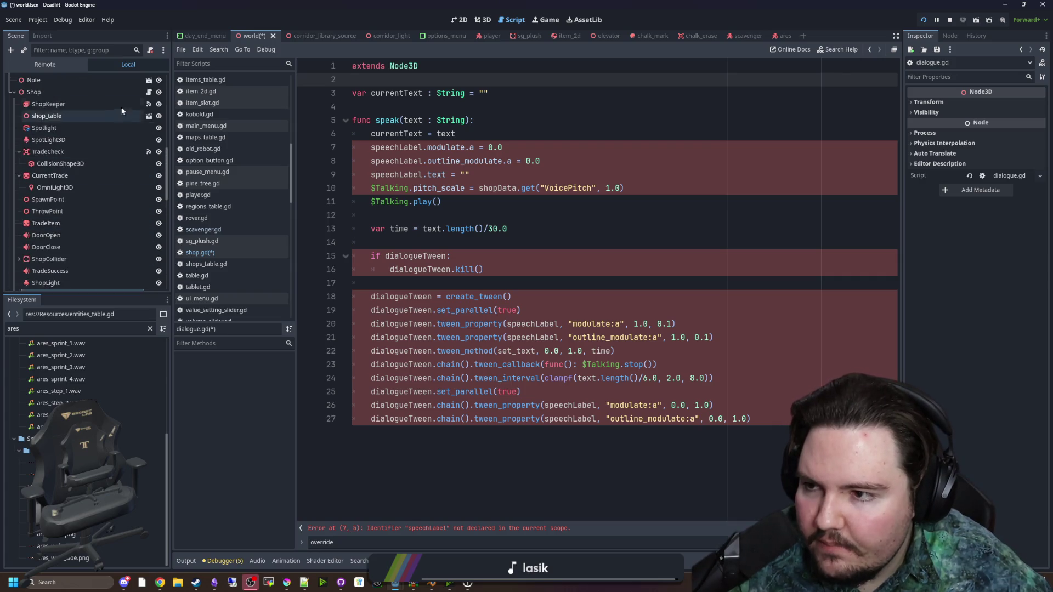
{"action": "left_click", "coordinate": [149, 92]}
{"action": "scroll", "coordinate": [898, 291], "scroll_direction": "up", "scroll_amount": 5}
{"action": "left_click_drag", "start_coordinate": [898, 291], "coordinate": [895, 87]}
{"action": "left_click", "coordinate": [521, 201]}
{"action": "left_click", "coordinate": [529, 186]}
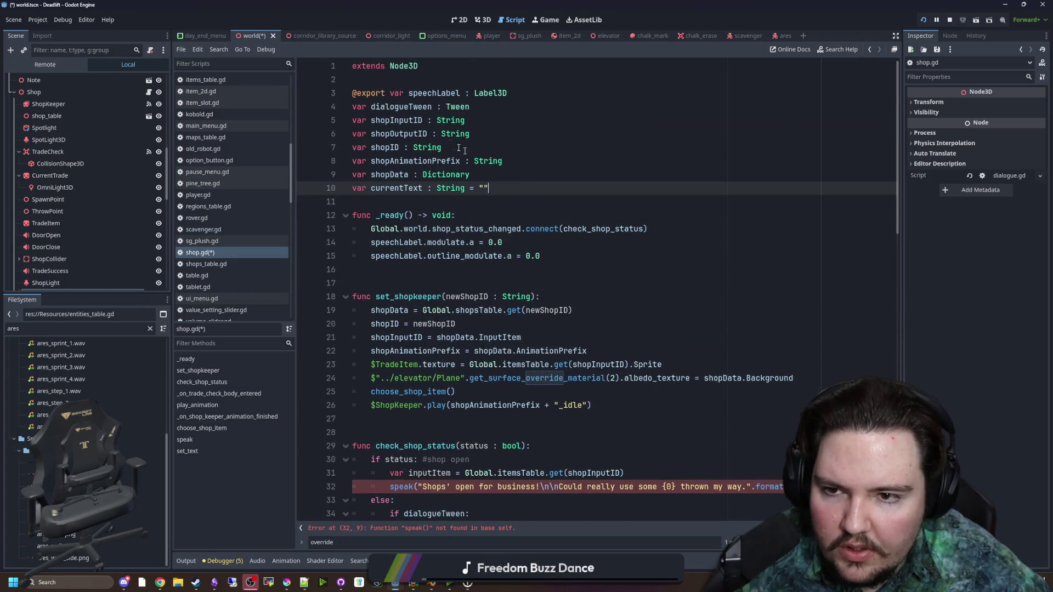
{"action": "left_click", "coordinate": [443, 137]}
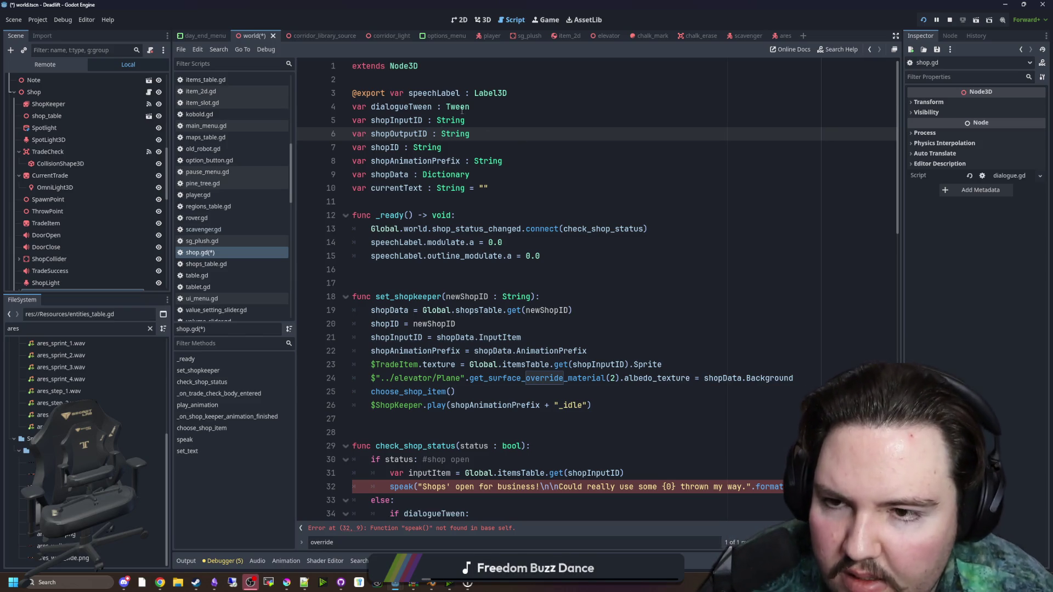
{"action": "left_click", "coordinate": [472, 108]}
{"action": "left_click_drag", "start_coordinate": [509, 93], "coordinate": [428, 82]}
{"action": "key", "text": "ctrl+c"}
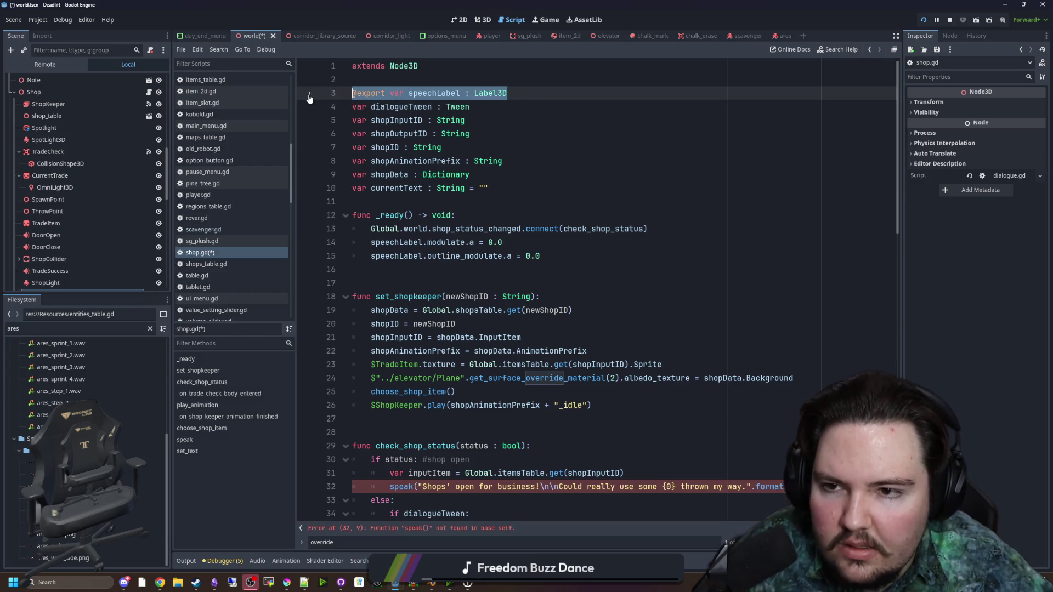
{"action": "key", "text": "BackSpace"}
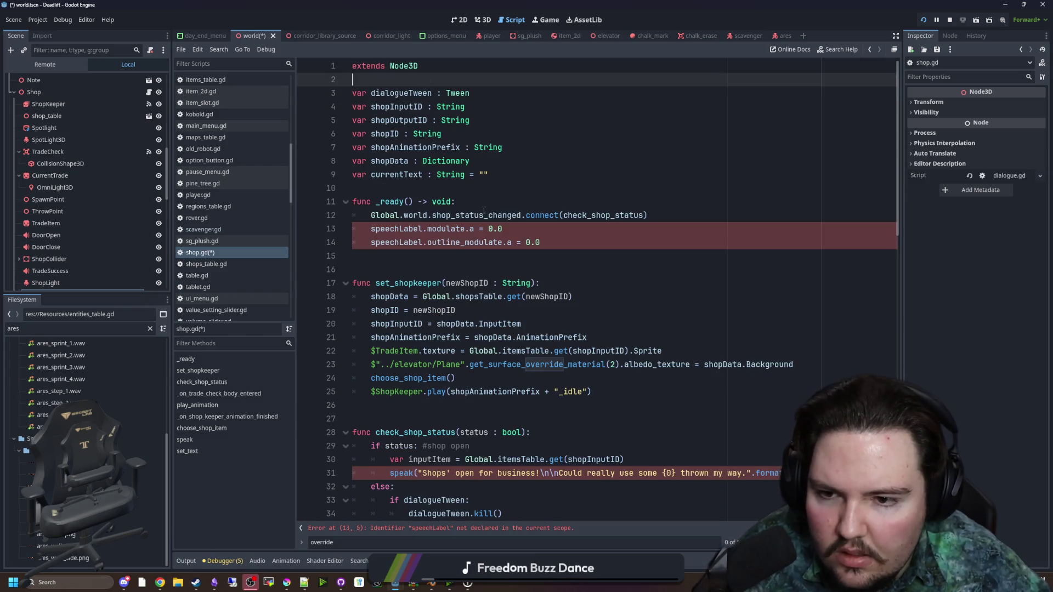
- Add func _ready() to dialogue.gd and paste the speechLabel export above it
{"action": "scroll", "coordinate": [113, 251], "scroll_direction": "down", "scroll_amount": 3}
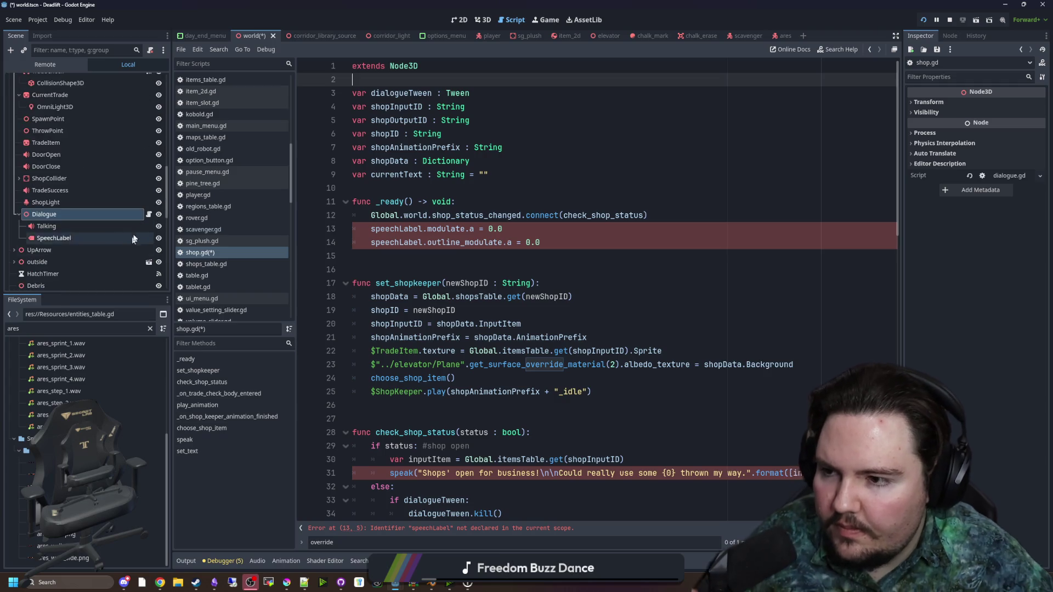
{"action": "left_click", "coordinate": [148, 214]}
{"action": "left_click", "coordinate": [429, 104]}
{"action": "key", "text": "Return"}
{"action": "key", "text": "Return"}
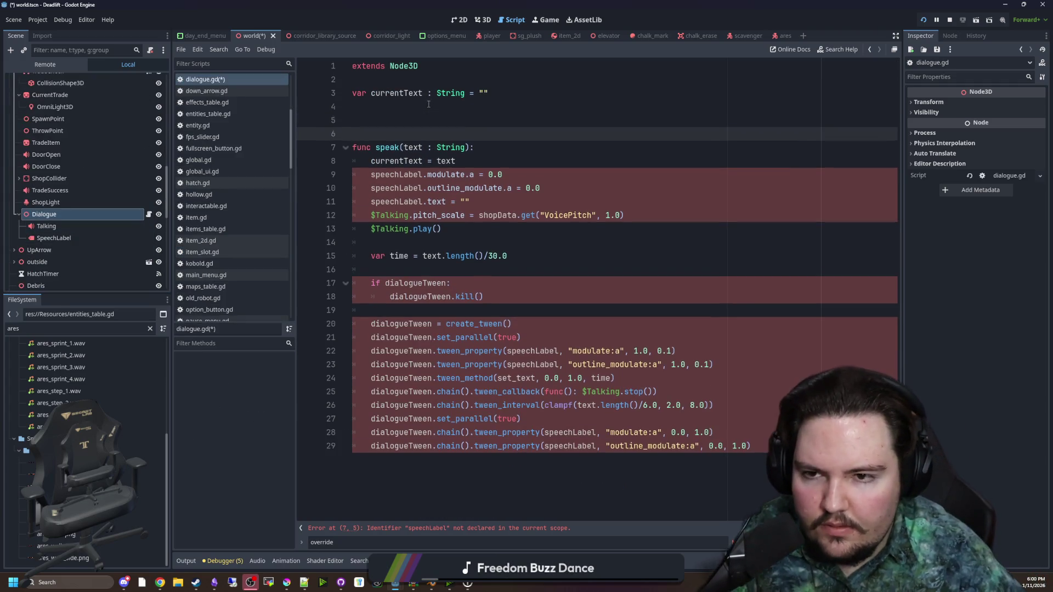
{"action": "key", "text": "Up"}
{"action": "type", "text": "fun"}
{"action": "key", "text": "Return"}
{"action": "key", "text": "ctrl+v"}
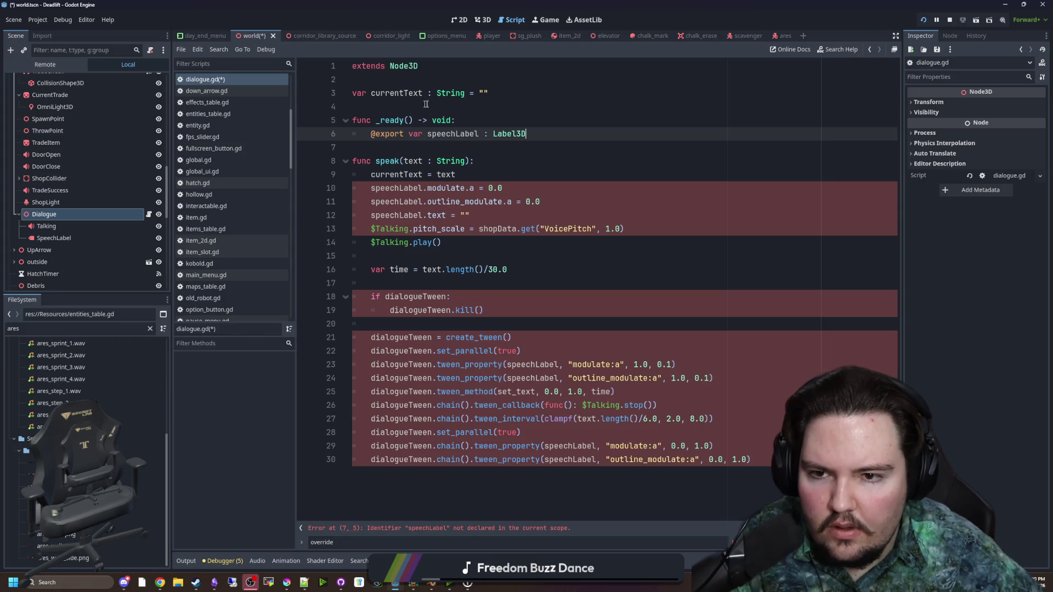
{"action": "mouse_move", "coordinate": [545, 134]}
{"action": "left_mouse_down"}
{"action": "mouse_move", "coordinate": [352, 134]}
{"action": "mouse_move", "coordinate": [371, 134]}
{"action": "left_mouse_up"}
{"action": "key", "text": "ctrl+x"}
{"action": "key", "text": "Up"}
{"action": "key", "text": "Up"}
{"action": "key", "text": "ctrl+v"}
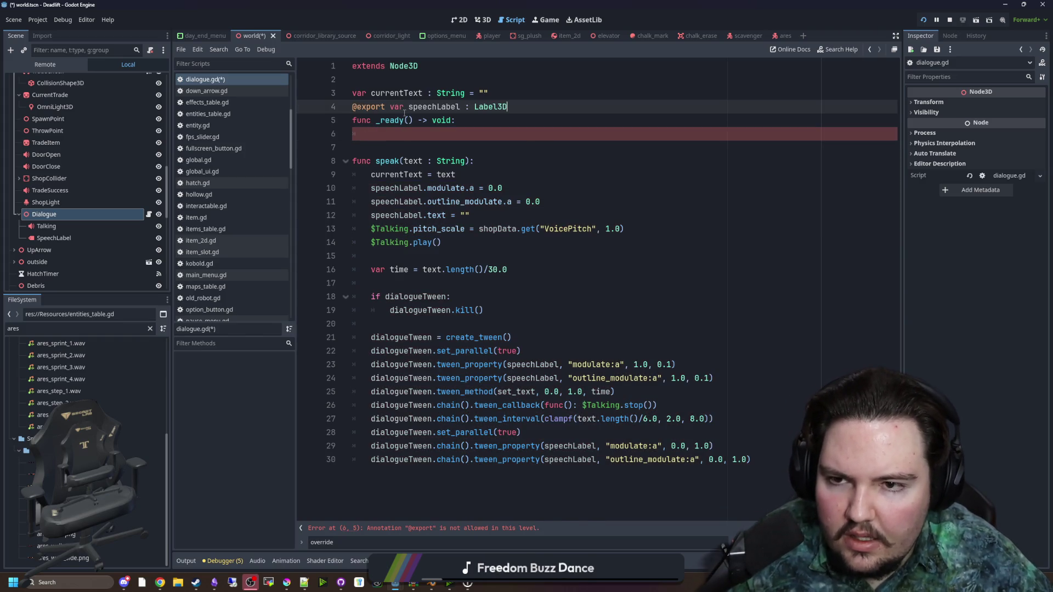
{"action": "key", "text": "Return"}
{"action": "left_click", "coordinate": [425, 136]}
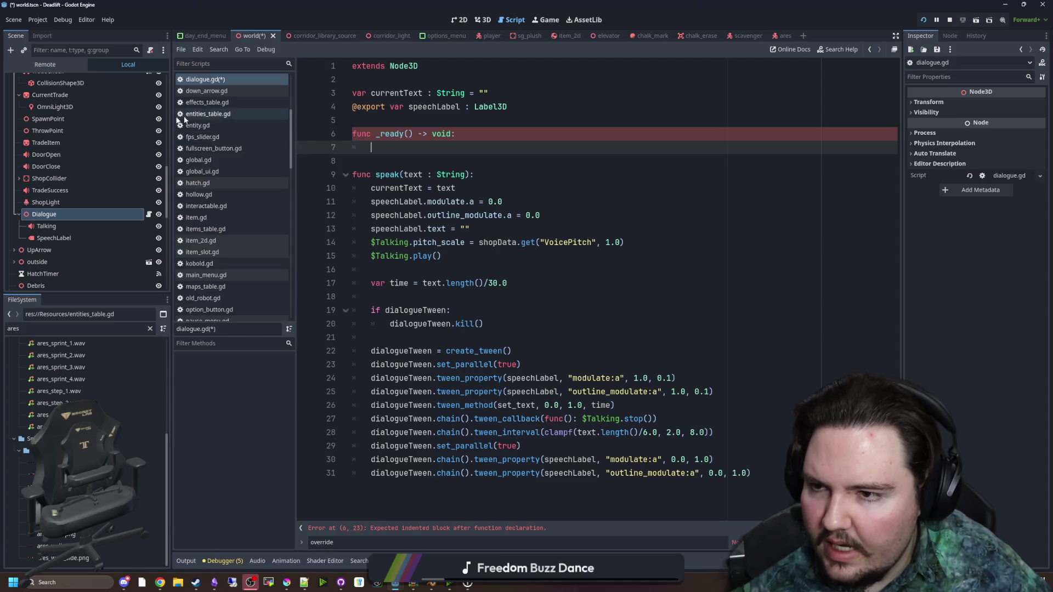
- Move the two speechLabel modulate hiding lines from shop.gd into dialogue.gd's _ready
{"action": "scroll", "coordinate": [109, 158], "scroll_direction": "up", "scroll_amount": 3}
{"action": "scroll", "coordinate": [151, 143], "scroll_direction": "up", "scroll_amount": 2}
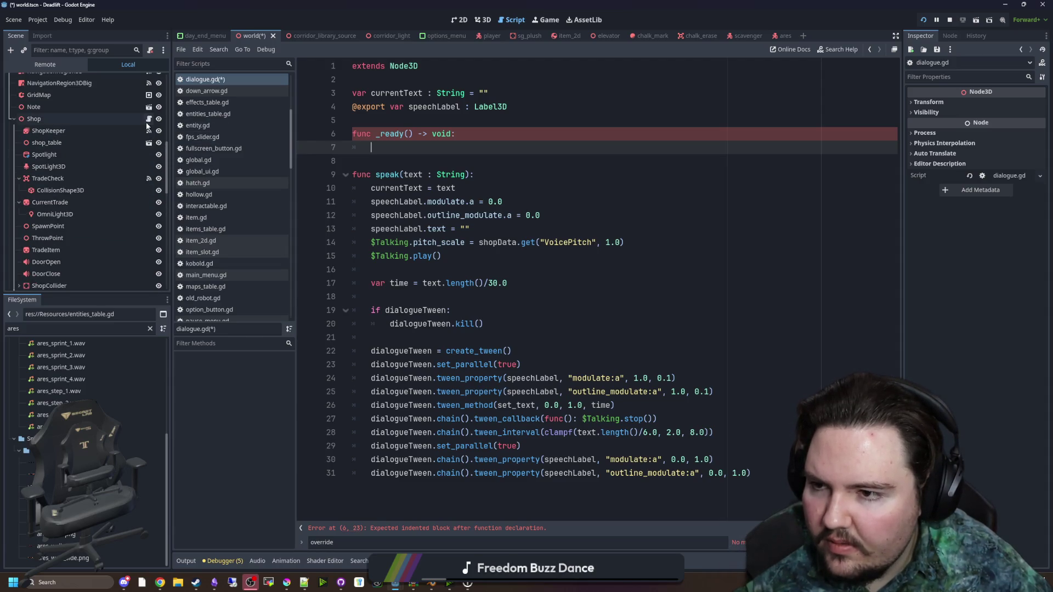
{"action": "left_click", "coordinate": [149, 118]}
{"action": "mouse_move", "coordinate": [648, 215]}
{"action": "left_mouse_down"}
{"action": "mouse_move", "coordinate": [543, 228]}
{"action": "mouse_move", "coordinate": [541, 243]}
{"action": "left_mouse_up"}
{"action": "key", "text": "BackSpace"}
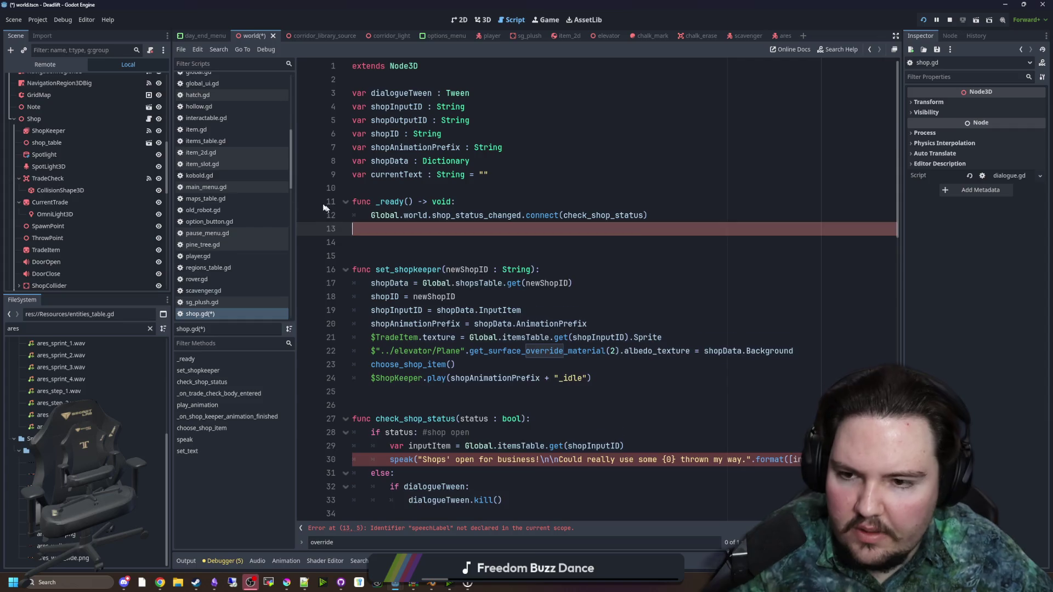
{"action": "scroll", "coordinate": [113, 174], "scroll_direction": "down", "scroll_amount": 2}
{"action": "left_click", "coordinate": [149, 267]}
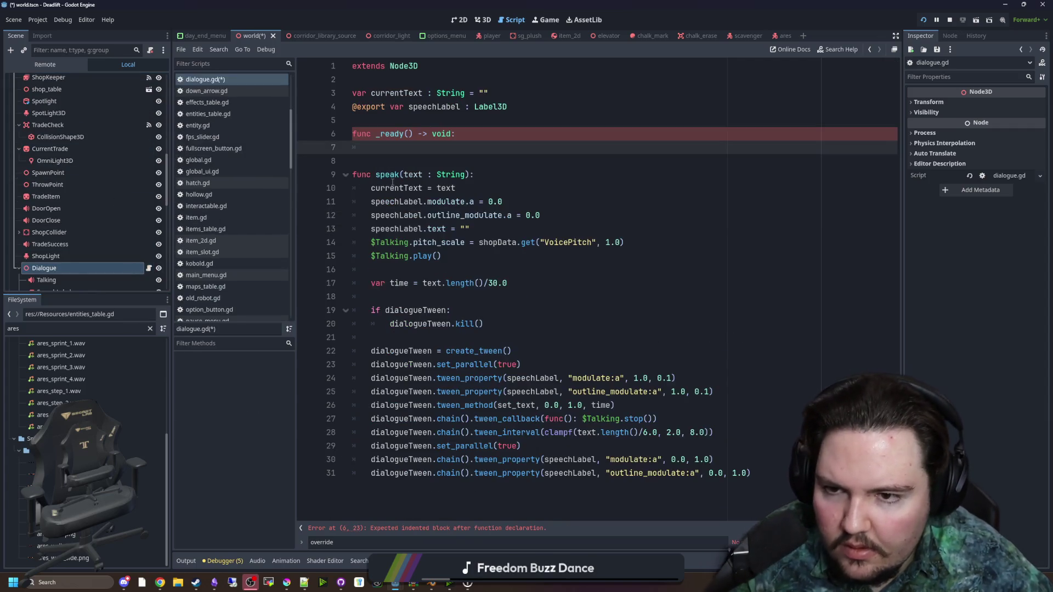
{"action": "key", "text": "ctrl+v"}
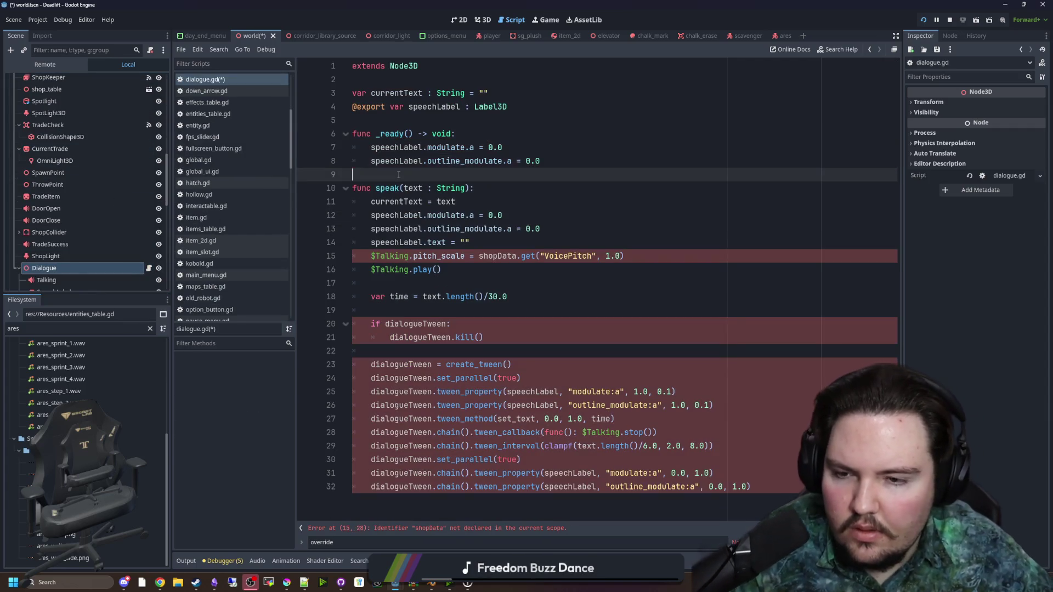
{"action": "left_click", "coordinate": [410, 182]}
{"action": "left_click", "coordinate": [401, 299]}
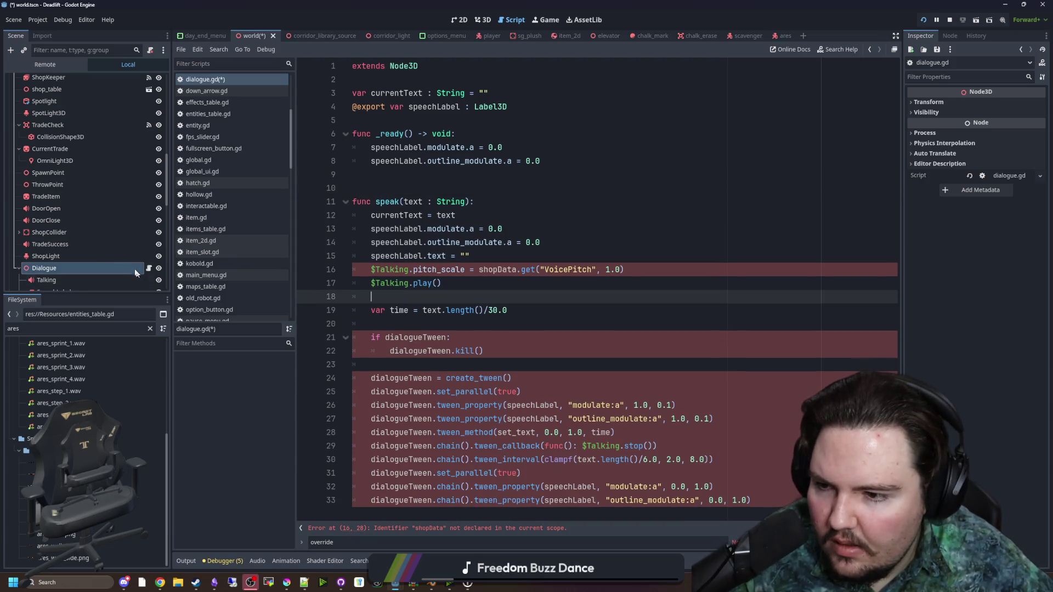
- Declare a 'voicePitch : float' variable below the speechLabel export line in dialogue.gd
{"action": "scroll", "coordinate": [82, 280], "scroll_direction": "down", "scroll_amount": 1}
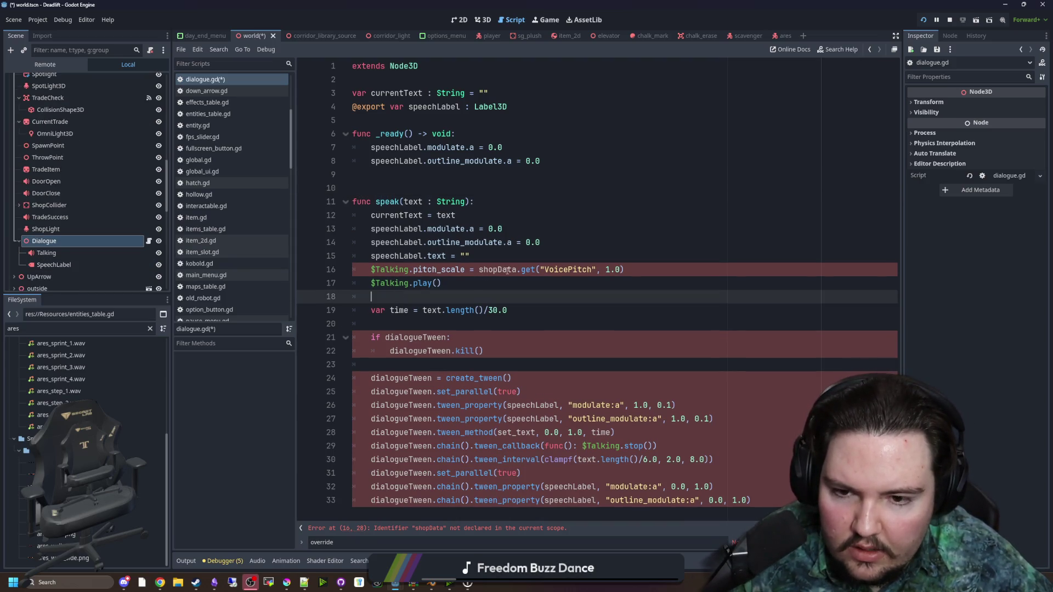
{"action": "double_click", "coordinate": [483, 269]}
{"action": "key", "text": "Right"}
{"action": "left_click", "coordinate": [427, 171]}
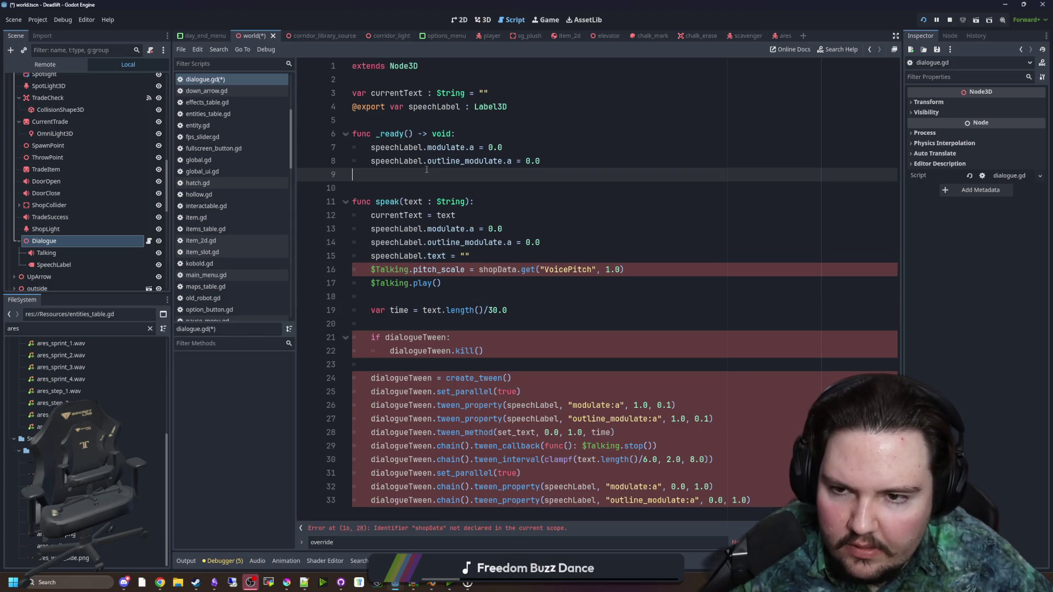
{"action": "left_click", "coordinate": [391, 120]}
{"action": "key", "text": "Return"}
{"action": "key", "text": "Up"}
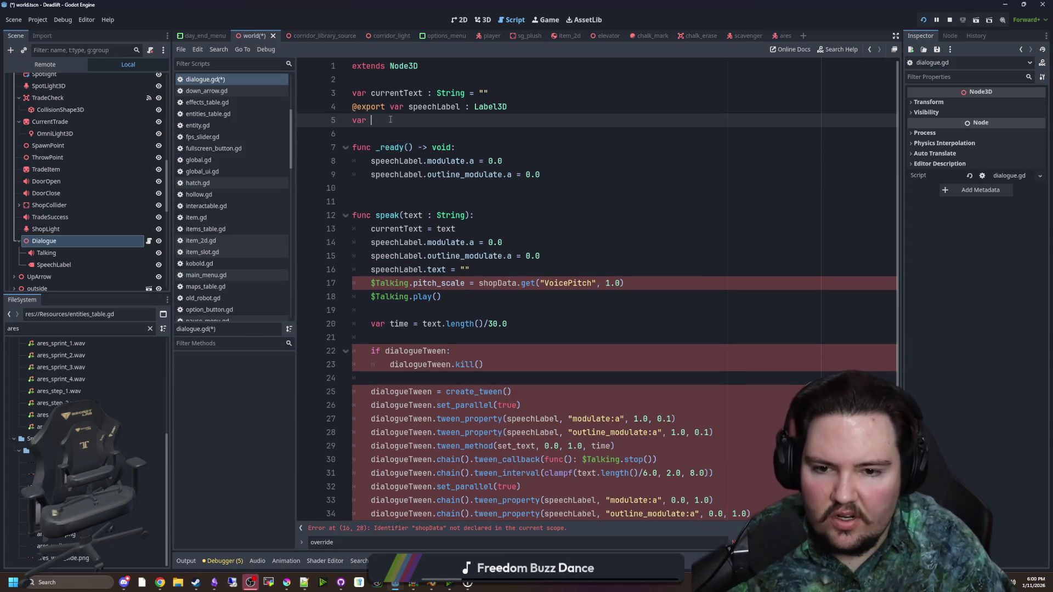
{"action": "type", "text": "voicePitch : float = 1.0"}
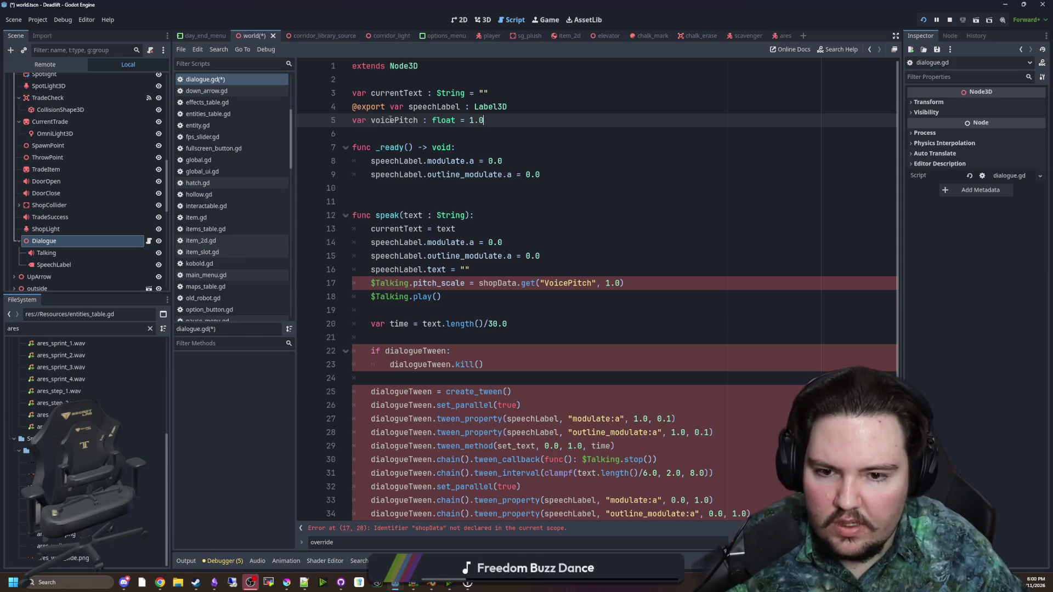
- Replace the shopData VoicePitch lookup on the pitch_scale line with voicePitch
{"action": "left_click", "coordinate": [565, 238]}
{"action": "left_click_drag", "start_coordinate": [648, 283], "coordinate": [371, 283]}
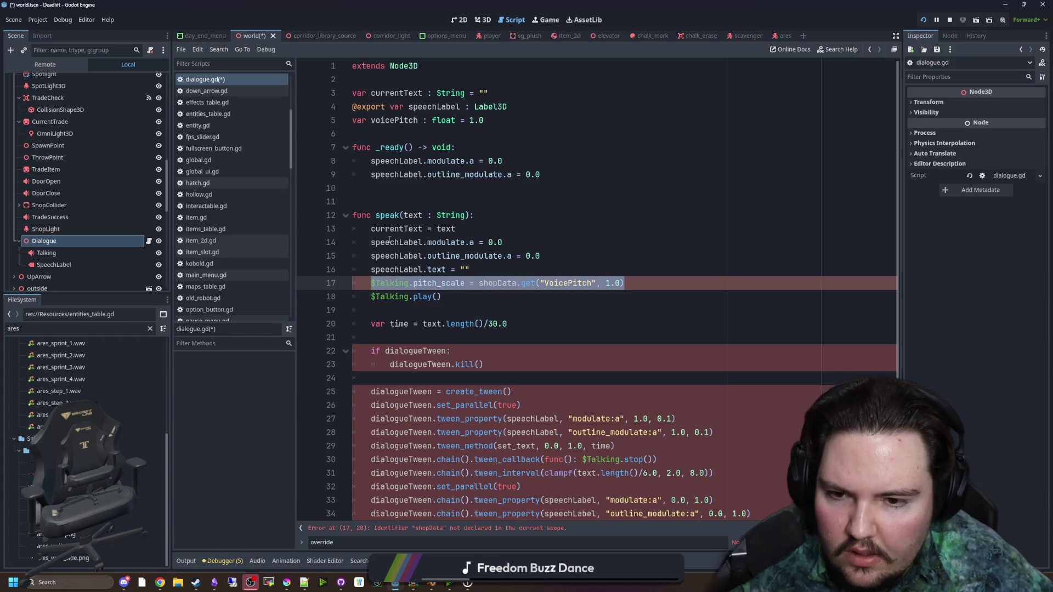
{"action": "key", "text": "BackSpace"}
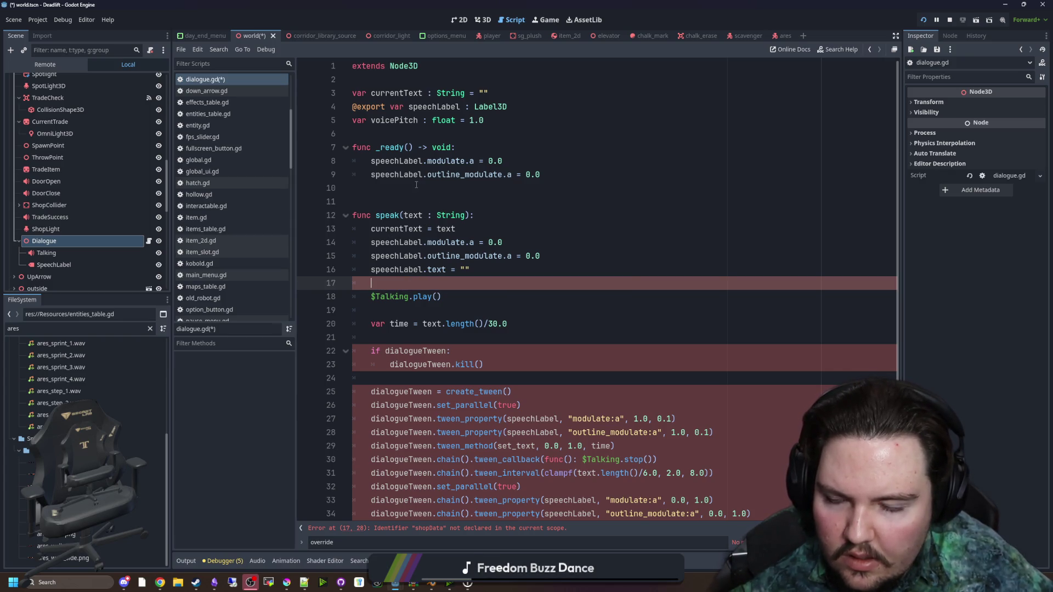
{"action": "key", "text": "ctrl+z"}
{"action": "key", "text": "ctrl+shift+k"}
{"action": "key", "text": "ctrl+z"}
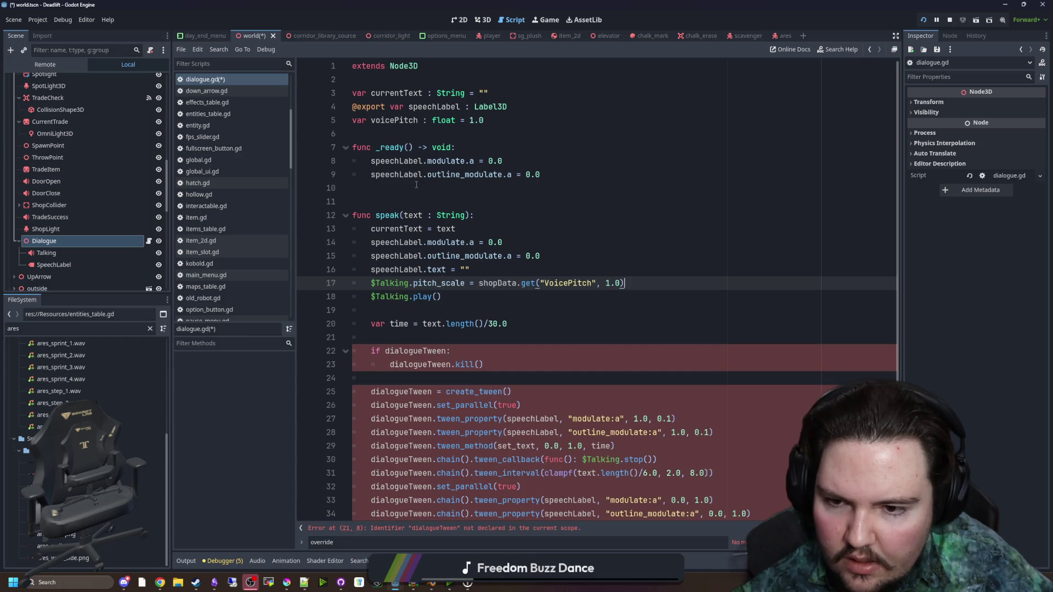
{"action": "left_click", "coordinate": [624, 269]}
{"action": "left_click_drag", "start_coordinate": [626, 284], "coordinate": [371, 283]}
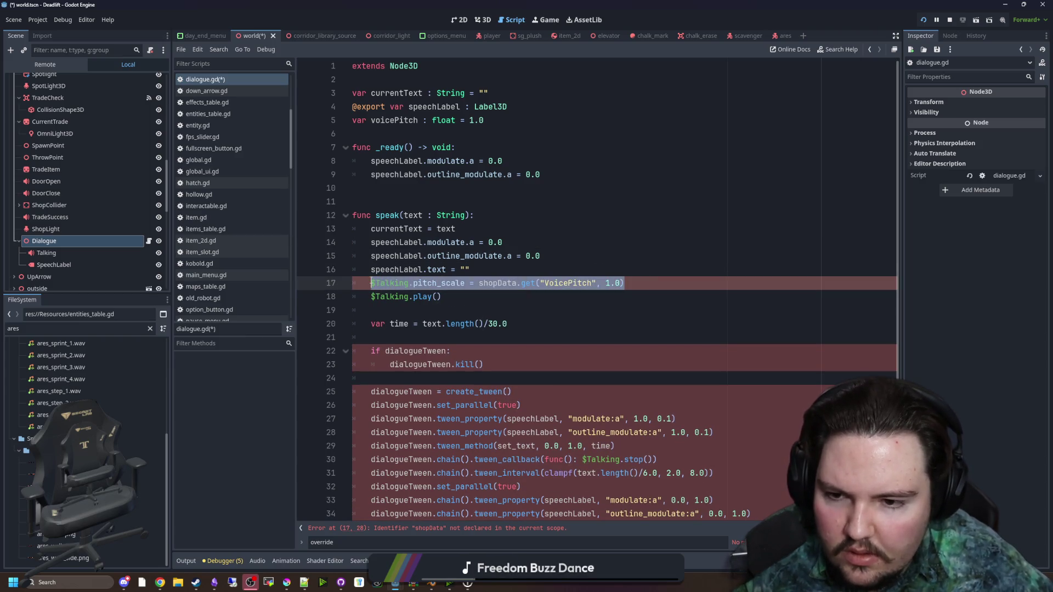
{"action": "left_click", "coordinate": [482, 296]}
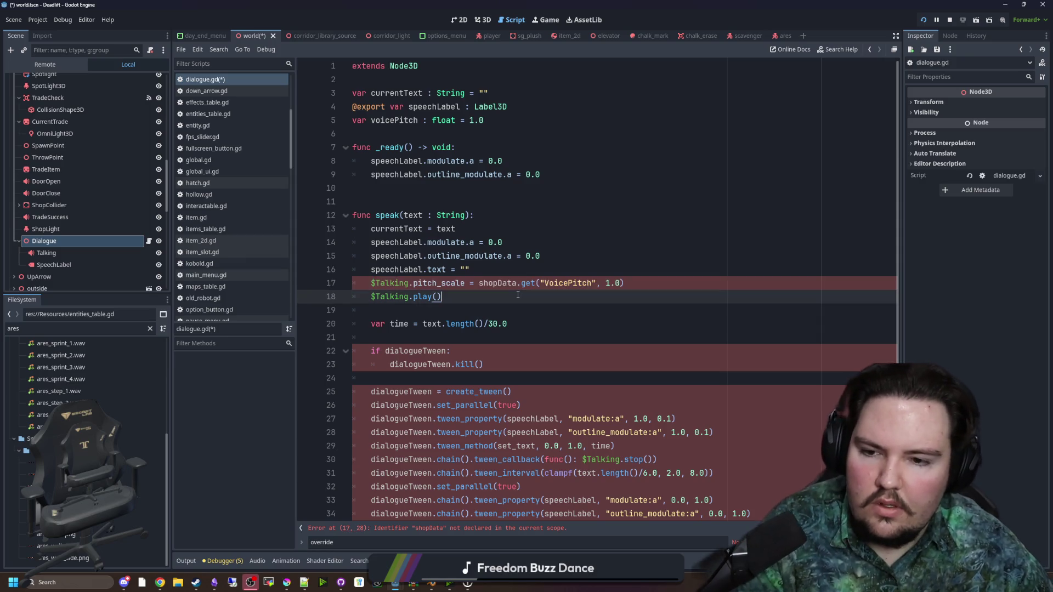
{"action": "mouse_move", "coordinate": [645, 284]}
{"action": "left_mouse_down"}
{"action": "mouse_move", "coordinate": [439, 296]}
{"action": "mouse_move", "coordinate": [479, 284]}
{"action": "left_mouse_up"}
{"action": "key", "text": "ctrl+c"}
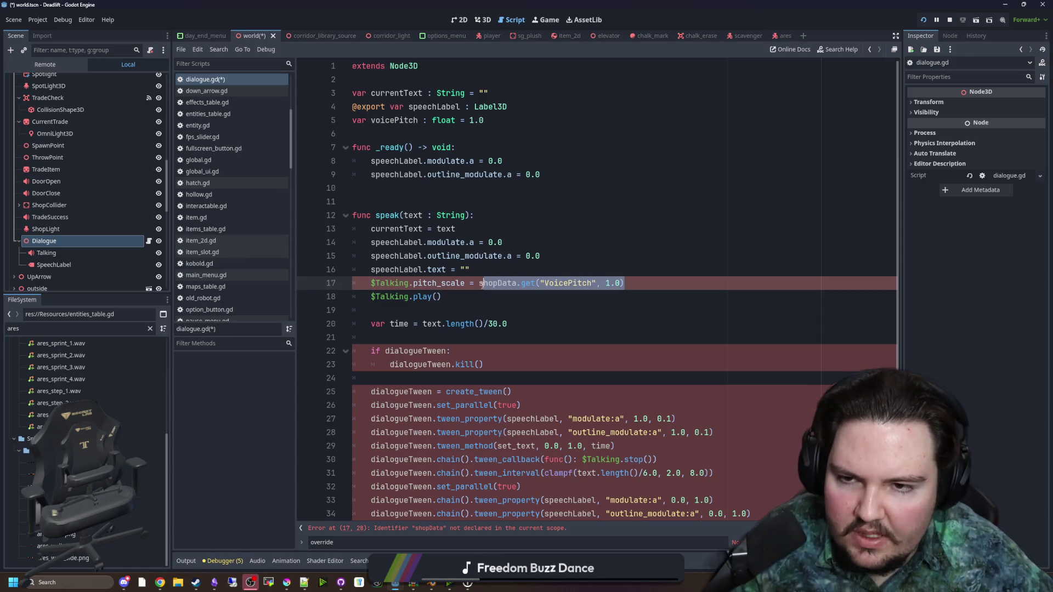
{"action": "key", "text": "BackSpace"}
{"action": "type", "text": "voicePitch"}
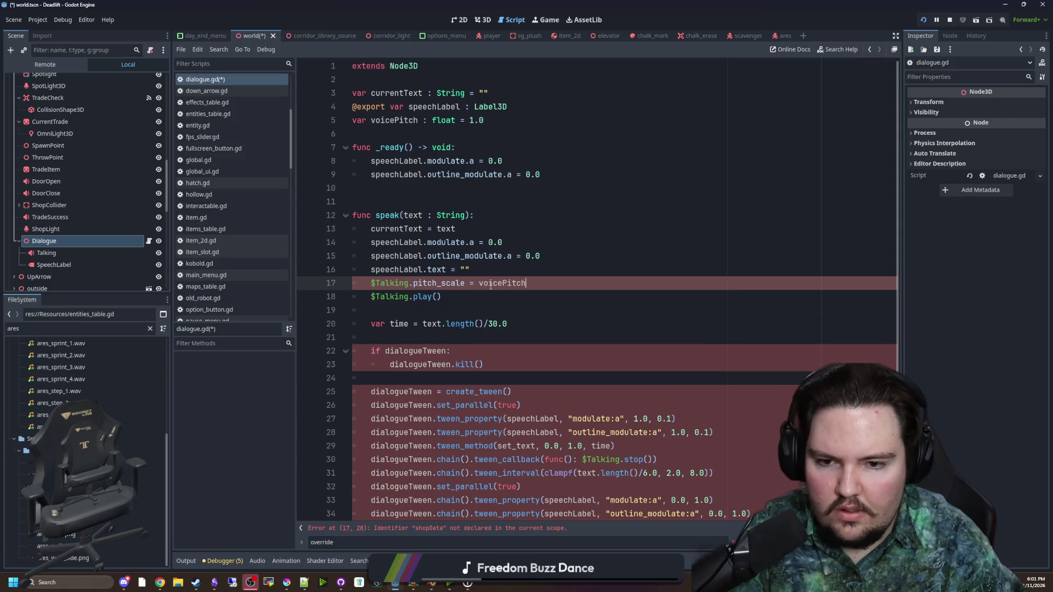
- Undo a stray paste of the VoicePitch lookup into _ready, then return to shop.gd
{"action": "left_click", "coordinate": [415, 186]}
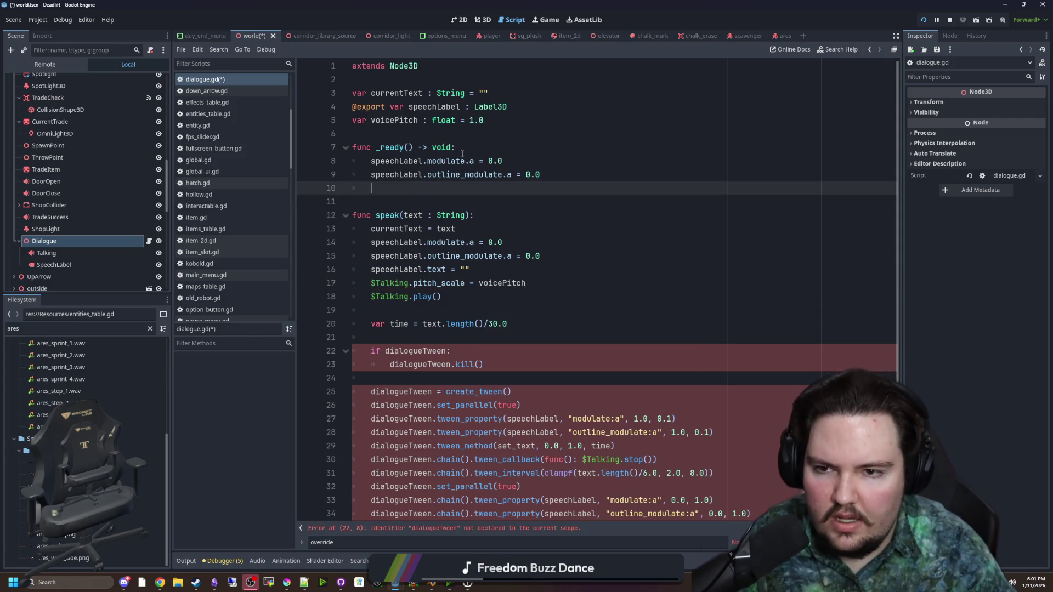
{"action": "key", "text": "ctrl+v"}
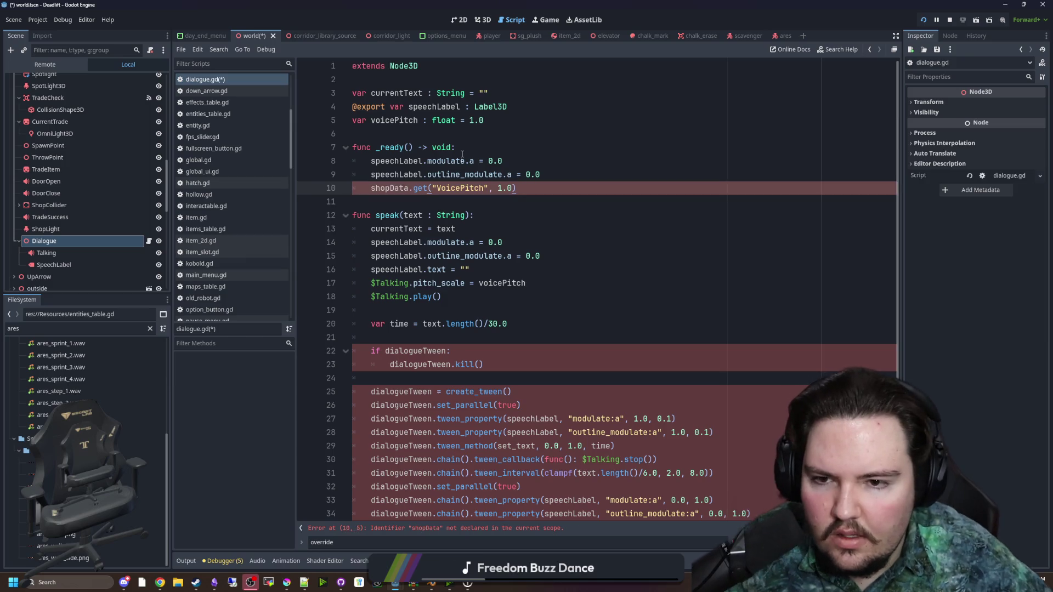
{"action": "key", "text": "ctrl+z"}
{"action": "scroll", "coordinate": [126, 113], "scroll_direction": "up", "scroll_amount": 2}
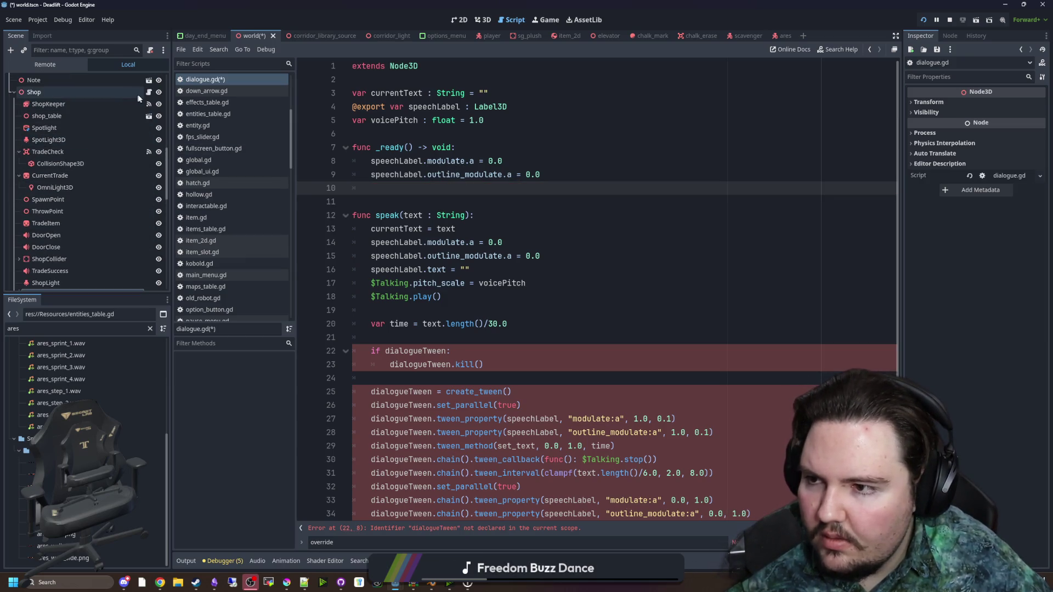
{"action": "left_click", "coordinate": [149, 92]}
- Look through shop.gd, glance at the world script, and come back to shop.gd
{"action": "scroll", "coordinate": [516, 194], "scroll_direction": "down", "scroll_amount": 12}
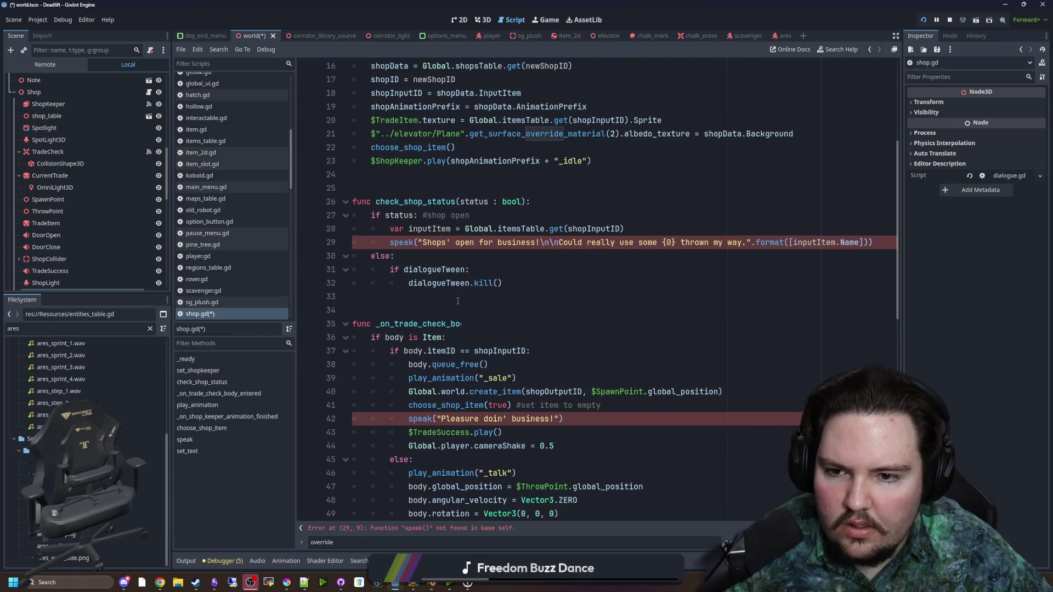
{"action": "scroll", "coordinate": [460, 297], "scroll_direction": "down", "scroll_amount": 4}
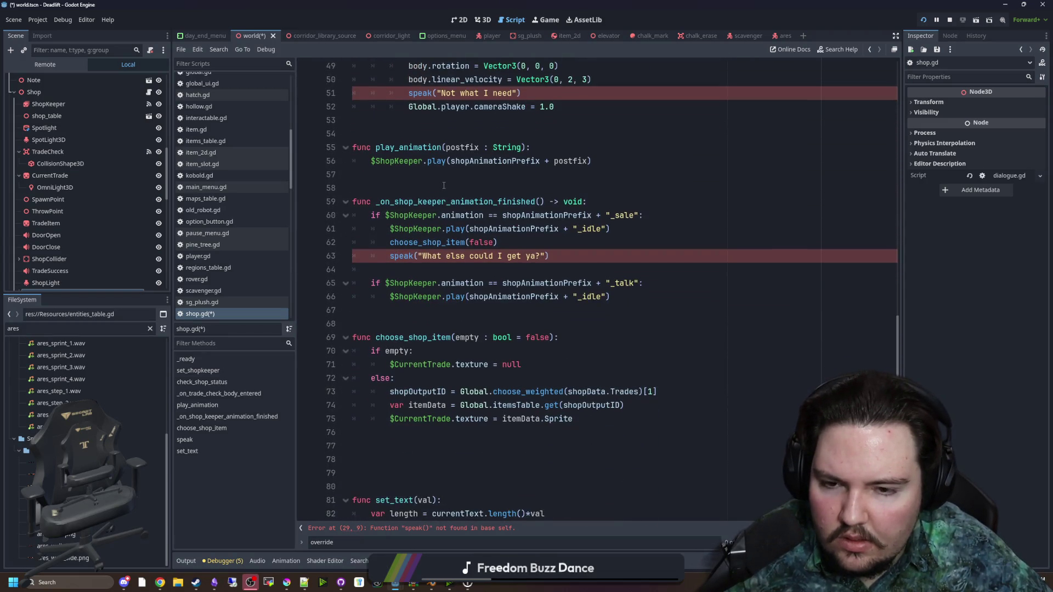
{"action": "scroll", "coordinate": [443, 185], "scroll_direction": "down", "scroll_amount": 2}
{"action": "scroll", "coordinate": [423, 391], "scroll_direction": "up", "scroll_amount": 13}
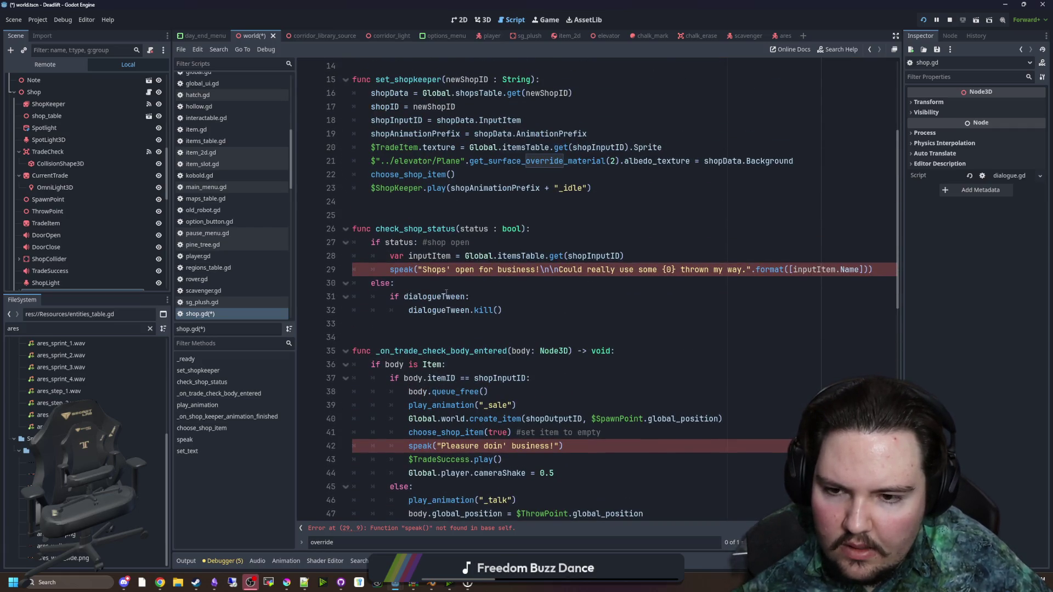
{"action": "scroll", "coordinate": [446, 293], "scroll_direction": "up", "scroll_amount": 4}
{"action": "scroll", "coordinate": [238, 295], "scroll_direction": "down", "scroll_amount": 2}
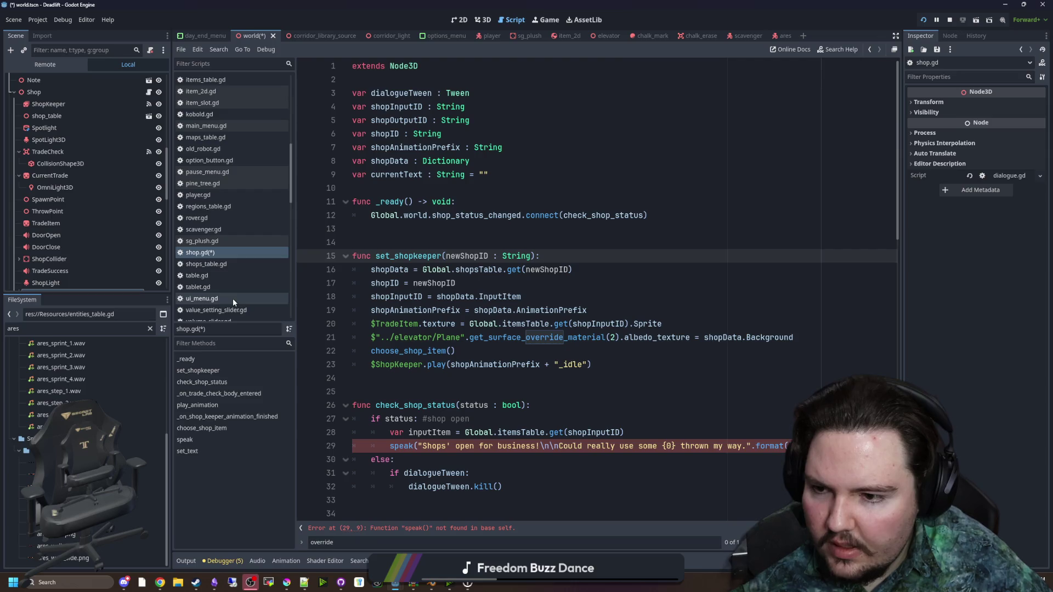
{"action": "scroll", "coordinate": [234, 291], "scroll_direction": "down", "scroll_amount": 3}
{"action": "left_click", "coordinate": [239, 243]}
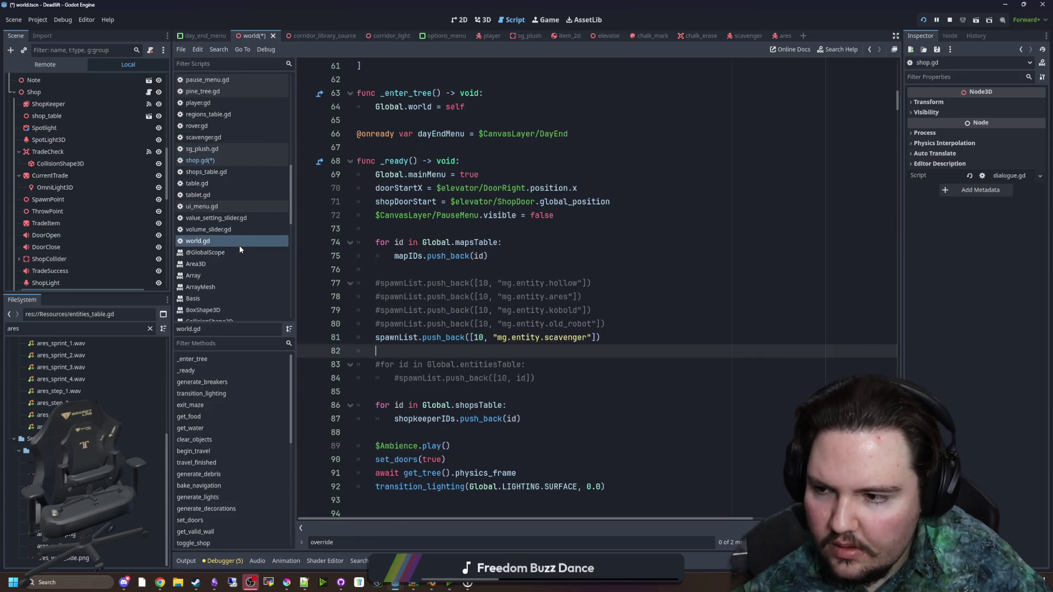
{"action": "left_click", "coordinate": [149, 91]}
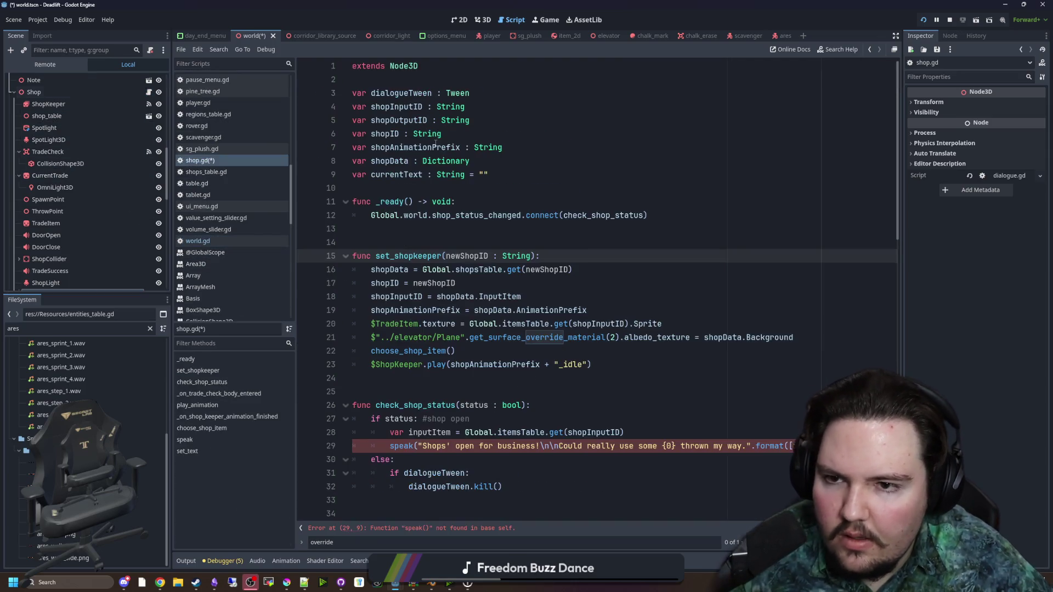
{"action": "left_click", "coordinate": [439, 188]}
{"action": "key", "text": "Return"}
{"action": "key", "text": "Up"}
{"action": "type", "text": "@export var dialogue"}
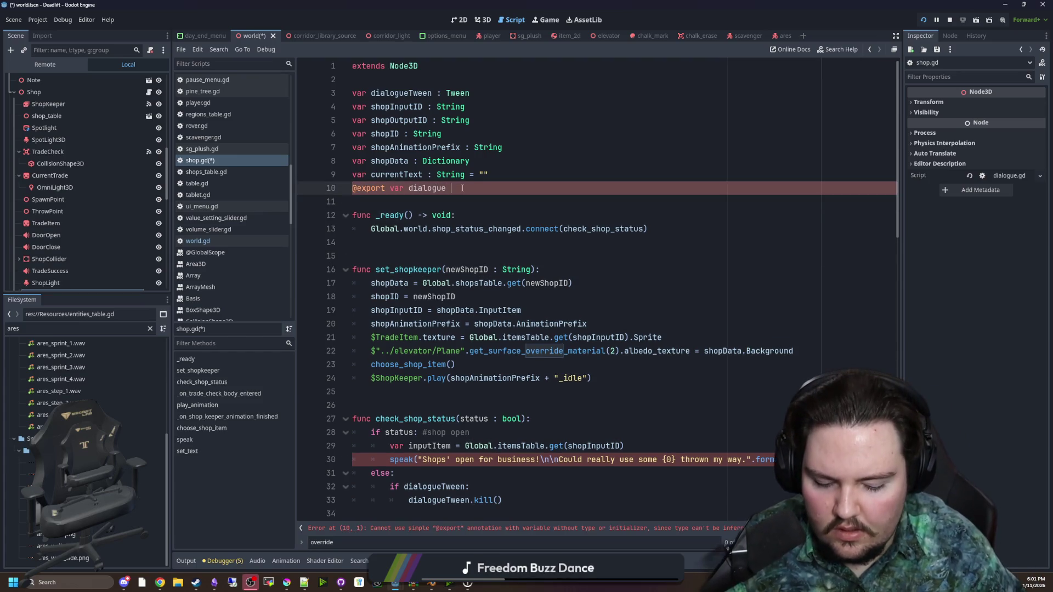
{"action": "key", "text": "BackSpace"}
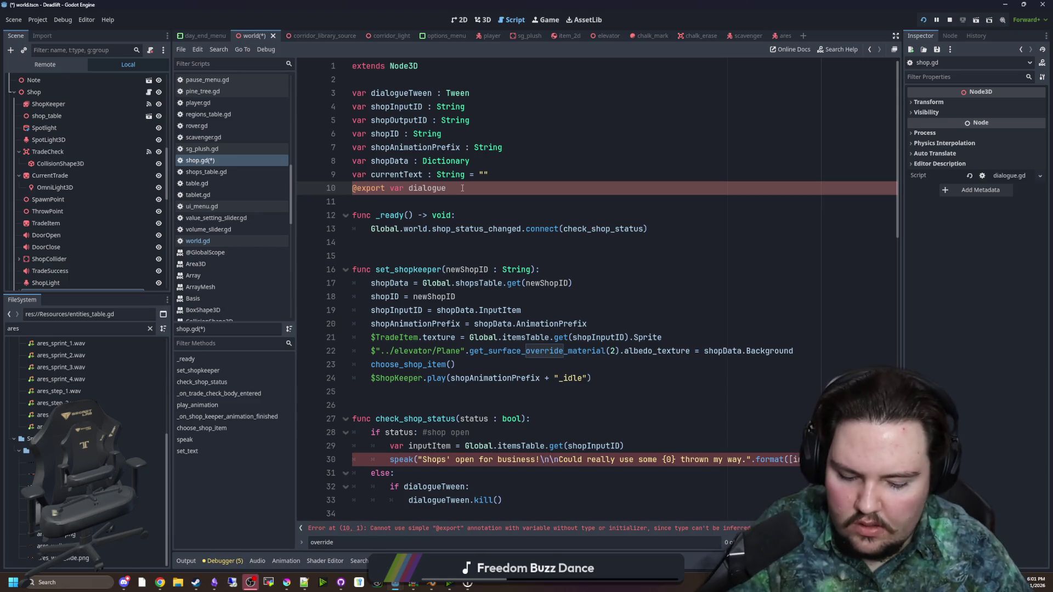
{"action": "type", "text": "ode3D"}
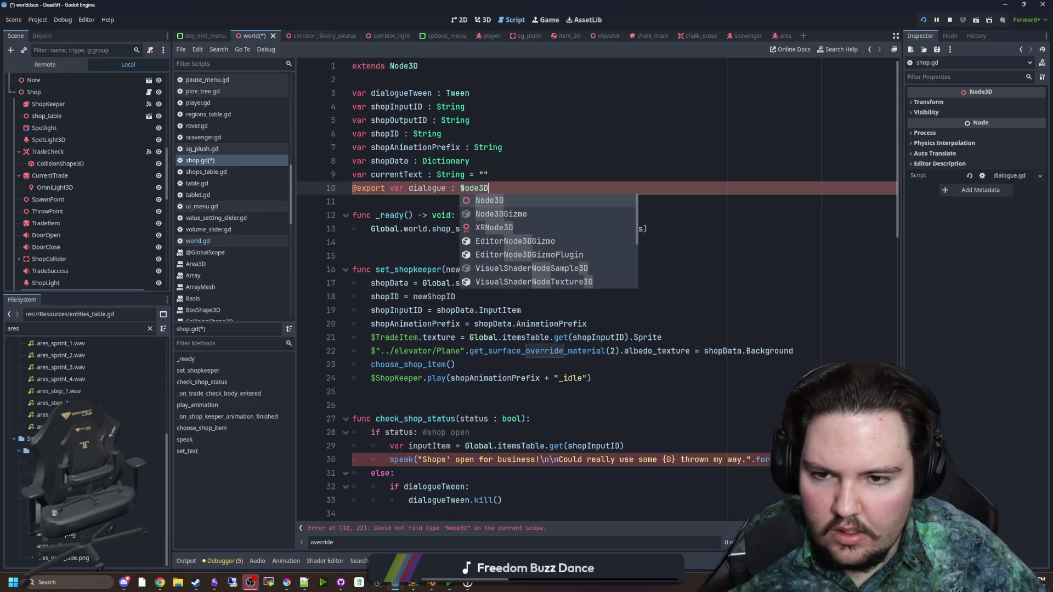
{"action": "left_click", "coordinate": [534, 164]}
- Prefix the line-30 speak call with 'dialogue.' and add the VoicePitch lookup commented out
{"action": "scroll", "coordinate": [379, 253], "scroll_direction": "down", "scroll_amount": 5}
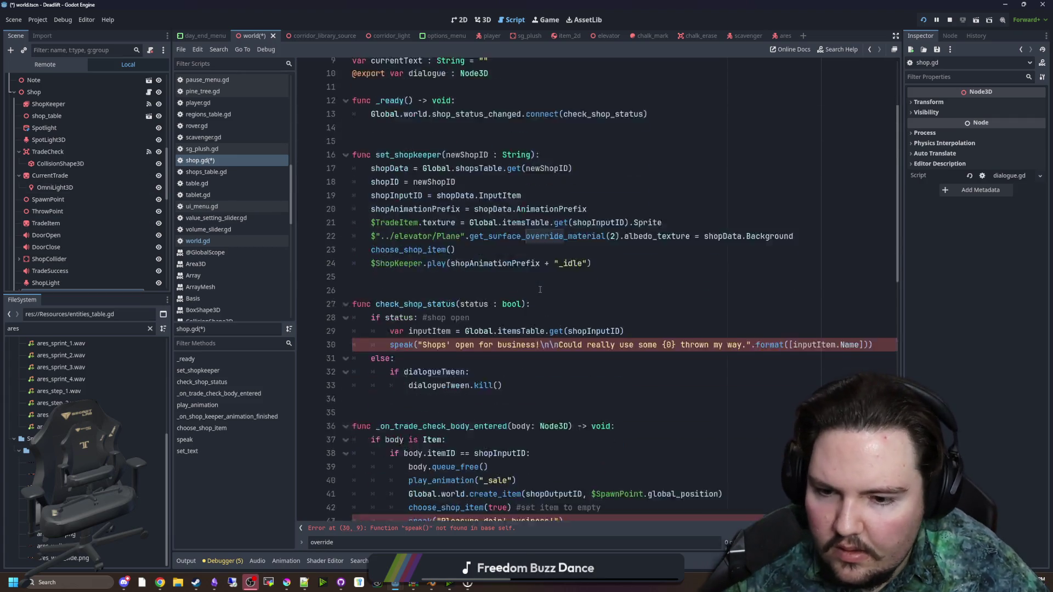
{"action": "left_click", "coordinate": [389, 257]}
{"action": "type", "text": "dialogue."}
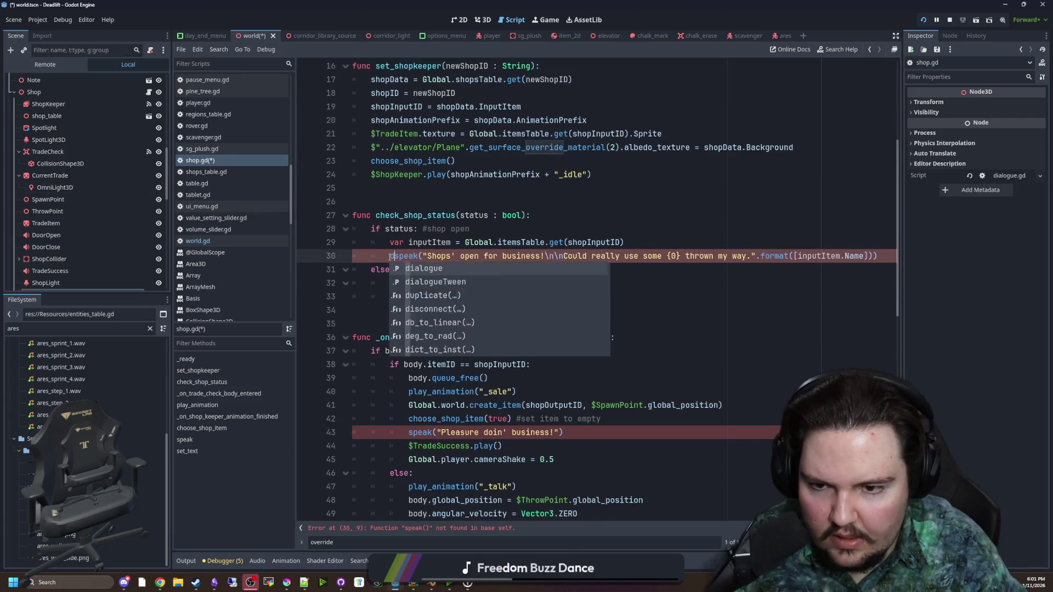
{"action": "left_click", "coordinate": [354, 202]}
{"action": "key", "text": "ctrl+v"}
{"action": "key", "text": "ctrl+k"}
{"action": "double_click", "coordinate": [408, 256]}
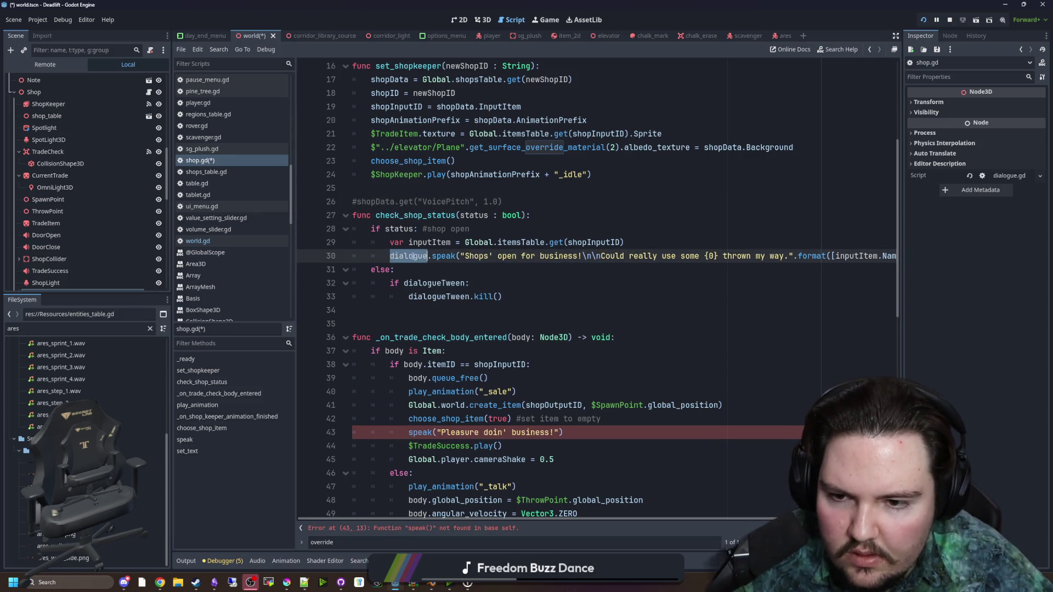
{"action": "scroll", "coordinate": [446, 396], "scroll_direction": "down", "scroll_amount": 2}
- Prefix the speak calls on lines 43, 52 and 64 with 'dialogue.'
{"action": "left_click", "coordinate": [407, 351]}
{"action": "type", "text": "dialogue."}
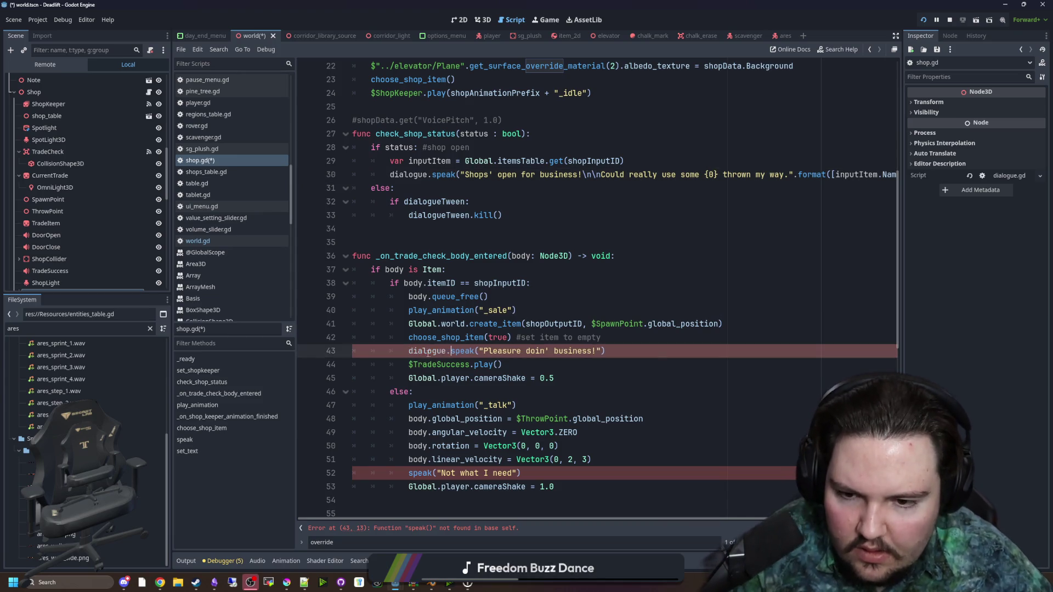
{"action": "key", "text": "Escape"}
{"action": "key", "text": "ctrl+c"}
{"action": "left_click", "coordinate": [409, 473]}
{"action": "key", "text": "ctrl+v"}
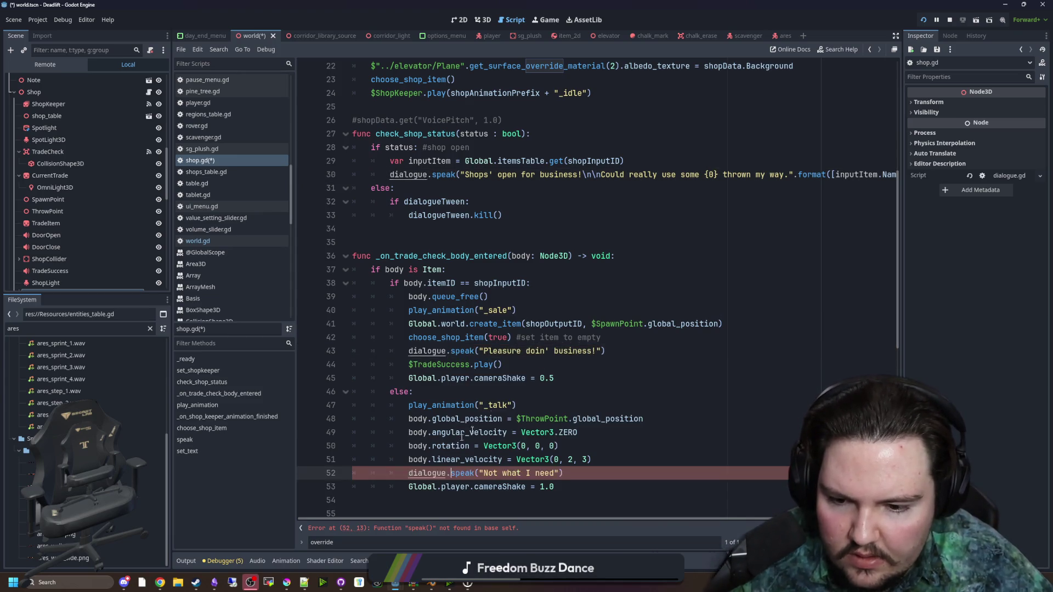
{"action": "scroll", "coordinate": [403, 432], "scroll_direction": "down", "scroll_amount": 6}
{"action": "left_click", "coordinate": [390, 391]}
{"action": "key", "text": "ctrl+v"}
- Delete the set_text function from the shop script
{"action": "scroll", "coordinate": [403, 439], "scroll_direction": "down", "scroll_amount": 4}
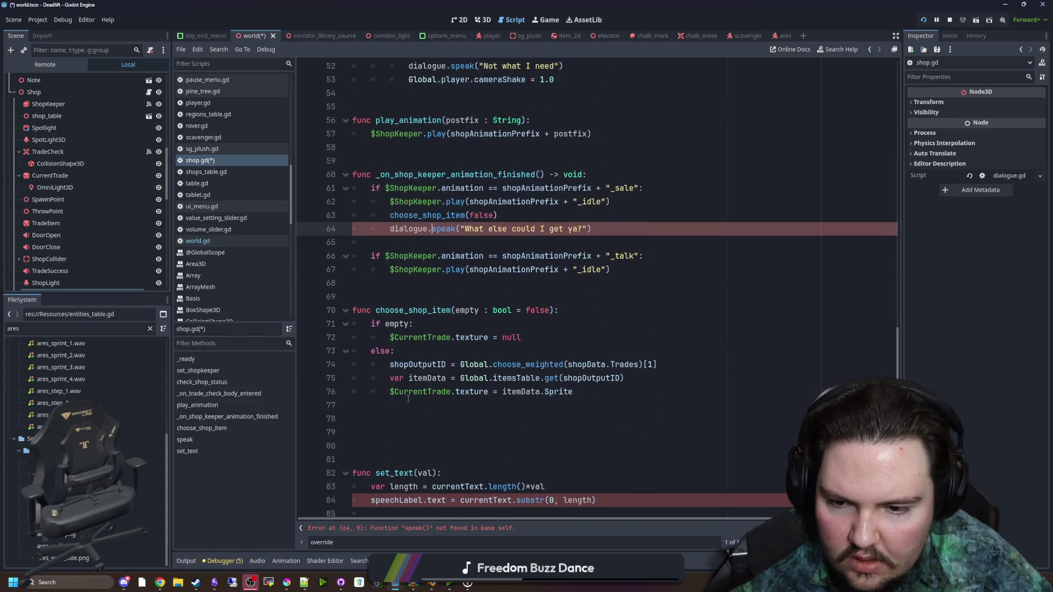
{"action": "scroll", "coordinate": [402, 449], "scroll_direction": "down", "scroll_amount": 1}
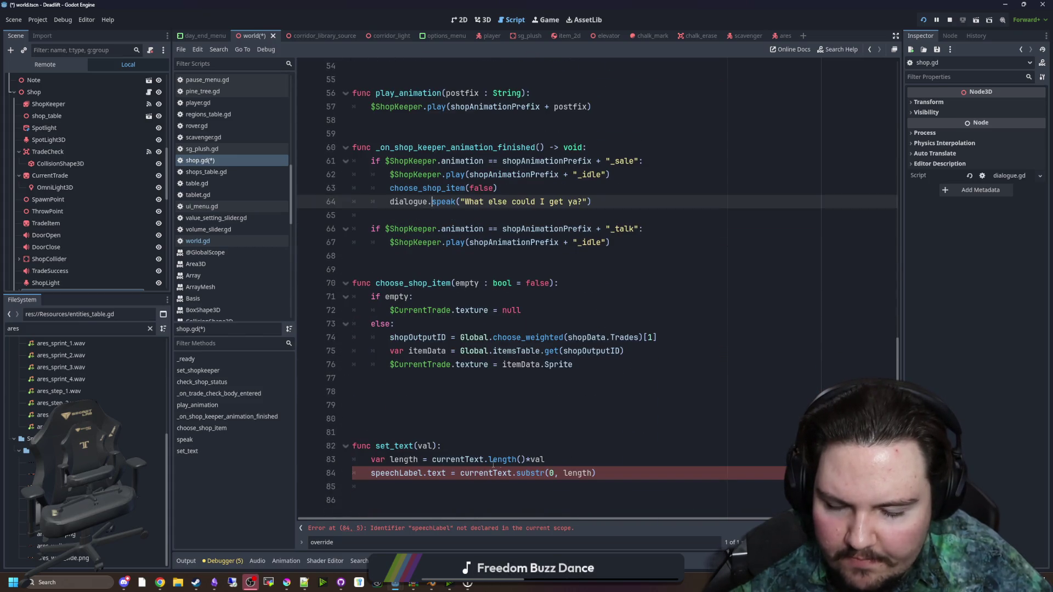
{"action": "left_click", "coordinate": [521, 445]}
{"action": "key", "text": "Up"}
{"action": "left_click_drag", "start_coordinate": [622, 472], "coordinate": [331, 442]}
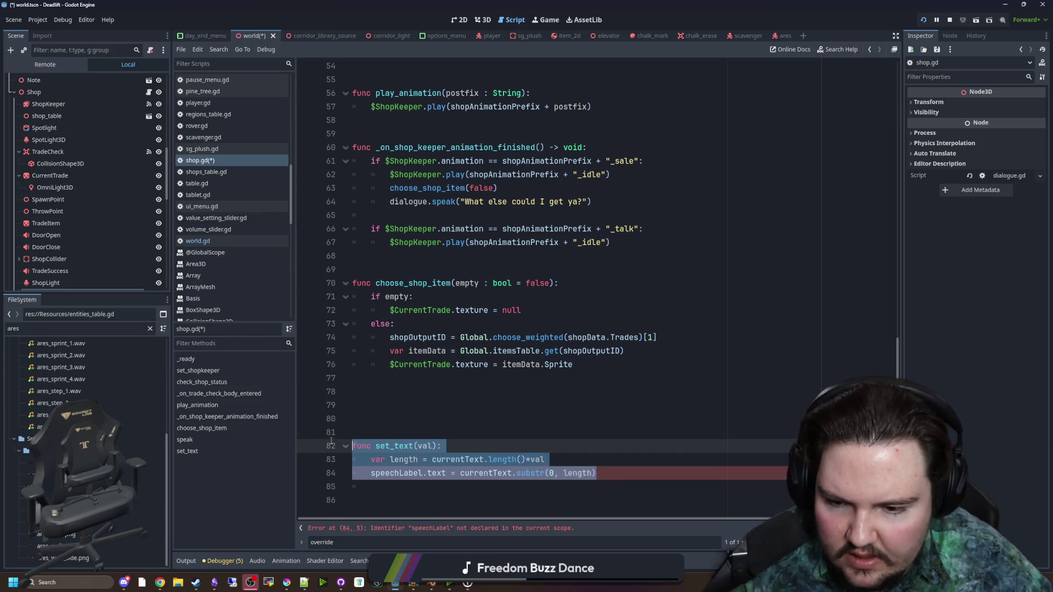
{"action": "key", "text": "BackSpace"}
{"action": "key", "text": "BackSpace"}
{"action": "key", "text": "BackSpace"}
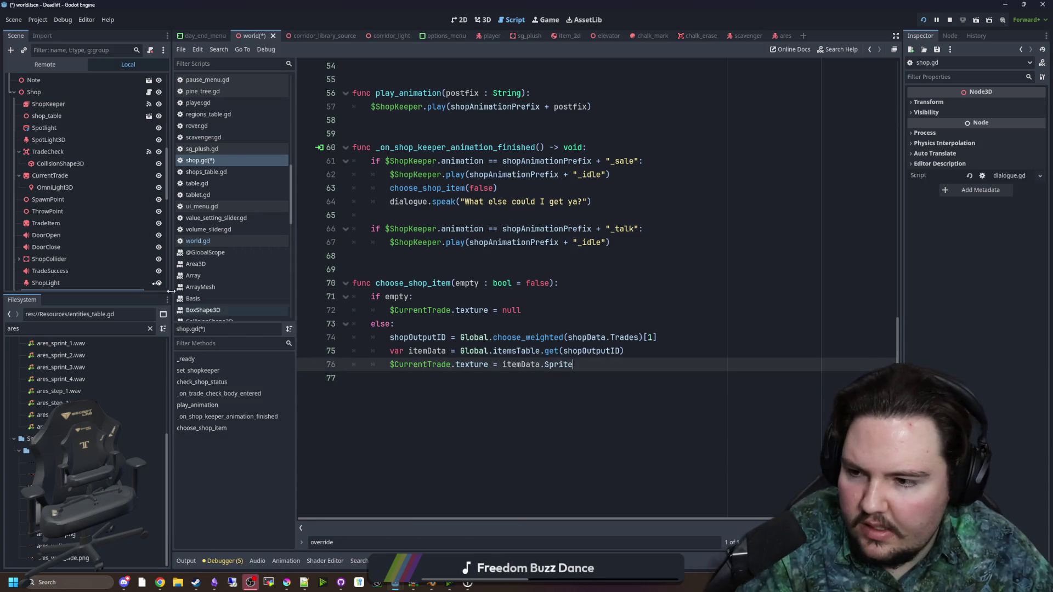
{"action": "scroll", "coordinate": [107, 255], "scroll_direction": "down", "scroll_amount": 2}
- Paste set_text into dialogue.gd and add a dialogueTween variable near the top
{"action": "left_click", "coordinate": [148, 242]}
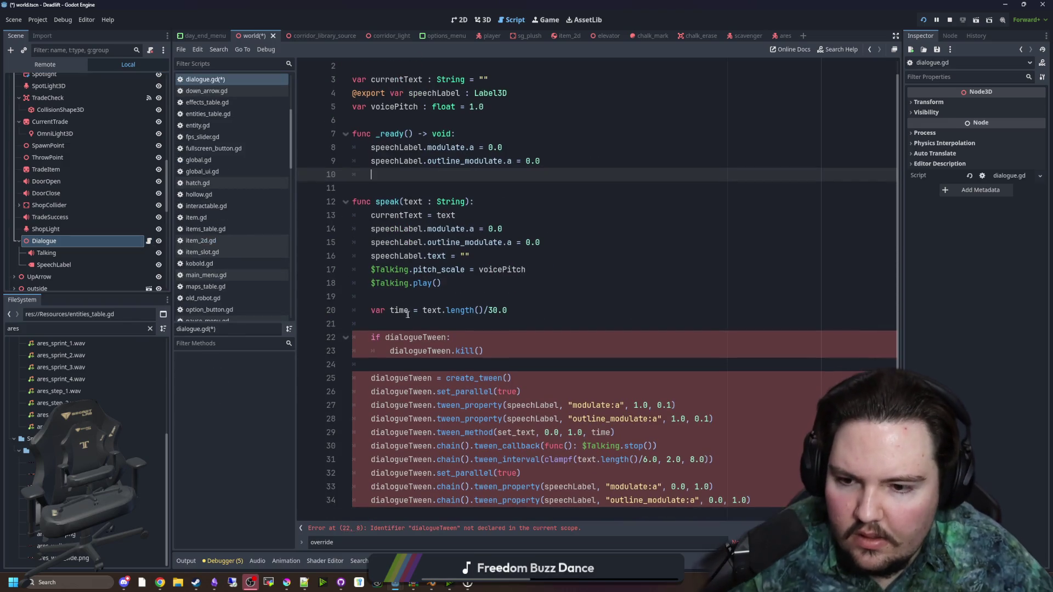
{"action": "left_click", "coordinate": [397, 505]}
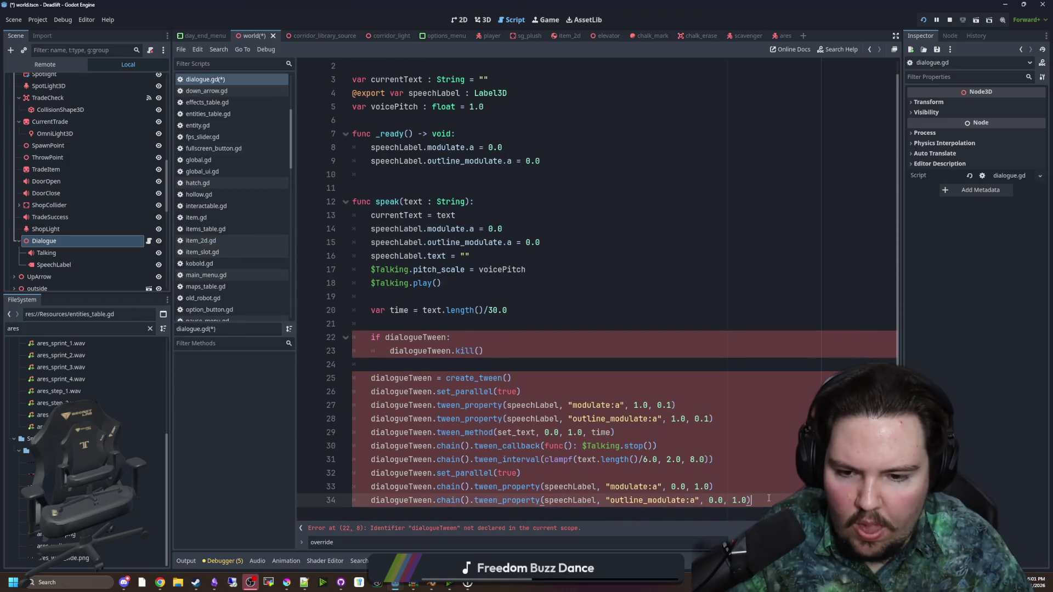
{"action": "key", "text": "ctrl+v"}
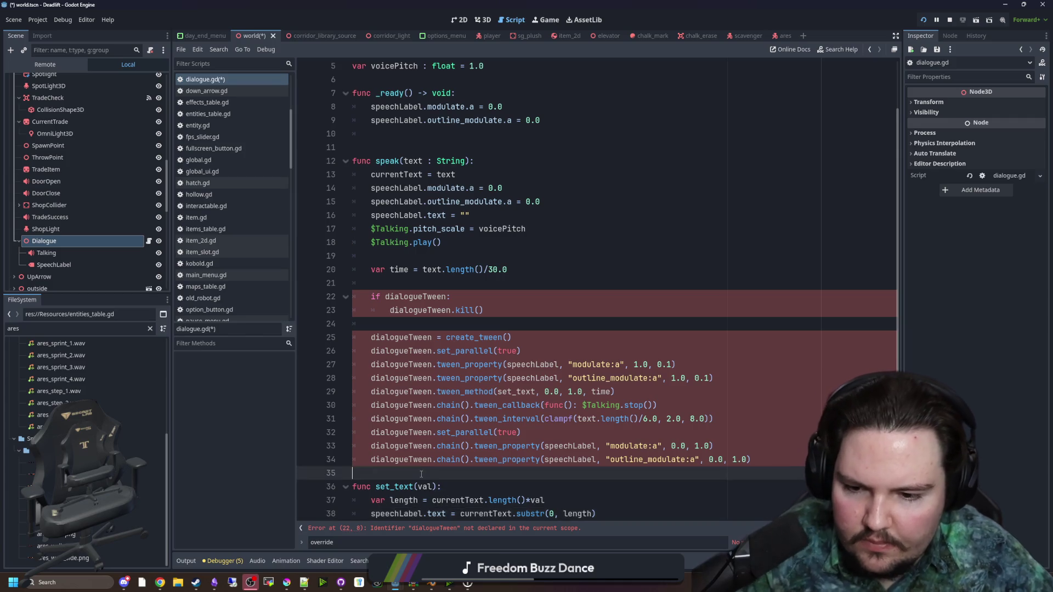
{"action": "scroll", "coordinate": [433, 274], "scroll_direction": "up", "scroll_amount": 2}
{"action": "left_click", "coordinate": [426, 77]}
{"action": "key", "text": "Return"}
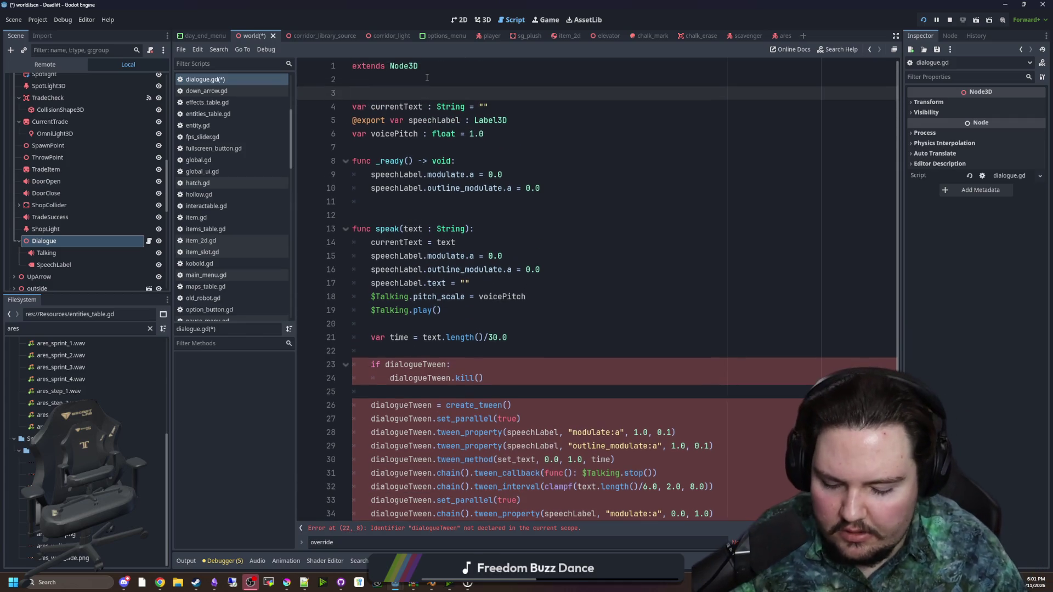
{"action": "type", "text": "Tween"}
{"action": "key", "text": "BackSpace"}
{"action": "key", "text": "BackSpace"}
{"action": "key", "text": "BackSpace"}
{"action": "type", "text": "var dial"}
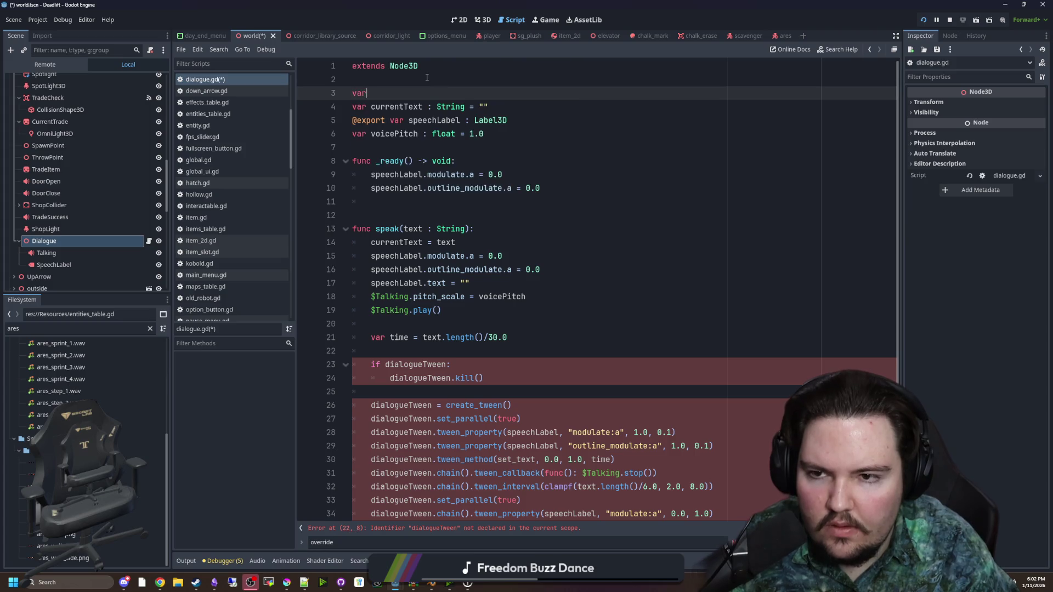
{"action": "type", "text": "ogueTween"}
{"action": "type", "text": "ween"}
- Assign the SpeechLabel node to the Dialogue node's Speech Label property
{"action": "scroll", "coordinate": [481, 317], "scroll_direction": "down", "scroll_amount": 3}
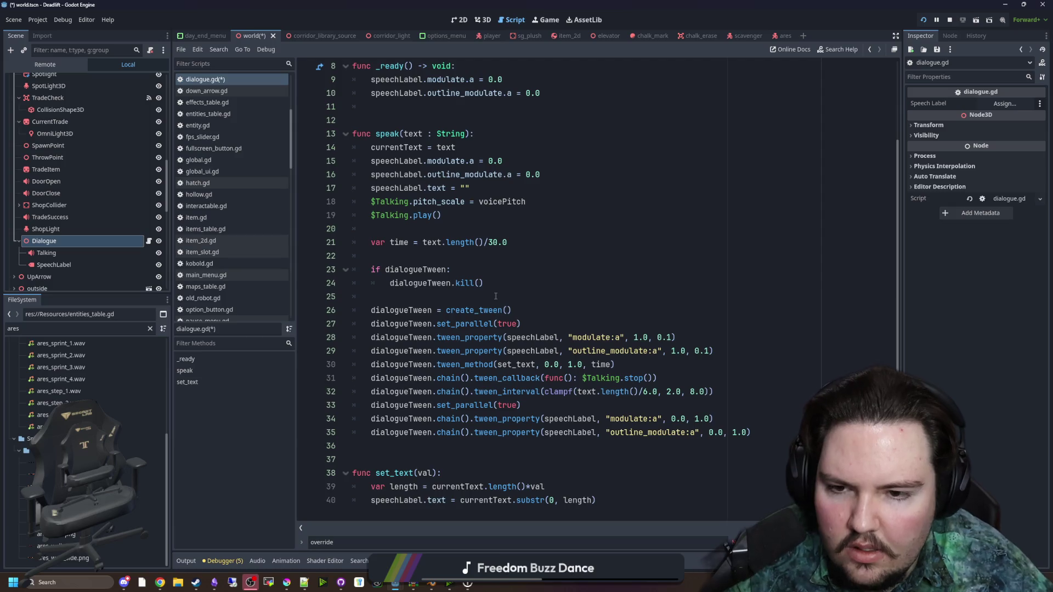
{"action": "scroll", "coordinate": [494, 274], "scroll_direction": "up", "scroll_amount": 3}
{"action": "left_click", "coordinate": [491, 212]}
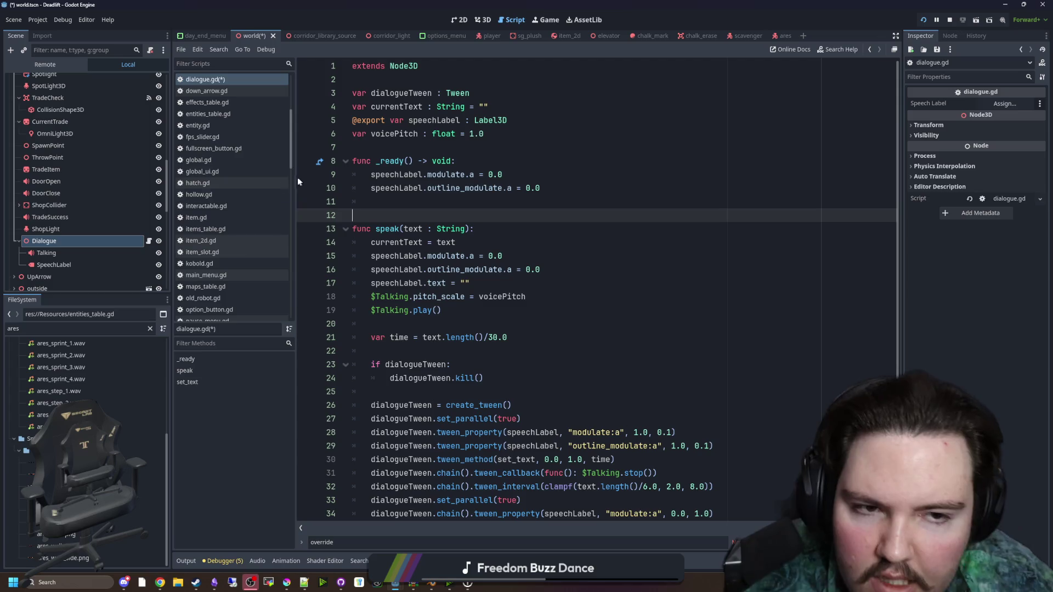
{"action": "left_click_drag", "start_coordinate": [54, 265], "coordinate": [1009, 104]}
{"action": "scroll", "coordinate": [577, 266], "scroll_direction": "down", "scroll_amount": 2}
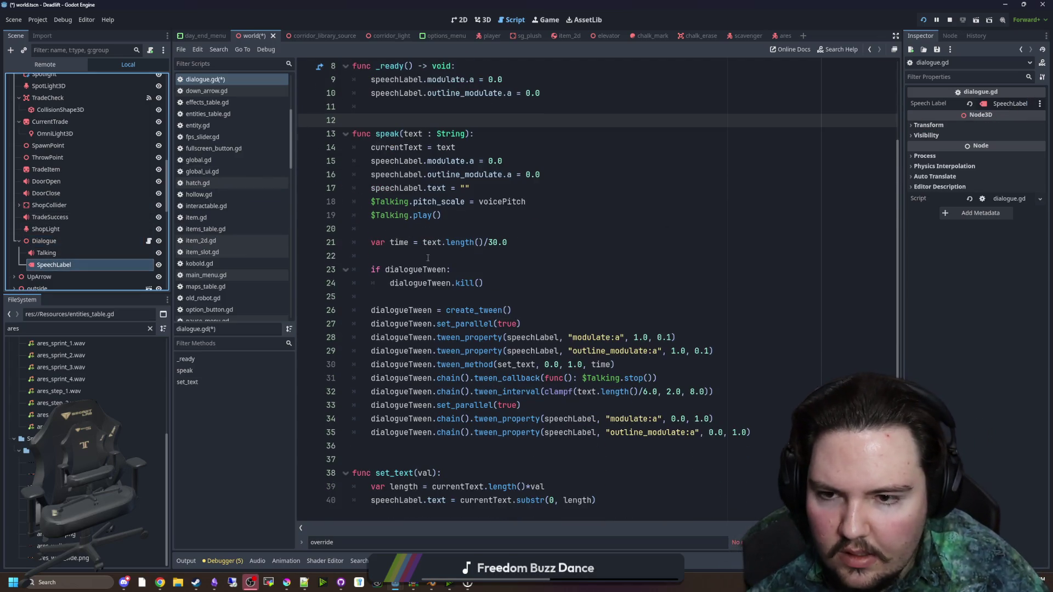
{"action": "scroll", "coordinate": [428, 258], "scroll_direction": "up", "scroll_amount": 3}
{"action": "left_click", "coordinate": [535, 125]}
{"action": "key", "text": "Return"}
{"action": "type", "text": "@export var speechPla"}
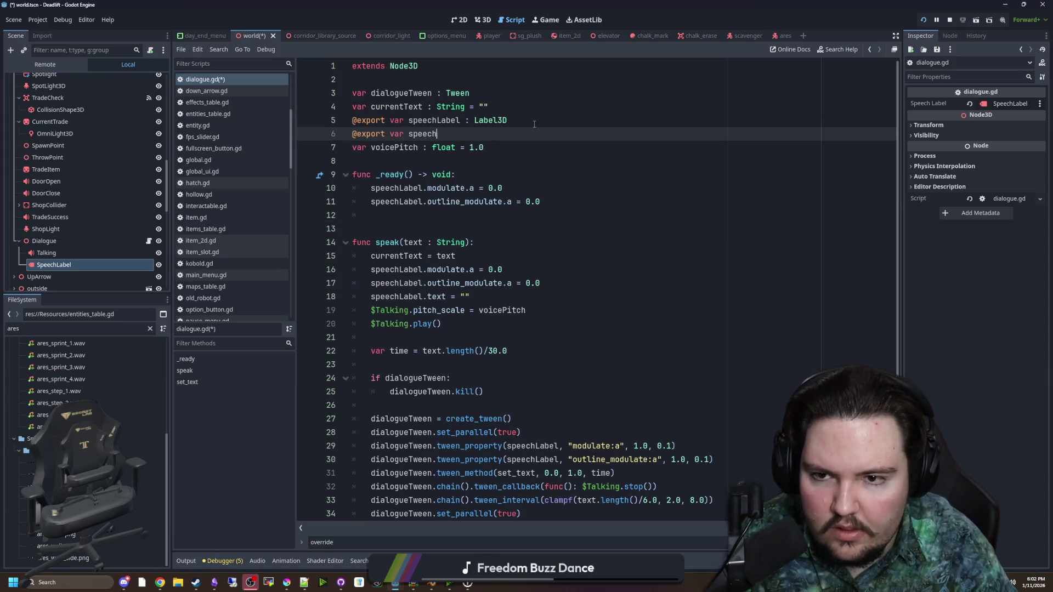
{"action": "type", "text": "yer : A"}
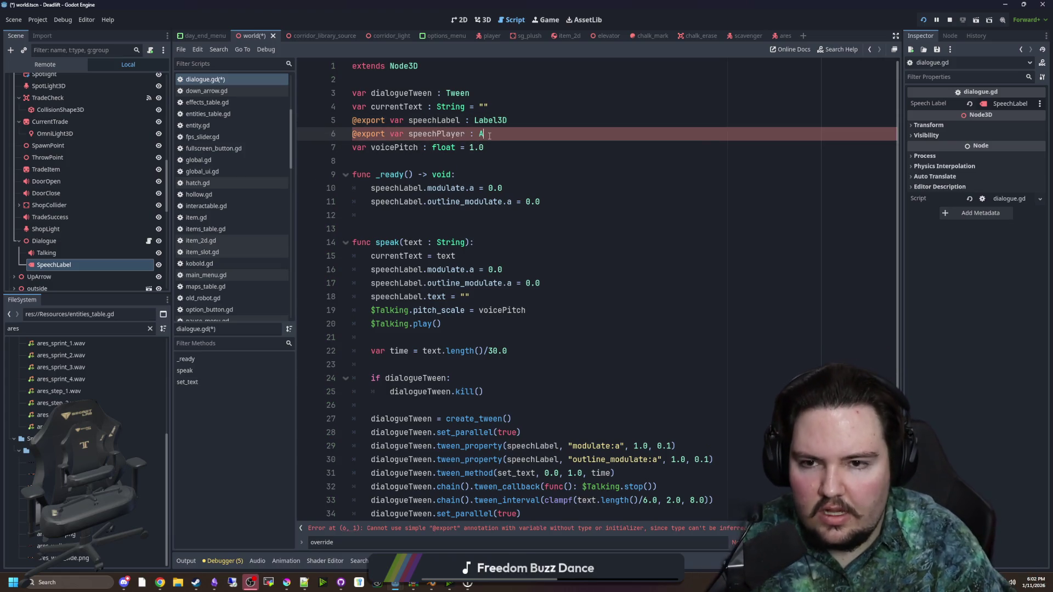
{"action": "type", "text": "udioPlayer"}
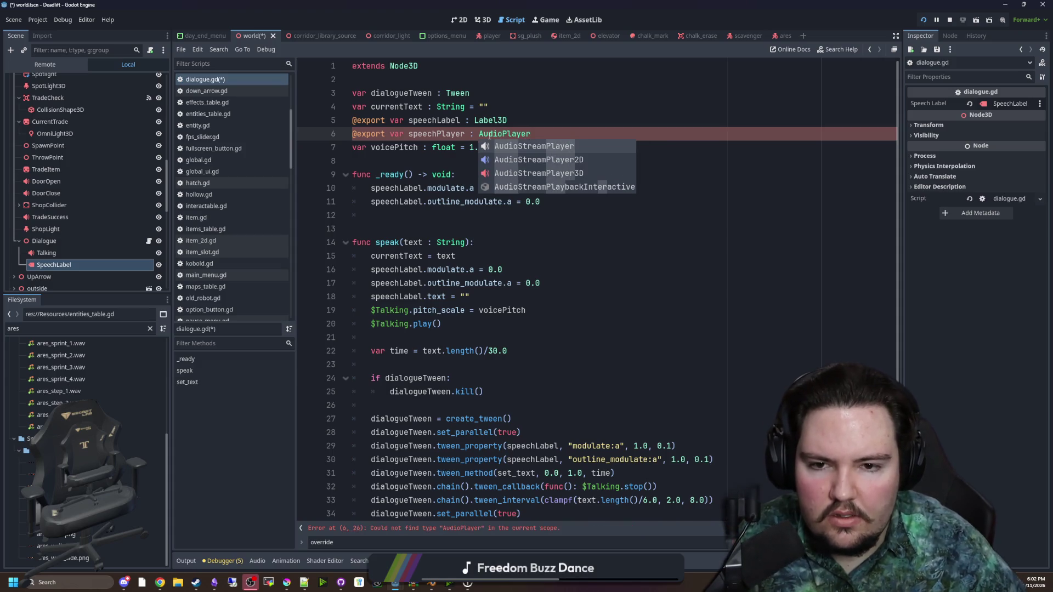
{"action": "key", "text": "Down"}
{"action": "key", "text": "Down"}
{"action": "key", "text": "Return"}
{"action": "key", "text": "Up"}
{"action": "key", "text": "Up"}
{"action": "key", "text": "ctrl+s"}
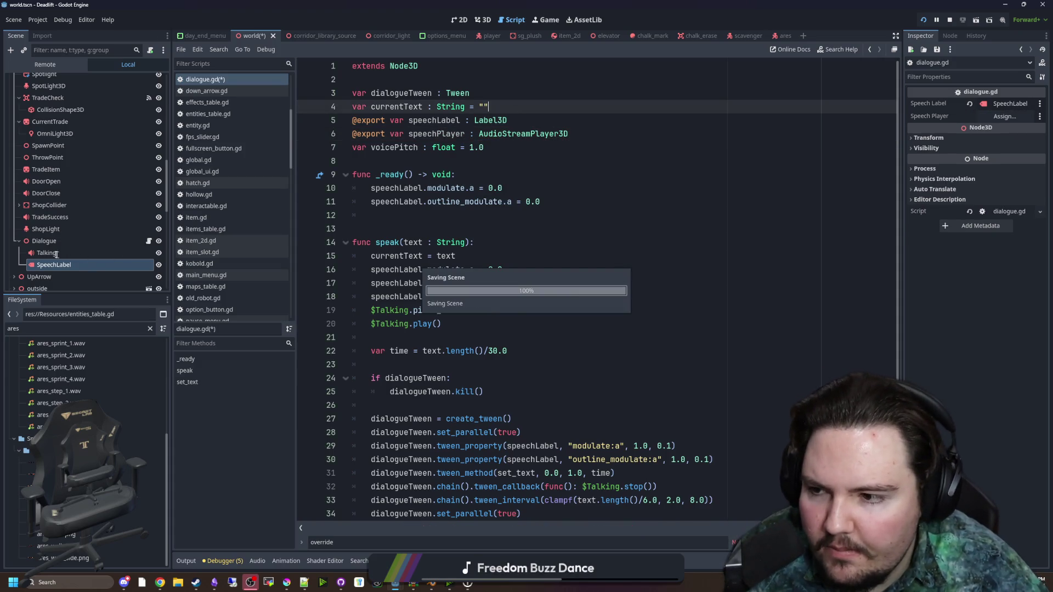
- Assign the Talking node as the Dialogue node's Speech Player
{"action": "left_click", "coordinate": [44, 241]}
{"action": "mouse_move", "coordinate": [54, 264]}
{"action": "left_mouse_down"}
{"action": "mouse_move", "coordinate": [541, 227]}
{"action": "mouse_move", "coordinate": [44, 254]}
{"action": "mouse_move", "coordinate": [1009, 107]}
{"action": "mouse_move", "coordinate": [1010, 116]}
{"action": "left_mouse_up"}
{"action": "left_click", "coordinate": [549, 201]}
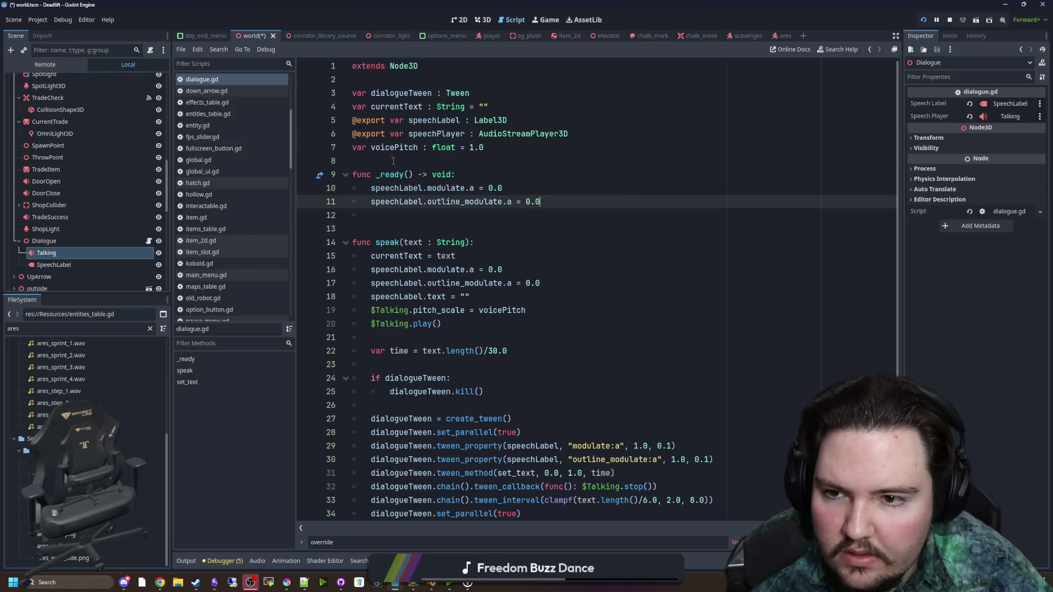
{"action": "left_click", "coordinate": [431, 134]}
- Replace the $Talking reference on line 19 with speechPlayer
{"action": "scroll", "coordinate": [444, 219], "scroll_direction": "down", "scroll_amount": 2}
{"action": "mouse_move", "coordinate": [413, 229]}
{"action": "left_mouse_down"}
{"action": "mouse_move", "coordinate": [371, 230]}
{"action": "mouse_move", "coordinate": [370, 243]}
{"action": "left_mouse_up"}
{"action": "type", "text": "speechPlayer"}
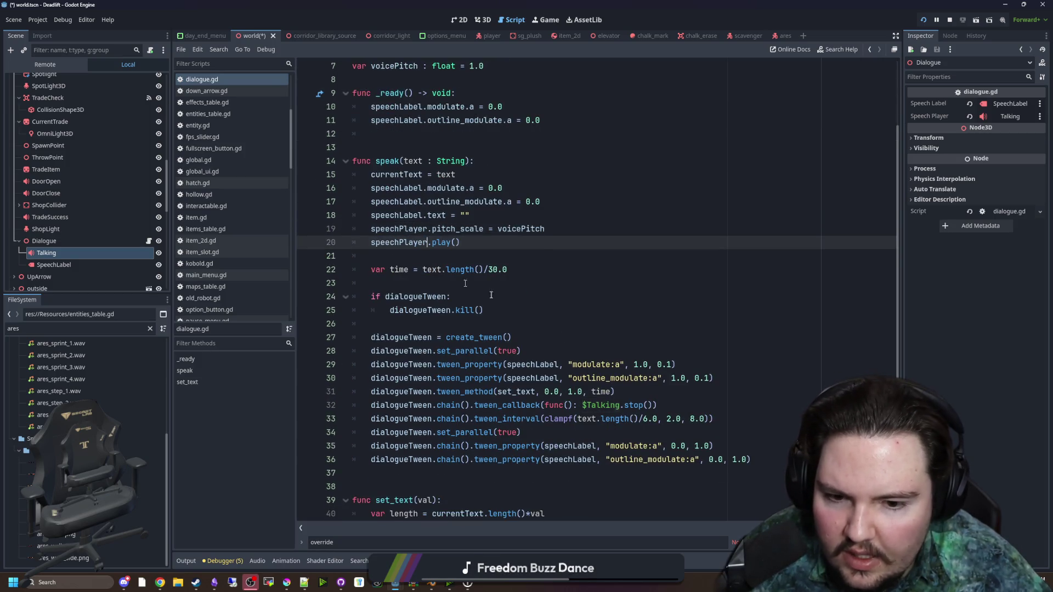
{"action": "type", "text": "speechPlayer"}
{"action": "left_click_drag", "start_coordinate": [627, 406], "coordinate": [582, 406]}
{"action": "type", "text": "speechPlayer"}
- In set_text, type the length variable as int and the val parameter as float
{"action": "scroll", "coordinate": [571, 389], "scroll_direction": "down", "scroll_amount": 1}
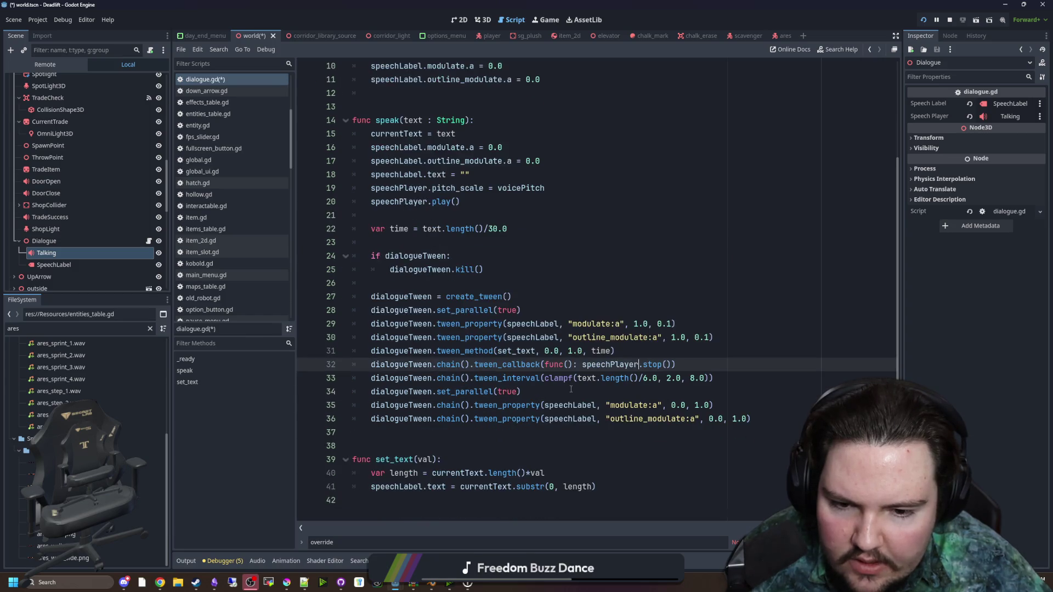
{"action": "left_click", "coordinate": [454, 441]}
{"action": "left_click", "coordinate": [423, 473]}
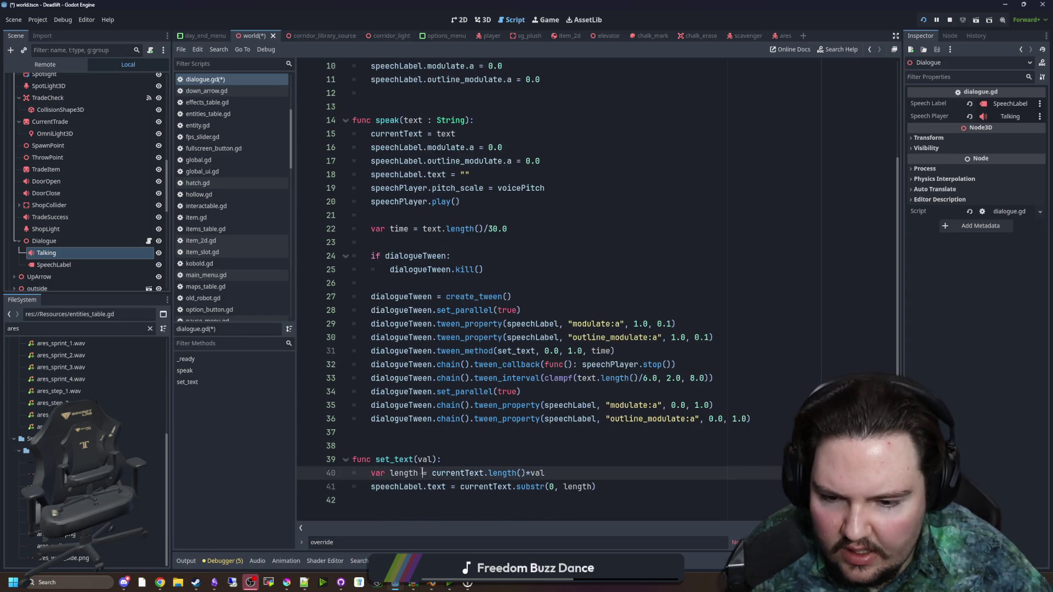
{"action": "type", "text": ": int"}
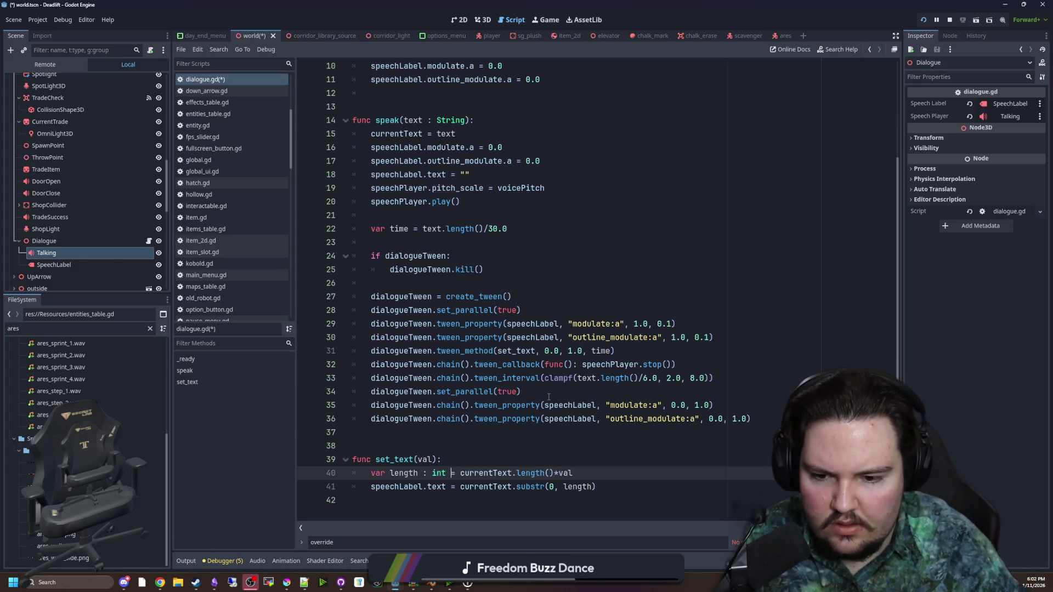
{"action": "left_click", "coordinate": [451, 431]}
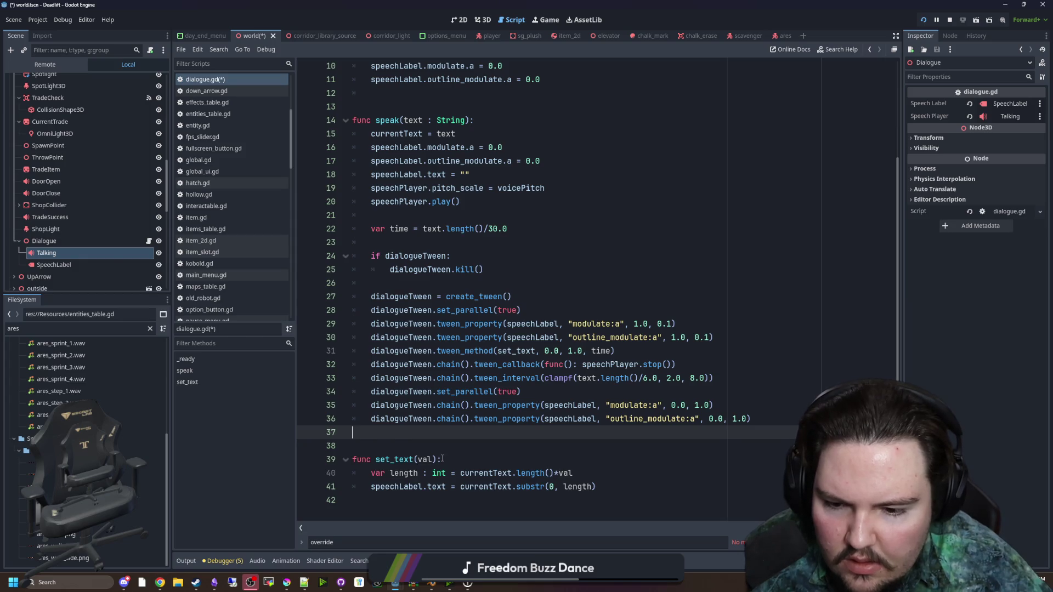
{"action": "left_click", "coordinate": [521, 460]}
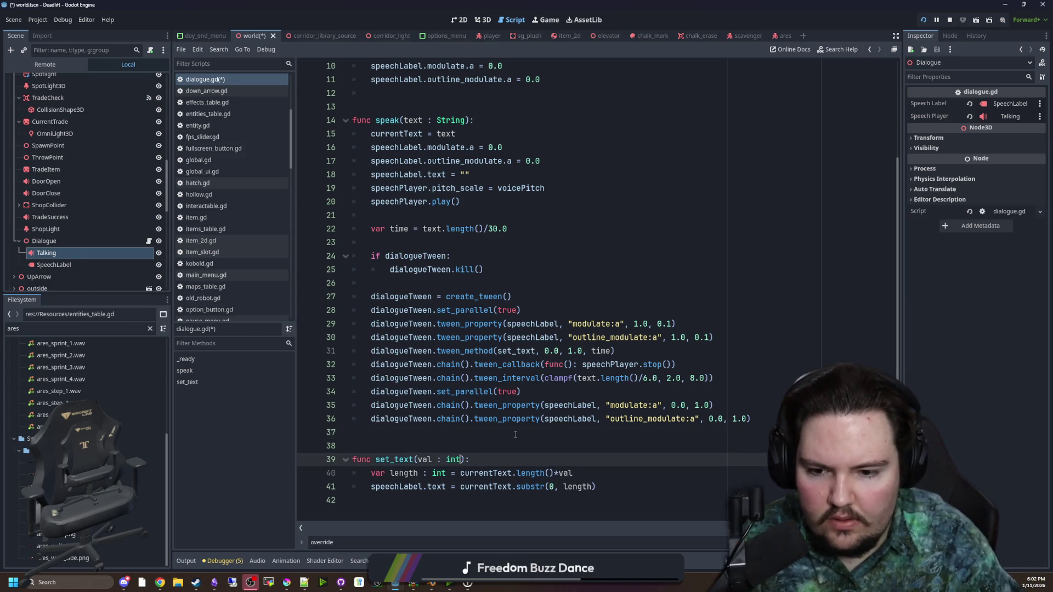
{"action": "type", "text": ": int"}
{"action": "left_click", "coordinate": [415, 435]}
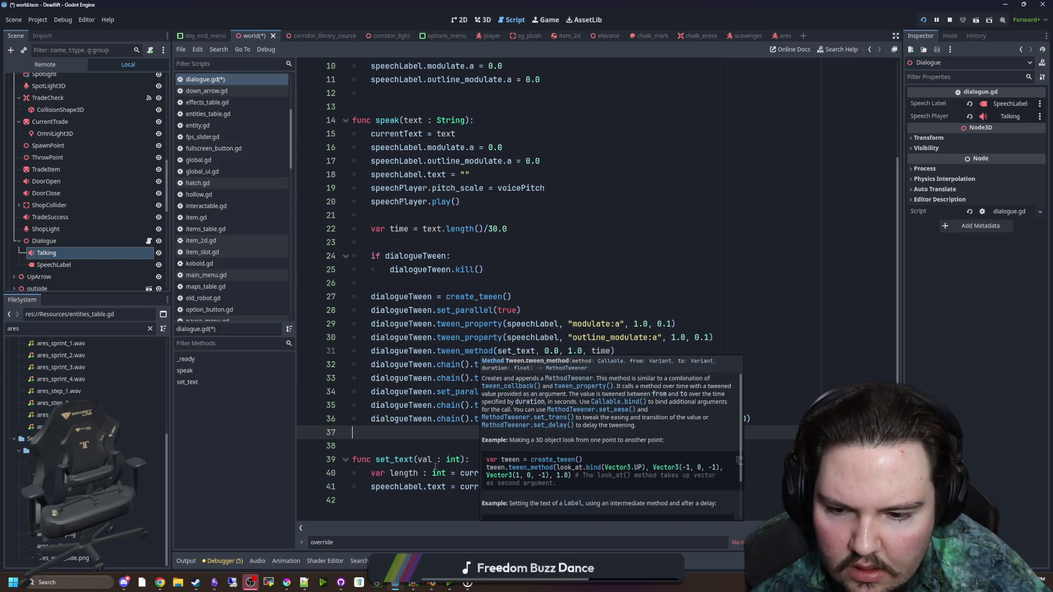
{"action": "double_click", "coordinate": [453, 459]}
{"action": "type", "text": "float"}
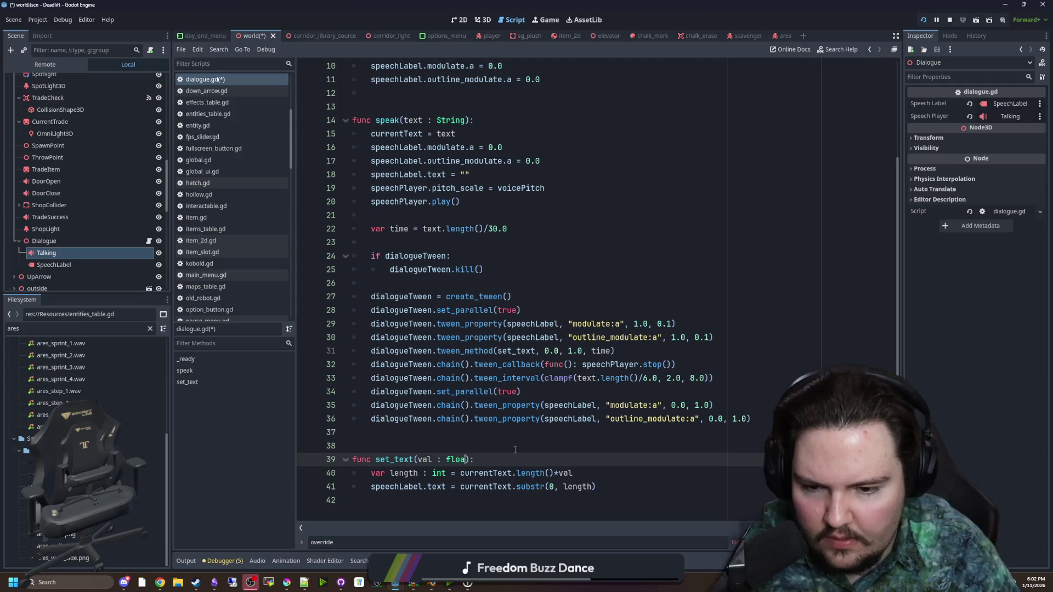
{"action": "left_click", "coordinate": [515, 447]}
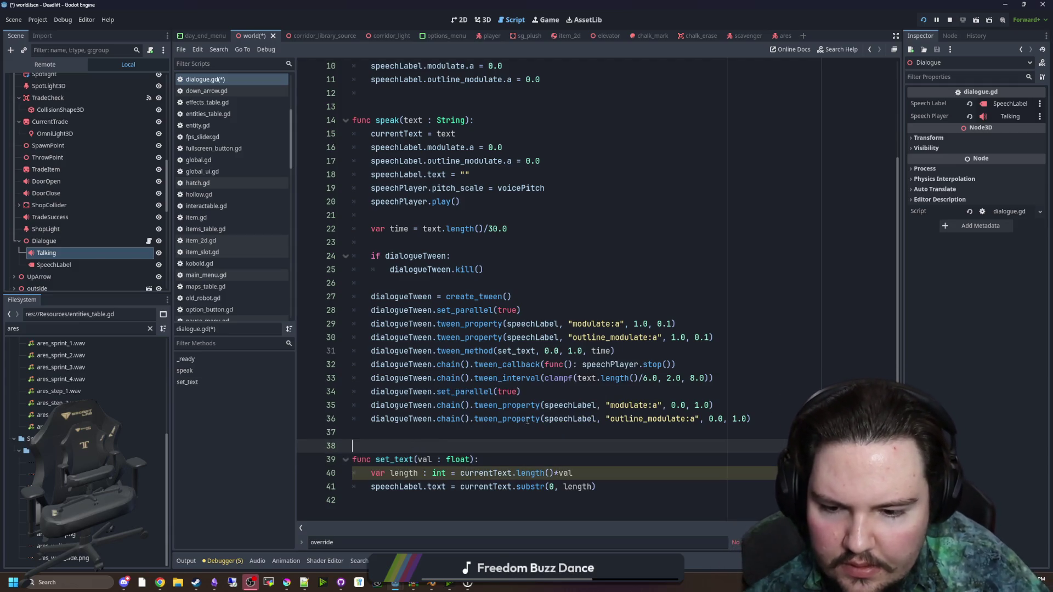
- Wrap currentText.length()*val on line 40 in roundi()
{"action": "key", "text": "Down"}
{"action": "key", "text": "Down"}
{"action": "key", "text": "Down"}
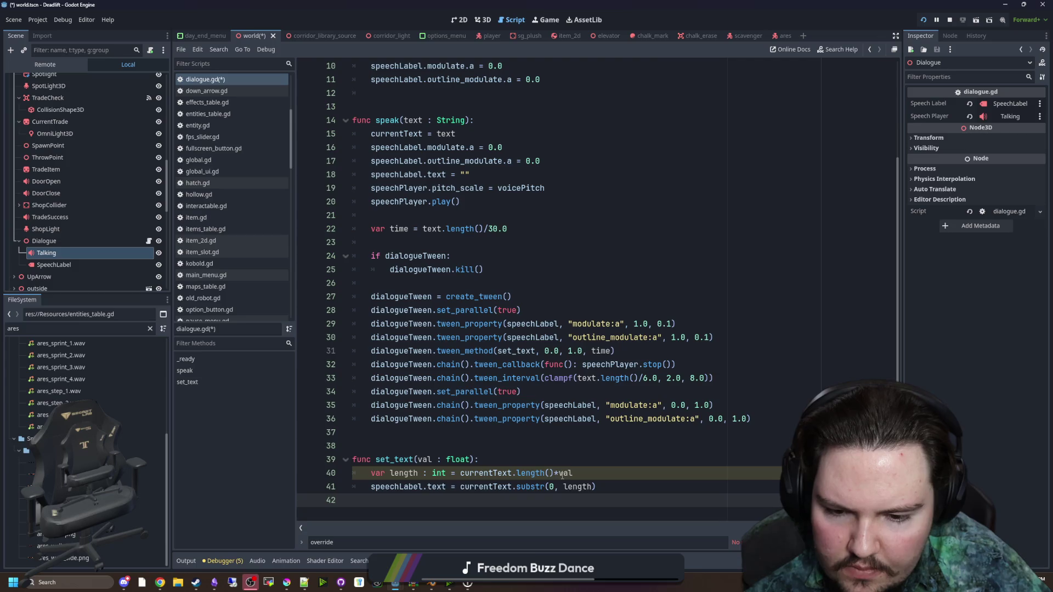
{"action": "left_click", "coordinate": [460, 473]}
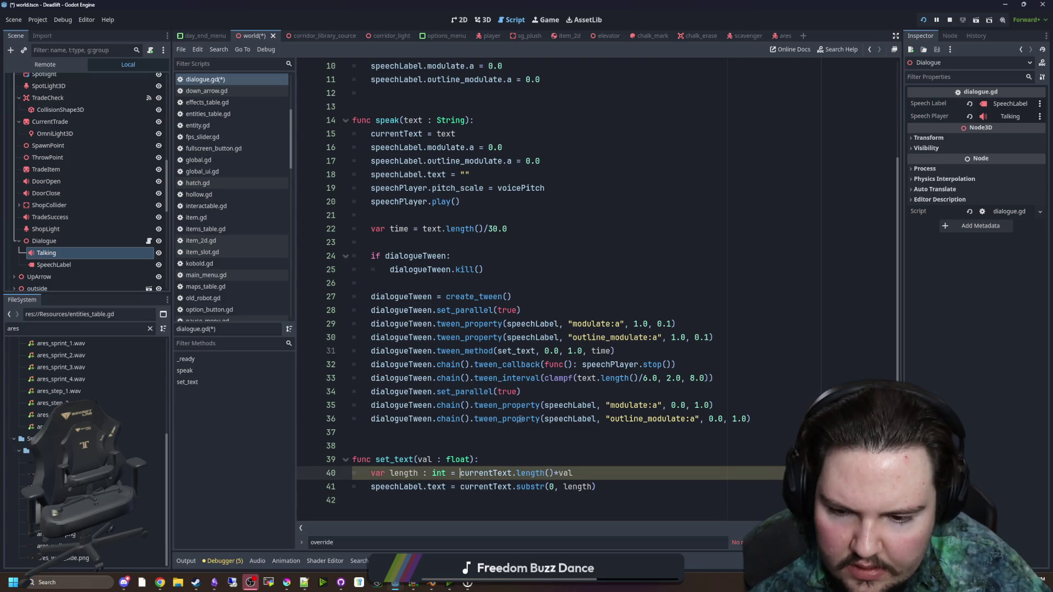
{"action": "type", "text": "roundi("}
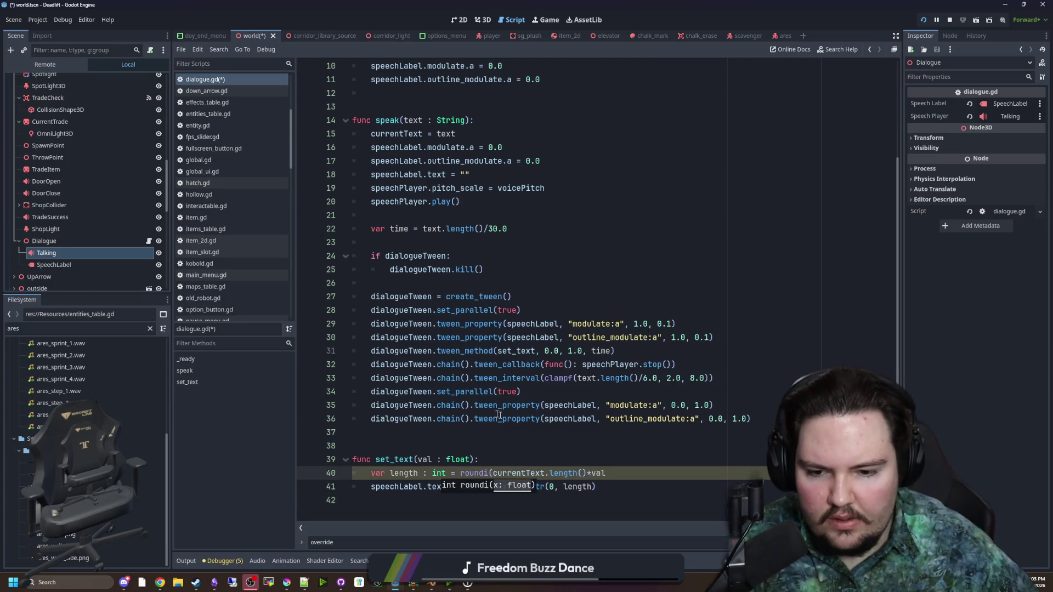
{"action": "left_click", "coordinate": [645, 472]}
{"action": "type", "text": ")"}
{"action": "key", "text": "Escape"}
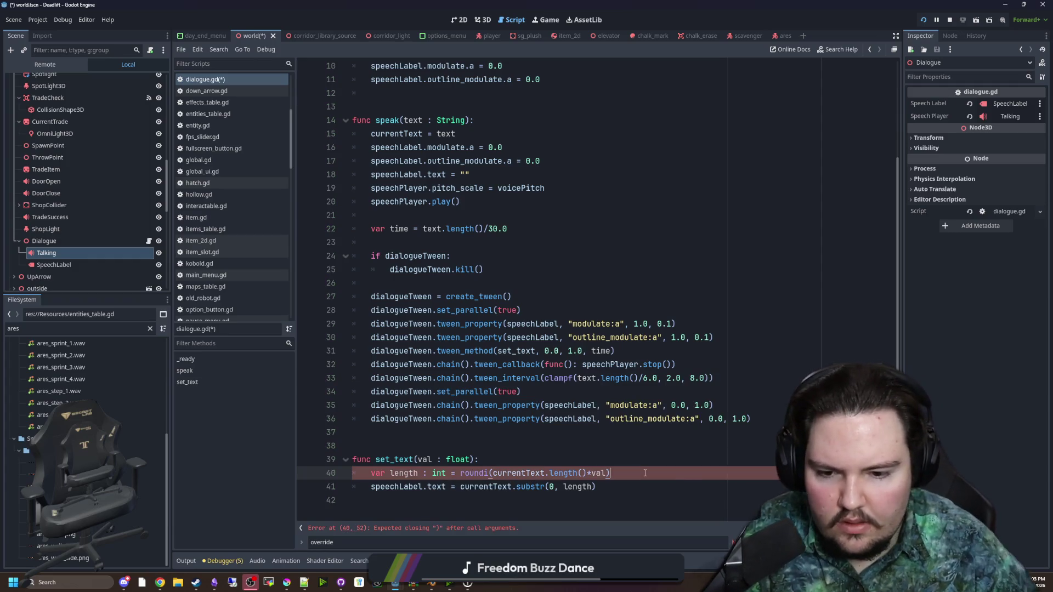
{"action": "left_click", "coordinate": [597, 436]}
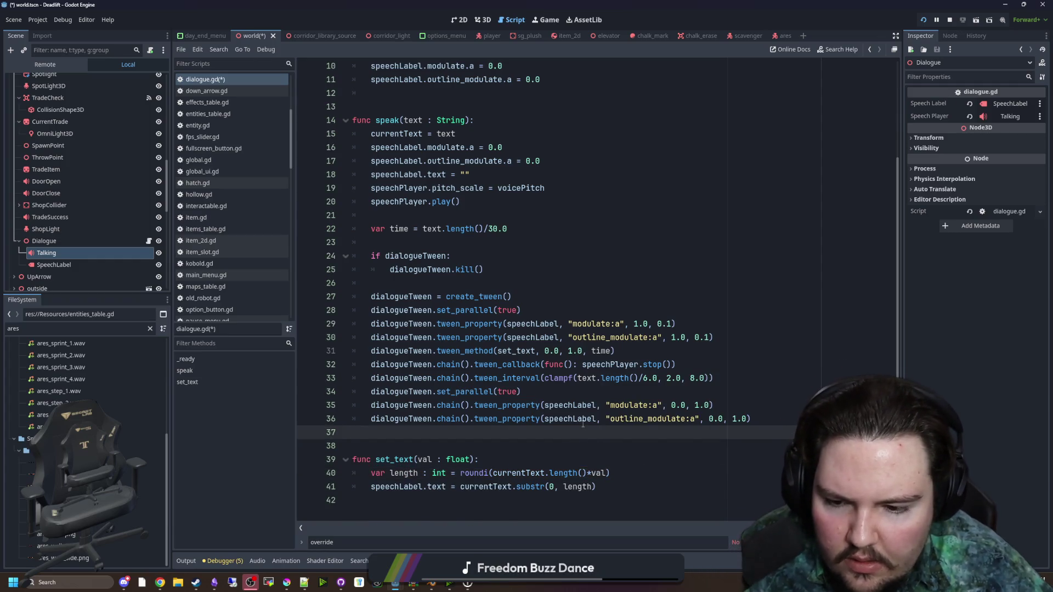
{"action": "scroll", "coordinate": [490, 419], "scroll_direction": "up", "scroll_amount": 3}
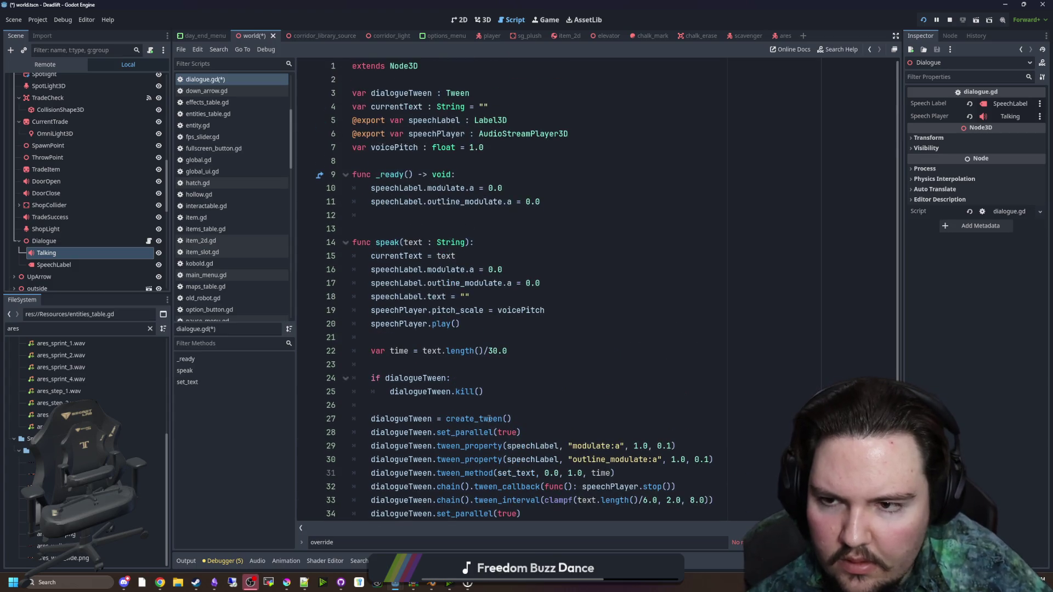
- Save the current scene and script changes
{"action": "left_click", "coordinate": [391, 213]}
{"action": "left_click", "coordinate": [419, 163]}
{"action": "scroll", "coordinate": [418, 163], "scroll_direction": "down", "scroll_amount": 3}
{"action": "scroll", "coordinate": [419, 162], "scroll_direction": "up", "scroll_amount": 3}
{"action": "key", "text": "Down"}
{"action": "key", "text": "Down"}
{"action": "key", "text": "Down"}
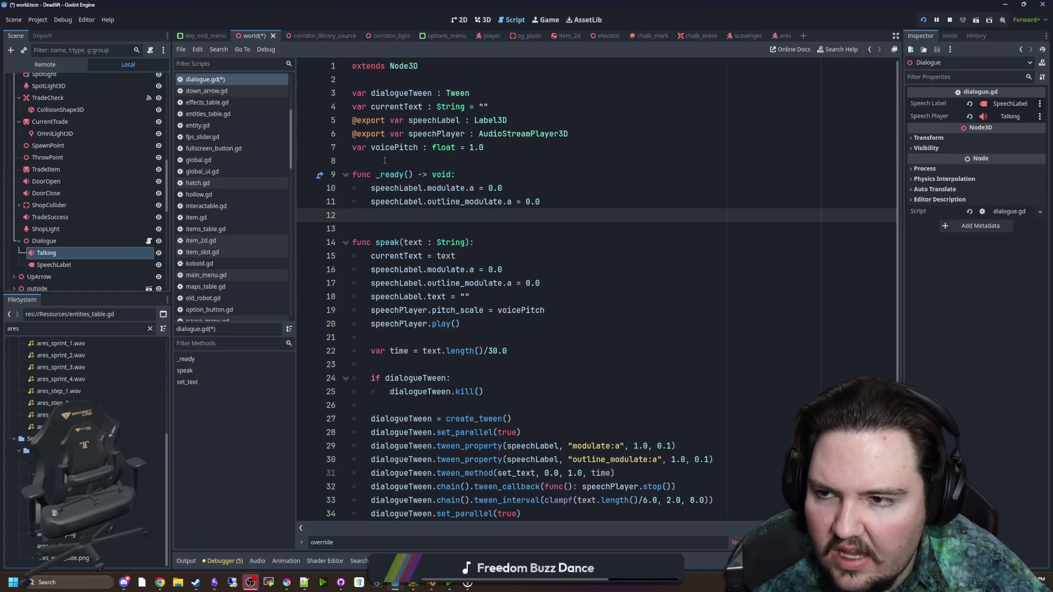
{"action": "left_click", "coordinate": [384, 160]}
{"action": "key", "text": "ctrl+s"}
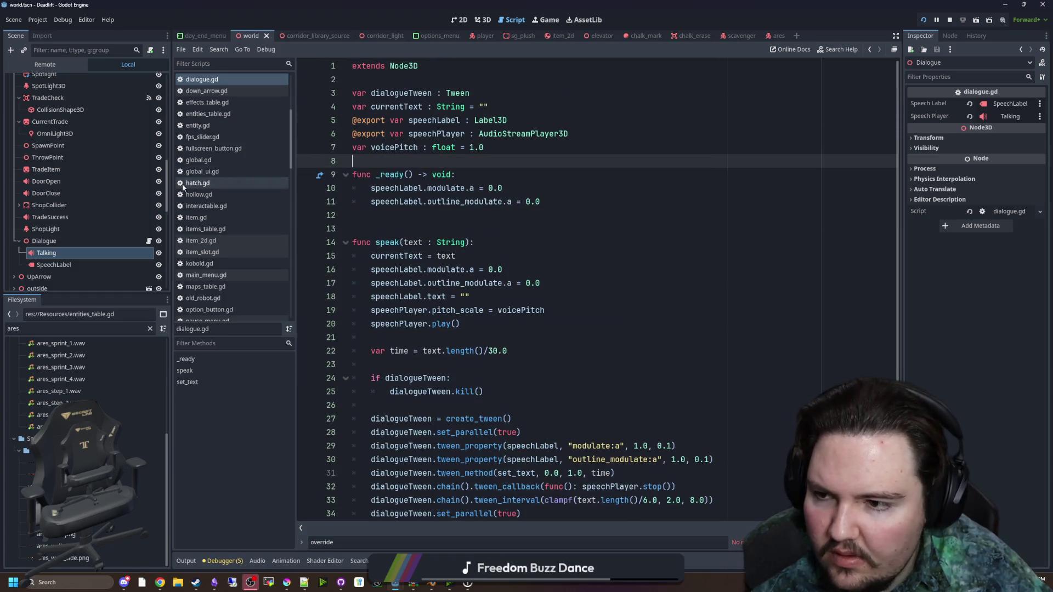
- In shop.gd, cut out the commented VoicePitch line
{"action": "scroll", "coordinate": [138, 130], "scroll_direction": "up", "scroll_amount": 3}
{"action": "left_click", "coordinate": [148, 120]}
{"action": "scroll", "coordinate": [467, 266], "scroll_direction": "up", "scroll_amount": 10}
{"action": "triple_click", "coordinate": [467, 255]}
{"action": "key", "text": "ctrl+c"}
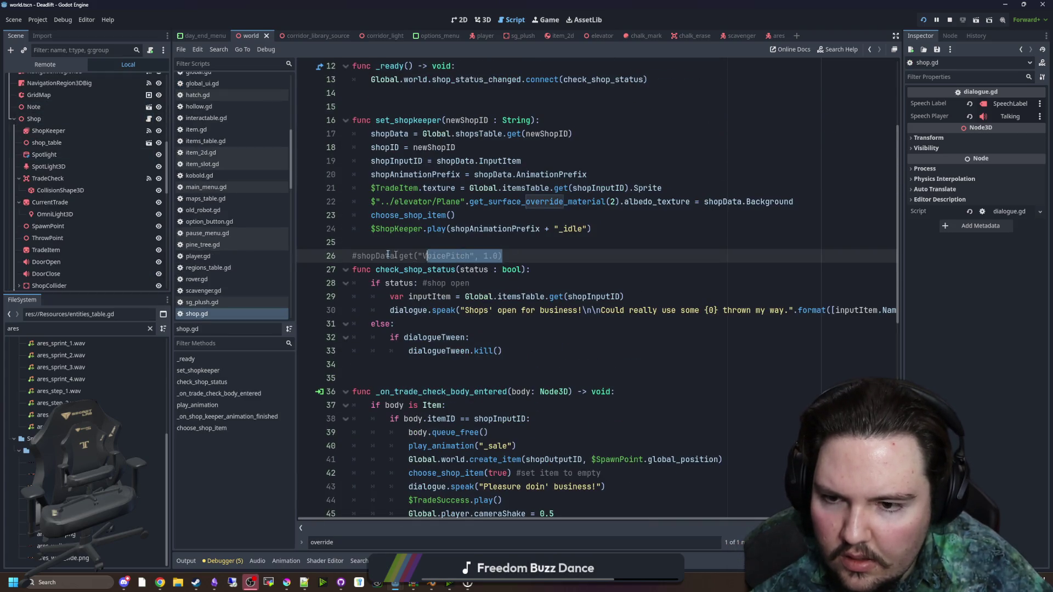
{"action": "key", "text": "BackSpace"}
{"action": "scroll", "coordinate": [466, 285], "scroll_direction": "up", "scroll_amount": 2}
{"action": "scroll", "coordinate": [466, 284], "scroll_direction": "up", "scroll_amount": 2}
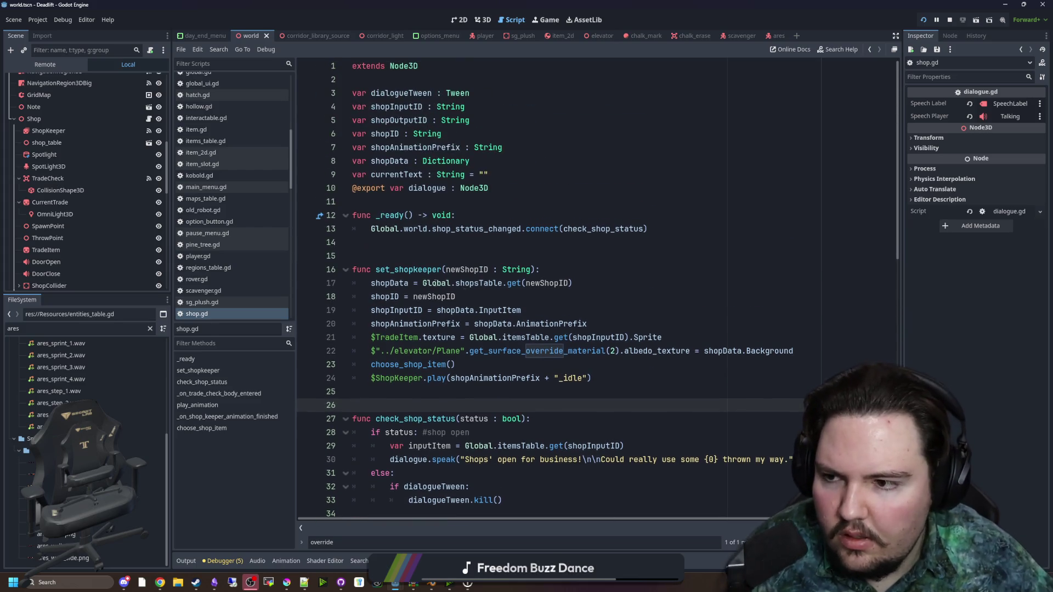
{"action": "left_click", "coordinate": [472, 229]}
- Assign the Dialogue node to the Shop node's dialogue property and save
{"action": "left_click", "coordinate": [38, 119]}
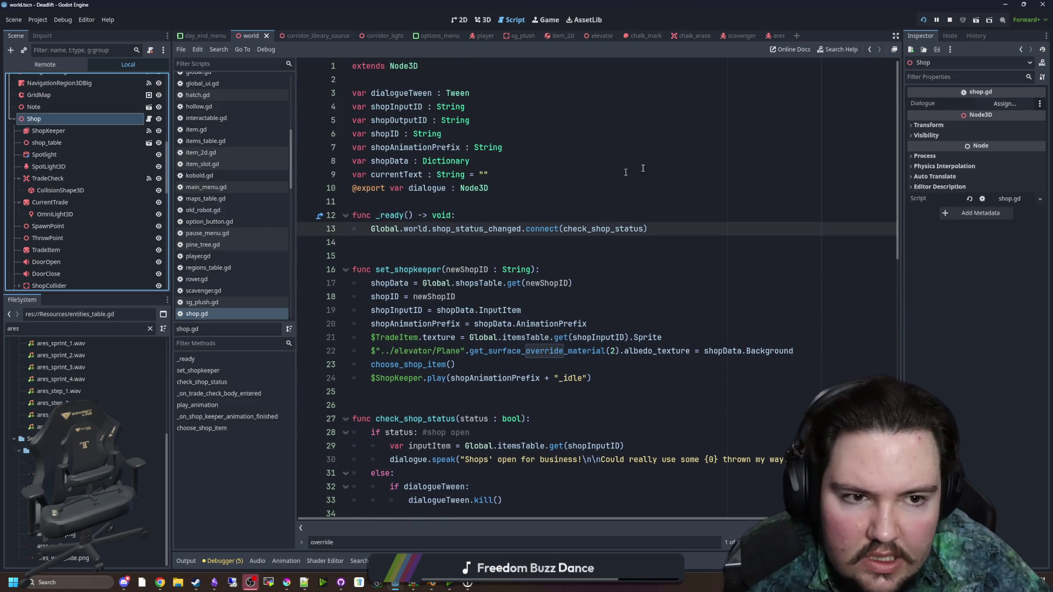
{"action": "scroll", "coordinate": [108, 222], "scroll_direction": "down", "scroll_amount": 3}
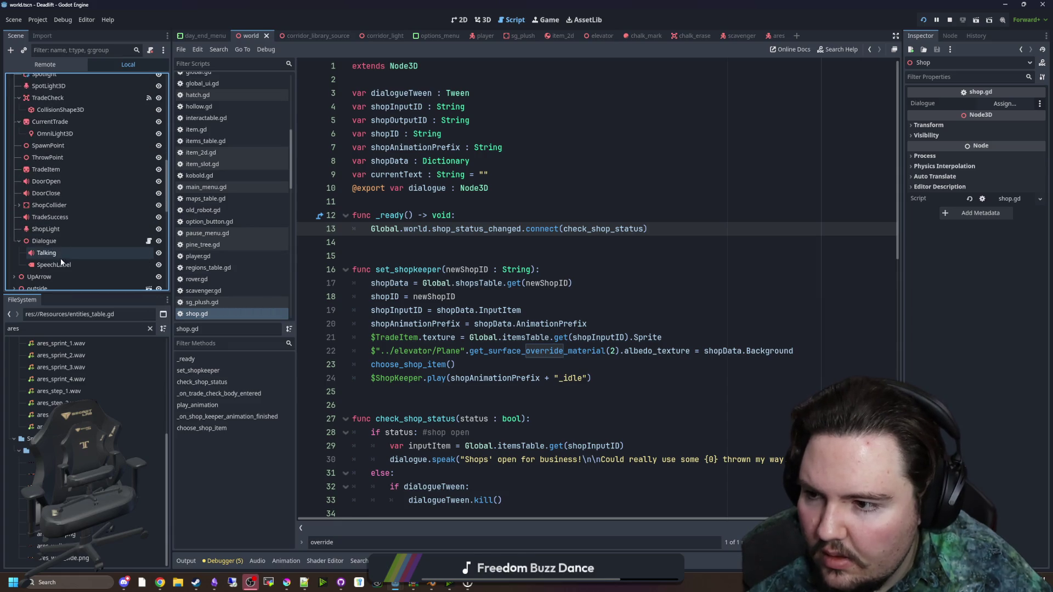
{"action": "mouse_move", "coordinate": [46, 247]}
{"action": "left_mouse_down"}
{"action": "mouse_move", "coordinate": [822, 120]}
{"action": "mouse_move", "coordinate": [1009, 107]}
{"action": "left_mouse_up"}
{"action": "left_click", "coordinate": [369, 79]}
{"action": "key", "text": "ctrl+s"}
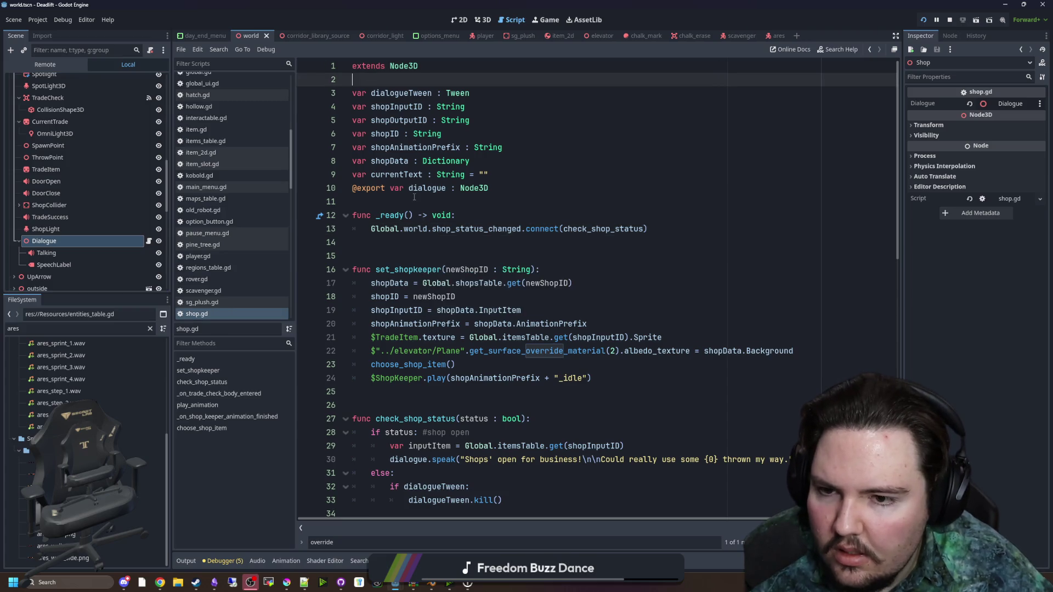
{"action": "left_click", "coordinate": [417, 202]}
{"action": "key", "text": "ctrl+v"}
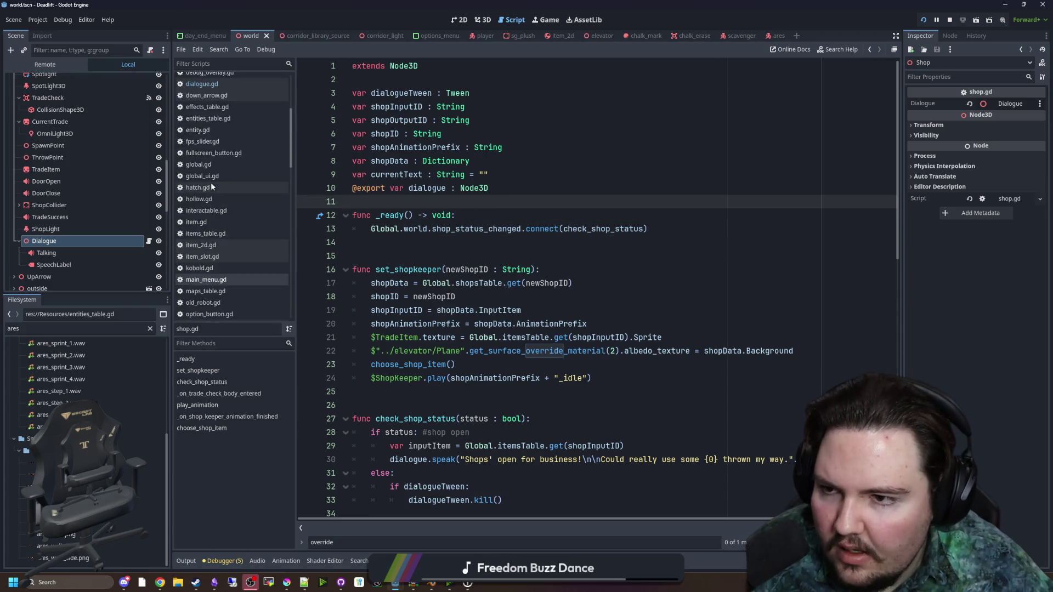
- Filter the FileSystem by 'world' and open the world script
{"action": "scroll", "coordinate": [210, 182], "scroll_direction": "up", "scroll_amount": 5}
{"action": "left_click", "coordinate": [150, 329]}
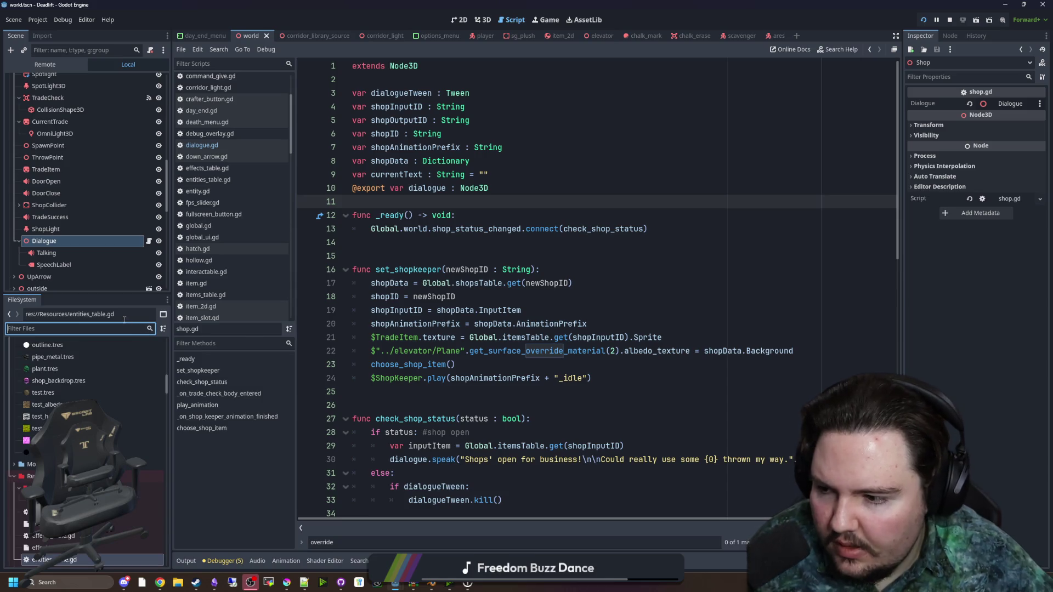
{"action": "type", "text": "world"}
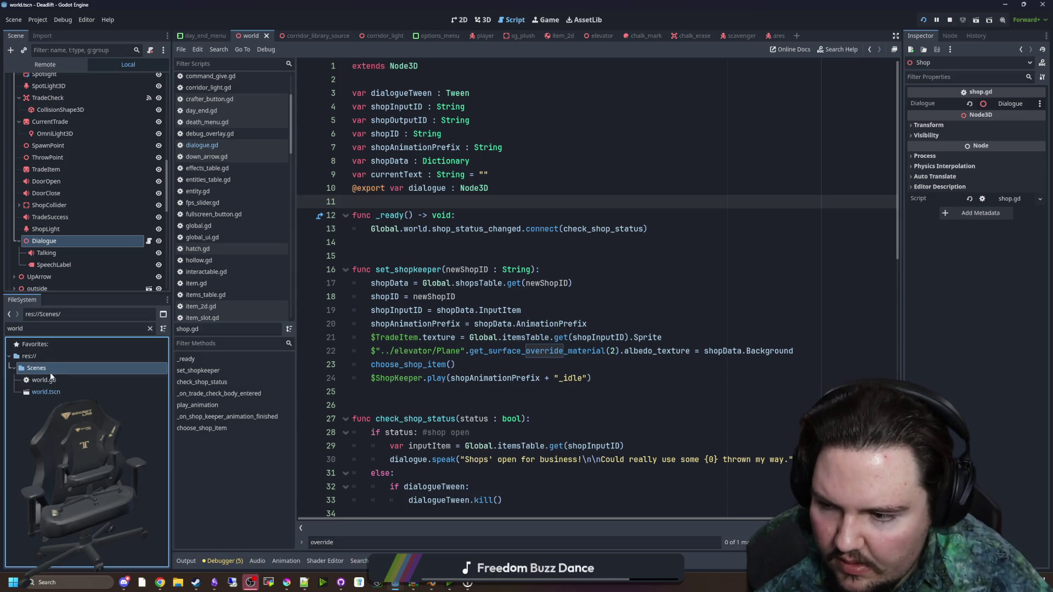
{"action": "double_click", "coordinate": [45, 380]}
- Find toggle_shop with a 'set_sh' search, then paste and uncomment the VoicePitch lookup line there
{"action": "left_click", "coordinate": [529, 262]}
{"action": "scroll", "coordinate": [528, 261], "scroll_direction": "down", "scroll_amount": 4}
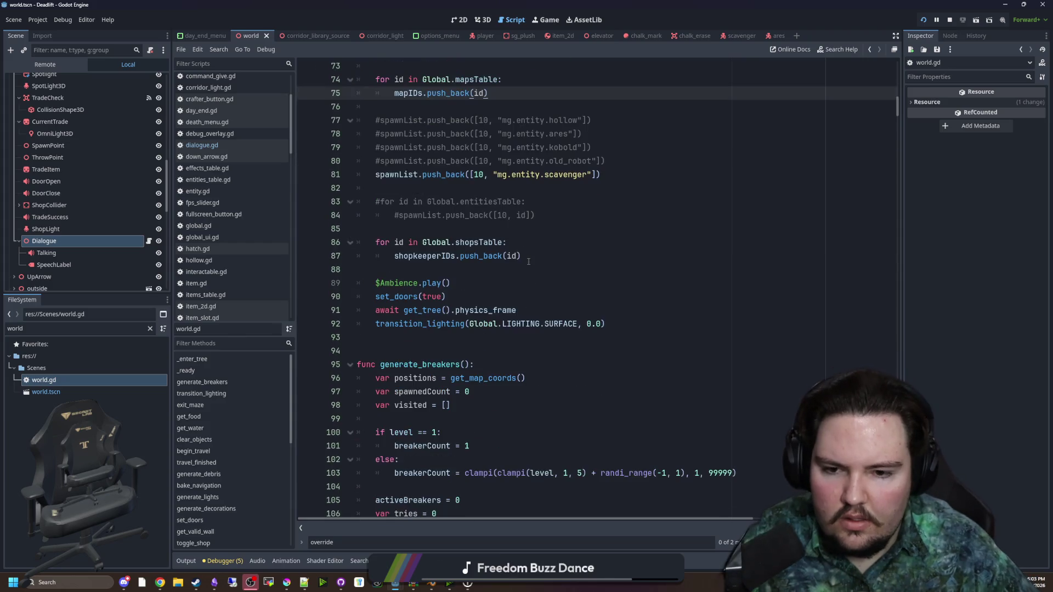
{"action": "key", "text": "ctrl+f"}
{"action": "type", "text": "set_shop"}
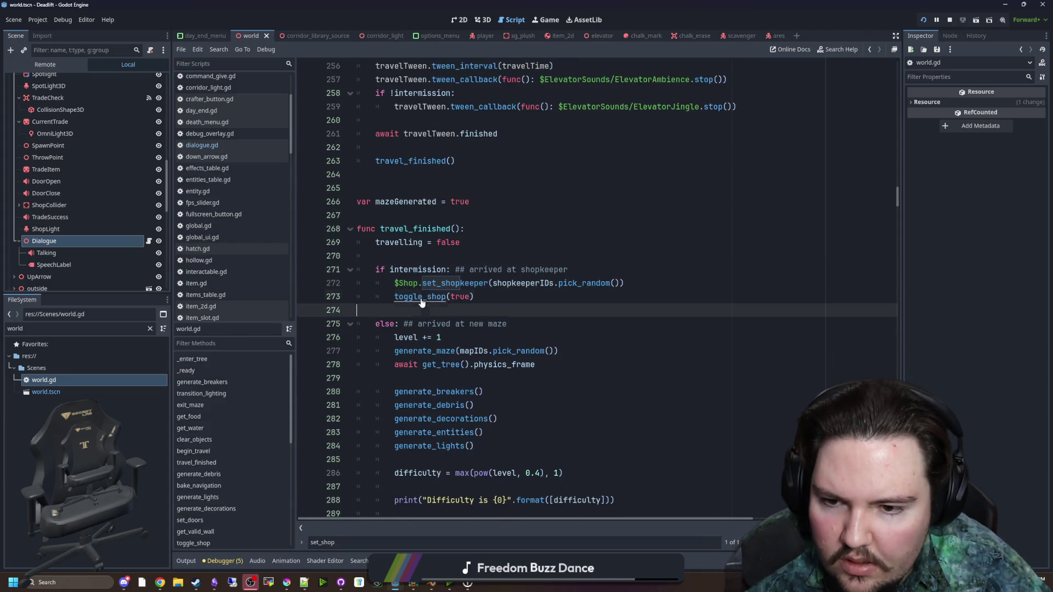
{"action": "left_click", "coordinate": [422, 296], "text": "ctrl"}
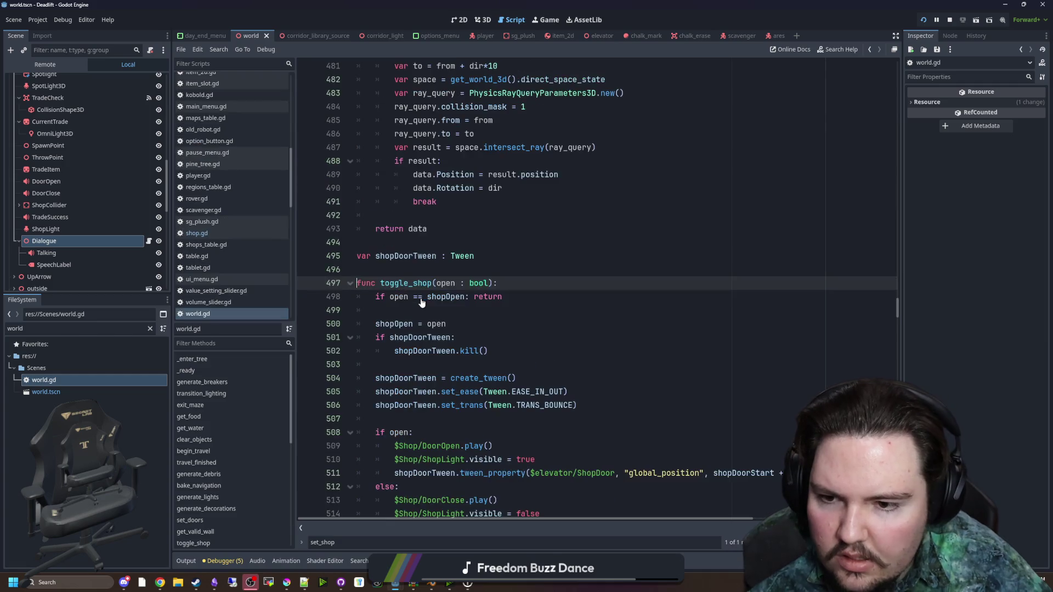
{"action": "left_click", "coordinate": [469, 260]}
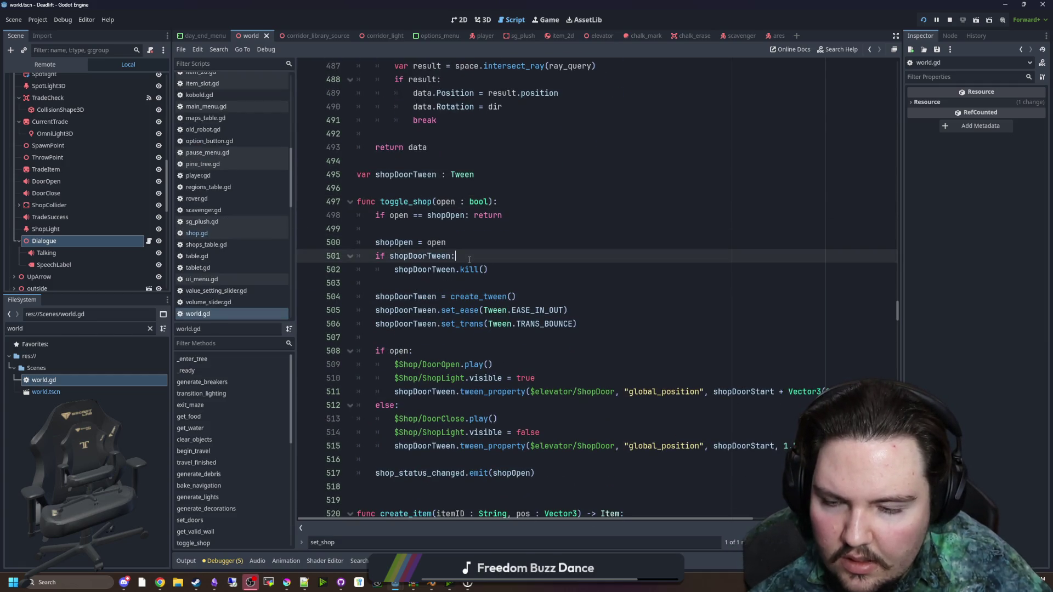
{"action": "left_click", "coordinate": [416, 336]}
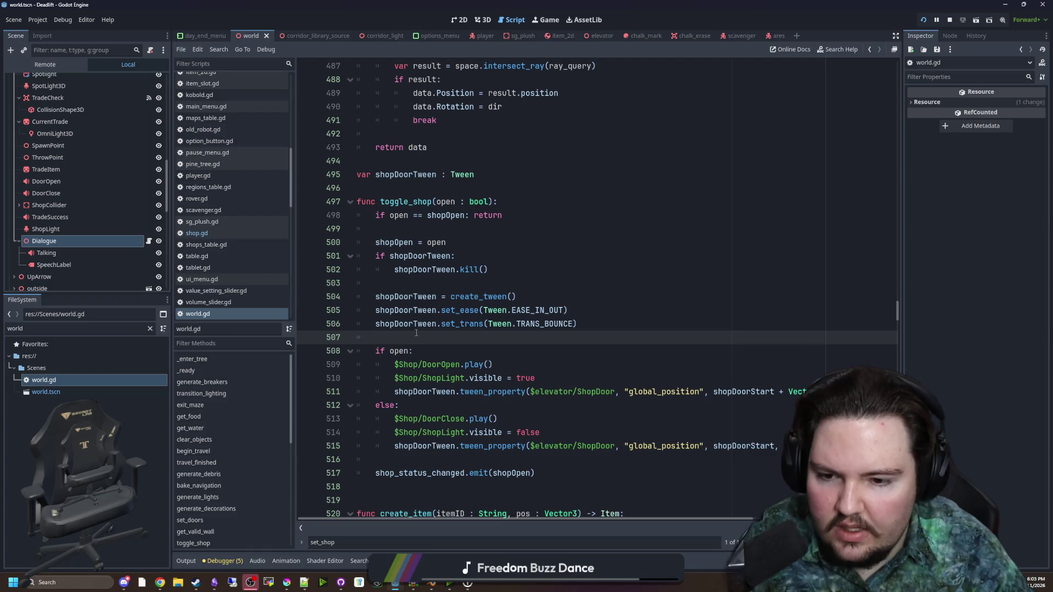
{"action": "key", "text": "Return"}
{"action": "key", "text": "Return"}
{"action": "key", "text": "Up"}
{"action": "key", "text": "ctrl+k"}
{"action": "left_click", "coordinate": [384, 343]}
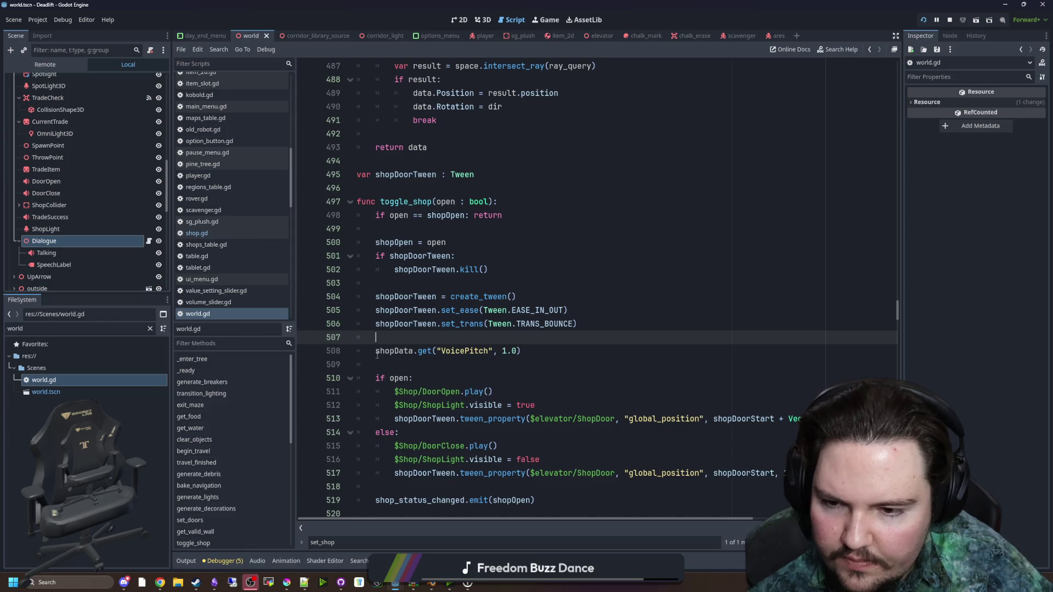
- Set $Shop/Dialogue.voicePitch from $Shop.shopData.get("VoicePitch", 1.0)
{"action": "mouse_move", "coordinate": [96, 241]}
{"action": "left_mouse_down"}
{"action": "mouse_move", "coordinate": [479, 358]}
{"action": "mouse_move", "coordinate": [477, 336]}
{"action": "left_mouse_up"}
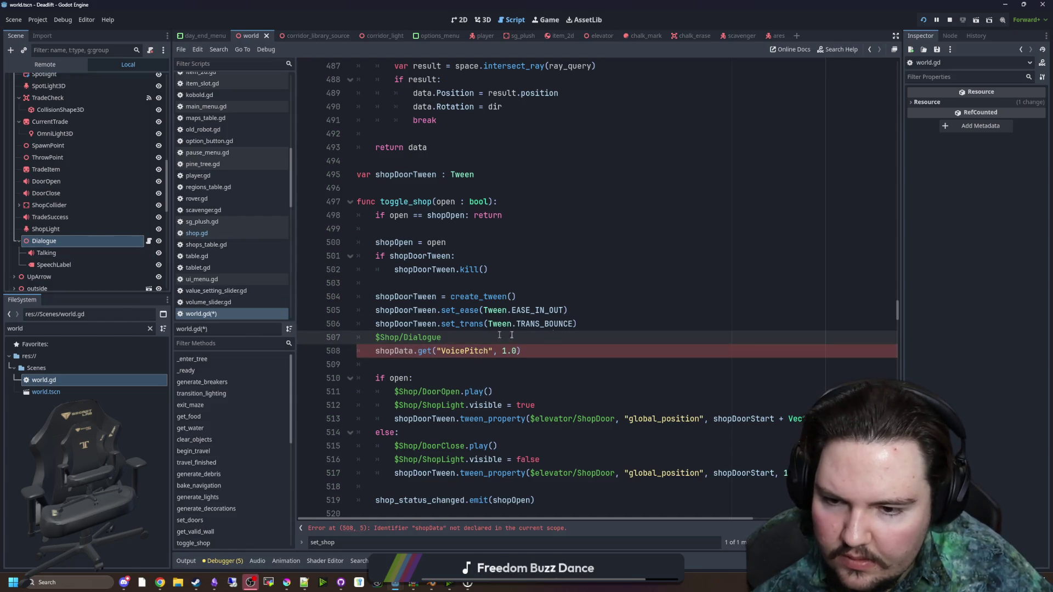
{"action": "key", "text": "Home"}
{"action": "key", "text": "Return"}
{"action": "key", "text": "End"}
{"action": "type", "text": "."}
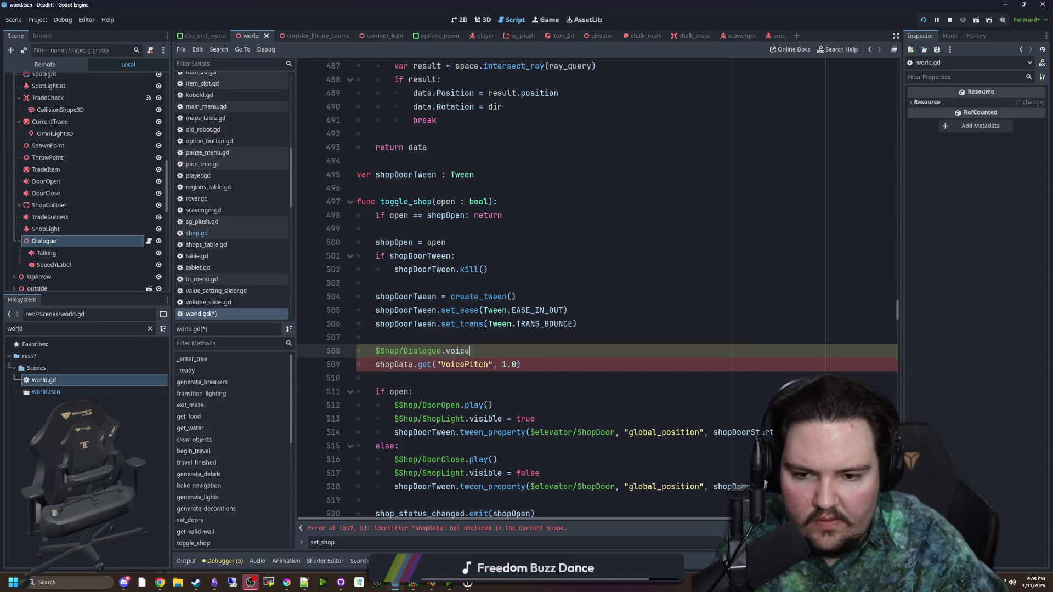
{"action": "mouse_move", "coordinate": [521, 365]}
{"action": "left_mouse_down"}
{"action": "mouse_move", "coordinate": [378, 371]}
{"action": "mouse_move", "coordinate": [543, 359]}
{"action": "mouse_move", "coordinate": [519, 353]}
{"action": "left_mouse_up"}
{"action": "key", "text": "shift+Home"}
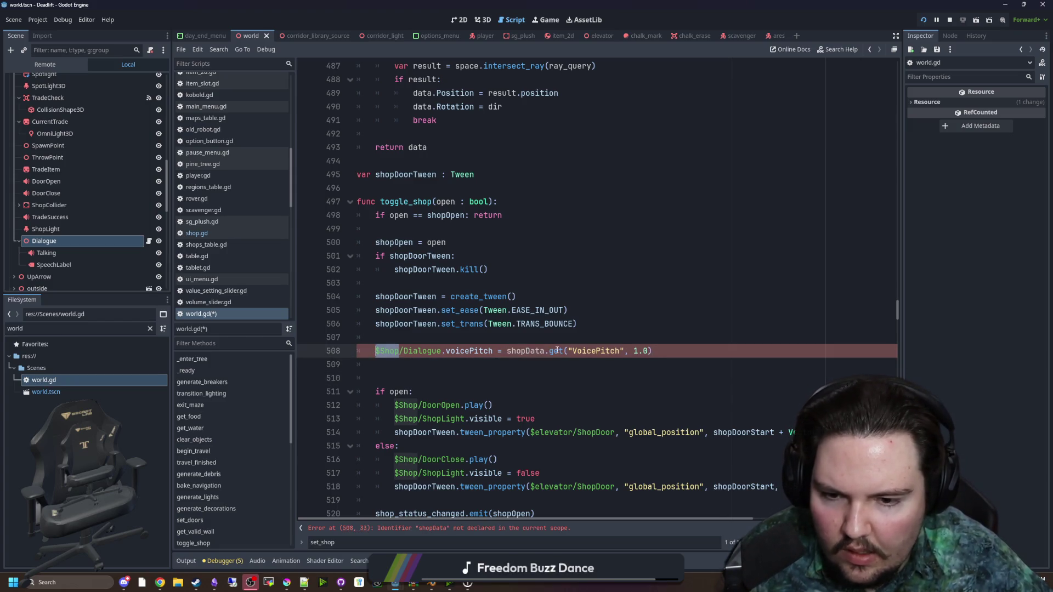
{"action": "left_click", "coordinate": [506, 351]}
{"action": "type", "text": "$Shop."}
- Delete the extra blank line below the pitch code and save world.gd
{"action": "left_click", "coordinate": [554, 343]}
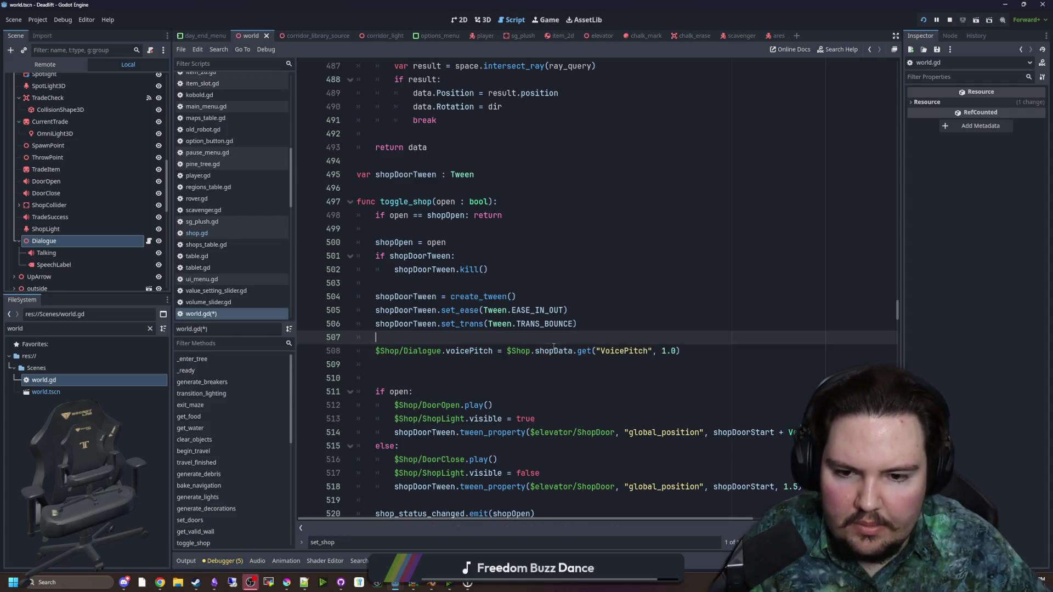
{"action": "left_click", "coordinate": [609, 363]}
{"action": "key", "text": "BackSpace"}
{"action": "key", "text": "BackSpace"}
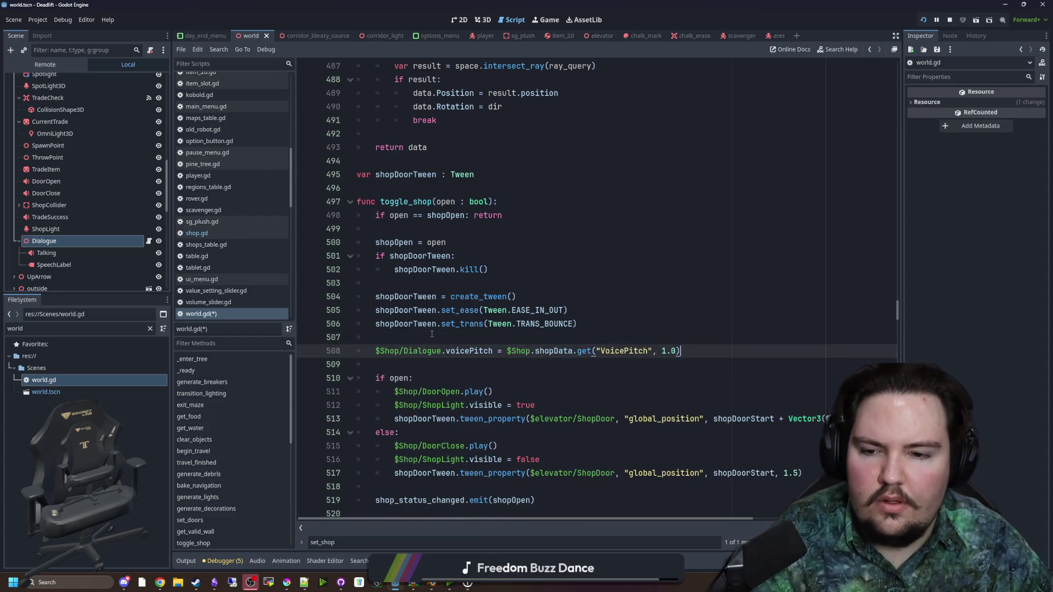
{"action": "left_click", "coordinate": [431, 336]}
{"action": "key", "text": "ctrl+s"}
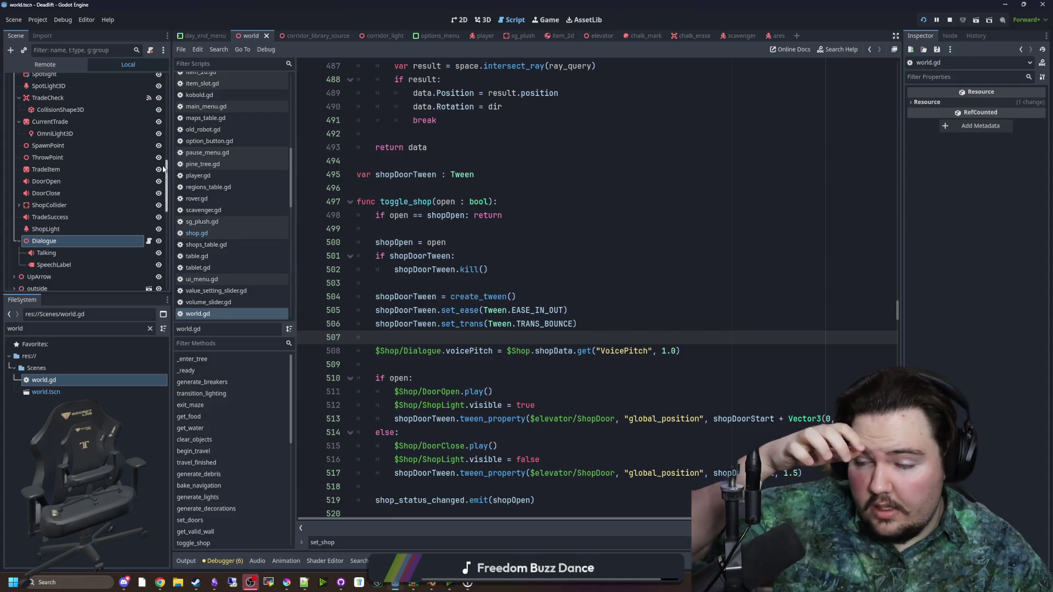
- Save the Dialogue branch as its own scene, dialogue.tscn
{"action": "right_click", "coordinate": [127, 241]}
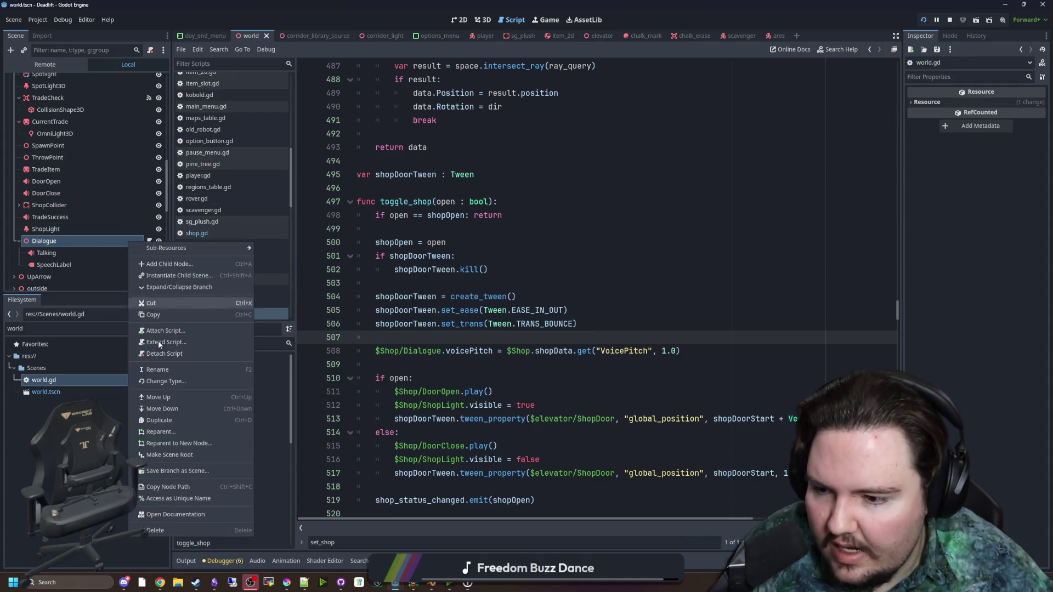
{"action": "left_click", "coordinate": [171, 470]}
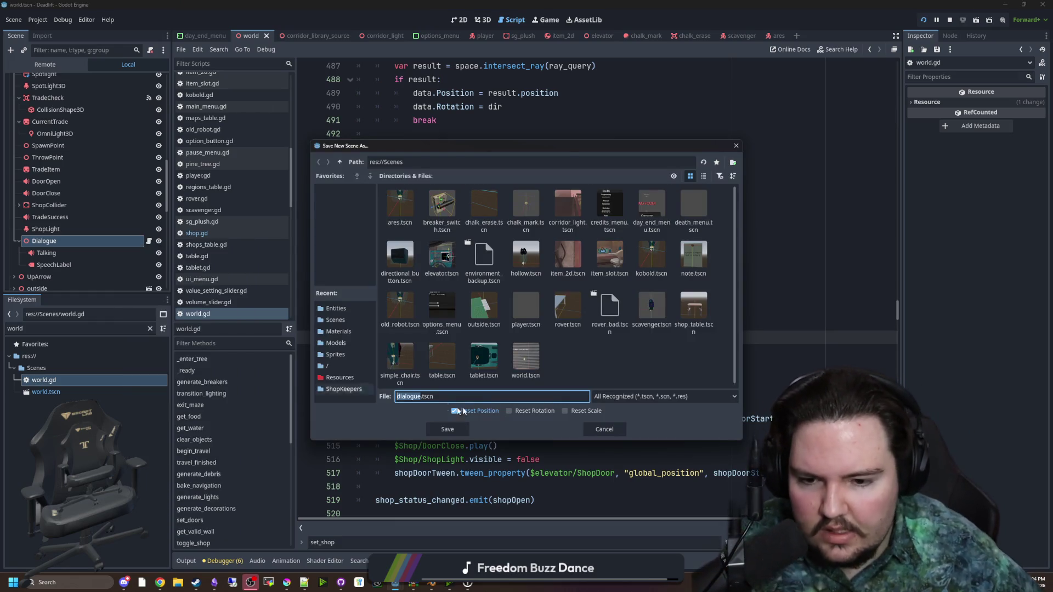
{"action": "left_click", "coordinate": [446, 429]}
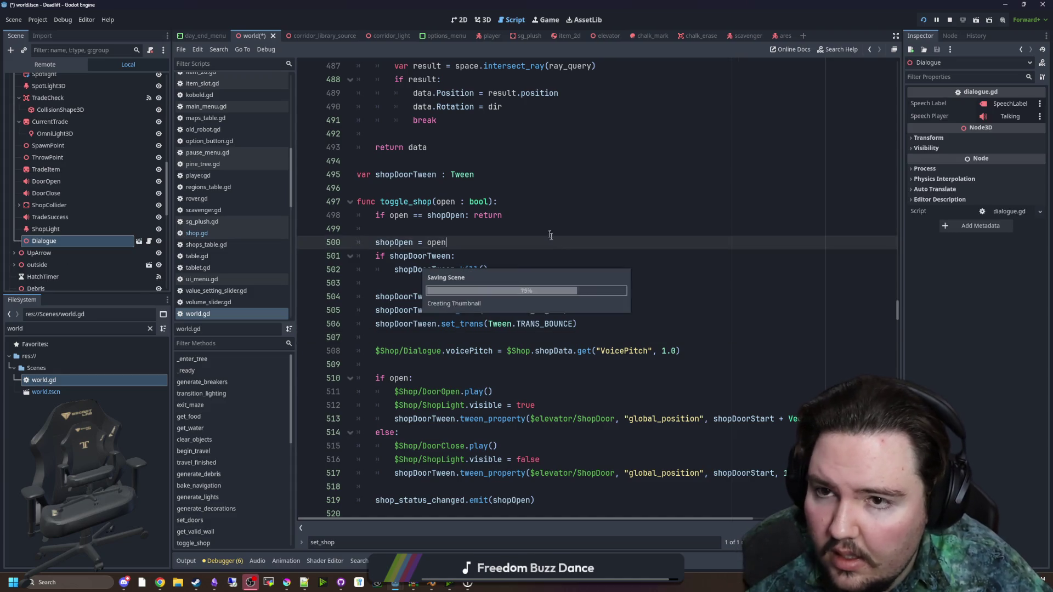
- In the scavenger scene, add an instance of dialogue.tscn as a child of Scavenger
{"action": "left_click", "coordinate": [752, 35]}
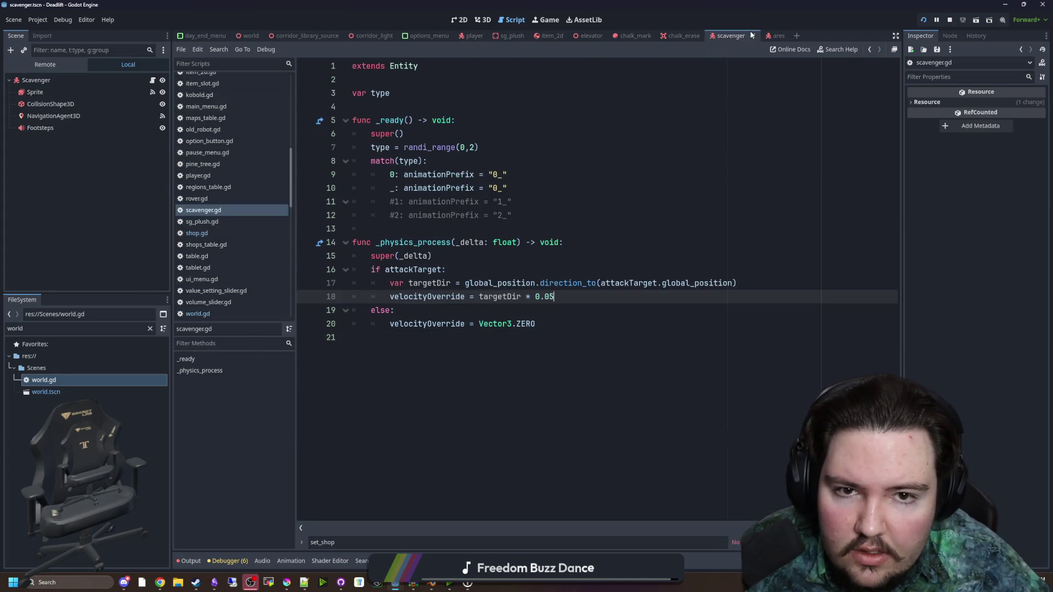
{"action": "left_click", "coordinate": [44, 81]}
{"action": "right_click", "coordinate": [44, 83]}
{"action": "left_click", "coordinate": [101, 387]}
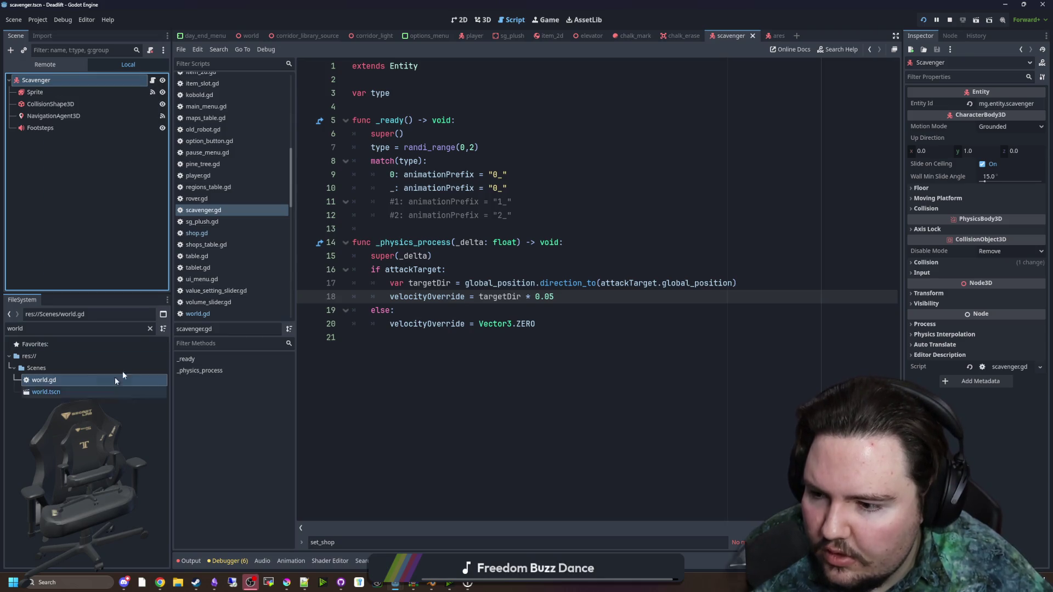
{"action": "left_click", "coordinate": [149, 328]}
{"action": "type", "text": "dial"}
{"action": "mouse_move", "coordinate": [50, 391]}
{"action": "left_mouse_down"}
{"action": "mouse_move", "coordinate": [73, 390]}
{"action": "mouse_move", "coordinate": [51, 80]}
{"action": "left_mouse_up"}
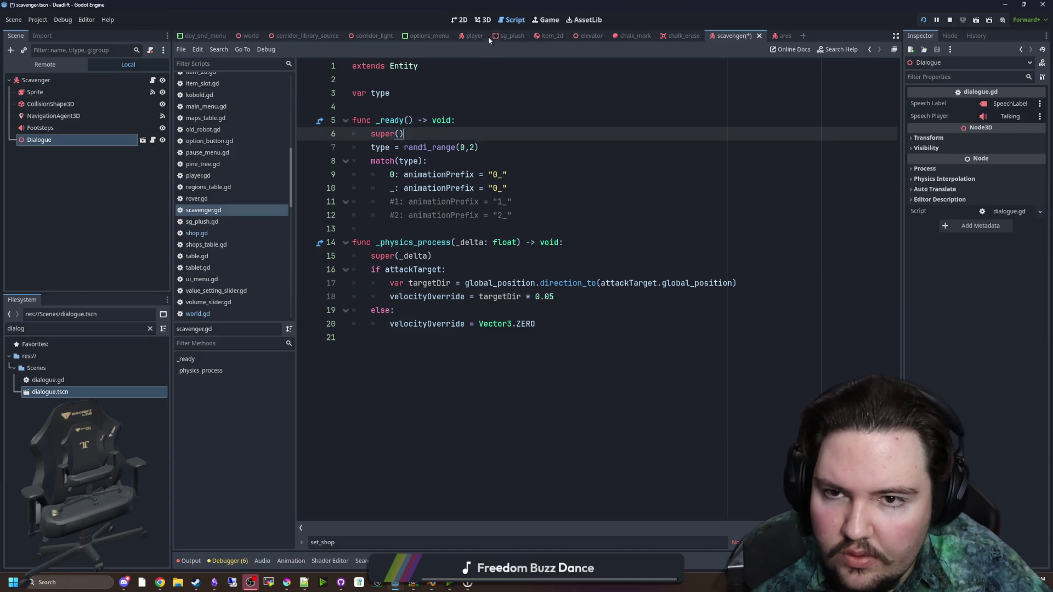
{"action": "left_click", "coordinate": [483, 20]}
{"action": "left_click_drag", "start_coordinate": [571, 265], "coordinate": [684, 272]}
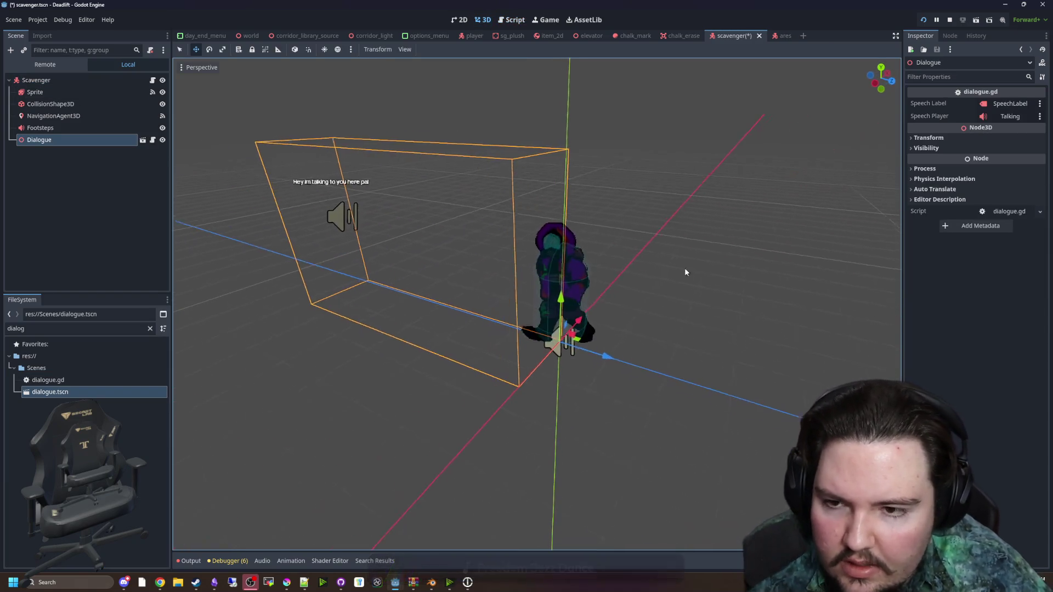
- In dialogue.tscn, reset SpeechLabel's position to 0,0,0, save, and return to the scavenger scene
{"action": "scroll", "coordinate": [684, 272], "scroll_direction": "down", "scroll_amount": 3}
{"action": "left_click", "coordinate": [143, 140]}
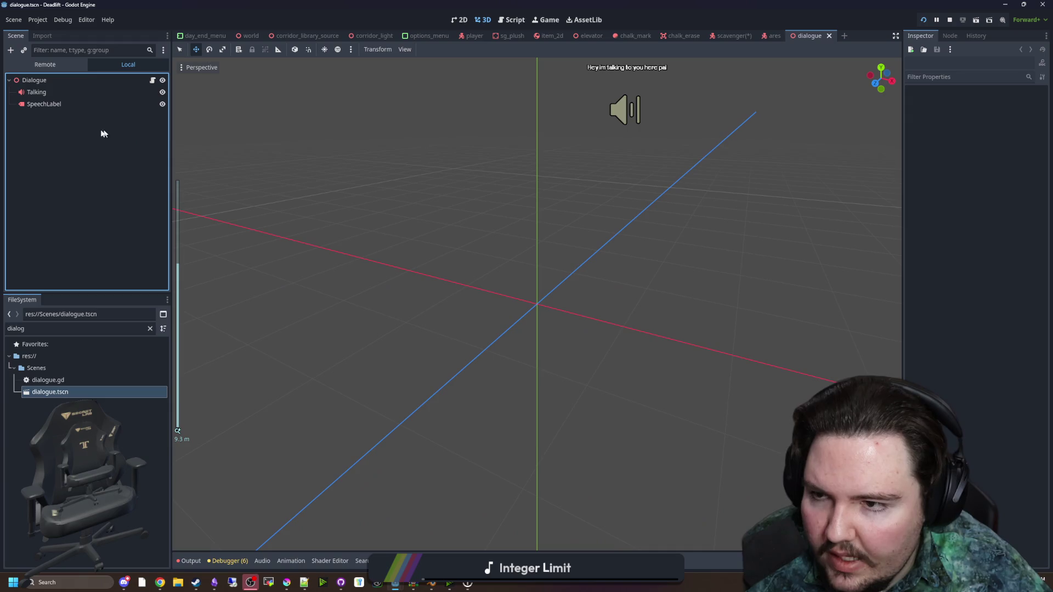
{"action": "left_click", "coordinate": [63, 81]}
{"action": "scroll", "coordinate": [640, 228], "scroll_direction": "down", "scroll_amount": 5}
{"action": "left_click", "coordinate": [950, 139]}
{"action": "left_click", "coordinate": [90, 91]}
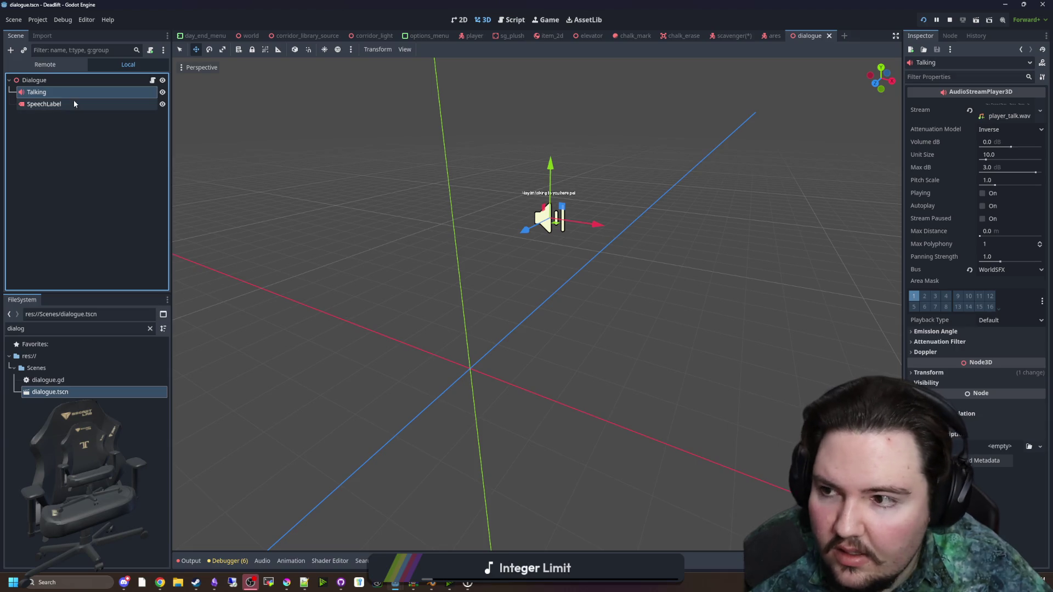
{"action": "left_click", "coordinate": [73, 102]}
{"action": "left_click", "coordinate": [938, 282]}
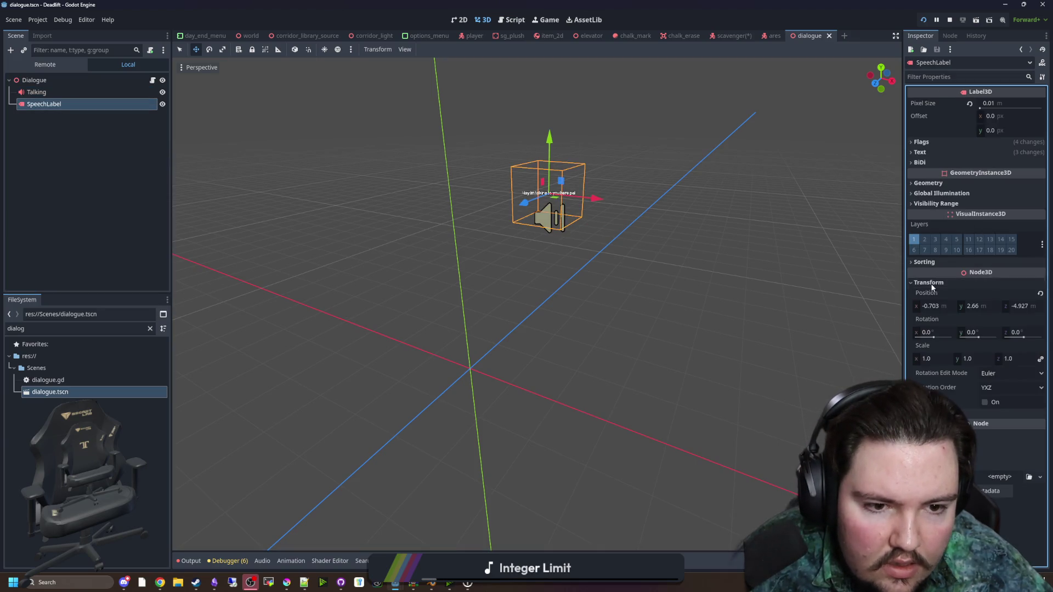
{"action": "left_click", "coordinate": [1041, 295]}
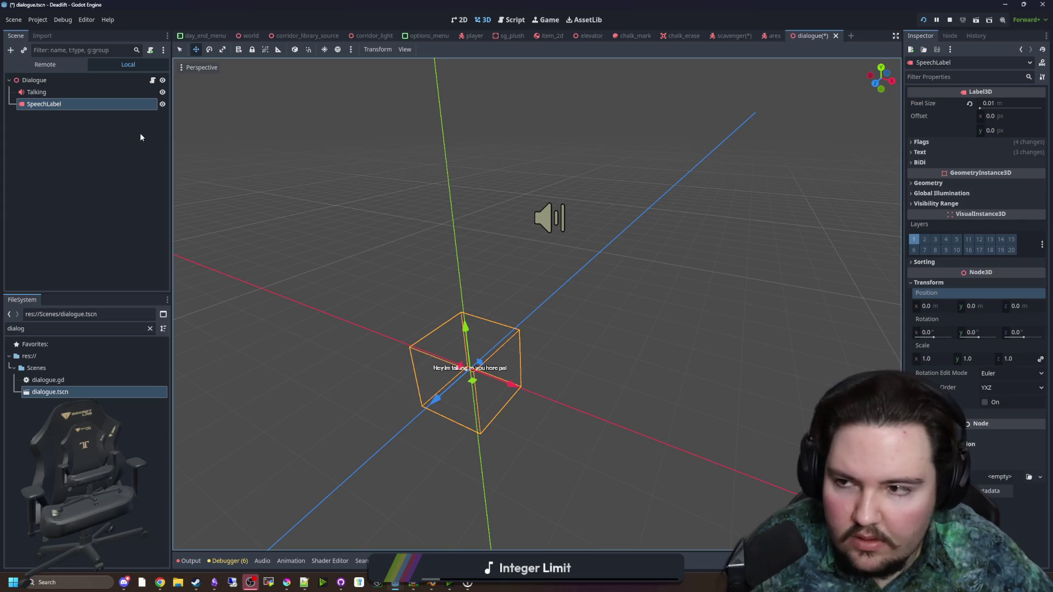
{"action": "left_click", "coordinate": [70, 92]}
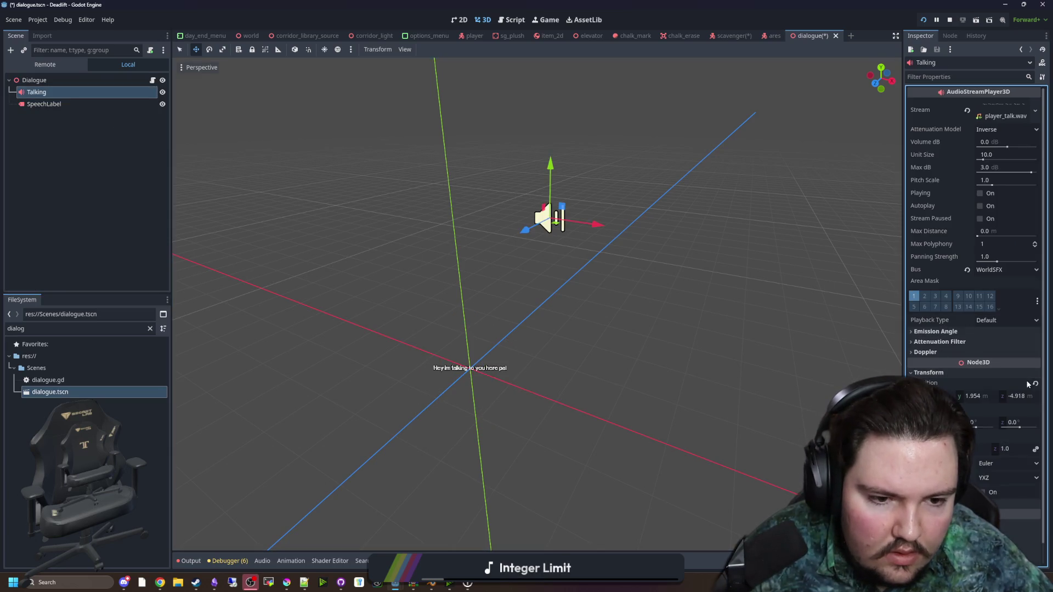
{"action": "mouse_move", "coordinate": [795, 340]}
{"action": "left_mouse_down"}
{"action": "mouse_move", "coordinate": [639, 317]}
{"action": "mouse_move", "coordinate": [554, 322]}
{"action": "left_mouse_up"}
{"action": "key", "text": "ctrl+s"}
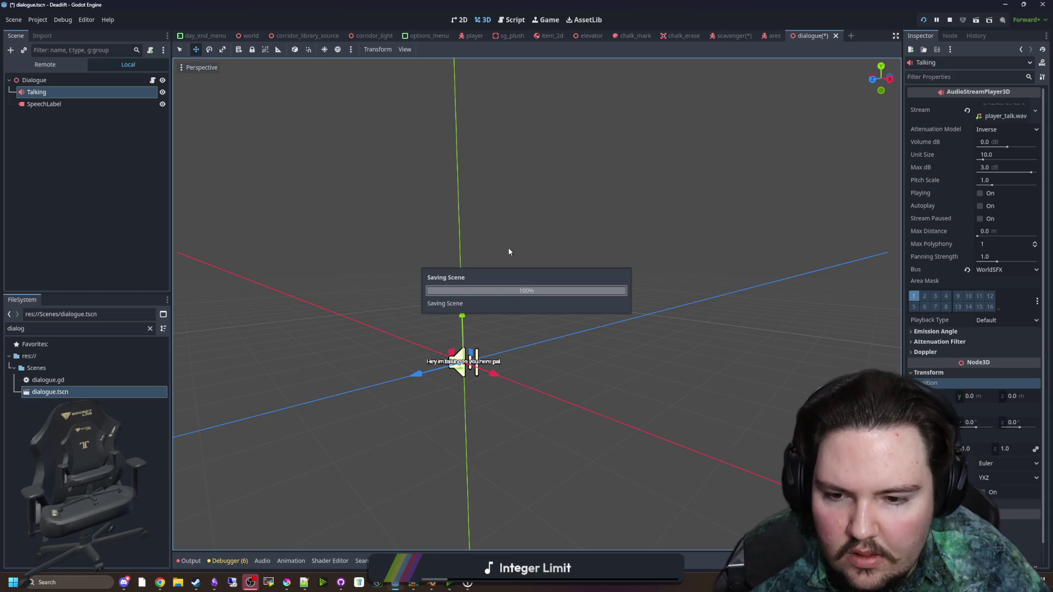
{"action": "left_click", "coordinate": [731, 36]}
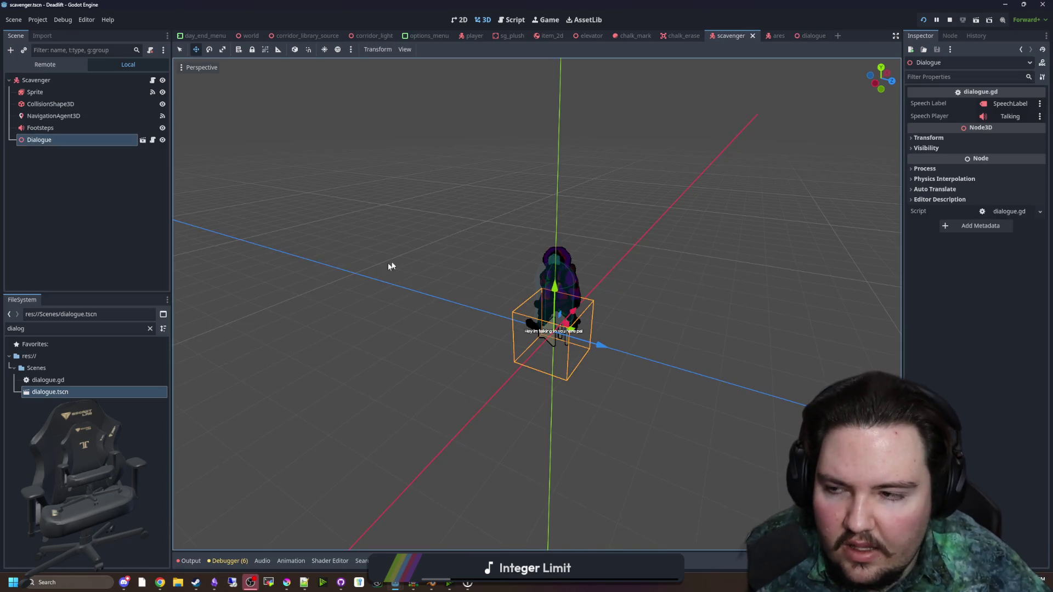
- From a side view, drag the scavenger's Dialogue up above its head and save the scene
{"action": "key", "text": "ctrl+KP_3"}
{"action": "scroll", "coordinate": [562, 282], "scroll_direction": "up", "scroll_amount": 2}
{"action": "mouse_move", "coordinate": [562, 282]}
{"action": "left_mouse_down"}
{"action": "mouse_move", "coordinate": [565, 137]}
{"action": "mouse_move", "coordinate": [564, 189]}
{"action": "mouse_move", "coordinate": [564, 167]}
{"action": "left_mouse_up"}
{"action": "left_click", "coordinate": [675, 208]}
{"action": "key", "text": "ctrl+s"}
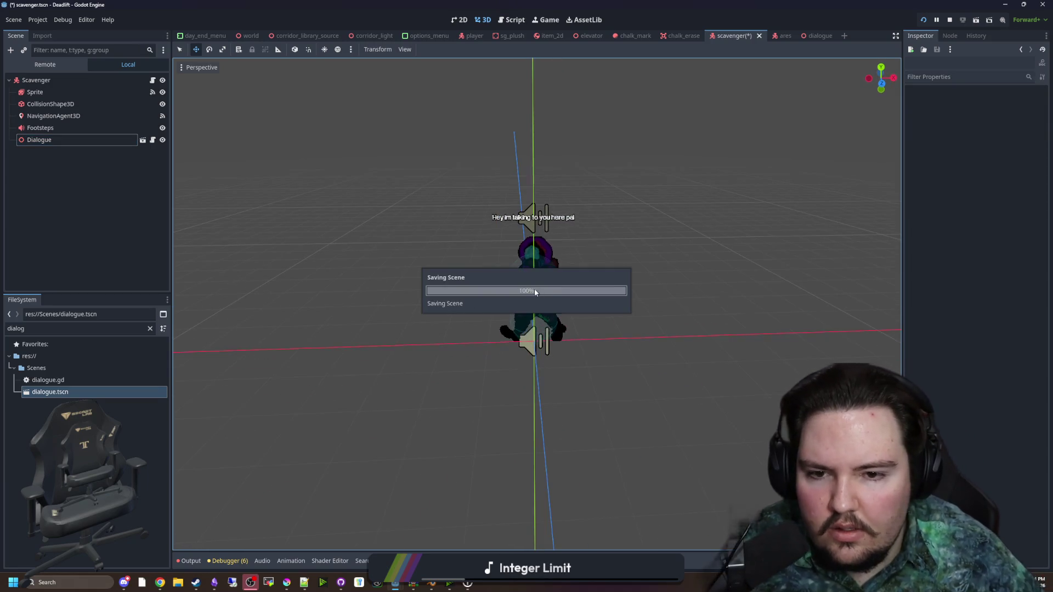
{"action": "left_click", "coordinate": [237, 38]}
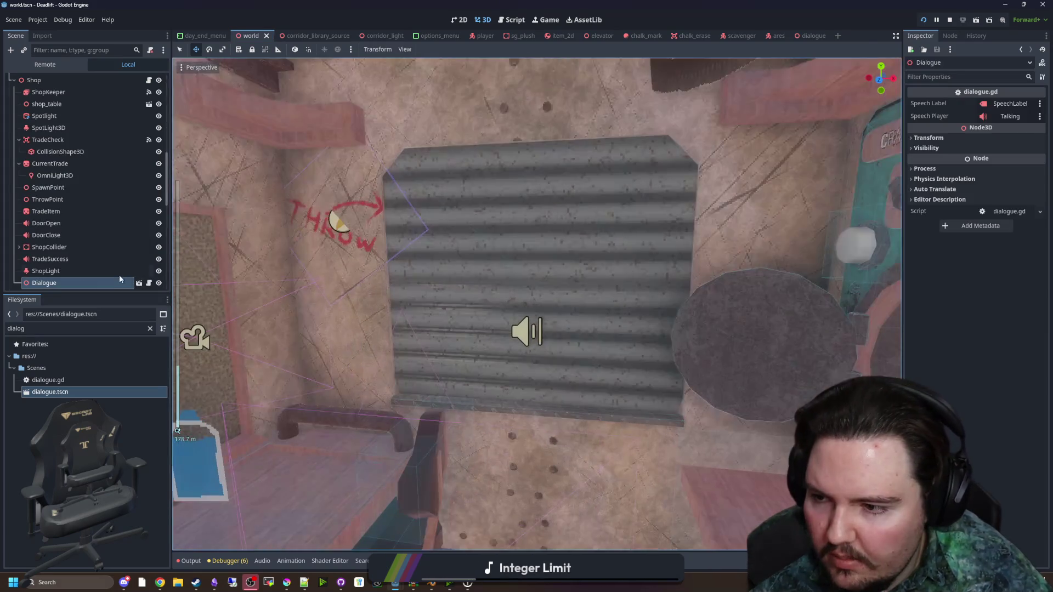
- Move the shop's Dialogue along Z and raise it higher in the world viewport
{"action": "key", "text": "f"}
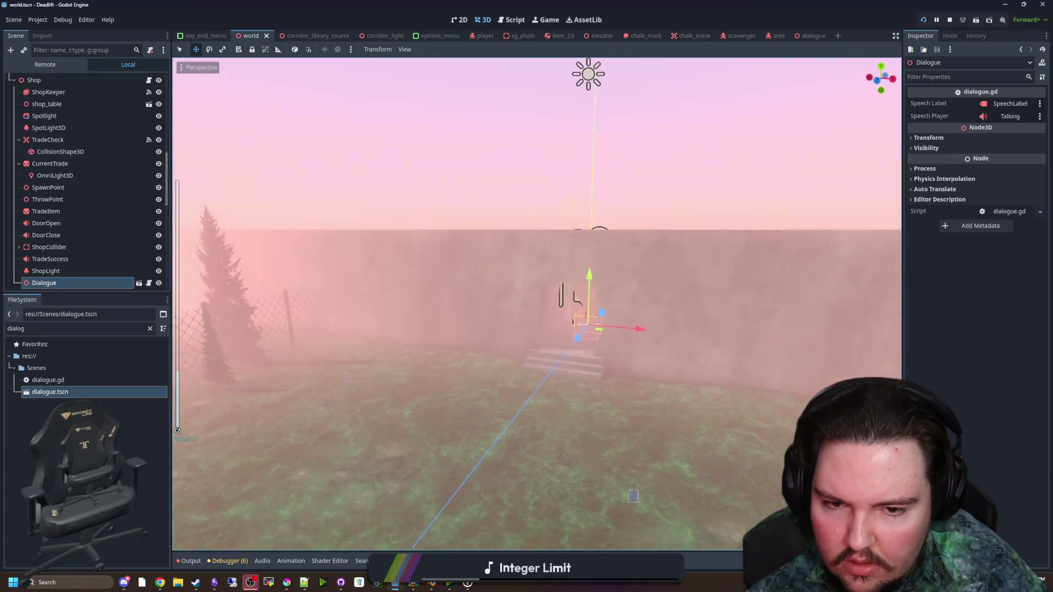
{"action": "scroll", "coordinate": [177, 431], "scroll_direction": "up", "scroll_amount": 5}
{"action": "mouse_move", "coordinate": [682, 286]}
{"action": "left_mouse_down"}
{"action": "mouse_move", "coordinate": [557, 287]}
{"action": "mouse_move", "coordinate": [576, 294]}
{"action": "left_mouse_up"}
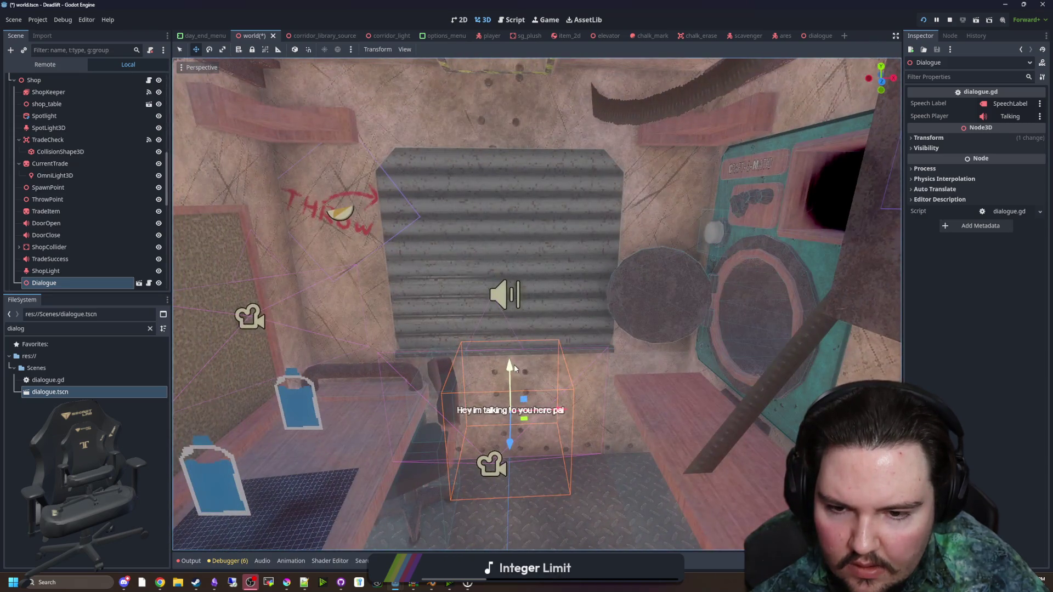
{"action": "key", "text": "w"}
{"action": "key", "text": "w"}
{"action": "key", "text": "w"}
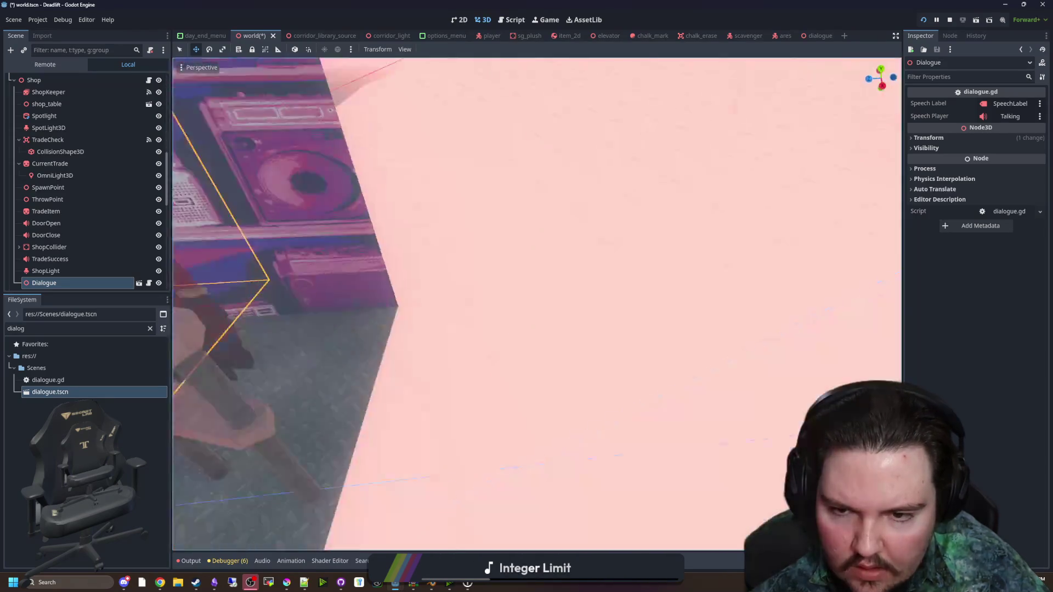
{"action": "key", "text": "f"}
{"action": "mouse_move", "coordinate": [544, 285]}
{"action": "left_mouse_down"}
{"action": "mouse_move", "coordinate": [511, 173]}
{"action": "mouse_move", "coordinate": [527, 199]}
{"action": "mouse_move", "coordinate": [554, 200]}
{"action": "left_mouse_up"}
{"action": "key", "text": "shift+f"}
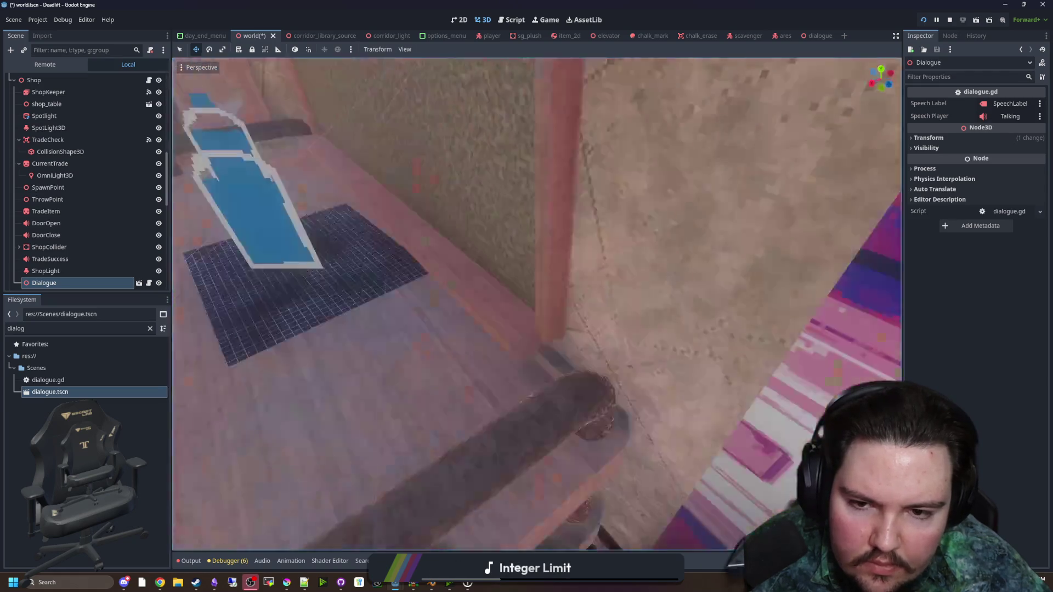
{"action": "key", "text": "shift+f"}
{"action": "key", "text": "shift+f"}
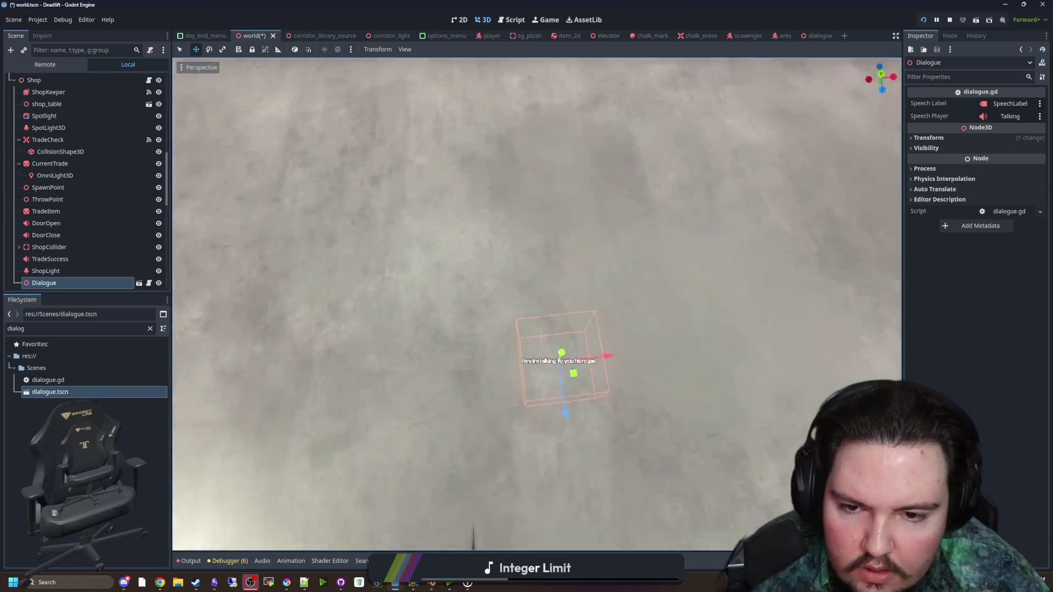
{"action": "key", "text": "shift+f"}
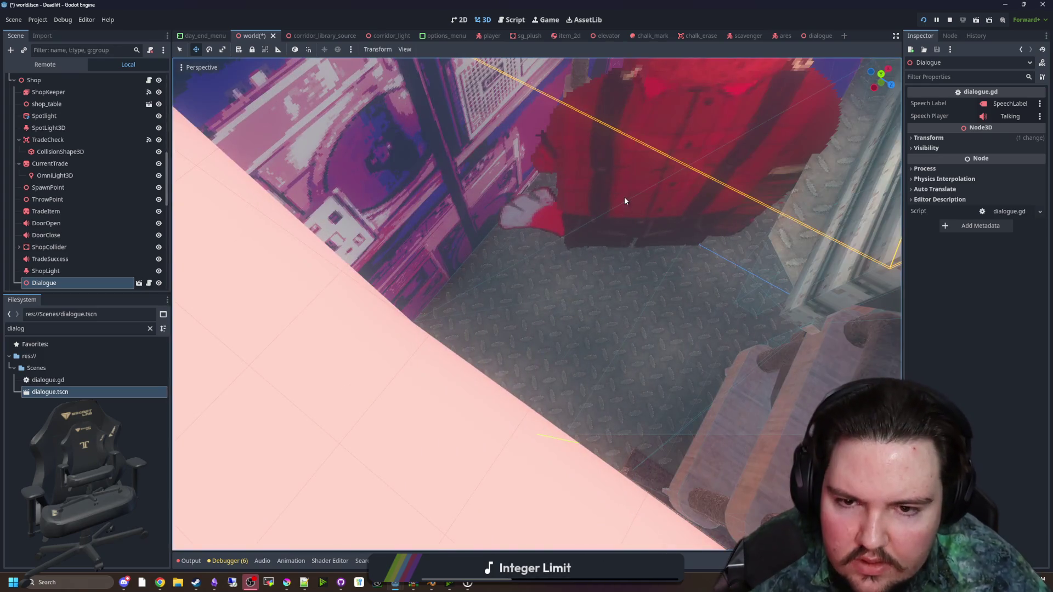
{"action": "left_click", "coordinate": [624, 196]}
{"action": "scroll", "coordinate": [89, 199], "scroll_direction": "up", "scroll_amount": 10}
{"action": "scroll", "coordinate": [88, 200], "scroll_direction": "down", "scroll_amount": 10}
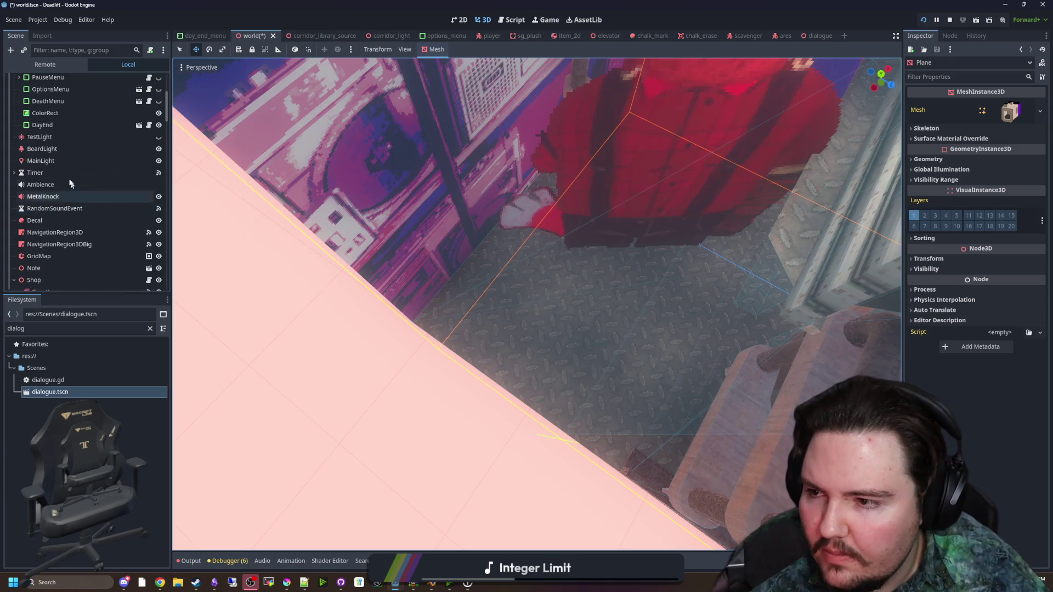
- Copy the ShopKeeper node's position value
{"action": "left_click", "coordinate": [47, 197]}
{"action": "left_click", "coordinate": [53, 211]}
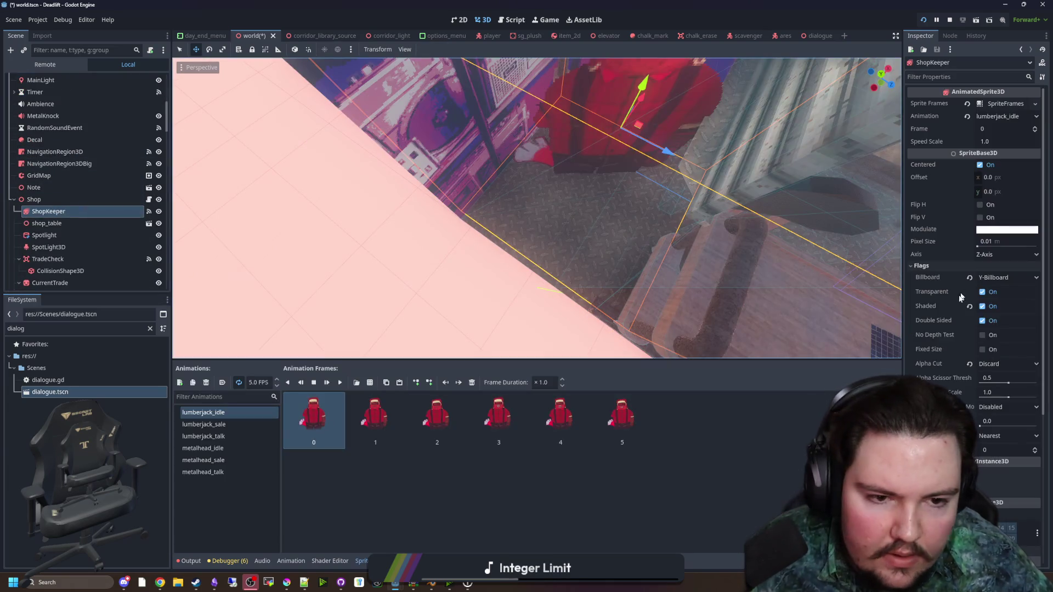
{"action": "right_click", "coordinate": [945, 400]}
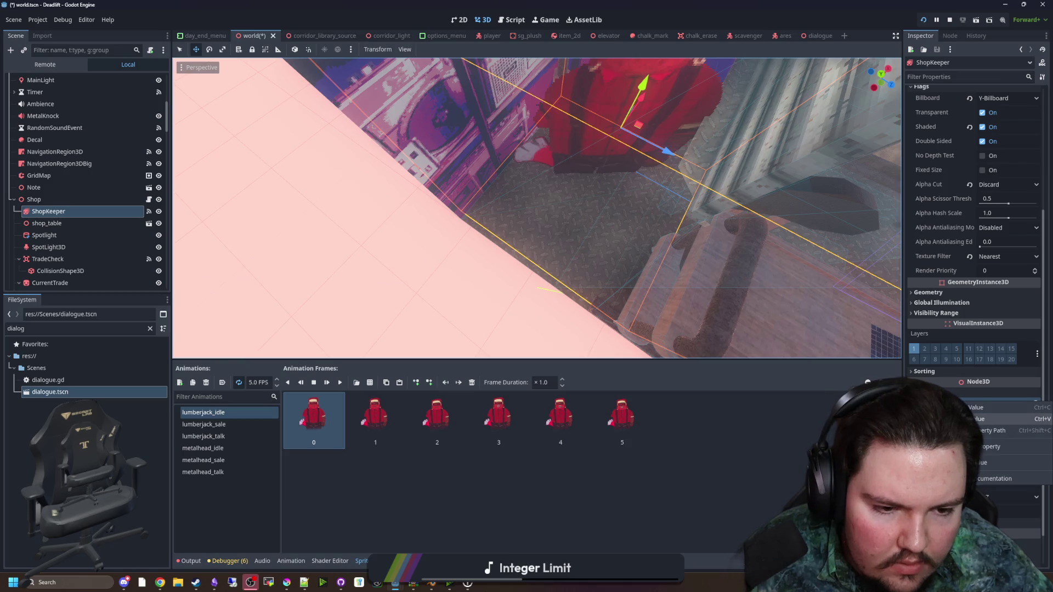
{"action": "left_click", "coordinate": [988, 419]}
{"action": "key", "text": "f"}
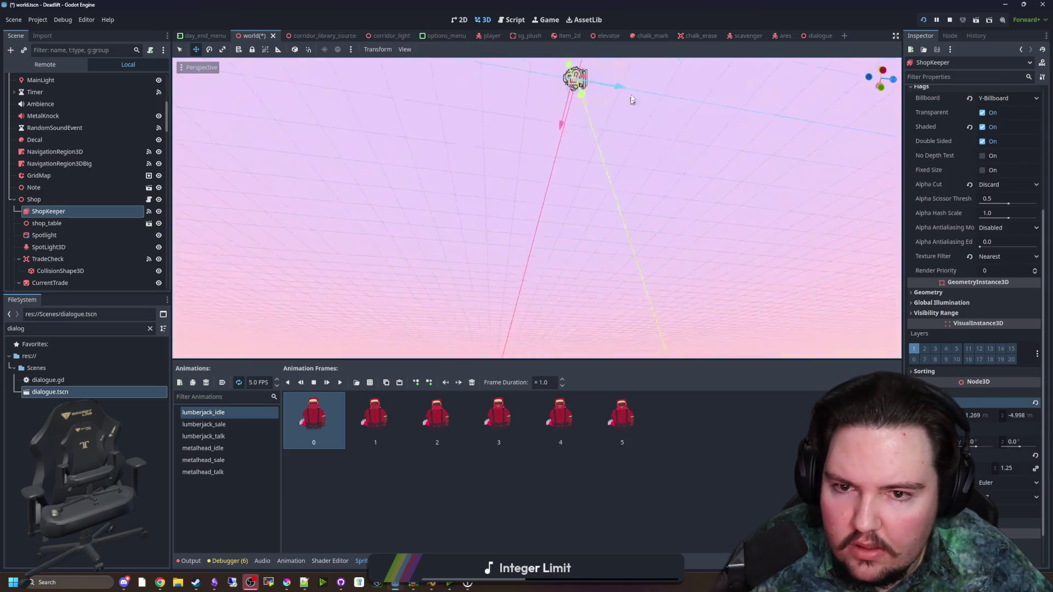
{"action": "scroll", "coordinate": [615, 237], "scroll_direction": "up", "scroll_amount": 3}
{"action": "scroll", "coordinate": [537, 208], "scroll_direction": "up", "scroll_amount": 5}
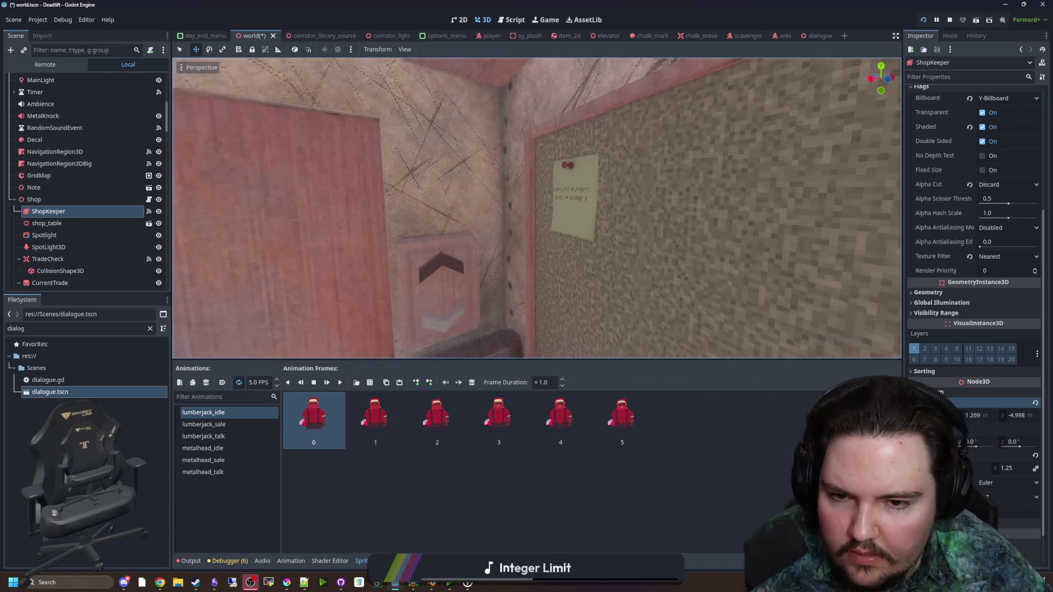
{"action": "scroll", "coordinate": [57, 246], "scroll_direction": "down", "scroll_amount": 5}
{"action": "scroll", "coordinate": [58, 244], "scroll_direction": "down", "scroll_amount": 8}
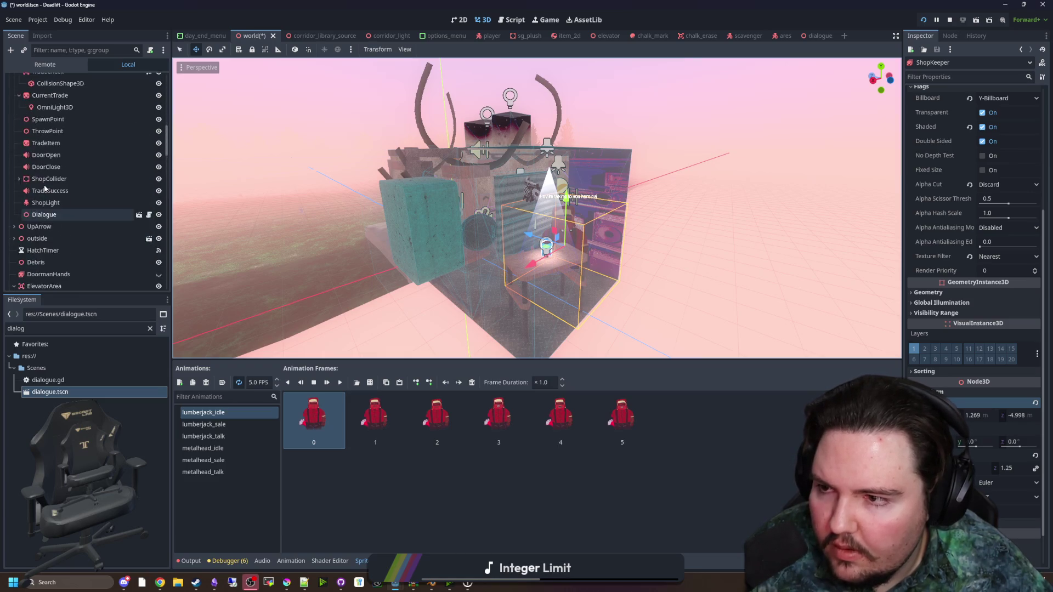
{"action": "scroll", "coordinate": [44, 188], "scroll_direction": "up", "scroll_amount": 2}
- Paste the ShopKeeper's position onto the shop Dialogue's position
{"action": "double_click", "coordinate": [44, 241]}
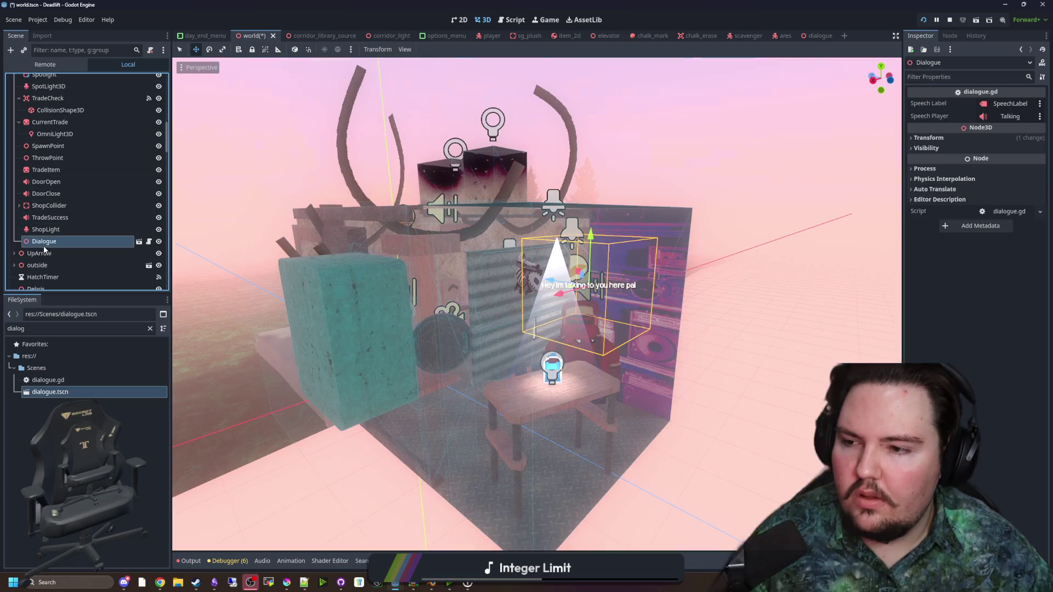
{"action": "left_click", "coordinate": [934, 137]}
{"action": "right_click", "coordinate": [973, 149]}
{"action": "left_click", "coordinate": [895, 171]}
{"action": "mouse_move", "coordinate": [568, 230]}
{"action": "left_mouse_down"}
{"action": "mouse_move", "coordinate": [560, 310]}
{"action": "mouse_move", "coordinate": [584, 296]}
{"action": "mouse_move", "coordinate": [587, 237]}
{"action": "left_mouse_up"}
- Lower the Dialogue slightly to y 2.689 above the shopkeeper and save the world scene
{"action": "key", "text": "KP_1"}
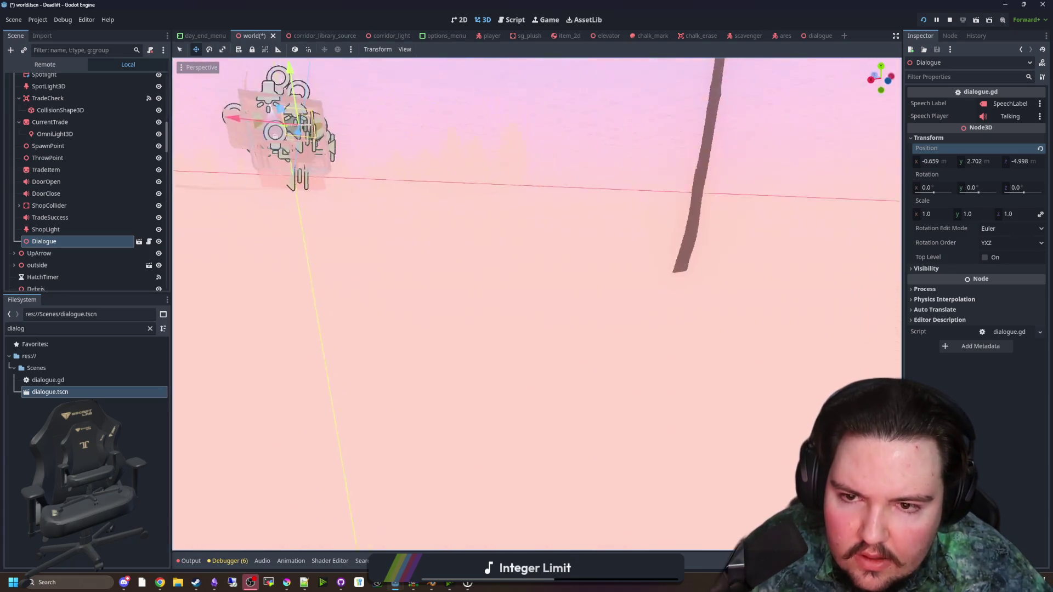
{"action": "scroll", "coordinate": [536, 304], "scroll_direction": "up", "scroll_amount": 3}
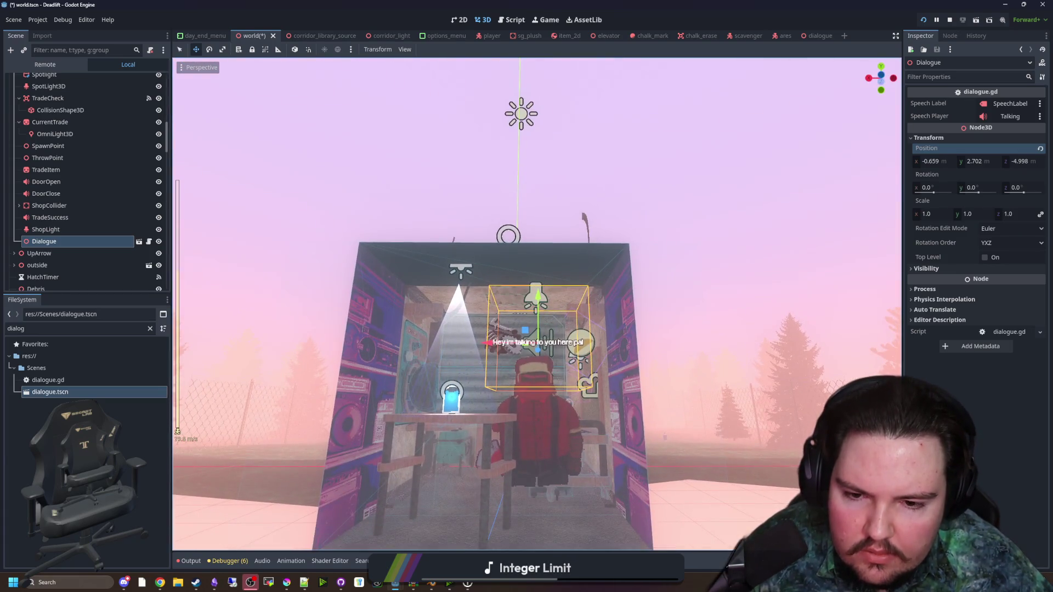
{"action": "scroll", "coordinate": [537, 304], "scroll_direction": "down", "scroll_amount": 10}
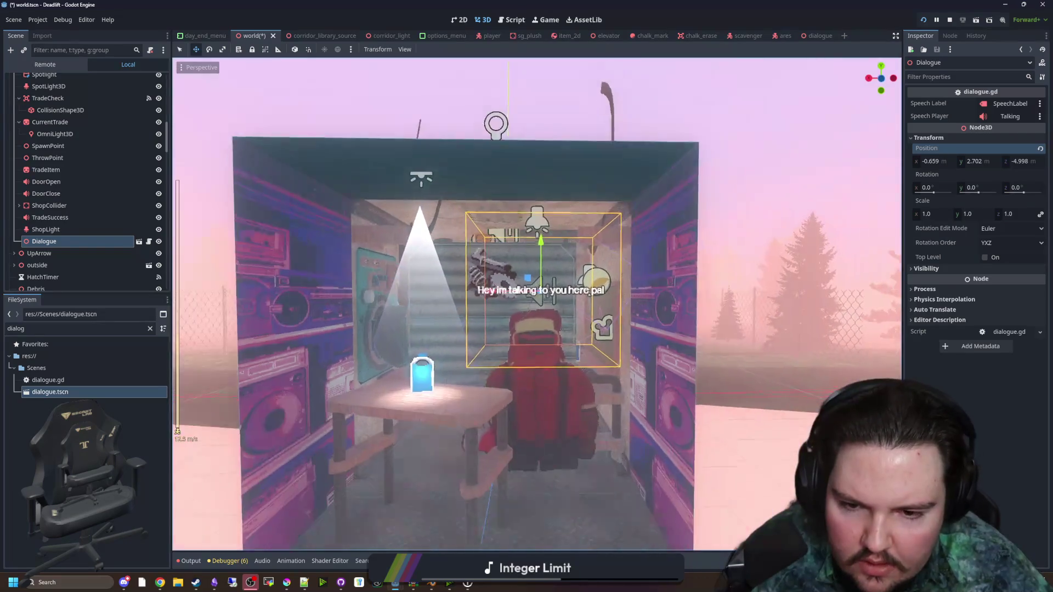
{"action": "scroll", "coordinate": [536, 305], "scroll_direction": "down", "scroll_amount": 2}
{"action": "key", "text": "w"}
{"action": "left_click_drag", "start_coordinate": [543, 246], "coordinate": [543, 251]}
{"action": "key", "text": "ctrl+s"}
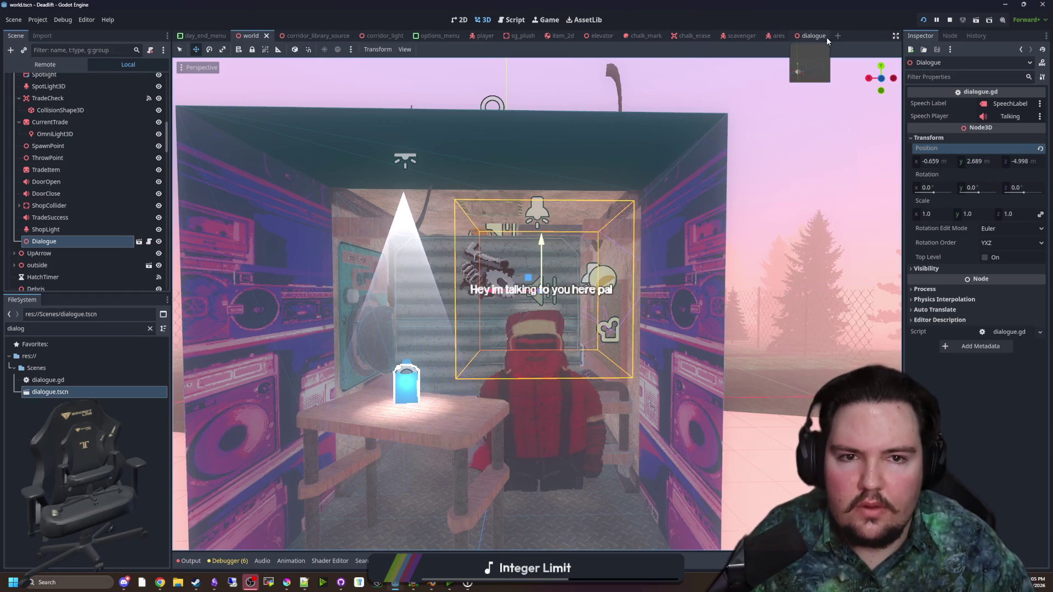
- Switch to the scavenger scene, save it, and open scavenger.gd
{"action": "left_click", "coordinate": [735, 37]}
{"action": "key", "text": "ctrl+s"}
{"action": "left_click", "coordinate": [154, 80]}
- Insert a blank line before _physics_process and add 'var aggroTimer = 5.0' at the top
{"action": "left_click", "coordinate": [442, 226]}
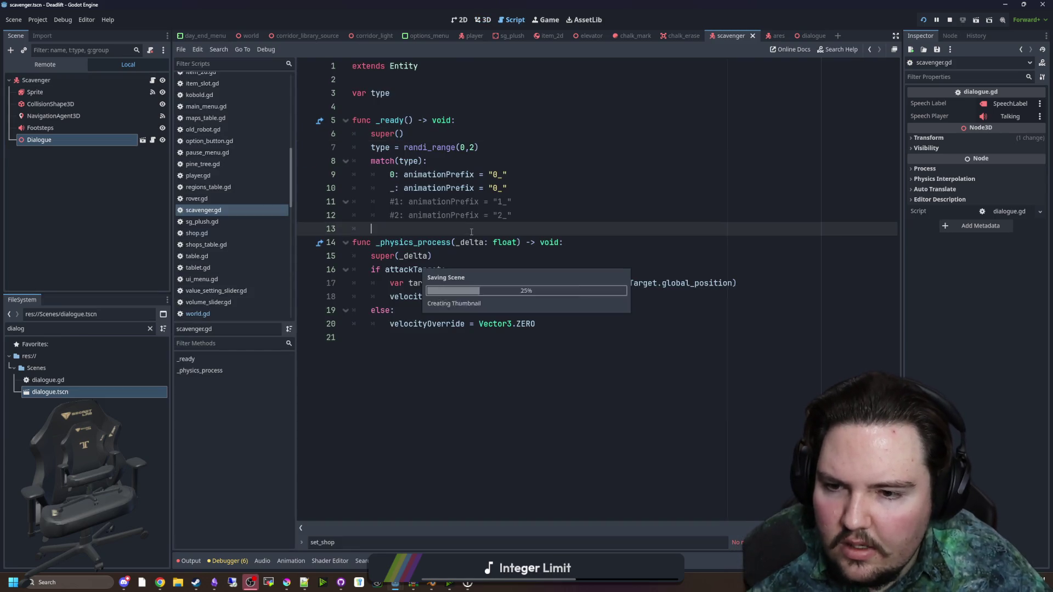
{"action": "key", "text": "Return"}
{"action": "left_click", "coordinate": [430, 323]}
{"action": "key", "text": "ctrl+s"}
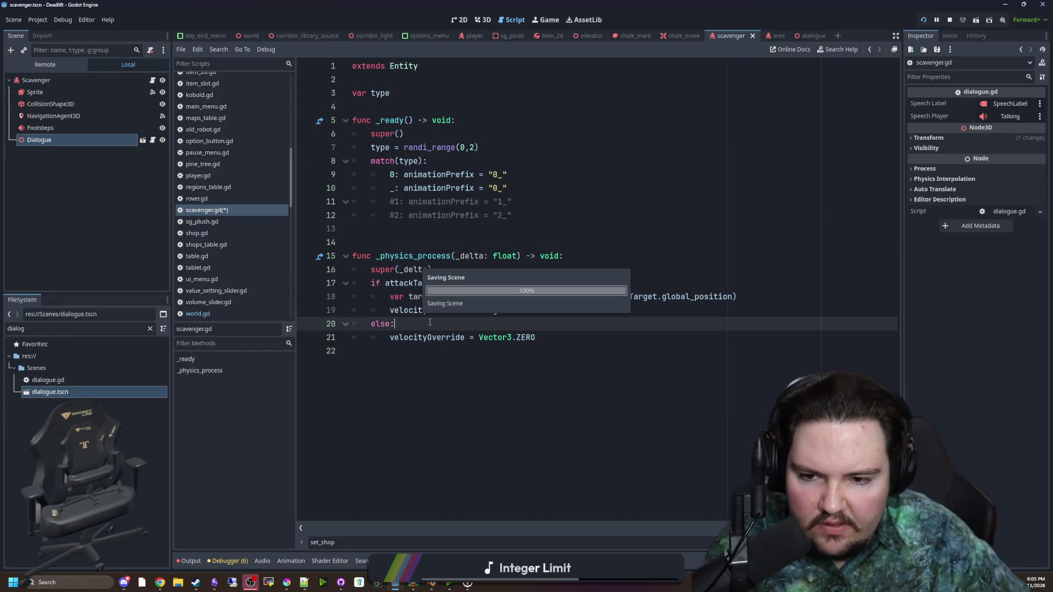
{"action": "left_click", "coordinate": [394, 108]}
{"action": "key", "text": "Return"}
{"action": "type", "text": "var aggroTimer = 5.0"}
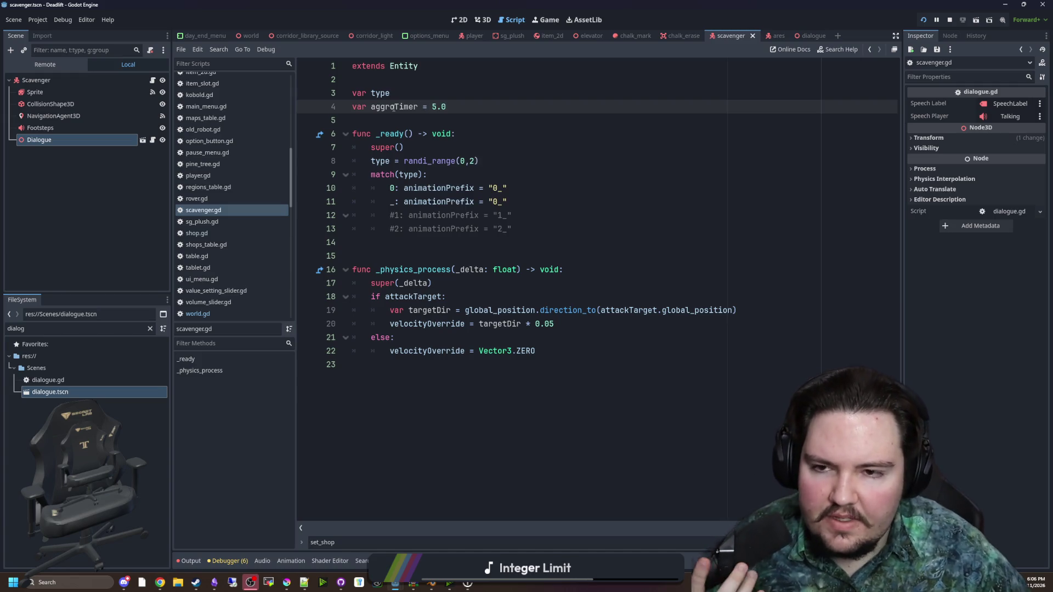
- Decrement aggroTimer by delta inside the 'if attackTarget:' branch
{"action": "left_click", "coordinate": [471, 299]}
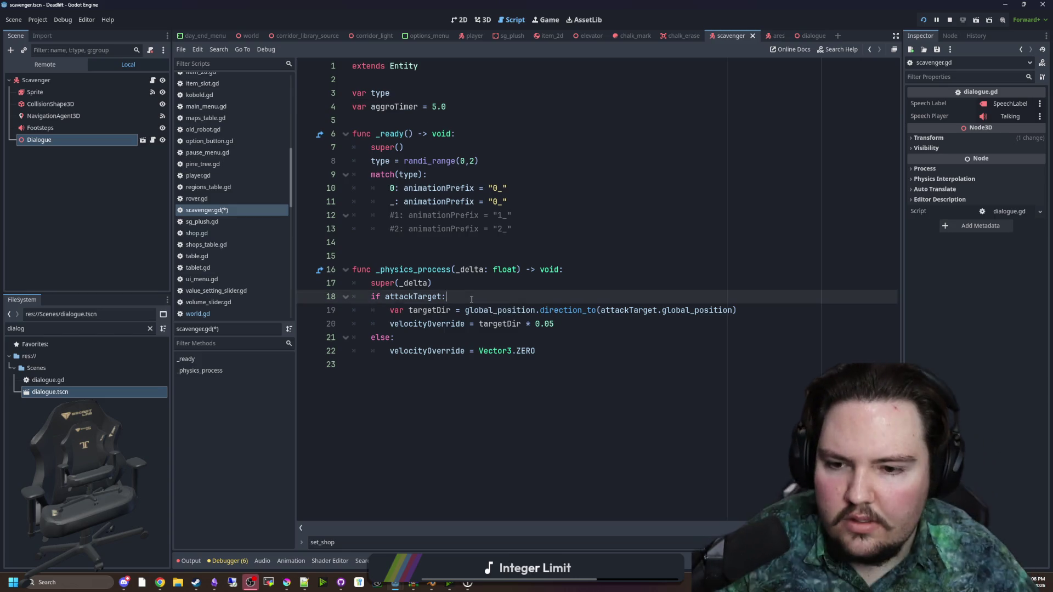
{"action": "key", "text": "Return"}
{"action": "type", "text": "roTimer -= "}
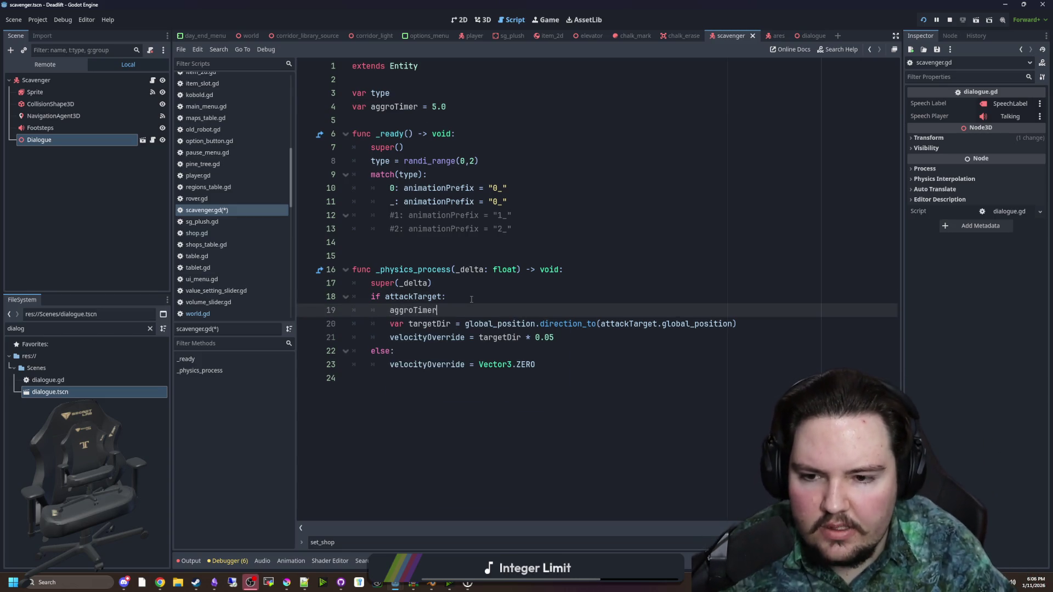
{"action": "type", "text": "delta"}
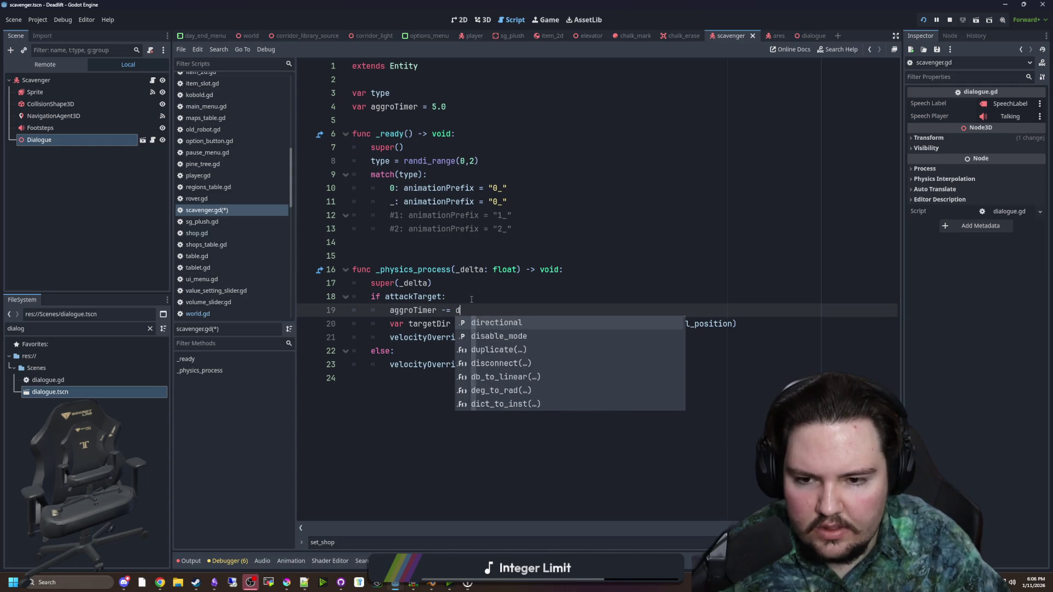
{"action": "key", "text": "Escape"}
- Reset aggroTimer to 5.0 under the else branch
{"action": "double_click", "coordinate": [413, 310]}
{"action": "key", "text": "ctrl+c"}
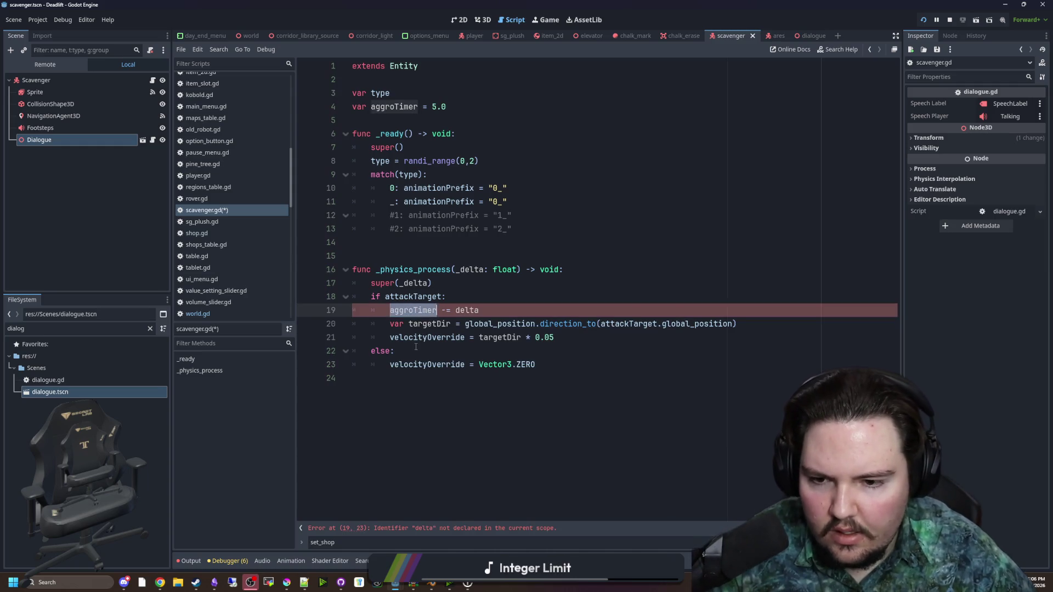
{"action": "left_click", "coordinate": [411, 347]}
{"action": "key", "text": "Return"}
{"action": "key", "text": "ctrl+v"}
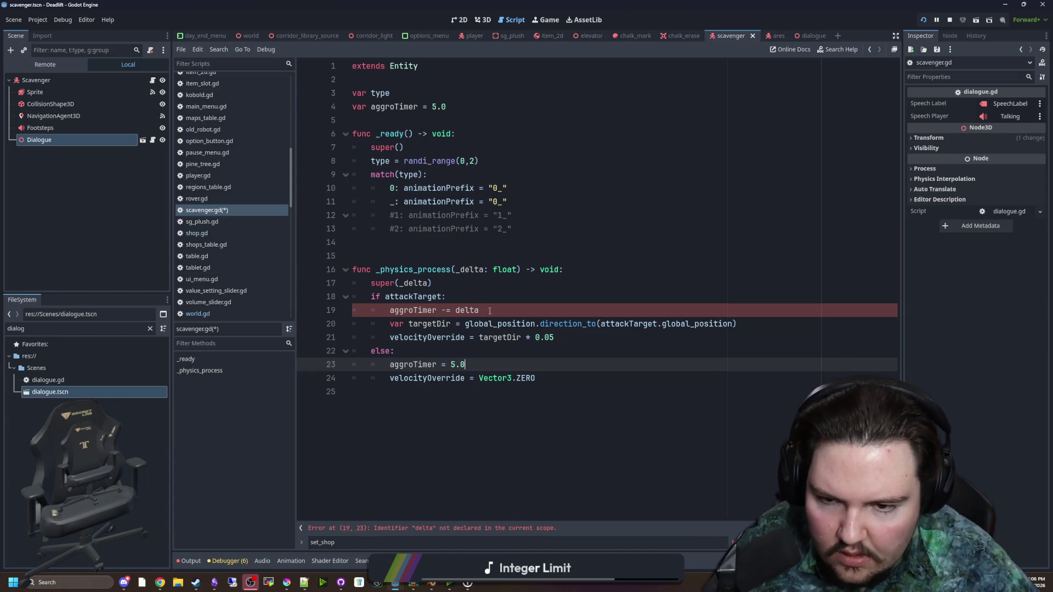
- Rename the _delta parameter to delta, including in the super call
{"action": "left_click", "coordinate": [460, 269]}
{"action": "key", "text": "BackSpace"}
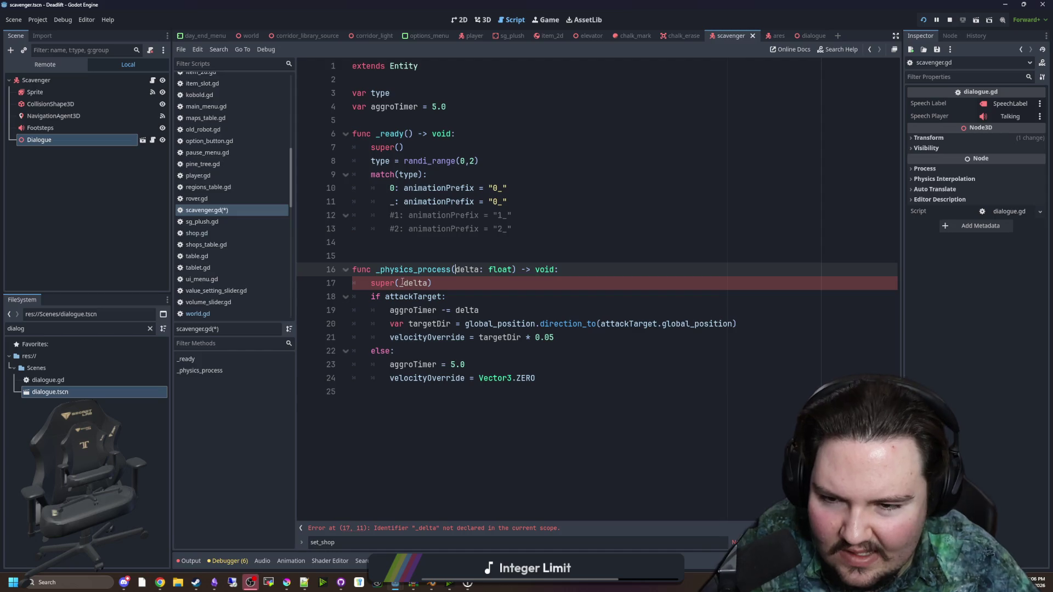
{"action": "left_click", "coordinate": [402, 283]}
{"action": "key", "text": "End"}
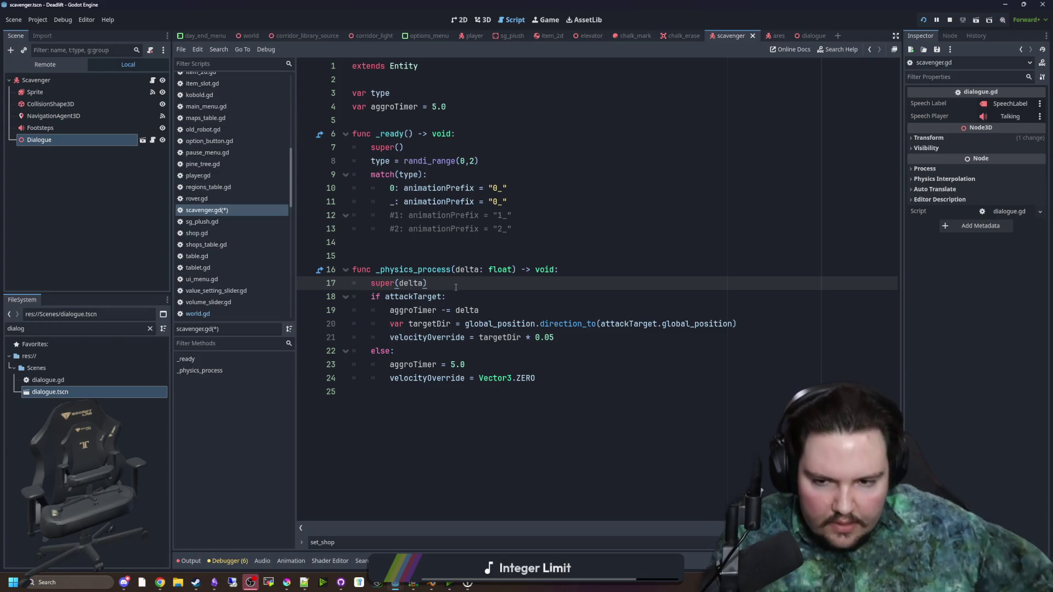
- Save scavenger.gd and stop the running game
{"action": "left_click", "coordinate": [437, 357]}
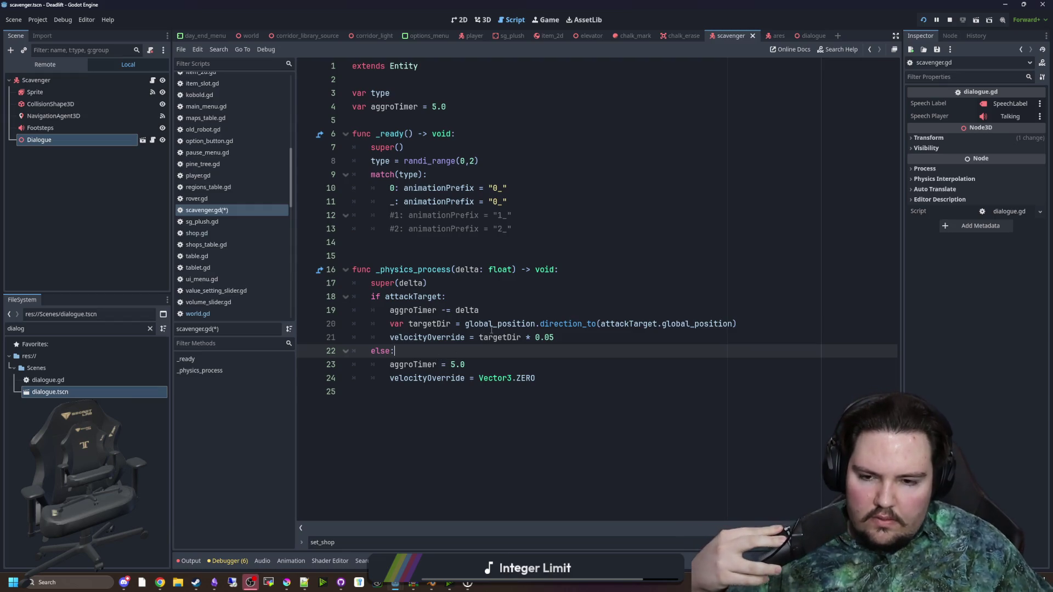
{"action": "left_click", "coordinate": [517, 302]}
{"action": "left_click", "coordinate": [517, 306]}
{"action": "key", "text": "ctrl+s"}
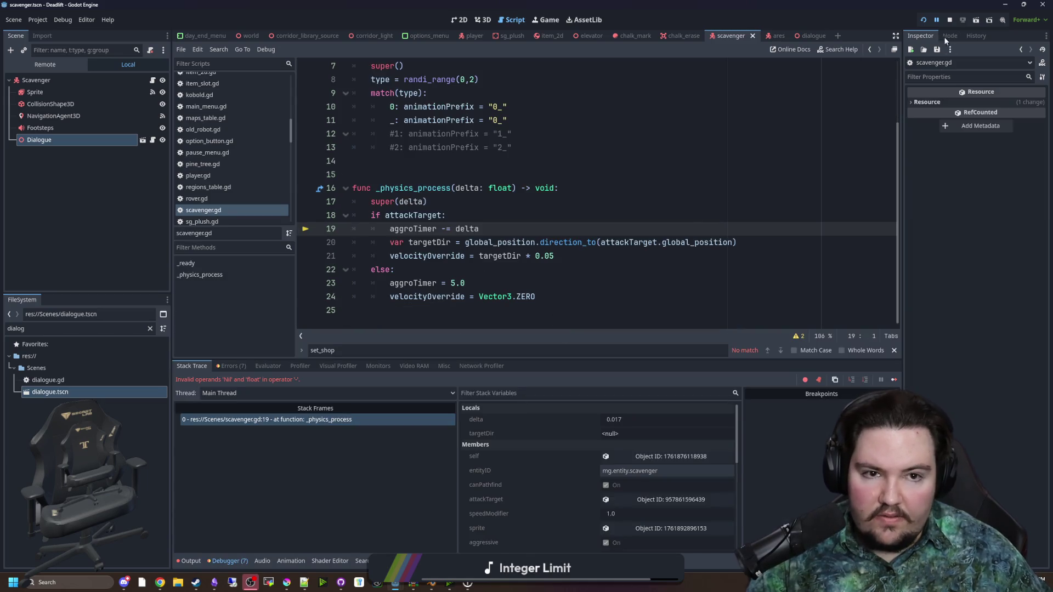
{"action": "left_click", "coordinate": [950, 20]}
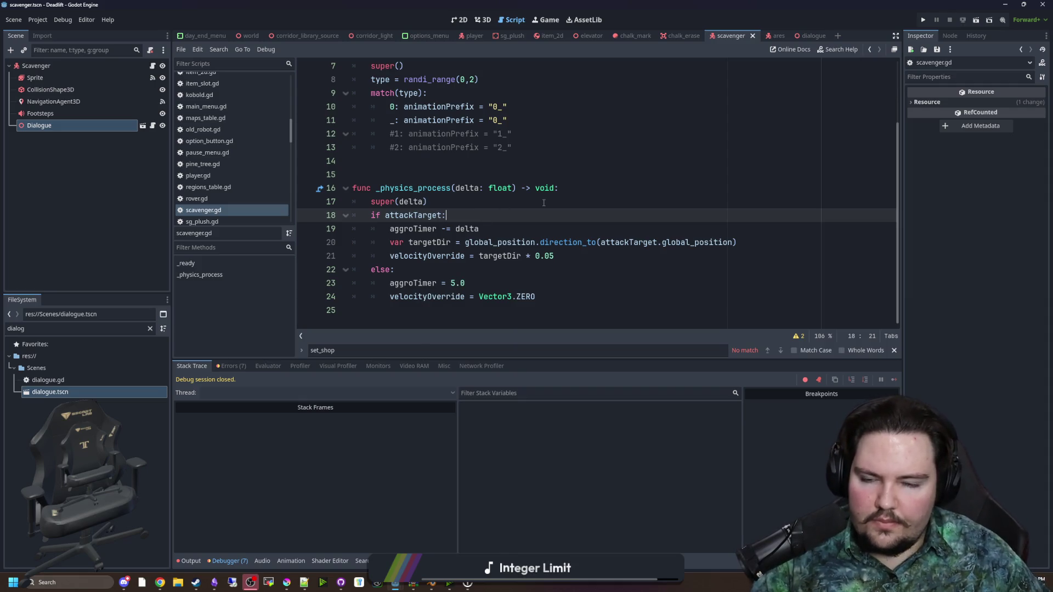
- Declare 'var initialAggro : bool = true' below the aggroTimer variable
{"action": "scroll", "coordinate": [541, 166], "scroll_direction": "up", "scroll_amount": 2}
{"action": "left_click", "coordinate": [515, 108]}
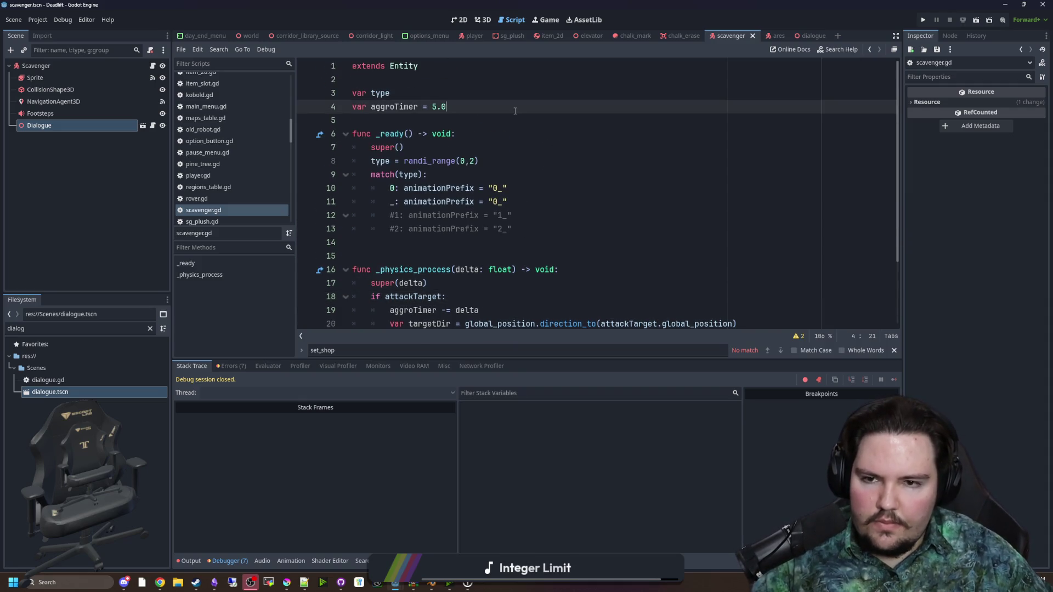
{"action": "key", "text": "Return"}
{"action": "type", "text": "va"}
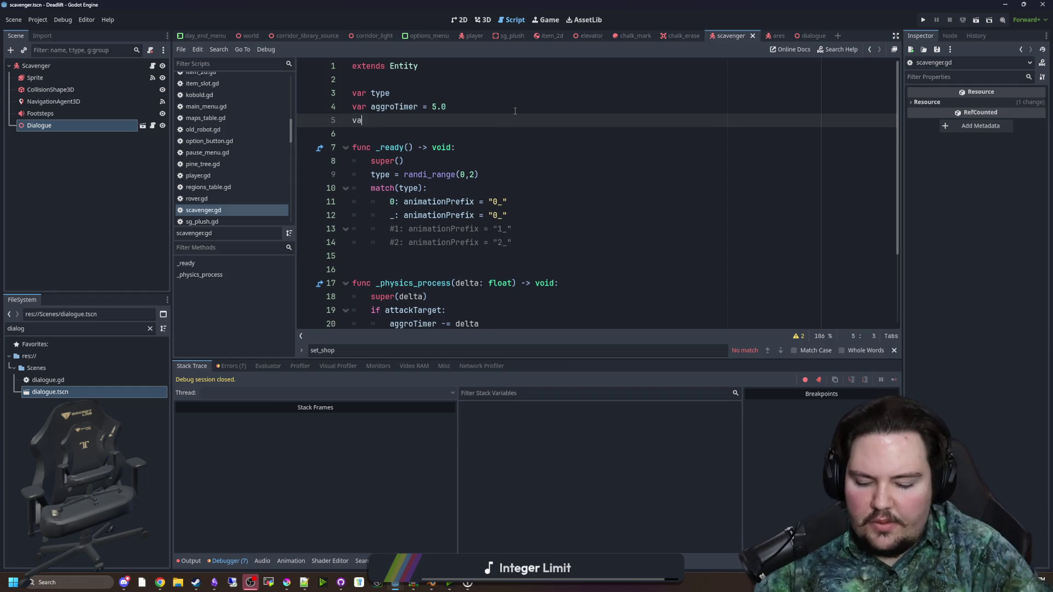
{"action": "key", "text": "BackSpace"}
{"action": "key", "text": "BackSpace"}
{"action": "type", "text": "initialAggro : bool"}
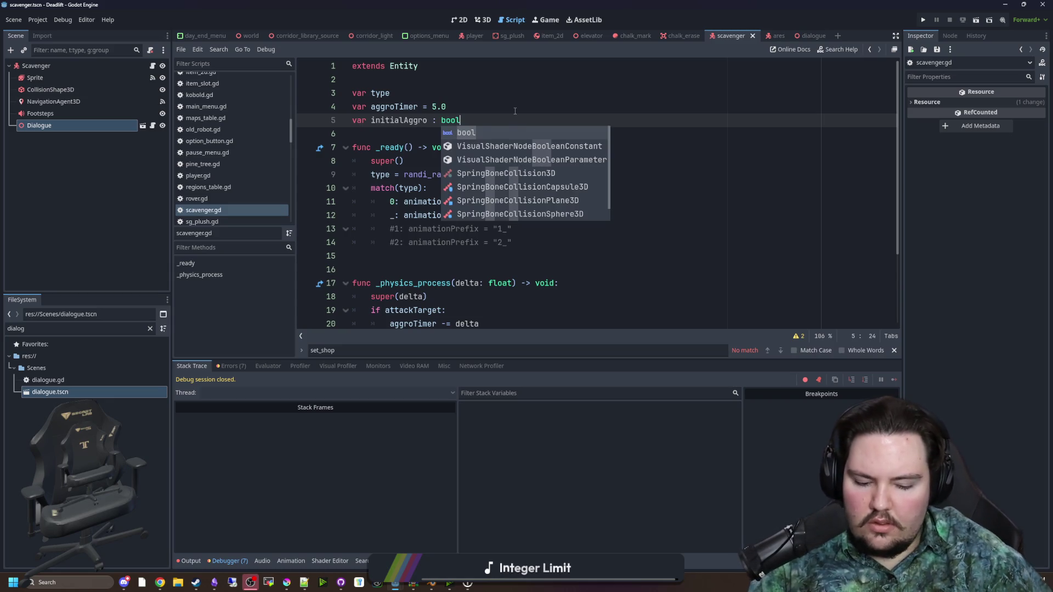
{"action": "type", "text": " = false"}
{"action": "left_click", "coordinate": [394, 120]}
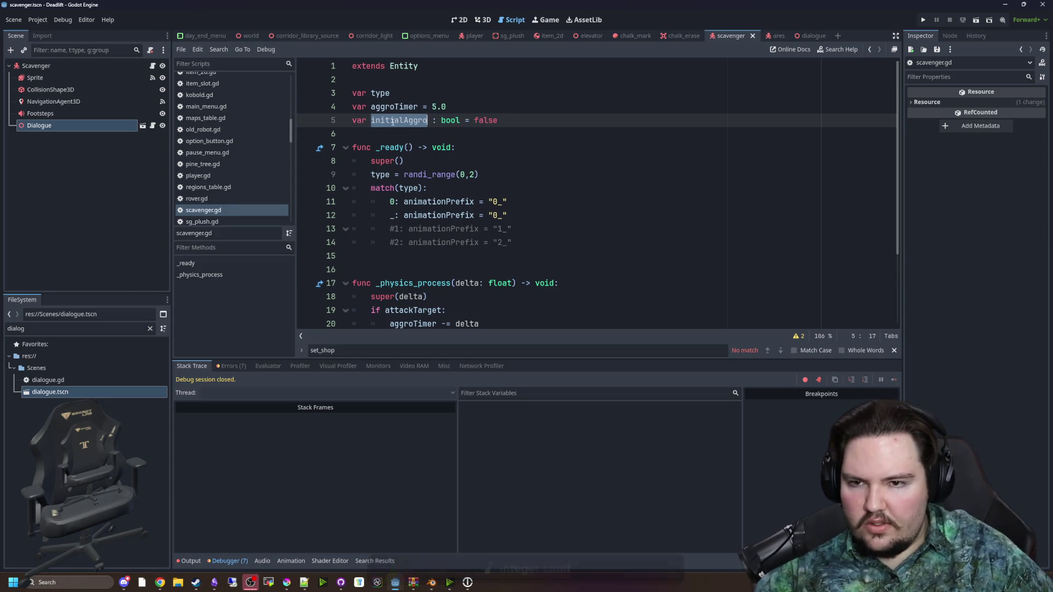
{"action": "scroll", "coordinate": [394, 120], "scroll_direction": "down", "scroll_amount": 3}
{"action": "left_click", "coordinate": [472, 215]}
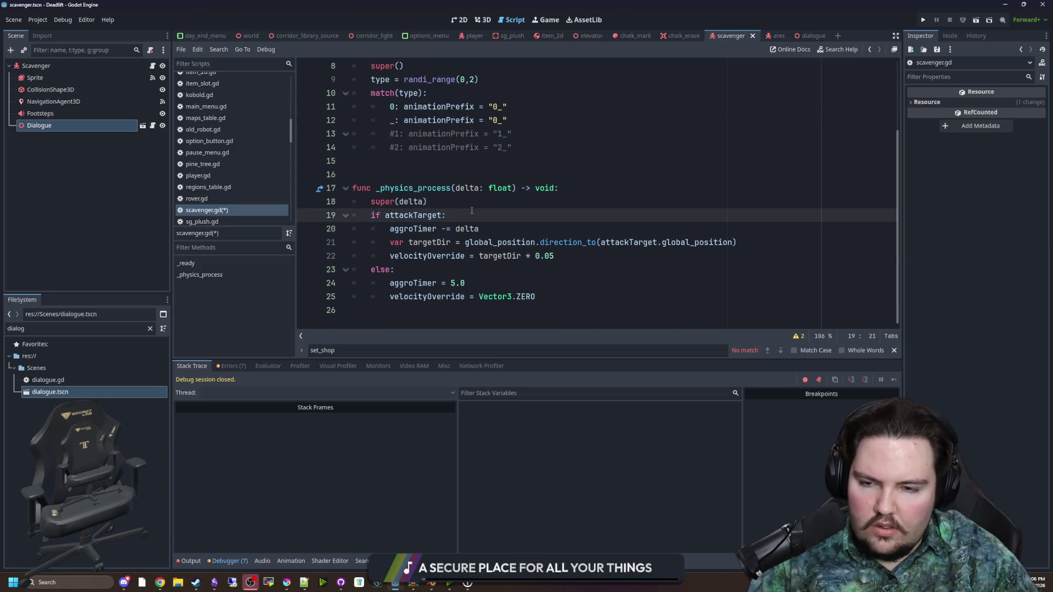
{"action": "scroll", "coordinate": [405, 109], "scroll_direction": "up", "scroll_amount": 3}
{"action": "double_click", "coordinate": [476, 121]}
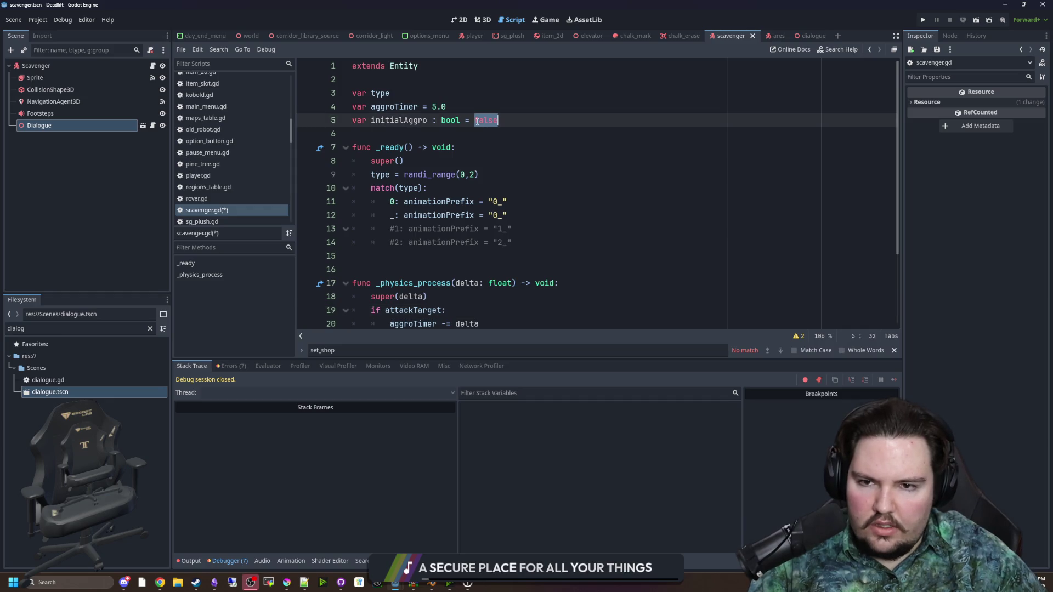
{"action": "type", "text": "true"}
- Inside the attackTarget branch, add an 'if initialAggro:' check that sets initialAggro to false
{"action": "scroll", "coordinate": [404, 121], "scroll_direction": "down", "scroll_amount": 3}
{"action": "left_click", "coordinate": [477, 229]}
{"action": "key", "text": "Return"}
{"action": "type", "text": "itialAggro"}
{"action": "key", "text": "BackSpace"}
{"action": "key", "text": "Return"}
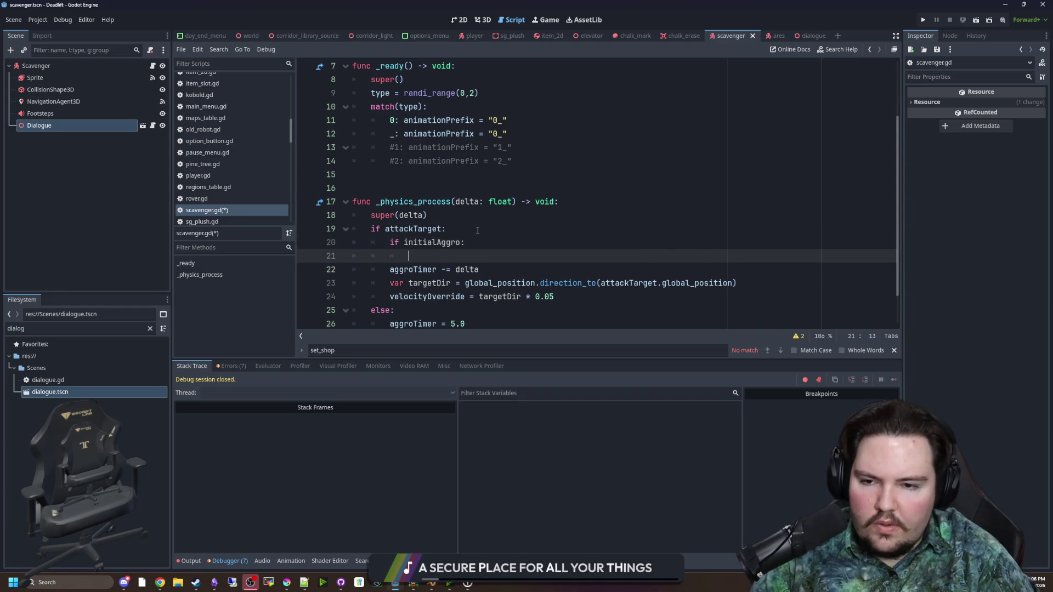
{"action": "type", "text": "initialAggro = false"}
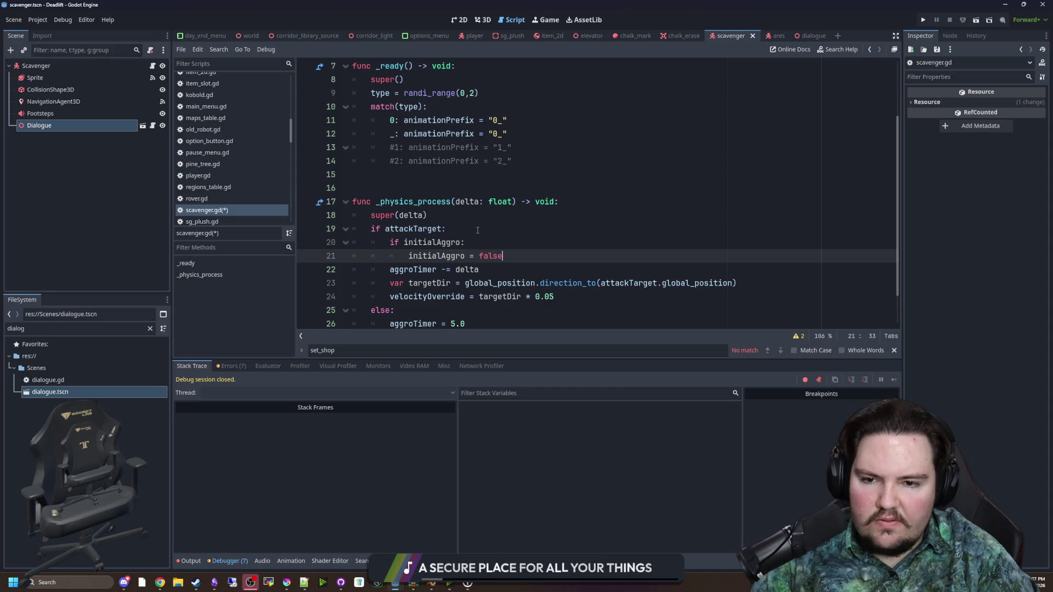
{"action": "key", "text": "Return"}
- Add $Dialogue.speak("Back off man, you don't want any trouble") under the initialAggro check
{"action": "scroll", "coordinate": [482, 201], "scroll_direction": "down", "scroll_amount": 2}
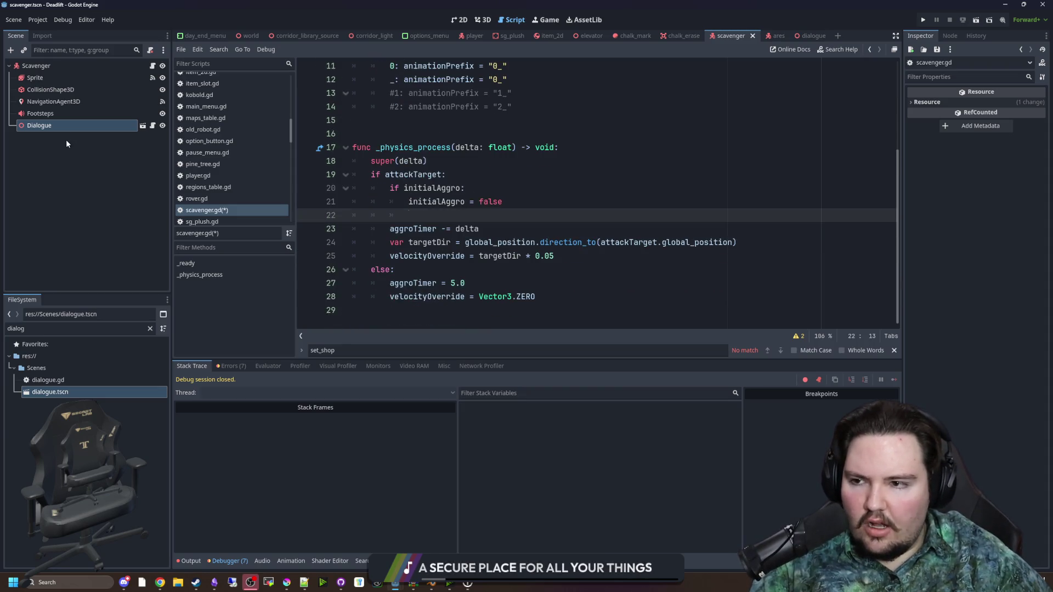
{"action": "mouse_move", "coordinate": [70, 129]}
{"action": "left_mouse_down"}
{"action": "mouse_move", "coordinate": [455, 223]}
{"action": "mouse_move", "coordinate": [462, 215]}
{"action": "left_mouse_up"}
{"action": "type", "text": "speak("}
{"action": "type", "text": "D"}
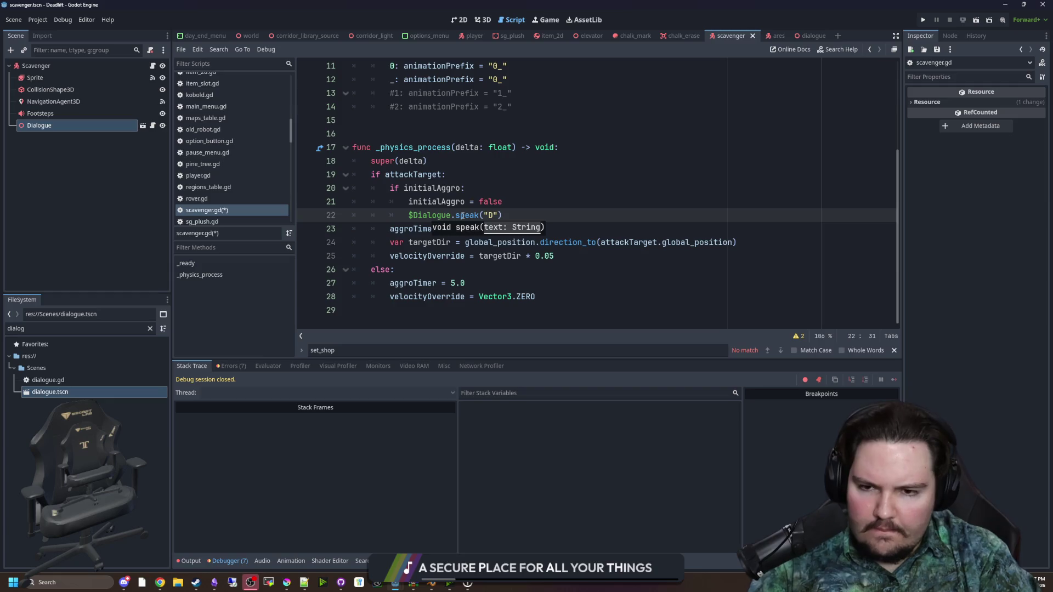
{"action": "type", "text": "Back off m"}
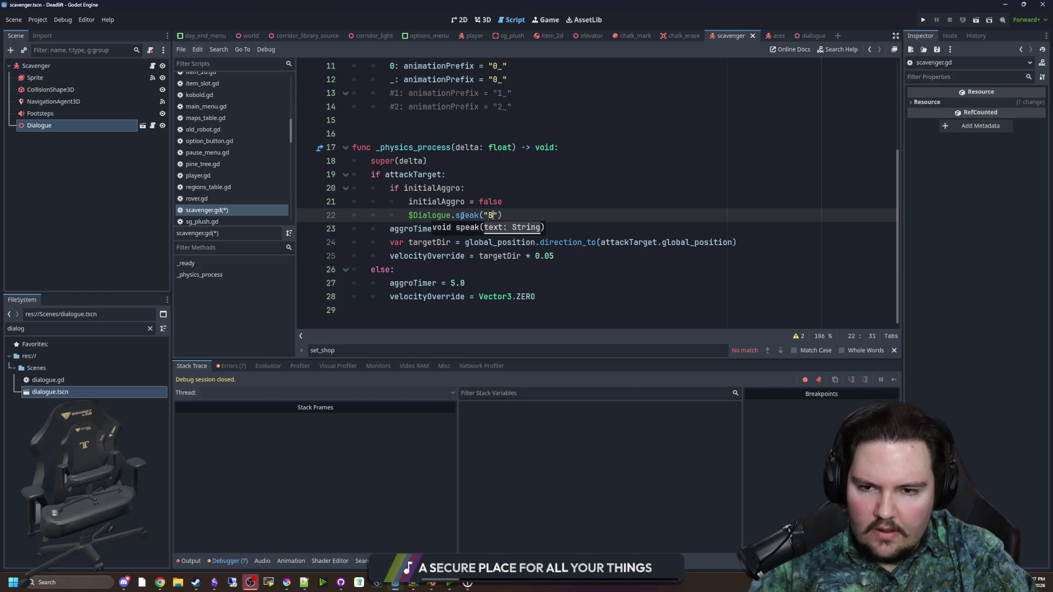
{"action": "type", "text": "an, don"}
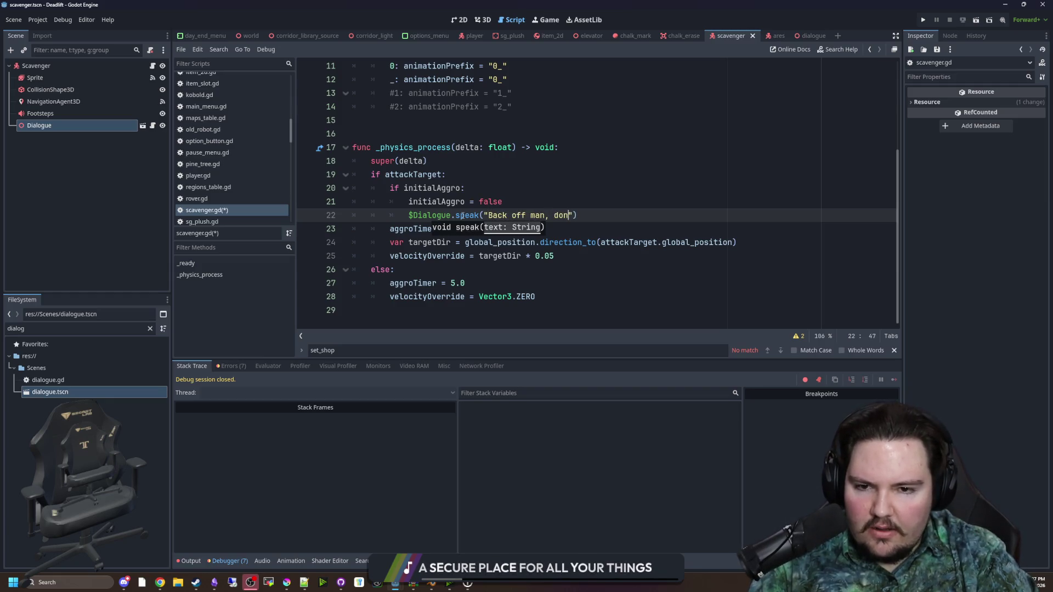
{"action": "type", "text": "want any trouble"}
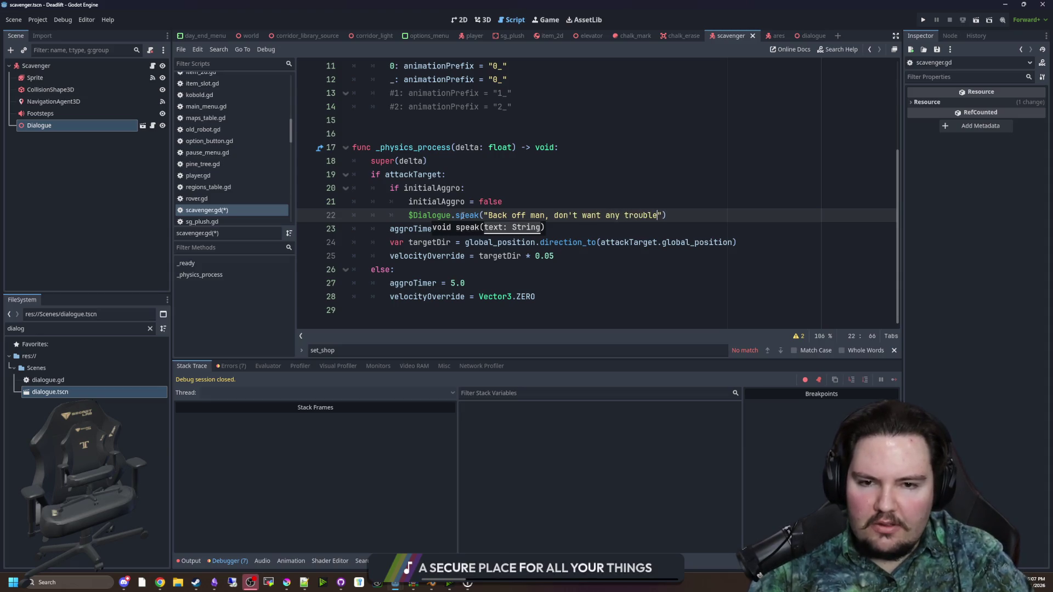
{"action": "left_click", "coordinate": [552, 215]}
{"action": "type", "text": "you"}
- Save the scavenger script and run the project to test the warning
{"action": "left_click", "coordinate": [596, 190]}
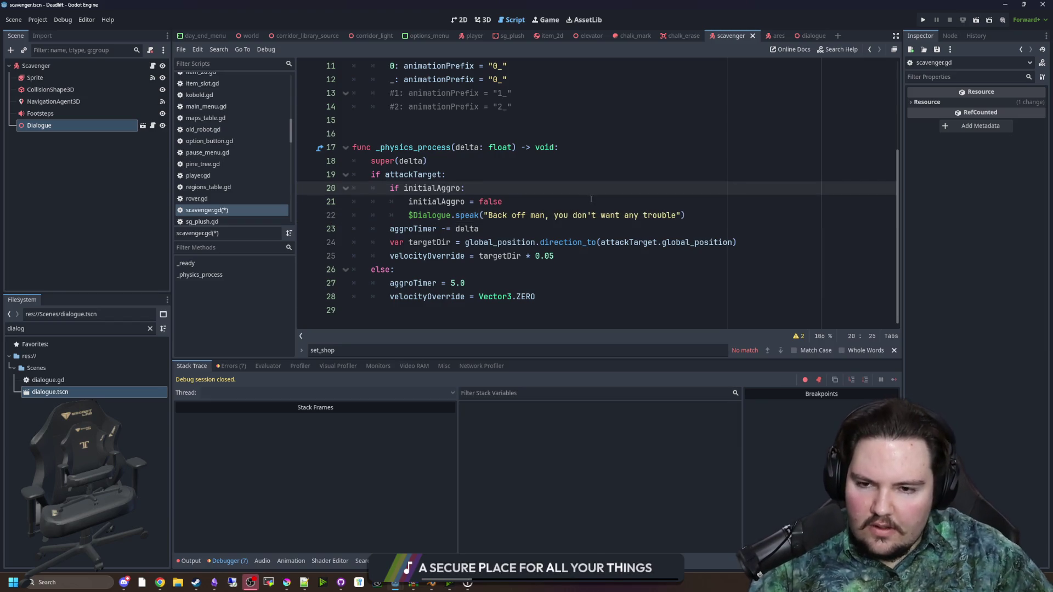
{"action": "left_click", "coordinate": [588, 196]}
{"action": "key", "text": "Down"}
{"action": "key", "text": "Up"}
{"action": "key", "text": "Up"}
{"action": "key", "text": "Up"}
{"action": "key", "text": "ctrl+s"}
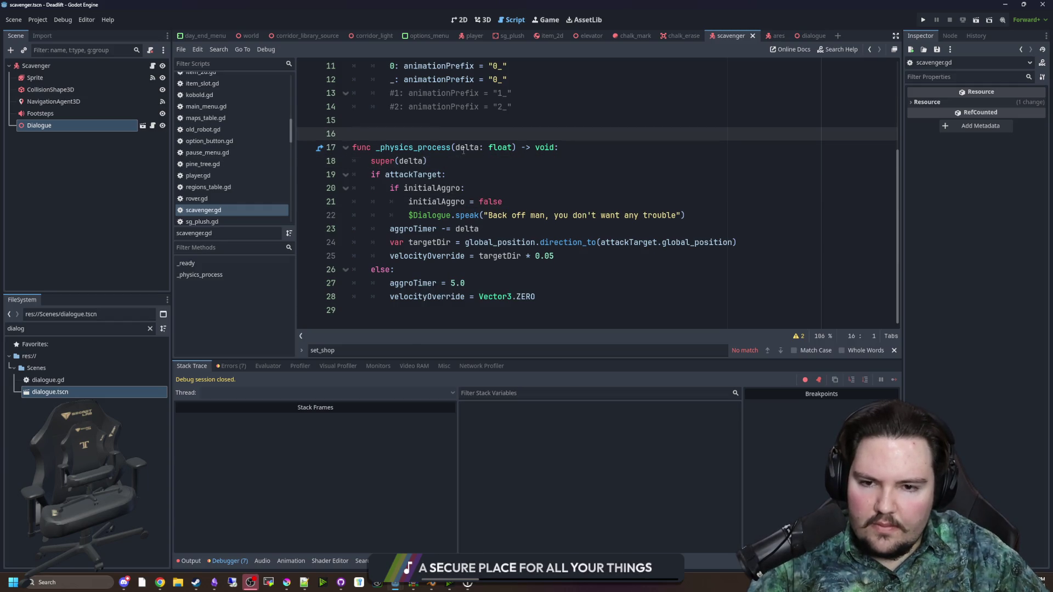
{"action": "left_click", "coordinate": [923, 21]}
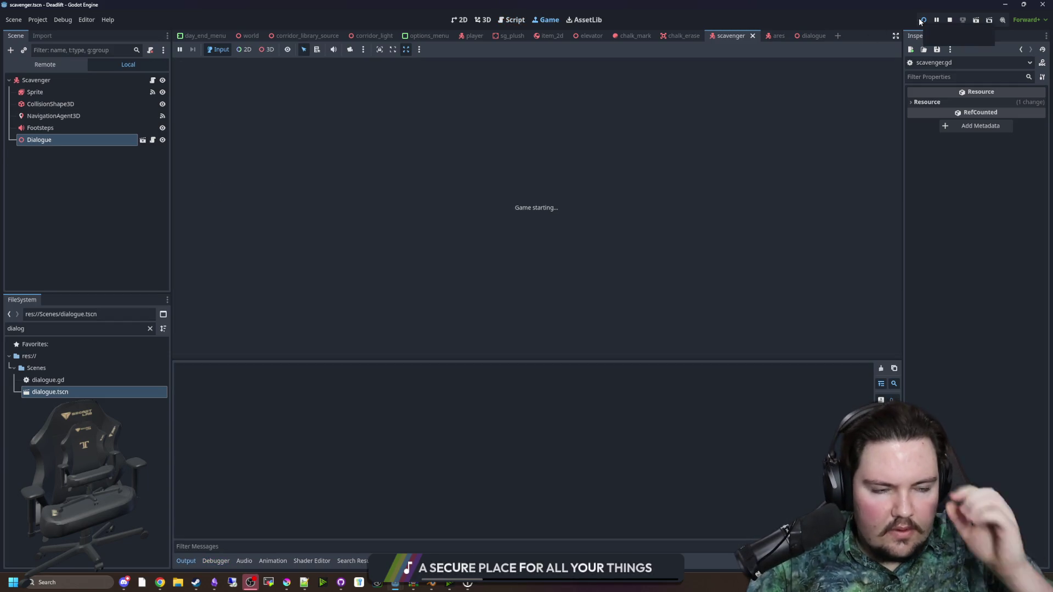
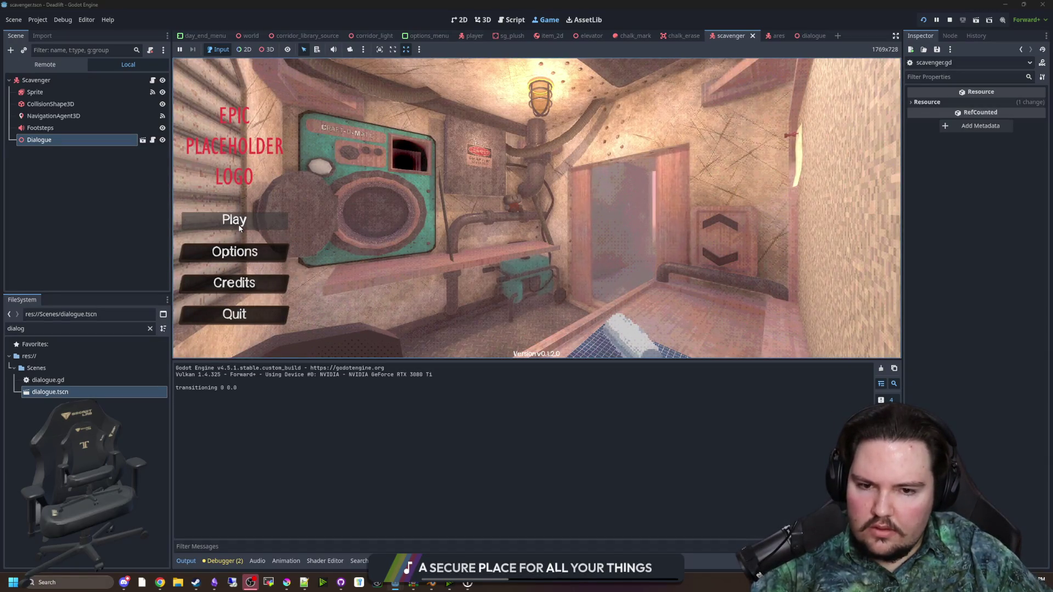
- Start a new game, ride the elevator down, and walk up to the scavengers
{"action": "left_click", "coordinate": [239, 228]}
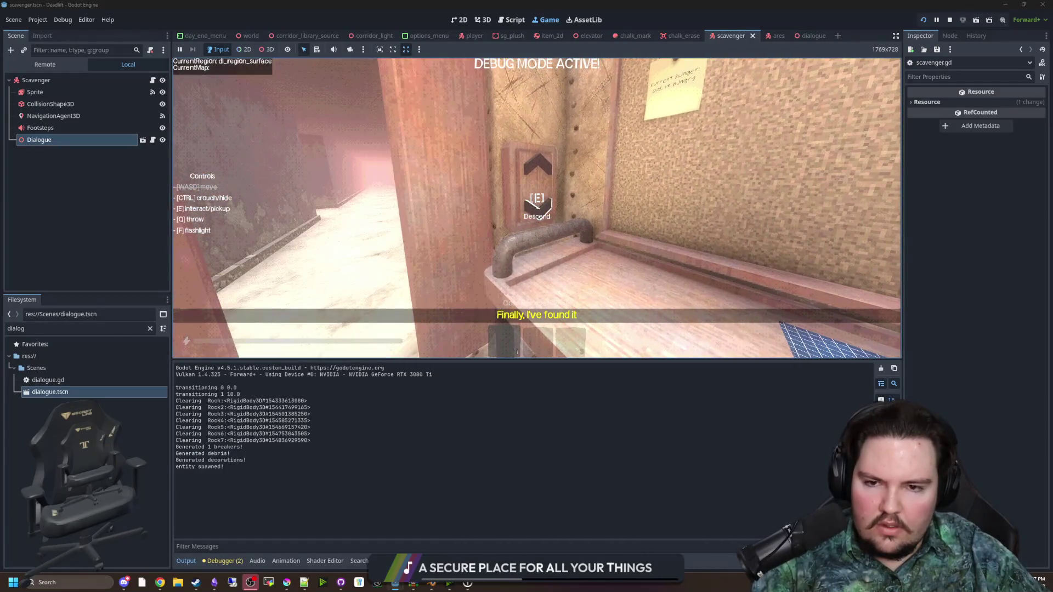
{"action": "key", "text": "e"}
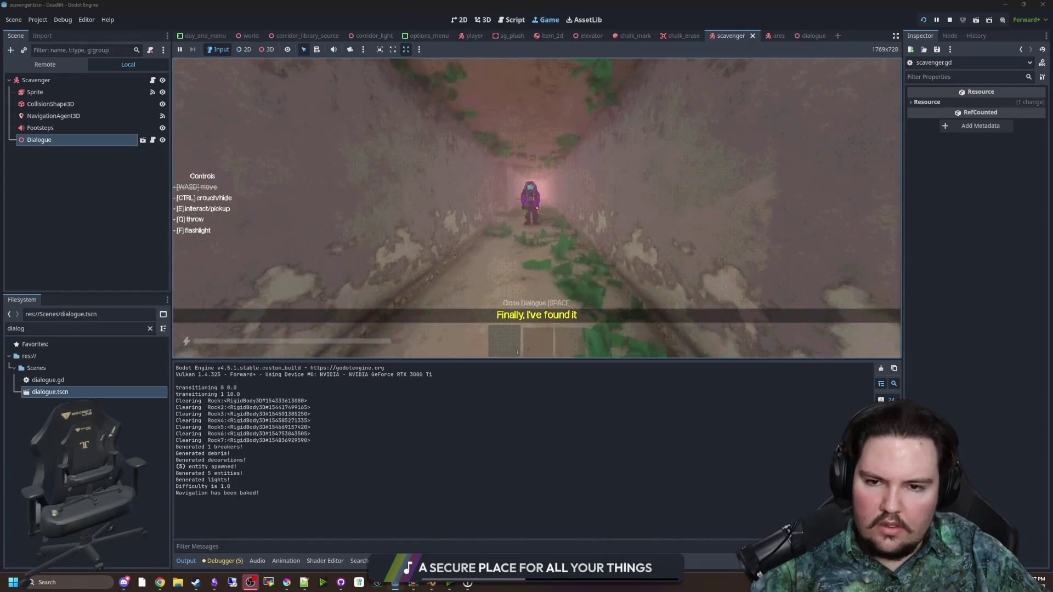
{"action": "key", "text": "w"}
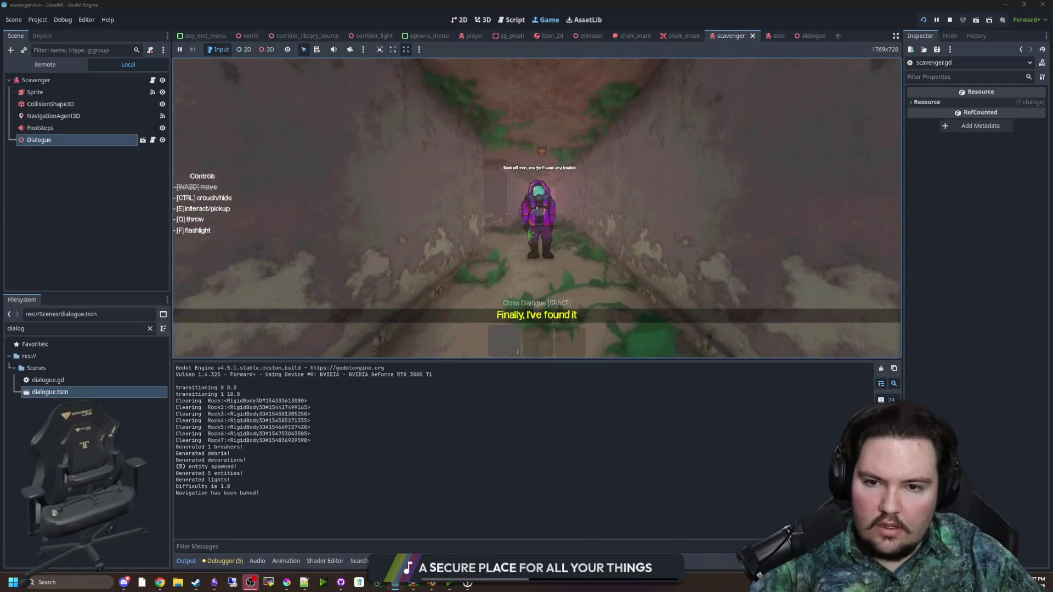
{"action": "key", "text": "w"}
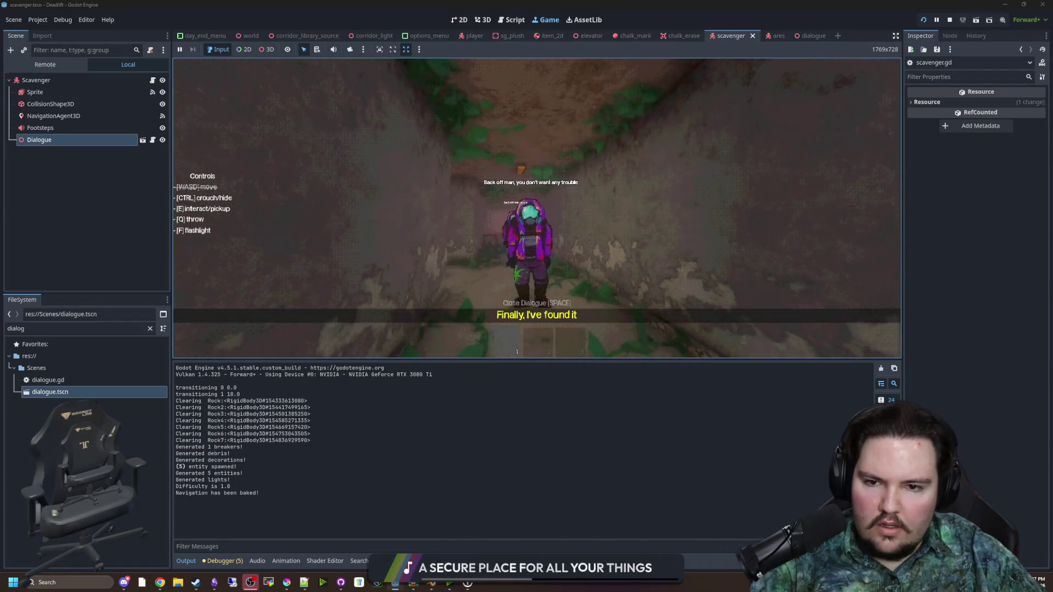
{"action": "key", "text": "w"}
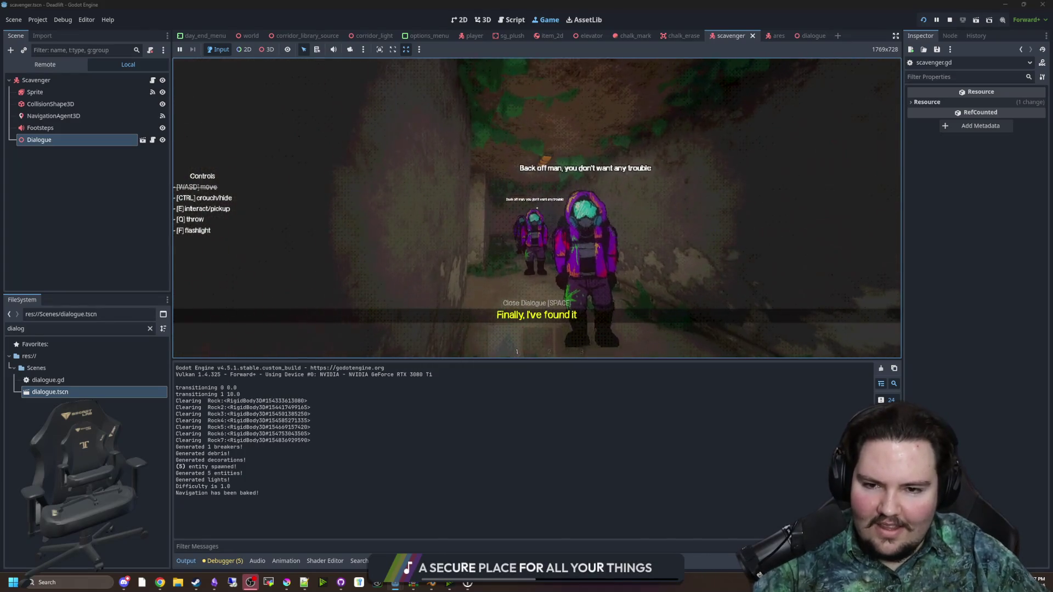
{"action": "key", "text": "w"}
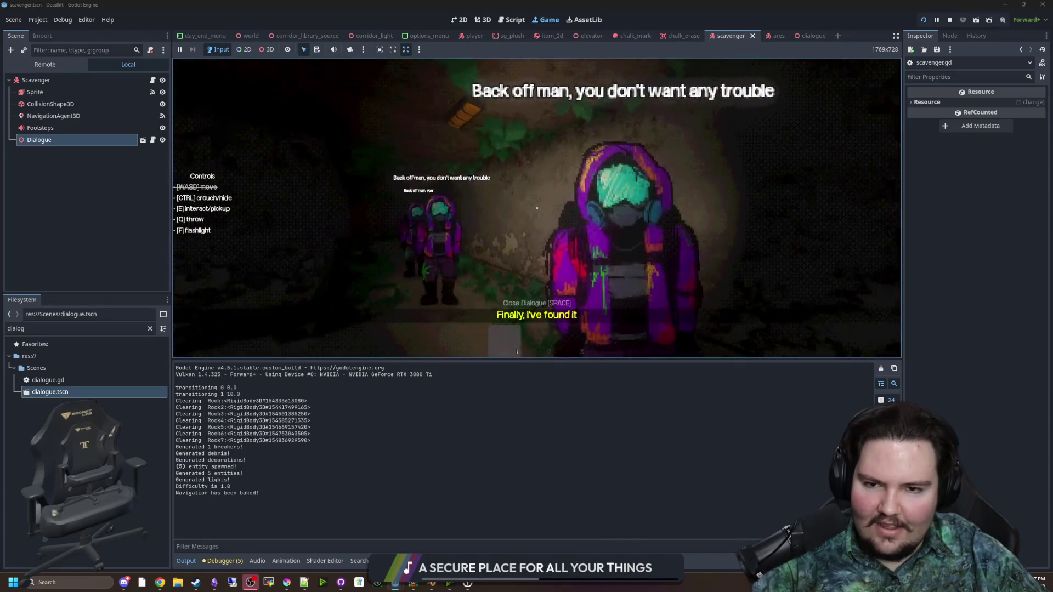
- Move back and forth near the scavengers to retrigger their warning line
{"action": "key", "text": "s"}
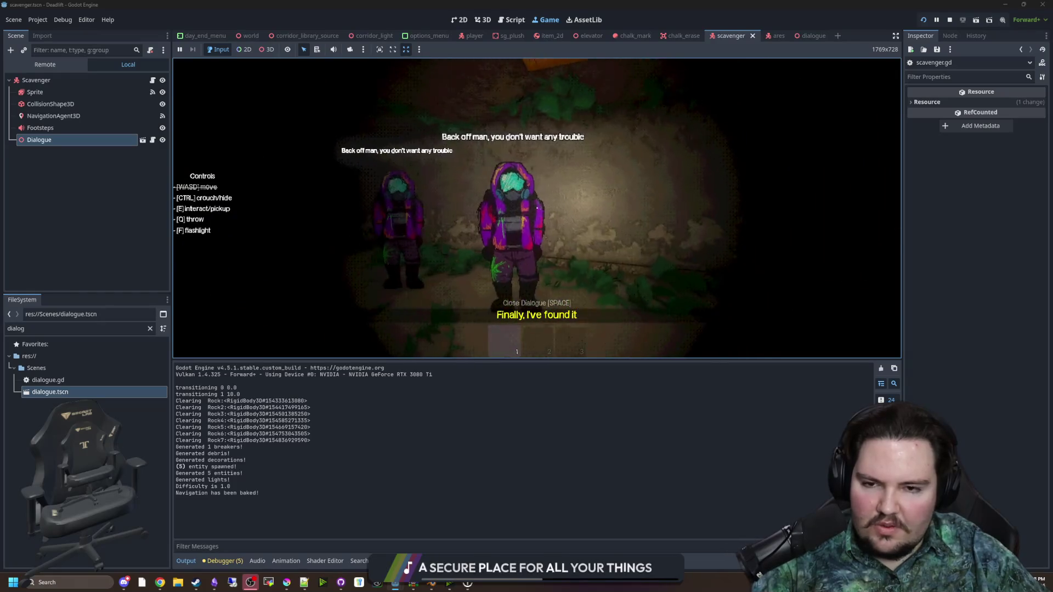
{"action": "key", "text": "s"}
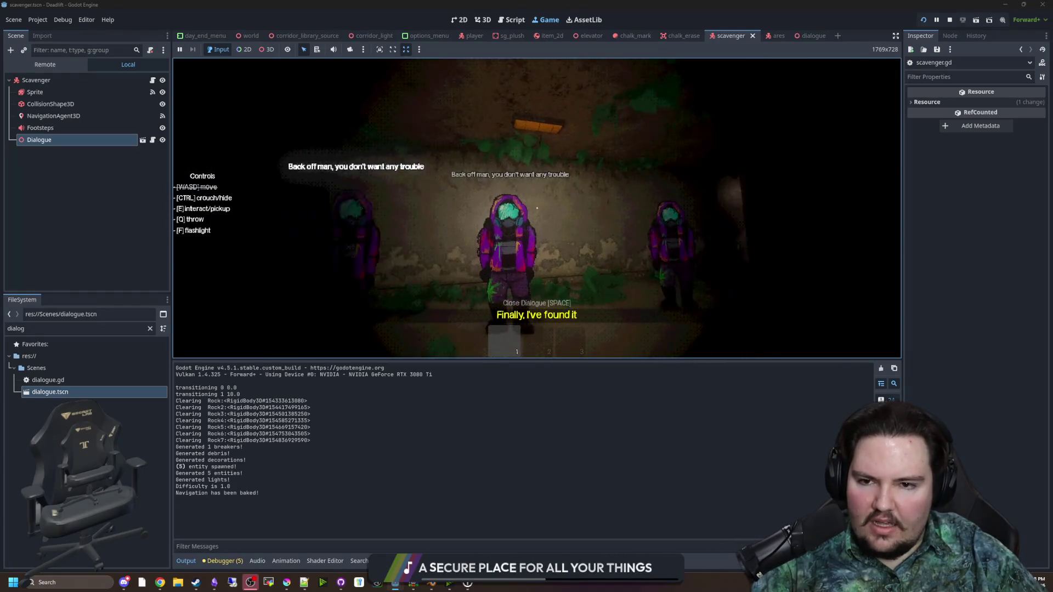
{"action": "key", "text": "w"}
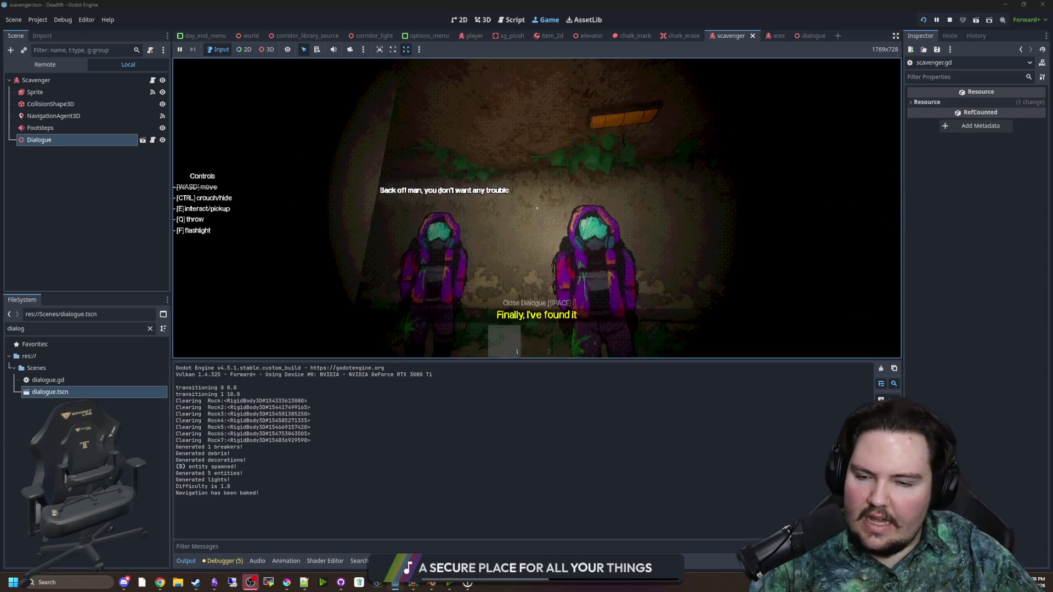
{"action": "key", "text": "s"}
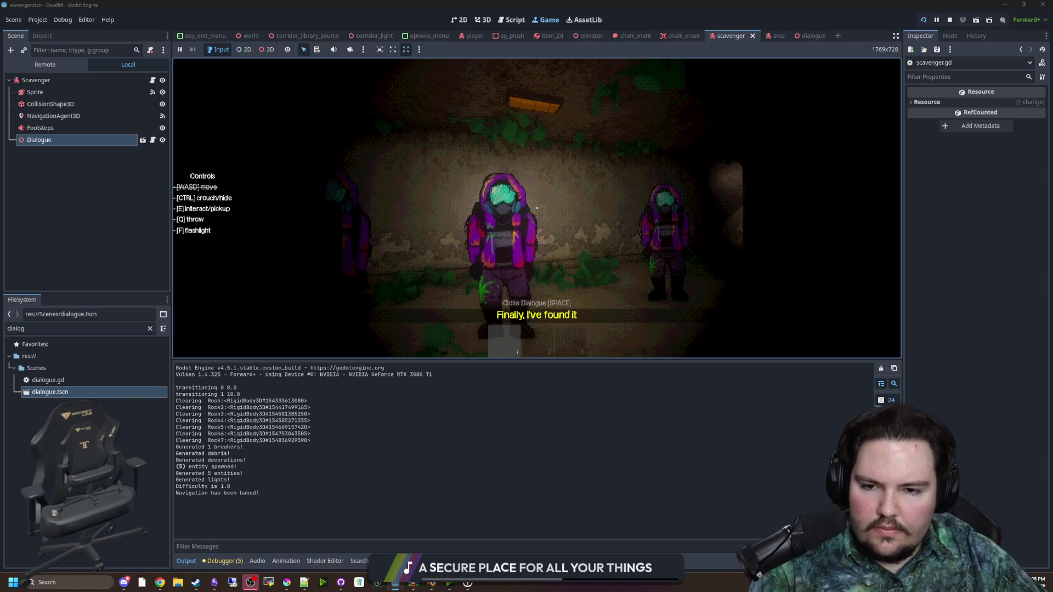
{"action": "key", "text": "w"}
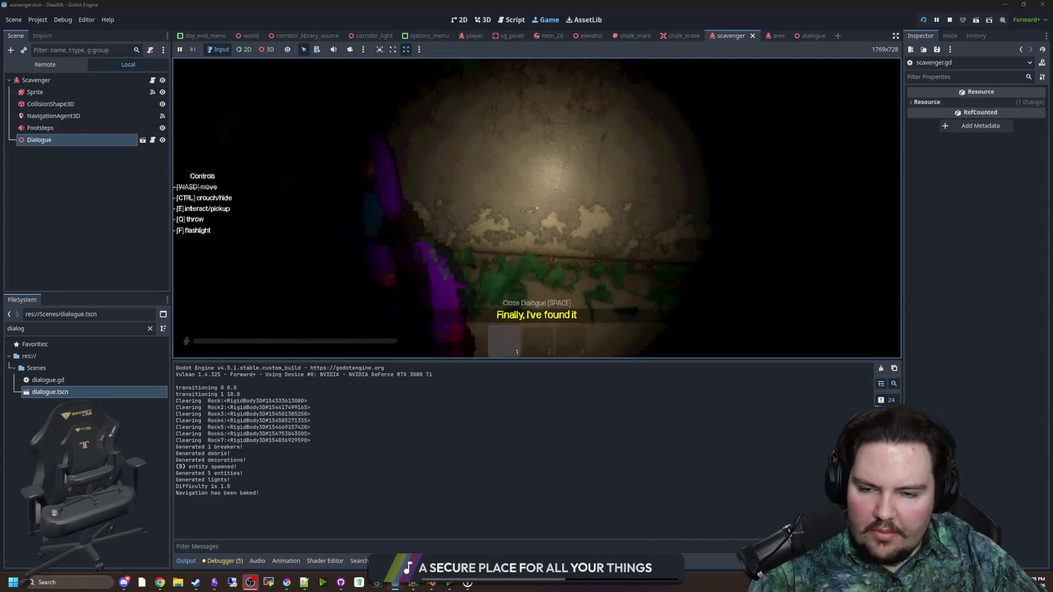
{"action": "key", "text": "s"}
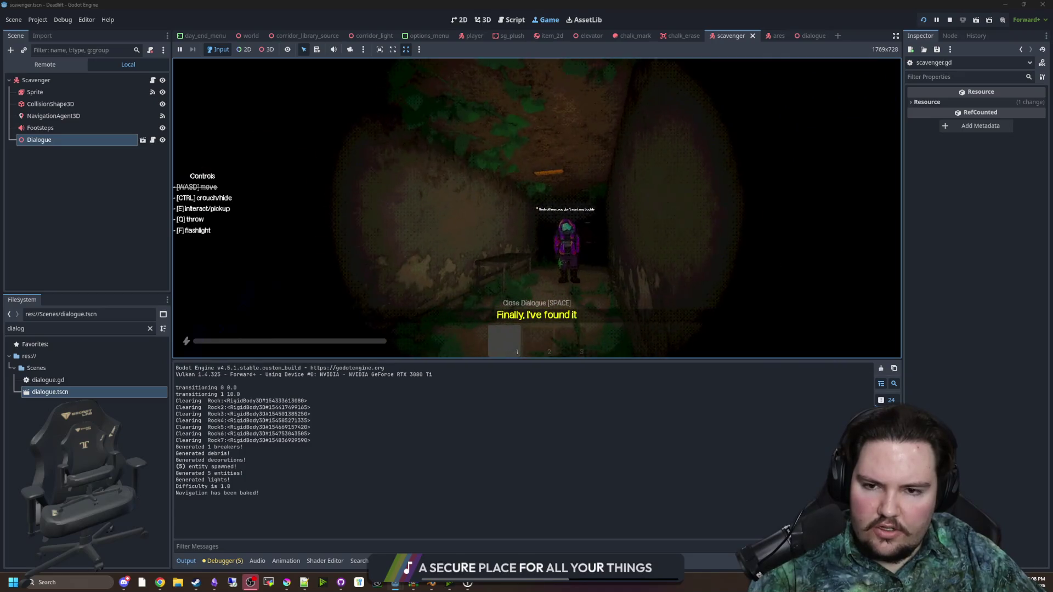
{"action": "key", "text": "w"}
{"action": "key", "text": "w"}
{"action": "key", "text": "w"}
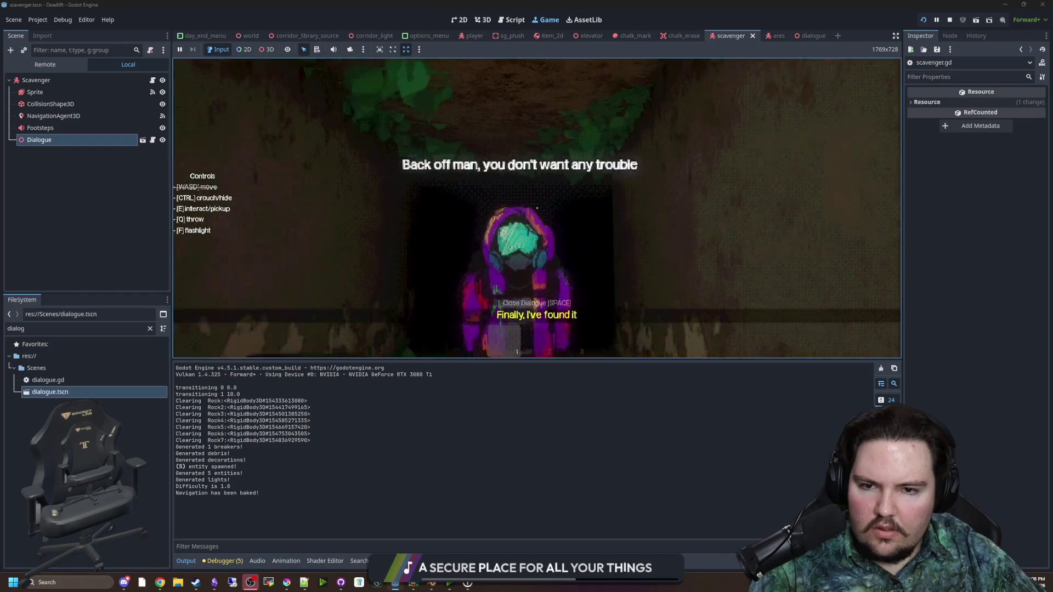
{"action": "key", "text": "s"}
{"action": "key", "text": "w"}
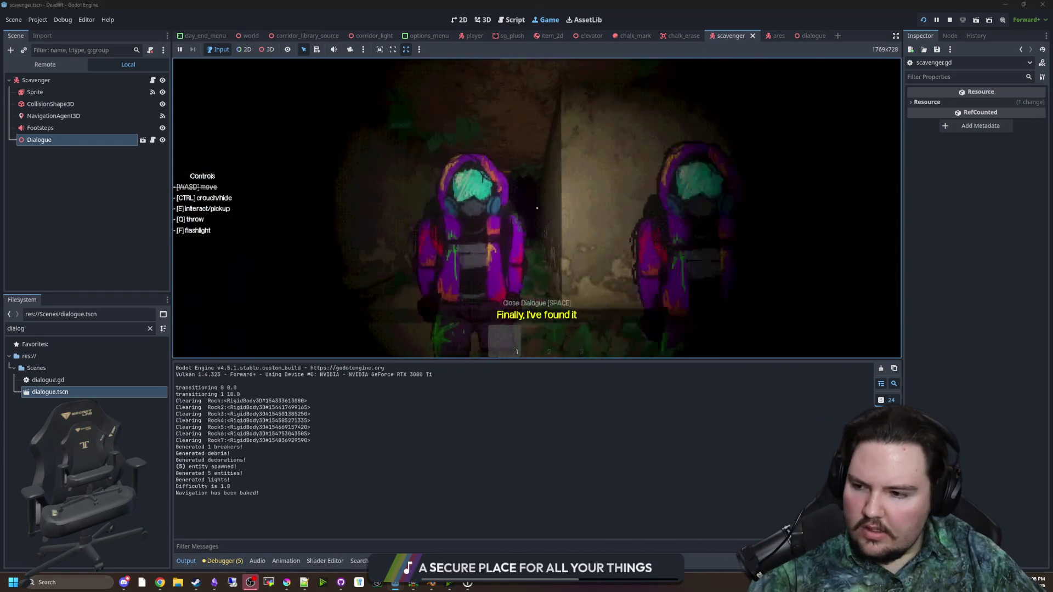
{"action": "key", "text": "w"}
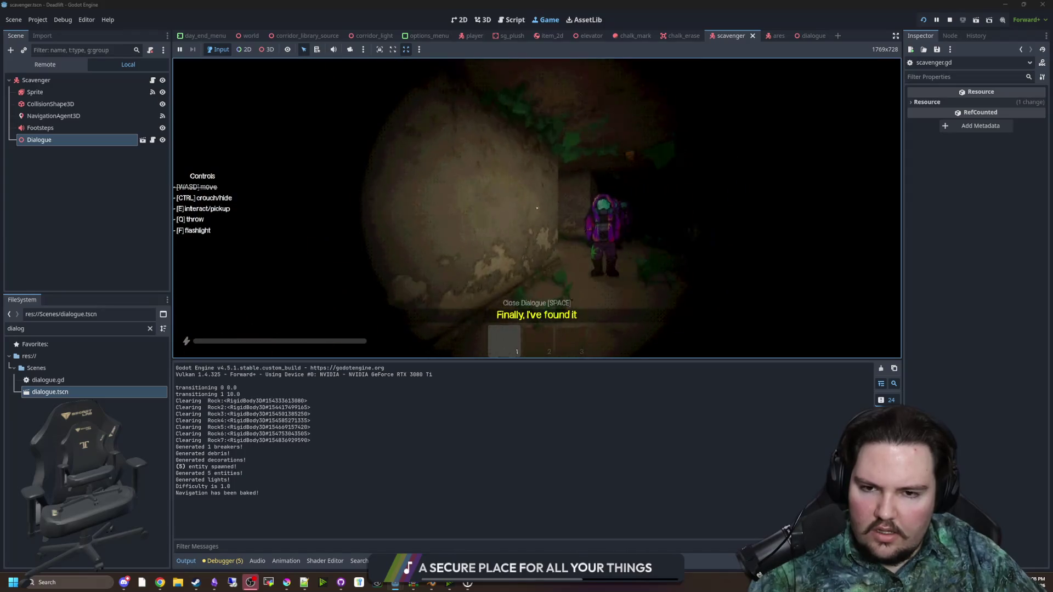
{"action": "key", "text": "w"}
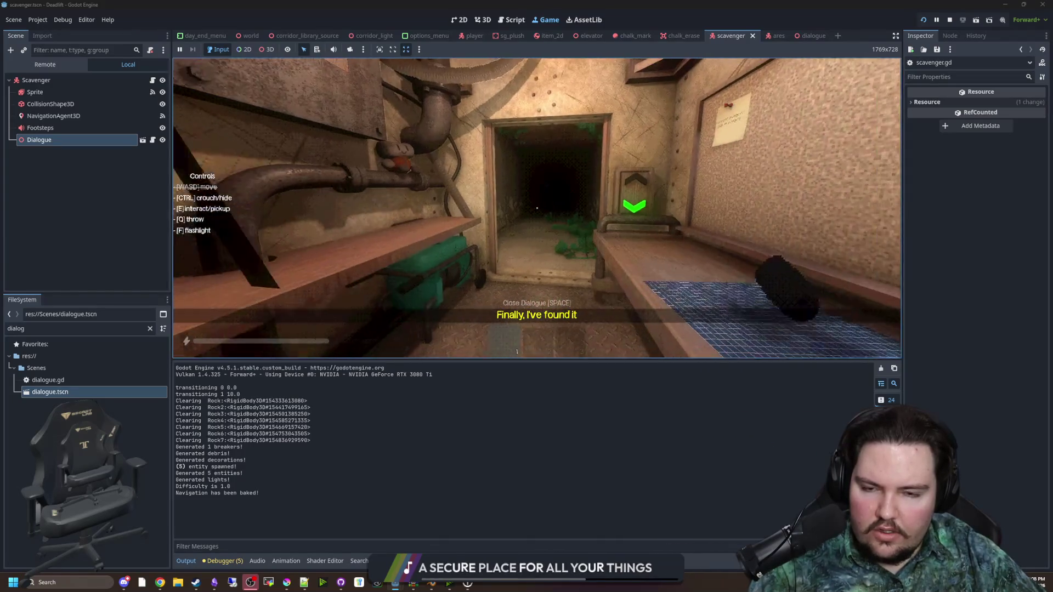
{"action": "key", "text": "w"}
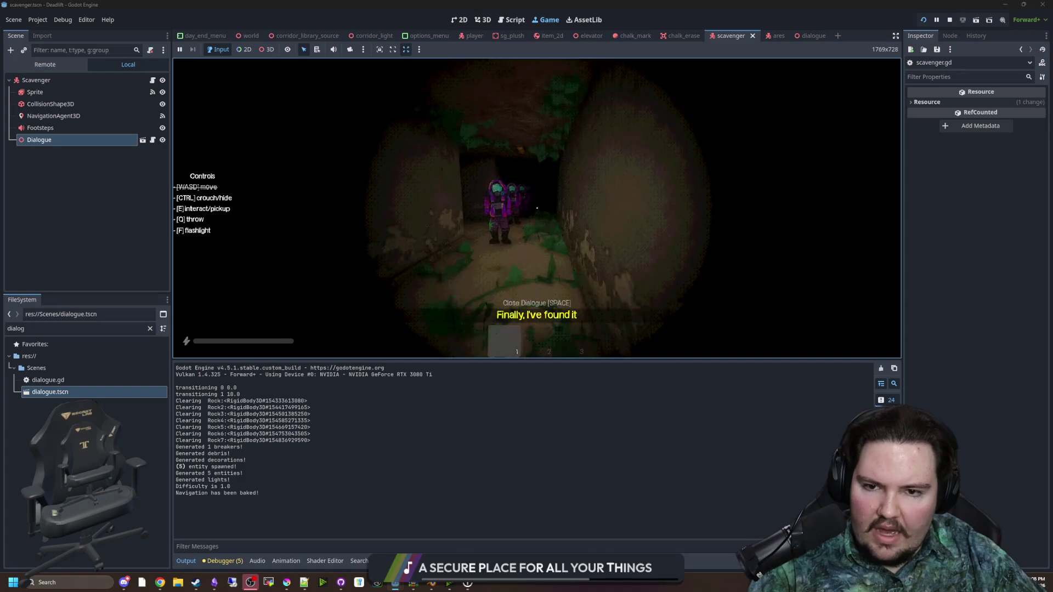
{"action": "key", "text": "w"}
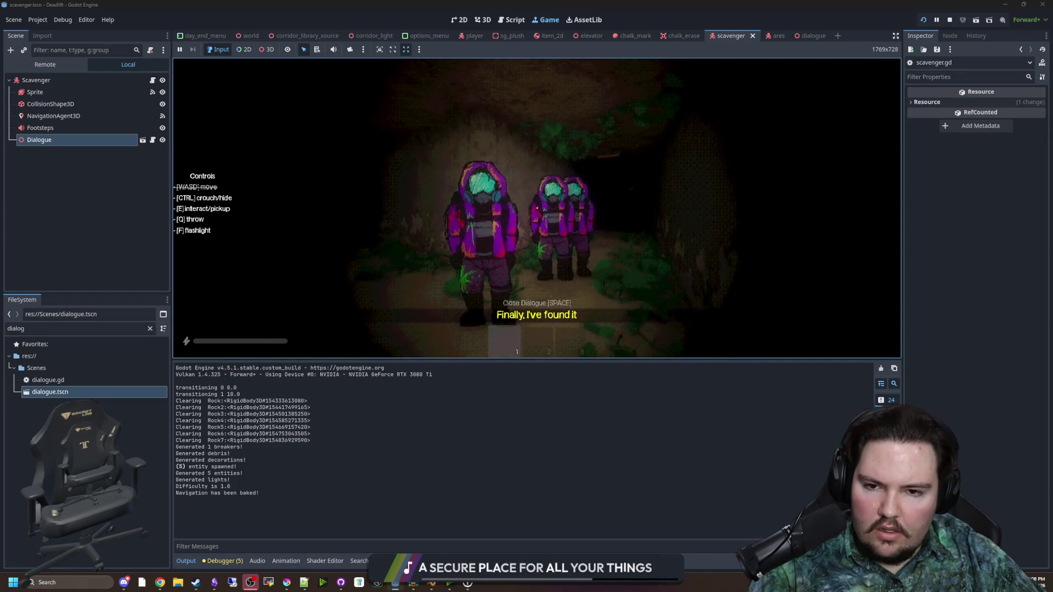
{"action": "key", "text": "w"}
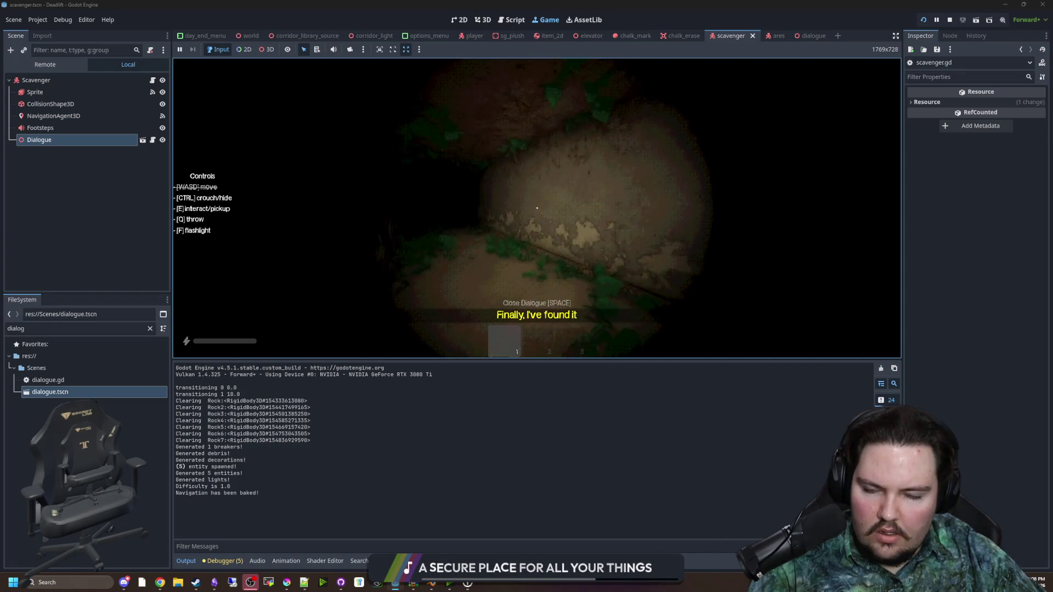
- Pause the game and stop the test run to return to scavenger.gd
{"action": "key", "text": "w"}
{"action": "key", "text": "Escape"}
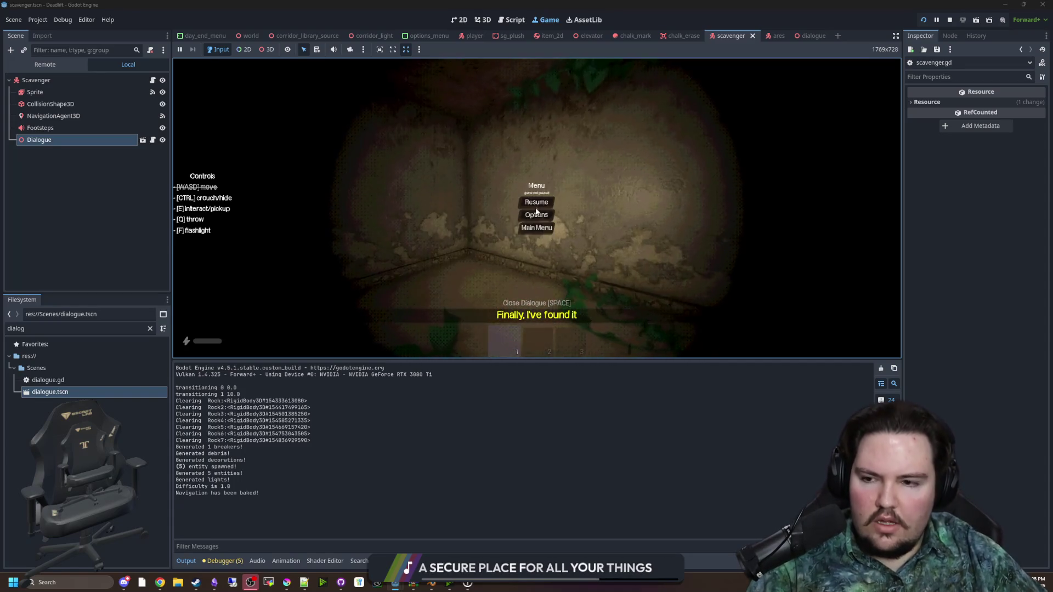
{"action": "left_click", "coordinate": [950, 20]}
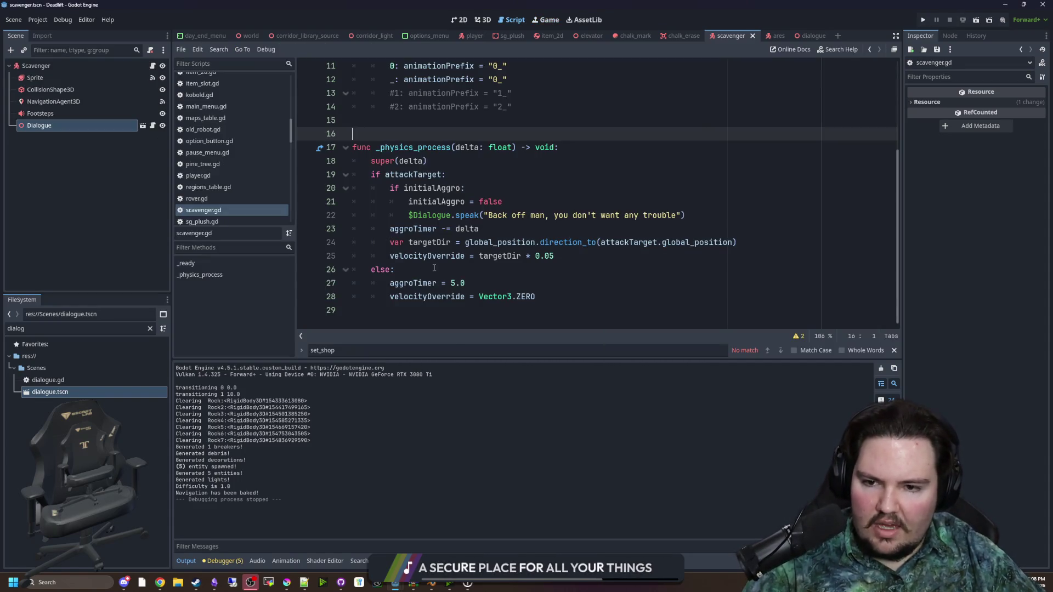
- Insert a blank line under the else: branch and save the script
{"action": "left_click", "coordinate": [434, 269]}
{"action": "double_click", "coordinate": [422, 188]}
{"action": "left_click", "coordinate": [416, 268]}
{"action": "key", "text": "Return"}
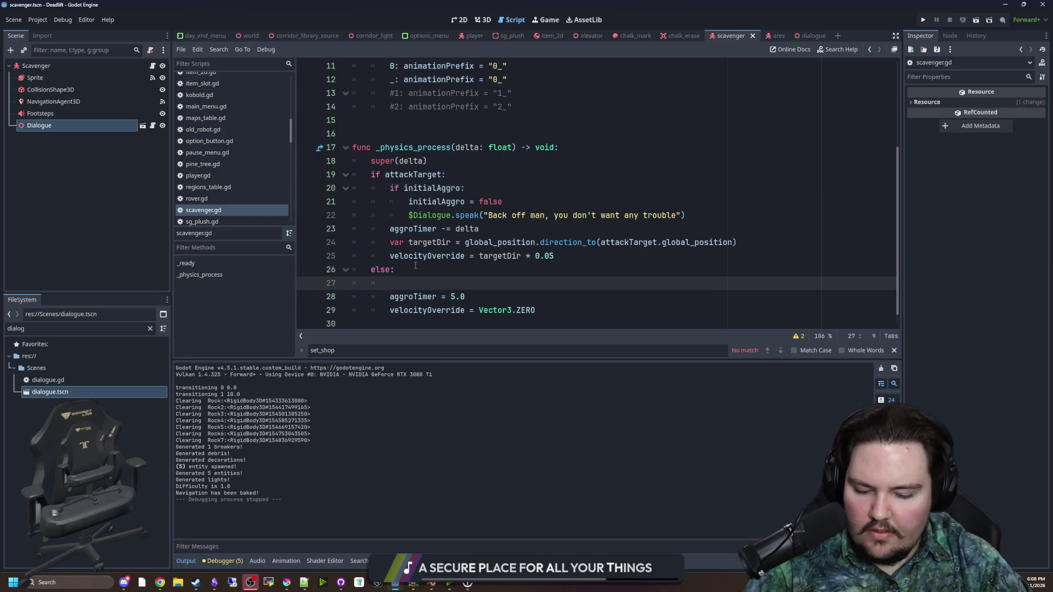
{"action": "type", "text": "initialAggro = true"}
{"action": "left_click", "coordinate": [416, 266]}
{"action": "key", "text": "ctrl+s"}
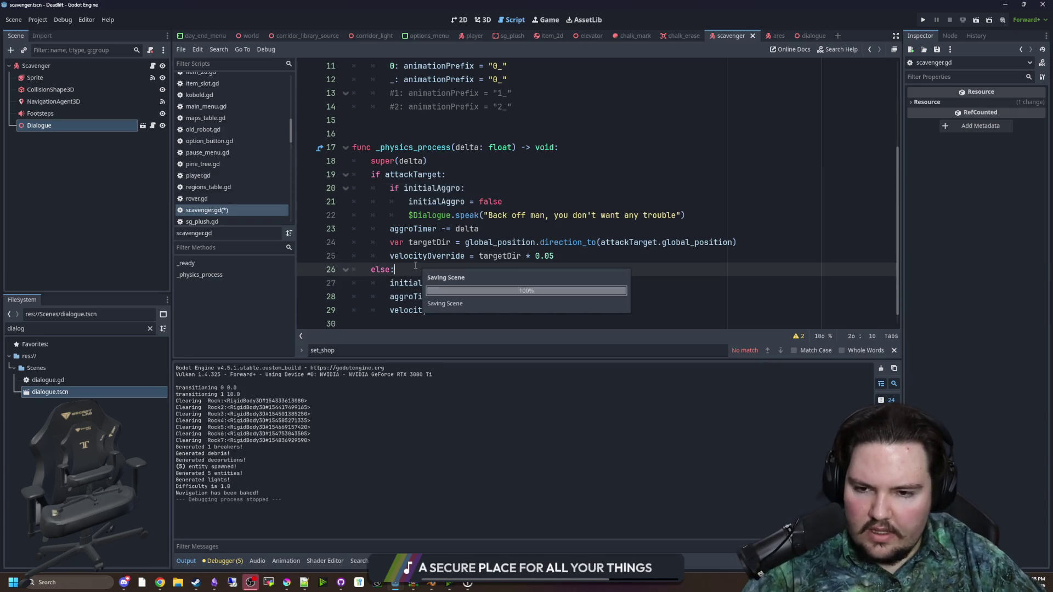
{"action": "left_click", "coordinate": [486, 299]}
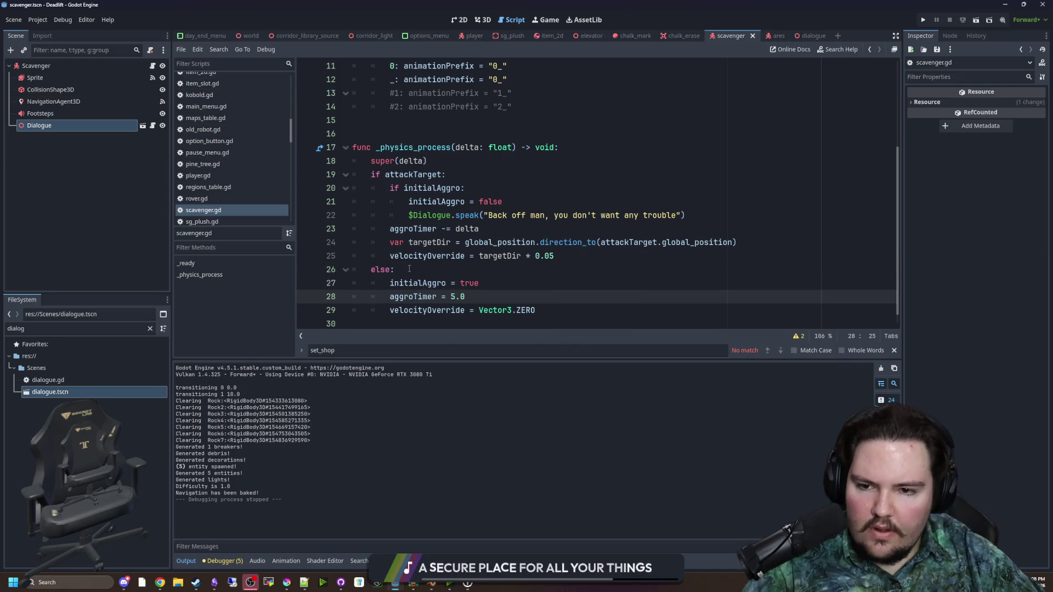
{"action": "left_click", "coordinate": [543, 272]}
{"action": "key", "text": "ctrl+s"}
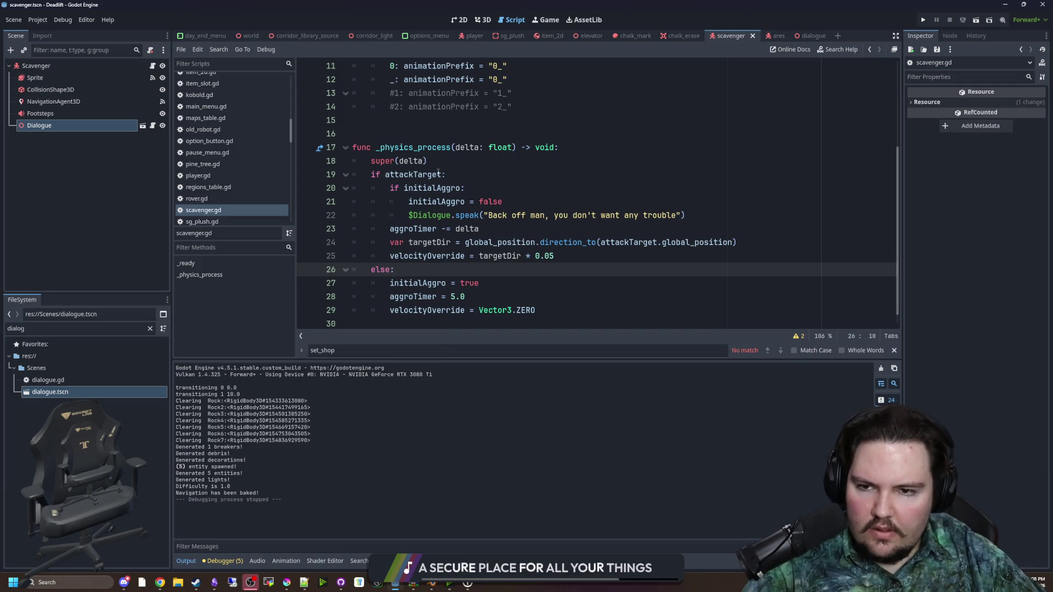
- Add autoAnimation = false under if initialAggro:
{"action": "left_click", "coordinate": [450, 175]}
{"action": "left_click", "coordinate": [564, 252]}
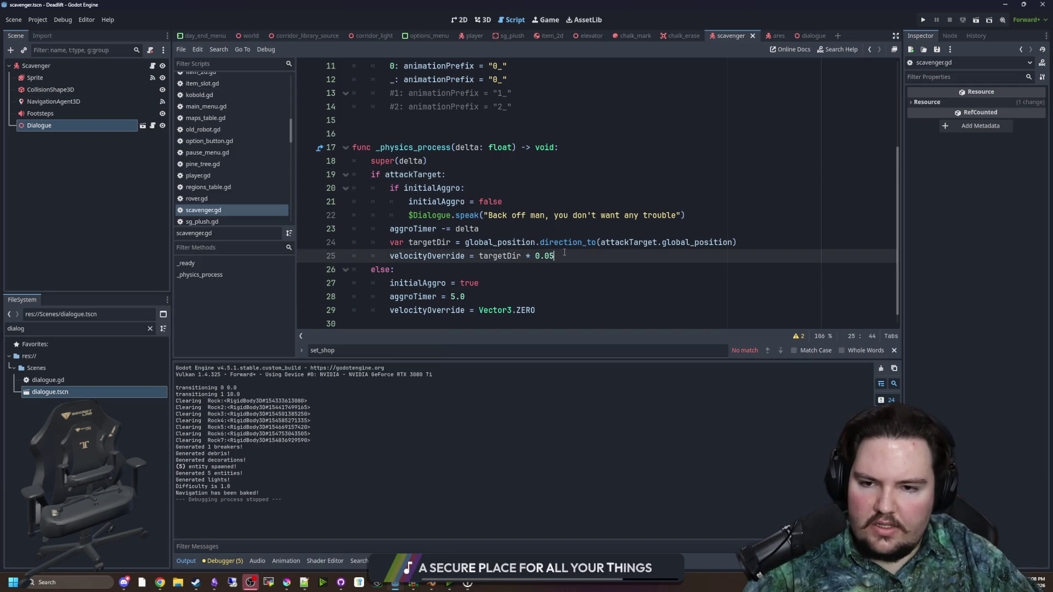
{"action": "key", "text": "Return"}
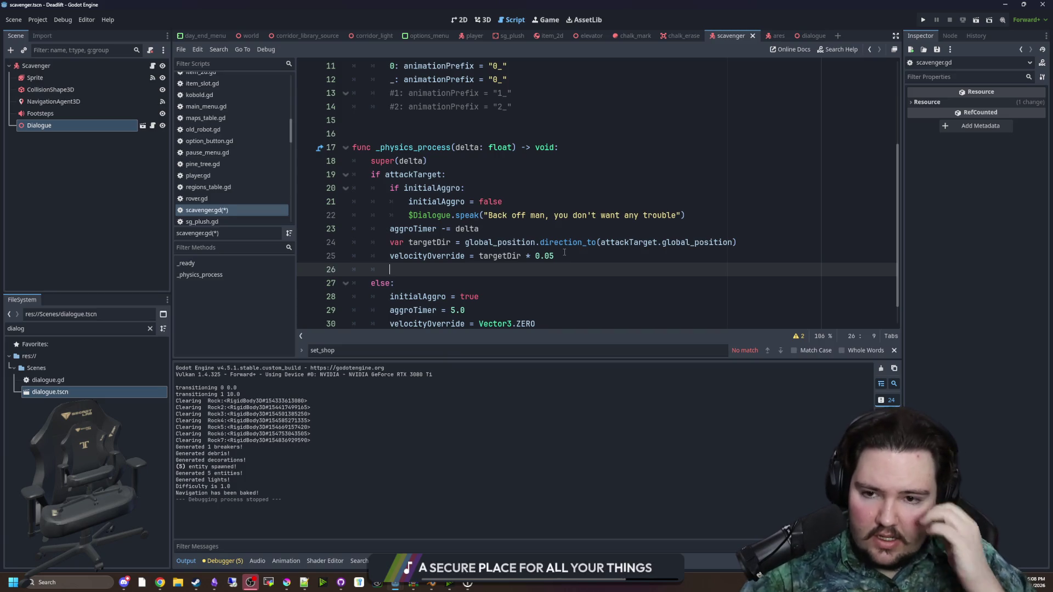
{"action": "left_click", "coordinate": [490, 191]}
{"action": "key", "text": "Return"}
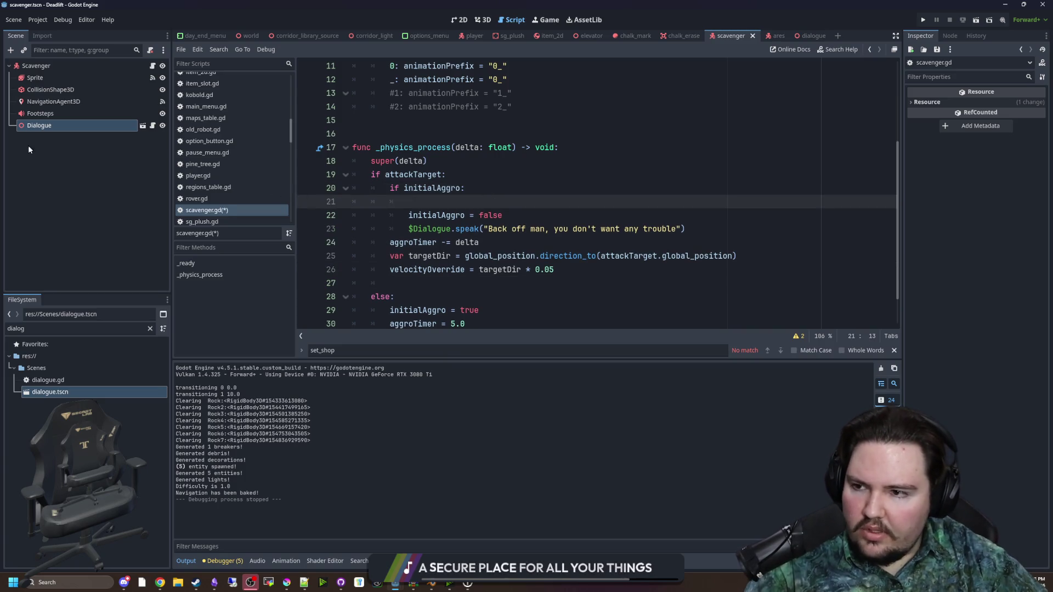
{"action": "type", "text": "auto"}
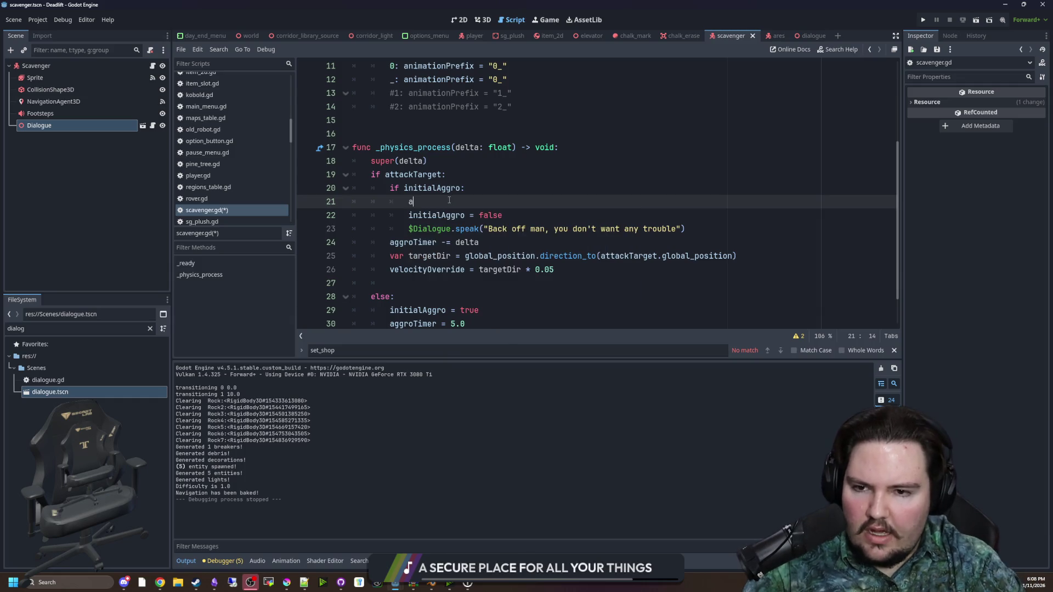
{"action": "key", "text": "Return"}
{"action": "type", "text": "= false"}
- Set autoAnimation = true under the else: branch
{"action": "double_click", "coordinate": [450, 201]}
{"action": "key", "text": "ctrl+c"}
{"action": "left_click", "coordinate": [411, 297]}
{"action": "key", "text": "Return"}
{"action": "key", "text": "ctrl+v"}
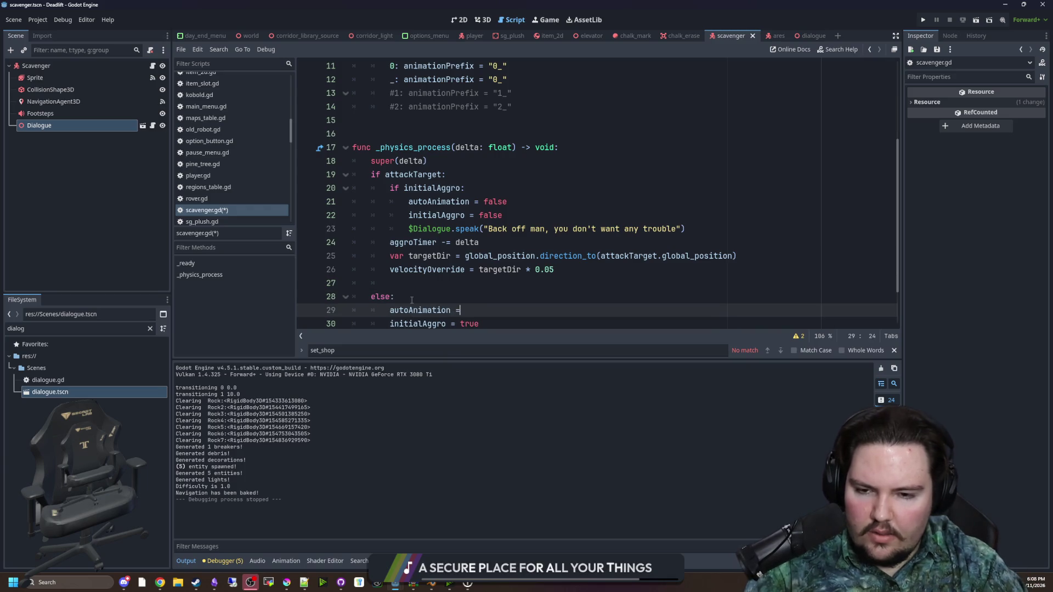
{"action": "type", "text": "true"}
{"action": "key", "text": "Up"}
- Add sprite.play() after the Dialogue.speak warning line and jump to sprite's declaration in entity.gd
{"action": "left_click", "coordinate": [508, 215]}
{"action": "key", "text": "Down"}
{"action": "key", "text": "End"}
{"action": "key", "text": "Return"}
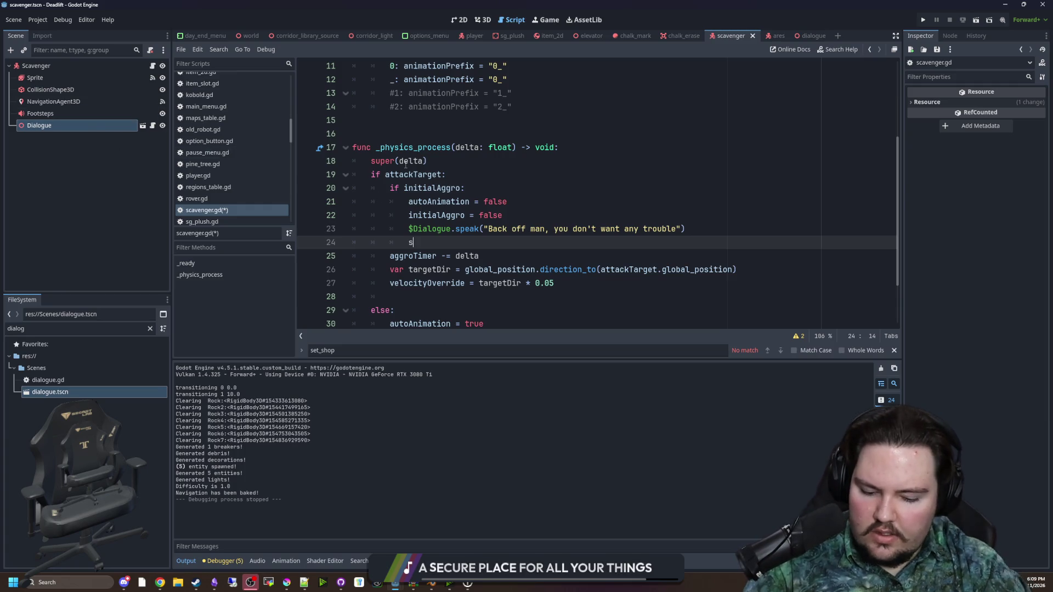
{"action": "type", "text": "prite.play"}
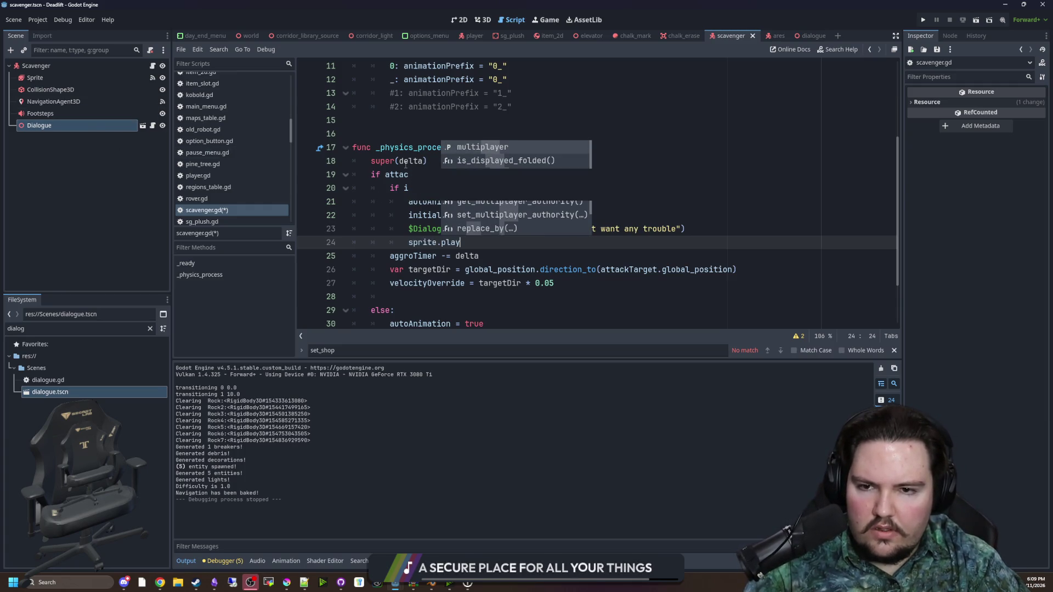
{"action": "key", "text": "BackSpace"}
{"action": "key", "text": "BackSpace"}
{"action": "key", "text": "BackSpace"}
{"action": "key", "text": "BackSpace"}
{"action": "key", "text": "BackSpace"}
{"action": "key", "text": "BackSpace"}
{"action": "type", "text": "pr"}
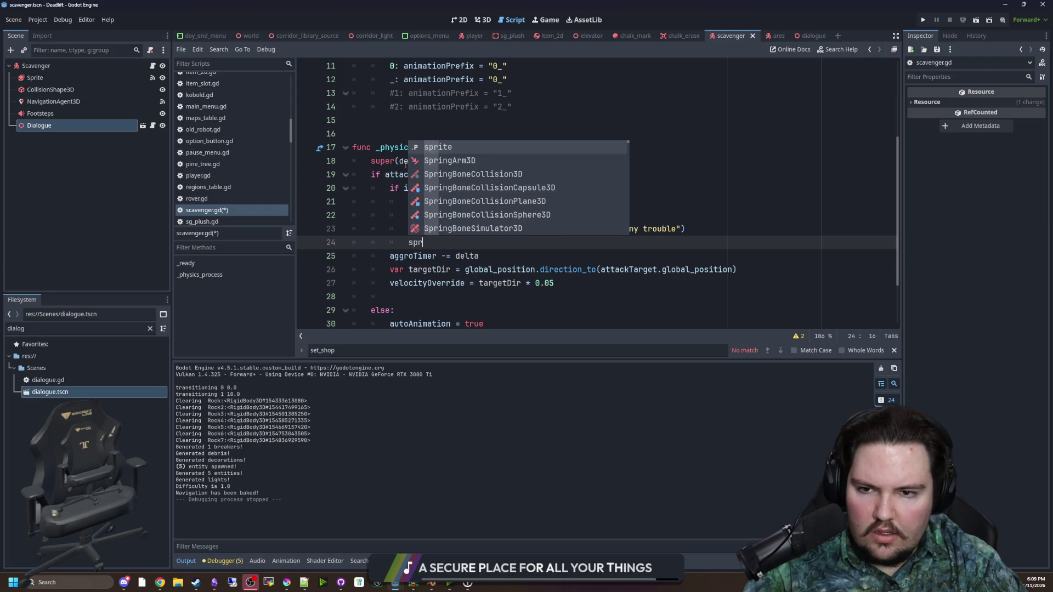
{"action": "key", "text": "Return"}
{"action": "type", "text": ".play"}
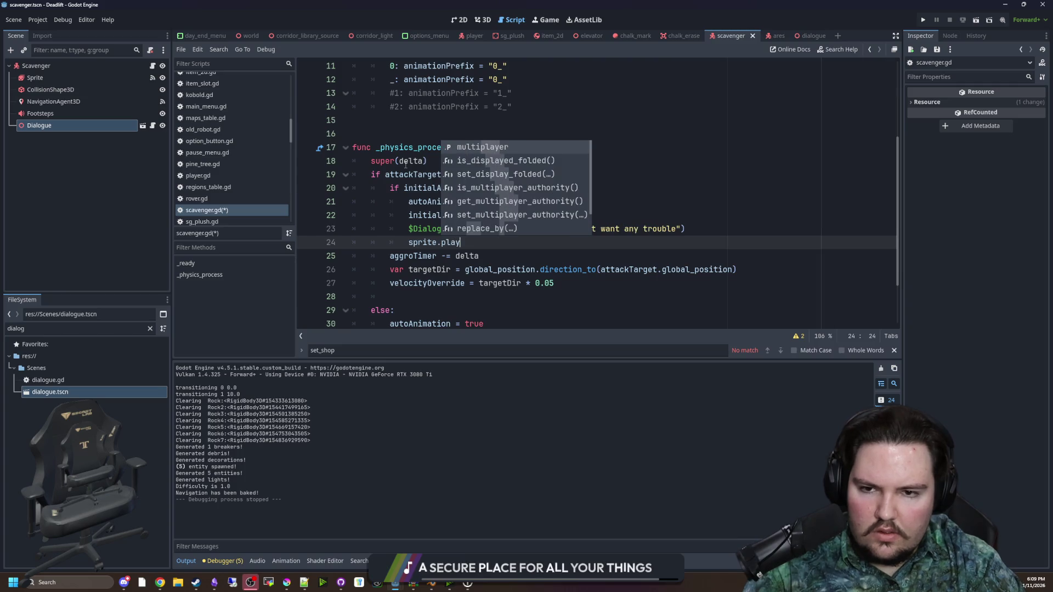
{"action": "key", "text": "Return"}
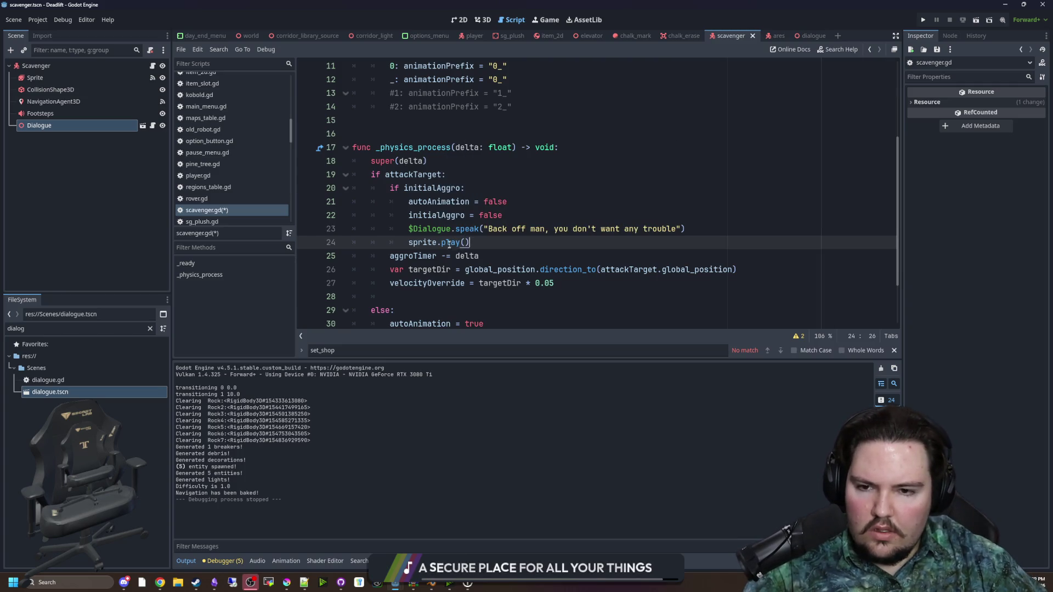
{"action": "left_click", "coordinate": [448, 243], "text": "ctrl"}
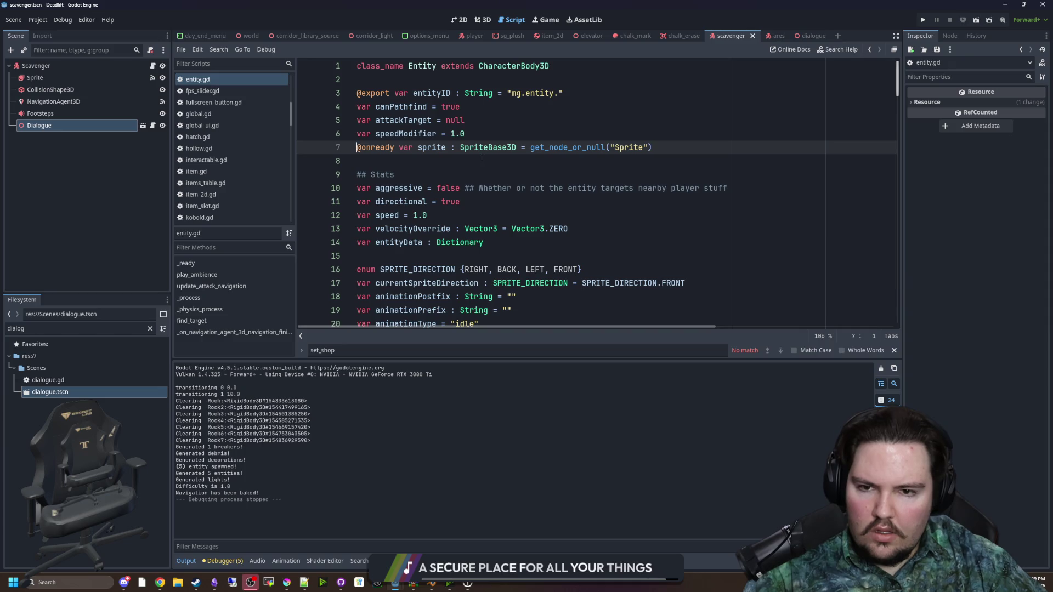
- Look up the animationType declaration in entity.gd, then return to scavenger.gd
{"action": "key", "text": "alt+Left"}
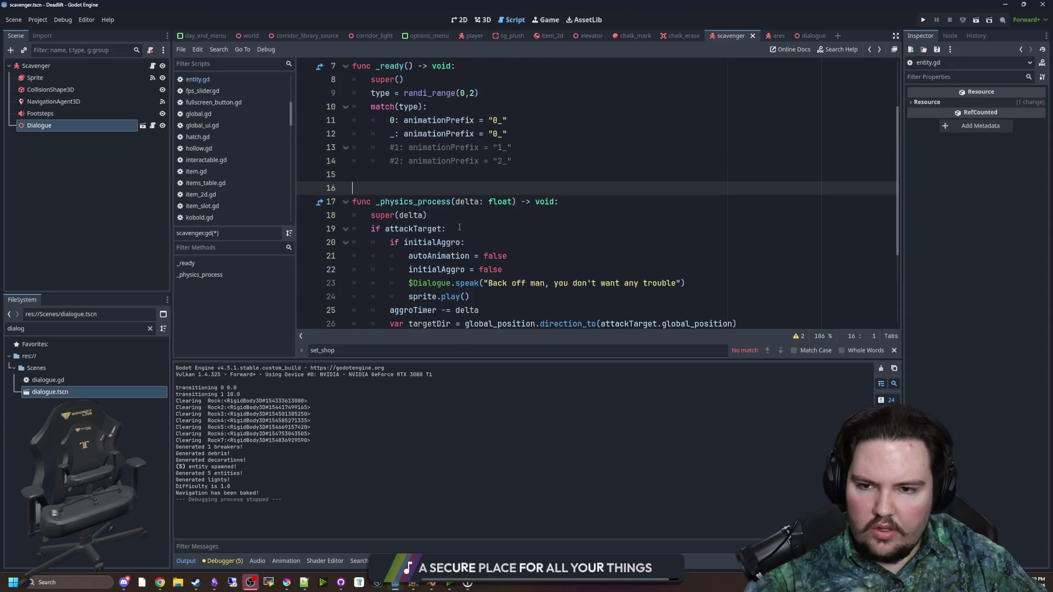
{"action": "left_click", "coordinate": [499, 242]}
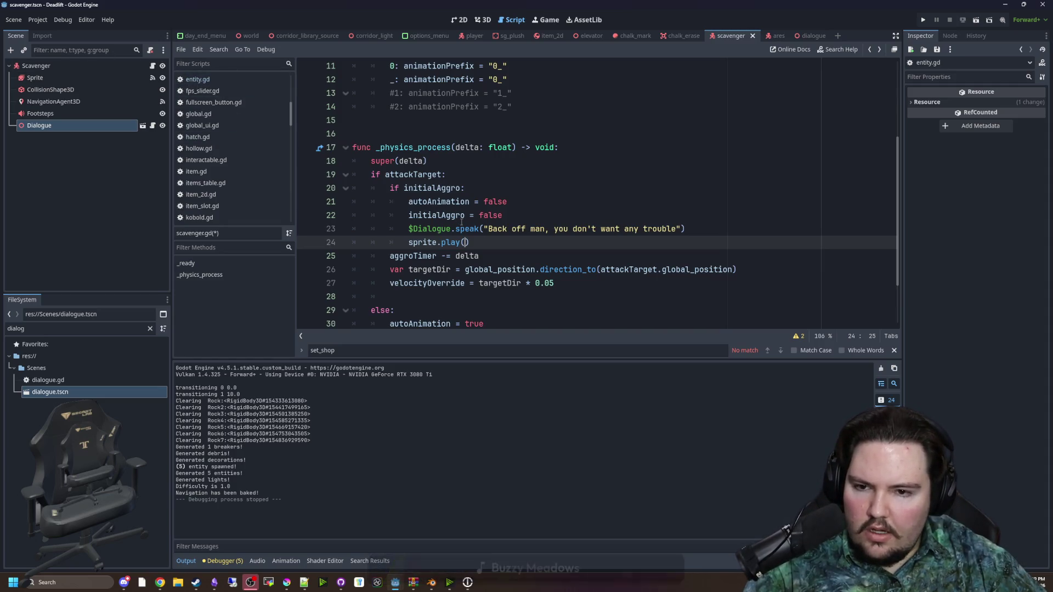
{"action": "left_click", "coordinate": [199, 79]}
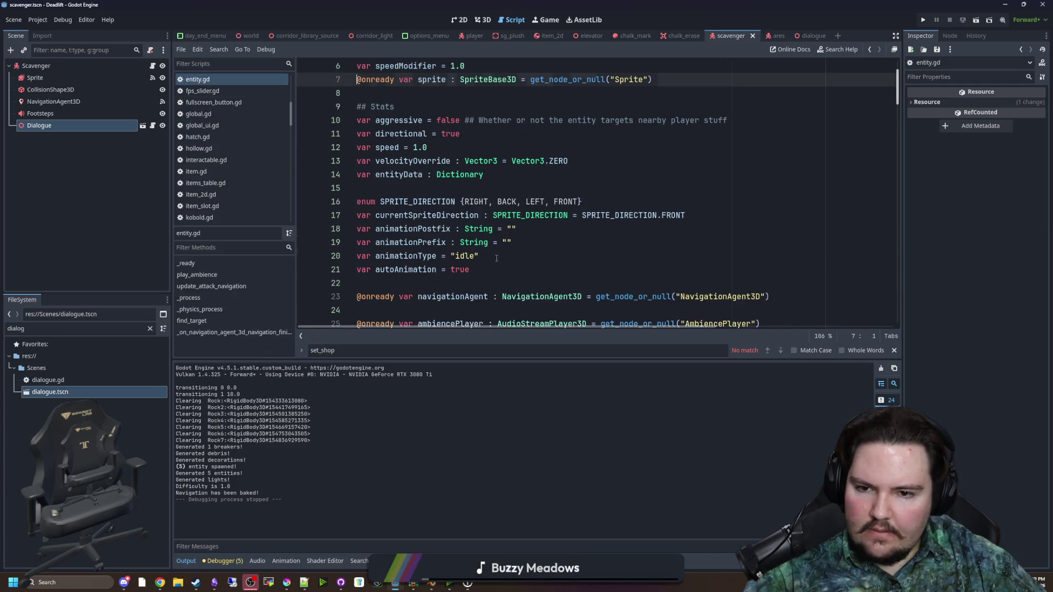
{"action": "left_click", "coordinate": [481, 256]}
{"action": "mouse_move", "coordinate": [487, 258]}
{"action": "left_mouse_down"}
{"action": "mouse_move", "coordinate": [356, 244]}
{"action": "mouse_move", "coordinate": [344, 256]}
{"action": "left_mouse_up"}
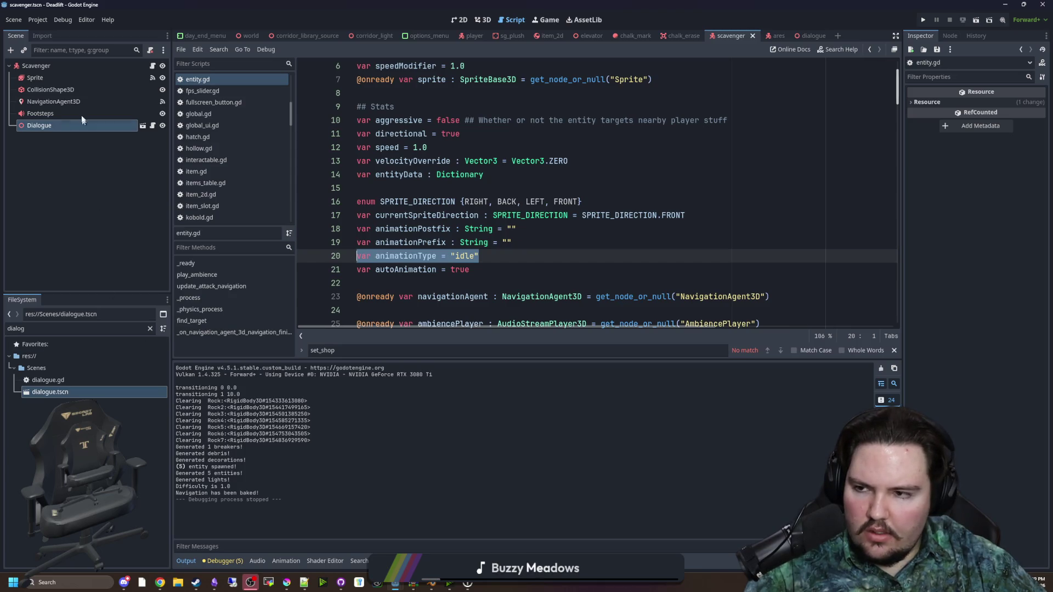
{"action": "left_click", "coordinate": [152, 66]}
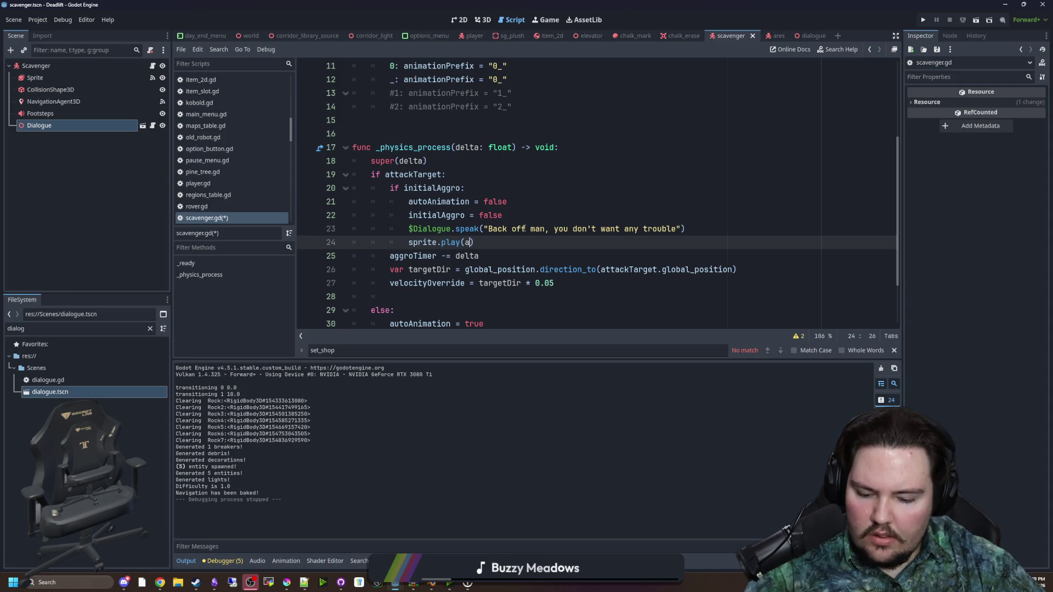
- Fill the call as sprite.play(animationPrefix + animationType + animationPostfix)
{"action": "type", "text": "nimationT"}
{"action": "key", "text": "Return"}
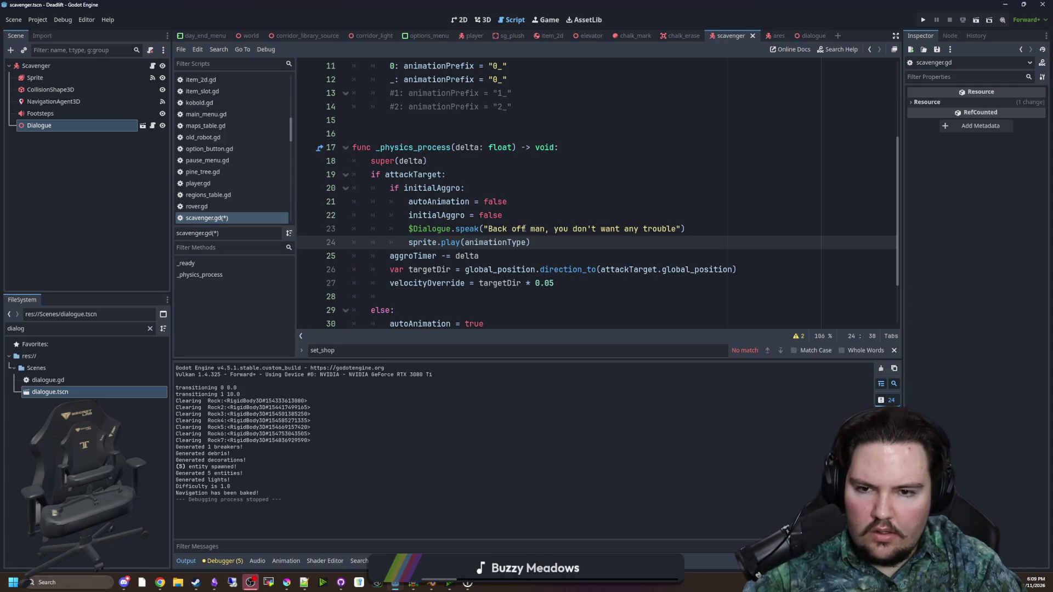
{"action": "type", "text": "post"}
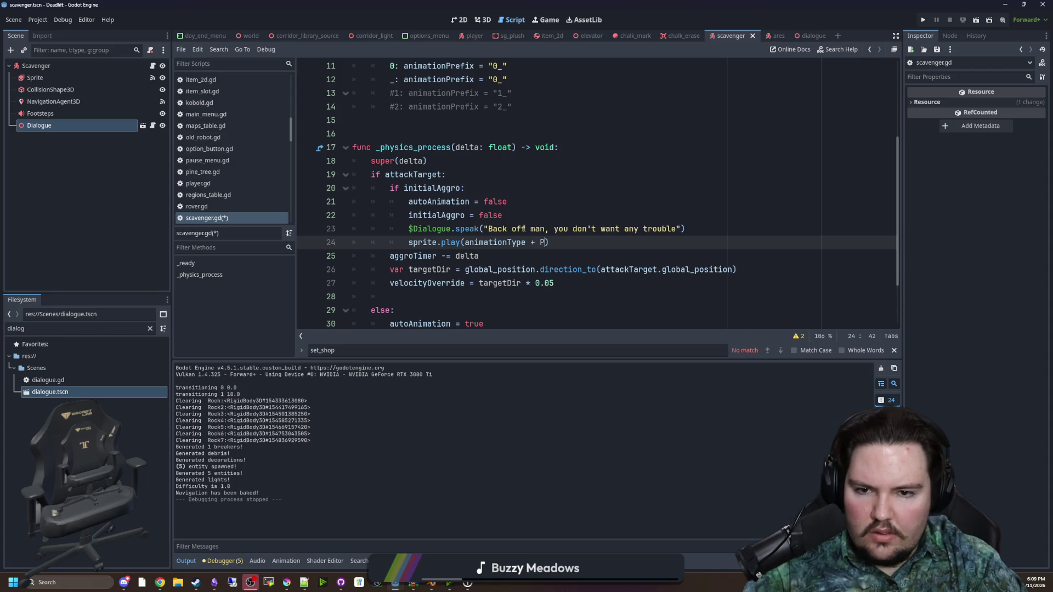
{"action": "key", "text": "Return"}
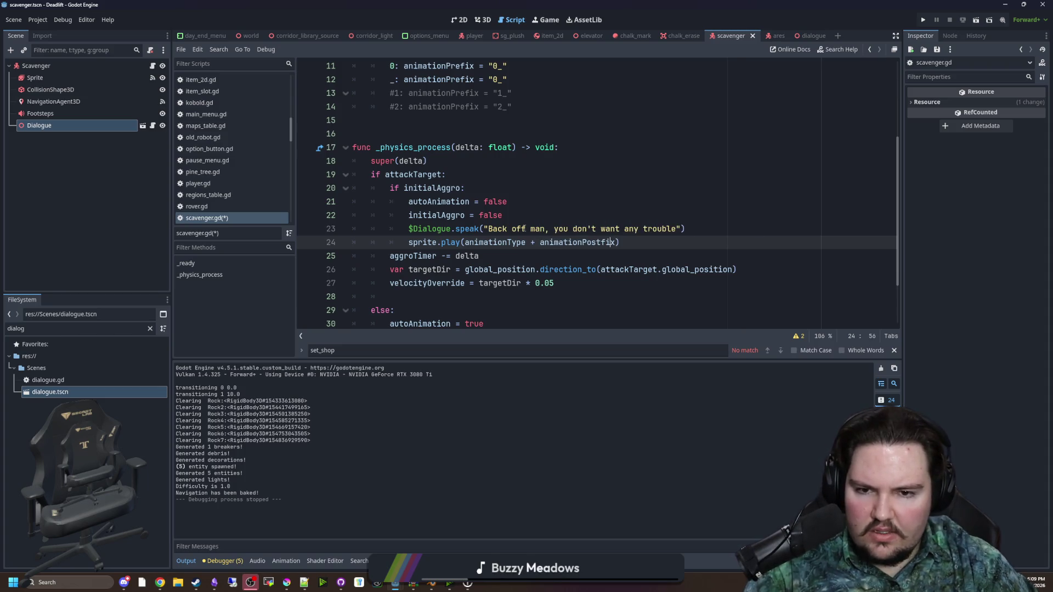
{"action": "left_click", "coordinate": [464, 242]}
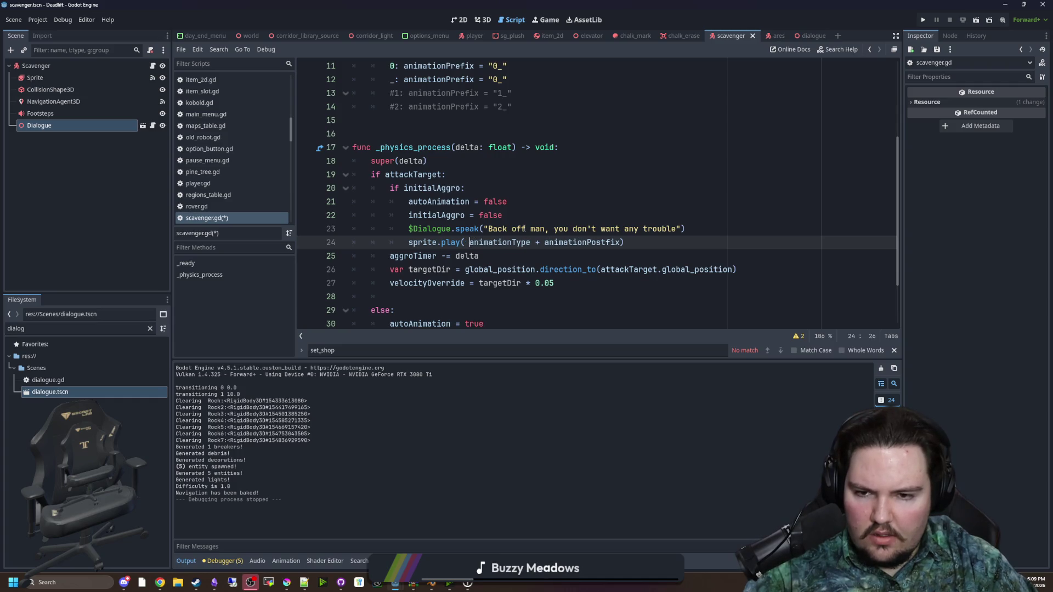
{"action": "type", "text": "+"}
{"action": "key", "text": "Left"}
{"action": "key", "text": "Left"}
{"action": "type", "text": "pre"}
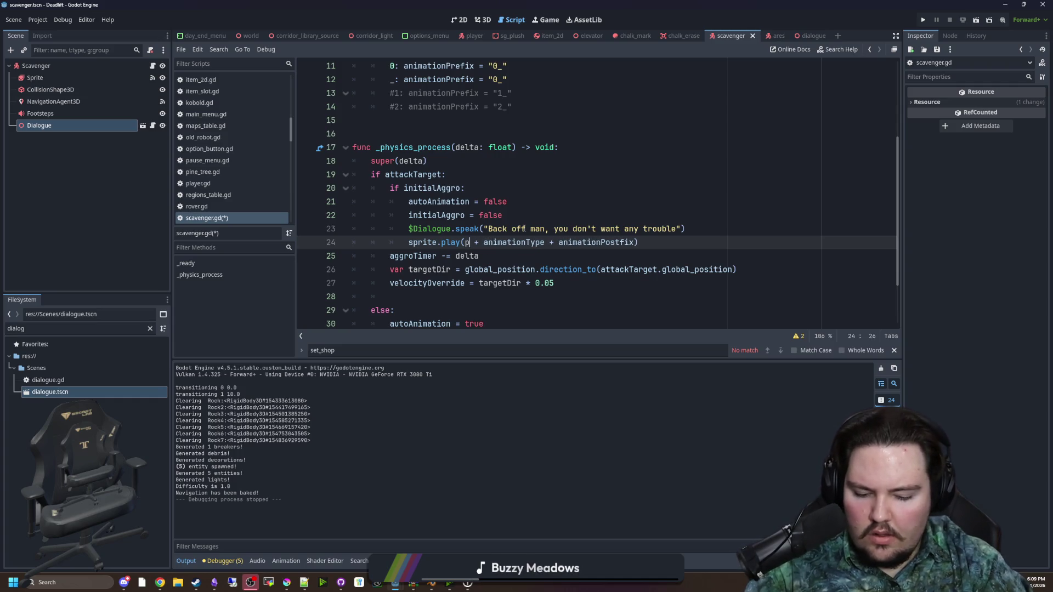
{"action": "type", "text": "f"}
{"action": "key", "text": "Return"}
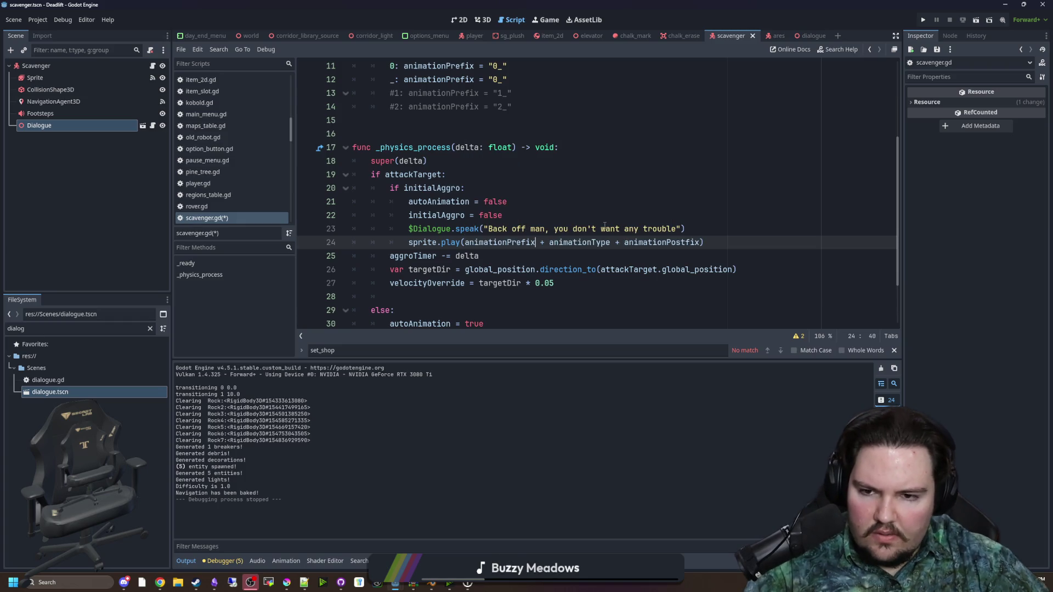
- Insert animationType = "threaten" on the line above sprite.play(), checking the Sprite's animation names
{"action": "left_click", "coordinate": [618, 212]}
{"action": "left_click", "coordinate": [734, 248]}
{"action": "left_click", "coordinate": [706, 228]}
{"action": "key", "text": "Return"}
{"action": "type", "text": "imationType = \""}
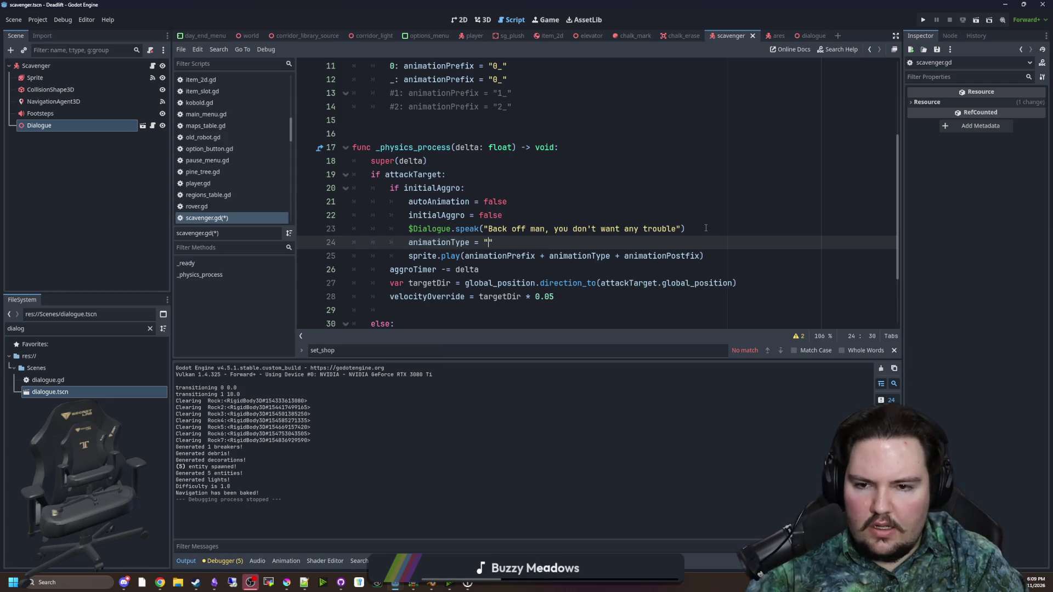
{"action": "left_click", "coordinate": [78, 78]}
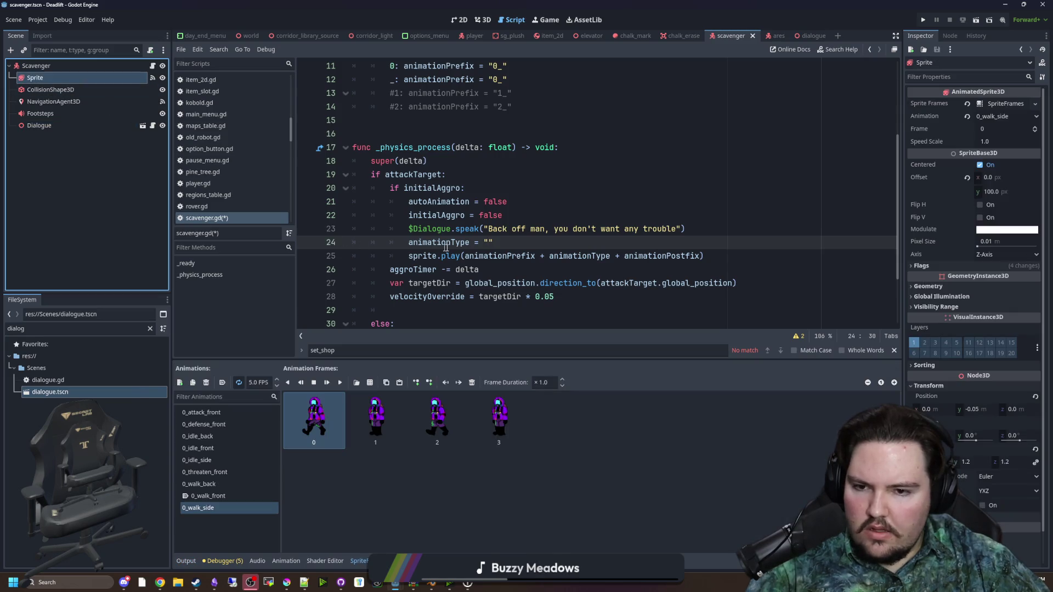
{"action": "left_click", "coordinate": [490, 242]}
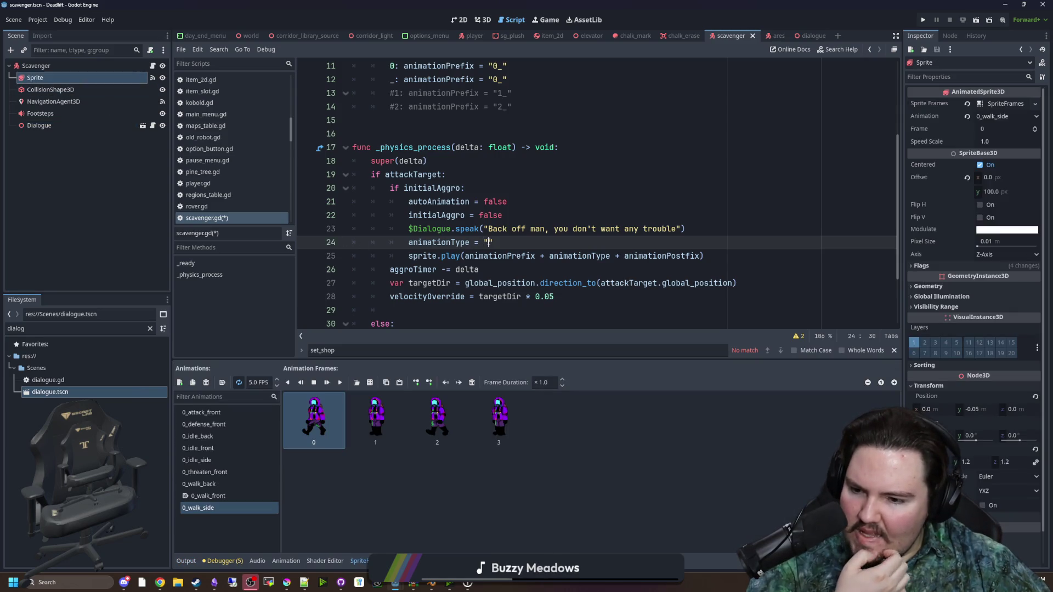
{"action": "type", "text": "threaten"}
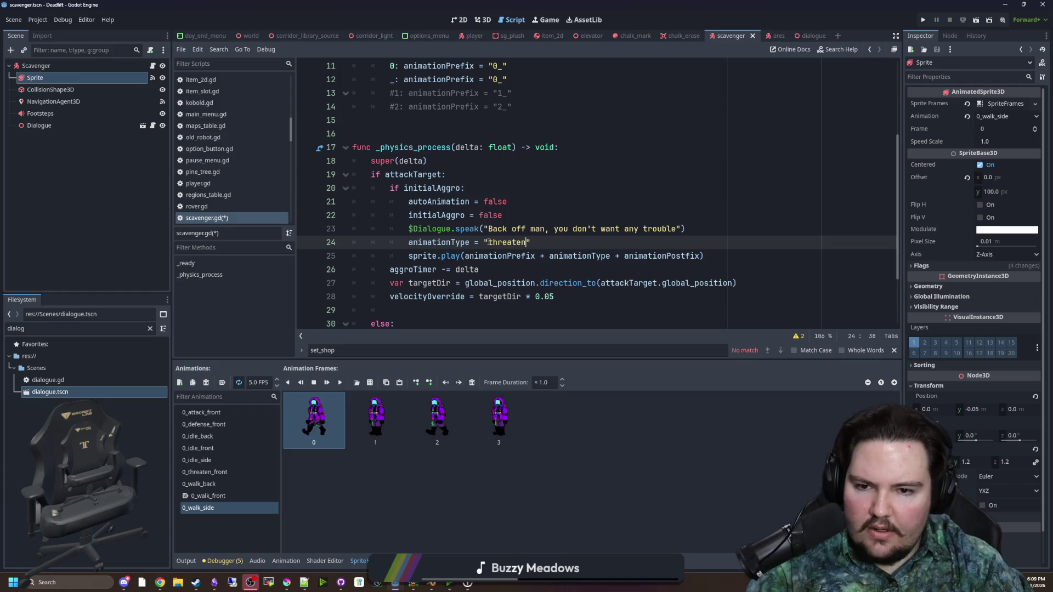
{"action": "key", "text": "shift+Home"}
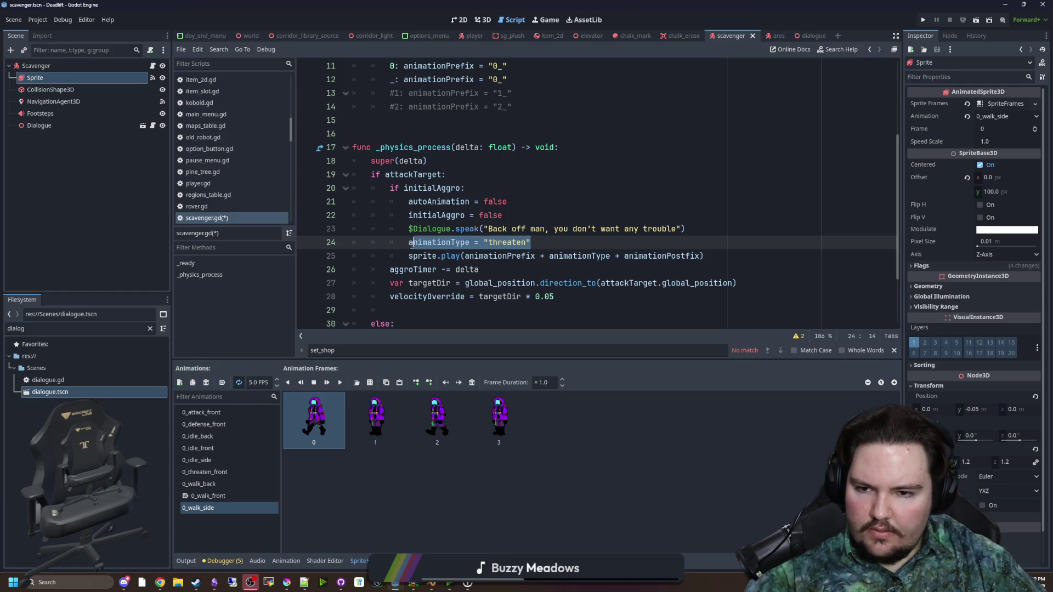
{"action": "key", "text": "ctrl+Right"}
{"action": "key", "text": "Right"}
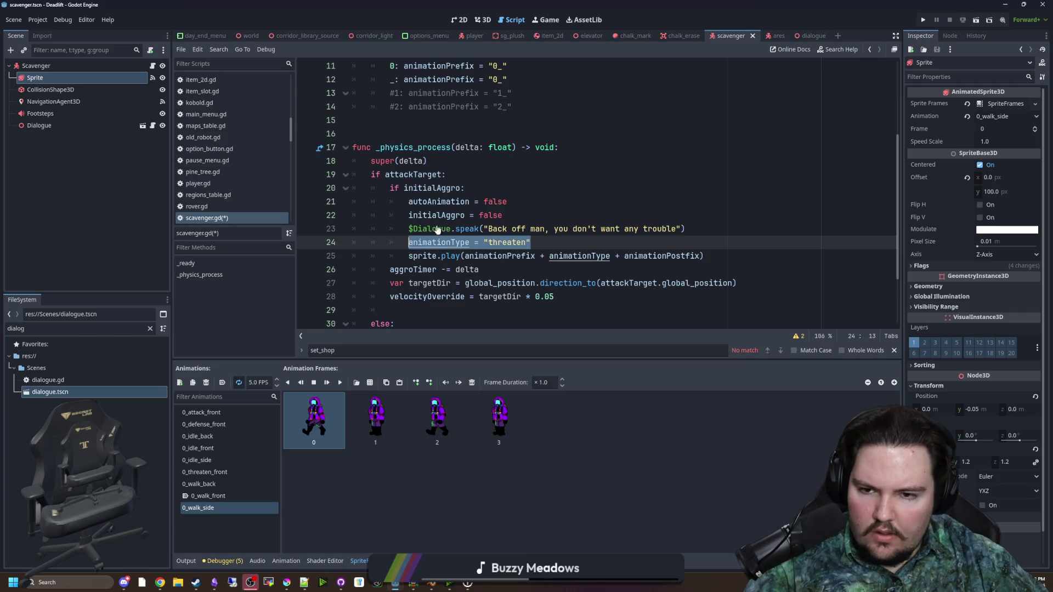
- Save the scene and show the Sprite node's connections panel
{"action": "left_click", "coordinate": [475, 202]}
{"action": "key", "text": "ctrl+s"}
{"action": "scroll", "coordinate": [549, 165], "scroll_direction": "up", "scroll_amount": 3}
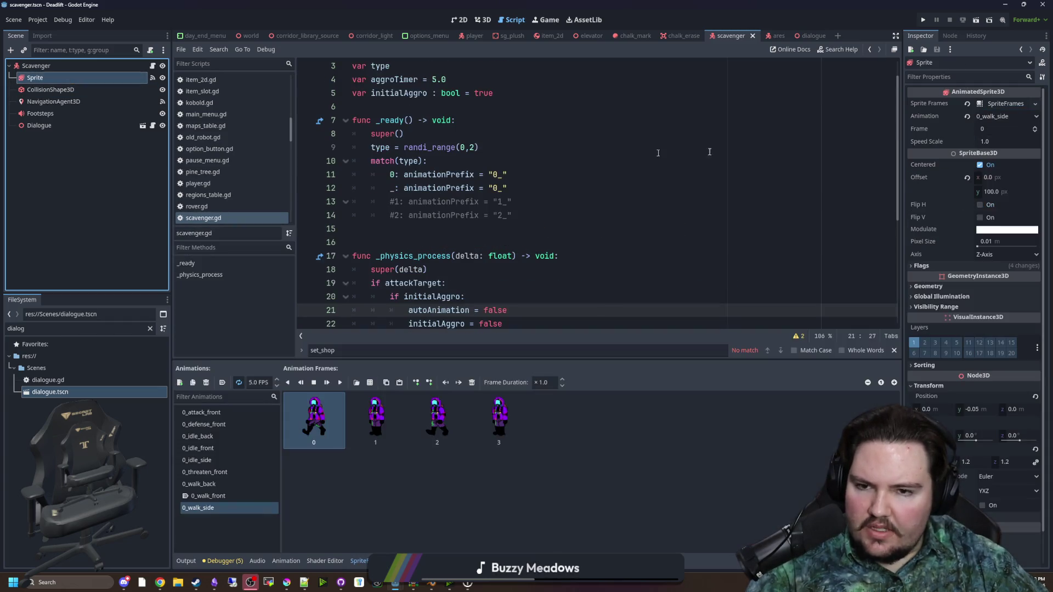
{"action": "left_click", "coordinate": [950, 36]}
- Disconnect the Sprite's animation_looped and frame_changed signals
{"action": "scroll", "coordinate": [830, 111], "scroll_direction": "down", "scroll_amount": 5}
{"action": "left_click", "coordinate": [939, 50]}
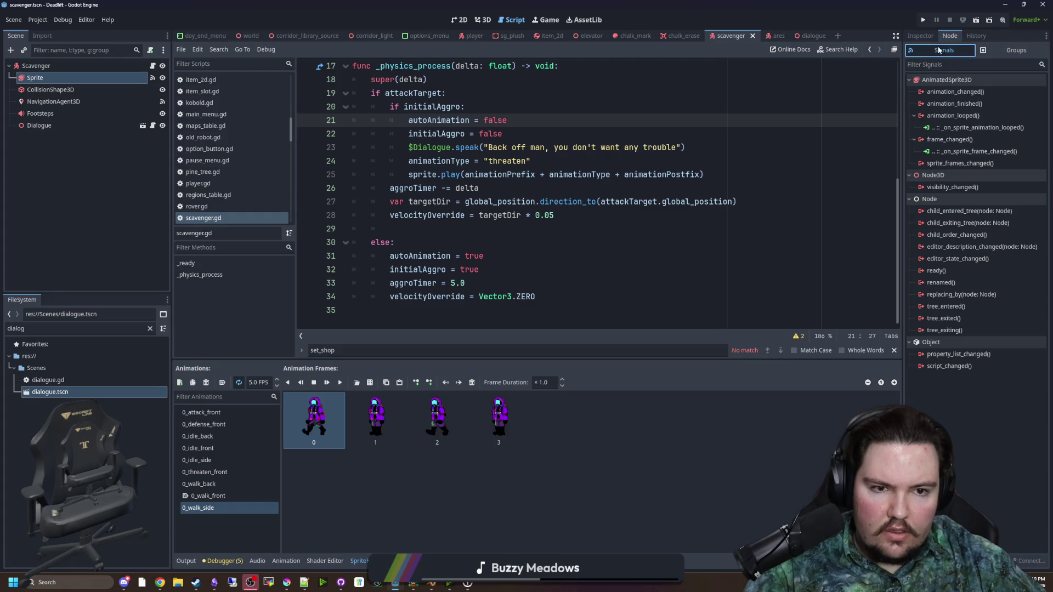
{"action": "scroll", "coordinate": [856, 154], "scroll_direction": "up", "scroll_amount": 5}
{"action": "left_click", "coordinate": [971, 128]}
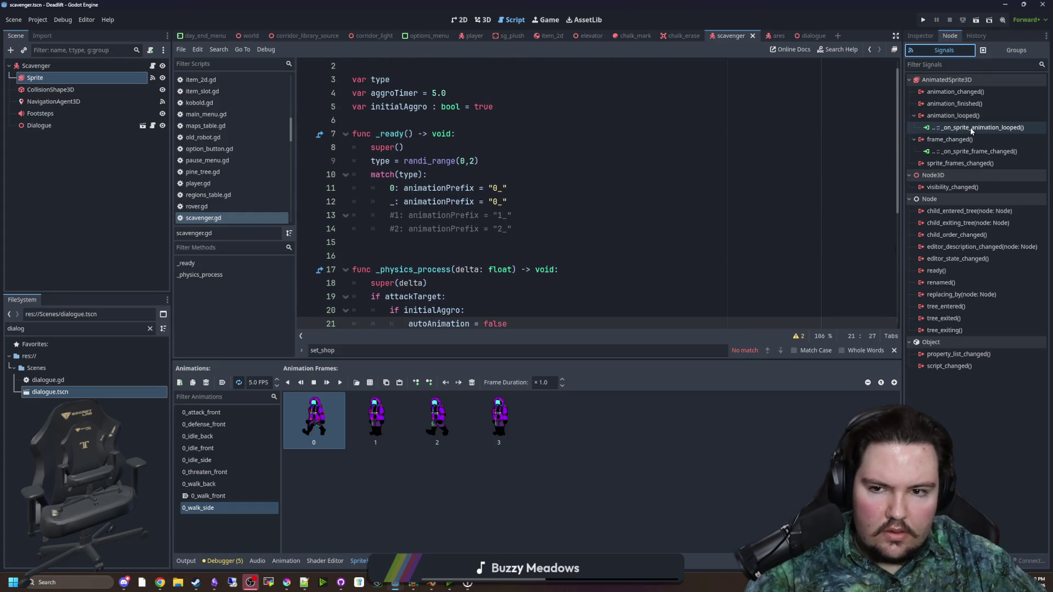
{"action": "right_click", "coordinate": [971, 128]}
{"action": "left_click", "coordinate": [987, 159]}
{"action": "right_click", "coordinate": [975, 140]}
{"action": "left_click", "coordinate": [996, 171]}
- Connect animation_finished to a handler setting animationType = "defense", save, and run the game
{"action": "double_click", "coordinate": [954, 104]}
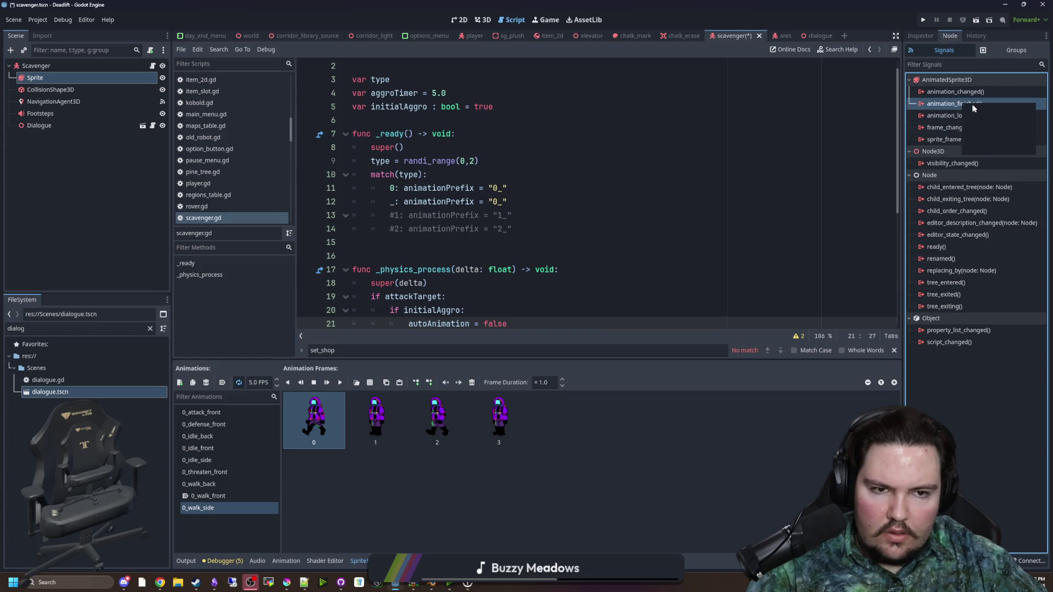
{"action": "left_click", "coordinate": [560, 388]}
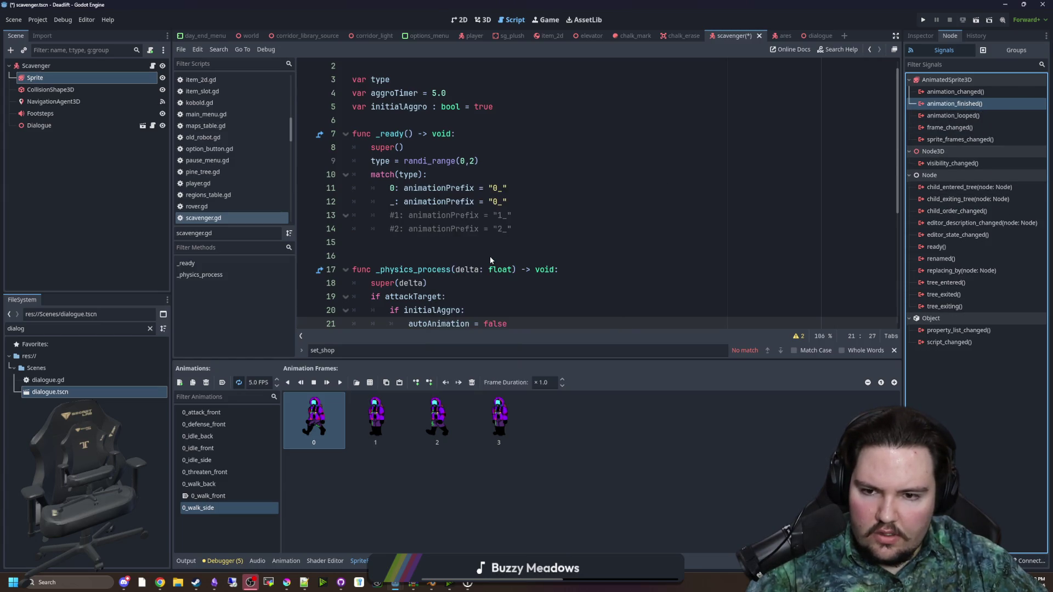
{"action": "key", "text": "shift+End"}
{"action": "type", "text": "animationType = \"threaten\""}
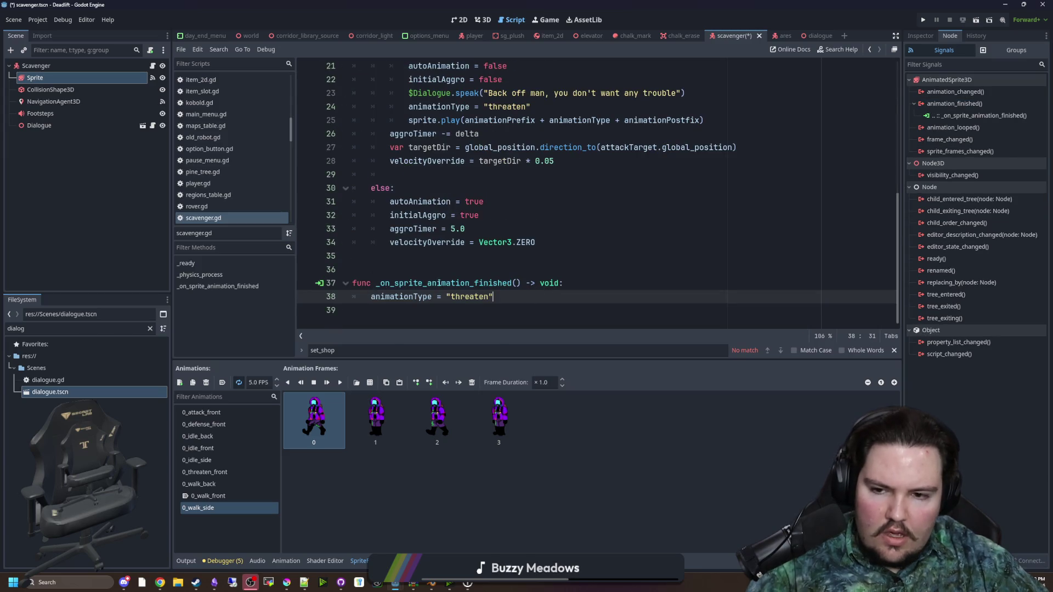
{"action": "double_click", "coordinate": [475, 296]}
{"action": "type", "text": "defense"}
{"action": "left_click", "coordinate": [424, 256]}
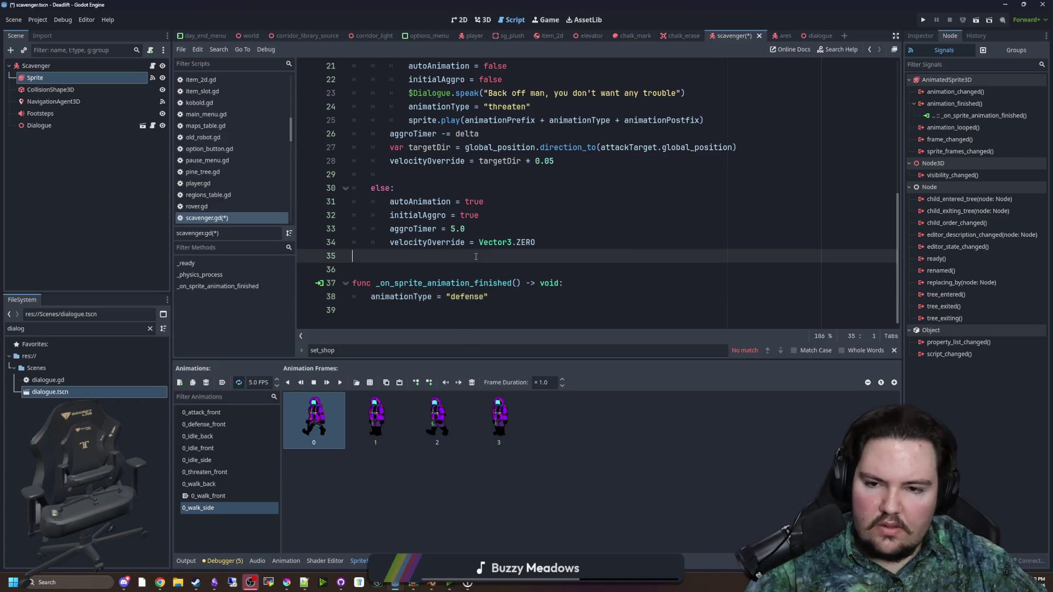
{"action": "key", "text": "ctrl+s"}
{"action": "scroll", "coordinate": [425, 251], "scroll_direction": "up", "scroll_amount": 2}
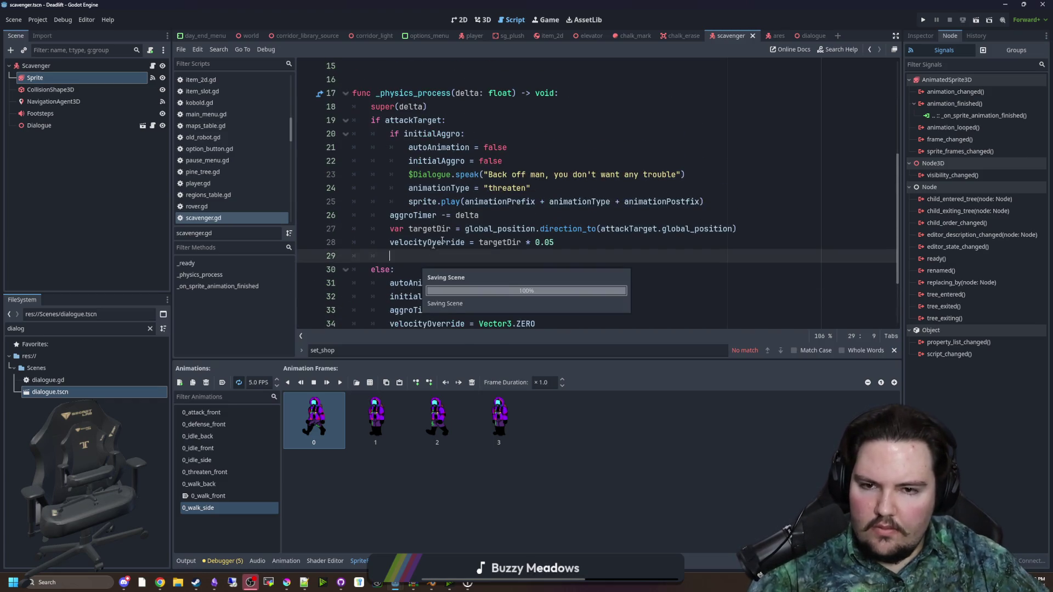
{"action": "left_click", "coordinate": [923, 20]}
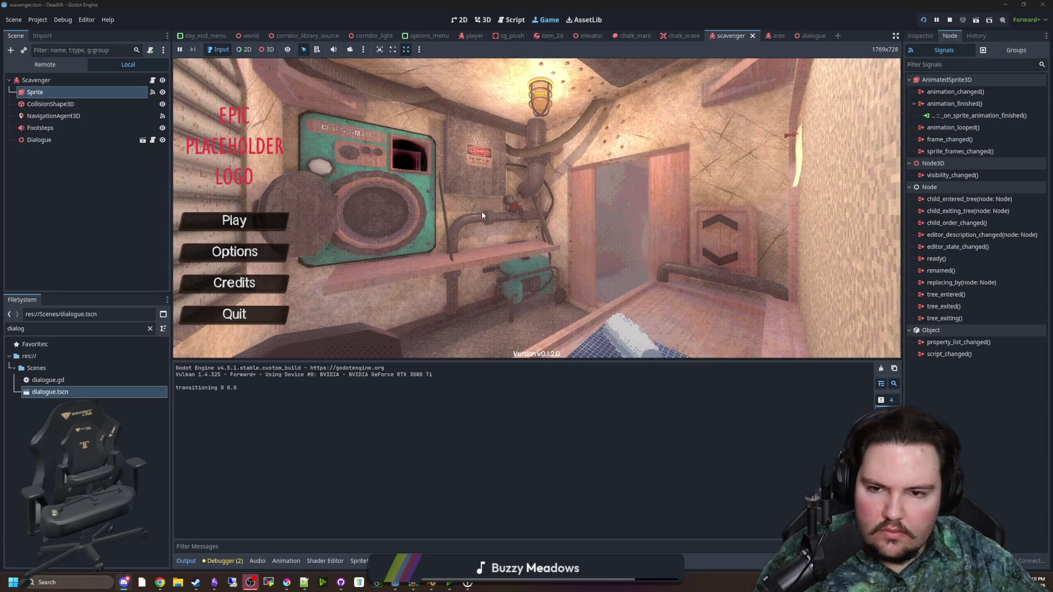
- Start the game, walk to the scavenger, pause, and review the debugger's Errors before reopening scavenger.gd
{"action": "type", "text": "dwasdwa"}
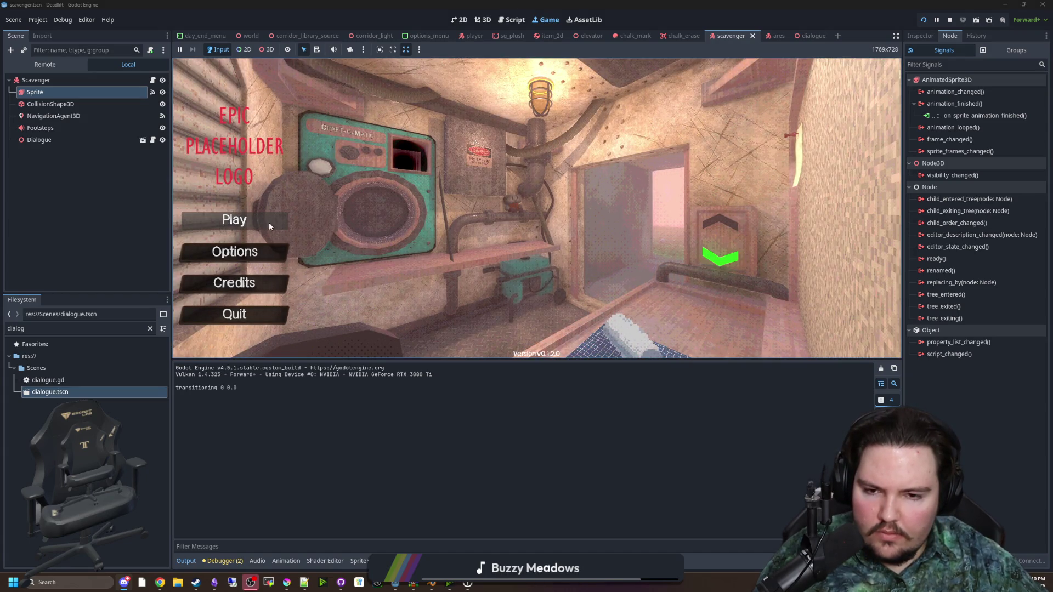
{"action": "left_click", "coordinate": [268, 222]}
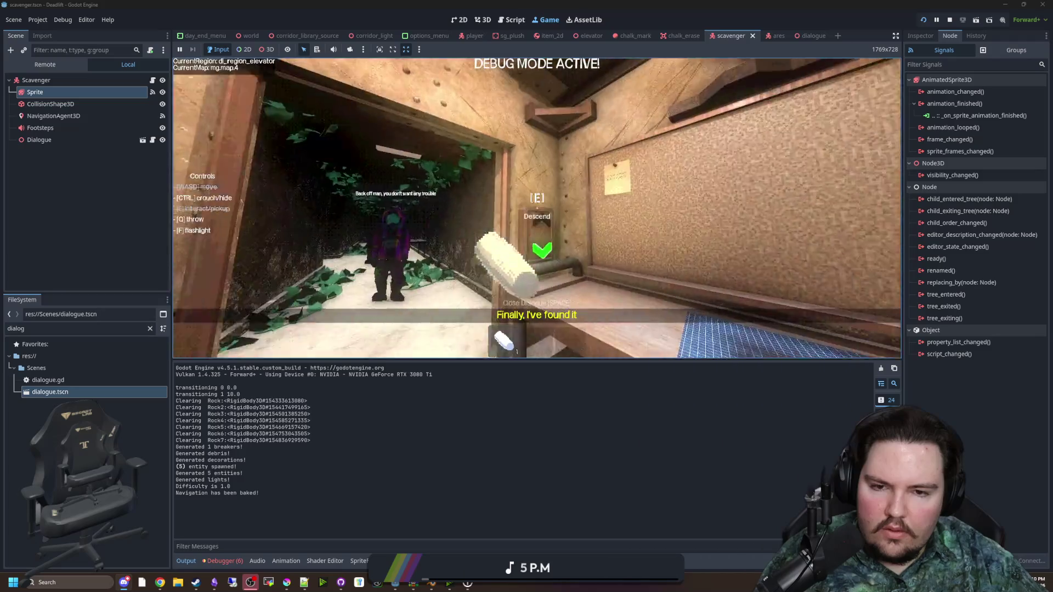
{"action": "key", "text": "w"}
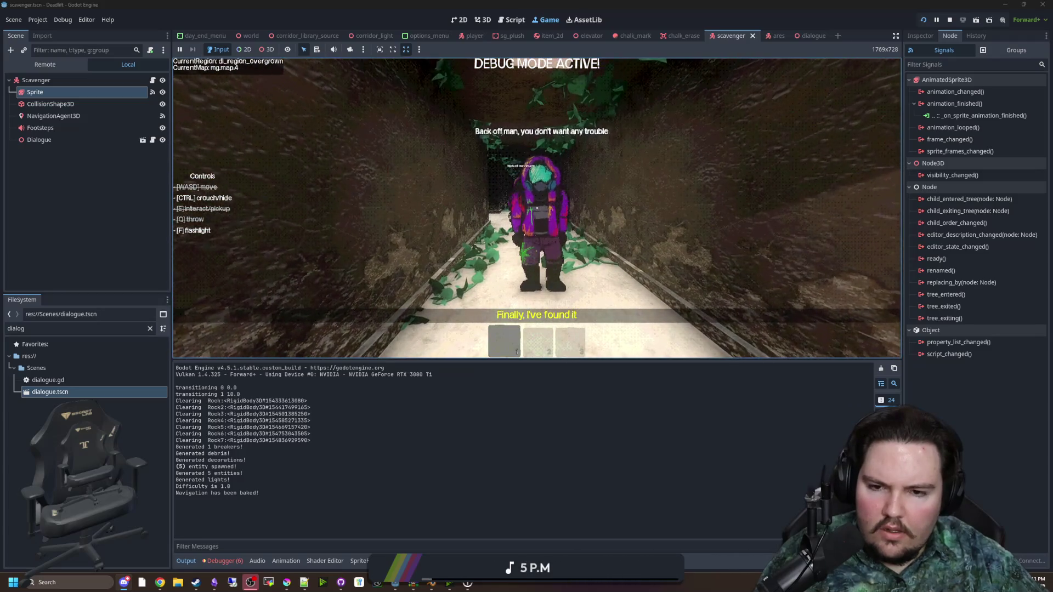
{"action": "key", "text": "super"}
{"action": "key", "text": "super"}
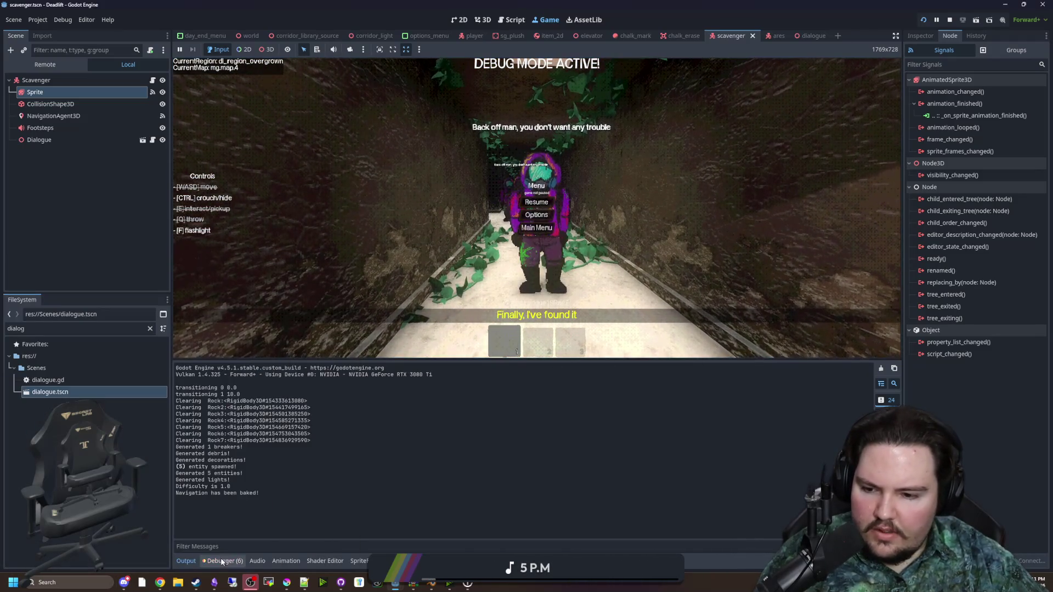
{"action": "left_click", "coordinate": [222, 561]}
{"action": "left_click", "coordinate": [231, 366]}
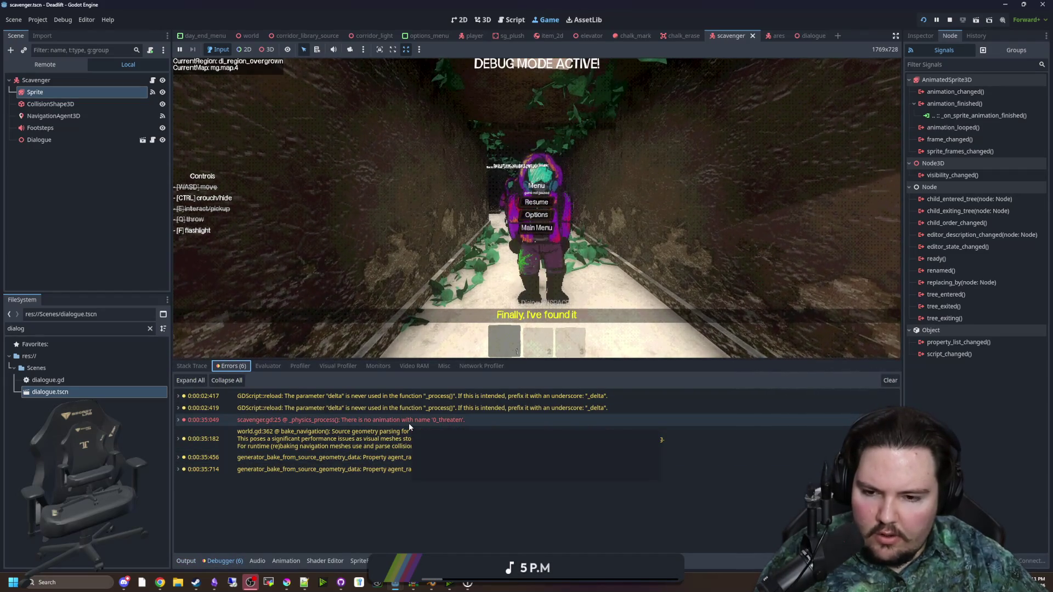
{"action": "key", "text": "ctrl+F3"}
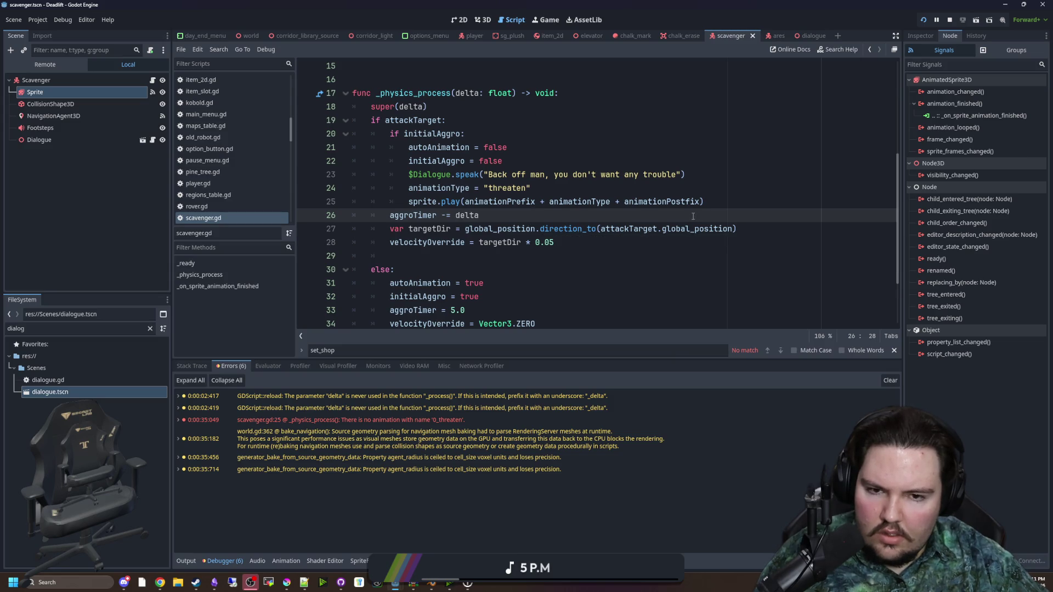
- Resume the game and walk from the elevator up to the scavengers
{"action": "left_click", "coordinate": [547, 26]}
{"action": "left_click", "coordinate": [539, 202]}
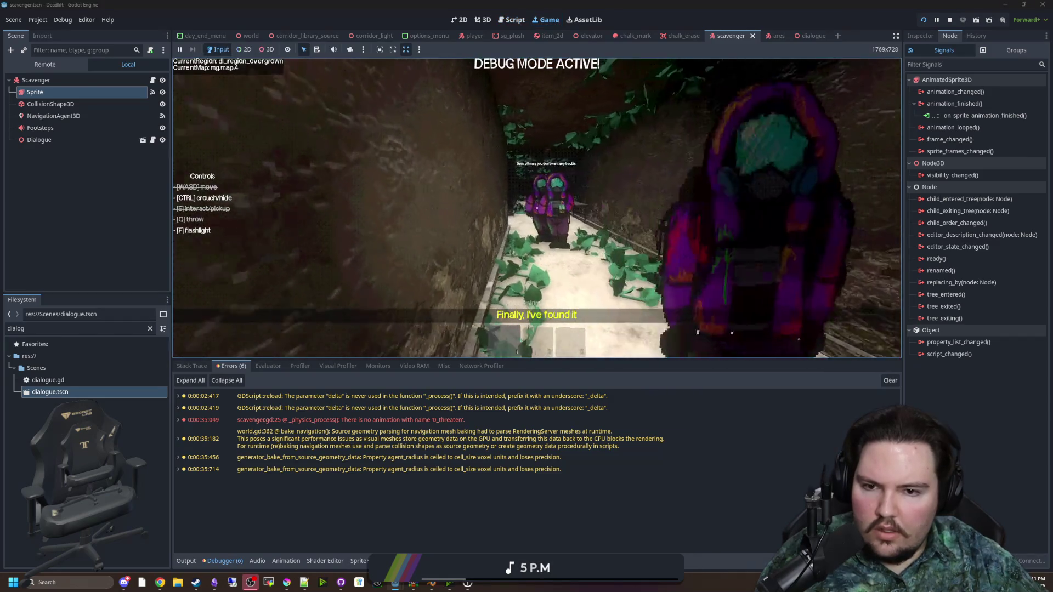
{"action": "key", "text": "s"}
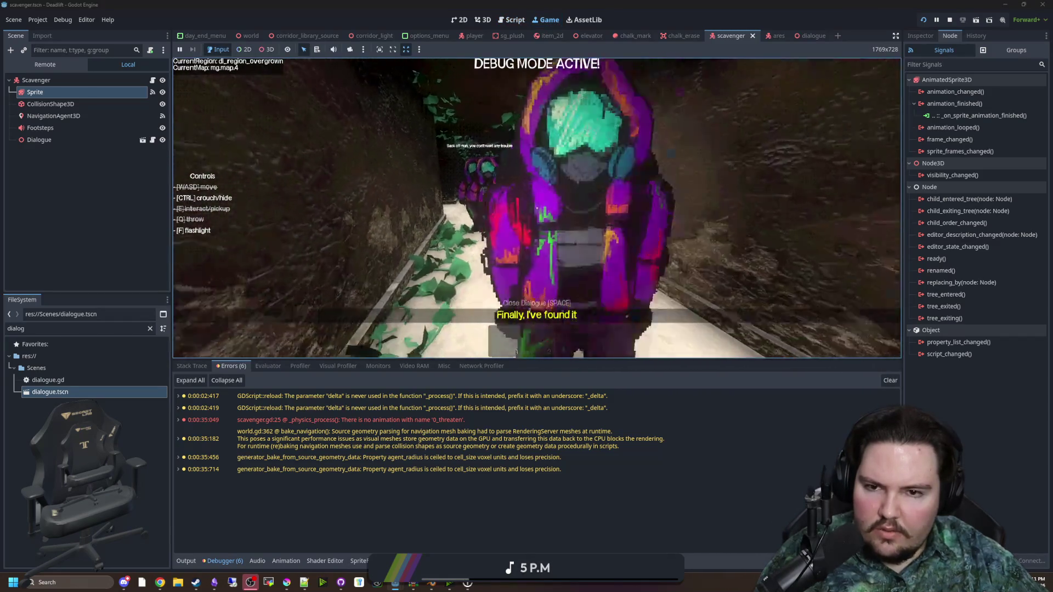
{"action": "key", "text": "w"}
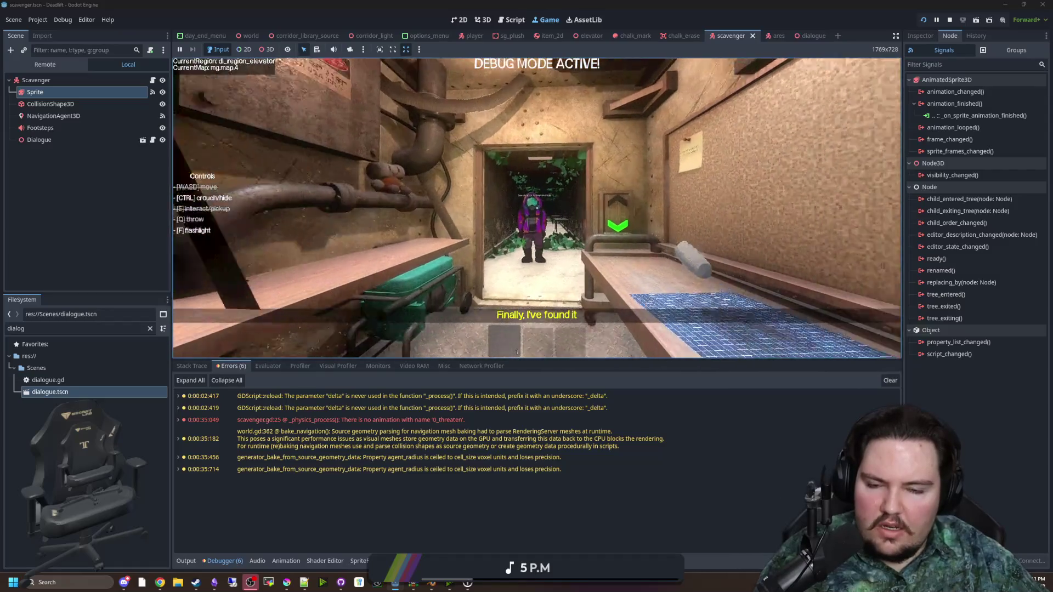
{"action": "key", "text": "w"}
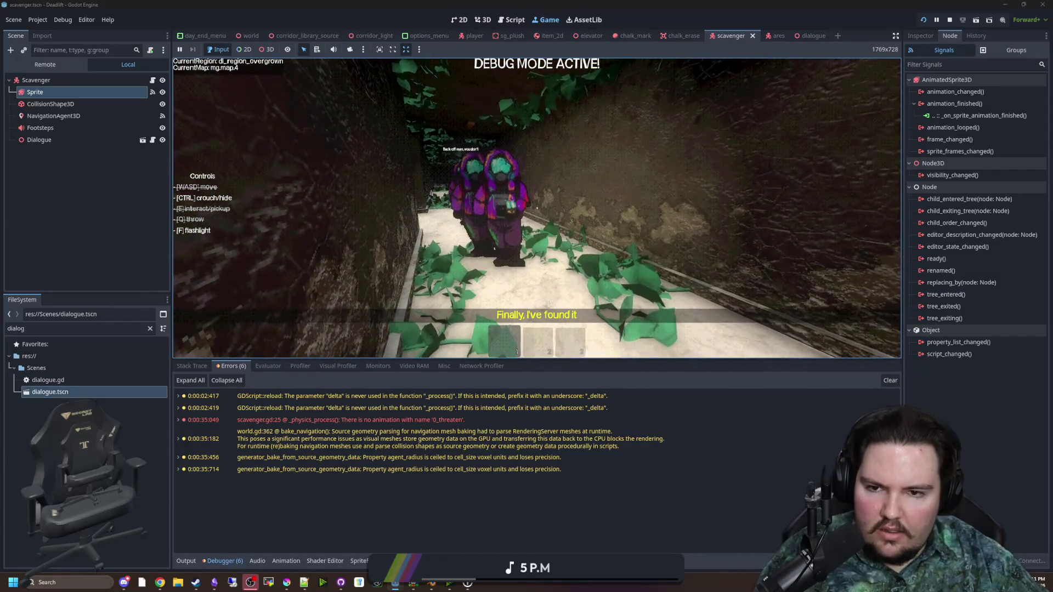
{"action": "key", "text": "super"}
{"action": "double_click", "coordinate": [706, 439]}
- Inspect the Sprite's 0_defense_front animation in SpriteFrames, save, and reopen scavenger.gd
{"action": "left_click", "coordinate": [77, 103]}
{"action": "left_click", "coordinate": [77, 92]}
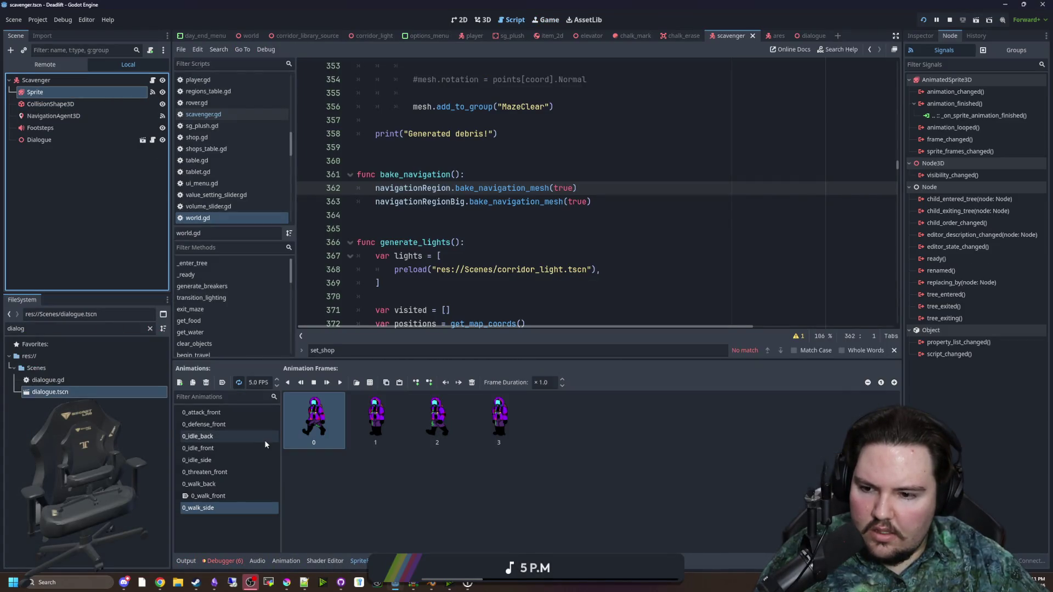
{"action": "left_click", "coordinate": [220, 424]}
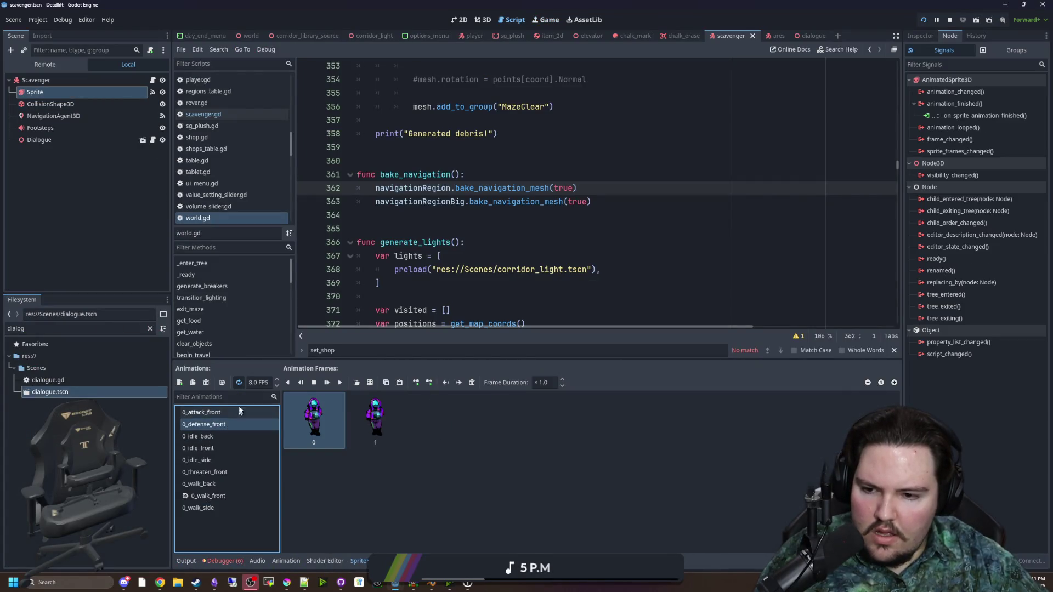
{"action": "left_click", "coordinate": [495, 230]}
{"action": "key", "text": "ctrl+s"}
{"action": "scroll", "coordinate": [455, 231], "scroll_direction": "down", "scroll_amount": 20}
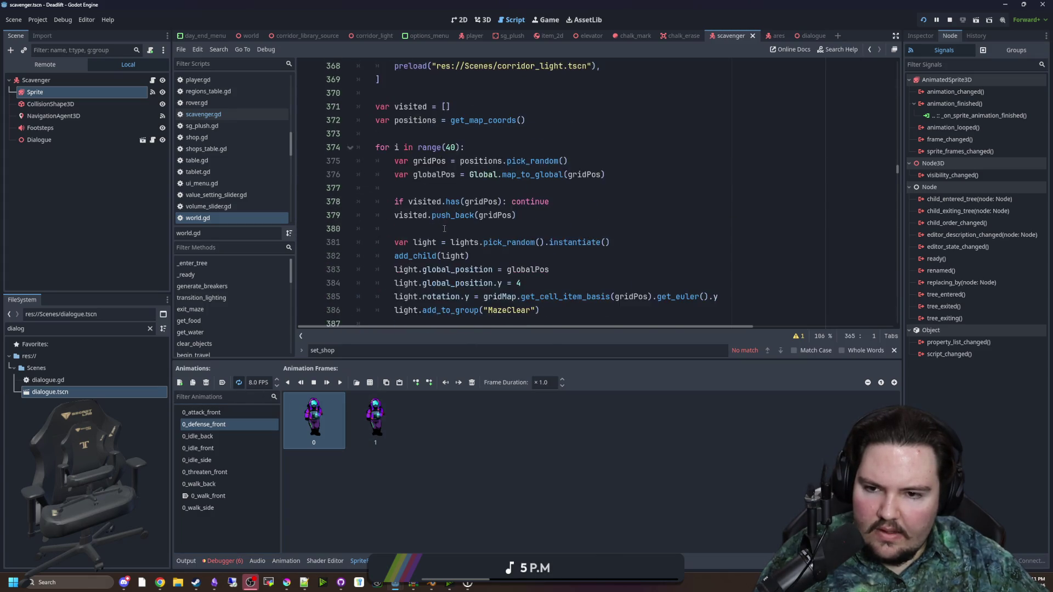
{"action": "scroll", "coordinate": [465, 231], "scroll_direction": "down", "scroll_amount": 10}
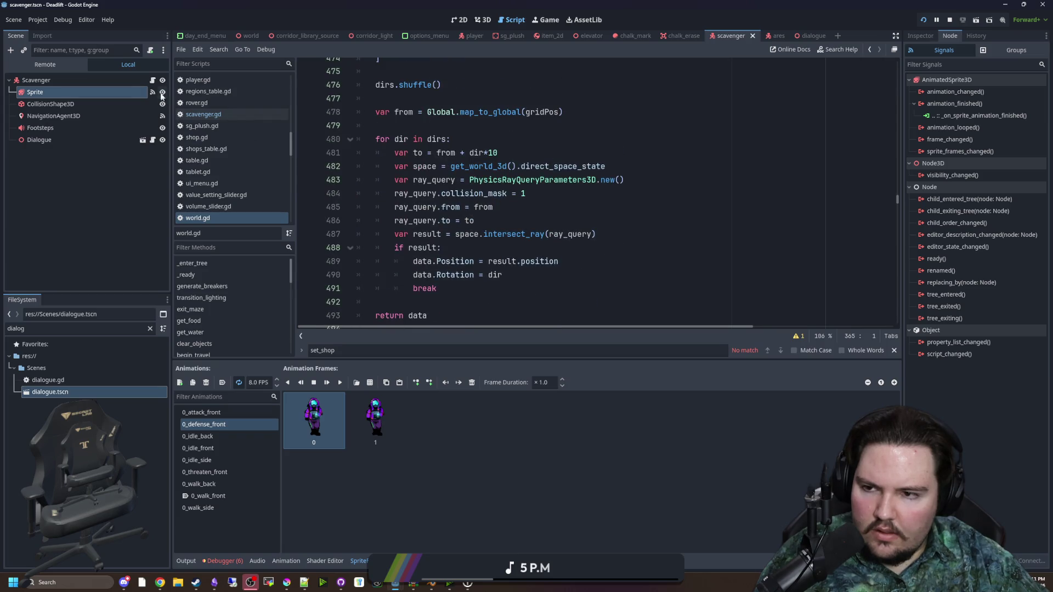
{"action": "left_click", "coordinate": [153, 80]}
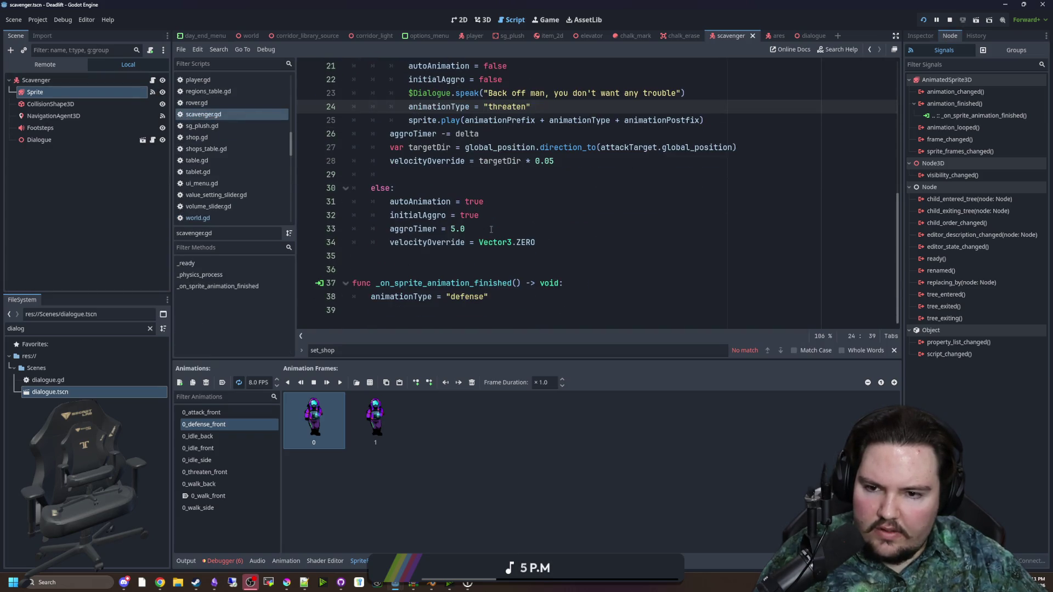
- Add an 'if animationType == "threaten":' condition line at the top of the animation-finished handler
{"action": "left_click", "coordinate": [583, 282]}
{"action": "key", "text": "Return"}
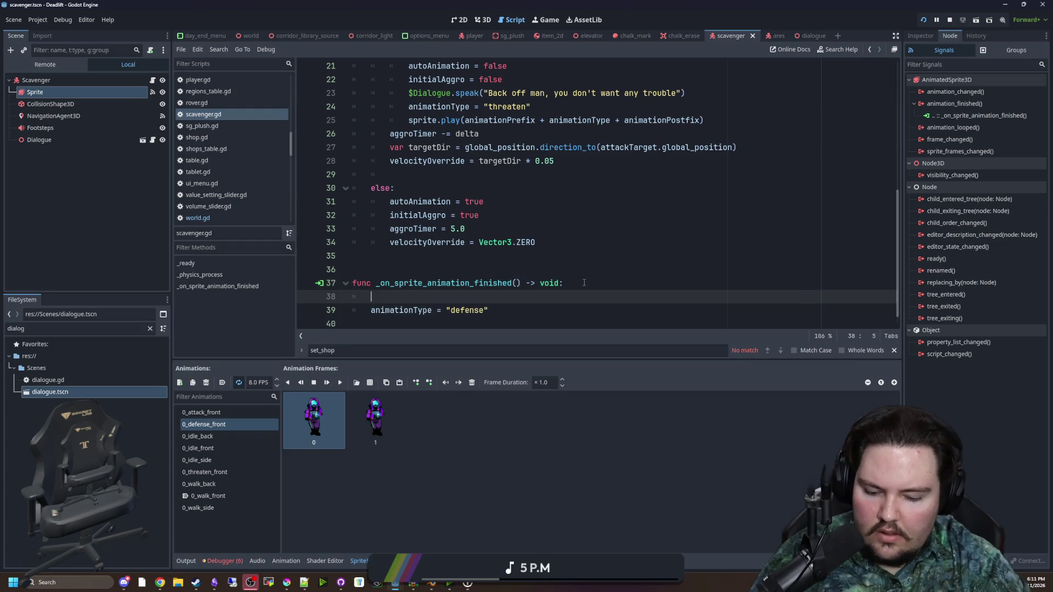
{"action": "type", "text": "if$Sprite."}
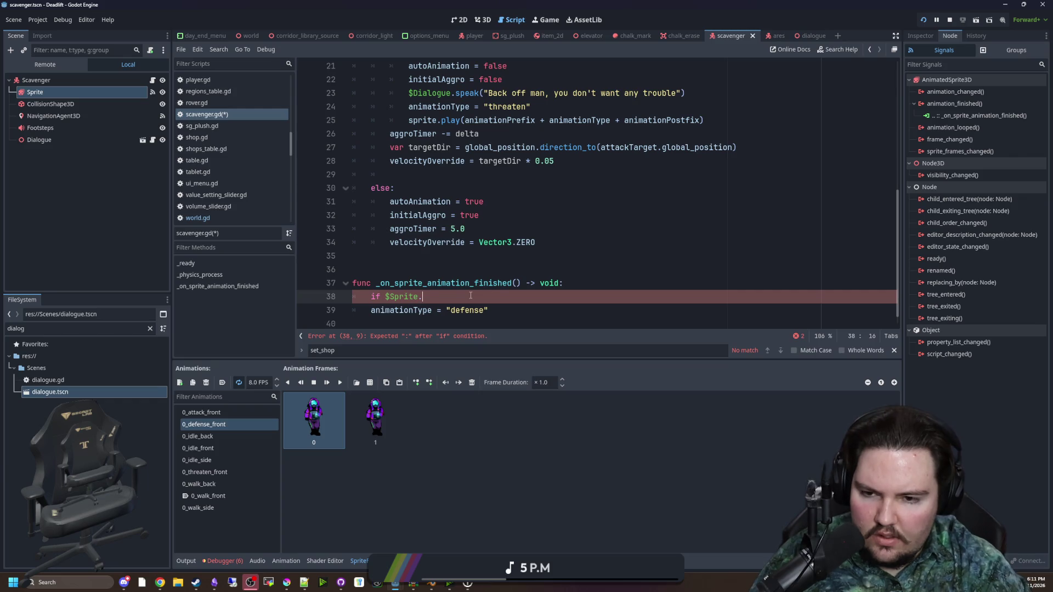
{"action": "type", "text": "animation = \""}
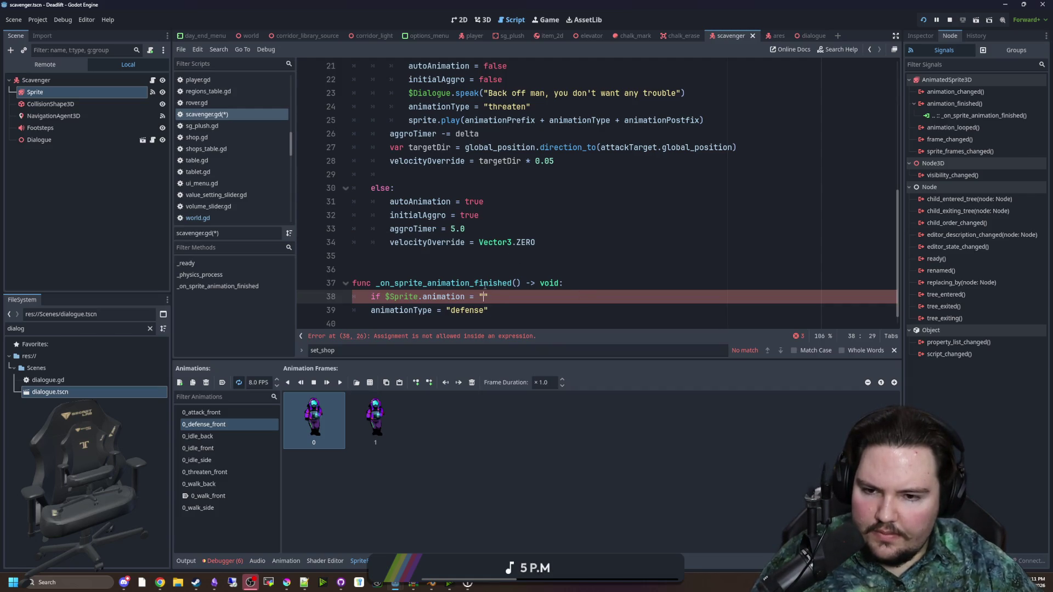
{"action": "left_click_drag", "start_coordinate": [488, 297], "coordinate": [418, 297]}
{"action": "type", "text": "anima"}
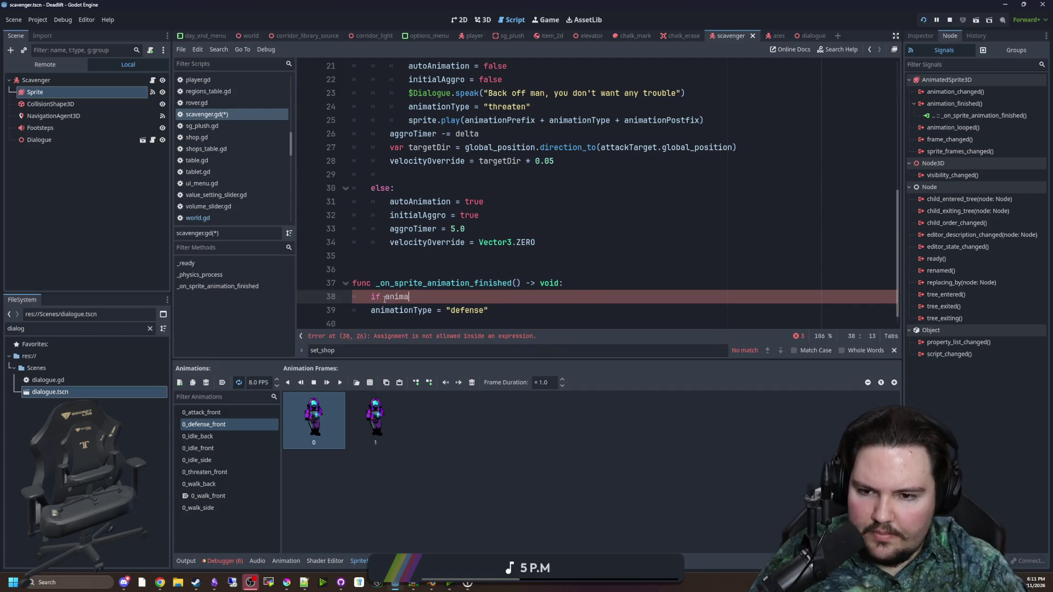
{"action": "type", "text": " \"threaten\":"}
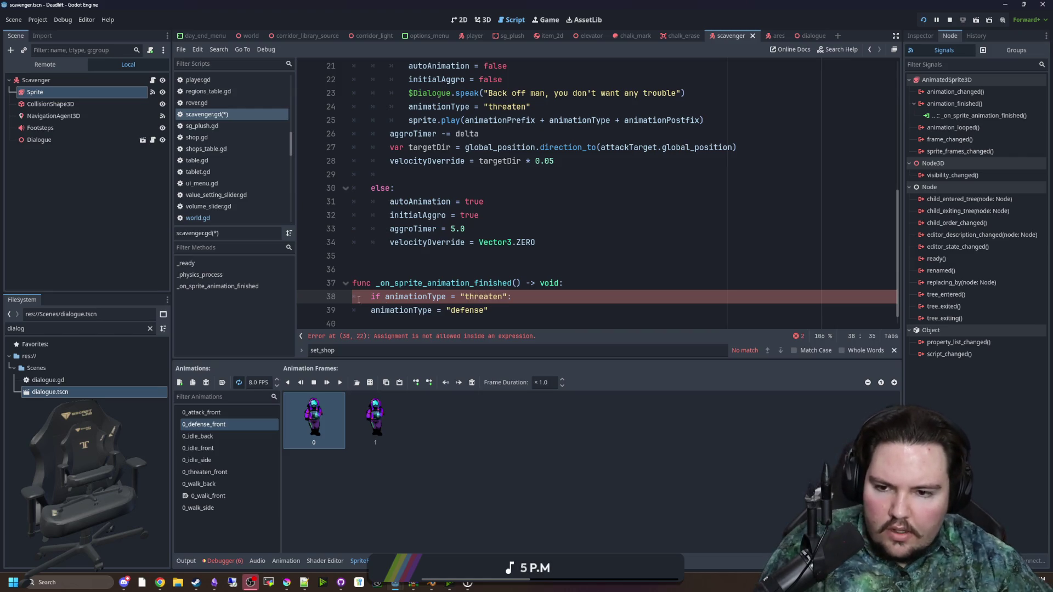
- Indent the defense assignment under the condition and fix the comparison to '=='
{"action": "left_click", "coordinate": [369, 303]}
{"action": "key", "text": "Tab"}
{"action": "left_click", "coordinate": [425, 270]}
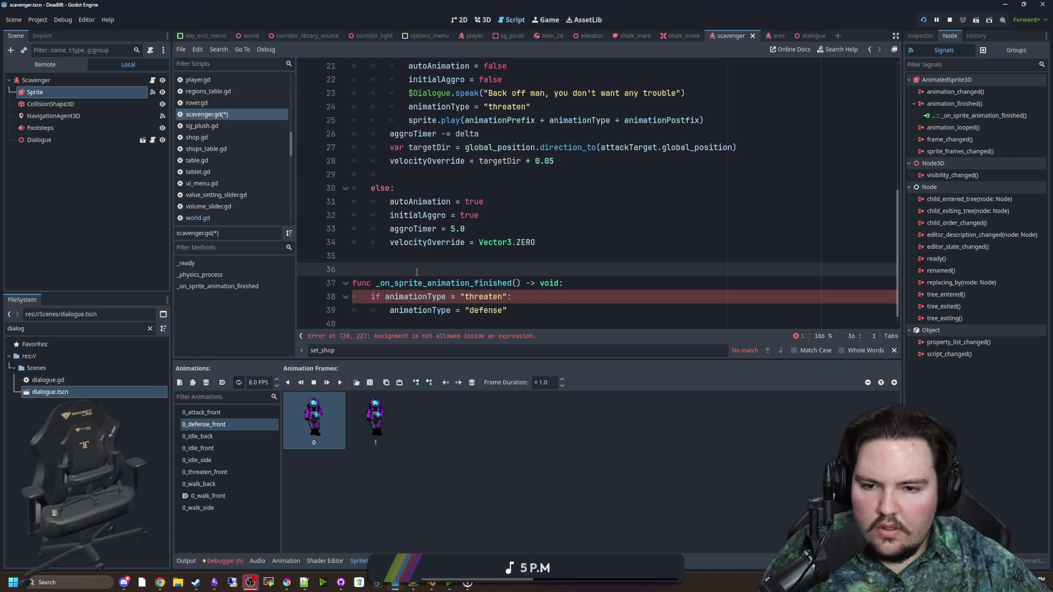
{"action": "scroll", "coordinate": [491, 262], "scroll_direction": "down", "scroll_amount": 1}
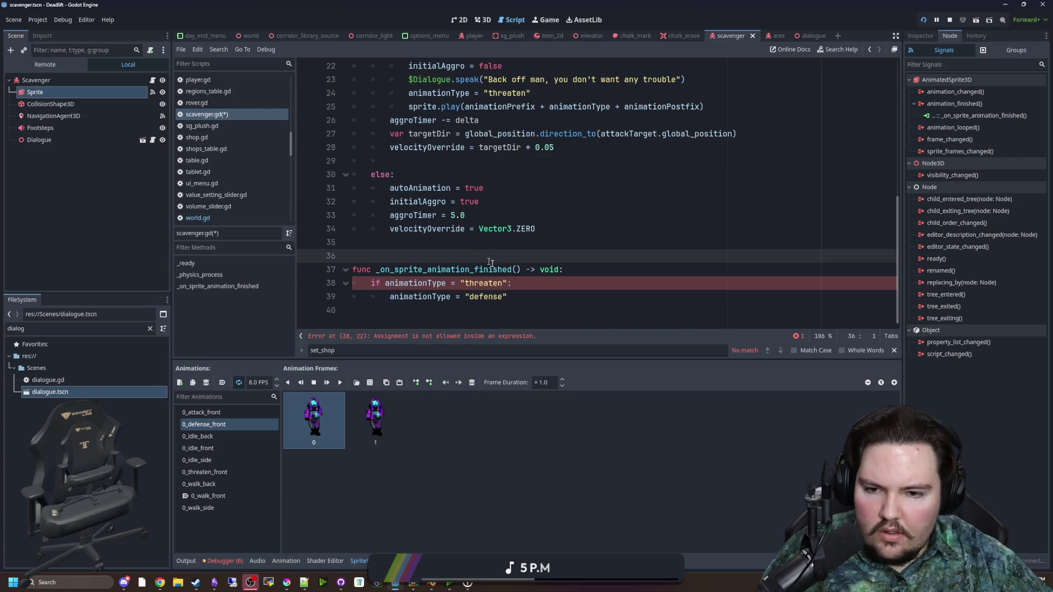
{"action": "left_click", "coordinate": [460, 283]}
{"action": "type", "text": "="}
{"action": "left_click", "coordinate": [442, 263]}
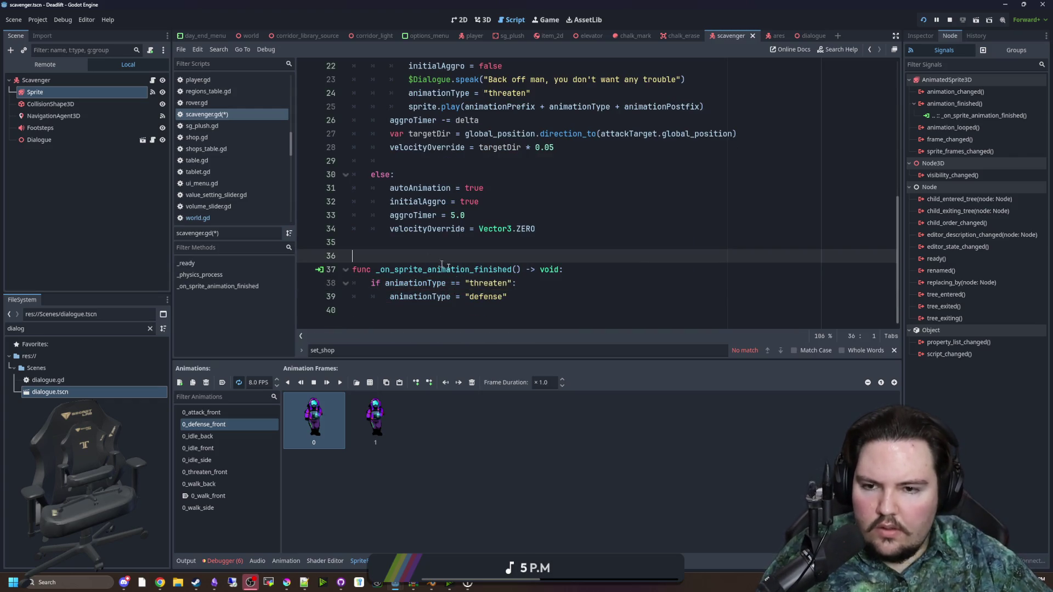
{"action": "scroll", "coordinate": [442, 264], "scroll_direction": "up", "scroll_amount": 3}
{"action": "left_click", "coordinate": [550, 149]}
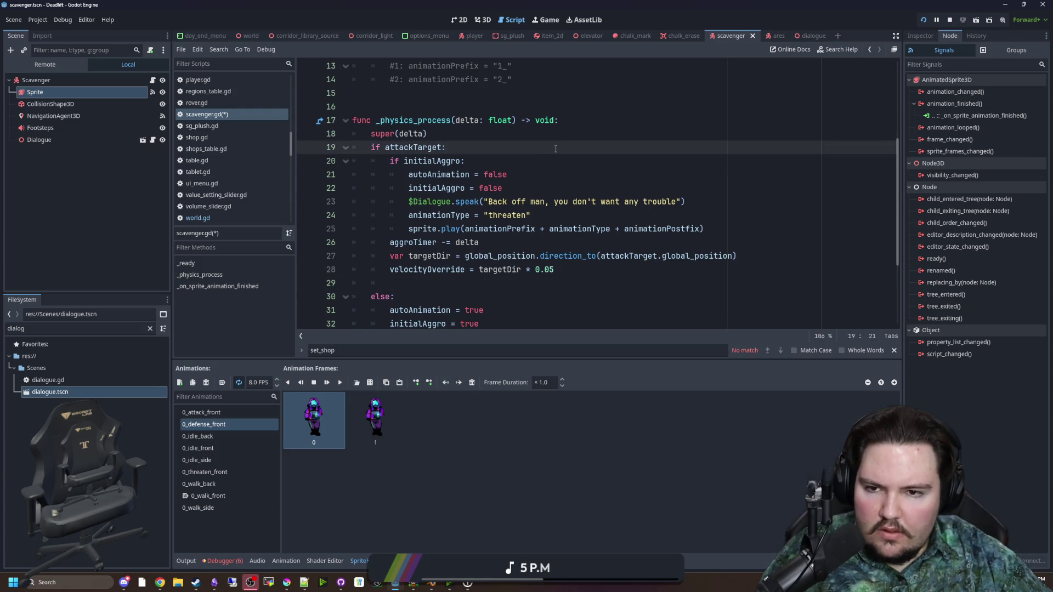
- Scroll through the scavenger script and save it
{"action": "scroll", "coordinate": [555, 149], "scroll_direction": "up", "scroll_amount": 3}
{"action": "left_click", "coordinate": [556, 149]}
{"action": "scroll", "coordinate": [486, 164], "scroll_direction": "up", "scroll_amount": 3}
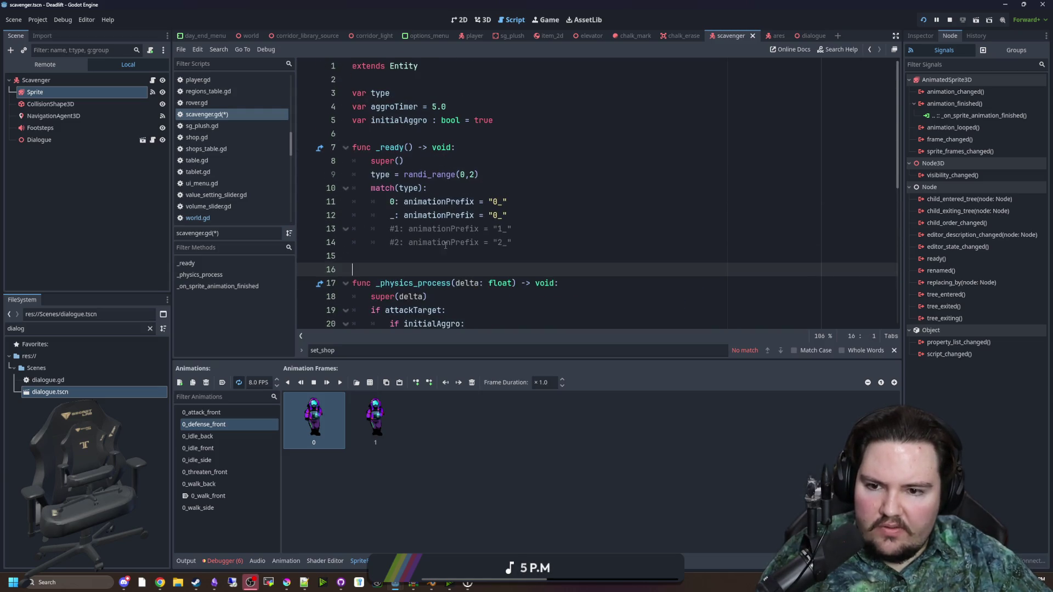
{"action": "scroll", "coordinate": [445, 245], "scroll_direction": "down", "scroll_amount": 3}
{"action": "left_click", "coordinate": [433, 176]}
{"action": "scroll", "coordinate": [446, 220], "scroll_direction": "up", "scroll_amount": 3}
{"action": "left_click", "coordinate": [456, 243]}
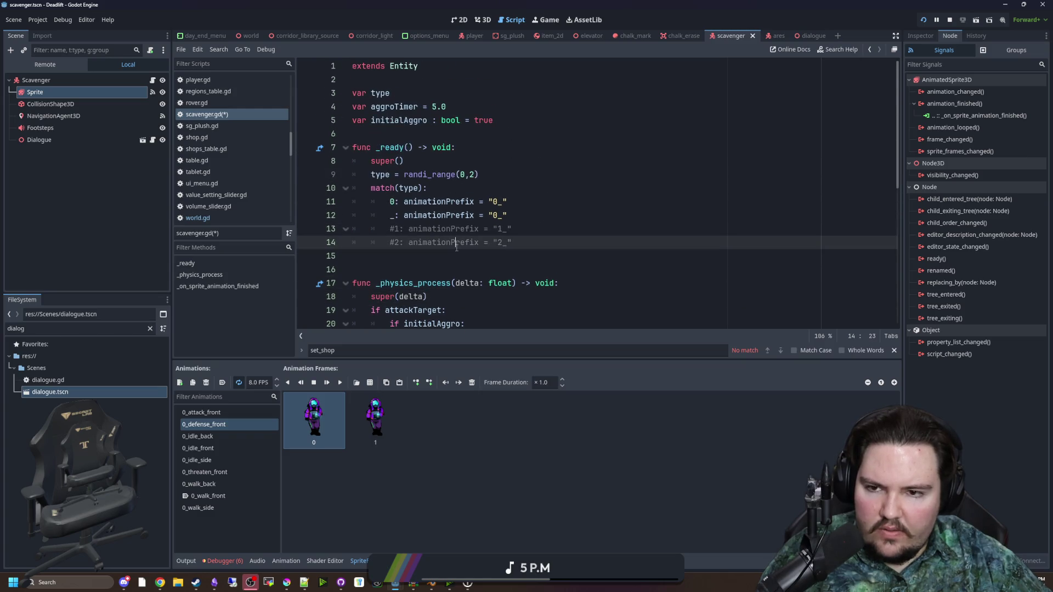
{"action": "key", "text": "ctrl+s"}
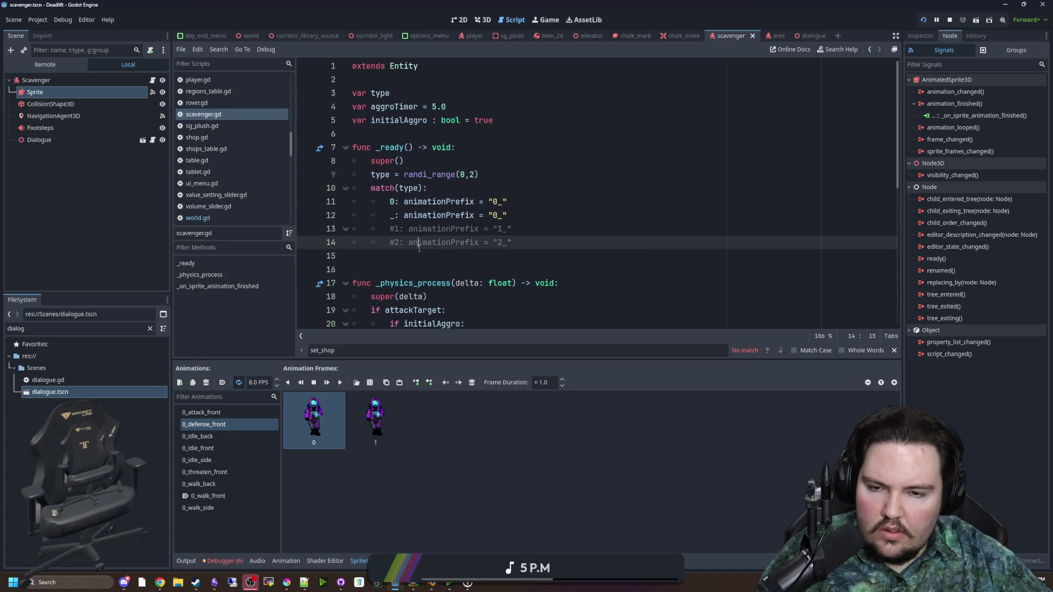
- Inspect the empty animationPostfix string in the Entity base script
{"action": "left_click", "coordinate": [419, 256]}
{"action": "scroll", "coordinate": [474, 230], "scroll_direction": "down", "scroll_amount": 3}
{"action": "scroll", "coordinate": [474, 207], "scroll_direction": "up", "scroll_amount": 3}
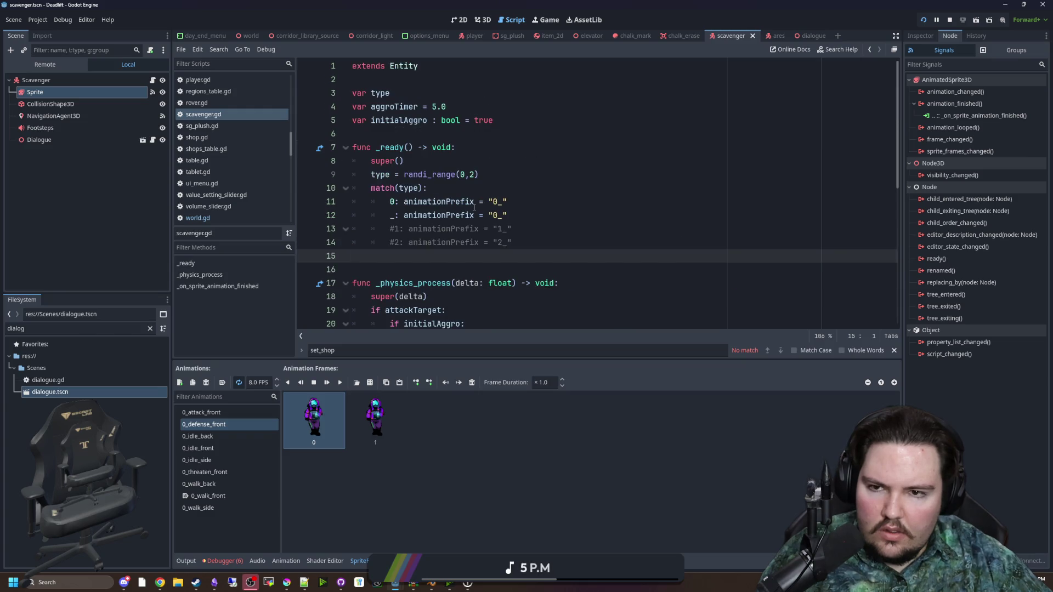
{"action": "left_click", "coordinate": [404, 66], "text": "ctrl"}
{"action": "scroll", "coordinate": [437, 165], "scroll_direction": "up", "scroll_amount": 2}
{"action": "left_click", "coordinate": [436, 157]}
{"action": "scroll", "coordinate": [436, 157], "scroll_direction": "down", "scroll_amount": 2}
{"action": "left_click", "coordinate": [491, 243]}
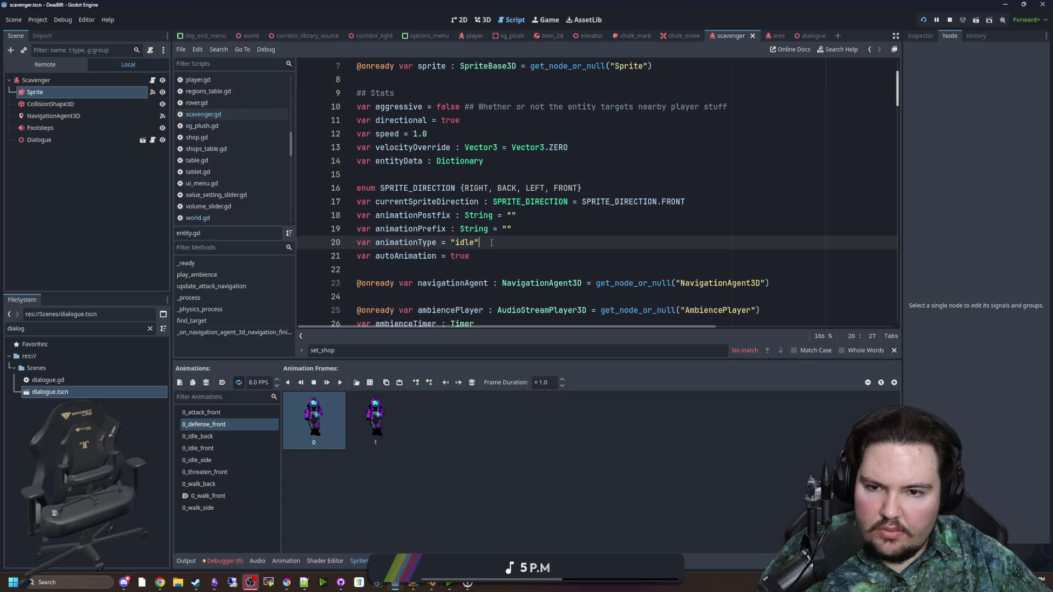
{"action": "left_click", "coordinate": [509, 216]}
{"action": "type", "text": "_front"}
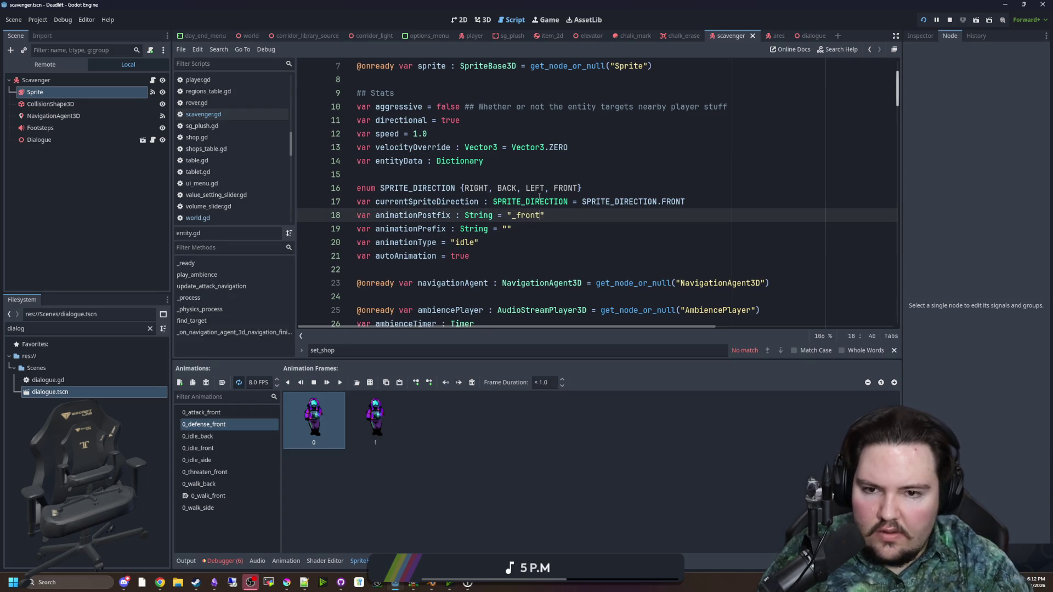
{"action": "left_click", "coordinate": [589, 172]}
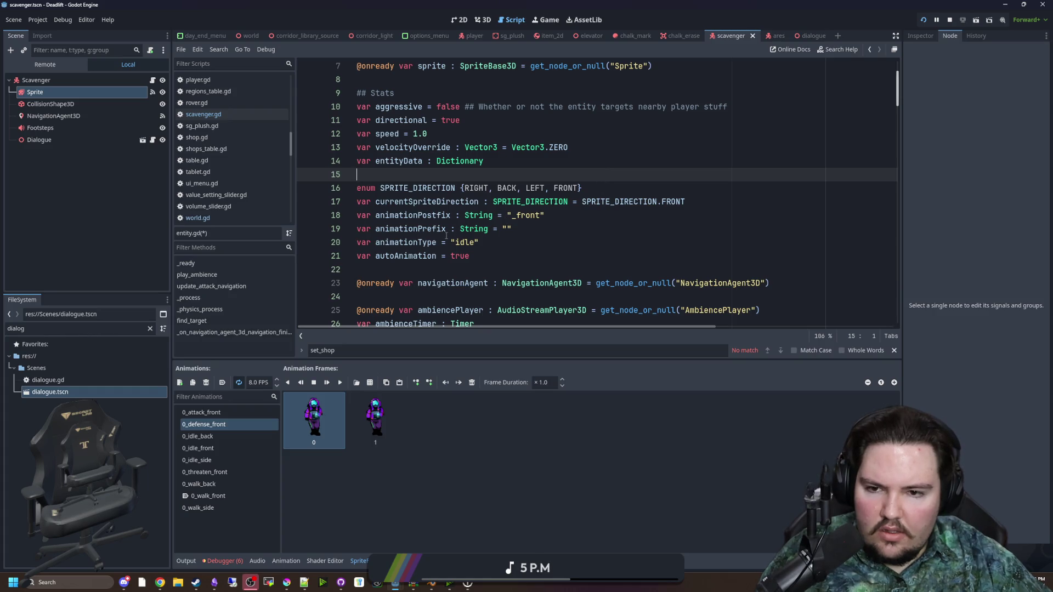
- Search the scavenger script for 'postFix', review the direction match block, save, and run
{"action": "left_click", "coordinate": [559, 255]}
{"action": "key", "text": "ctrl+f"}
{"action": "type", "text": "postFix"}
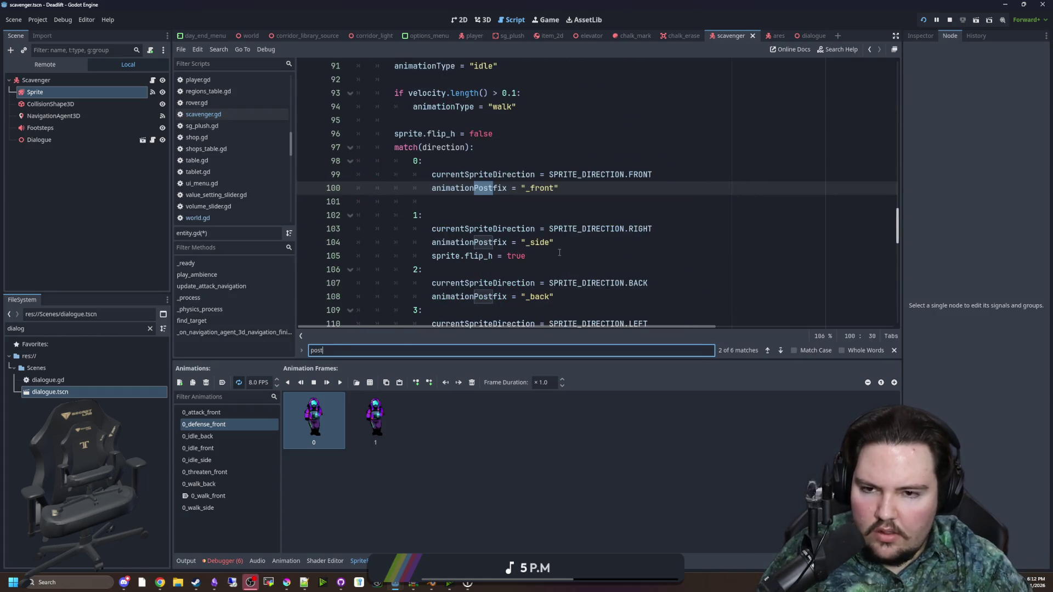
{"action": "scroll", "coordinate": [505, 213], "scroll_direction": "up", "scroll_amount": 2}
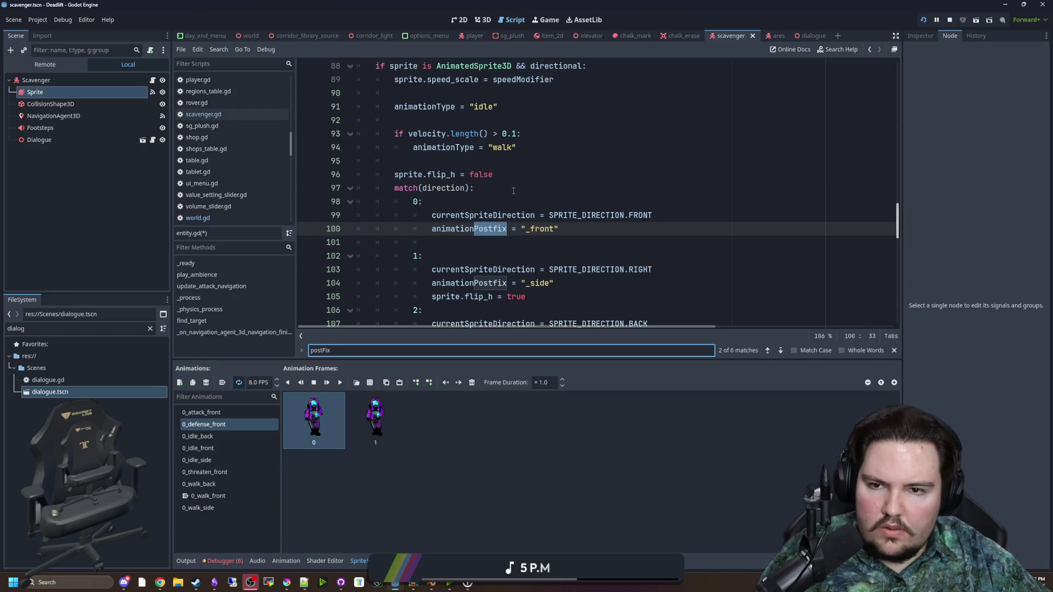
{"action": "scroll", "coordinate": [505, 175], "scroll_direction": "up", "scroll_amount": 1}
{"action": "scroll", "coordinate": [522, 164], "scroll_direction": "down", "scroll_amount": 5}
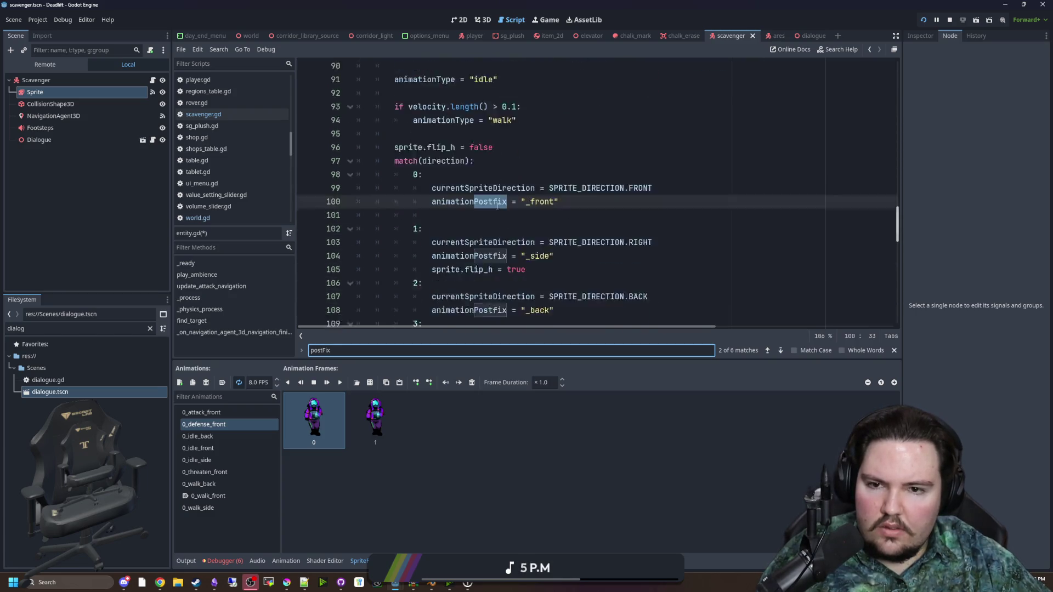
{"action": "left_click", "coordinate": [540, 131]}
{"action": "key", "text": "ctrl+s"}
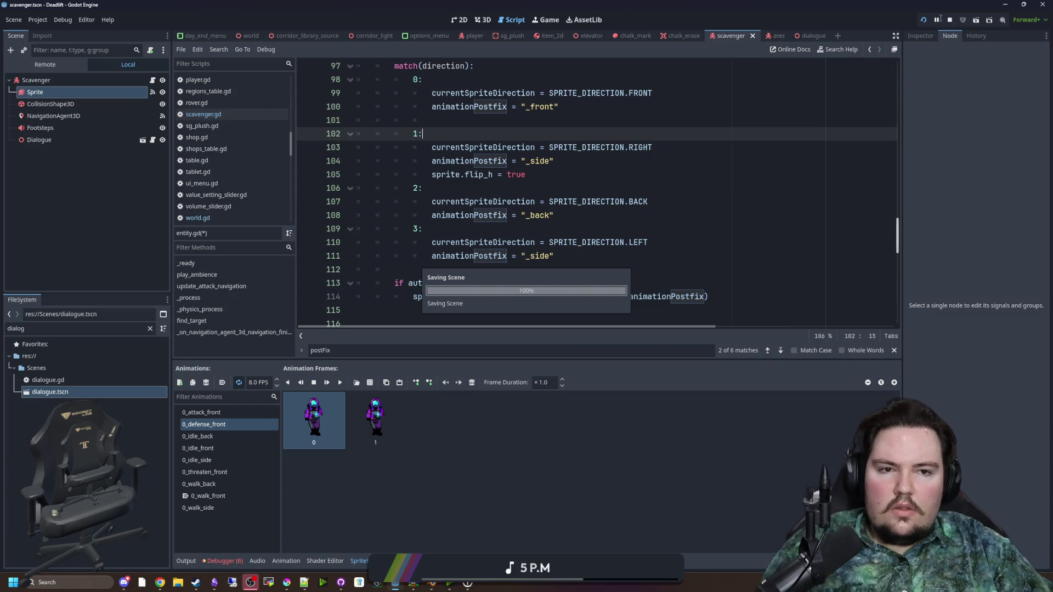
{"action": "left_click", "coordinate": [924, 20]}
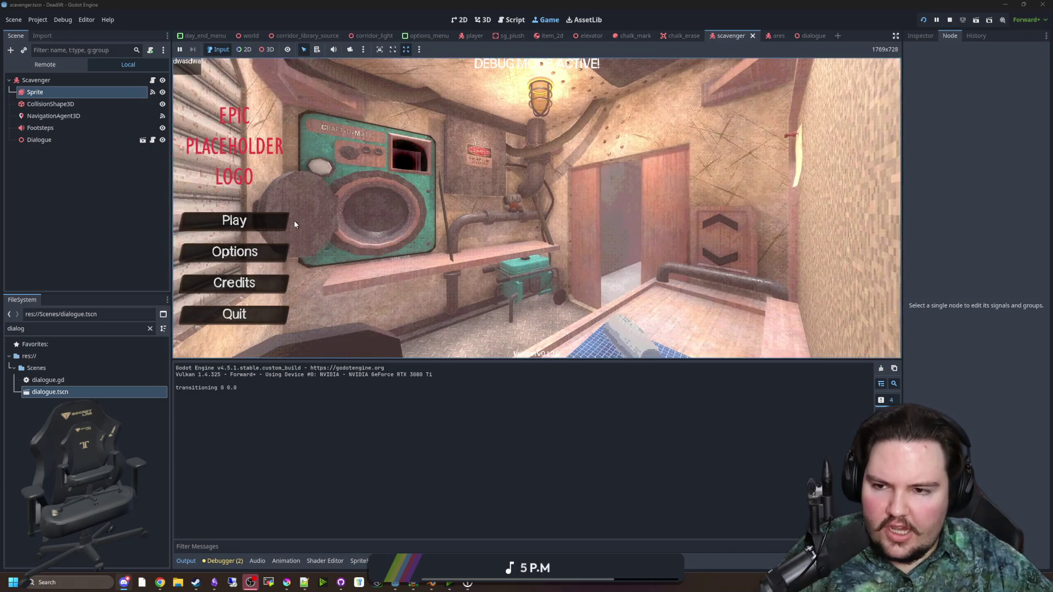
- Start gameplay, ride the elevator down, and walk up to the scavengers
{"action": "left_click", "coordinate": [234, 220]}
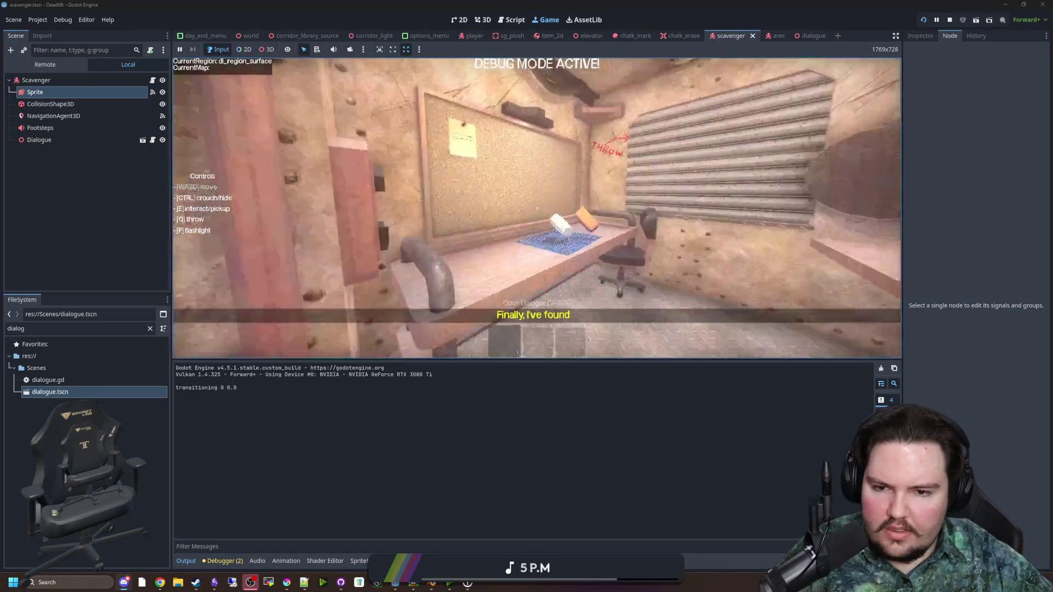
{"action": "key", "text": "e"}
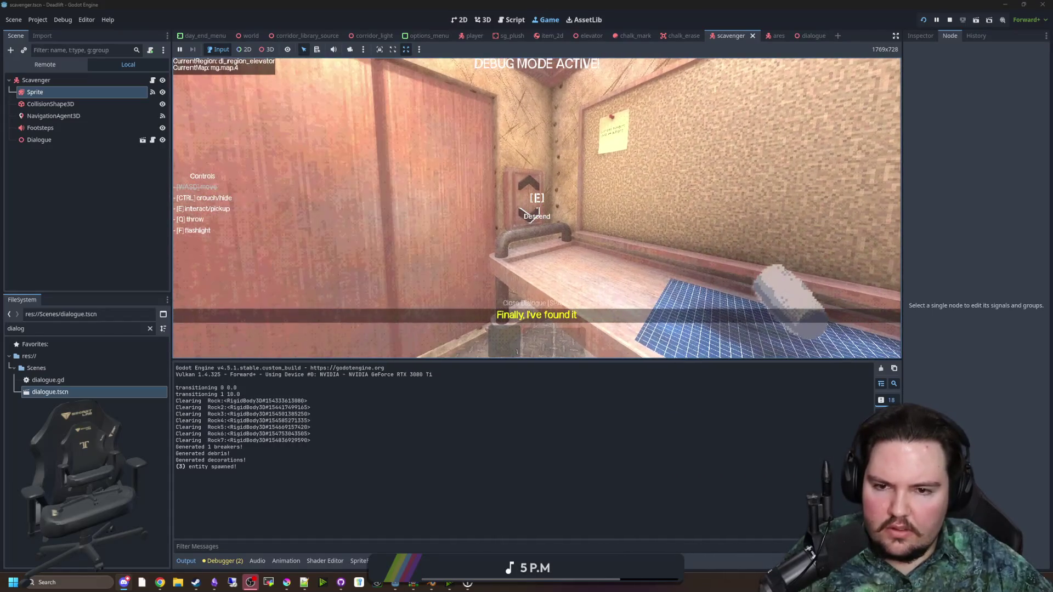
{"action": "key", "text": "w"}
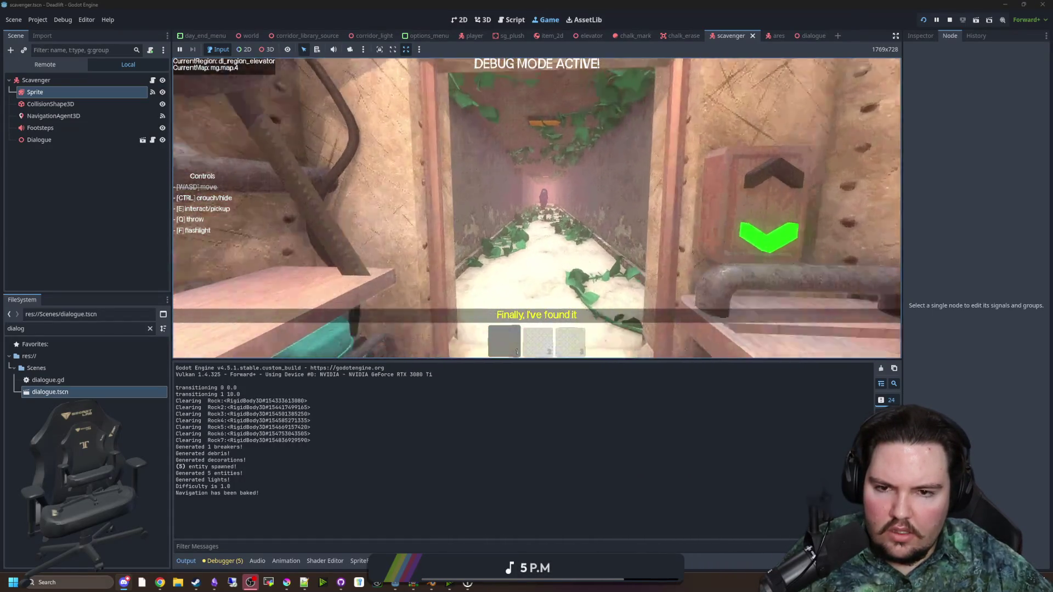
{"action": "key", "text": "w"}
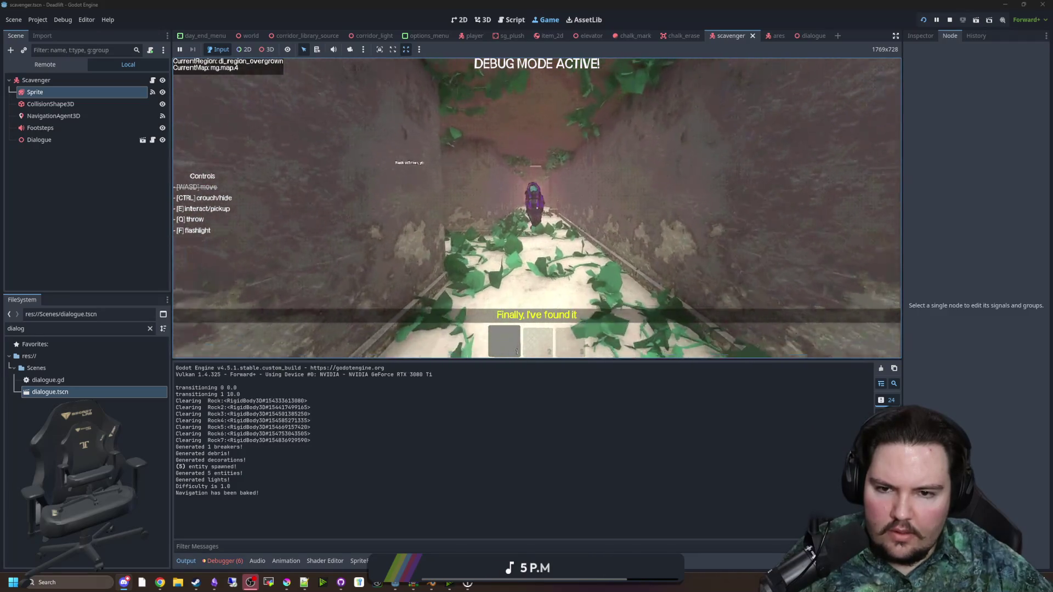
{"action": "key", "text": "w"}
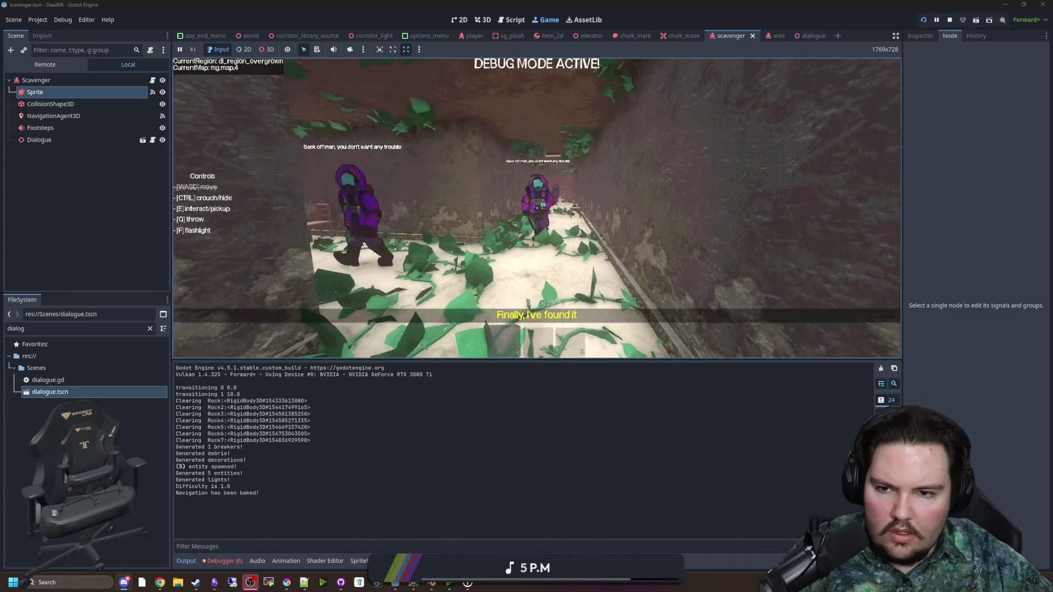
{"action": "key", "text": "w"}
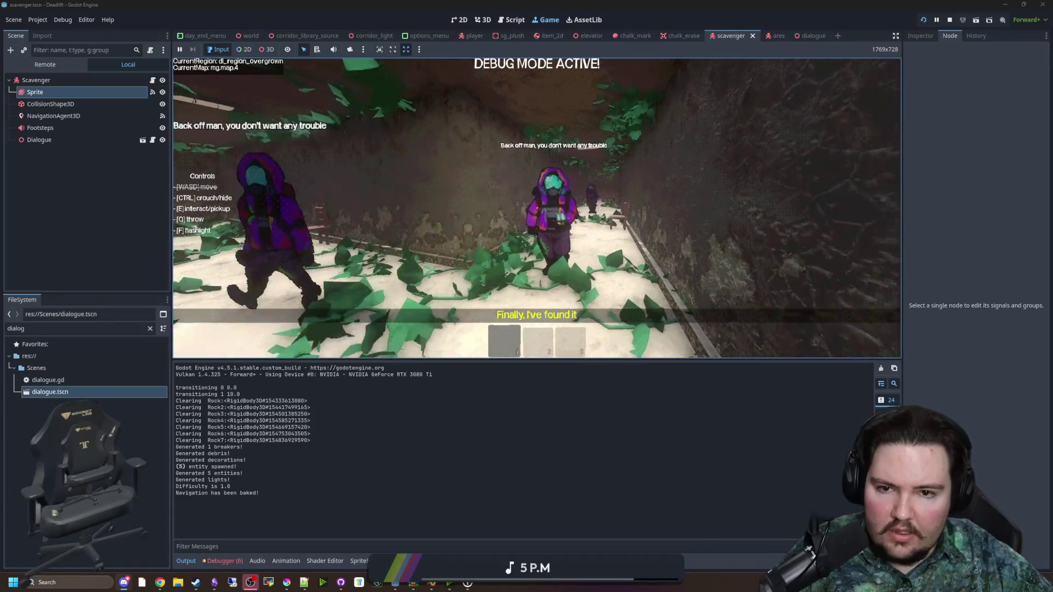
{"action": "key", "text": "w"}
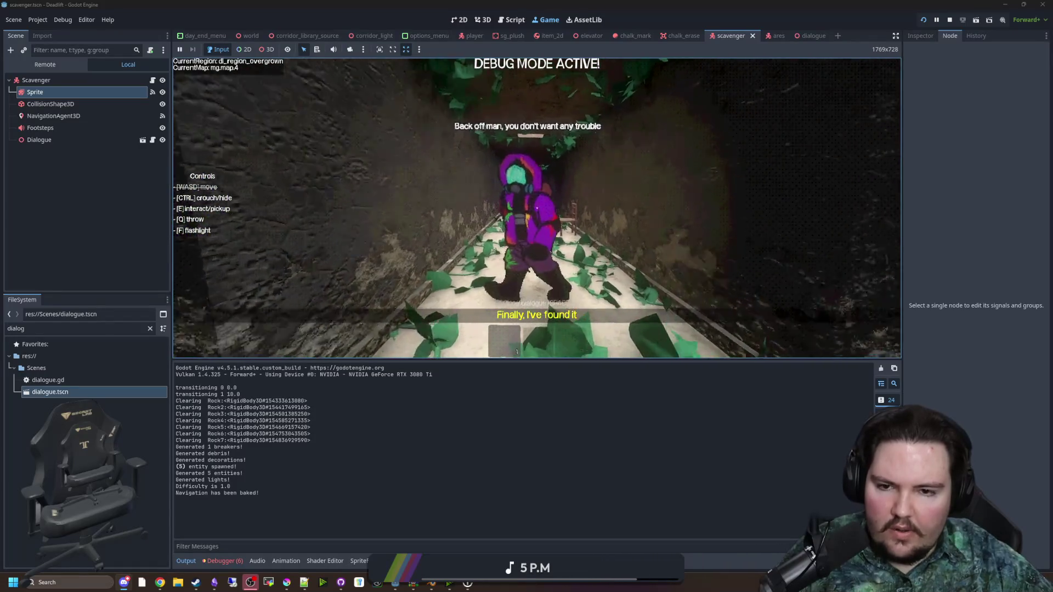
{"action": "key", "text": "w"}
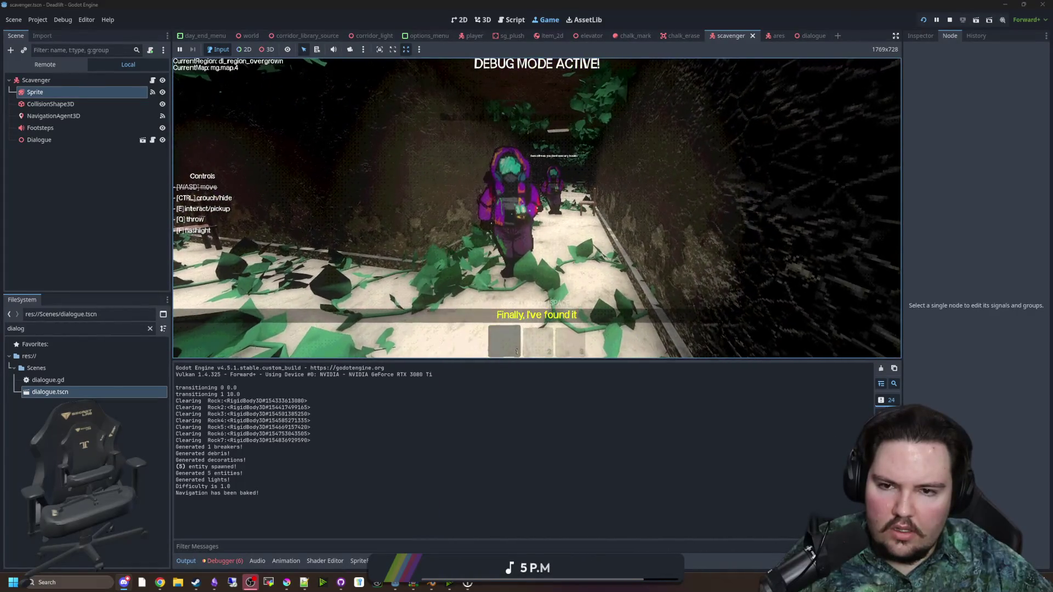
- Pause the game and review the Errors list flagging the missing 0_threaten_side animation
{"action": "key", "text": "super"}
{"action": "key", "text": "Escape"}
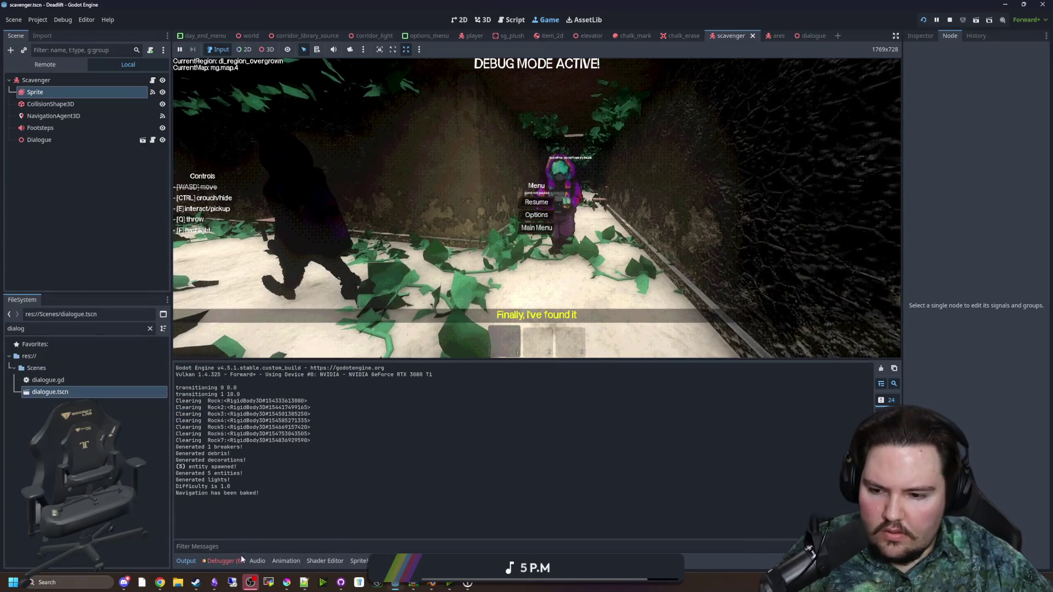
{"action": "left_click", "coordinate": [242, 560]}
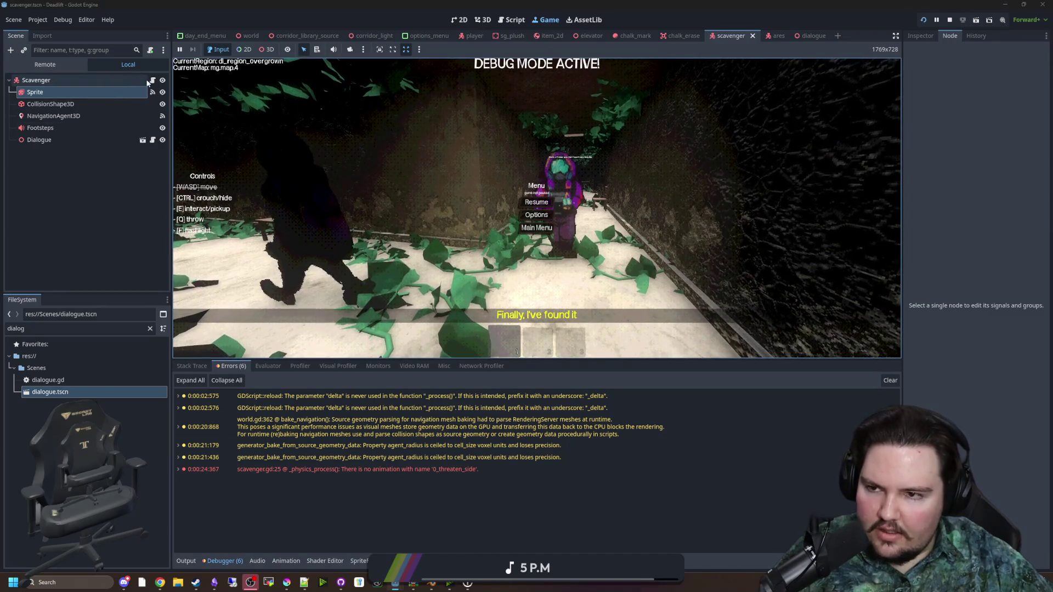
{"action": "left_click", "coordinate": [153, 81]}
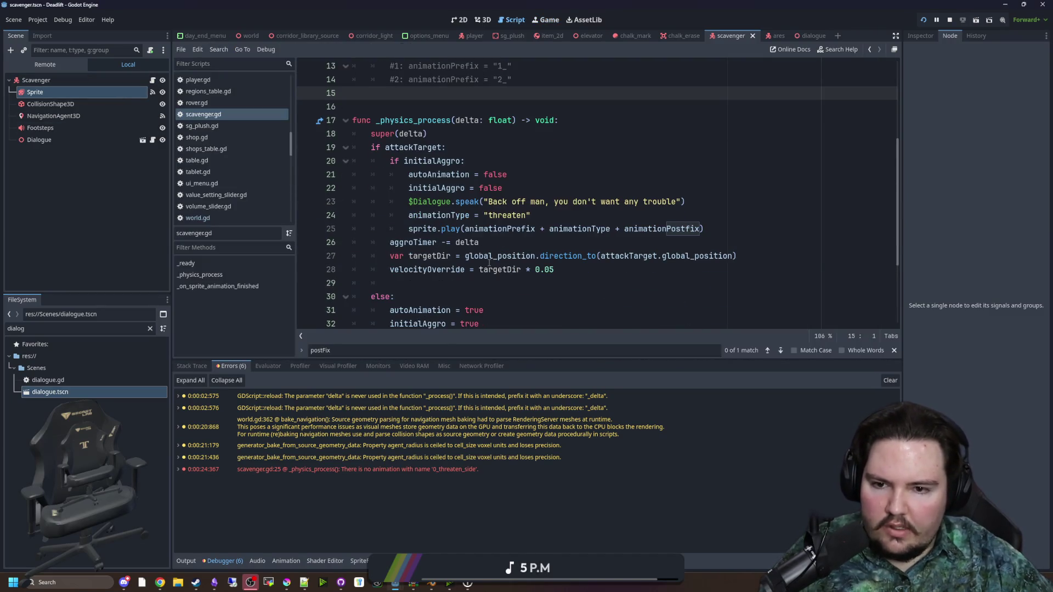
- Change the velocityOverride multiplier from 0.05 to 0.02 and save
{"action": "left_click", "coordinate": [418, 283]}
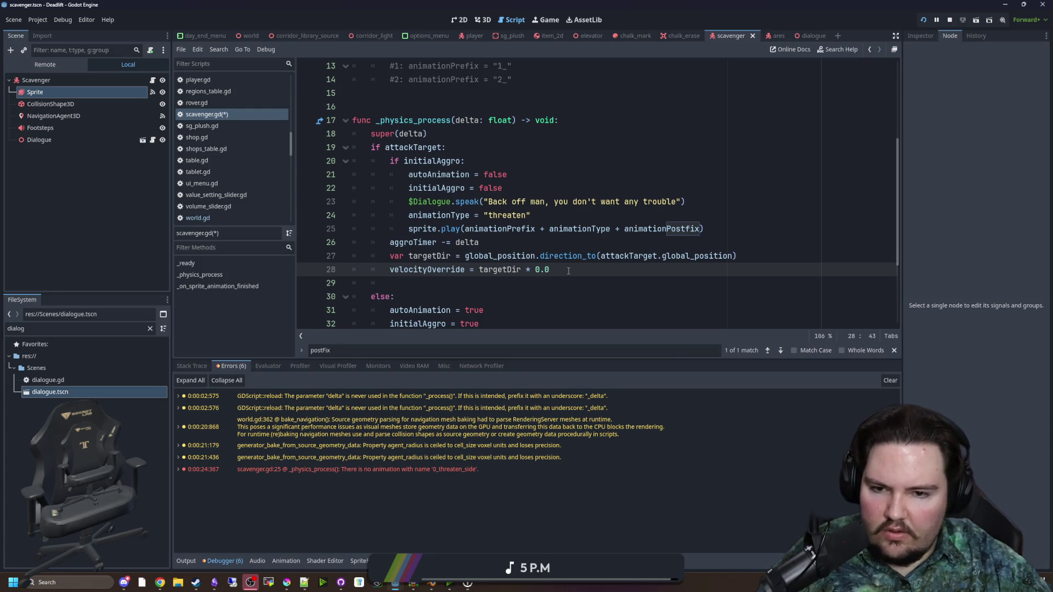
{"action": "left_click", "coordinate": [592, 242]}
{"action": "key", "text": "ctrl+s"}
- Add animationPostfix = "_front" above sprite.play in the threaten branch, save, and rerun the game
{"action": "double_click", "coordinate": [663, 228]}
{"action": "key", "text": "ctrl+c"}
{"action": "left_click", "coordinate": [567, 216]}
{"action": "key", "text": "Return"}
{"action": "type", "text": "\\"}
{"action": "key", "text": "ctrl+v"}
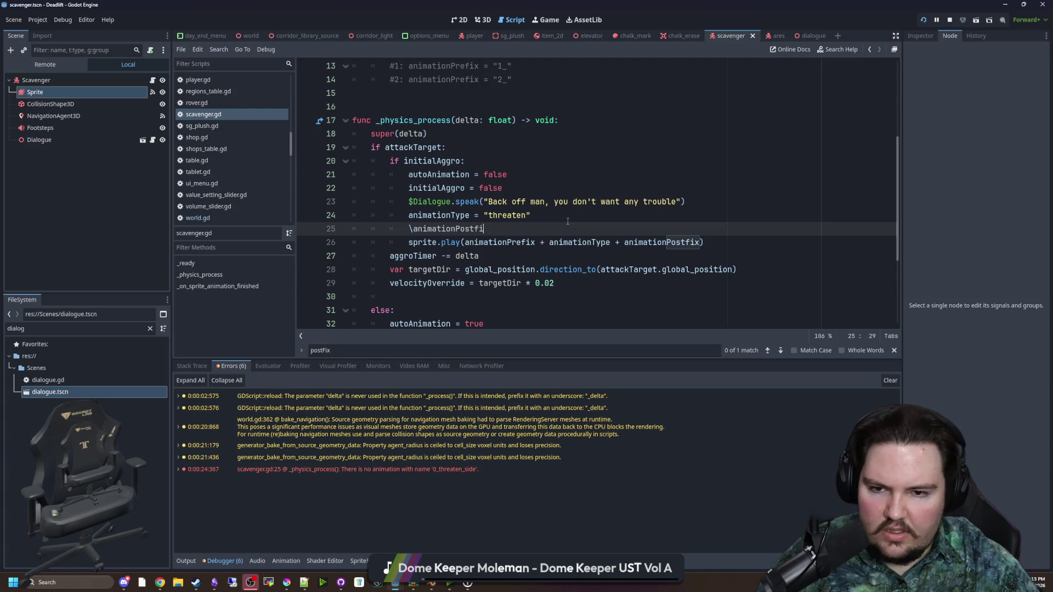
{"action": "key", "text": "BackSpace"}
{"action": "key", "text": "BackSpace"}
{"action": "key", "text": "ctrl+v"}
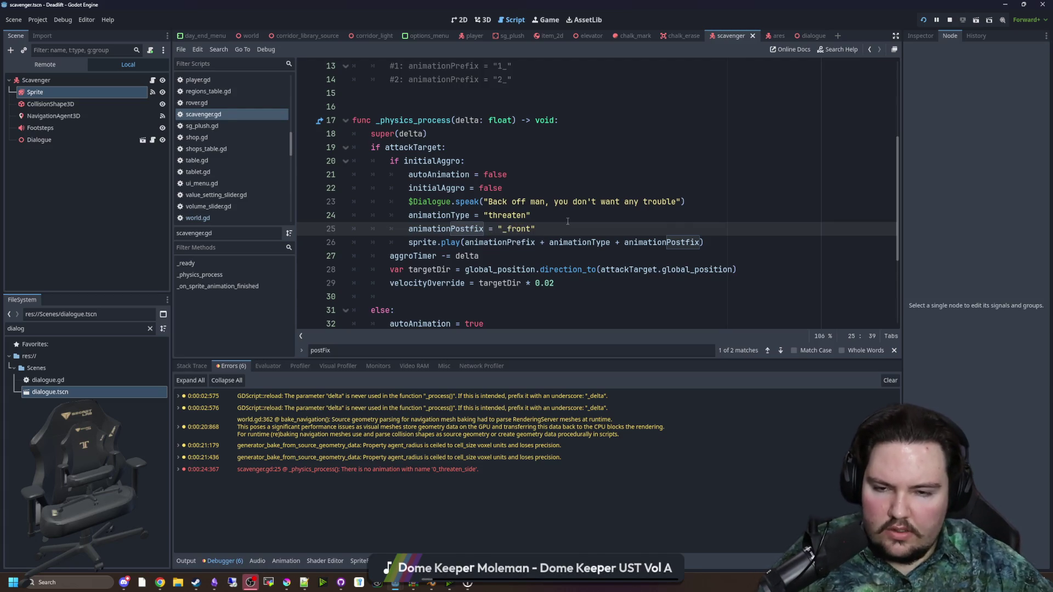
{"action": "left_click", "coordinate": [561, 220]}
{"action": "key", "text": "ctrl+s"}
{"action": "key", "text": "F5"}
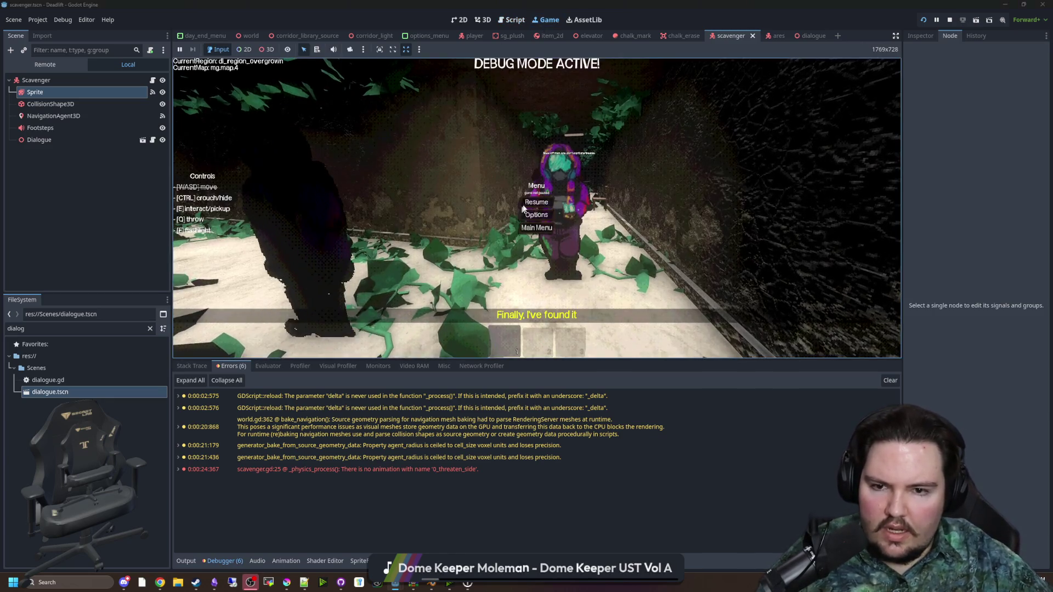
- Resume, walk to the scavengers until the 'Back off man' warning, then return to the main menu
{"action": "left_click", "coordinate": [523, 204]}
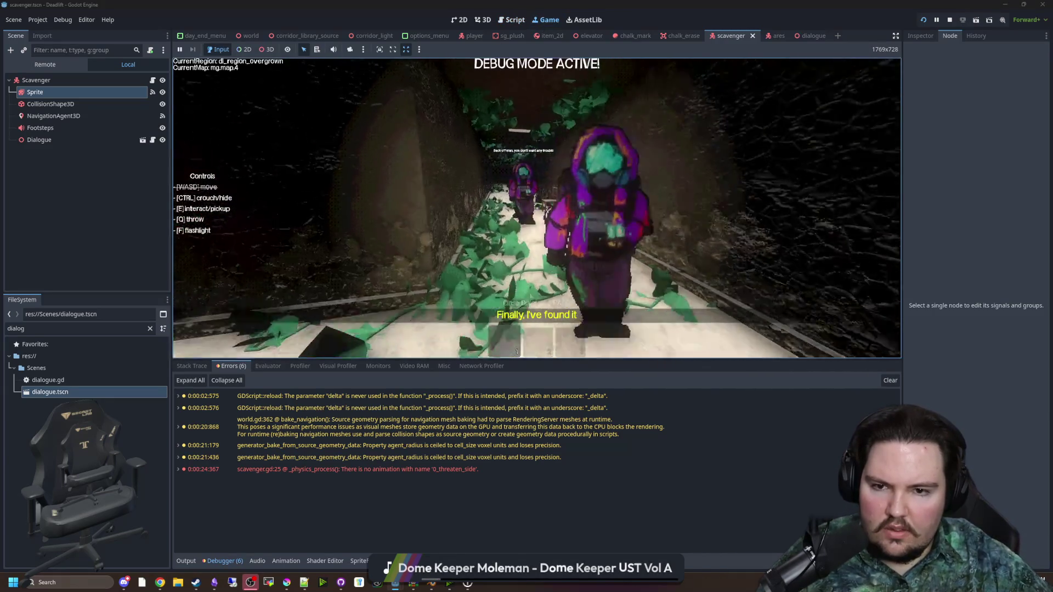
{"action": "key", "text": "w"}
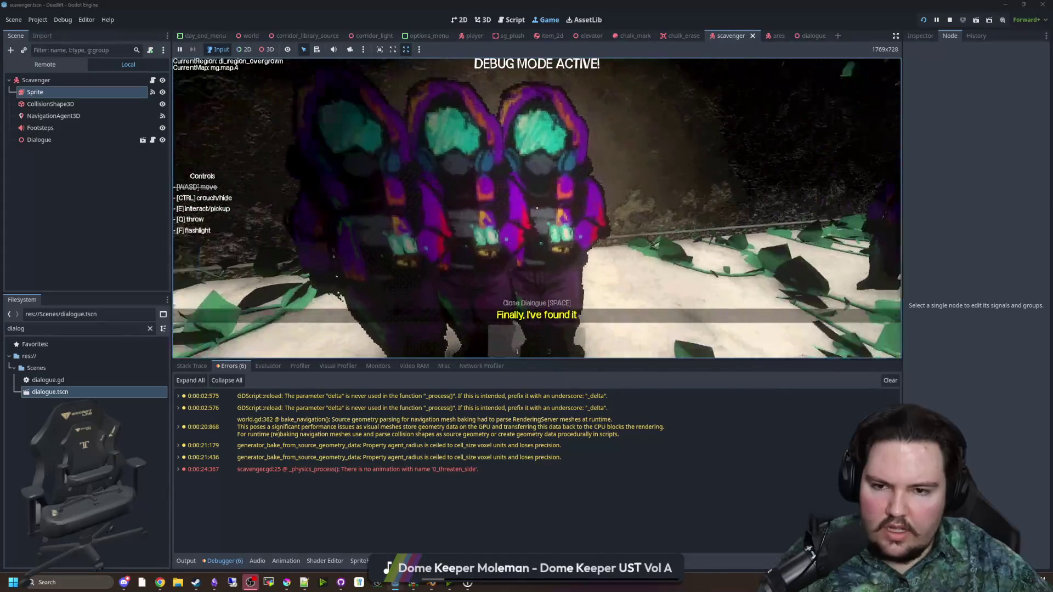
{"action": "key", "text": "Escape"}
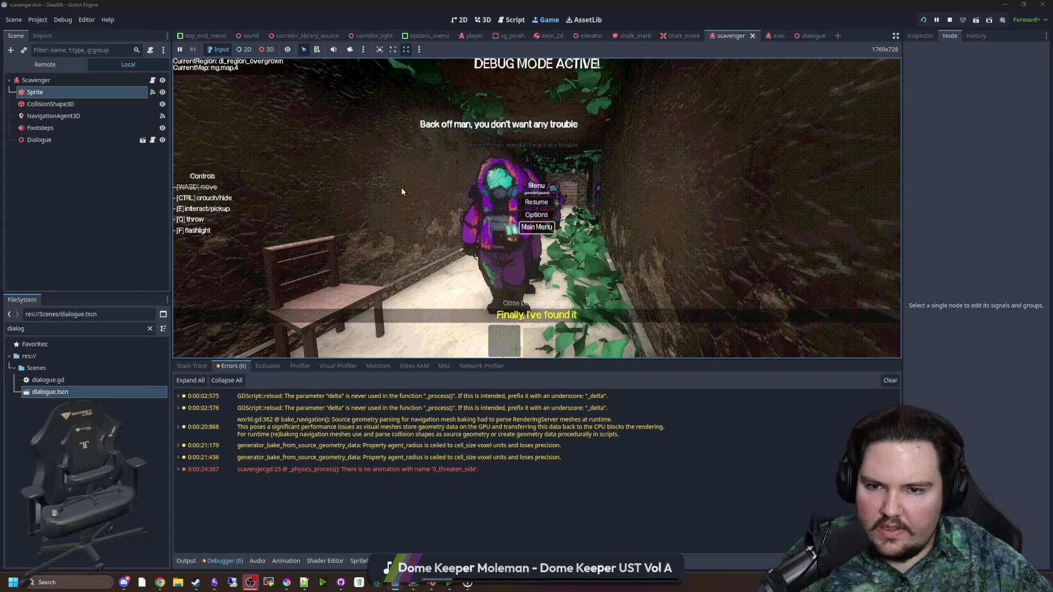
{"action": "key", "text": "Return"}
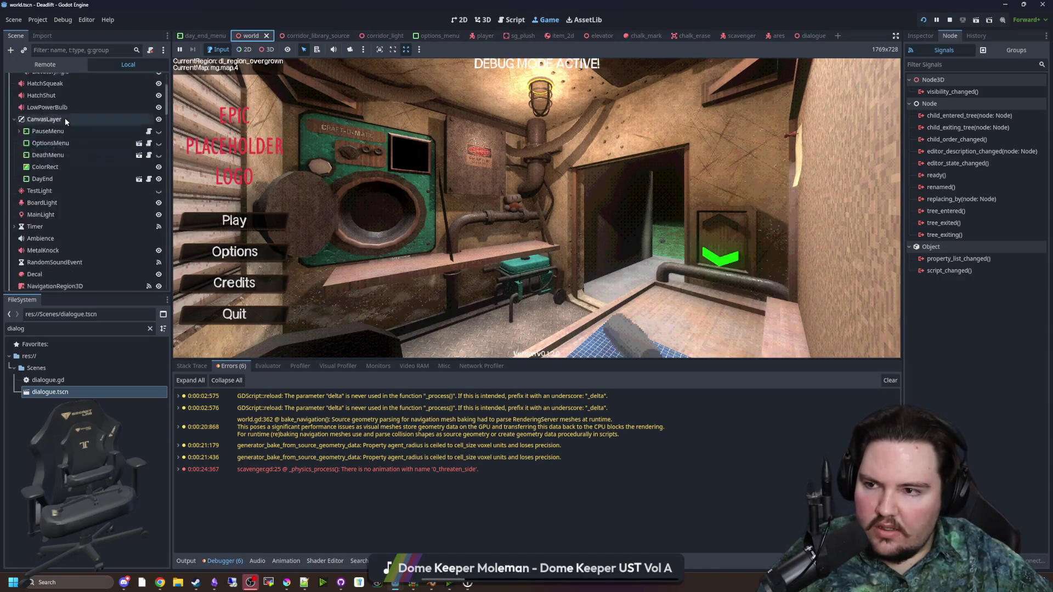
- In the world scene, enable a WorldEnvironment setting and restart the game
{"action": "left_click", "coordinate": [52, 92]}
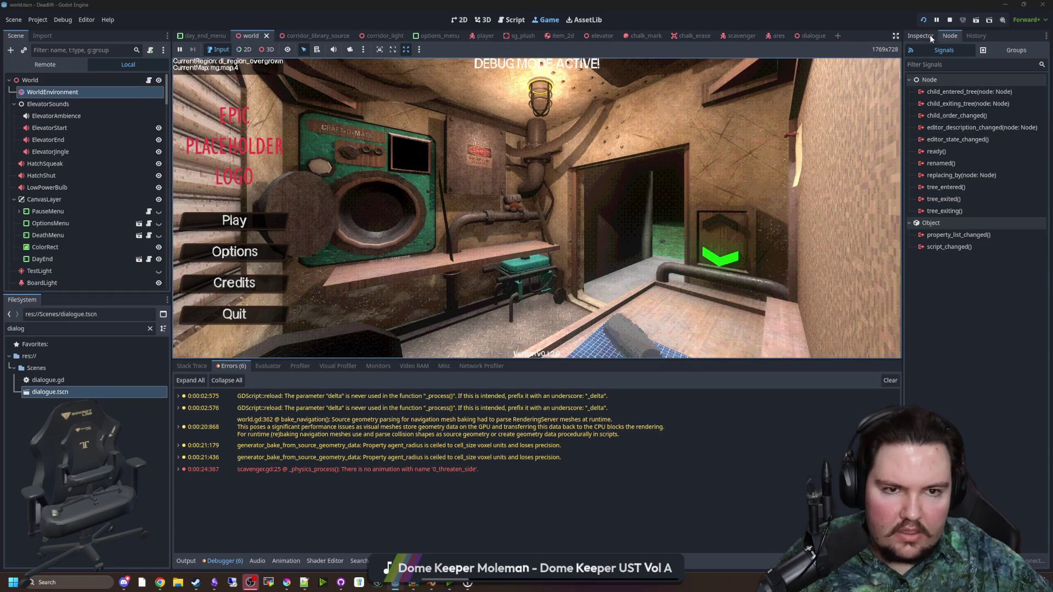
{"action": "left_click", "coordinate": [930, 34]}
{"action": "left_click", "coordinate": [982, 424]}
{"action": "left_click", "coordinate": [949, 20]}
{"action": "left_click", "coordinate": [923, 19]}
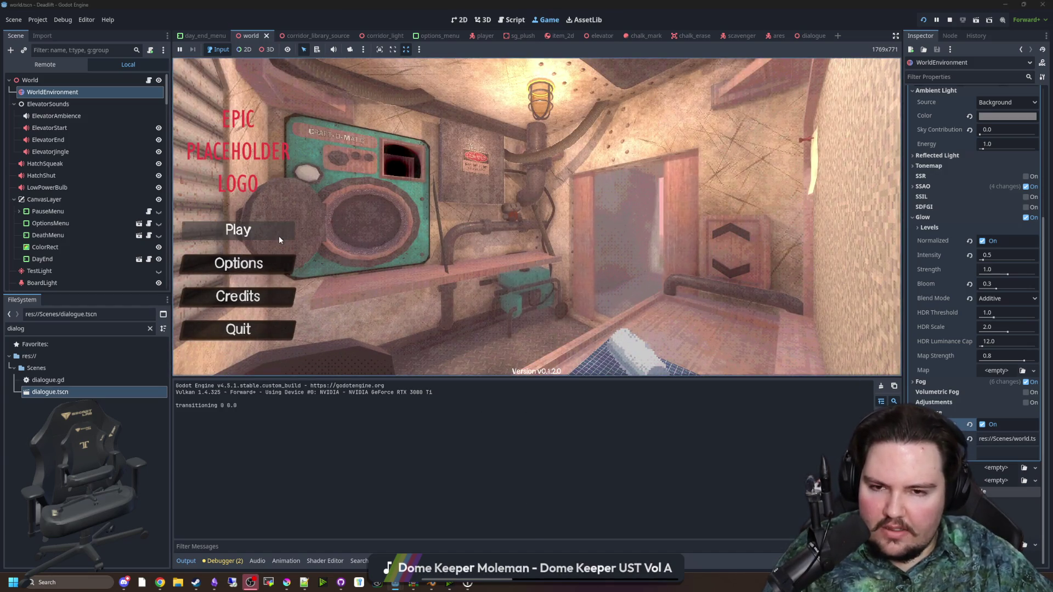
- Walk down the corridor to the scavenger until it speaks its warning, then pause
{"action": "left_click", "coordinate": [279, 238]}
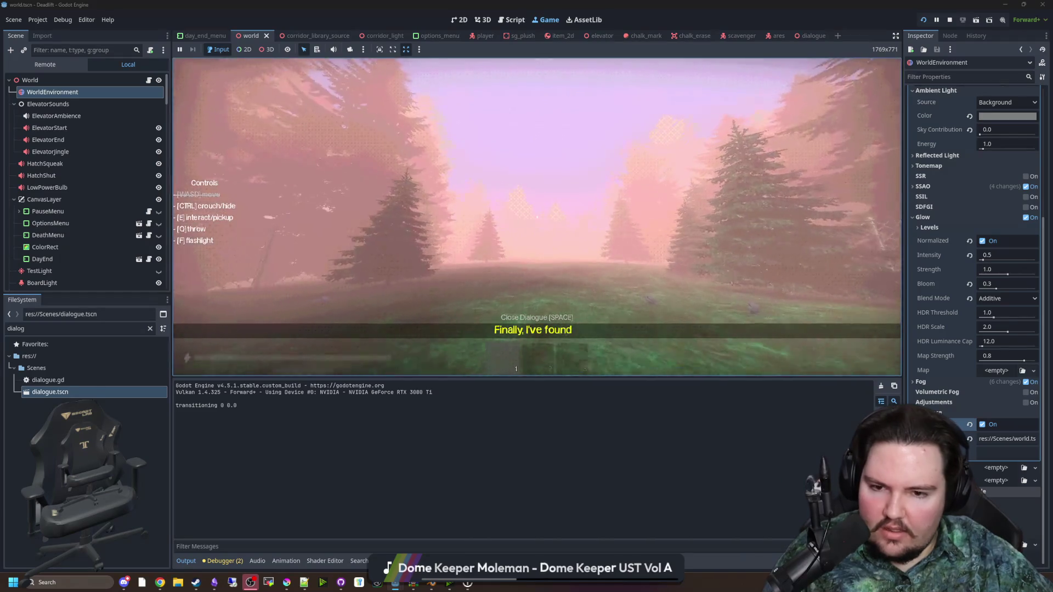
{"action": "key", "text": "F3"}
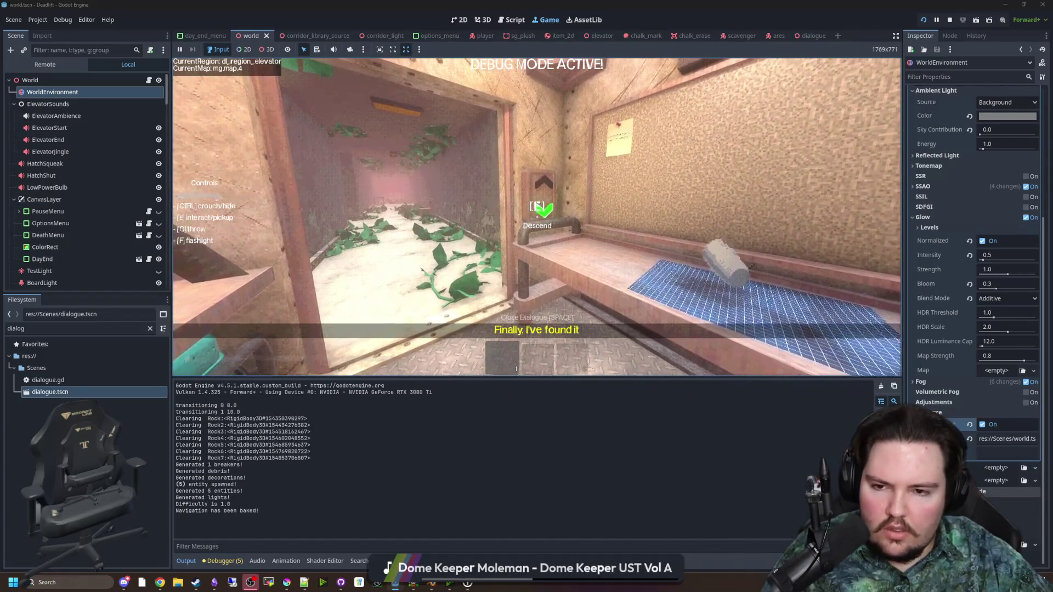
{"action": "key", "text": "w"}
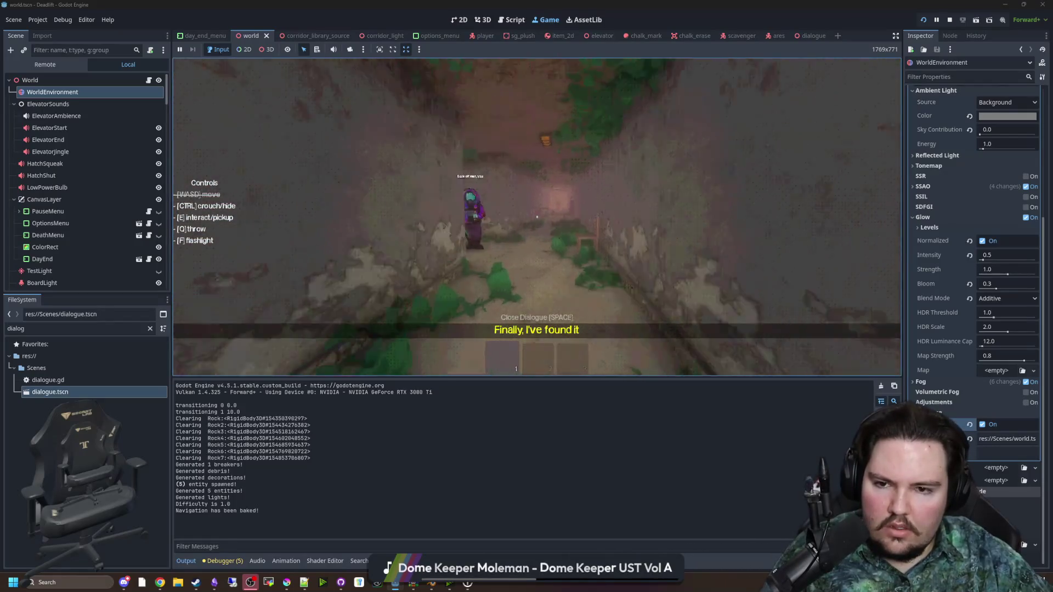
{"action": "key", "text": "w"}
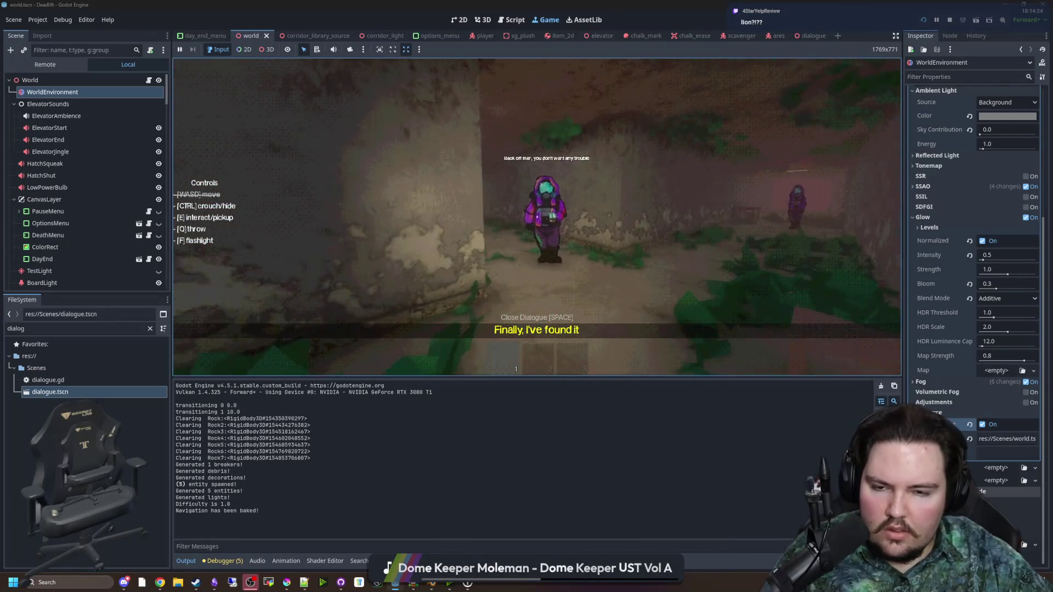
{"action": "key", "text": "w"}
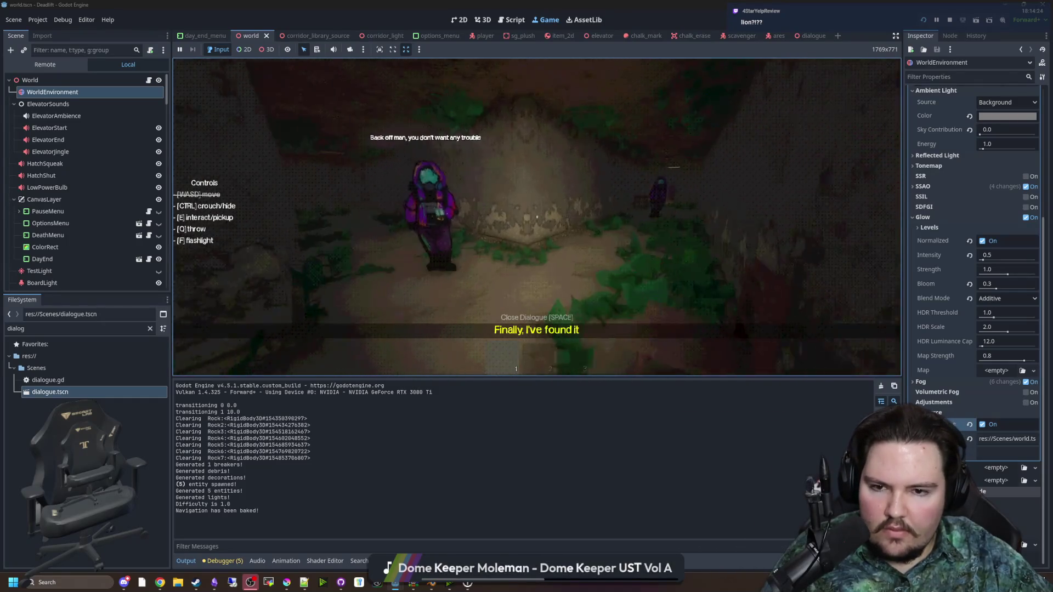
{"action": "key", "text": "w"}
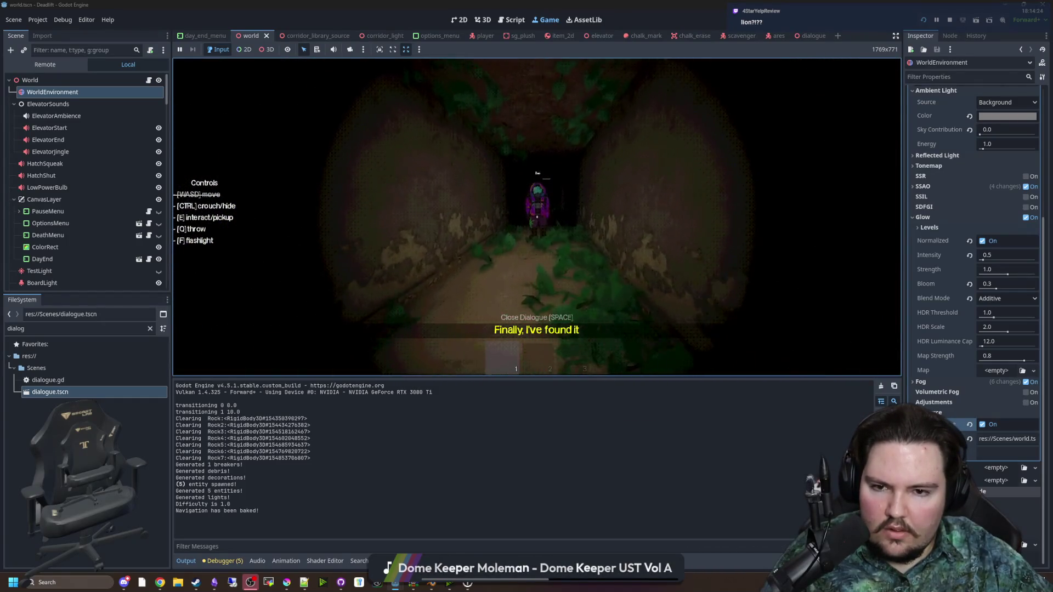
{"action": "key", "text": "w"}
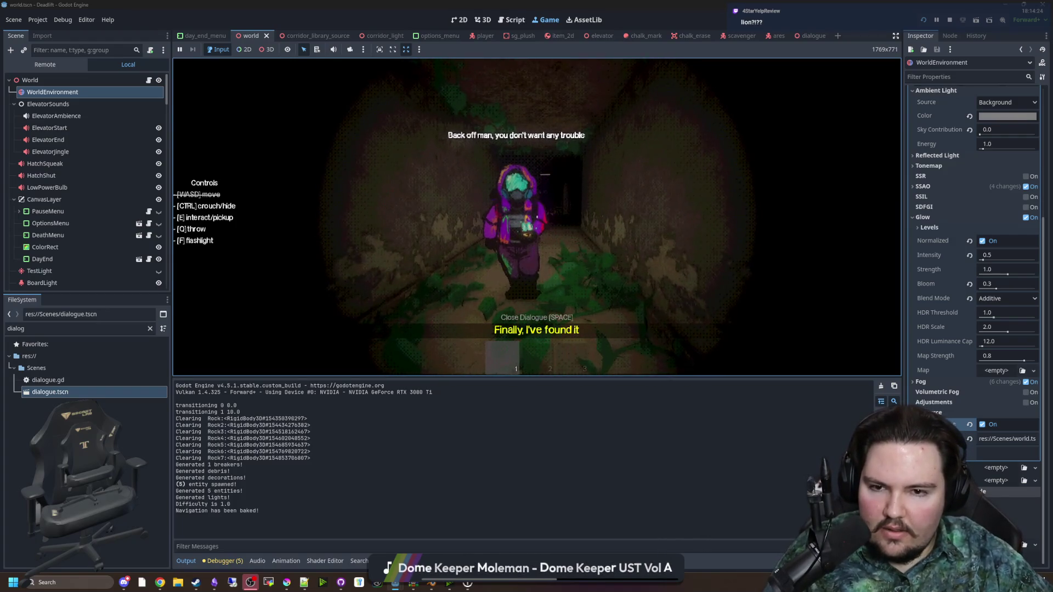
{"action": "key", "text": "super"}
{"action": "key", "text": "Escape"}
{"action": "left_click", "coordinate": [150, 81]}
- Open scavenger.gd in the Script editor and show its errors list
{"action": "left_click", "coordinate": [318, 133]}
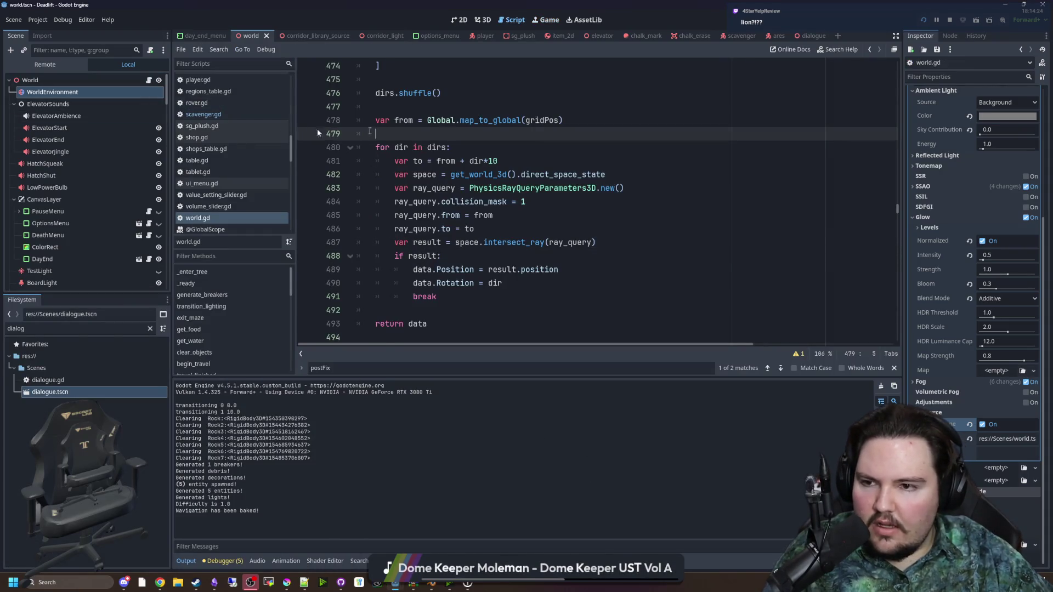
{"action": "left_click", "coordinate": [221, 114]}
{"action": "left_click", "coordinate": [232, 561]}
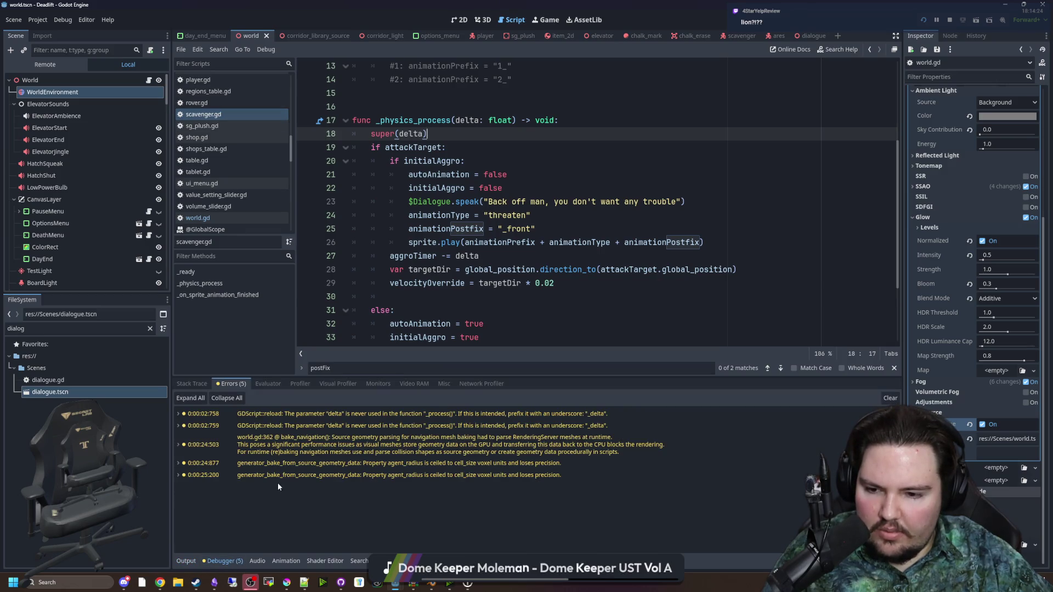
{"action": "left_click", "coordinate": [444, 297]}
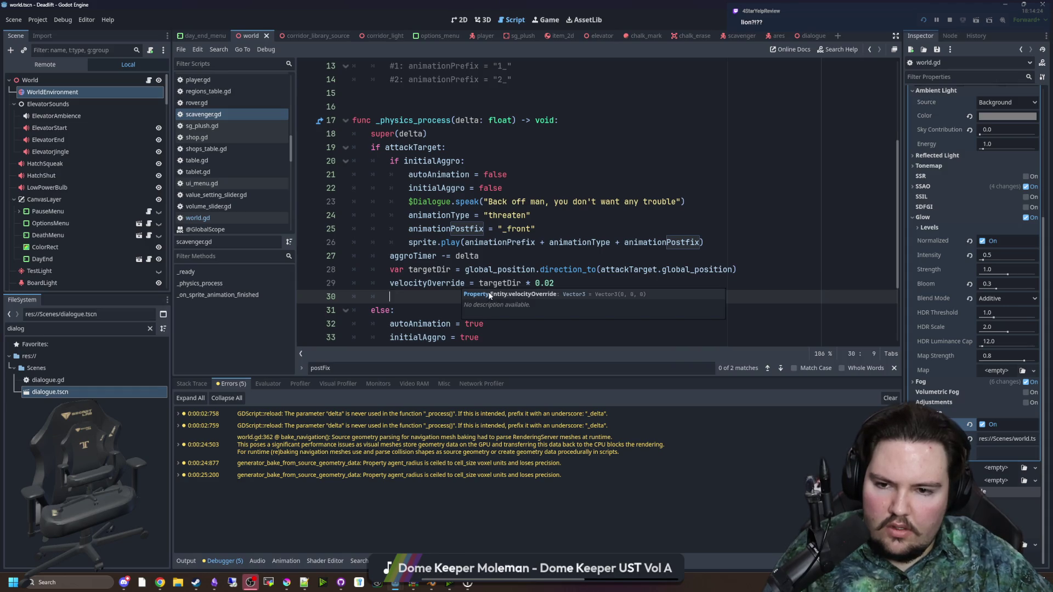
{"action": "scroll", "coordinate": [443, 283], "scroll_direction": "down", "scroll_amount": 2}
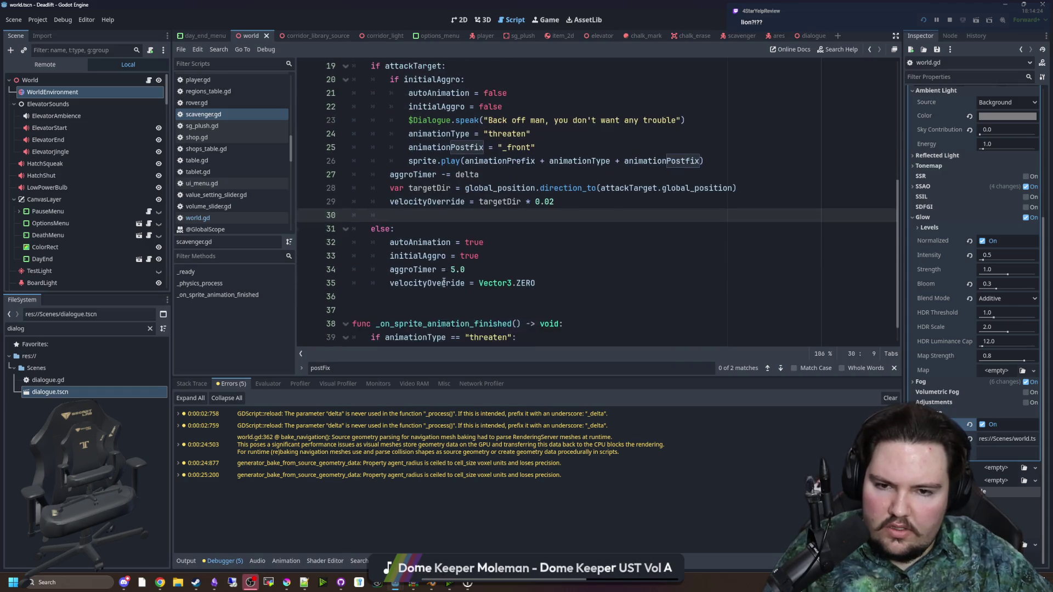
- Copy the sprite.play line below animationType = "defense" in the finished handler, then run
{"action": "double_click", "coordinate": [580, 161]}
{"action": "scroll", "coordinate": [505, 270], "scroll_direction": "down", "scroll_amount": 1}
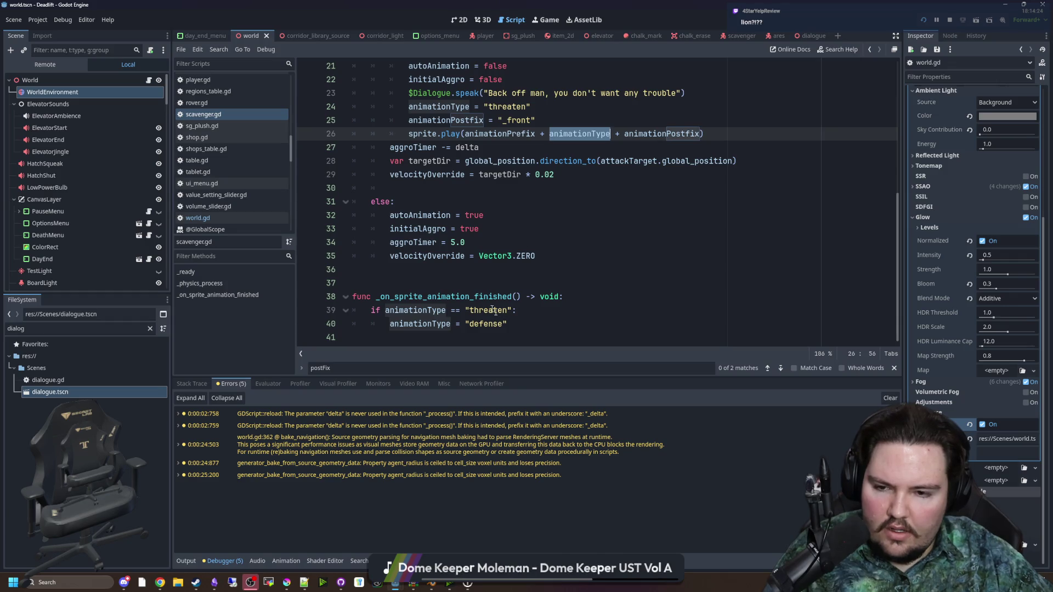
{"action": "left_click", "coordinate": [514, 235]}
{"action": "left_click_drag", "start_coordinate": [744, 130], "coordinate": [406, 133]}
{"action": "key", "text": "ctrl+c"}
{"action": "left_click", "coordinate": [538, 324]}
{"action": "key", "text": "Return"}
{"action": "key", "text": "ctrl+v"}
{"action": "left_click", "coordinate": [556, 297]}
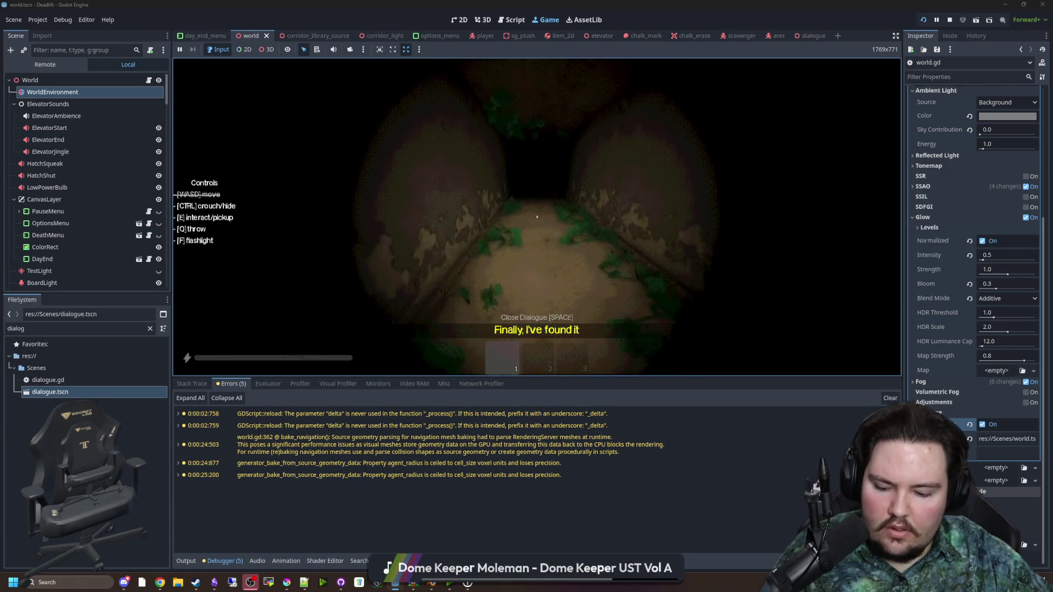
- Toggle F3 debug mode on and off during the scavenger encounter, pause, and return to scripts
{"action": "key", "text": "F3"}
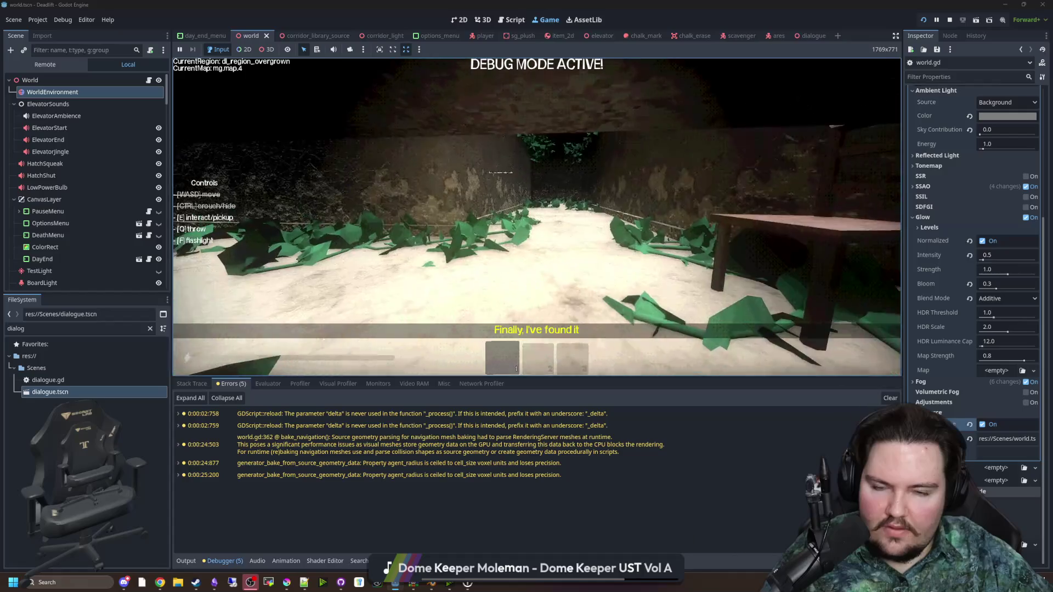
{"action": "key", "text": "F3"}
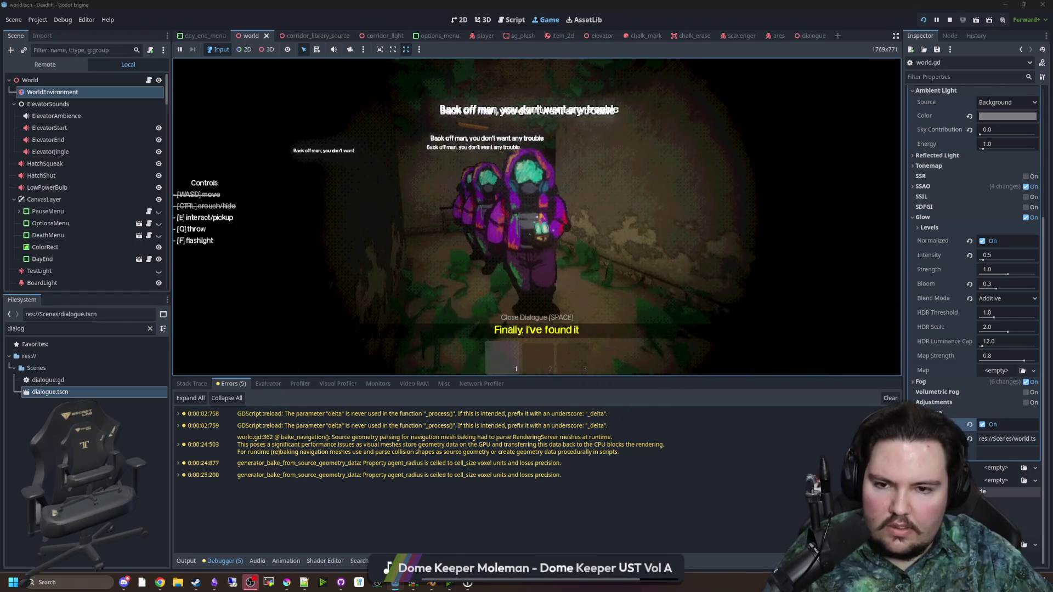
{"action": "key", "text": "super"}
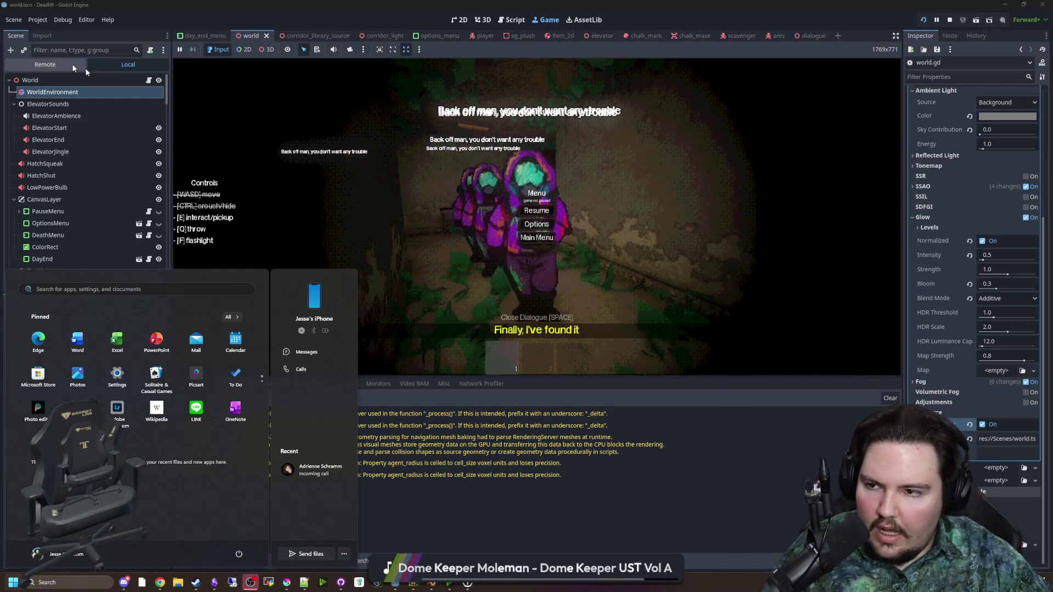
{"action": "key", "text": "ctrl+F3"}
{"action": "scroll", "coordinate": [598, 203], "scroll_direction": "down", "scroll_amount": 10}
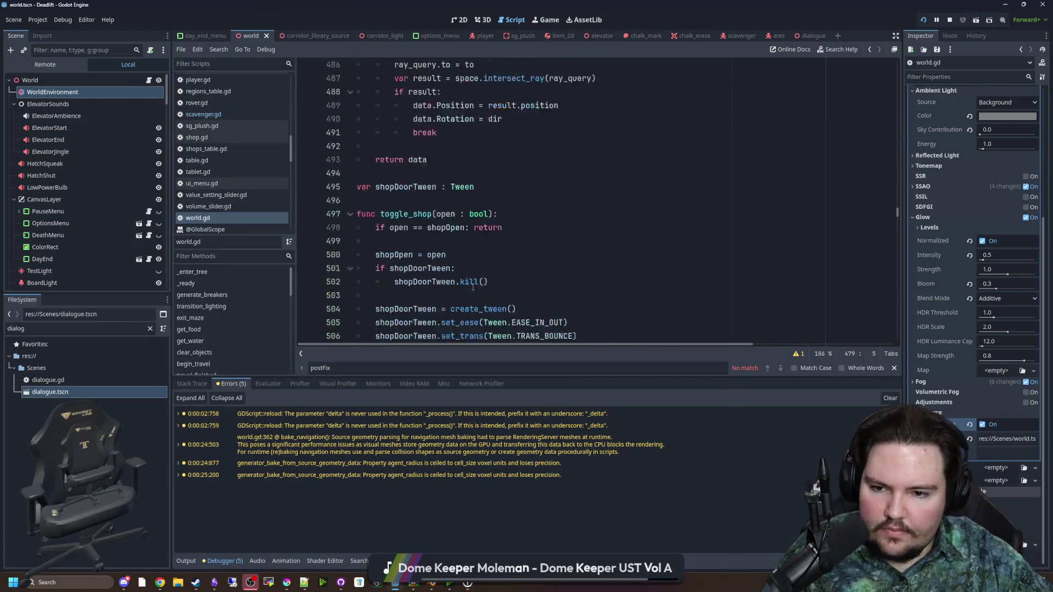
- Open scavenger.gd and save while locating the threaten check in the finished handler
{"action": "left_click", "coordinate": [212, 114]}
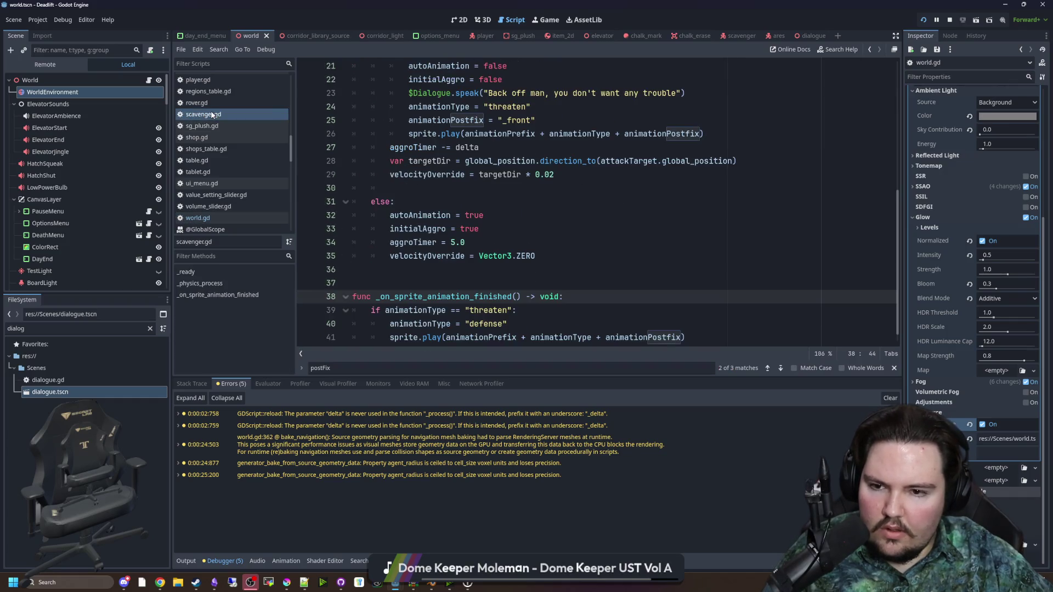
{"action": "left_click", "coordinate": [471, 253]}
{"action": "key", "text": "ctrl+s"}
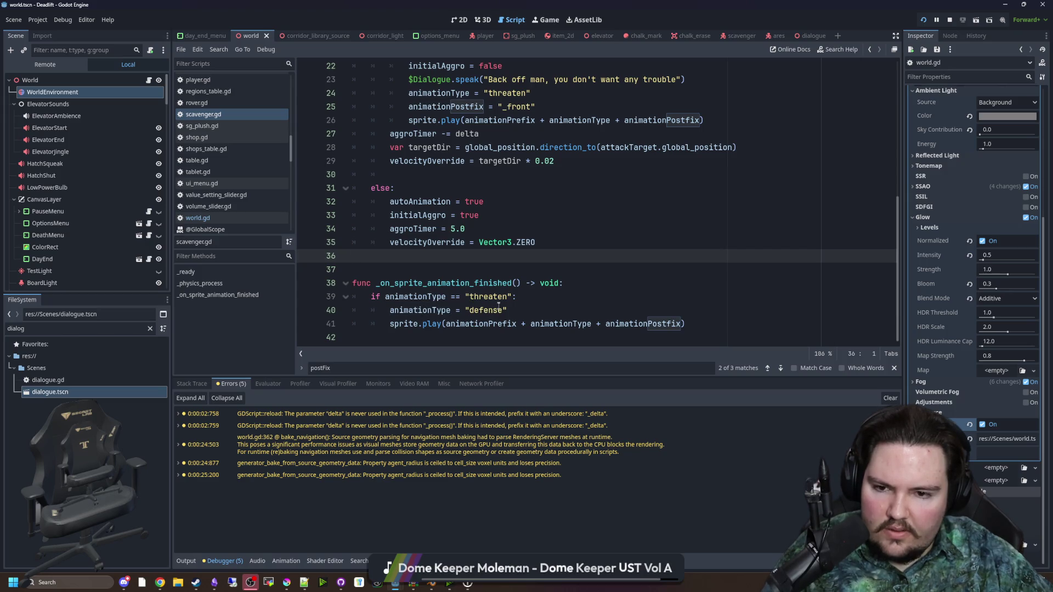
{"action": "left_click", "coordinate": [525, 298]}
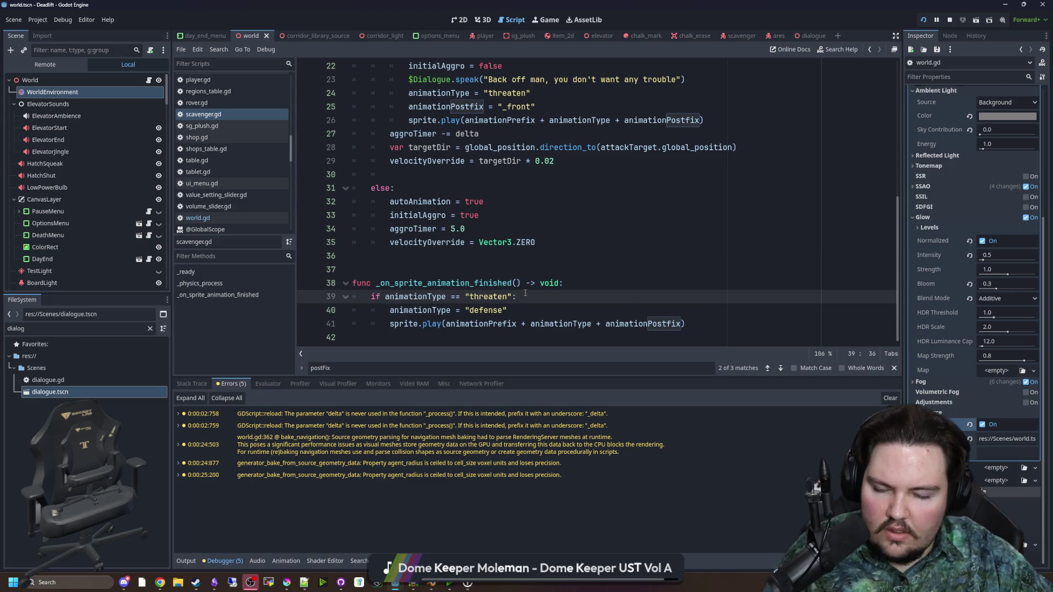
{"action": "key", "text": "ctrl+s"}
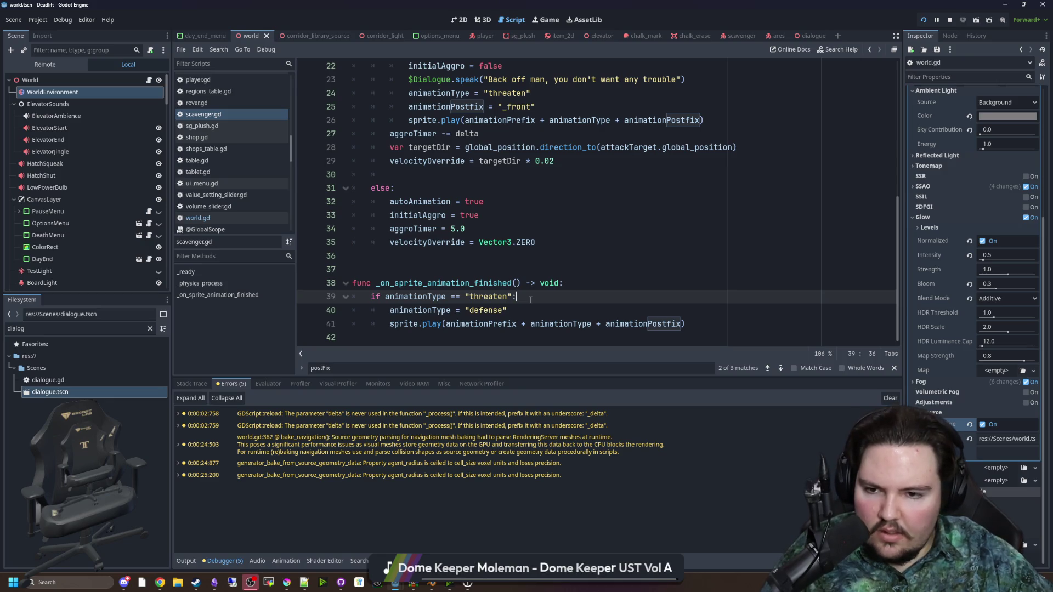
{"action": "scroll", "coordinate": [530, 300], "scroll_direction": "up", "scroll_amount": 2}
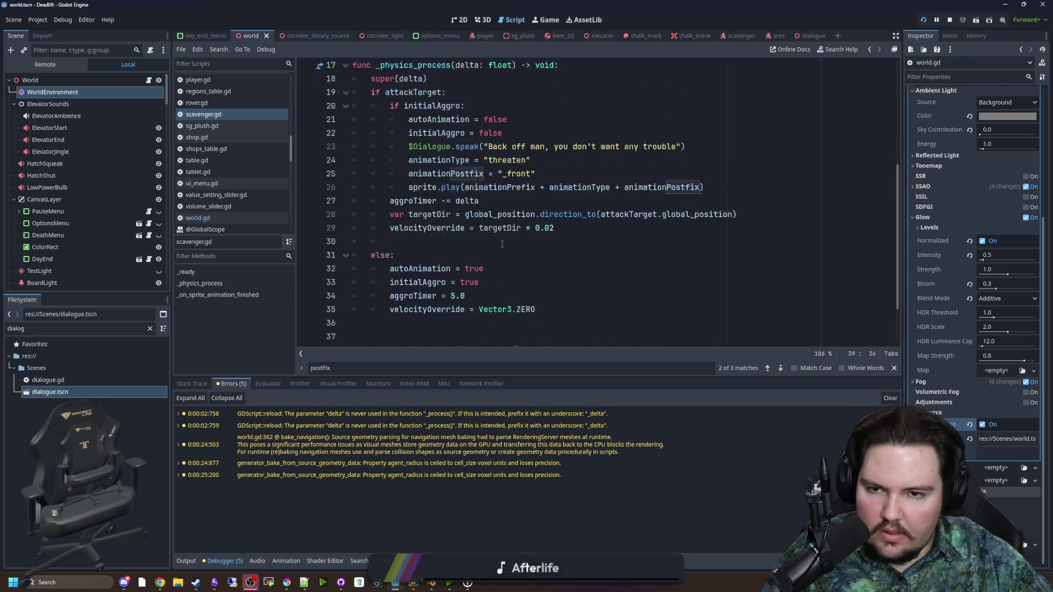
{"action": "scroll", "coordinate": [522, 247], "scroll_direction": "down", "scroll_amount": 2}
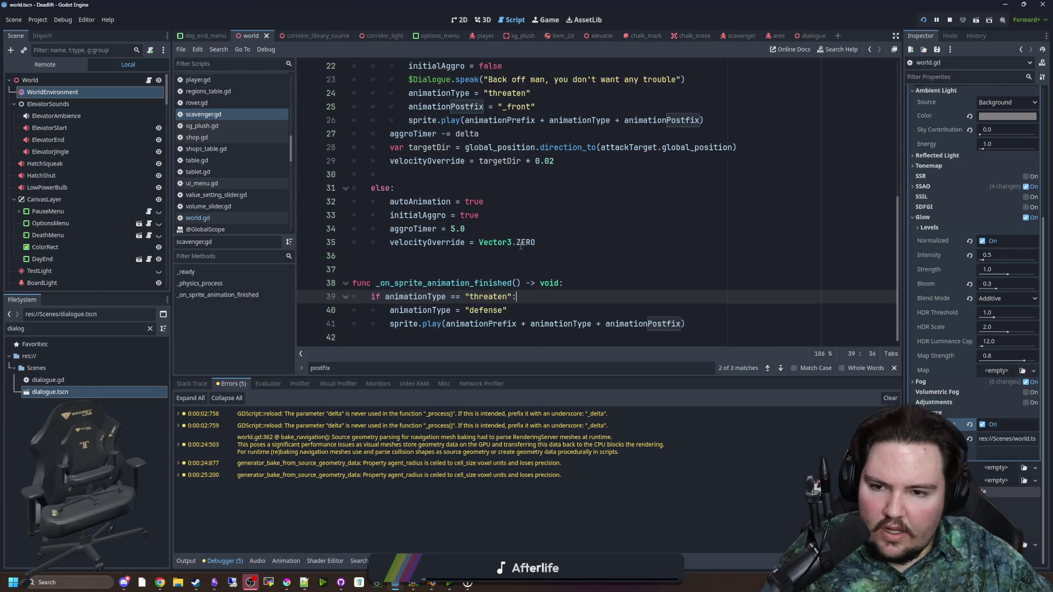
{"action": "left_click", "coordinate": [454, 267]}
{"action": "key", "text": "ctrl+s"}
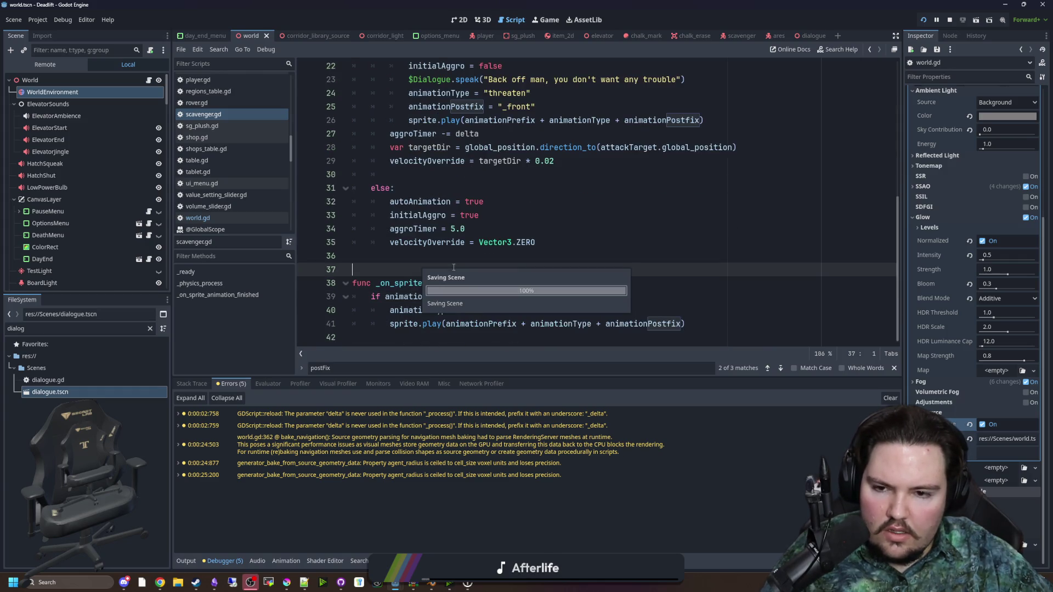
- Add a print("hahhaa") line inside the threaten branch and save the script
{"action": "scroll", "coordinate": [453, 267], "scroll_direction": "up", "scroll_amount": 3}
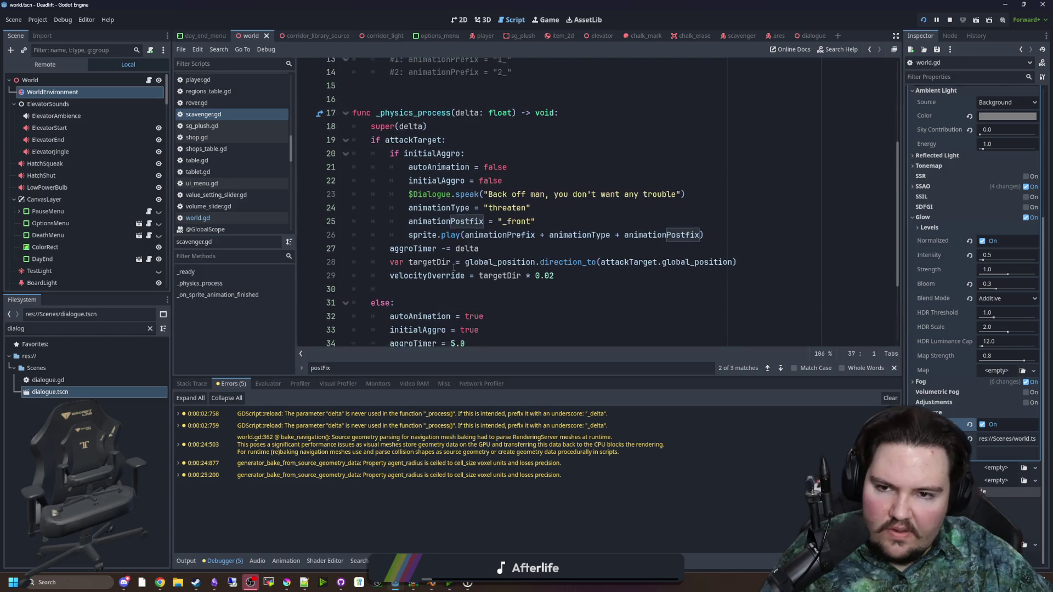
{"action": "left_click", "coordinate": [430, 216]}
{"action": "scroll", "coordinate": [558, 293], "scroll_direction": "down", "scroll_amount": 3}
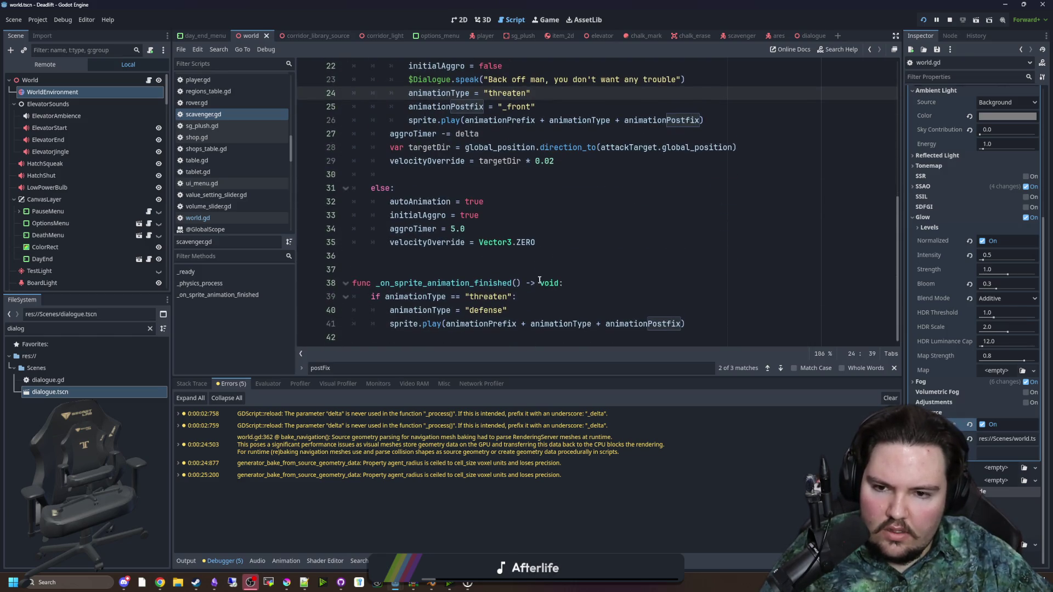
{"action": "left_click", "coordinate": [558, 294]}
{"action": "key", "text": "Return"}
{"action": "type", "text": "print(\"hahha"}
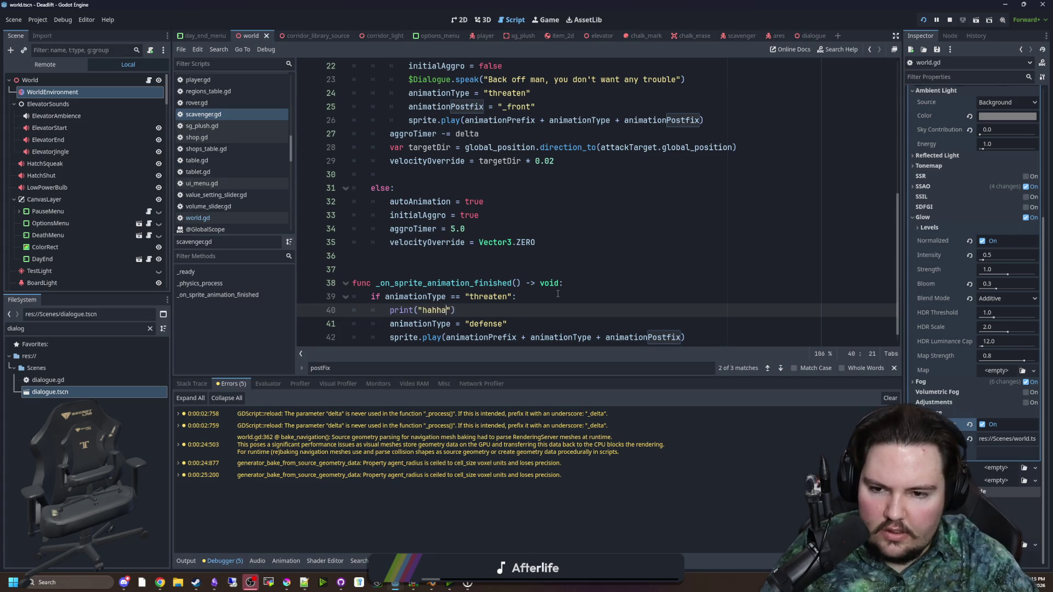
{"action": "left_click", "coordinate": [558, 293]}
{"action": "key", "text": "ctrl+s"}
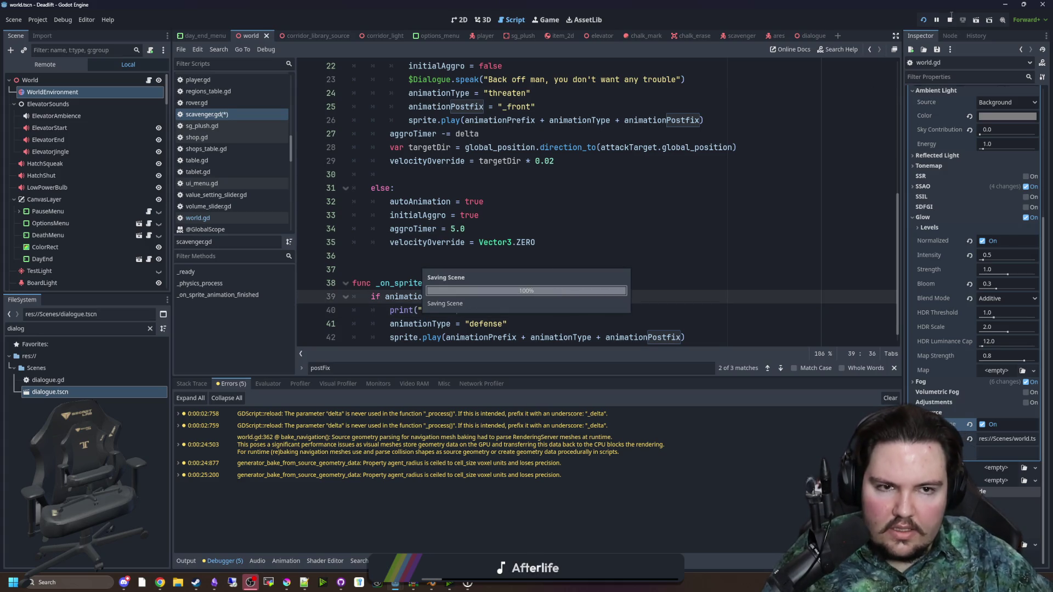
{"action": "left_click", "coordinate": [149, 329]}
- Open scavenger.tscn, verify the Sprite's animation_finished connection, inspect 0_threaten_front, and relaunch the game
{"action": "type", "text": "scav"}
{"action": "double_click", "coordinate": [52, 392]}
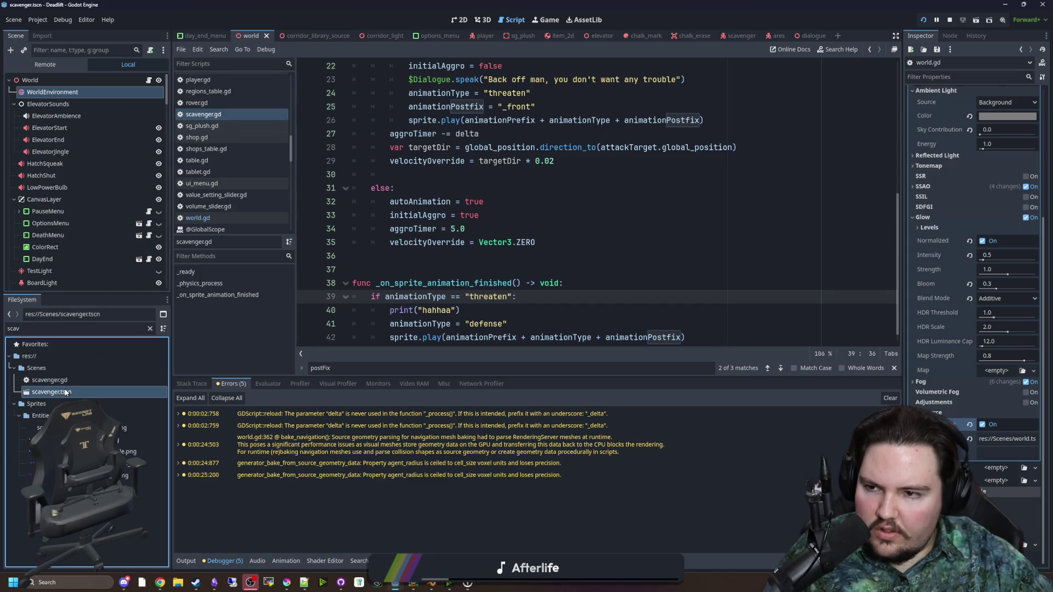
{"action": "left_click", "coordinate": [48, 93]}
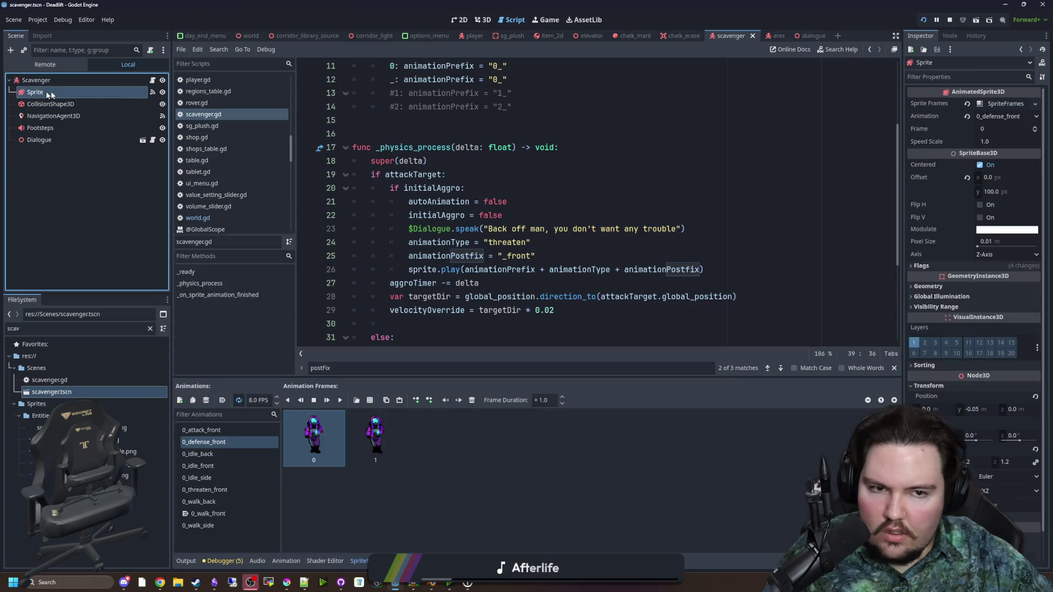
{"action": "left_click", "coordinate": [949, 36]}
{"action": "left_click", "coordinate": [549, 175]}
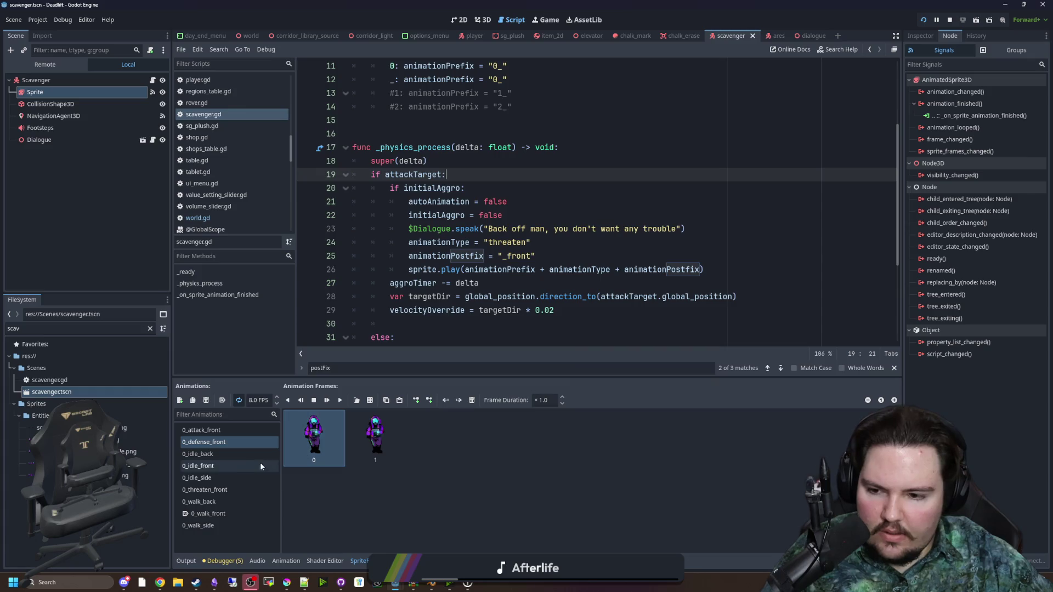
{"action": "left_click", "coordinate": [223, 489]}
{"action": "left_click", "coordinate": [580, 215]}
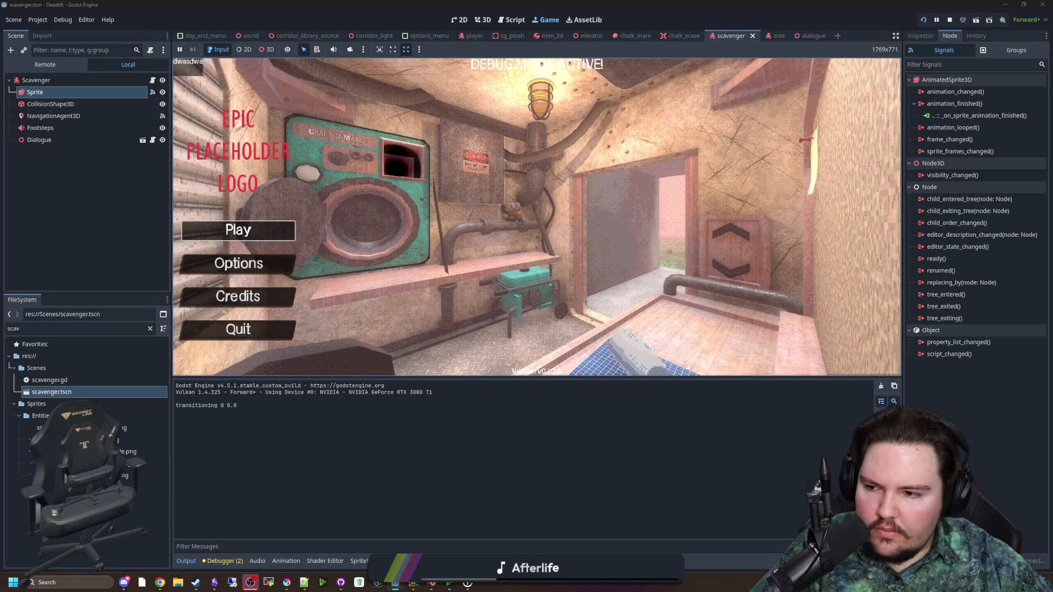
- Start the game, descend to the level and walk toward the scavenger, then pause
{"action": "left_click", "coordinate": [238, 230]}
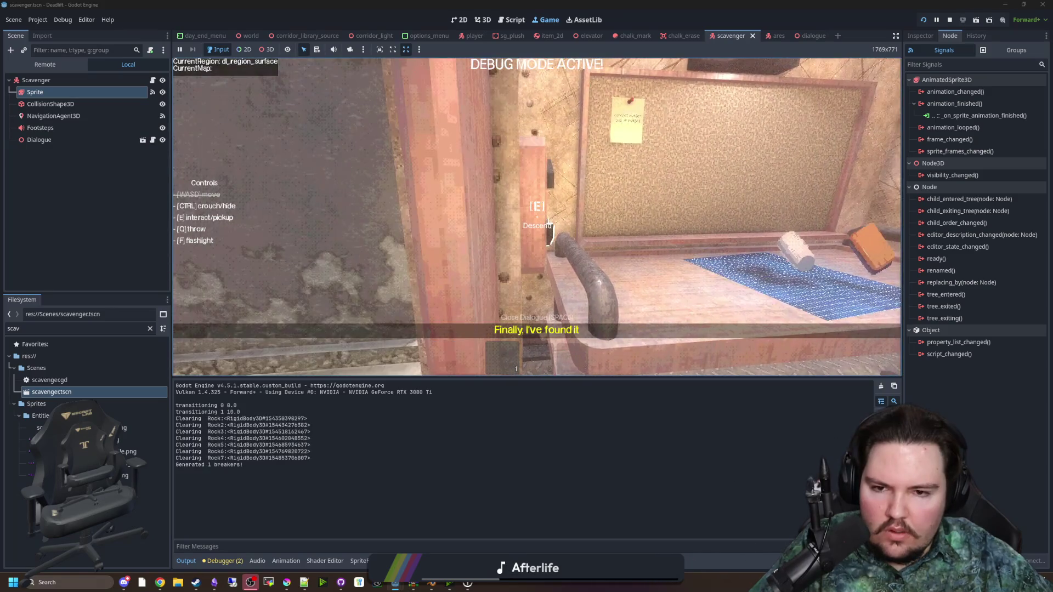
{"action": "key", "text": "e"}
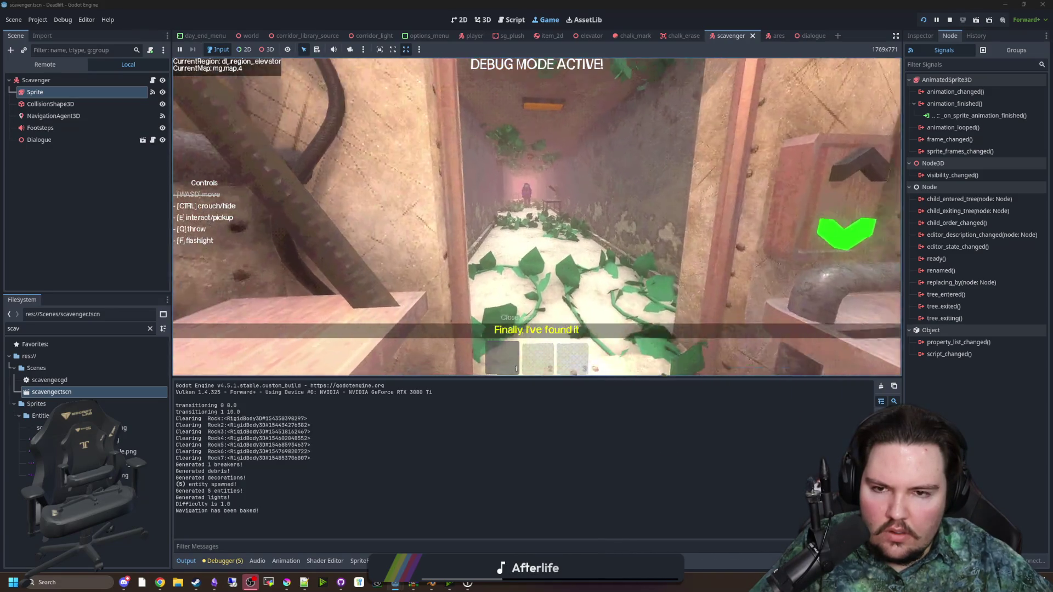
{"action": "key", "text": "w"}
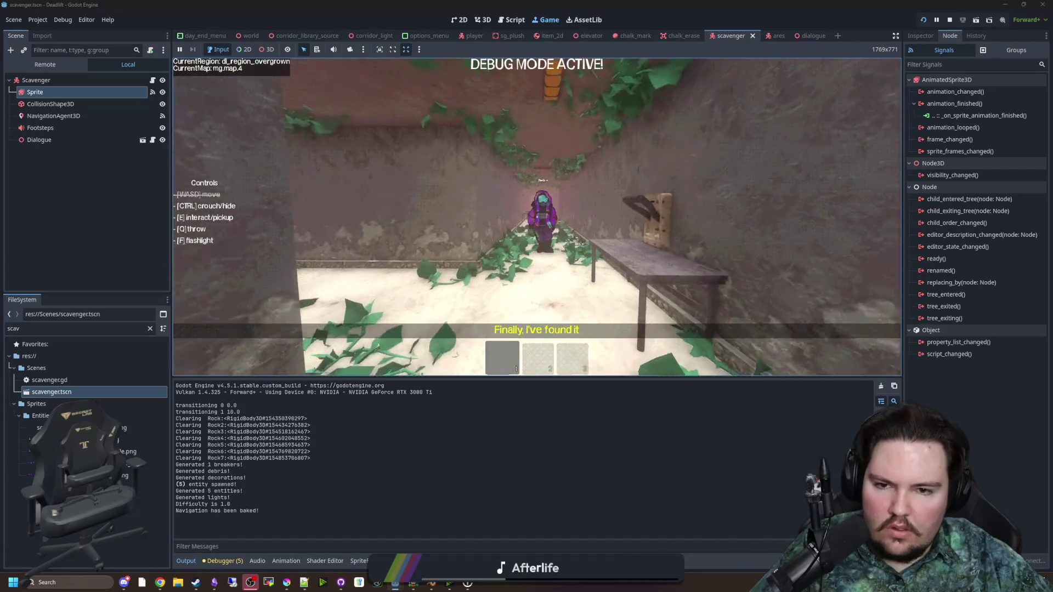
{"action": "key", "text": "w"}
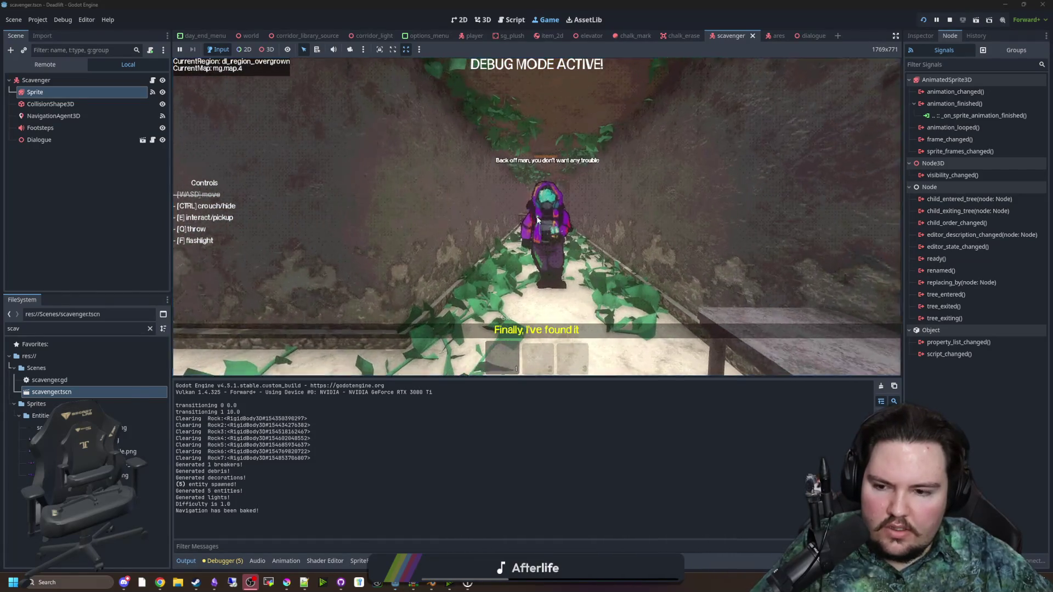
{"action": "key", "text": "Escape"}
- Turn on looping for the Sprite's 0_defense_front animation and check the output log
{"action": "left_click", "coordinate": [59, 92]}
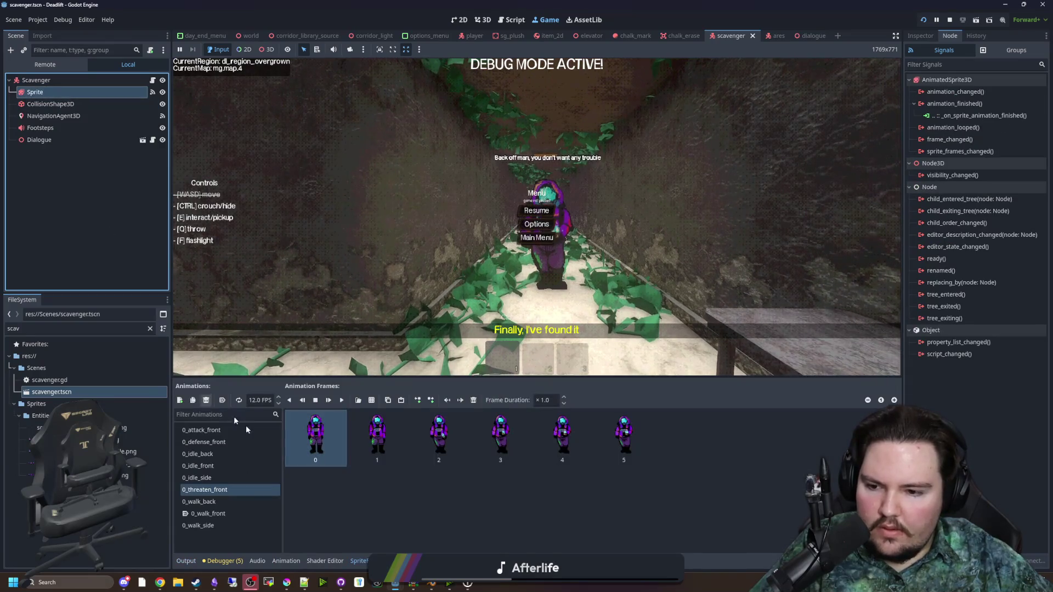
{"action": "left_click", "coordinate": [224, 446]}
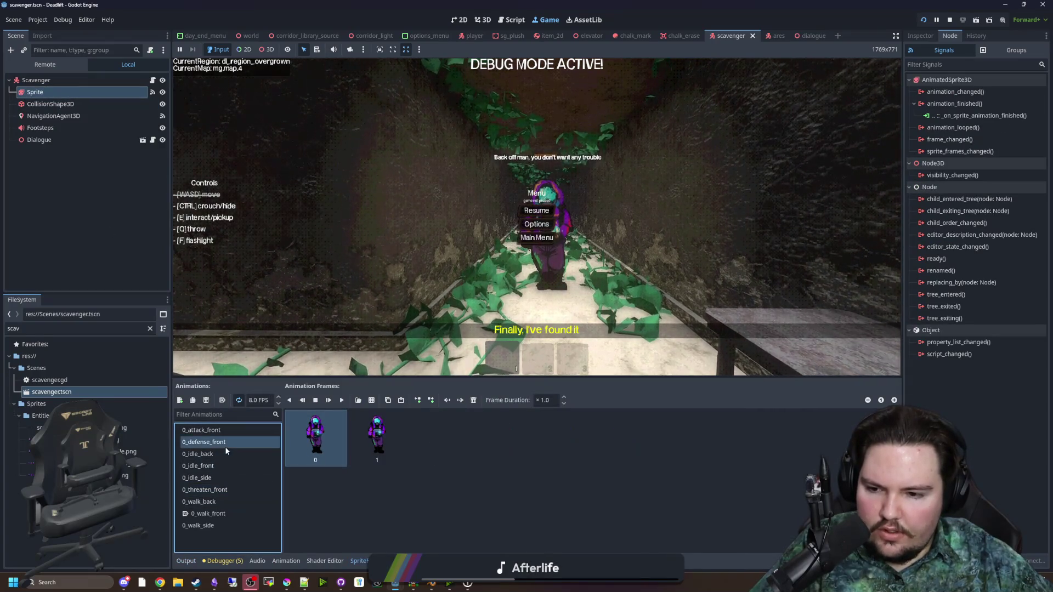
{"action": "double_click", "coordinate": [239, 400]}
{"action": "left_click", "coordinate": [186, 561]}
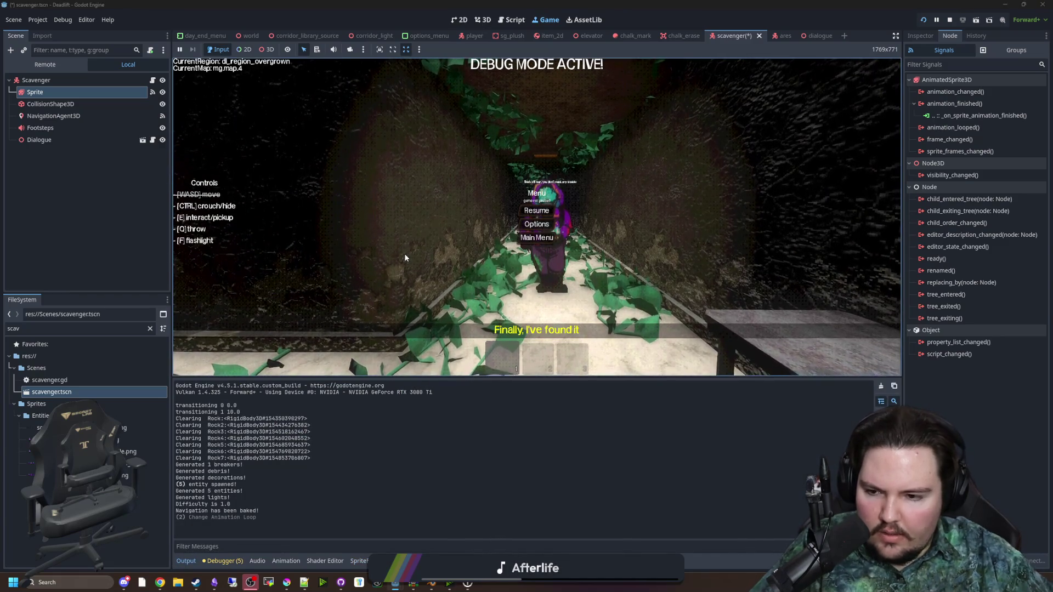
- Stop the running game, return to scavenger.gd and save the scene
{"action": "left_click", "coordinate": [950, 20]}
{"action": "left_click", "coordinate": [468, 129]}
{"action": "scroll", "coordinate": [467, 128], "scroll_direction": "down", "scroll_amount": 4}
{"action": "key", "text": "ctrl+s"}
{"action": "left_click", "coordinate": [442, 256]}
{"action": "key", "text": "ctrl+s"}
{"action": "left_click", "coordinate": [45, 77]}
{"action": "key", "text": "ctrl+s"}
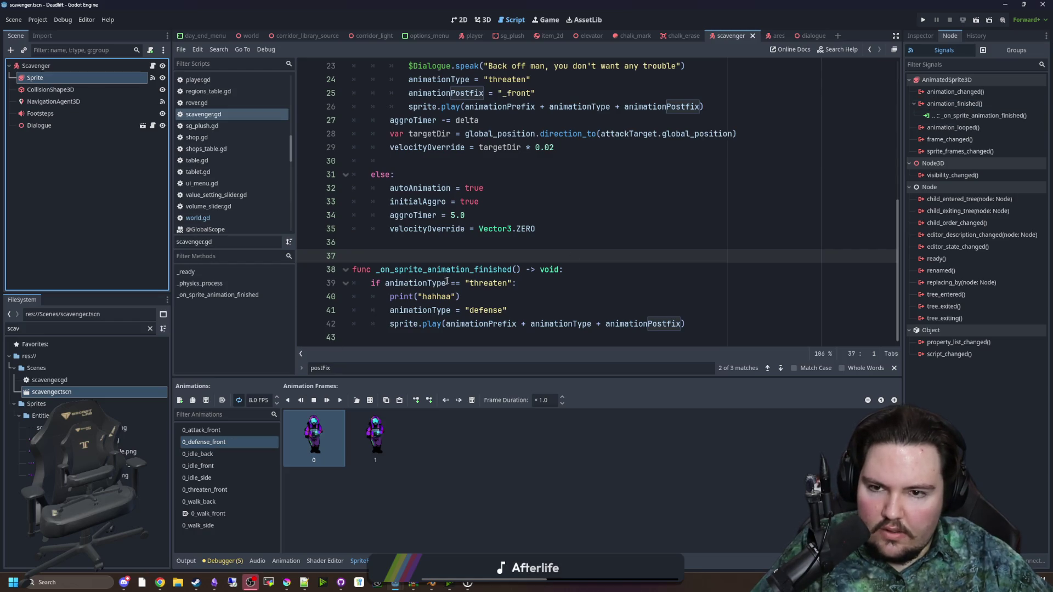
- Undo the last edit in scavenger.gd, save, and review the animationType code near line 37
{"action": "scroll", "coordinate": [447, 280], "scroll_direction": "up", "scroll_amount": 3}
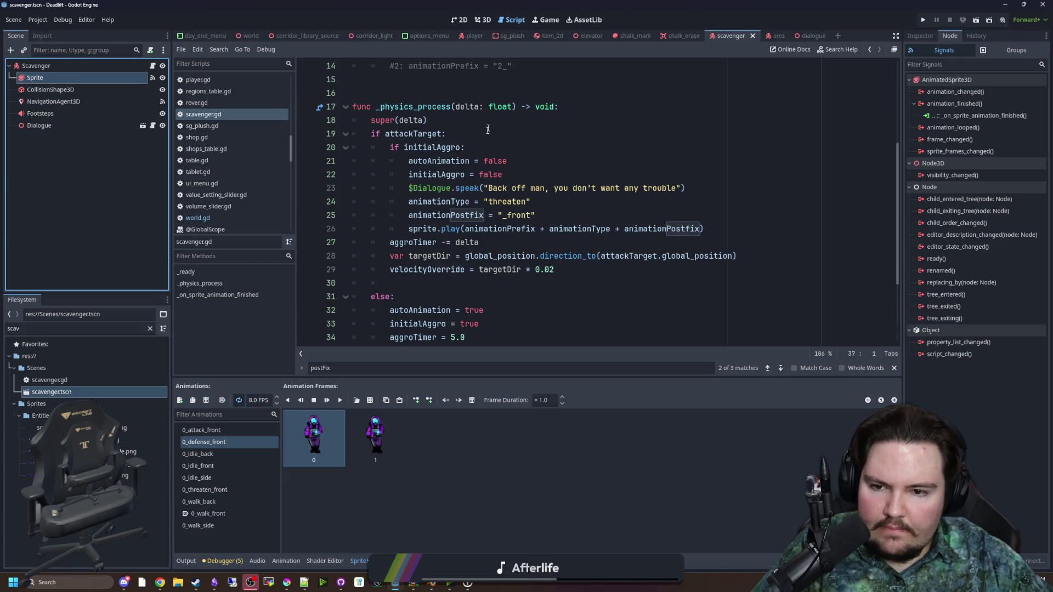
{"action": "scroll", "coordinate": [456, 291], "scroll_direction": "down", "scroll_amount": 1}
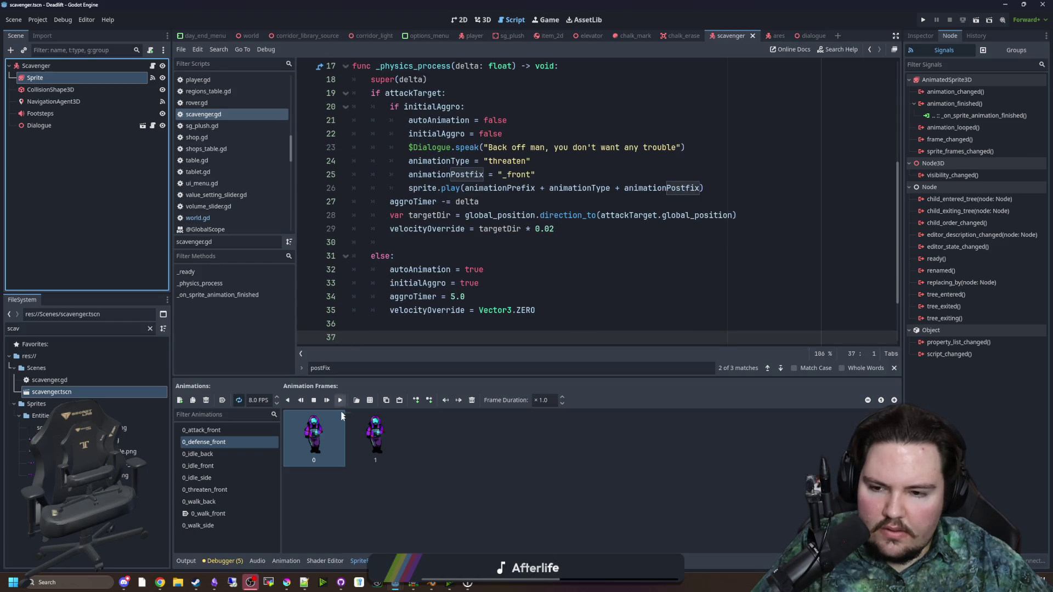
{"action": "key", "text": "ctrl+z"}
{"action": "key", "text": "ctrl+s"}
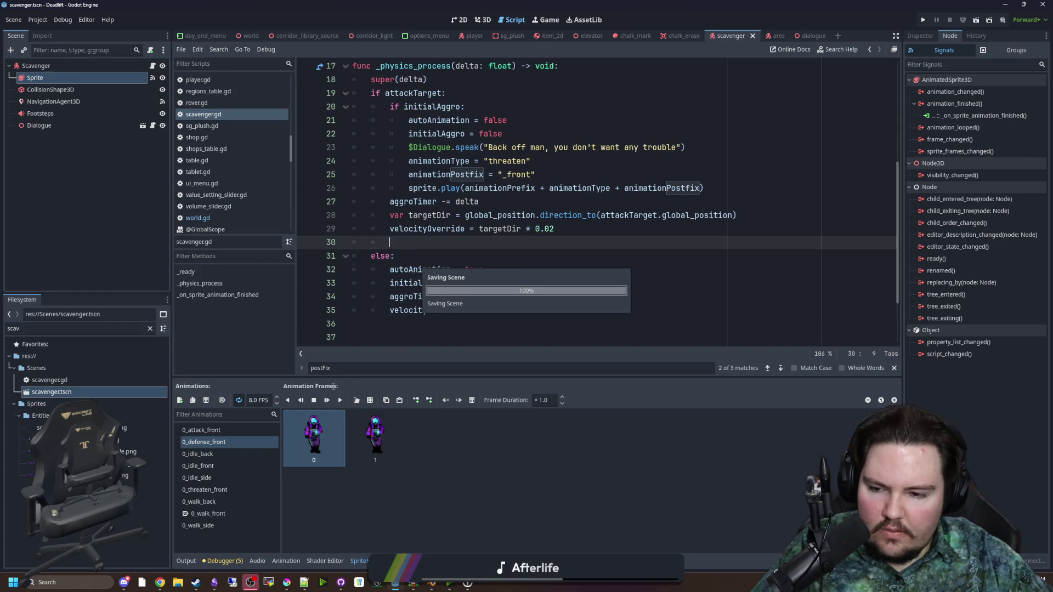
{"action": "scroll", "coordinate": [388, 291], "scroll_direction": "down", "scroll_amount": 2}
{"action": "left_click", "coordinate": [438, 256]}
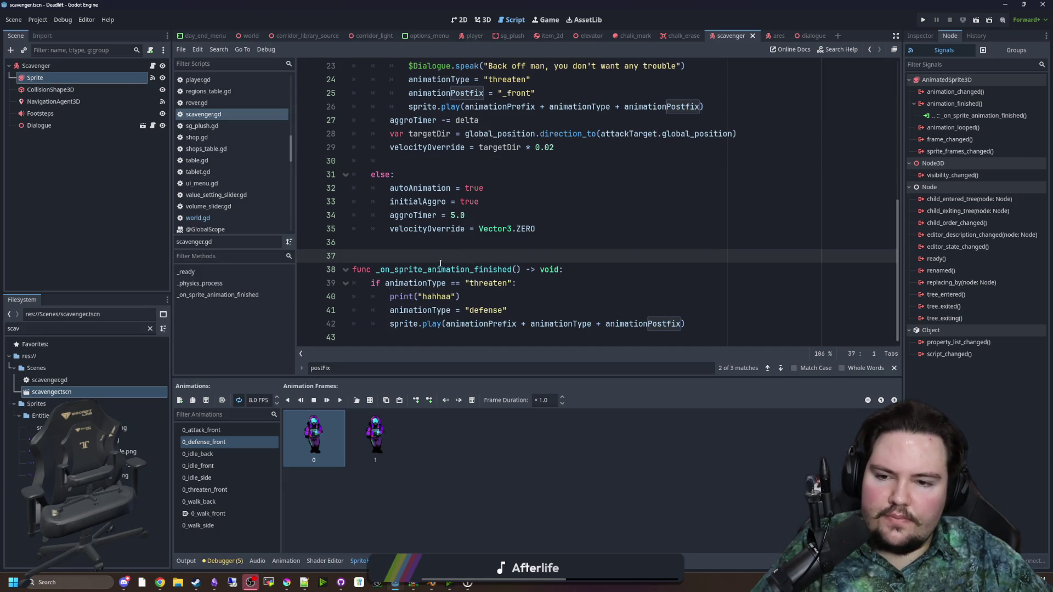
{"action": "key", "text": "ctrl"}
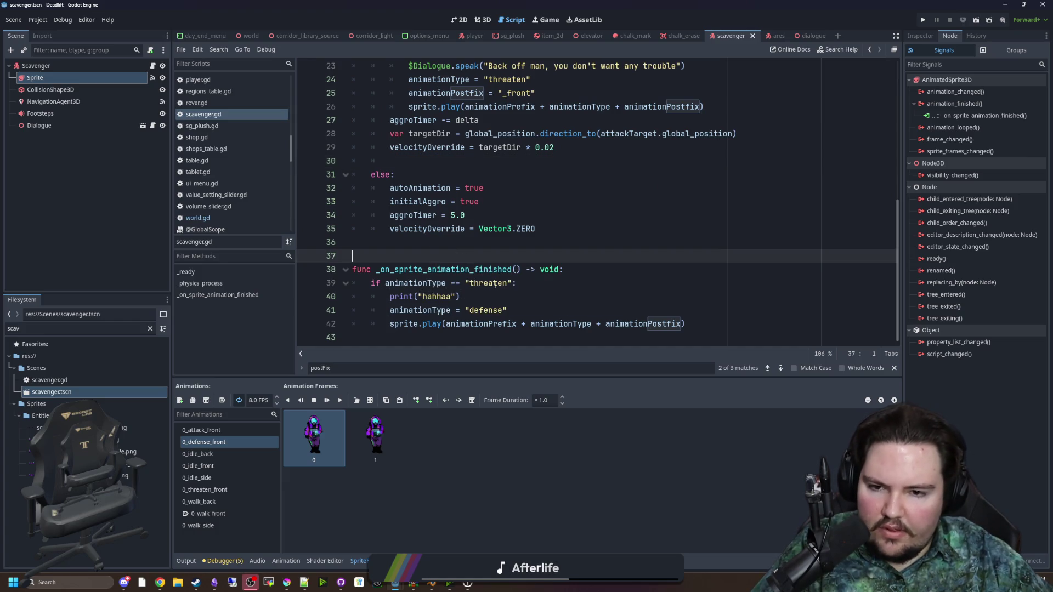
{"action": "scroll", "coordinate": [441, 290], "scroll_direction": "up", "scroll_amount": 3}
{"action": "scroll", "coordinate": [513, 190], "scroll_direction": "down", "scroll_amount": 1}
{"action": "scroll", "coordinate": [513, 189], "scroll_direction": "down", "scroll_amount": 1}
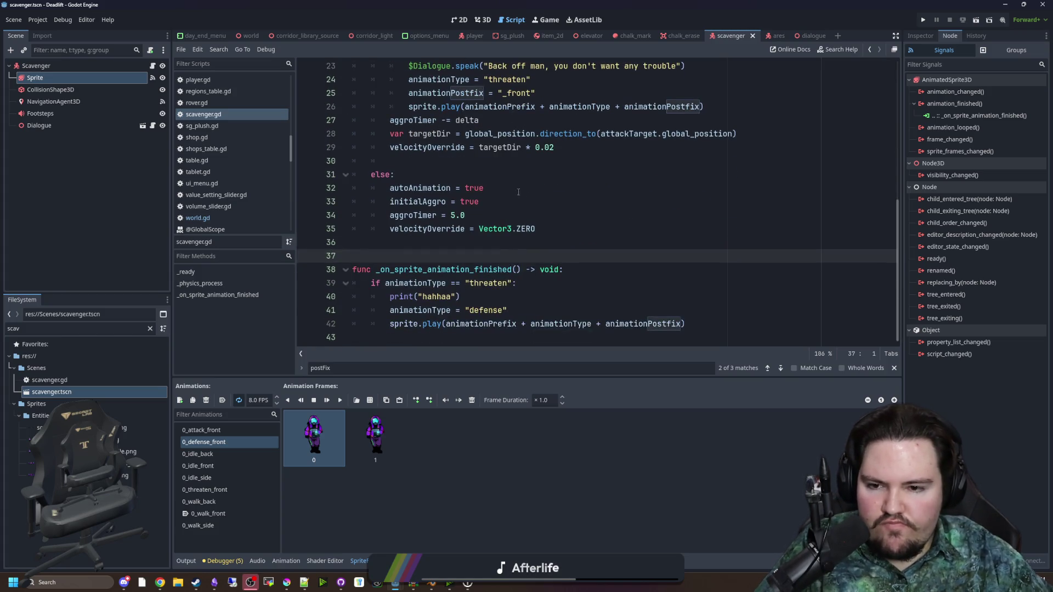
{"action": "left_click", "coordinate": [477, 301]}
- Compare the 0_defense_front and 0_threaten_front animations and preview 0_defense_front playing in 3D
{"action": "left_click", "coordinate": [230, 455]}
{"action": "left_click", "coordinate": [235, 442]}
{"action": "left_click", "coordinate": [219, 490]}
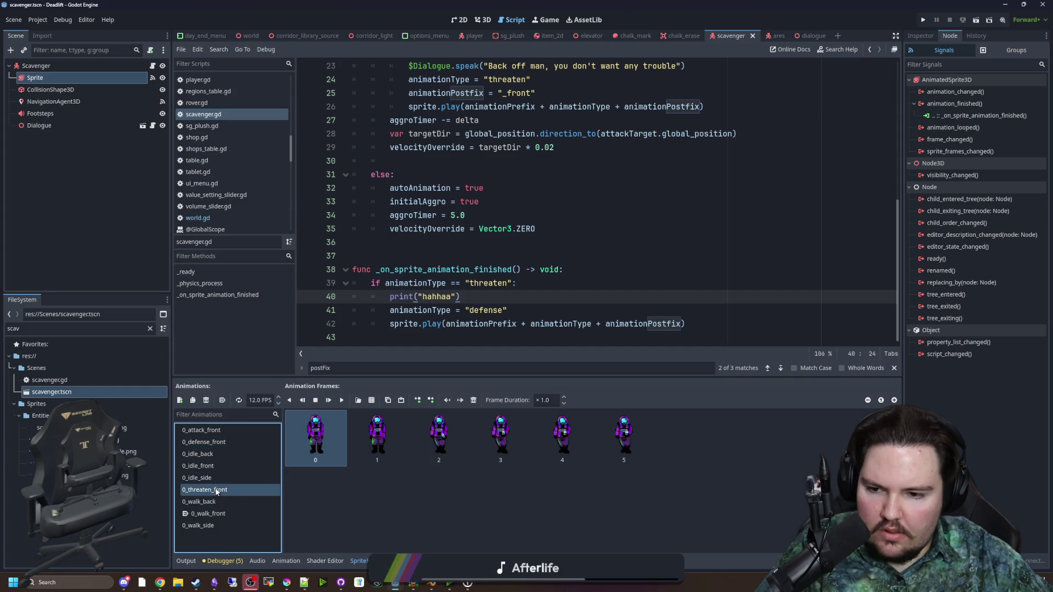
{"action": "left_click", "coordinate": [215, 443]}
{"action": "left_click", "coordinate": [341, 399]}
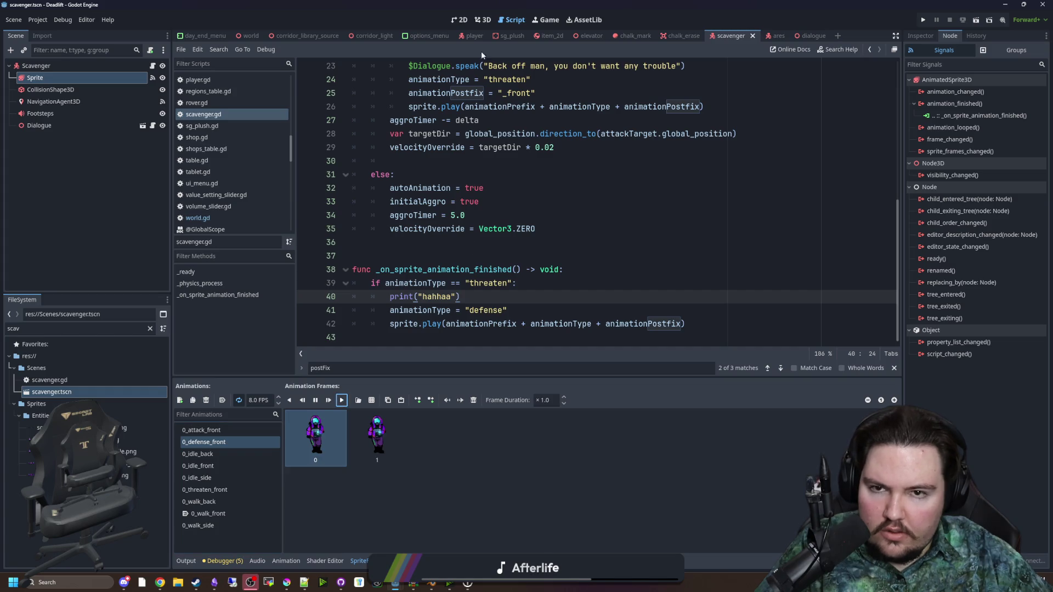
{"action": "left_click", "coordinate": [482, 20]}
{"action": "scroll", "coordinate": [486, 229], "scroll_direction": "up", "scroll_amount": 5}
{"action": "scroll", "coordinate": [485, 229], "scroll_direction": "down", "scroll_amount": 1}
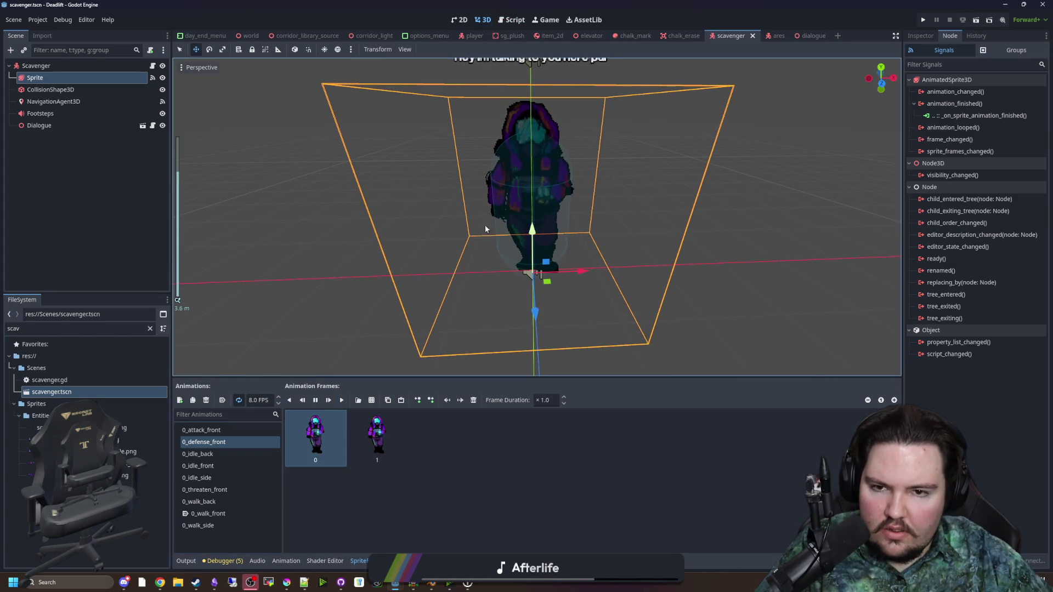
{"action": "left_click", "coordinate": [152, 66]}
- Move print("hahhaa") to the first line of _on_sprite_animation_finished and save the script
{"action": "left_click", "coordinate": [455, 261]}
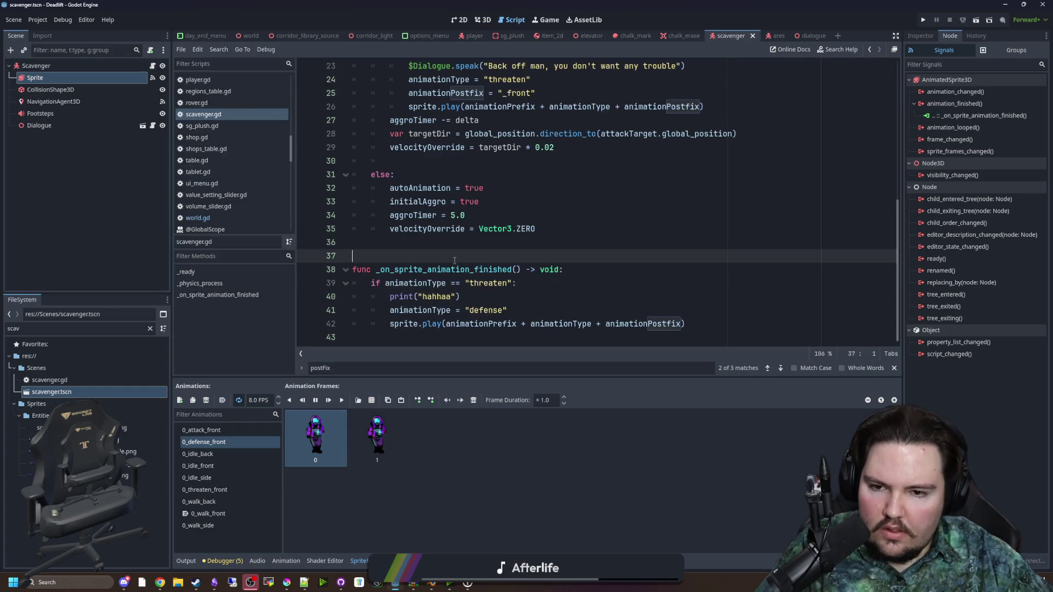
{"action": "left_click", "coordinate": [482, 245]}
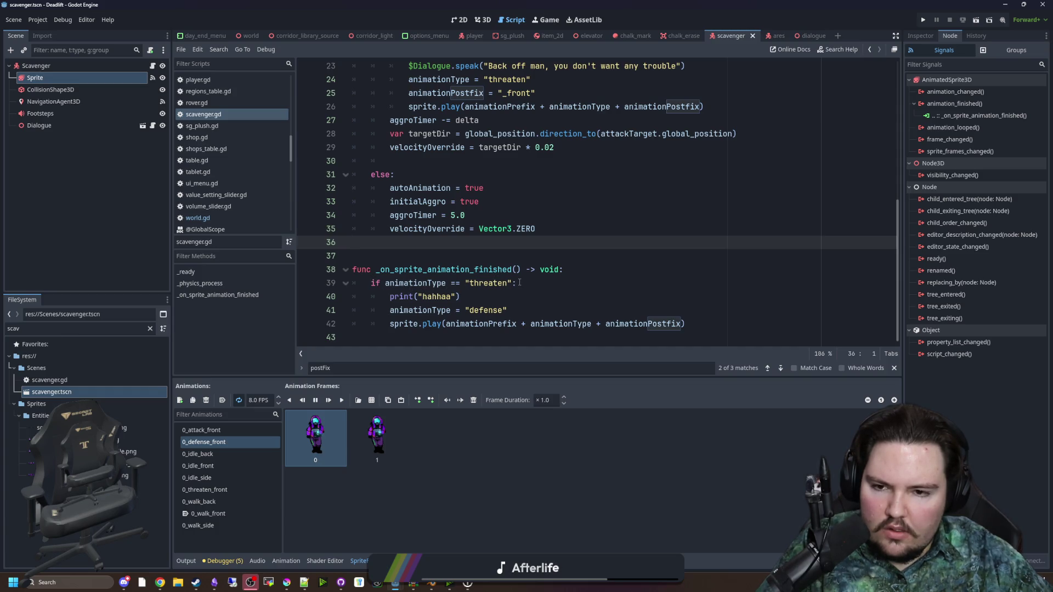
{"action": "left_click", "coordinate": [471, 297]}
{"action": "key", "text": "shift+Home"}
{"action": "key", "text": "BackSpace"}
{"action": "left_click", "coordinate": [636, 271]}
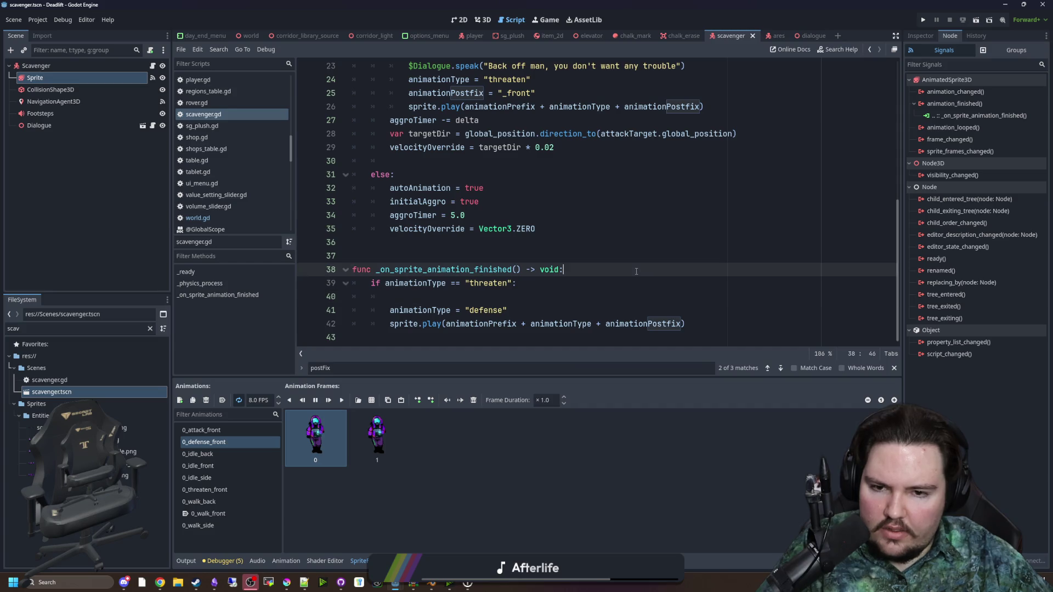
{"action": "key", "text": "Return"}
{"action": "type", "text": "print(\"hahhaa\")"}
{"action": "left_click", "coordinate": [596, 258]}
{"action": "key", "text": "ctrl+s"}
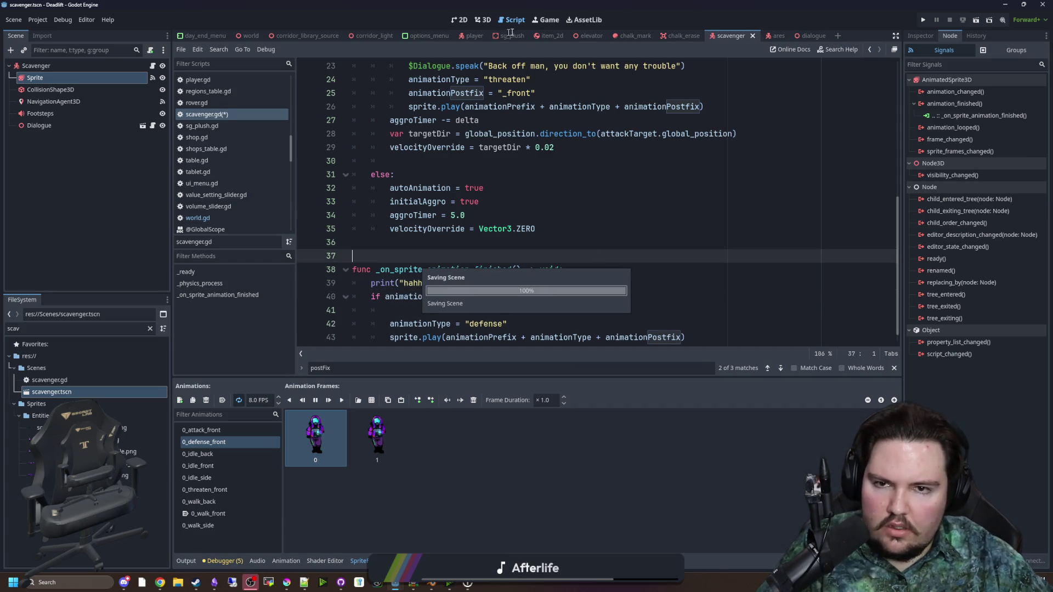
{"action": "left_click", "coordinate": [547, 20]}
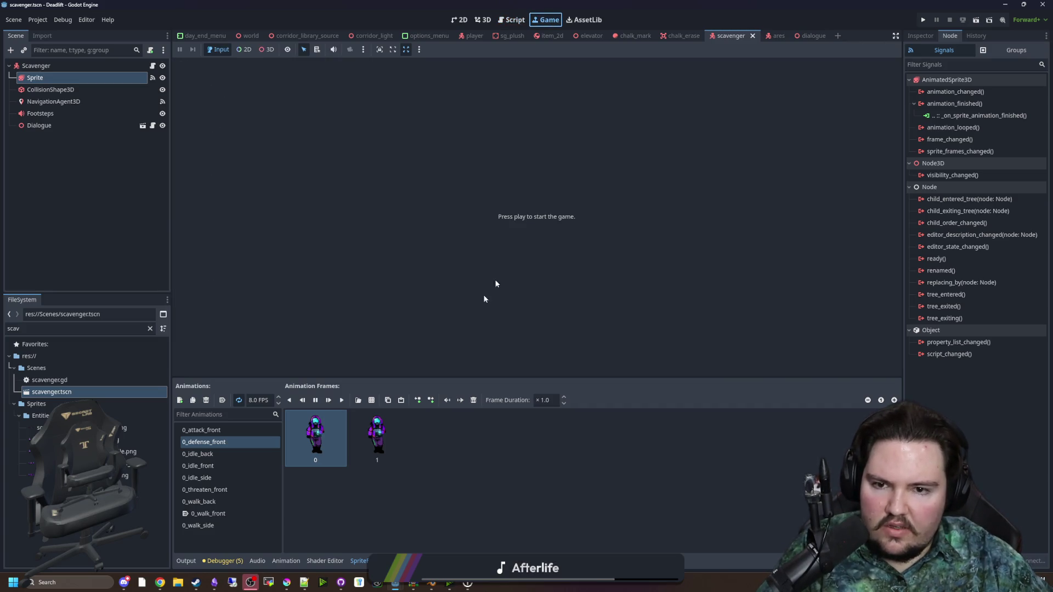
- Launch the game and, while it loads, zoom in on the Lion sketch on Miro's Starground board
{"action": "left_click", "coordinate": [922, 21]}
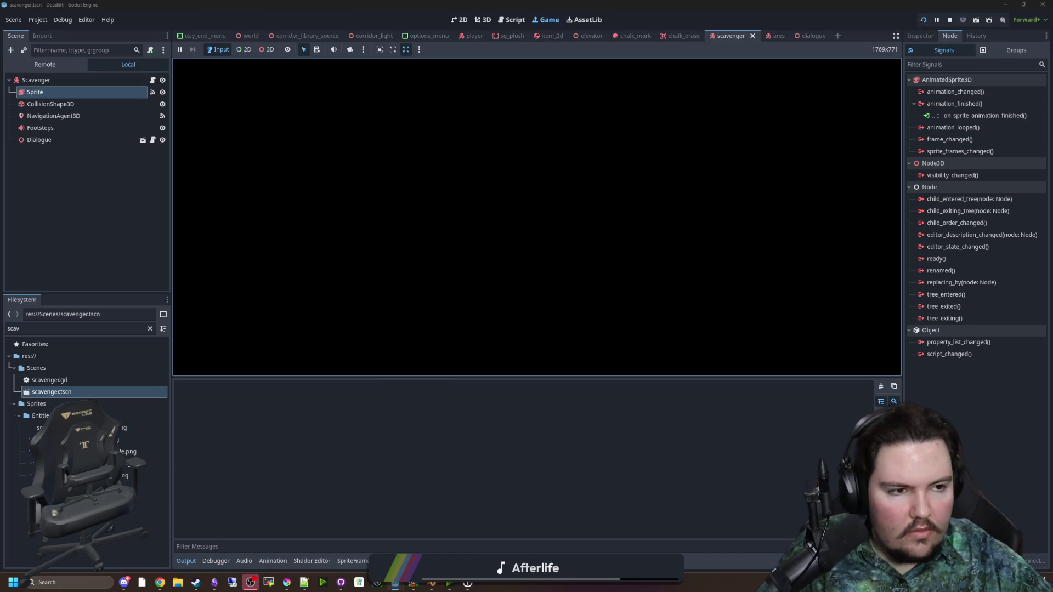
{"action": "key", "text": "alt+Tab"}
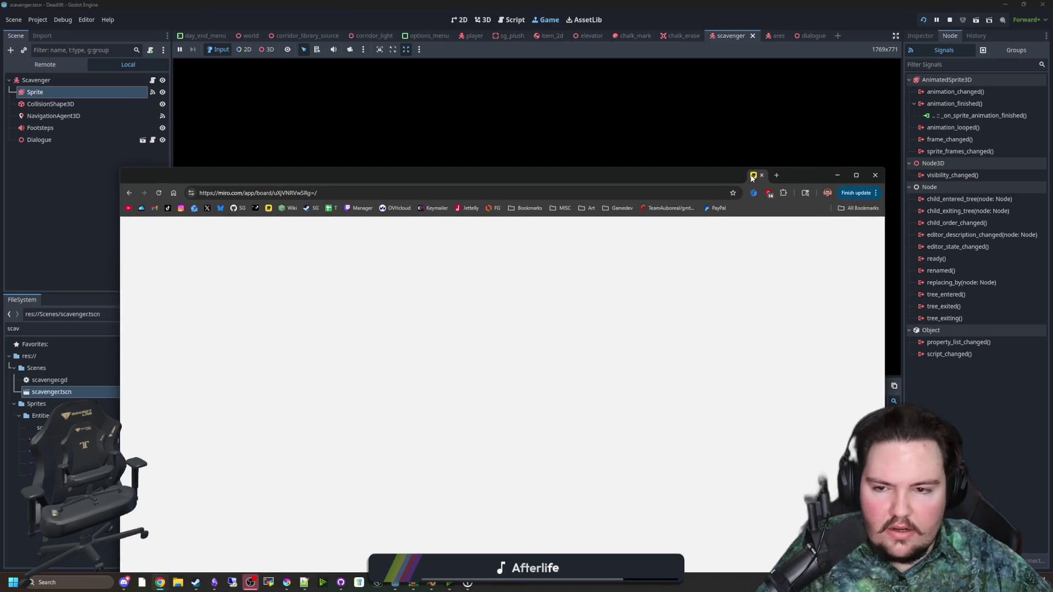
{"action": "scroll", "coordinate": [535, 356], "scroll_direction": "down", "scroll_amount": 2}
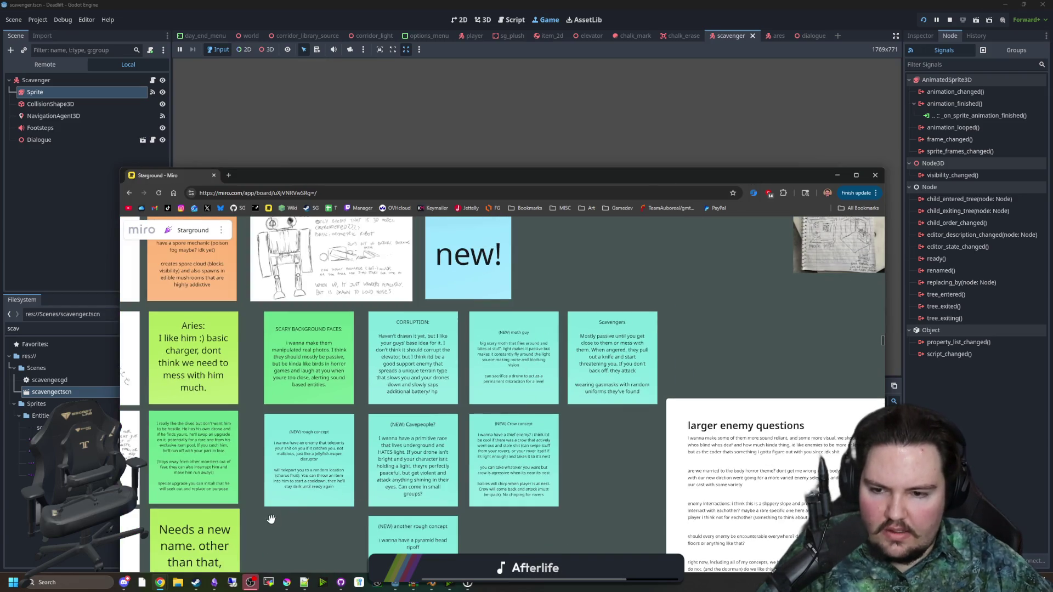
{"action": "scroll", "coordinate": [329, 527], "scroll_direction": "down", "scroll_amount": 3}
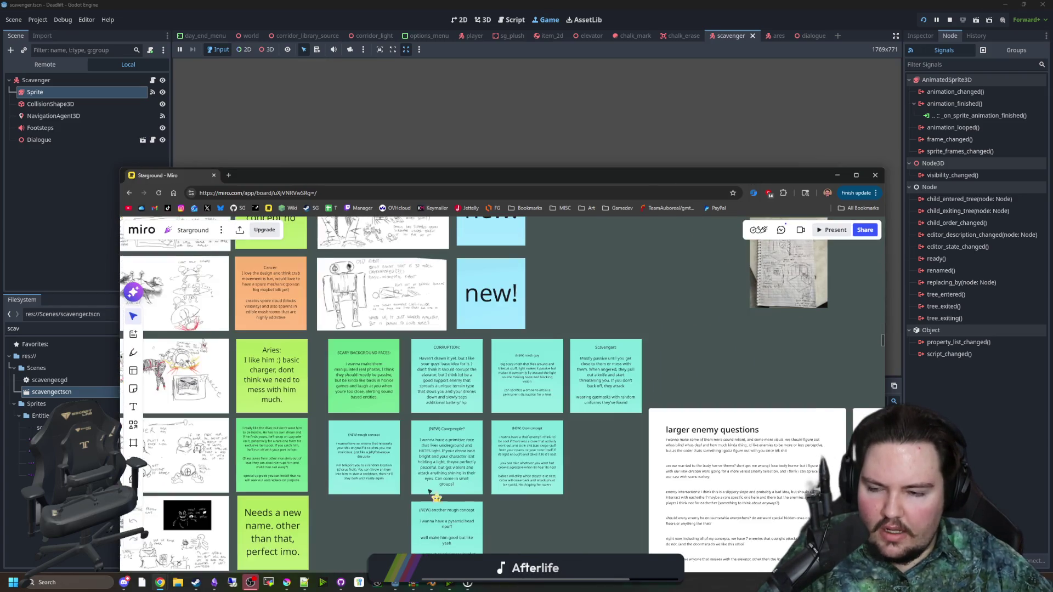
{"action": "scroll", "coordinate": [353, 503], "scroll_direction": "down", "scroll_amount": 1}
{"action": "scroll", "coordinate": [391, 457], "scroll_direction": "up", "scroll_amount": 5}
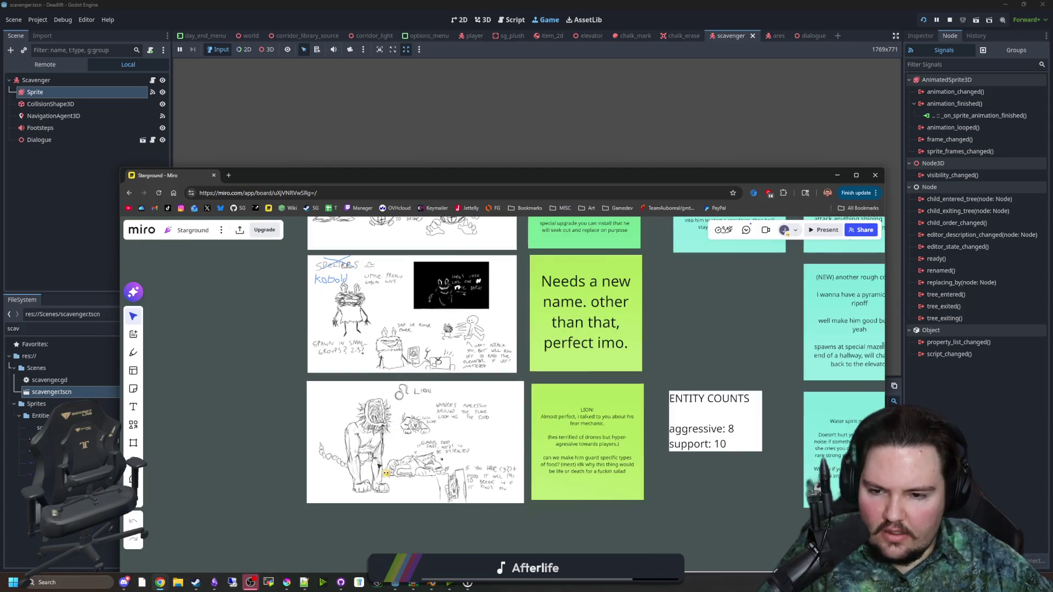
{"action": "scroll", "coordinate": [391, 457], "scroll_direction": "up", "scroll_amount": 1}
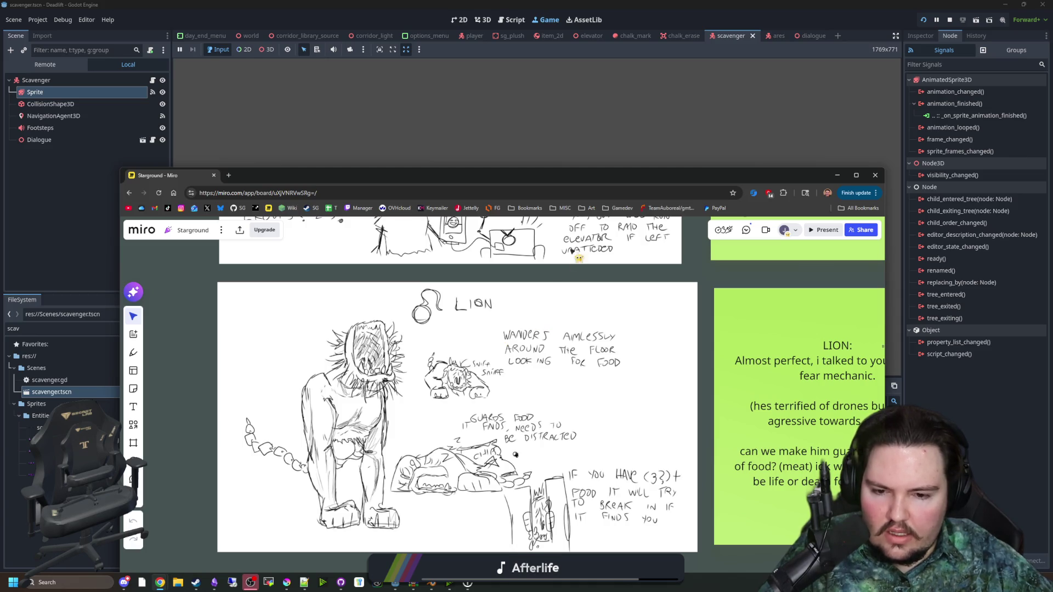
{"action": "key", "text": "alt+Tab"}
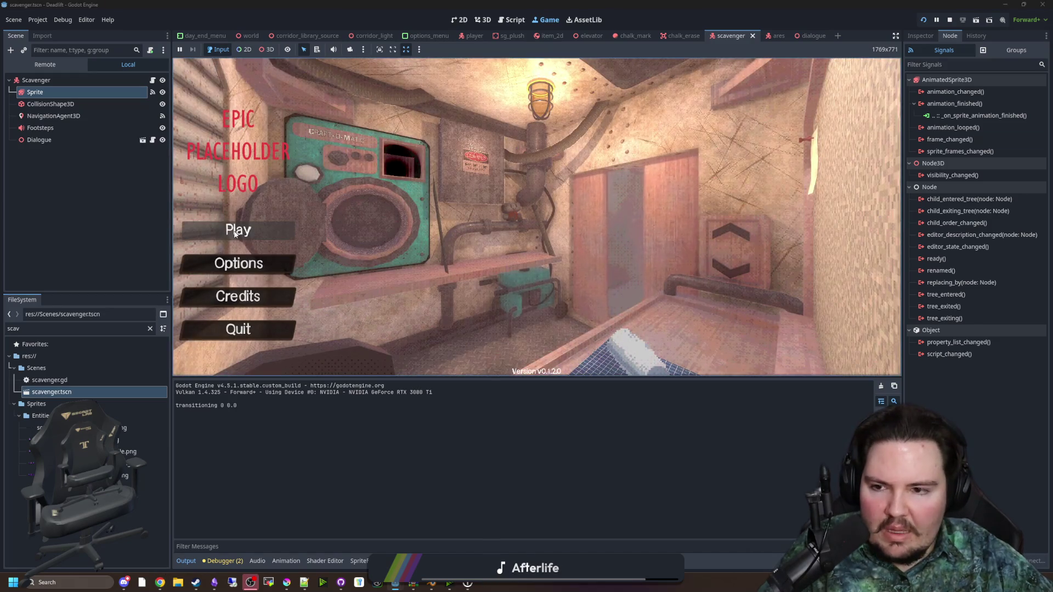
- Playtest by descending to the overgrown level and walking toward the scavenger, then pause
{"action": "left_click", "coordinate": [234, 230]}
{"action": "key", "text": "w"}
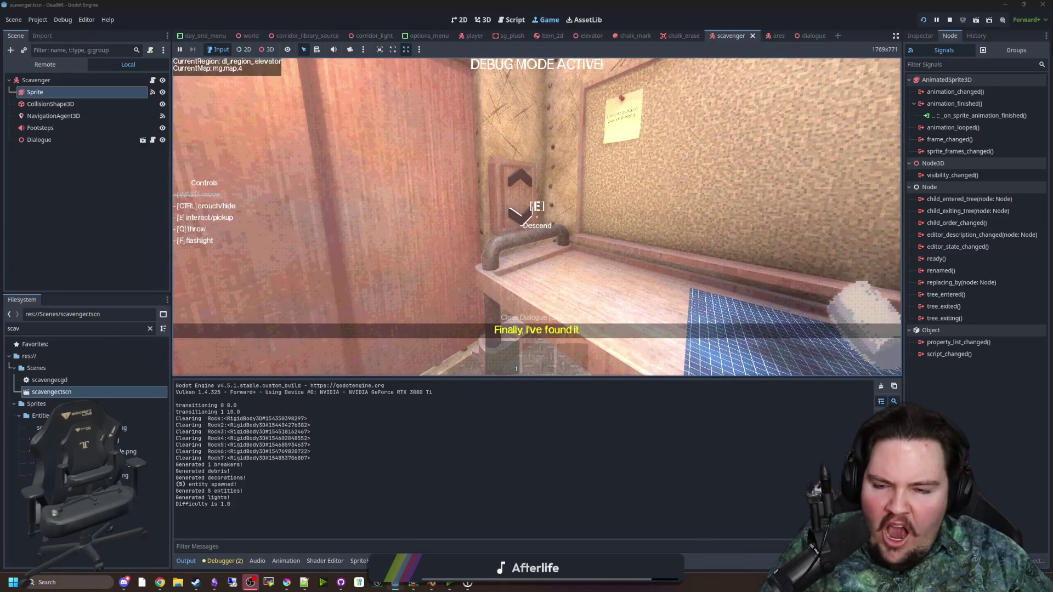
{"action": "key", "text": "e"}
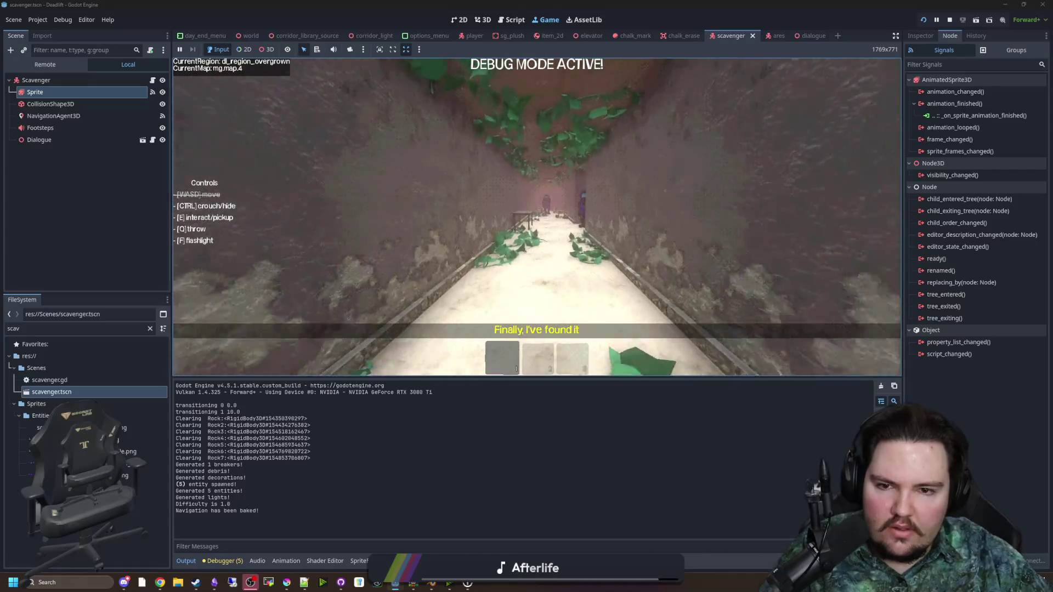
{"action": "key", "text": "w"}
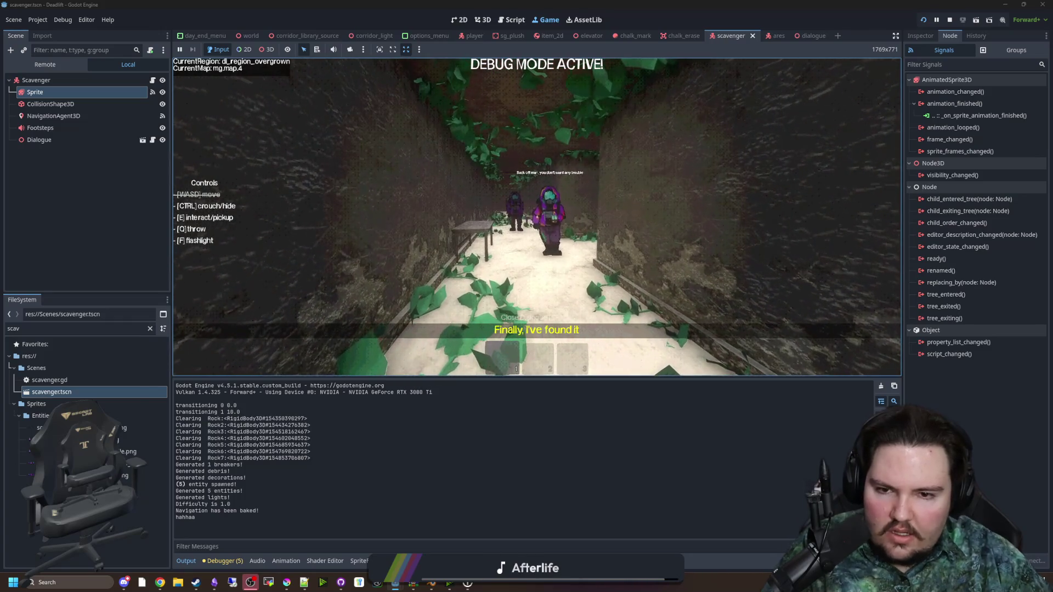
{"action": "key", "text": "super"}
{"action": "key", "text": "Escape"}
- Replace "hahhaa" with animationType in the handler's print and save scavenger.gd
{"action": "left_click", "coordinate": [511, 20]}
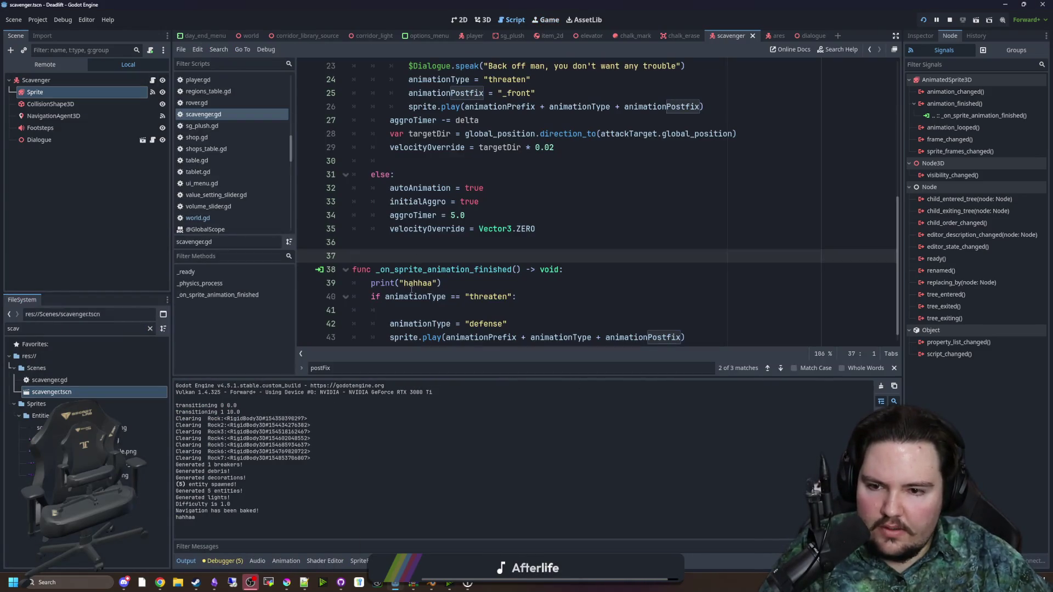
{"action": "double_click", "coordinate": [424, 297]}
{"action": "double_click", "coordinate": [405, 283]}
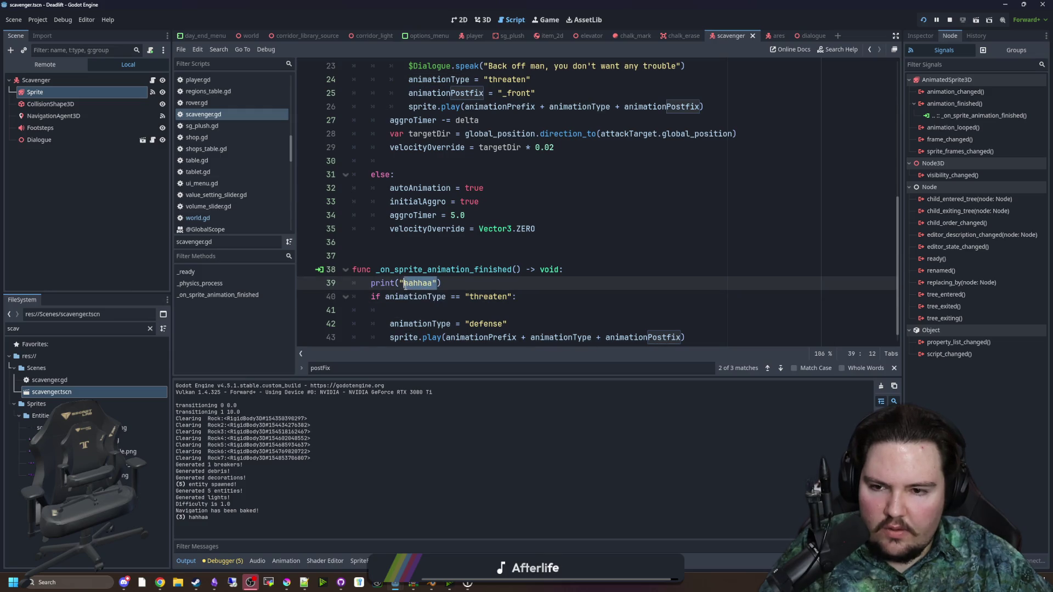
{"action": "type", "text": "nimationType"}
{"action": "left_click", "coordinate": [421, 270]}
{"action": "key", "text": "ctrl+s"}
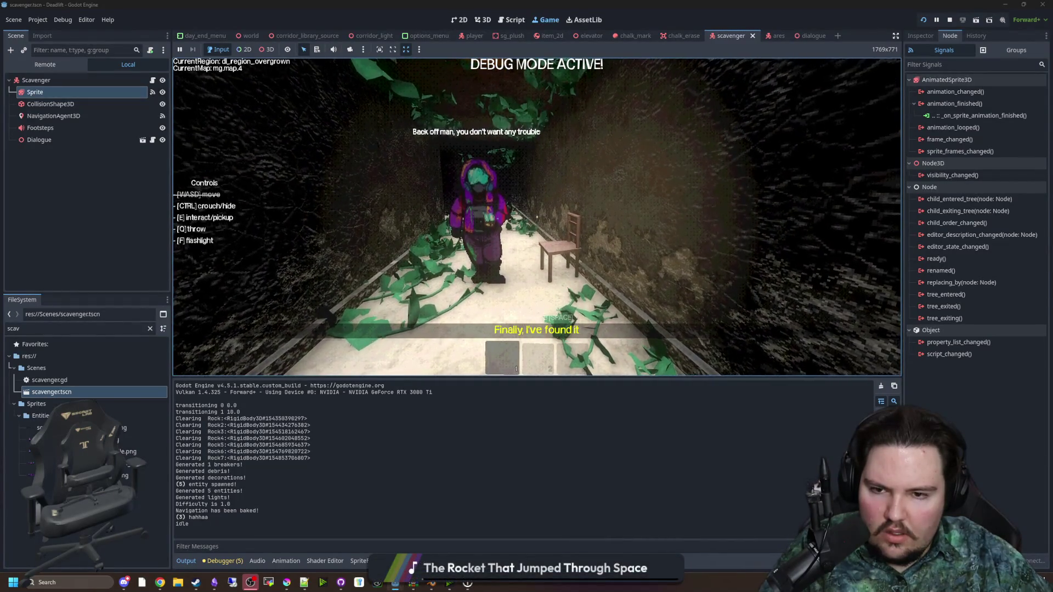
{"action": "key", "text": "super"}
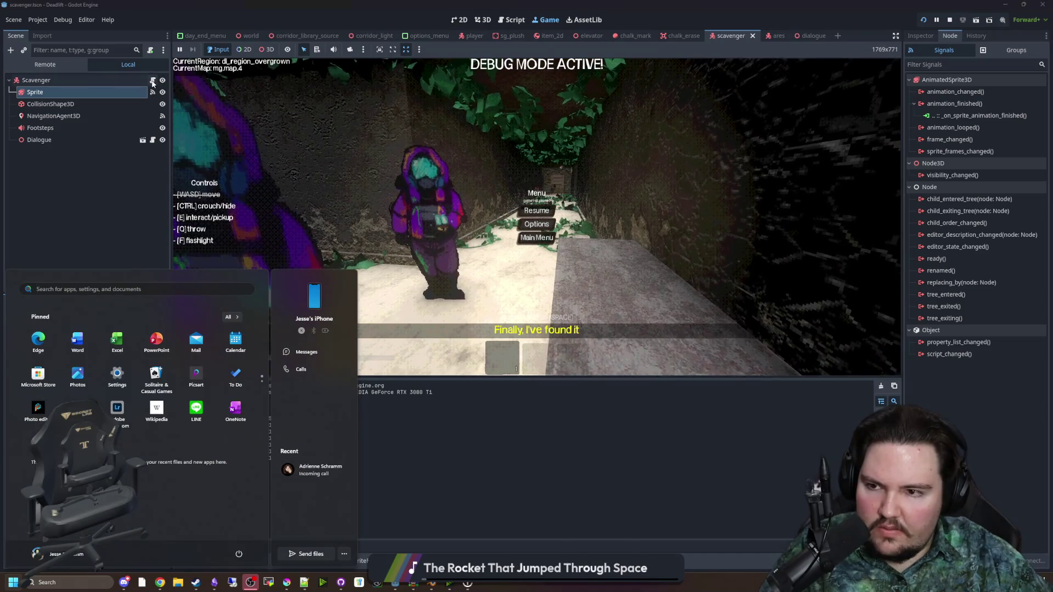
{"action": "left_click", "coordinate": [511, 20]}
{"action": "scroll", "coordinate": [452, 253], "scroll_direction": "up", "scroll_amount": 2}
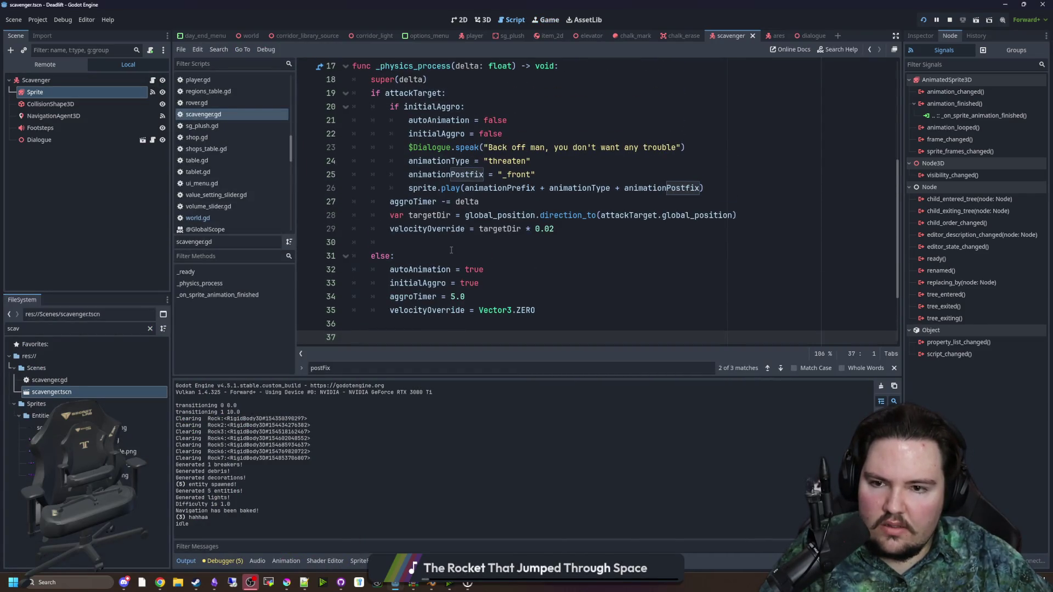
- Review the initialAggro check and the super(delta) call on line 18 of scavenger.gd
{"action": "left_click", "coordinate": [481, 161]}
{"action": "key", "text": "Up"}
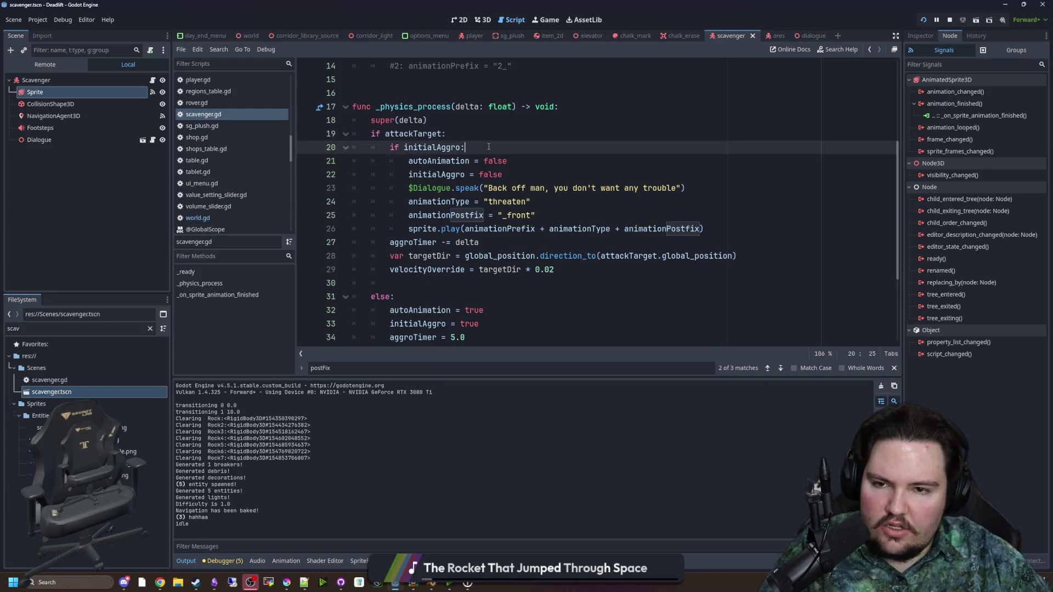
{"action": "scroll", "coordinate": [503, 185], "scroll_direction": "down", "scroll_amount": 3}
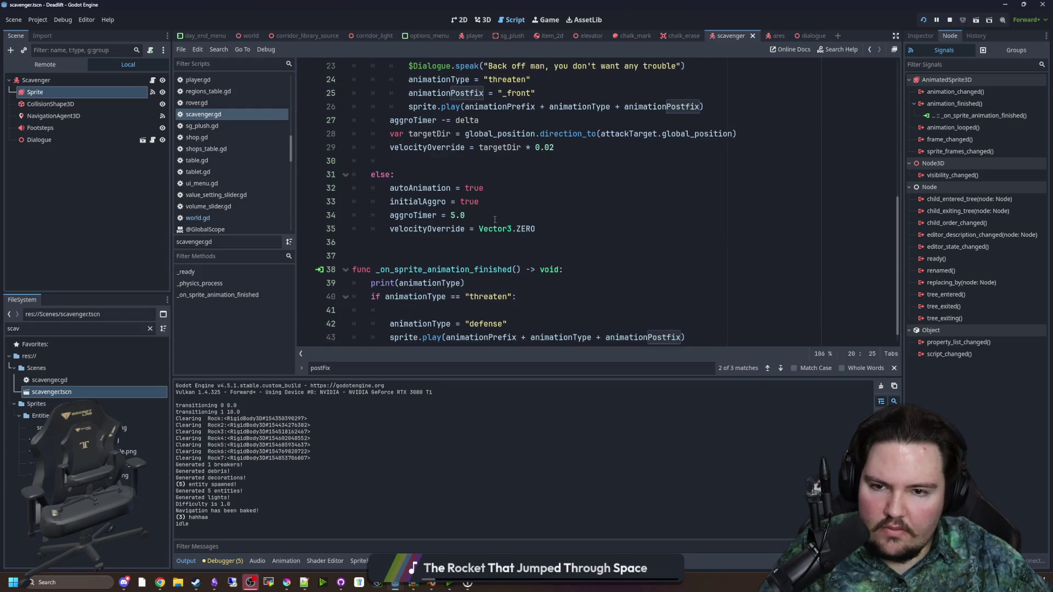
{"action": "scroll", "coordinate": [494, 219], "scroll_direction": "up", "scroll_amount": 4}
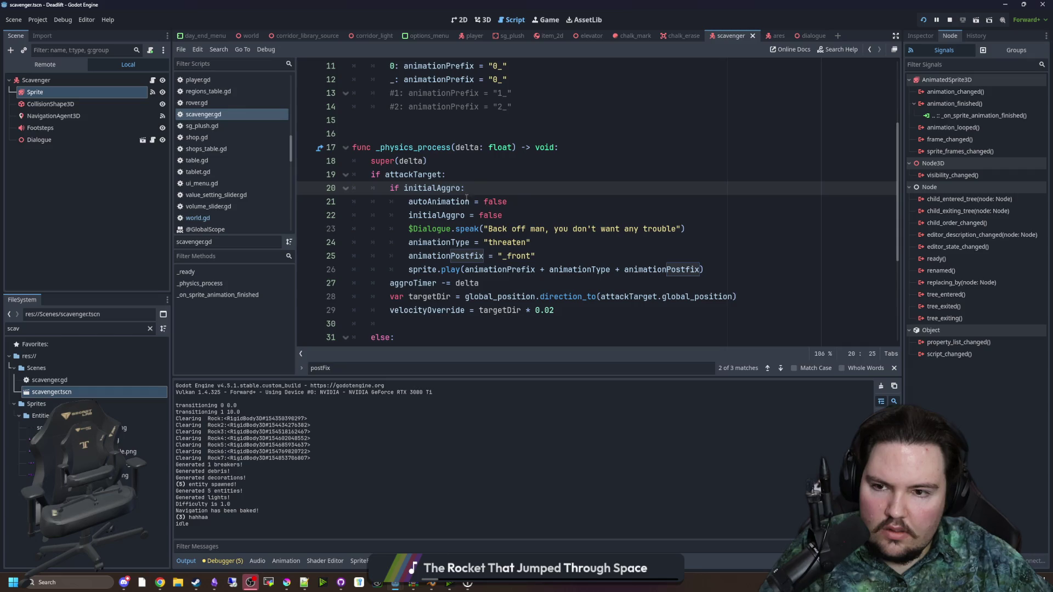
{"action": "left_click", "coordinate": [461, 160]}
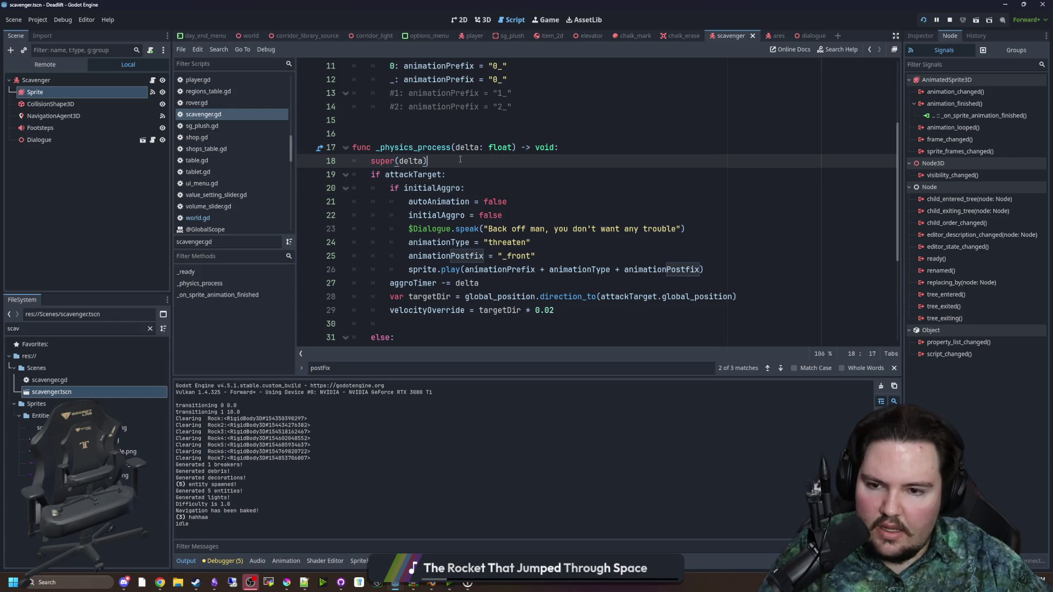
{"action": "scroll", "coordinate": [460, 159], "scroll_direction": "up", "scroll_amount": 3}
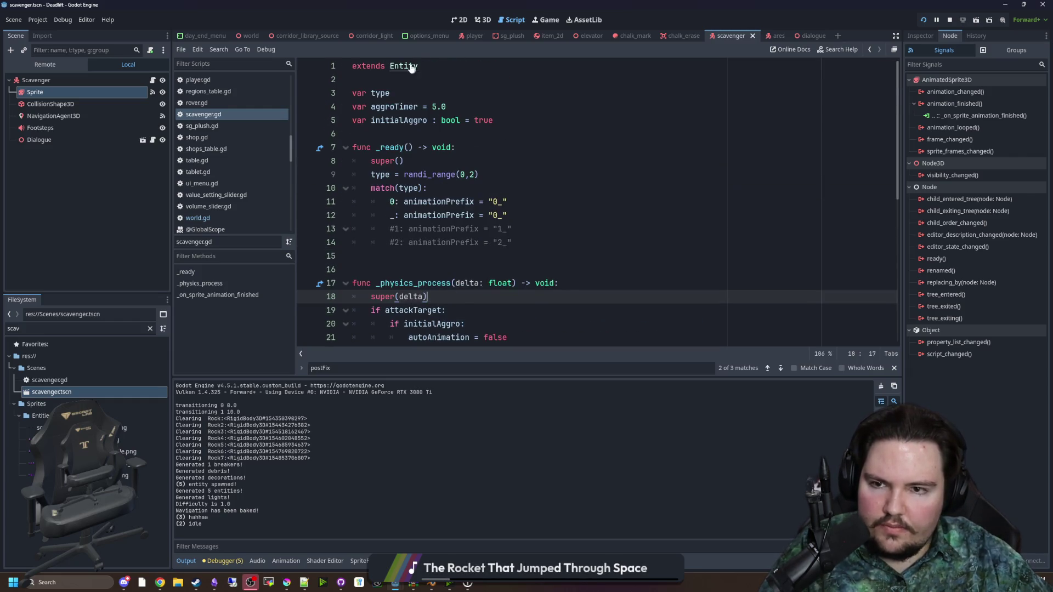
- Open the parent entity.gd script and search it for 'idle'
{"action": "left_click", "coordinate": [411, 68], "text": "ctrl"}
{"action": "left_click", "coordinate": [600, 174]}
{"action": "key", "text": "ctrl+f"}
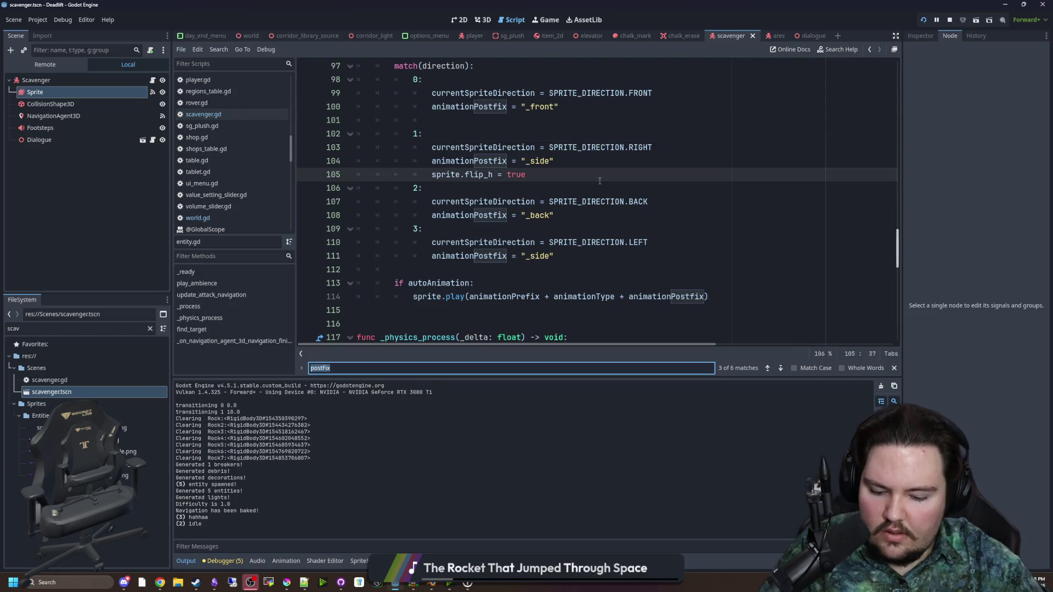
{"action": "type", "text": "idle"}
{"action": "key", "text": "Return"}
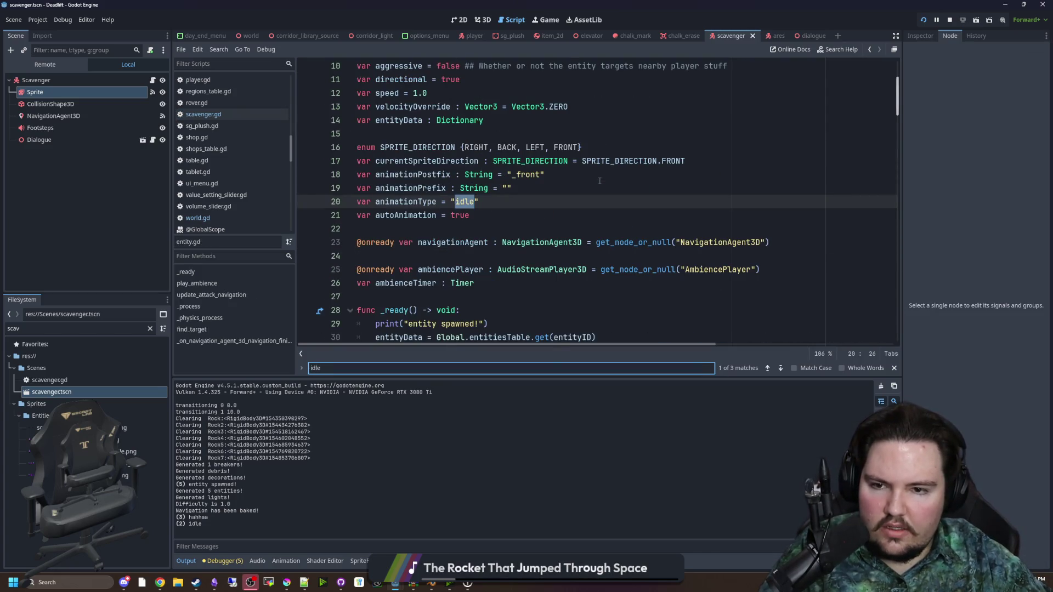
{"action": "key", "text": "Return"}
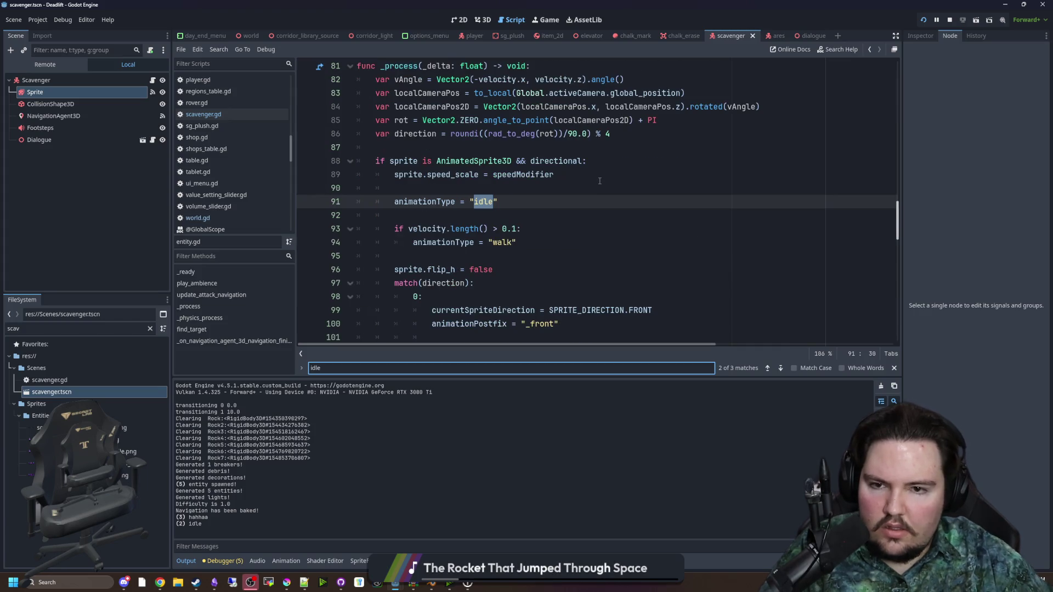
{"action": "scroll", "coordinate": [548, 200], "scroll_direction": "up", "scroll_amount": 1}
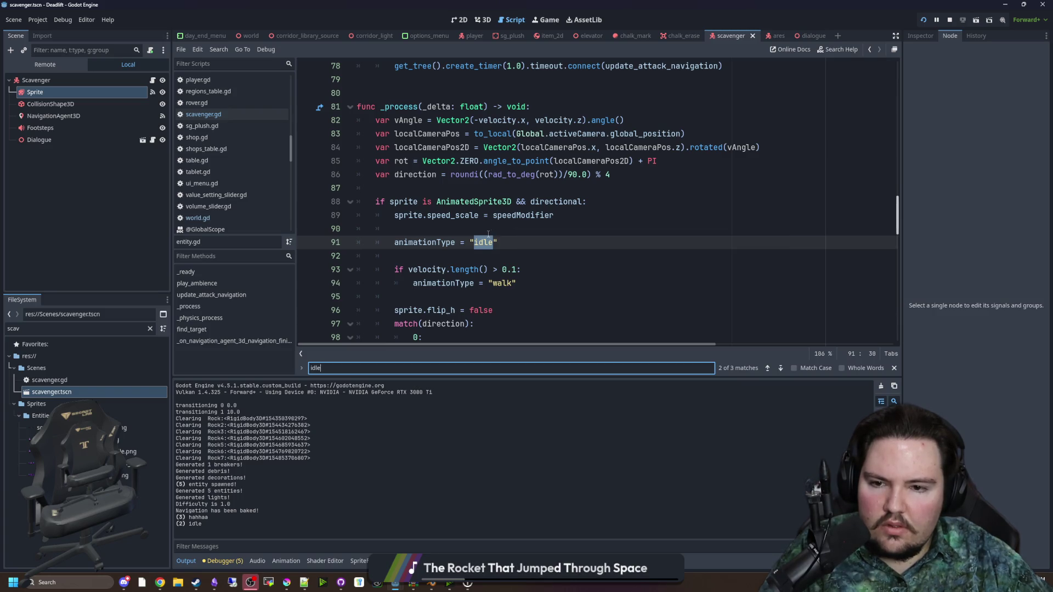
{"action": "scroll", "coordinate": [488, 234], "scroll_direction": "down", "scroll_amount": 2}
{"action": "scroll", "coordinate": [489, 235], "scroll_direction": "down", "scroll_amount": 5}
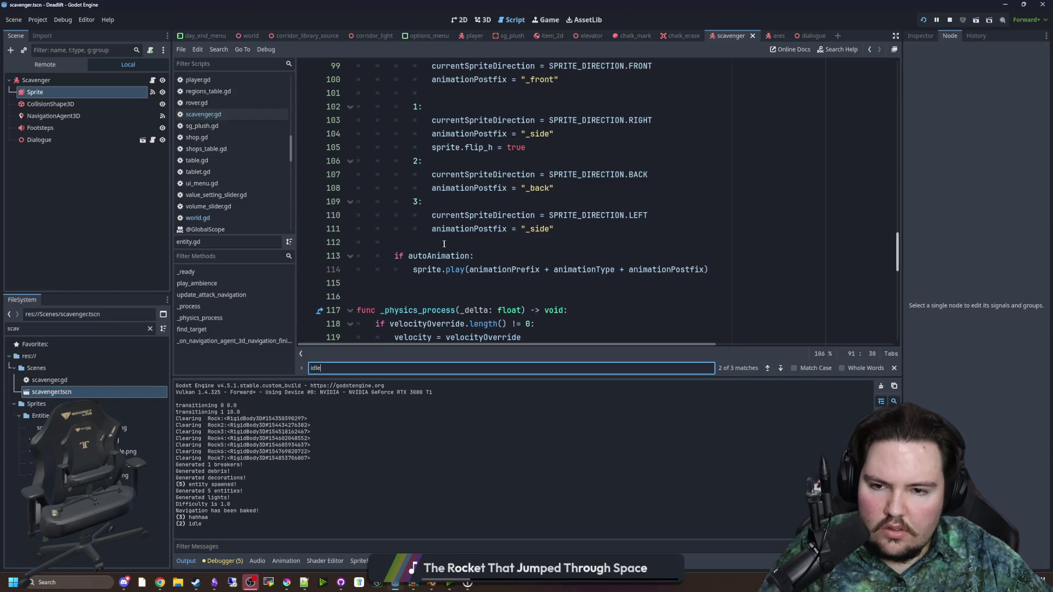
- Trace how autoAnimation is used in entity.gd's _process around lines 80-87, then save
{"action": "double_click", "coordinate": [431, 255]}
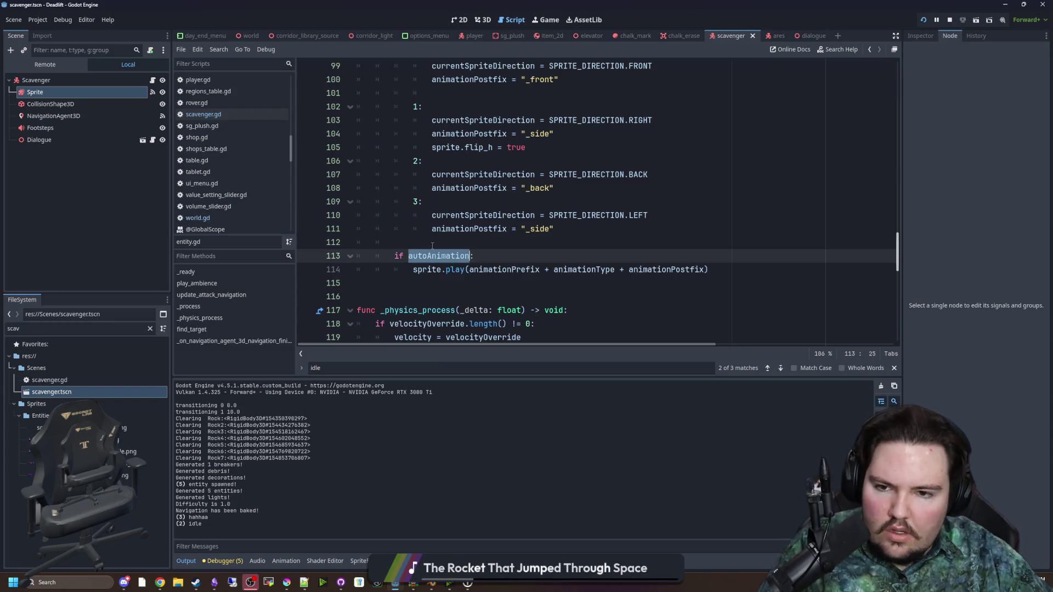
{"action": "scroll", "coordinate": [452, 244], "scroll_direction": "up", "scroll_amount": 2}
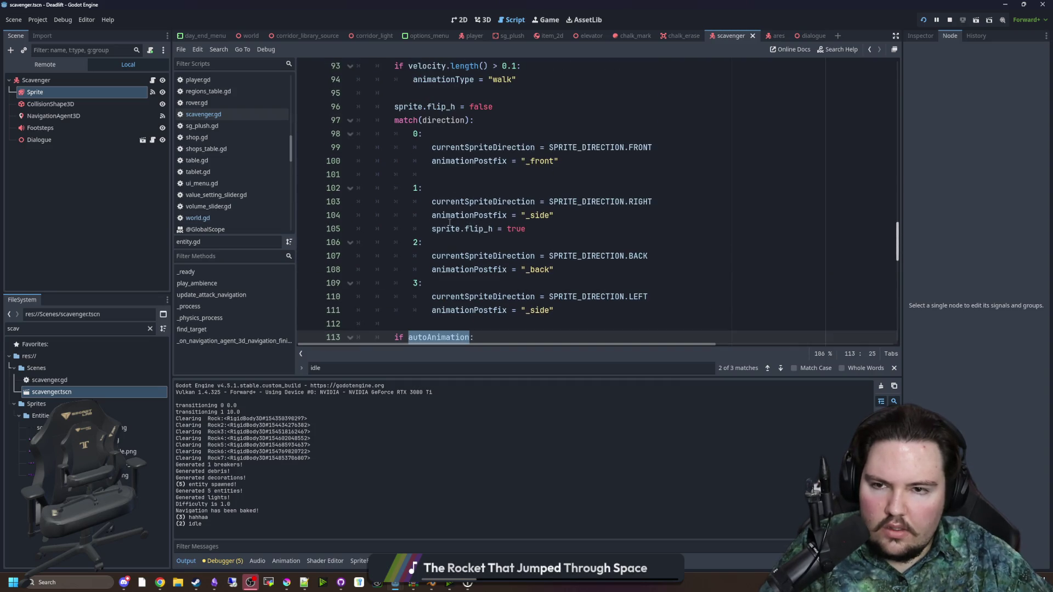
{"action": "scroll", "coordinate": [449, 222], "scroll_direction": "up", "scroll_amount": 2}
{"action": "scroll", "coordinate": [450, 222], "scroll_direction": "down", "scroll_amount": 3}
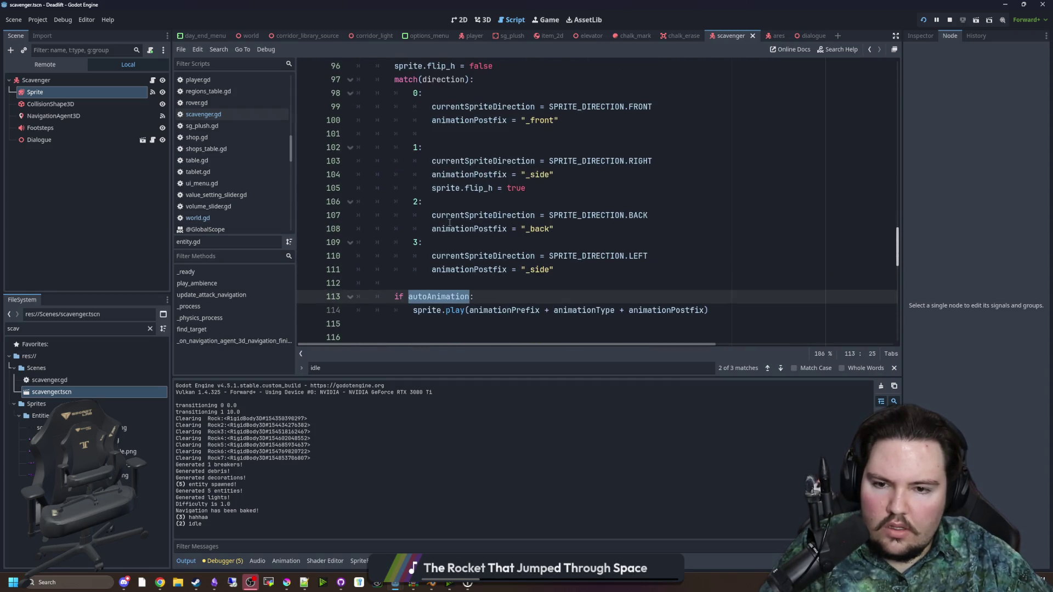
{"action": "scroll", "coordinate": [490, 224], "scroll_direction": "up", "scroll_amount": 5}
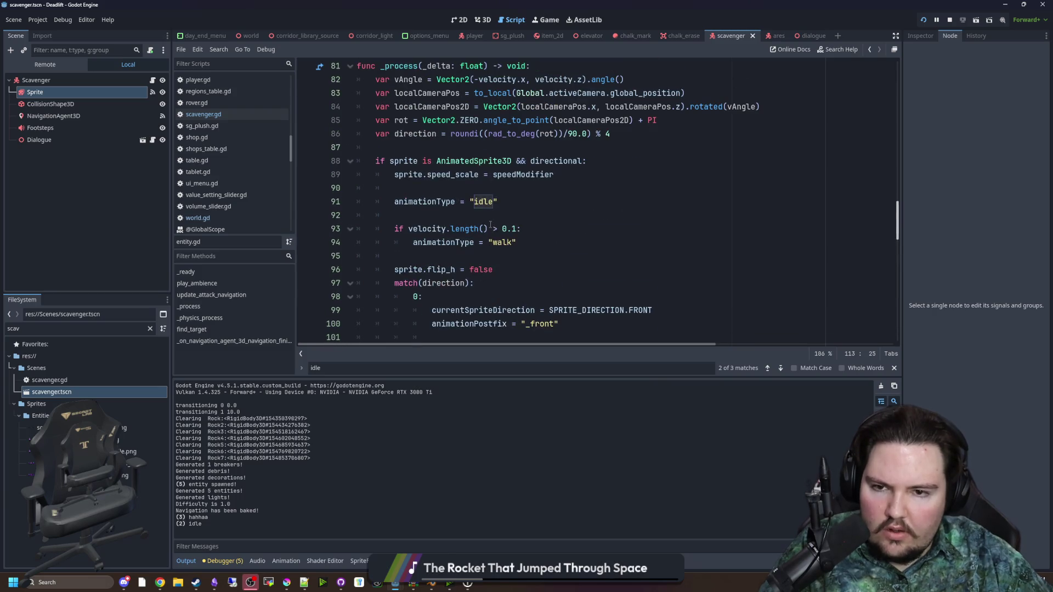
{"action": "scroll", "coordinate": [488, 220], "scroll_direction": "up", "scroll_amount": 4}
{"action": "left_click", "coordinate": [496, 216]}
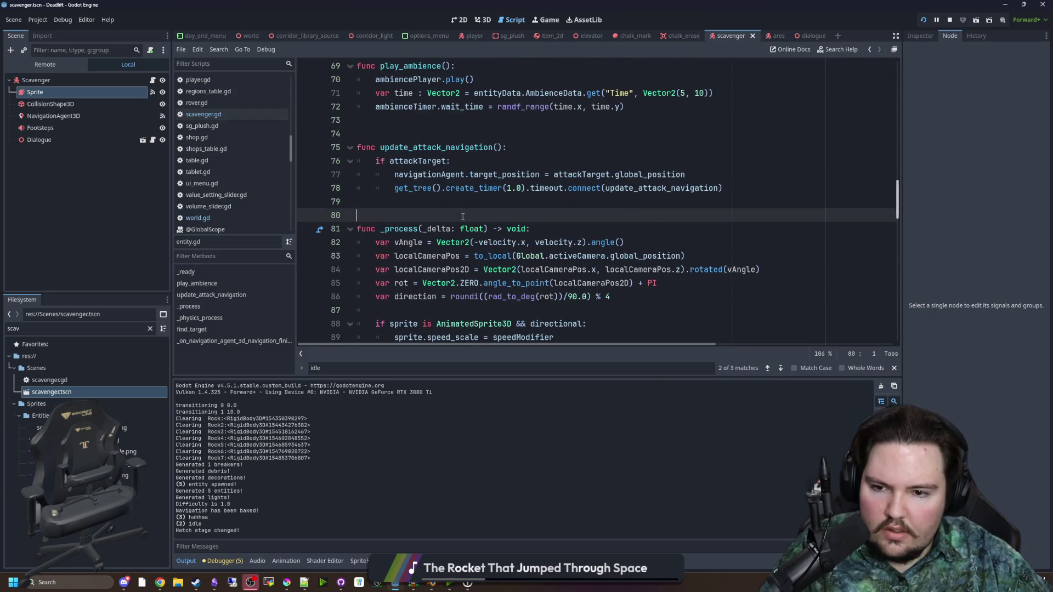
{"action": "scroll", "coordinate": [505, 203], "scroll_direction": "down", "scroll_amount": 3}
{"action": "left_click", "coordinate": [494, 189]}
{"action": "key", "text": "ctrl+s"}
{"action": "key", "text": "ctrl+s"}
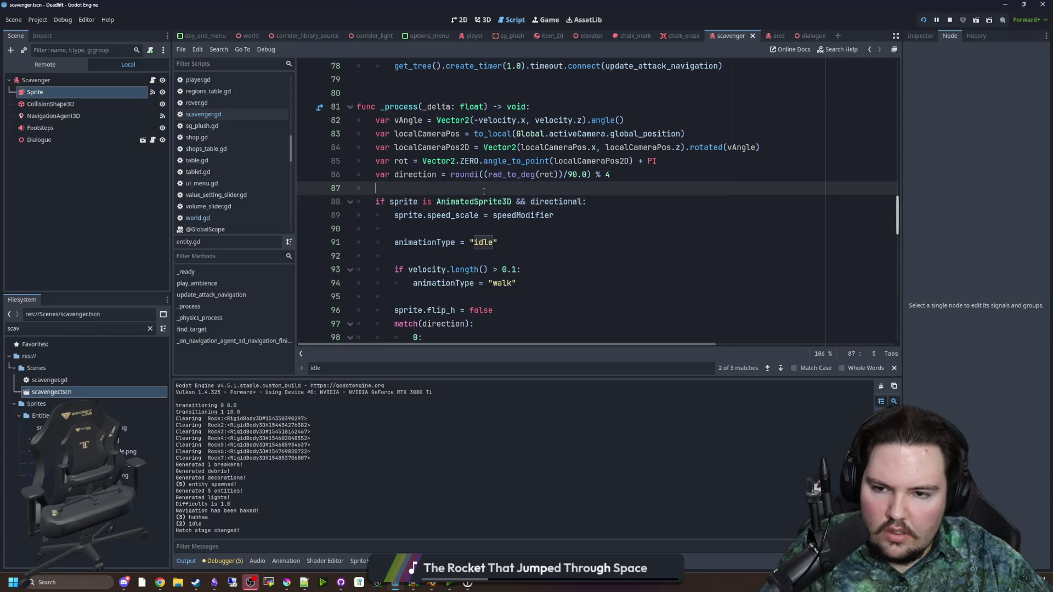
{"action": "key", "text": "ctrl+s"}
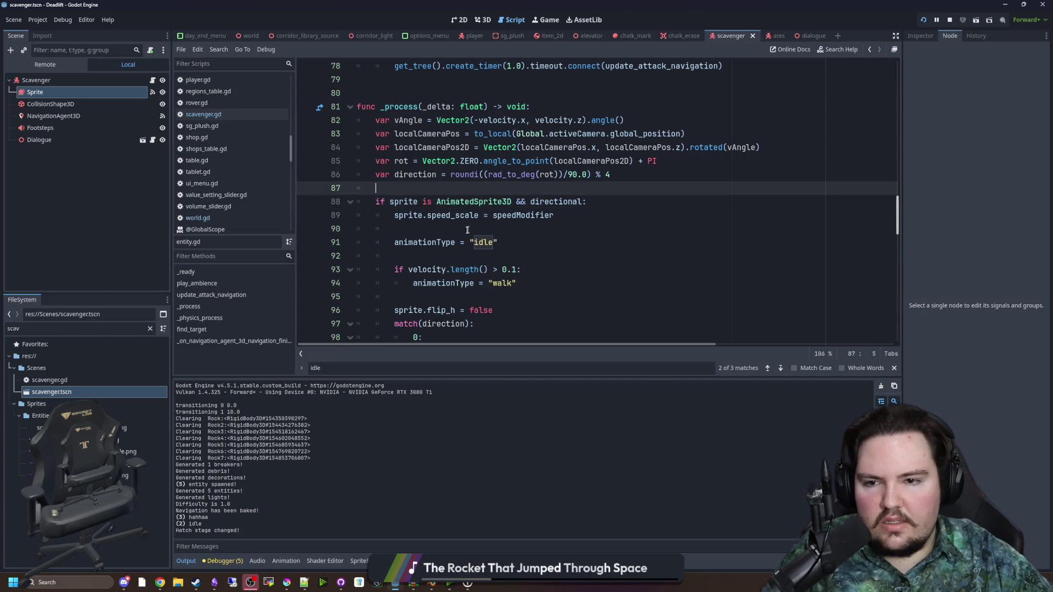
- Inspect the directional flag check on line 88 of entity.gd
{"action": "mouse_move", "coordinate": [562, 203]}
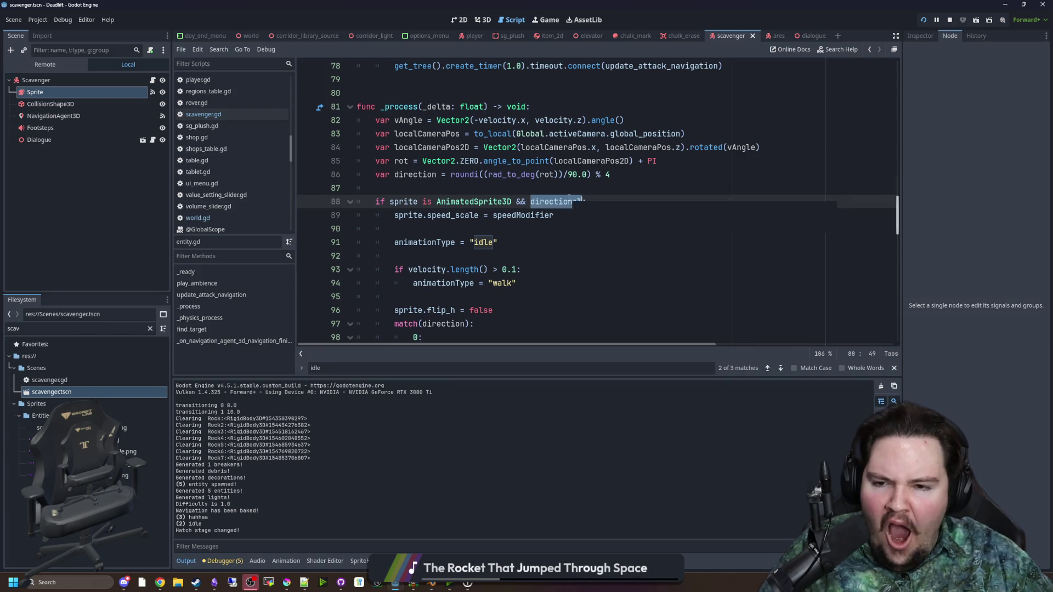
{"action": "scroll", "coordinate": [551, 181], "scroll_direction": "down", "scroll_amount": 1}
{"action": "double_click", "coordinate": [554, 161]}
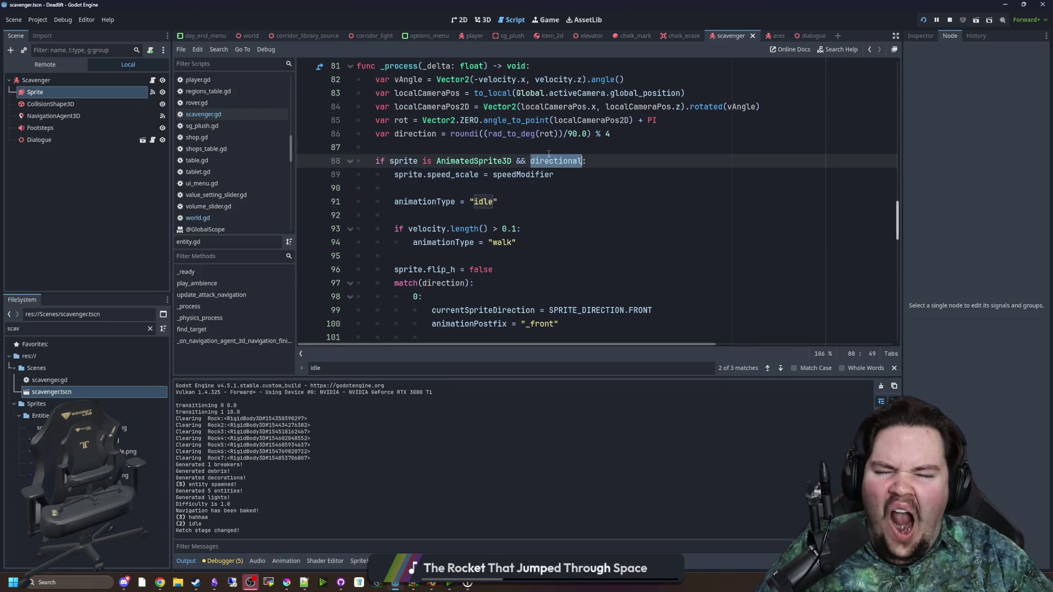
{"action": "left_click", "coordinate": [548, 153]}
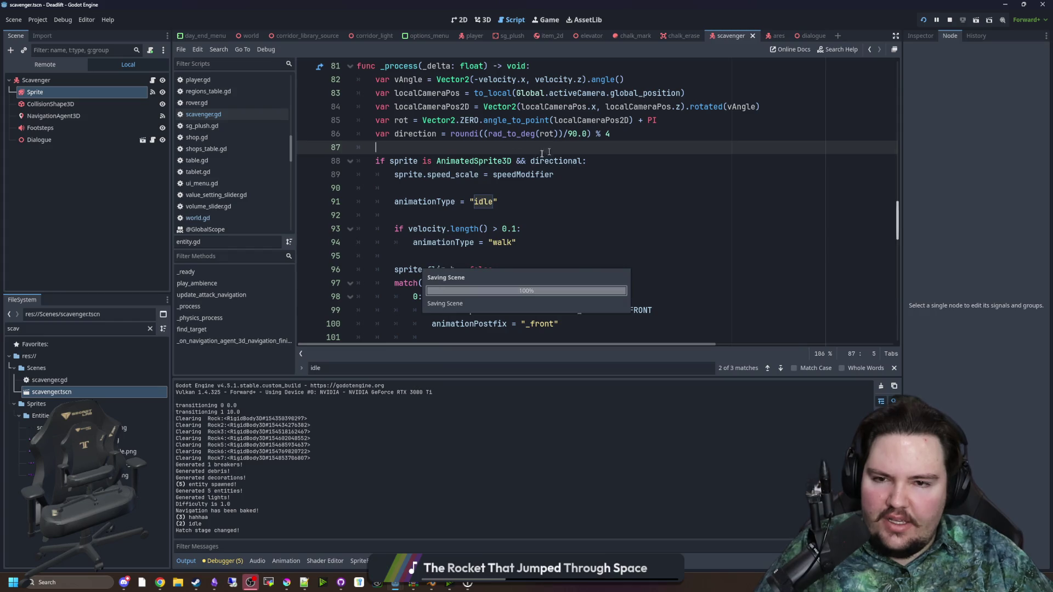
{"action": "left_click", "coordinate": [152, 82]}
- Add 'directional = false' after the animationPostfix line in the initialAggro block
{"action": "left_click", "coordinate": [152, 81]}
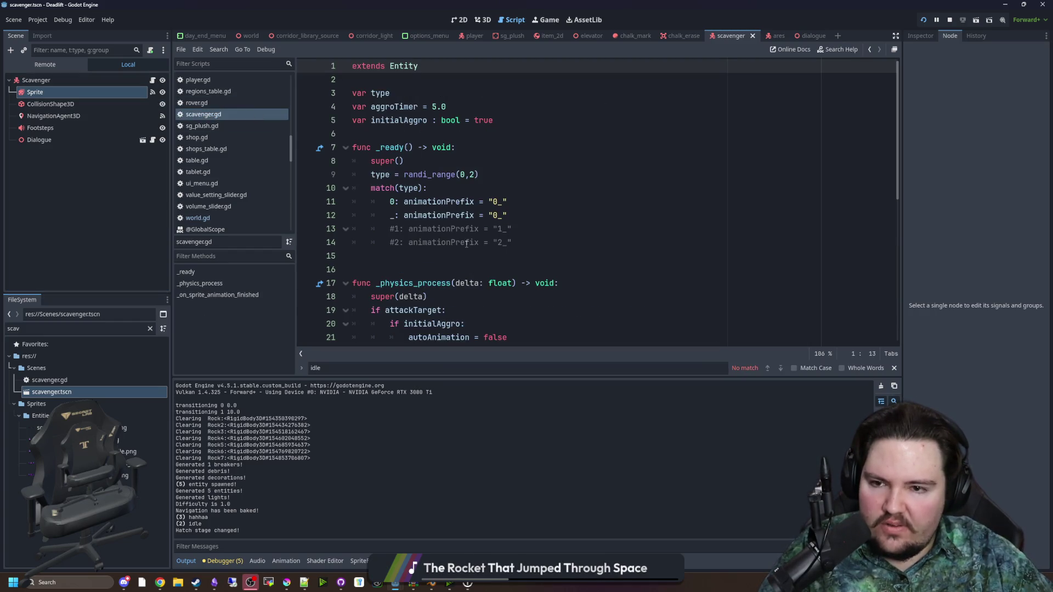
{"action": "scroll", "coordinate": [467, 244], "scroll_direction": "down", "scroll_amount": 3}
{"action": "scroll", "coordinate": [472, 251], "scroll_direction": "down", "scroll_amount": 1}
{"action": "left_click", "coordinate": [566, 228]}
{"action": "key", "text": "Return"}
{"action": "type", "text": "directional = false"}
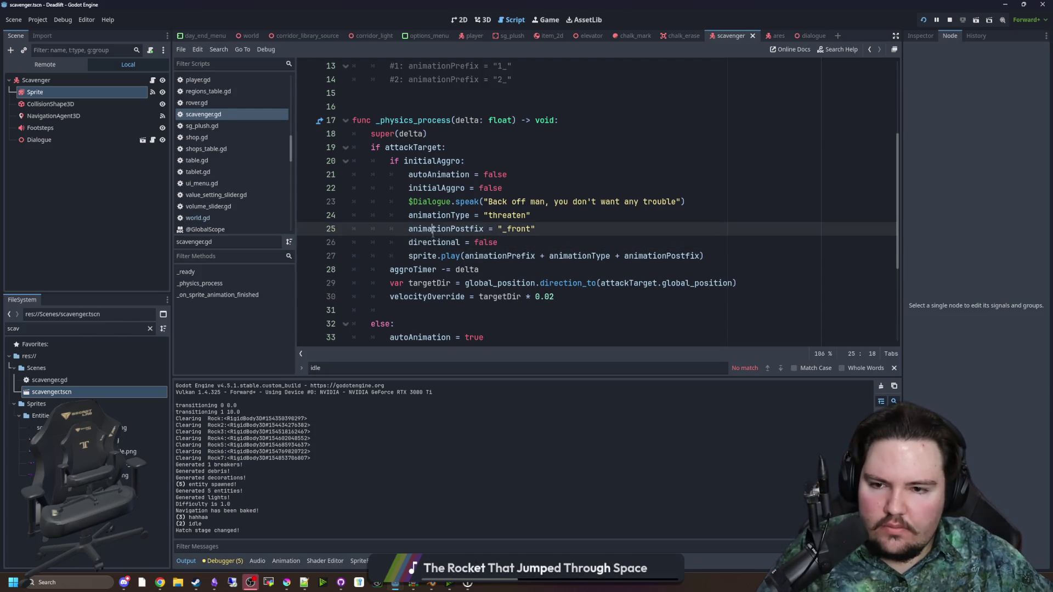
{"action": "double_click", "coordinate": [434, 243]}
{"action": "key", "text": "ctrl+c"}
- Add 'directional = true' under the else: branch on line 32 and save scavenger.gd
{"action": "scroll", "coordinate": [436, 301], "scroll_direction": "down", "scroll_amount": 1}
{"action": "left_click", "coordinate": [414, 284]}
{"action": "key", "text": "ctrl+v"}
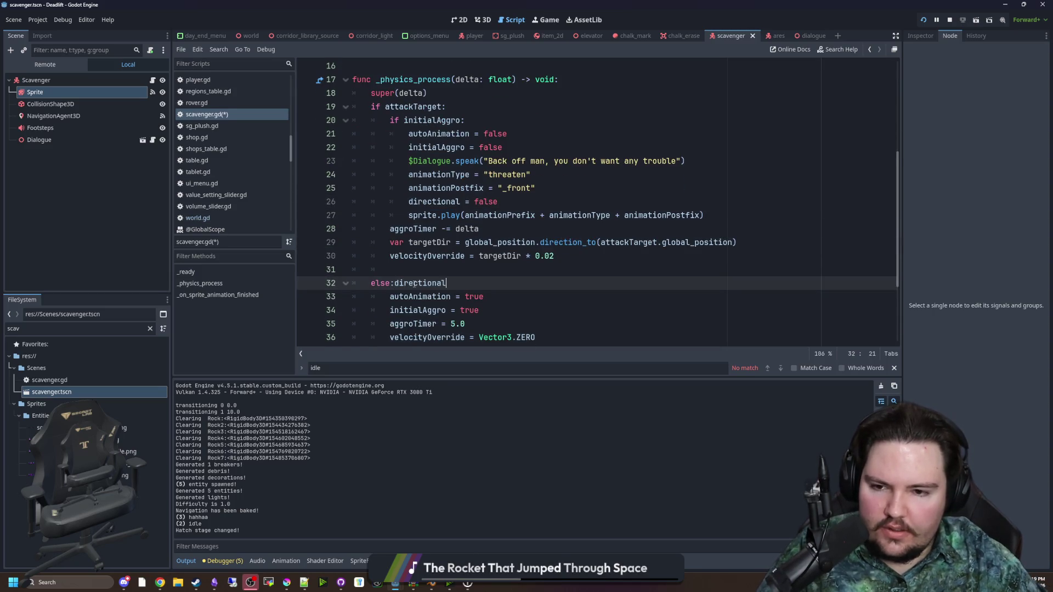
{"action": "key", "text": "Return"}
{"action": "key", "text": "ctrl+v"}
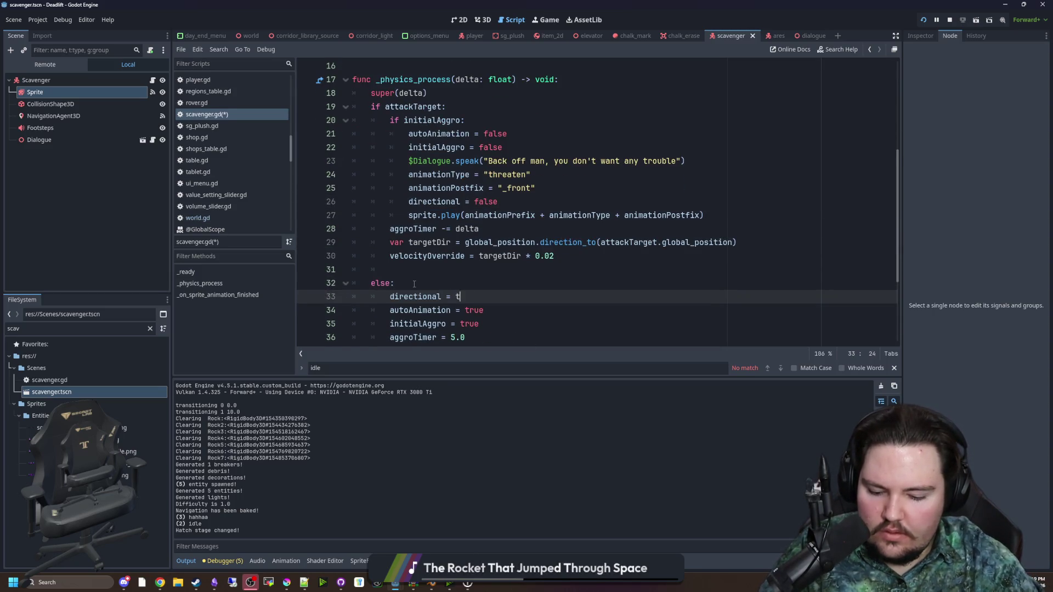
{"action": "left_click", "coordinate": [414, 284]}
{"action": "key", "text": "ctrl+s"}
{"action": "key", "text": "F5"}
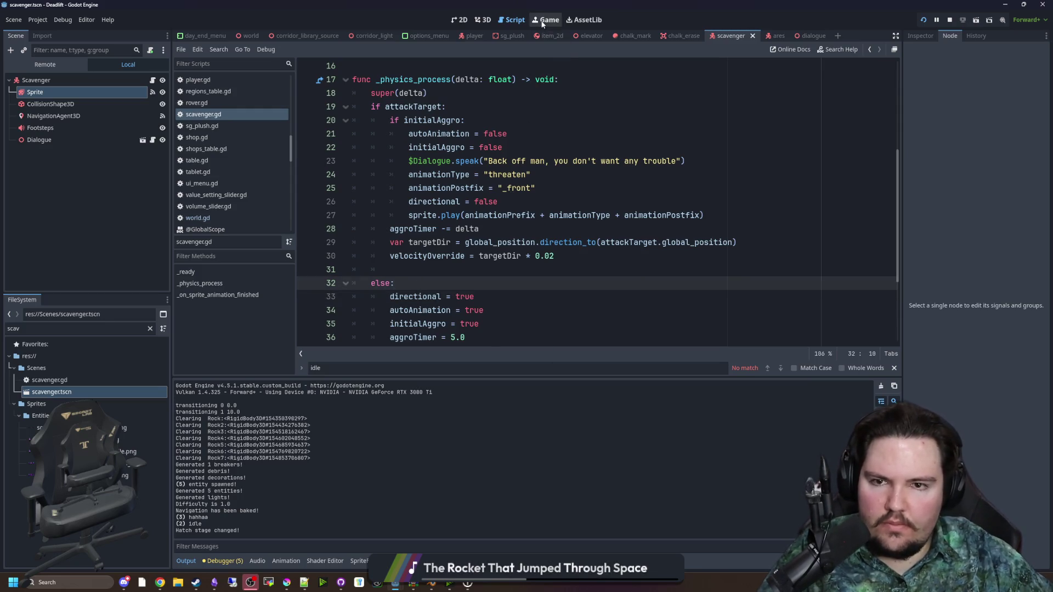
- Approach the scavengers until they speak their warning, then pause and return to scavenger.gd
{"action": "key", "text": "w"}
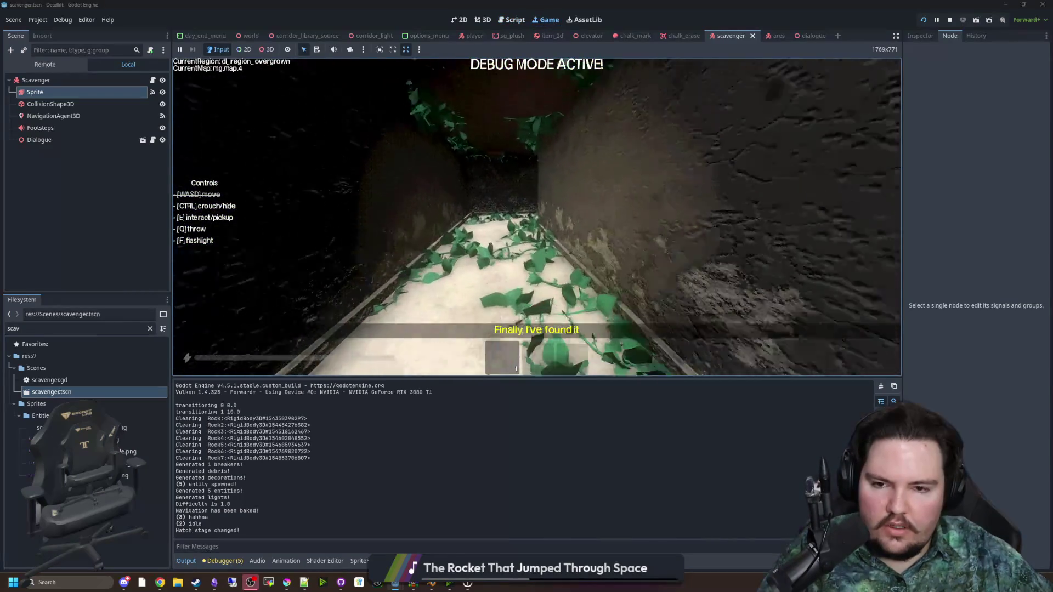
{"action": "key", "text": "ctrl"}
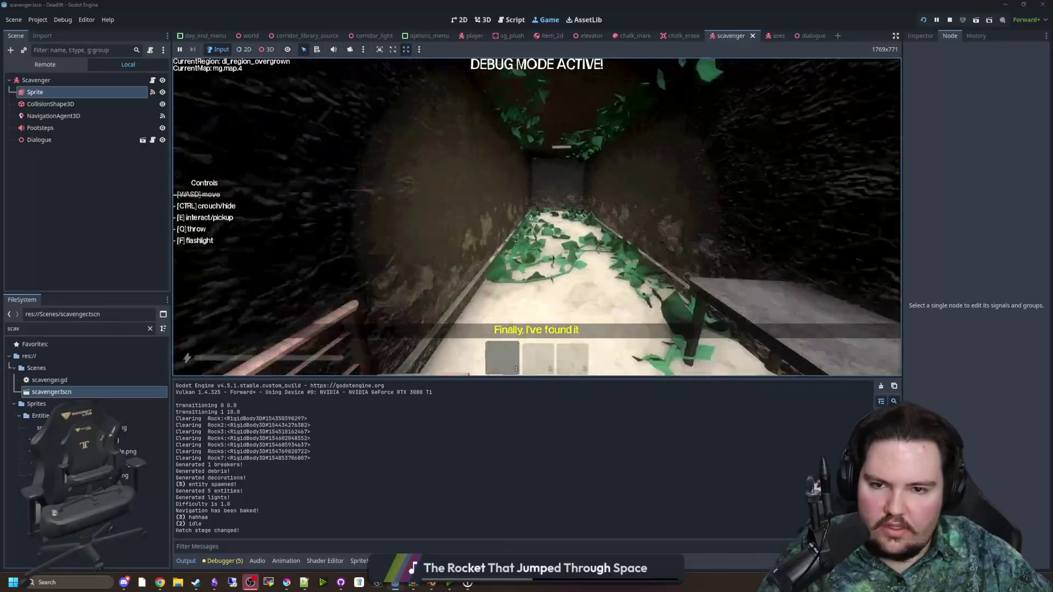
{"action": "key", "text": "w"}
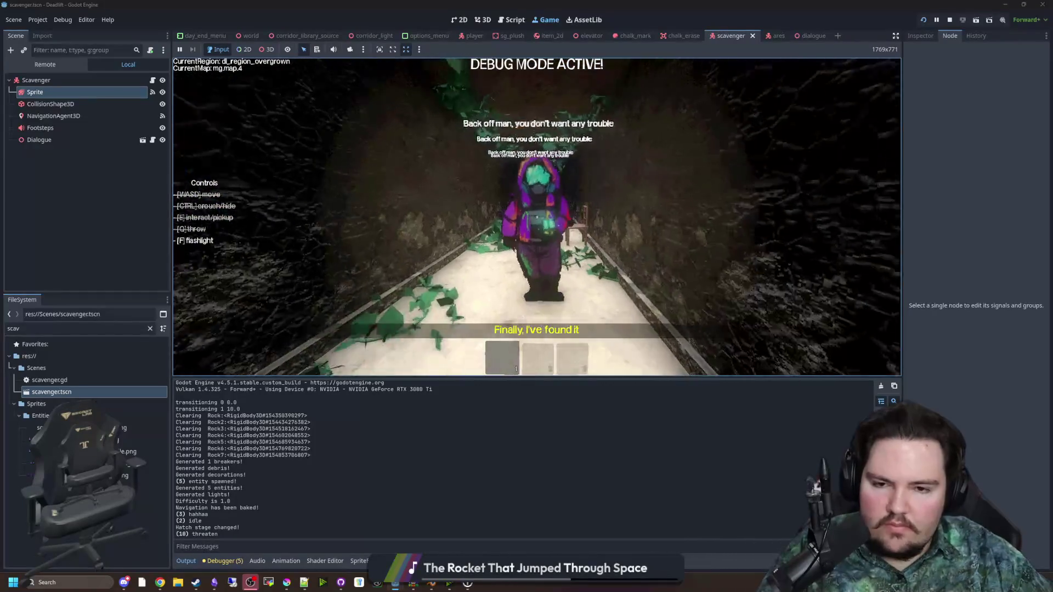
{"action": "key", "text": "s"}
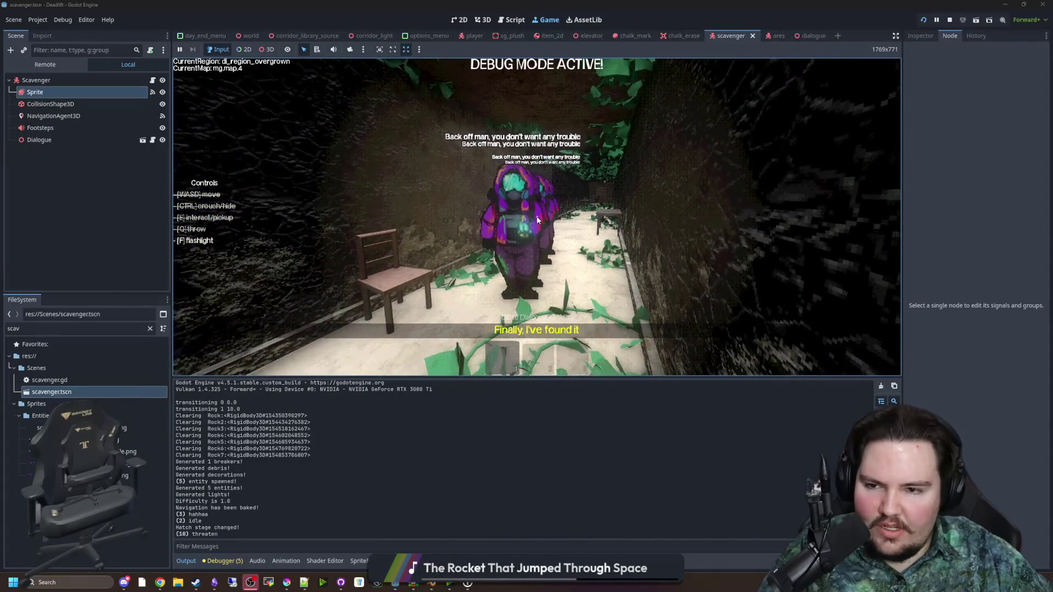
{"action": "key", "text": "Escape"}
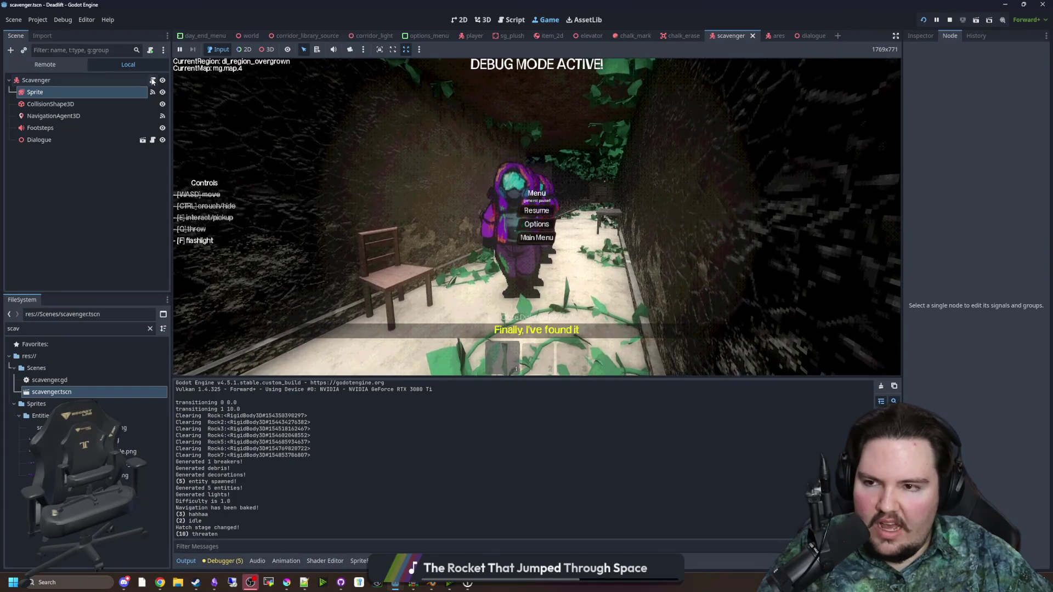
{"action": "left_click", "coordinate": [153, 80]}
{"action": "left_click", "coordinate": [503, 266]}
- Save the script and start a new attempt_attack() function after the else block
{"action": "scroll", "coordinate": [503, 267], "scroll_direction": "up", "scroll_amount": 5}
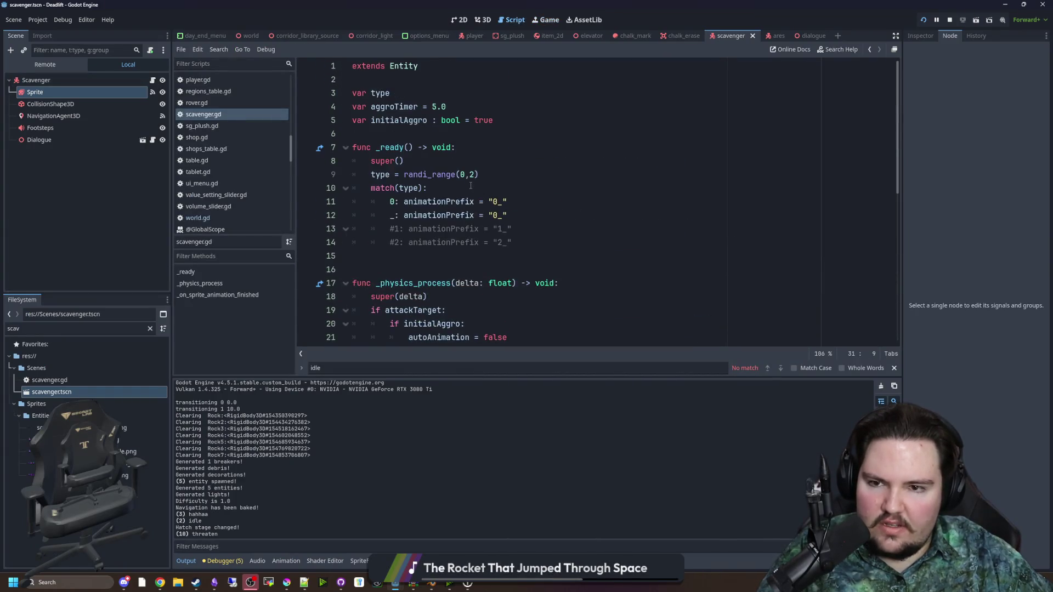
{"action": "left_click", "coordinate": [426, 256]}
{"action": "scroll", "coordinate": [426, 256], "scroll_direction": "down", "scroll_amount": 2}
{"action": "key", "text": "ctrl+s"}
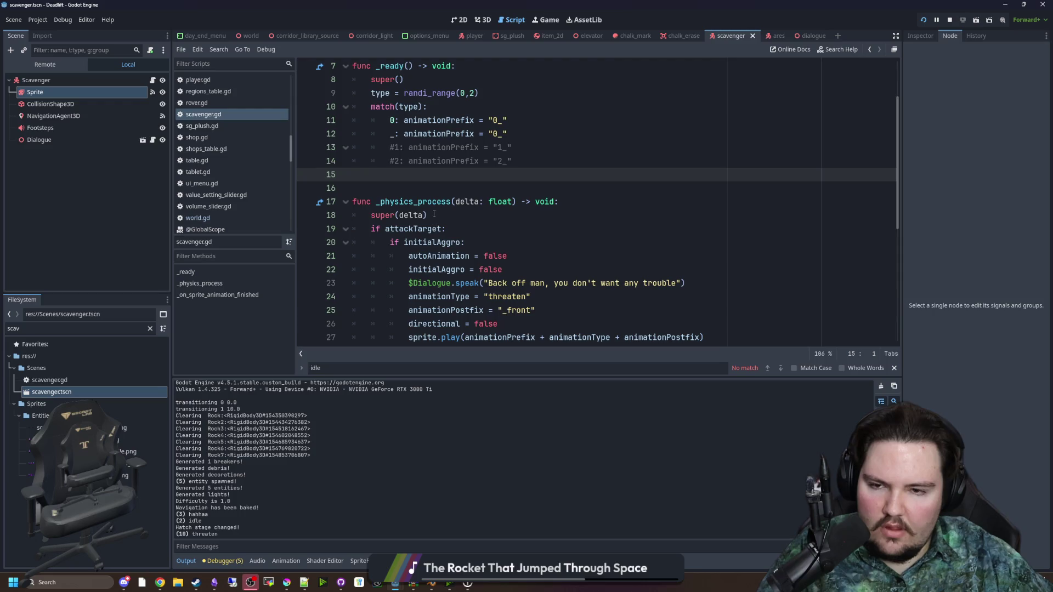
{"action": "key", "text": "Down"}
{"action": "key", "text": "ctrl+s"}
{"action": "scroll", "coordinate": [459, 236], "scroll_direction": "down", "scroll_amount": 4}
{"action": "scroll", "coordinate": [459, 236], "scroll_direction": "down", "scroll_amount": 2}
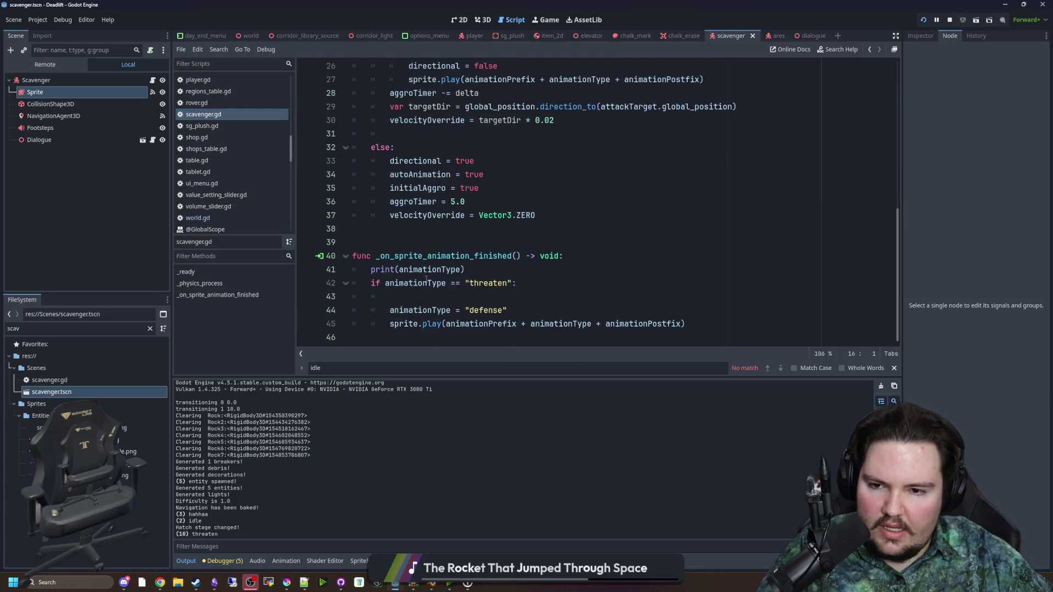
{"action": "left_click", "coordinate": [398, 233]}
{"action": "key", "text": "Return"}
{"action": "key", "text": "Return"}
{"action": "key", "text": "Return"}
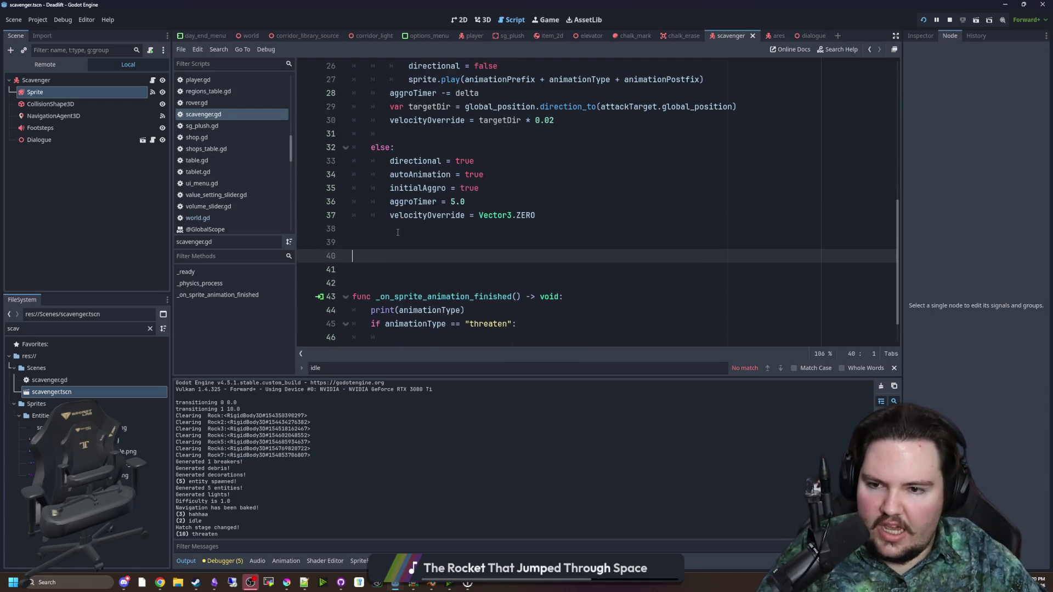
{"action": "type", "text": "func"}
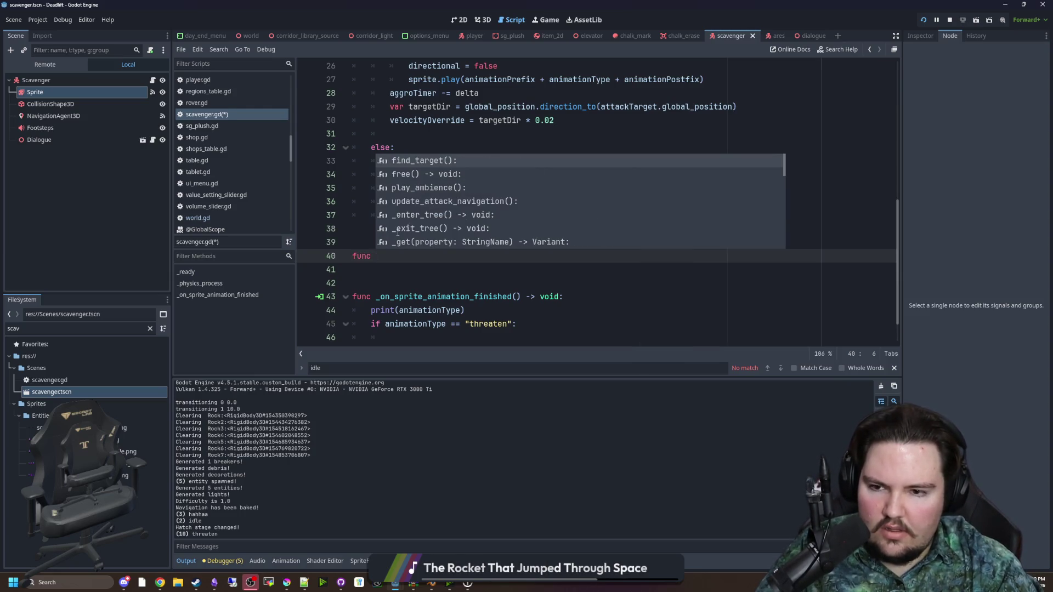
{"action": "type", "text": "attempt_attack"}
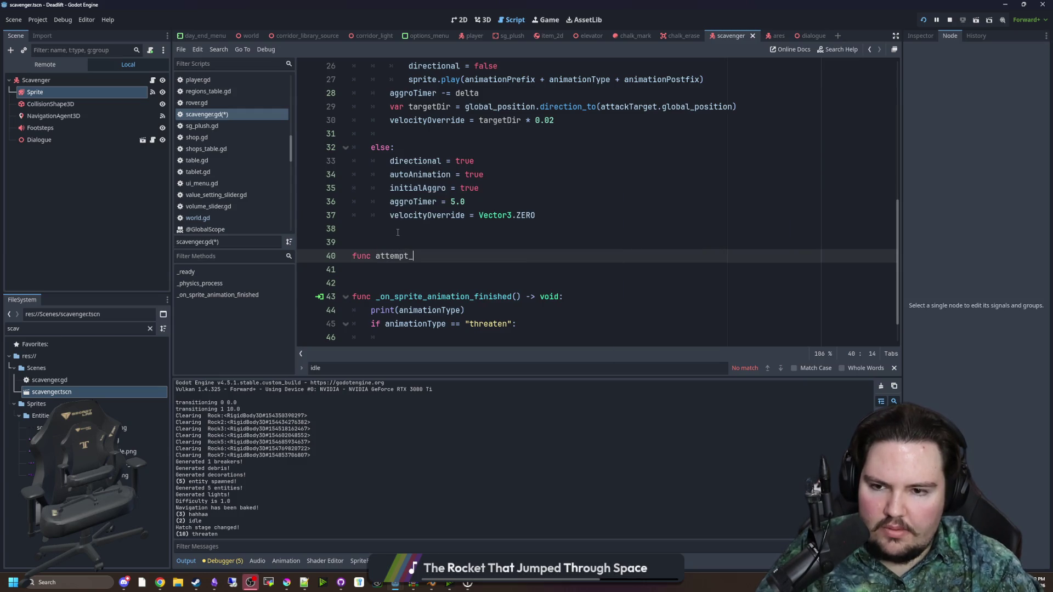
{"action": "type", "text": "():"}
{"action": "key", "text": "Return"}
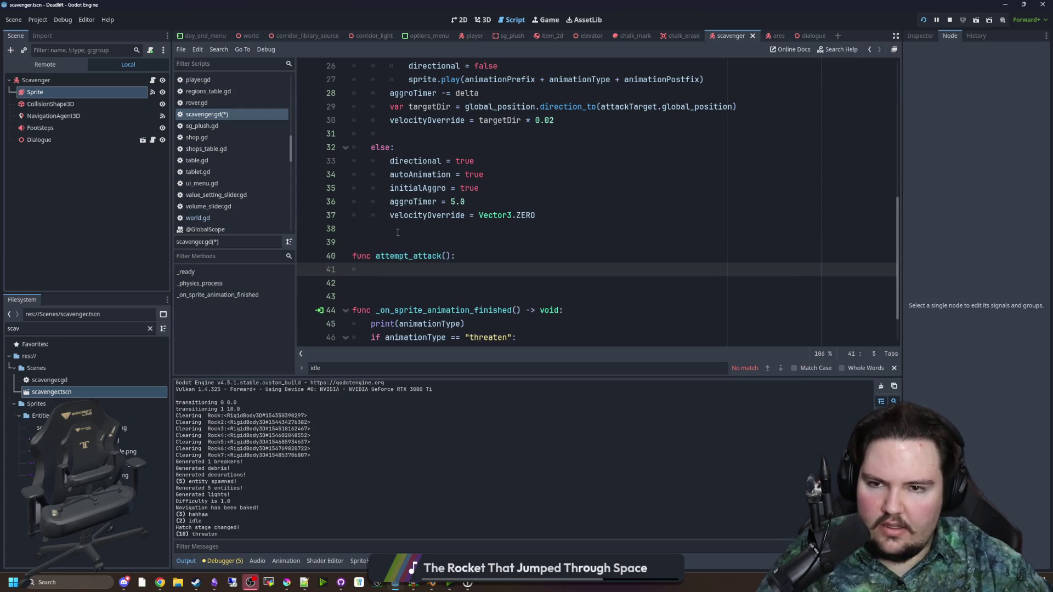
- Rename attempt_attack to attack, then undo back past the hard-coded Dialogue speak call
{"action": "scroll", "coordinate": [441, 221], "scroll_direction": "up", "scroll_amount": 3}
{"action": "scroll", "coordinate": [450, 220], "scroll_direction": "up", "scroll_amount": 1}
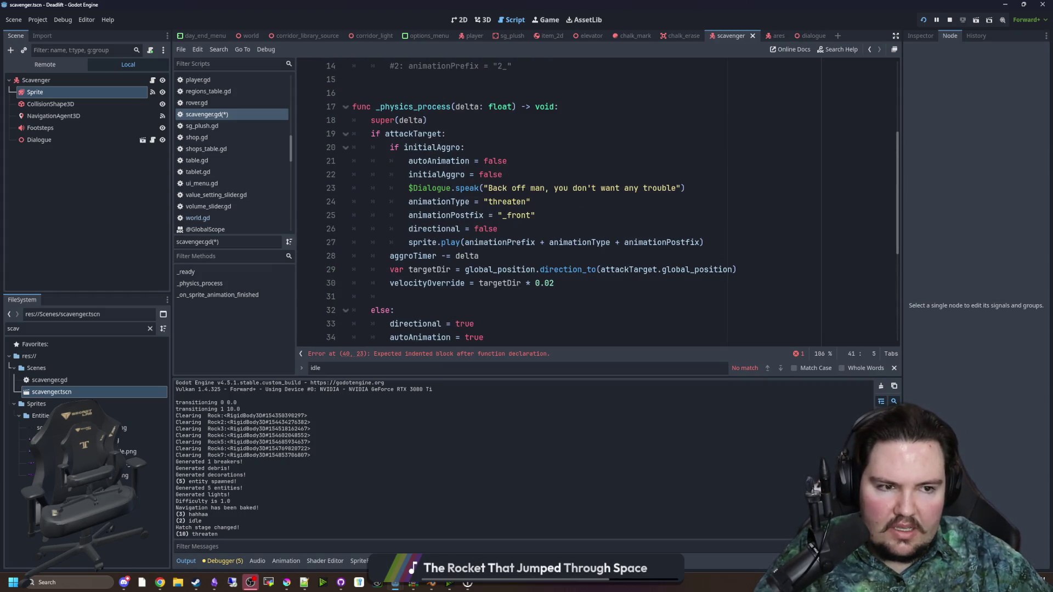
{"action": "left_click", "coordinate": [486, 252]}
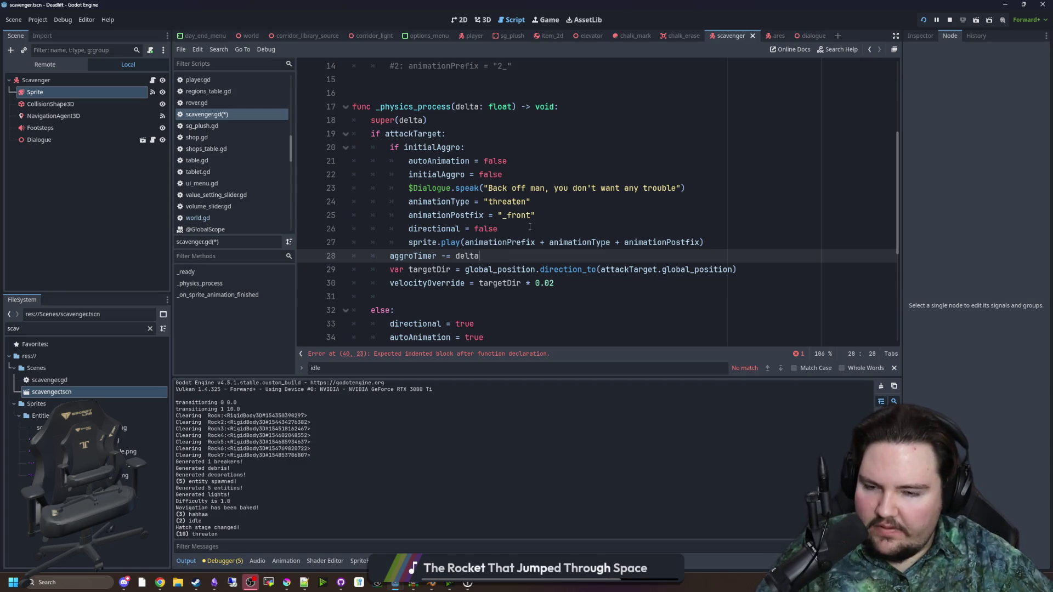
{"action": "scroll", "coordinate": [537, 207], "scroll_direction": "up", "scroll_amount": 3}
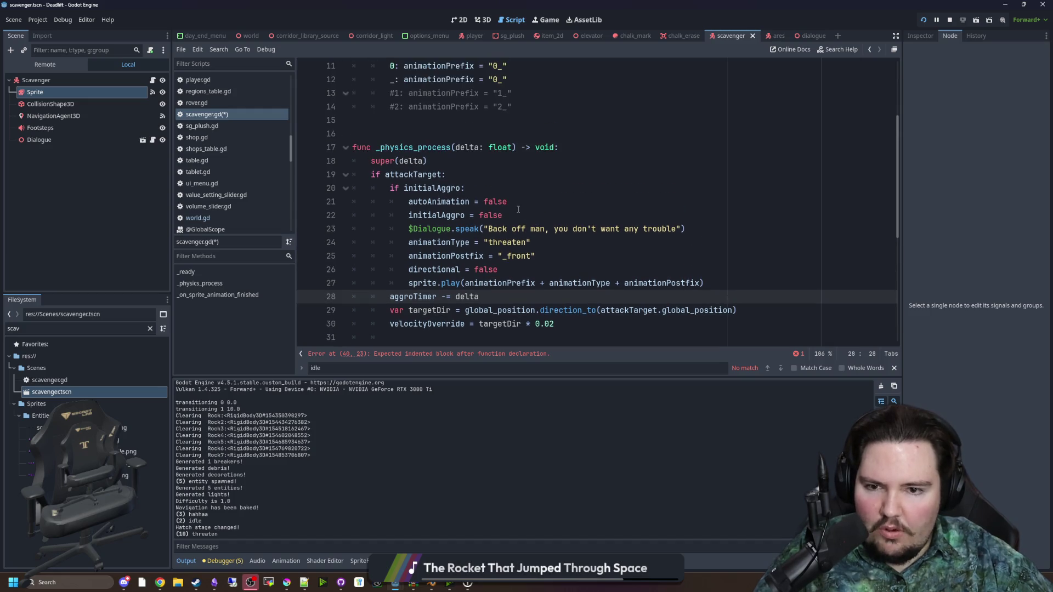
{"action": "left_click_drag", "start_coordinate": [531, 243], "coordinate": [437, 218]}
{"action": "left_click", "coordinate": [538, 256]}
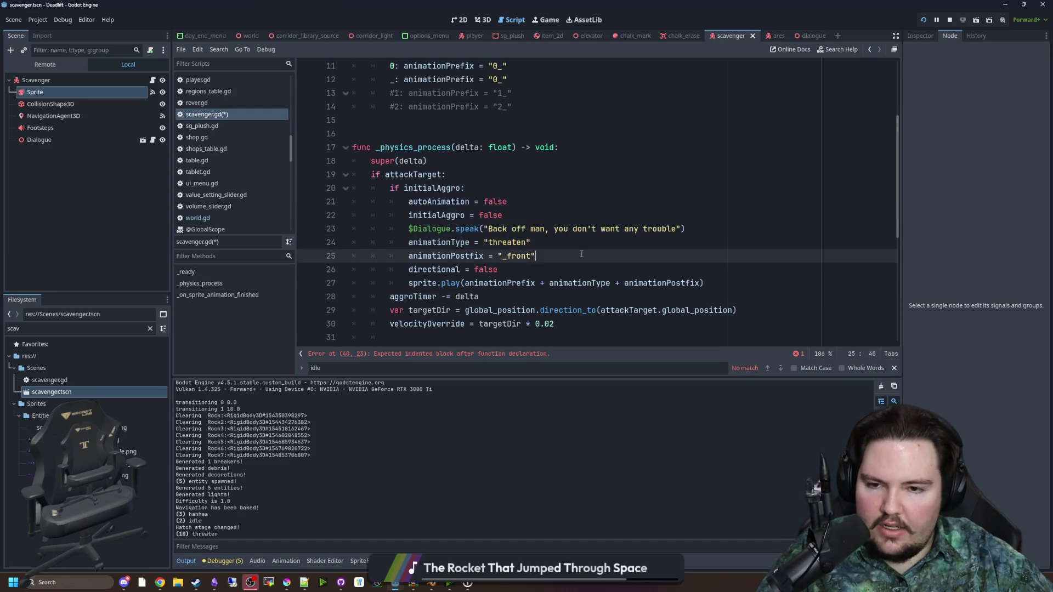
{"action": "scroll", "coordinate": [505, 258], "scroll_direction": "down", "scroll_amount": 4}
{"action": "left_click", "coordinate": [431, 282]}
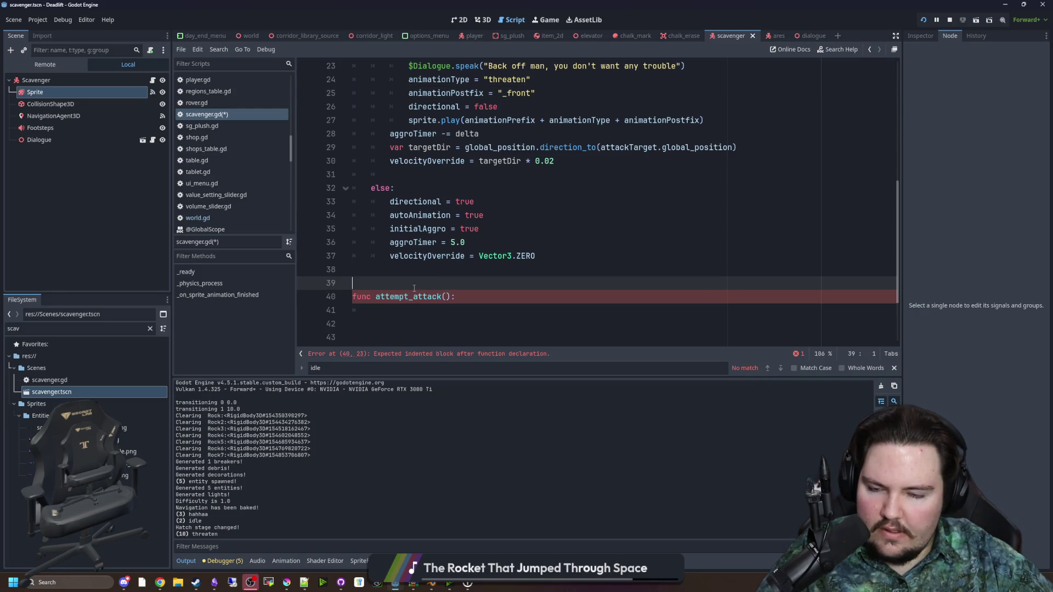
{"action": "double_click", "coordinate": [412, 296]}
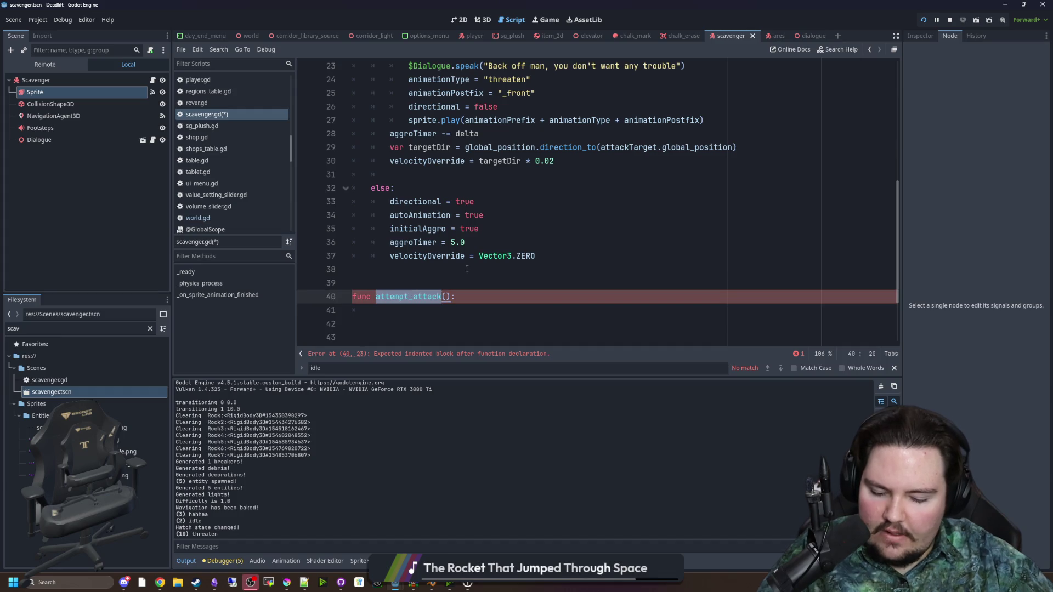
{"action": "type", "text": "attack"}
{"action": "key", "text": "ctrl+z"}
{"action": "key", "text": "ctrl+z"}
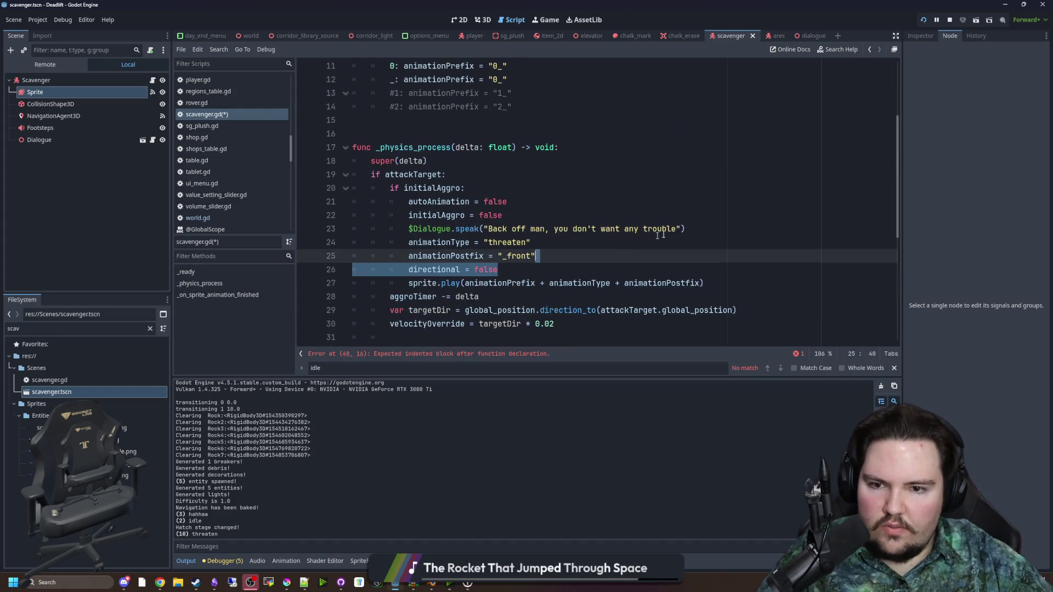
{"action": "key", "text": "ctrl+z"}
{"action": "key", "text": "ctrl+z"}
{"action": "key", "text": "ctrl+z"}
- Try a warning() call and an if randi_range check, then undo both
{"action": "key", "text": "Tab"}
{"action": "type", "text": "warn"}
{"action": "key", "text": "Return"}
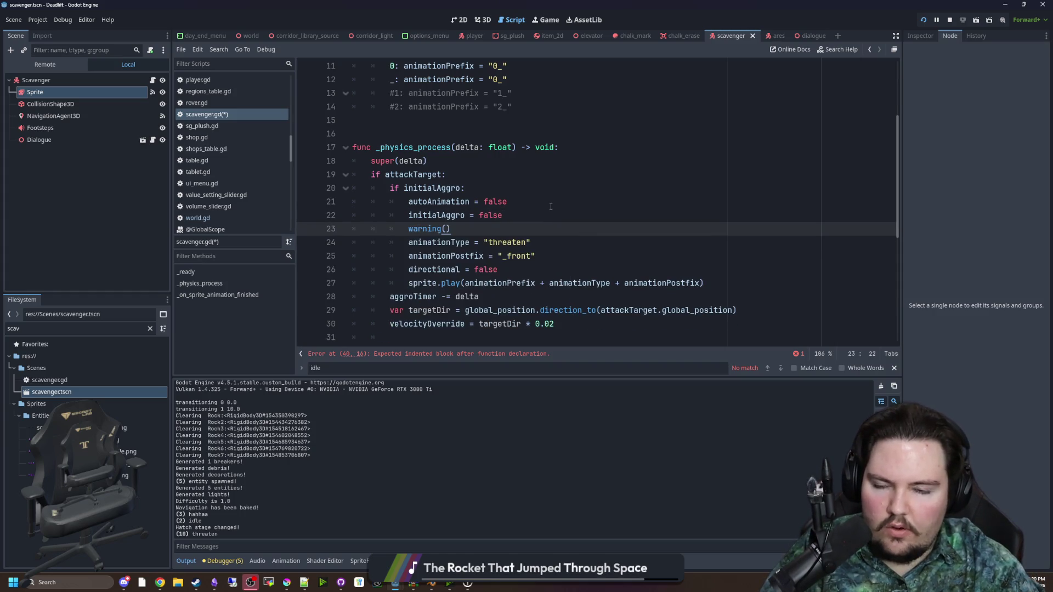
{"action": "scroll", "coordinate": [551, 206], "scroll_direction": "down", "scroll_amount": 5}
{"action": "left_click", "coordinate": [419, 263]}
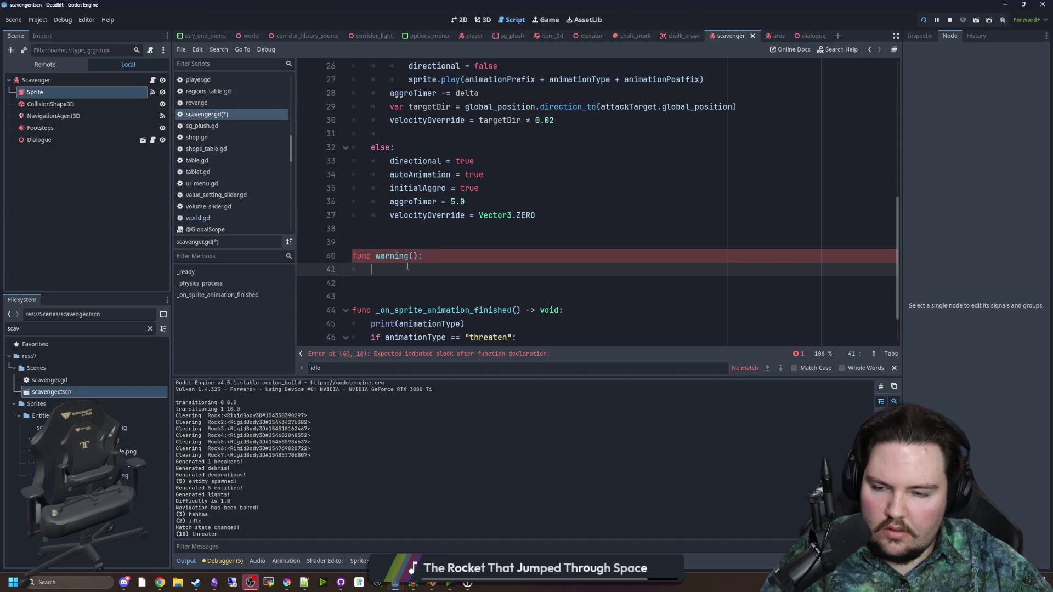
{"action": "scroll", "coordinate": [466, 231], "scroll_direction": "down", "scroll_amount": 1}
{"action": "type", "text": "if r"}
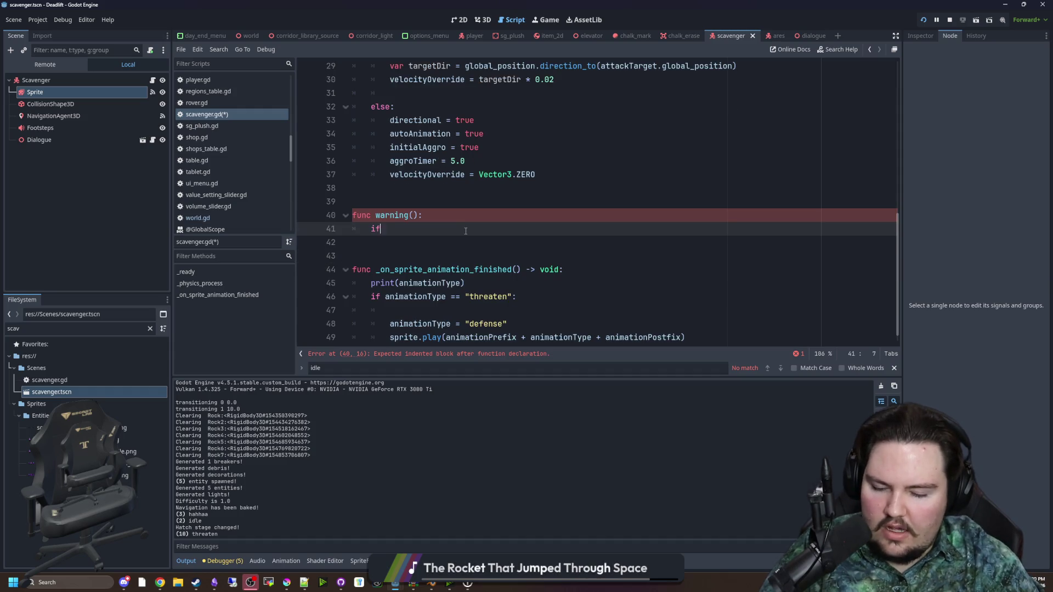
{"action": "type", "text": "andi"}
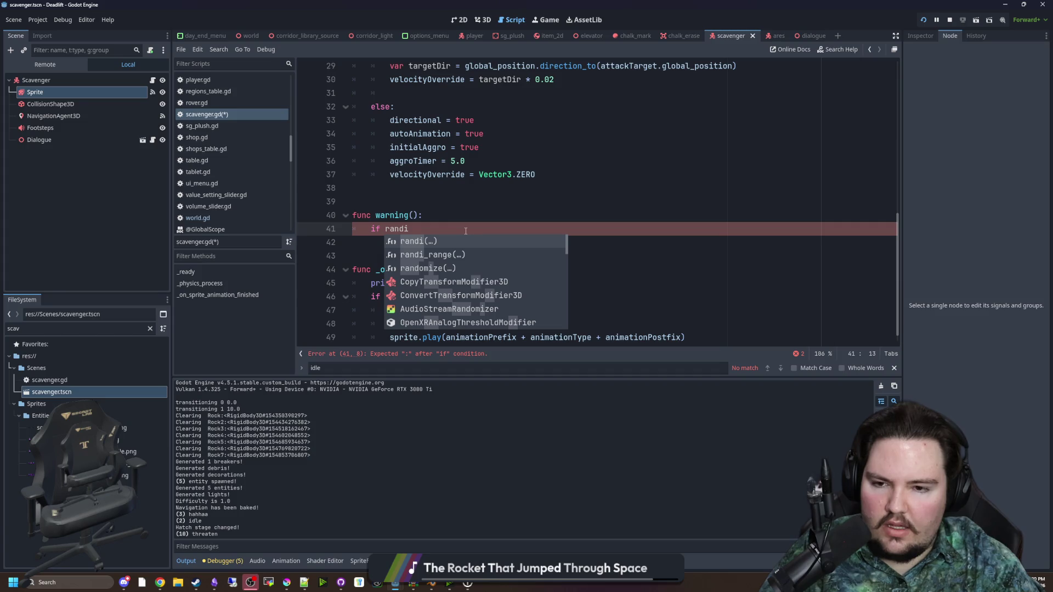
{"action": "key", "text": "Down"}
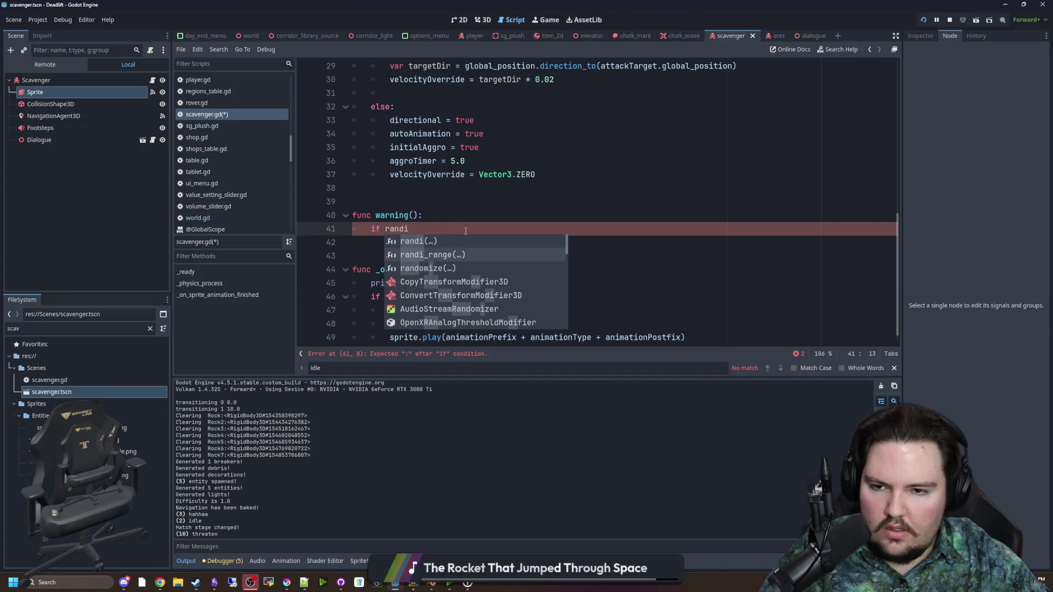
{"action": "key", "text": "ctrl+z"}
{"action": "key", "text": "ctrl+z"}
{"action": "key", "text": "ctrl+z"}
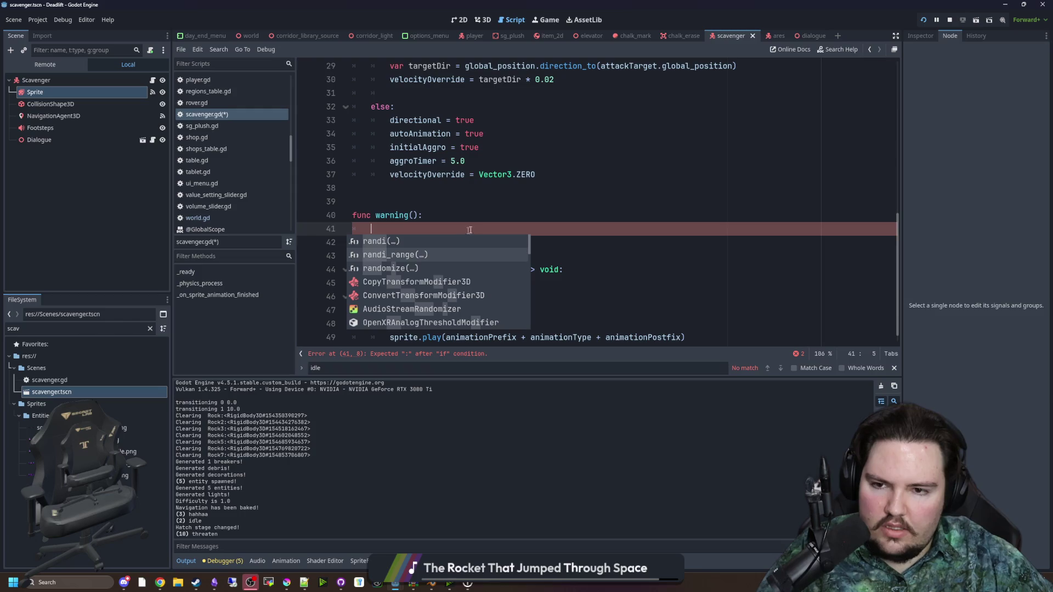
{"action": "key", "text": "ctrl+z"}
{"action": "key", "text": "ctrl+z"}
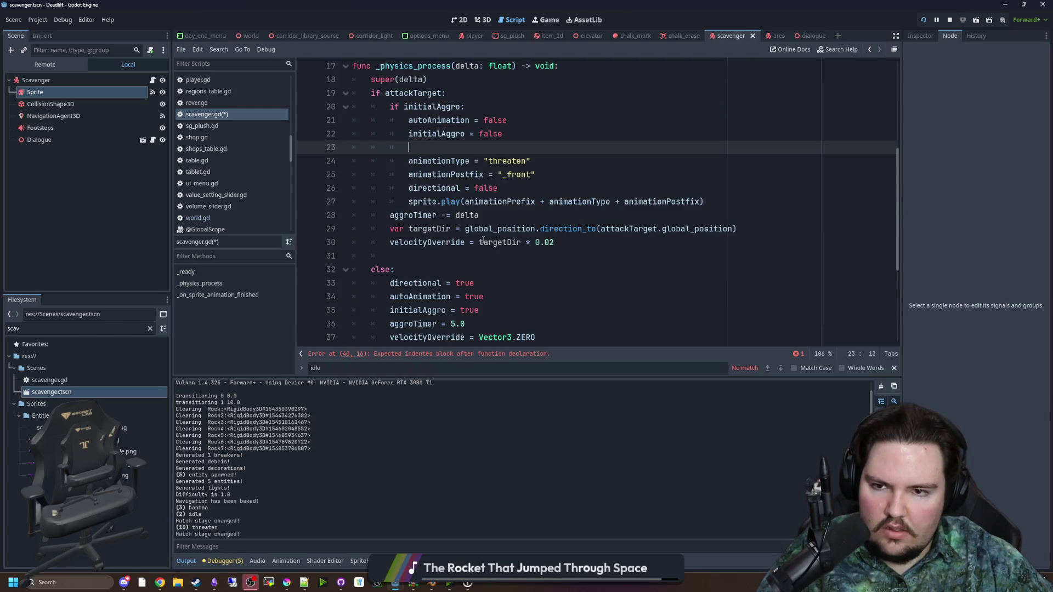
- Call warning(true) after initialAggro = false and give warning a guaranteed : bool parameter
{"action": "key", "text": "Return"}
{"action": "type", "text": "warning(true"}
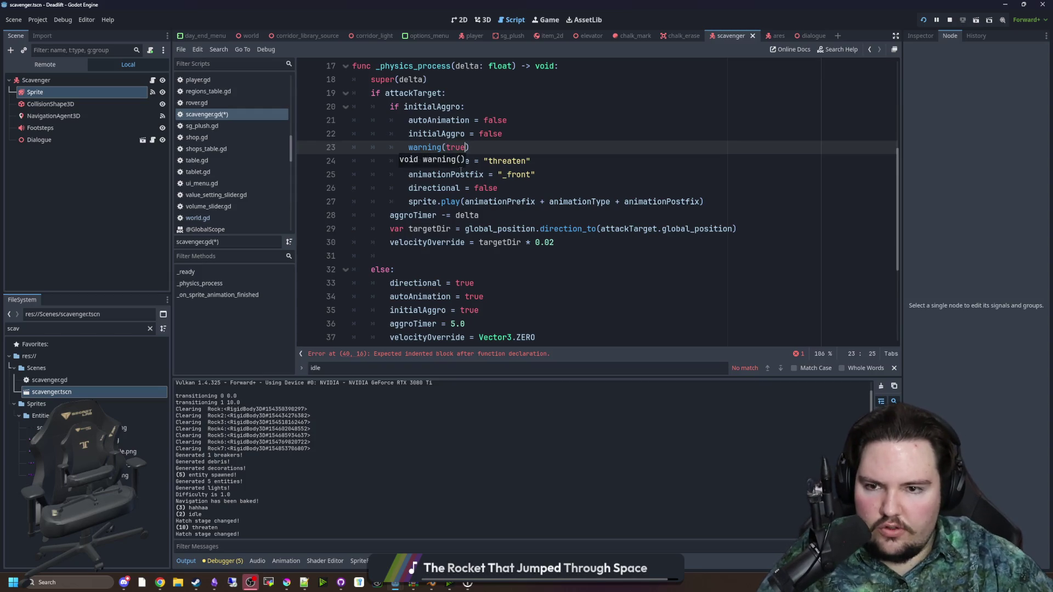
{"action": "left_click", "coordinate": [425, 147], "text": "ctrl"}
{"action": "left_click", "coordinate": [415, 215]}
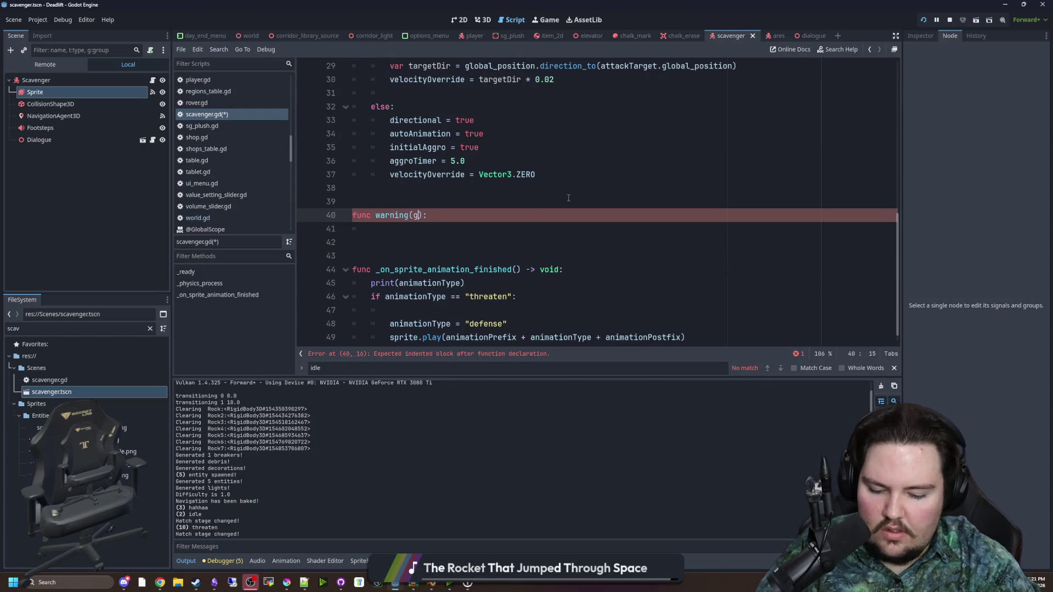
{"action": "type", "text": "gar"}
{"action": "key", "text": "BackSpace"}
{"action": "key", "text": "BackSpace"}
{"action": "type", "text": "uarante"}
{"action": "type", "text": "ed : bool "}
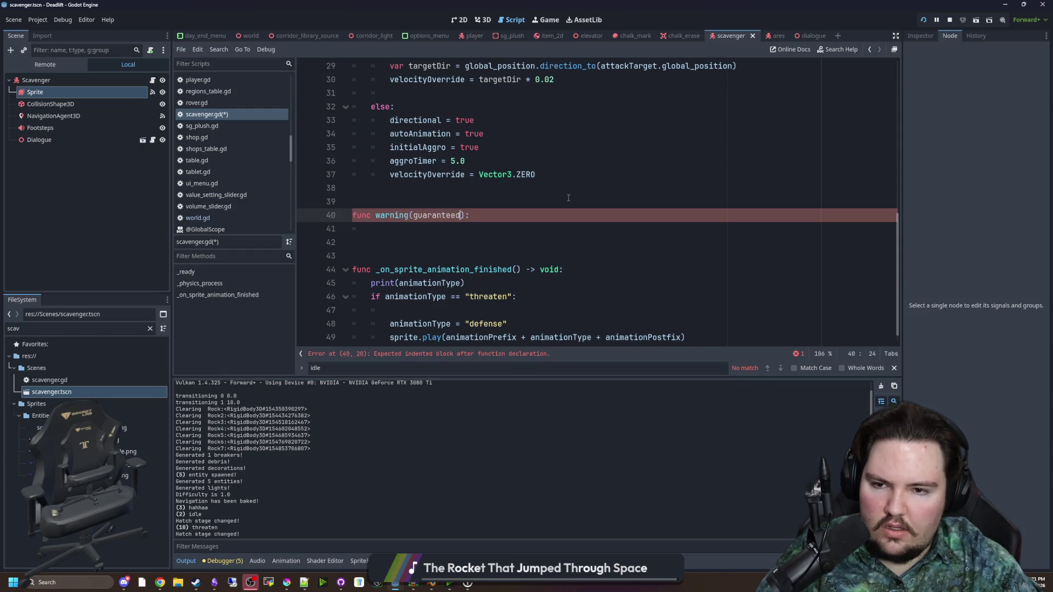
{"action": "type", "text": "= true"}
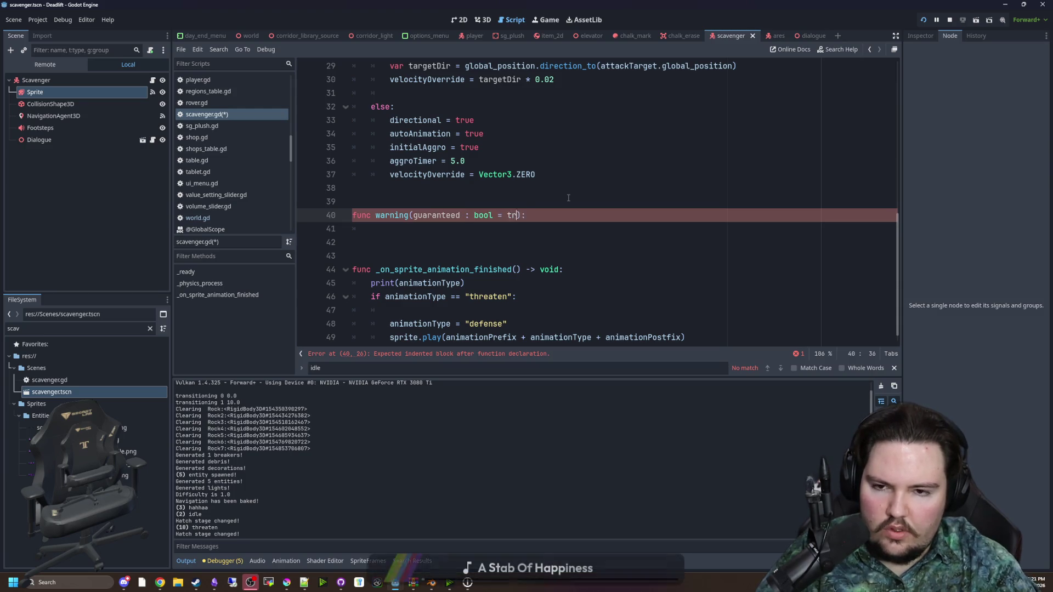
{"action": "key", "text": "BackSpace"}
{"action": "key", "text": "BackSpace"}
{"action": "key", "text": "BackSpace"}
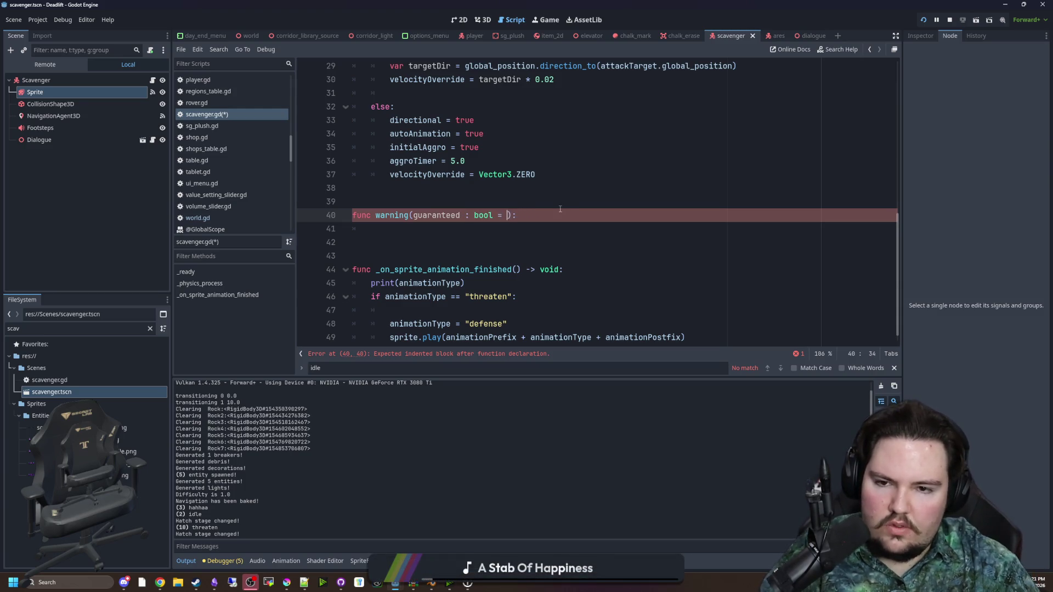
- Add 'if guaranteed or randi_range(0,1) == 0:' and paste the Back off speak line under it
{"action": "key", "text": "End"}
{"action": "key", "text": "Return"}
{"action": "type", "text": "if guarant"}
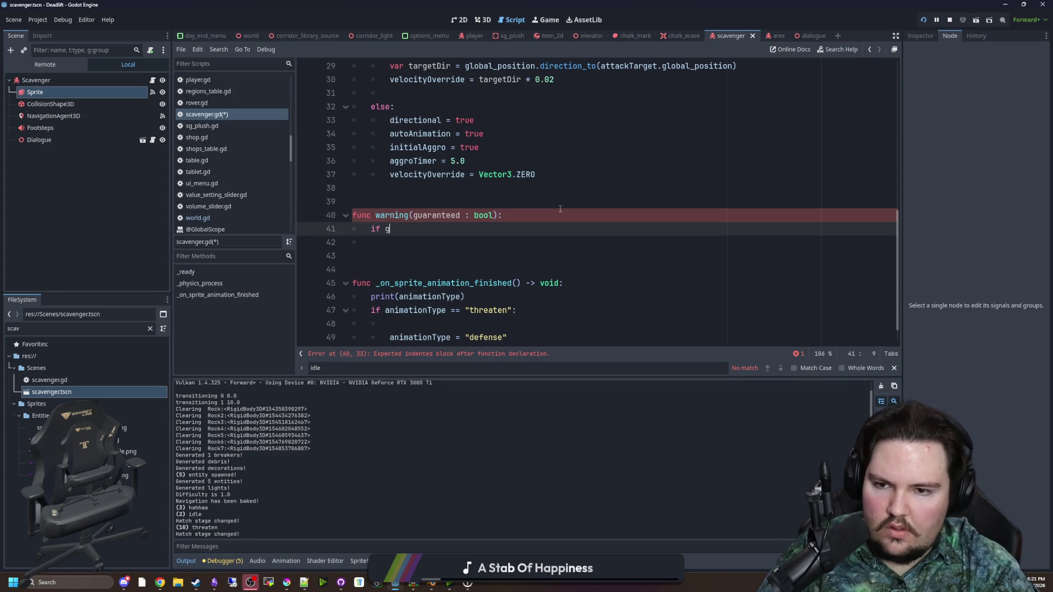
{"action": "key", "text": "Return"}
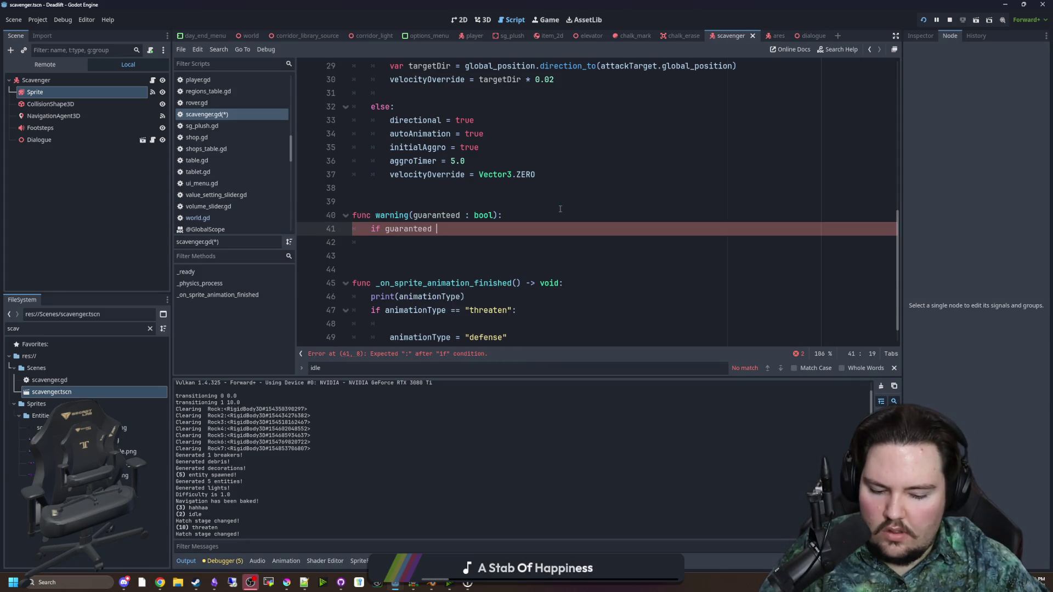
{"action": "type", "text": "randi"}
{"action": "key", "text": "Down"}
{"action": "key", "text": "Return"}
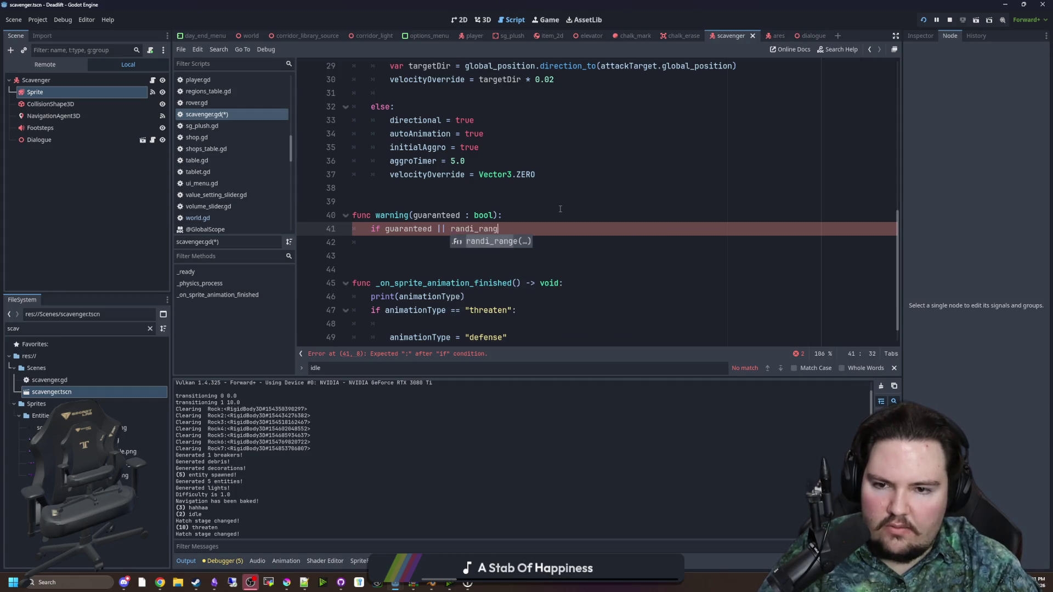
{"action": "type", "text": "0,"}
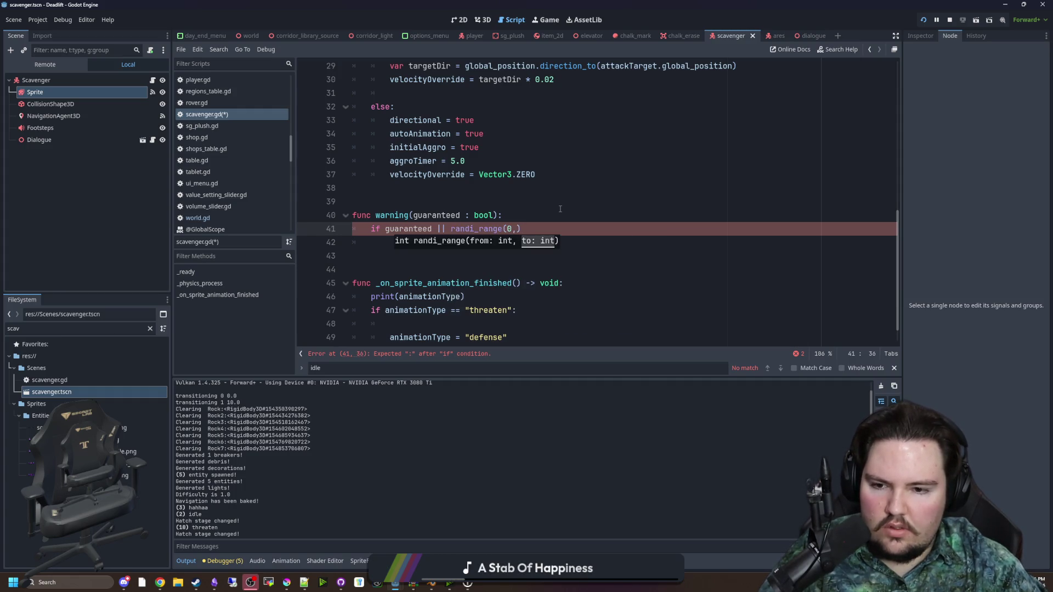
{"action": "type", "text": "2) ="}
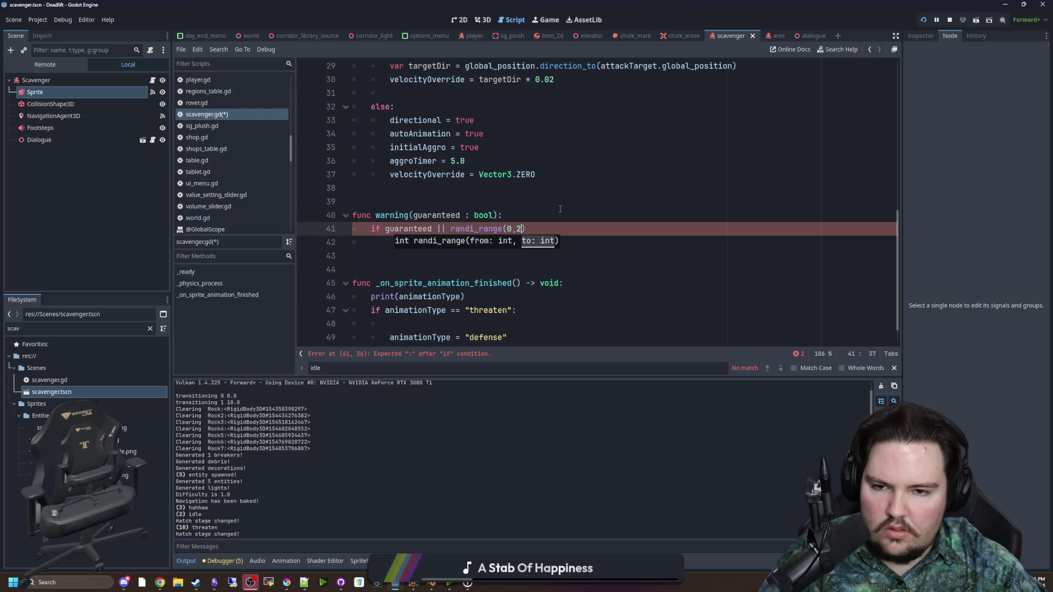
{"action": "key", "text": "BackSpace"}
{"action": "key", "text": "BackSpace"}
{"action": "type", "text": "1) == 0:"}
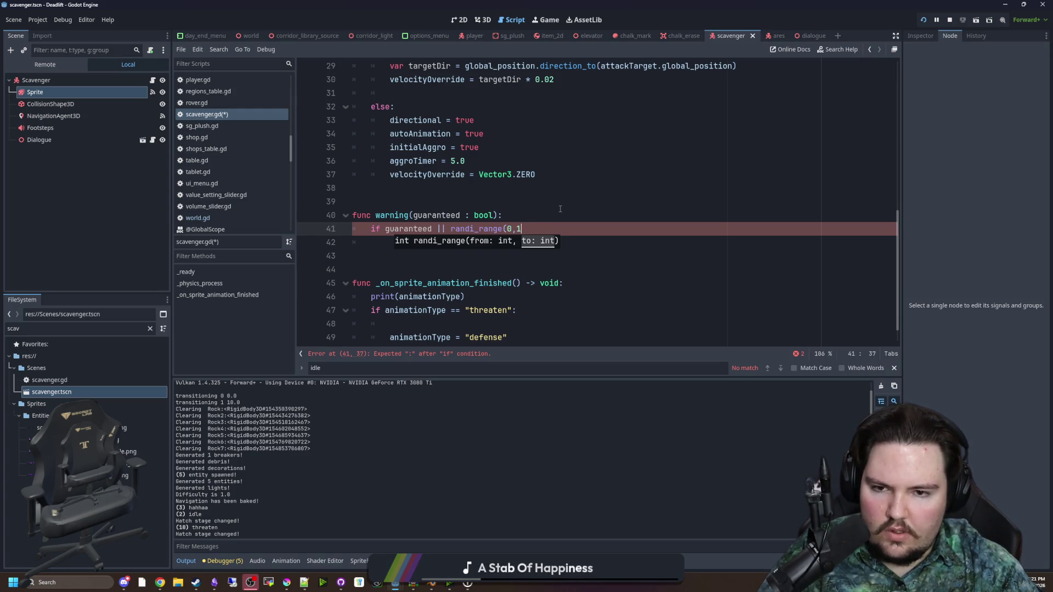
{"action": "key", "text": "Return"}
{"action": "type", "text": "$Dialogue.speak(\"Back off man, you don't want any trouble\")"}
- Insert two blank lines above func warning
{"action": "left_click", "coordinate": [577, 226]}
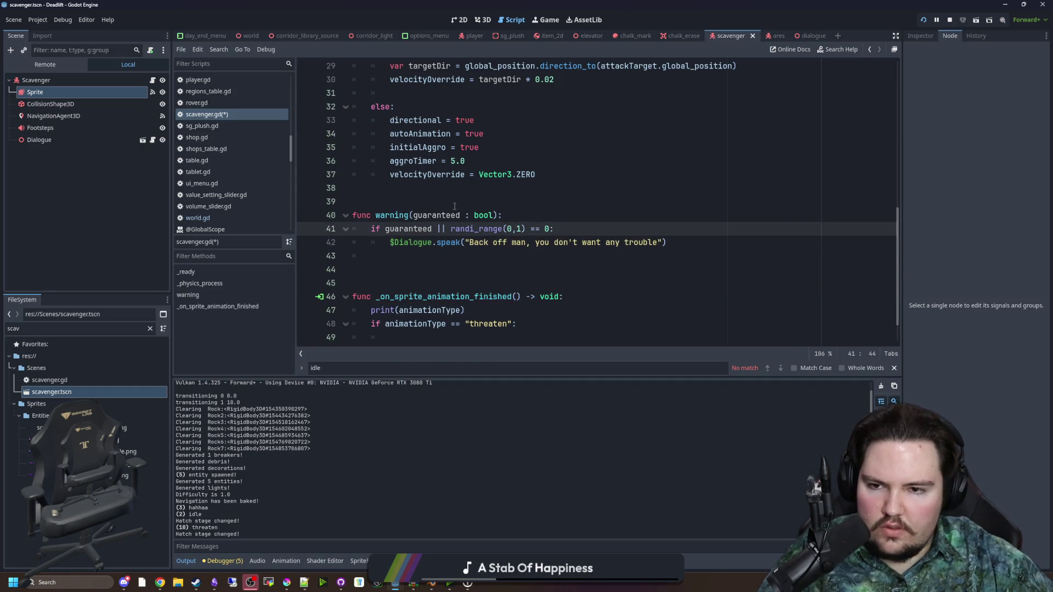
{"action": "left_click", "coordinate": [429, 198]}
{"action": "key", "text": "Return"}
{"action": "key", "text": "Return"}
{"action": "key", "text": "Up"}
{"action": "key", "text": "Up"}
- Declare var warnings = [ and move the "Back off man" string into it as its first entry
{"action": "type", "text": "var warnings = ["}
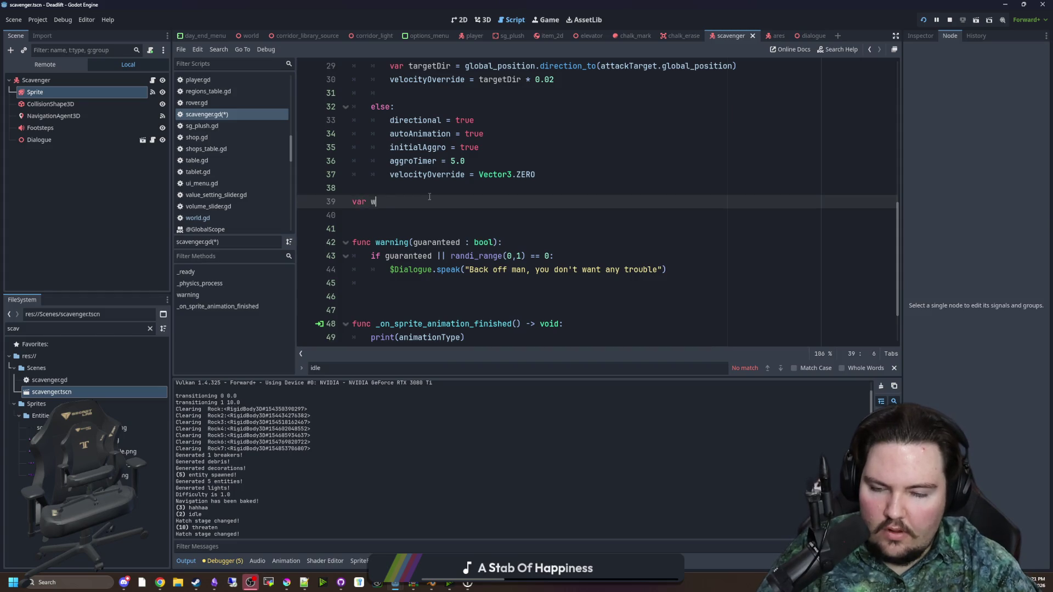
{"action": "key", "text": "Return"}
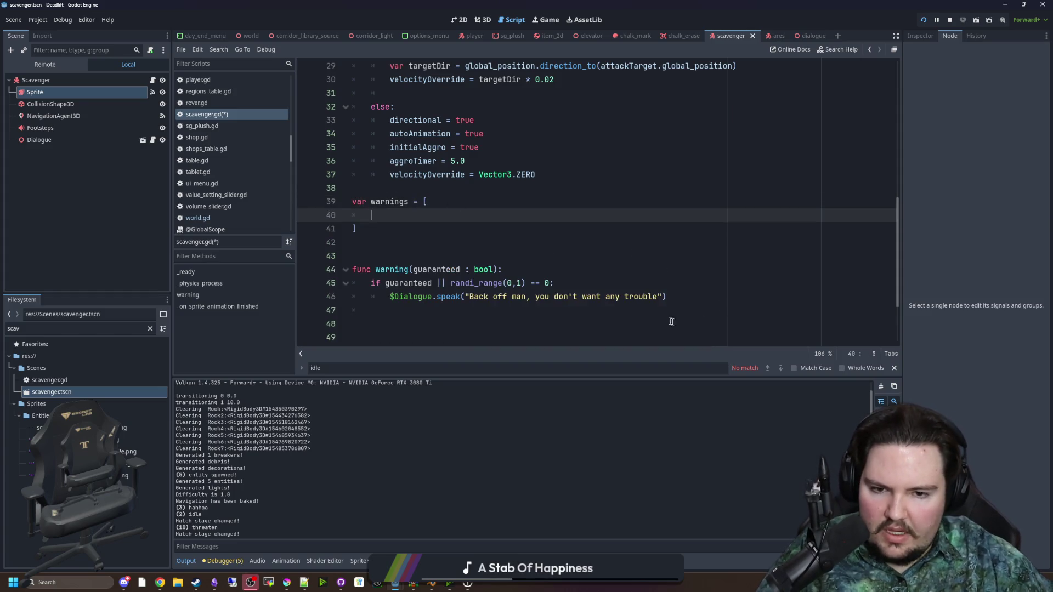
{"action": "left_click", "coordinate": [671, 323]}
{"action": "left_click_drag", "start_coordinate": [662, 297], "coordinate": [465, 297]}
{"action": "key", "text": "ctrl+x"}
{"action": "left_click", "coordinate": [522, 211]}
{"action": "key", "text": "ctrl+v"}
{"action": "type", "text": ","}
{"action": "left_click_drag", "start_coordinate": [573, 215], "coordinate": [372, 211]}
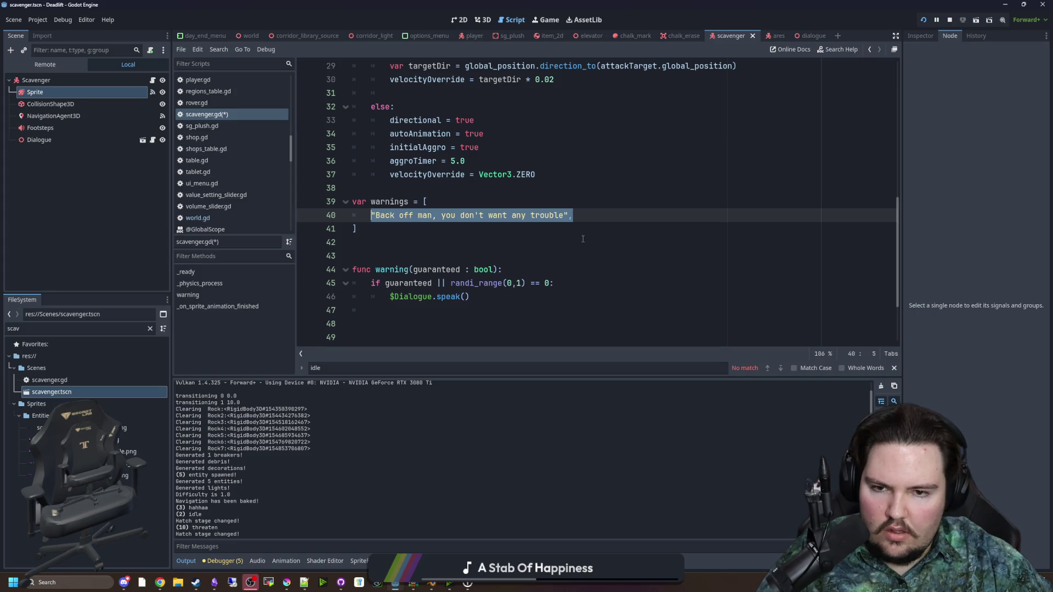
{"action": "left_click", "coordinate": [582, 215]}
- Add "I'm warning you" and "I'll hurt you" entries to the warnings array
{"action": "key", "text": "Return"}
{"action": "type", "text": "\"\"."}
{"action": "key", "text": "Escape"}
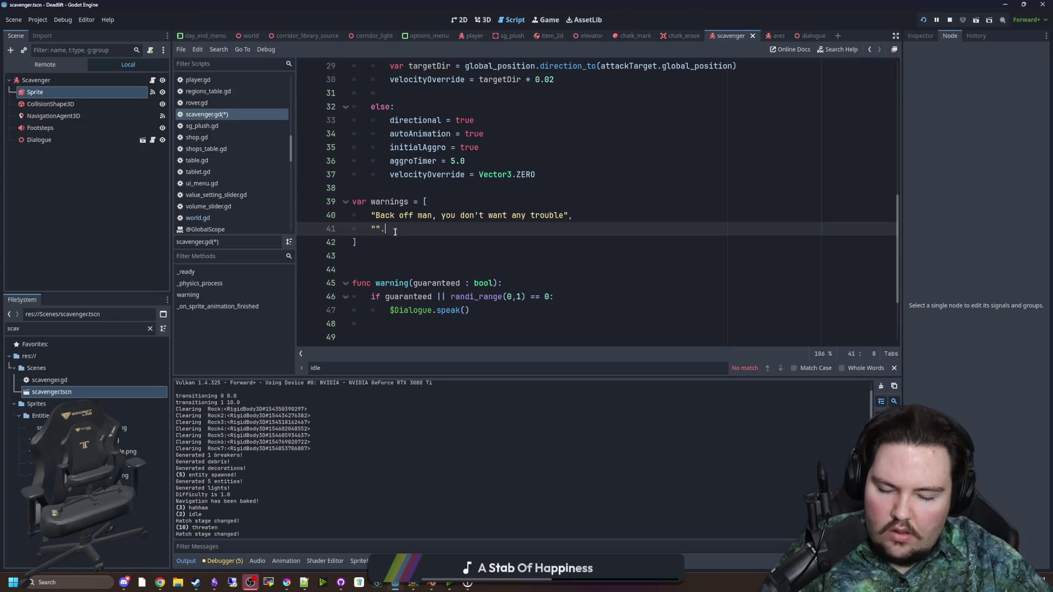
{"action": "key", "text": "BackSpace"}
{"action": "type", "text": ","}
{"action": "key", "text": "Left"}
{"action": "key", "text": "Left"}
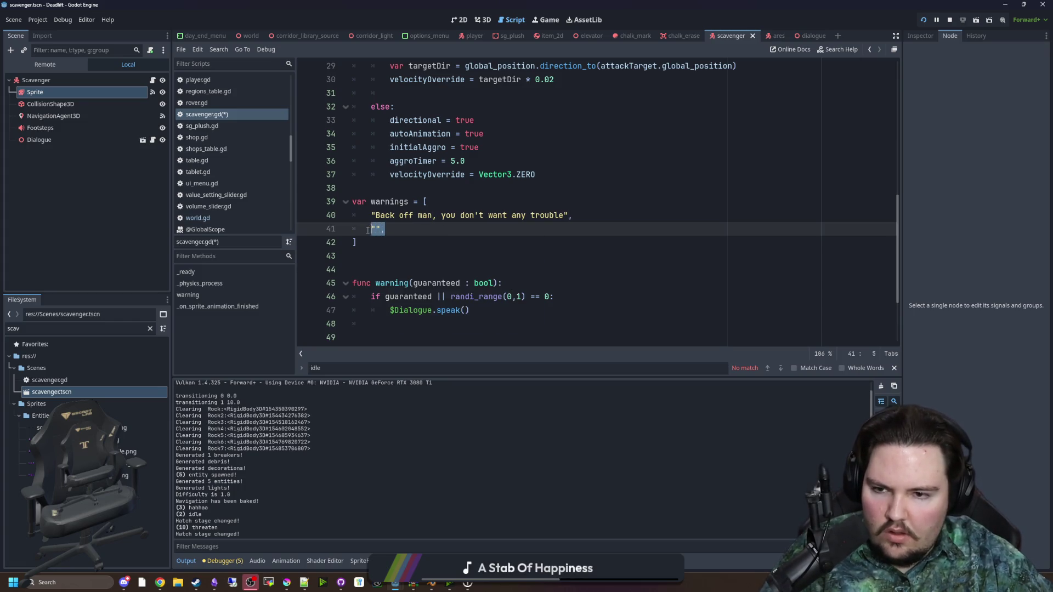
{"action": "type", "text": "I'm warning you"}
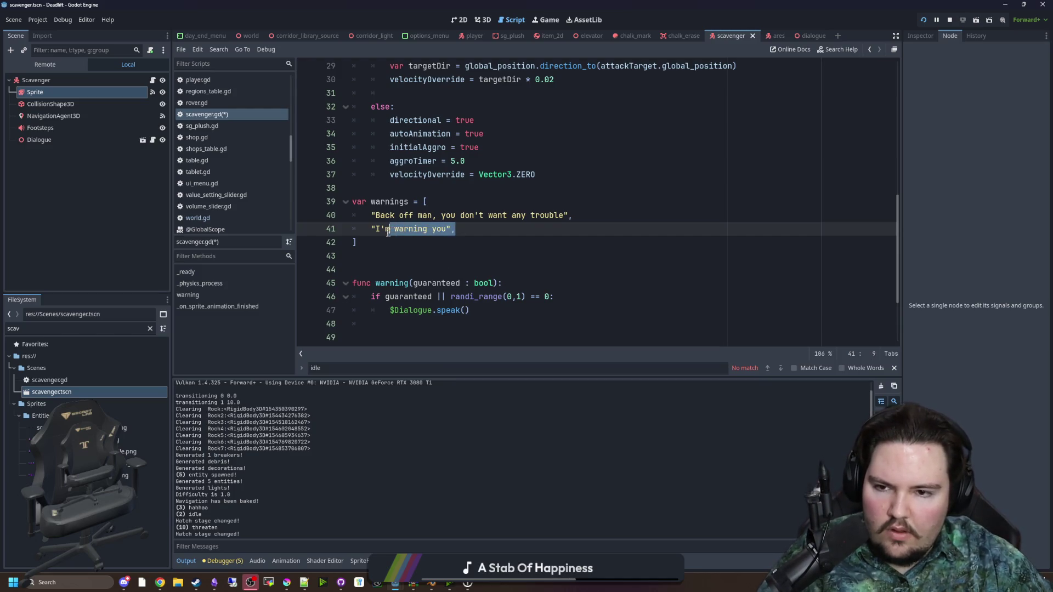
{"action": "key", "text": "Return"}
{"action": "key", "text": "ctrl+v"}
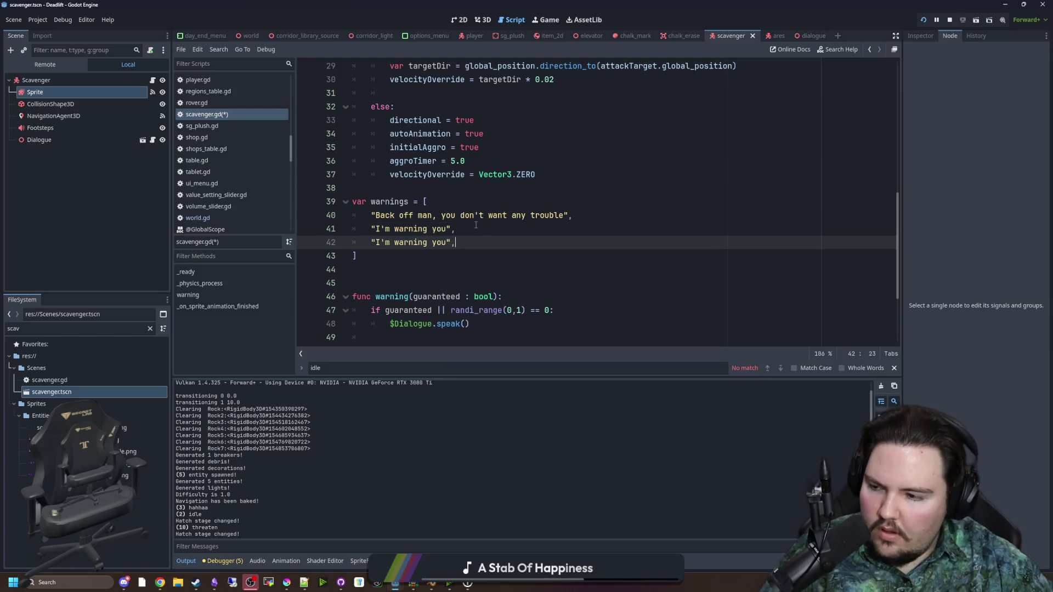
{"action": "left_click_drag", "start_coordinate": [447, 241], "coordinate": [378, 242]}
{"action": "type", "text": "I'll hurt you"}
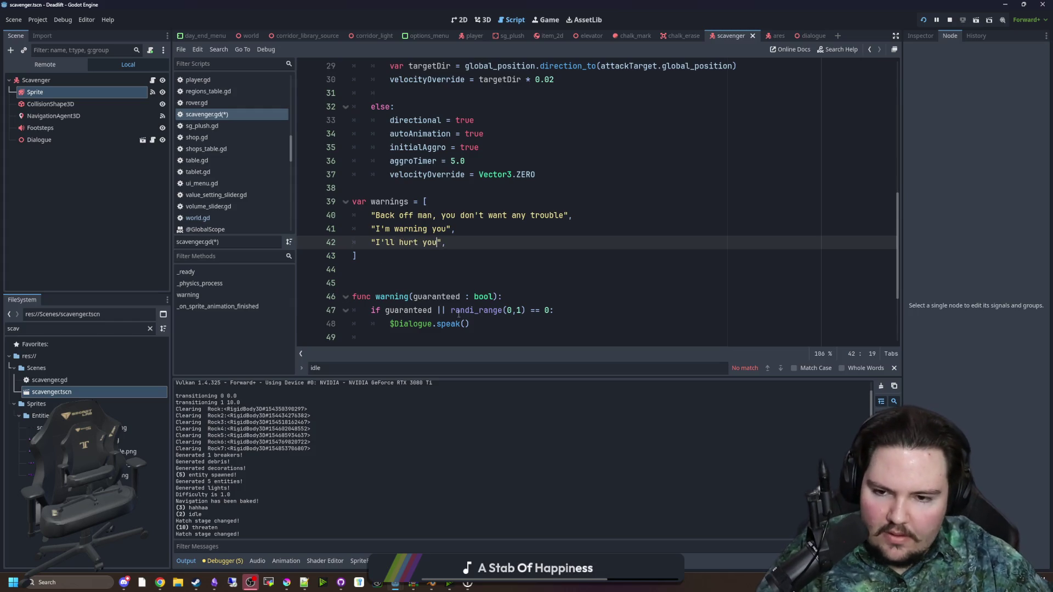
- Make the speak call in warning use warnings.pick_random()
{"action": "double_click", "coordinate": [390, 202]}
{"action": "left_click", "coordinate": [467, 323]}
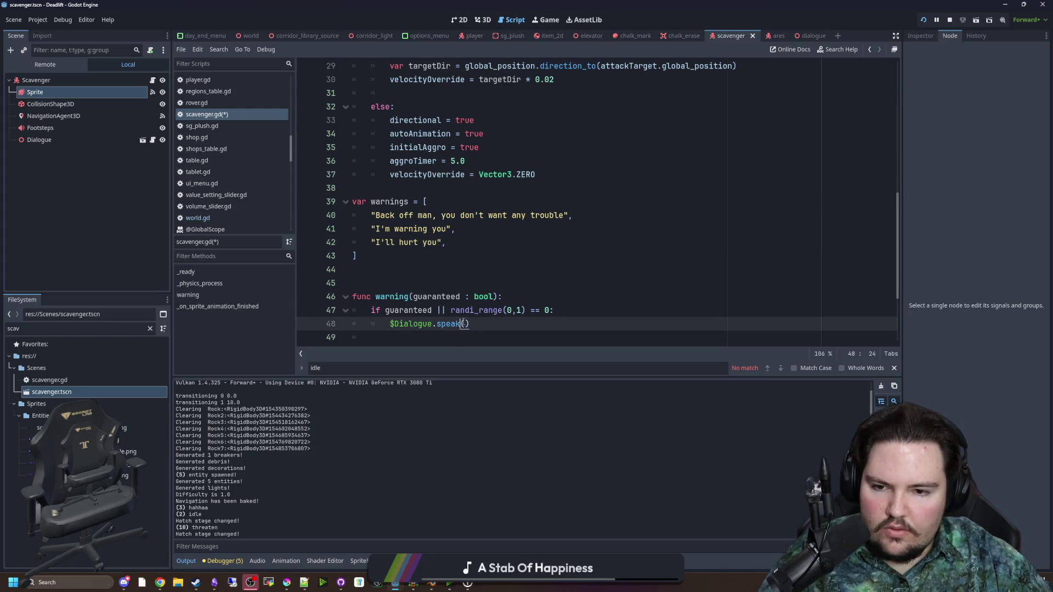
{"action": "type", "text": "warning("}
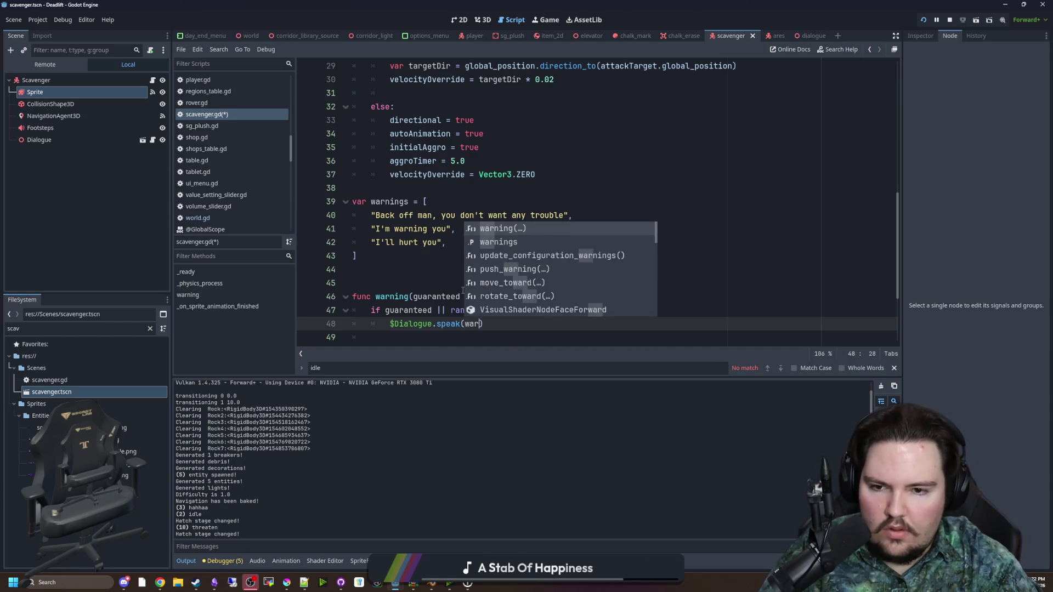
{"action": "key", "text": "BackSpace"}
{"action": "type", "text": "s.pic"}
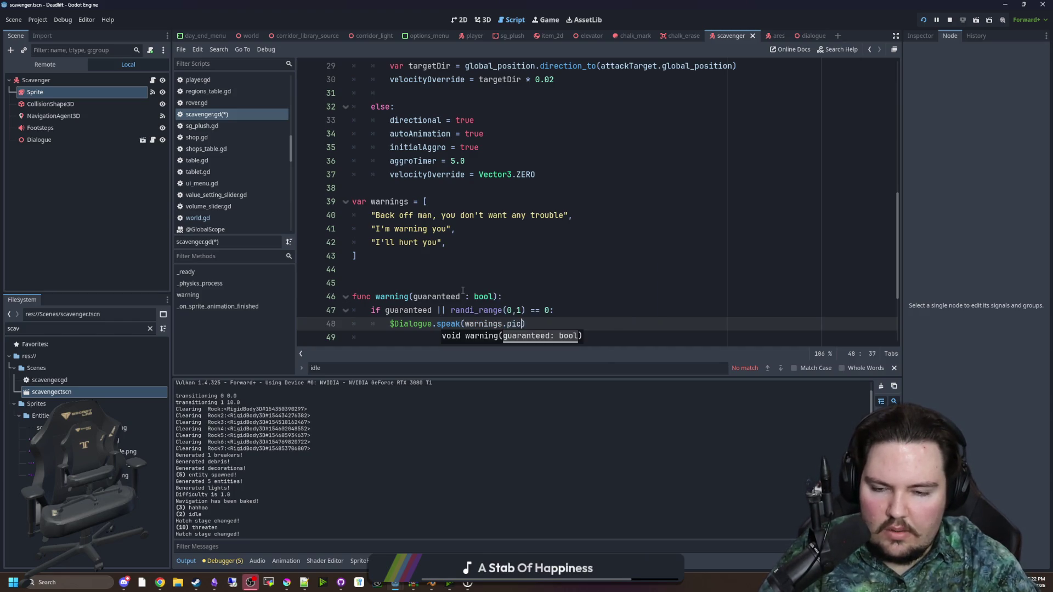
{"action": "type", "text": "k_ra"}
{"action": "key", "text": "Return"}
{"action": "left_click", "coordinate": [460, 286]}
{"action": "scroll", "coordinate": [456, 286], "scroll_direction": "down", "scroll_amount": 1}
{"action": "scroll", "coordinate": [453, 285], "scroll_direction": "up", "scroll_amount": 1}
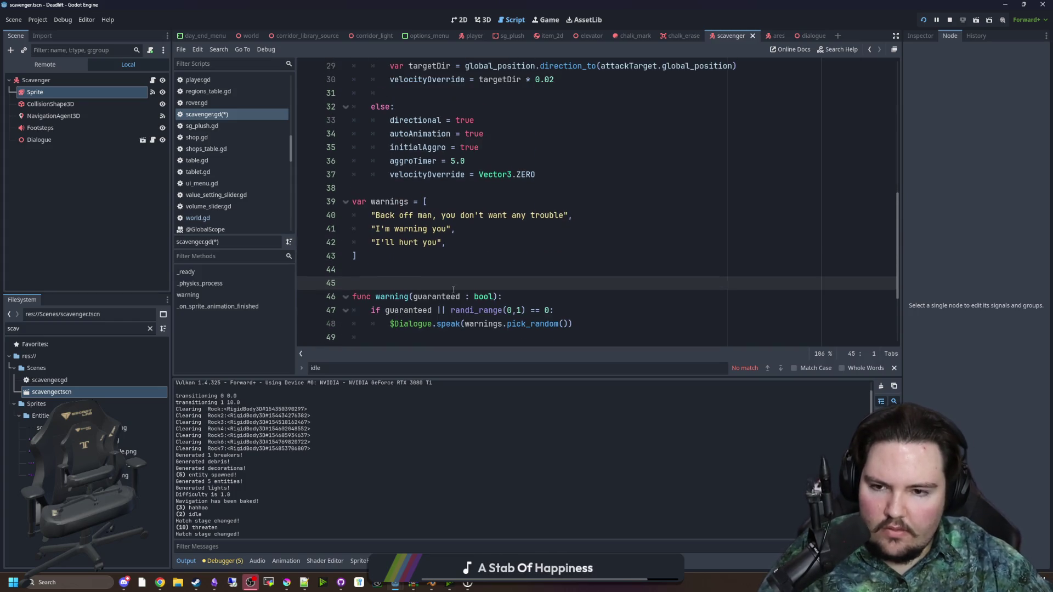
{"action": "scroll", "coordinate": [422, 317], "scroll_direction": "up", "scroll_amount": 2}
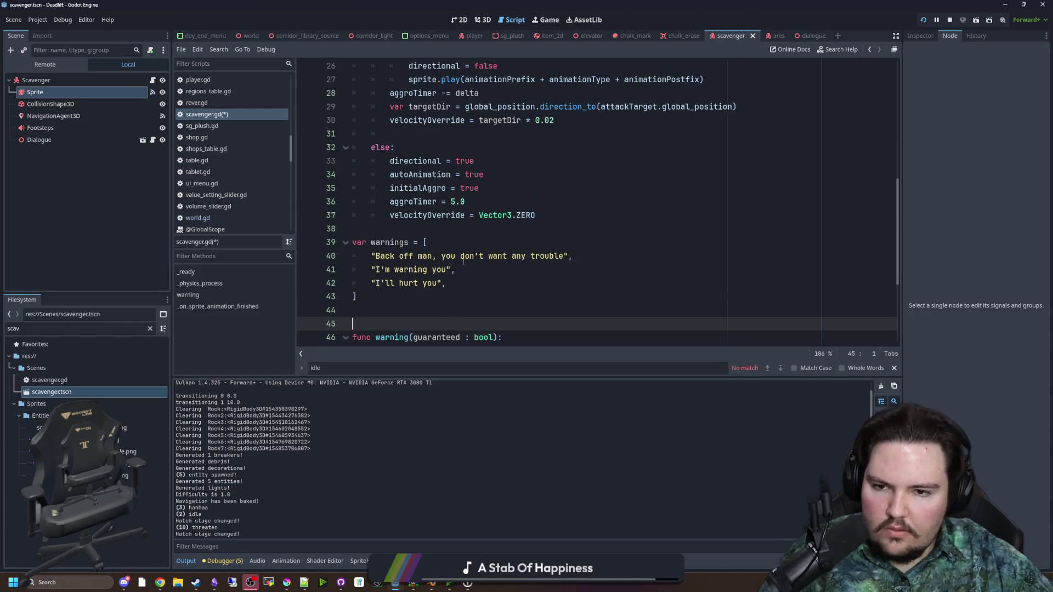
{"action": "scroll", "coordinate": [445, 245], "scroll_direction": "down", "scroll_amount": 2}
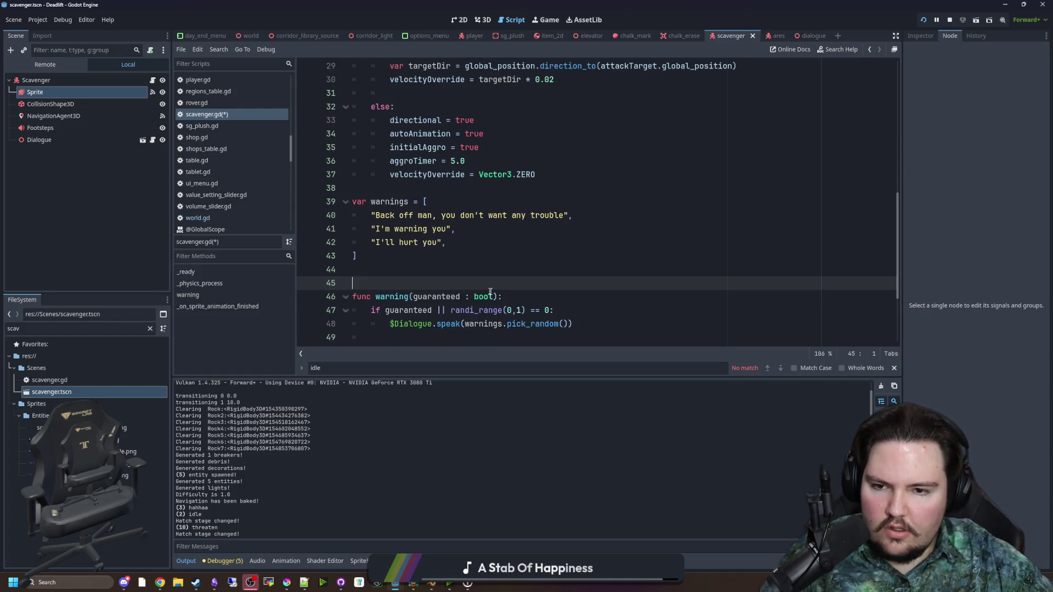
{"action": "scroll", "coordinate": [548, 258], "scroll_direction": "up", "scroll_amount": 1}
{"action": "left_click_drag", "start_coordinate": [574, 257], "coordinate": [372, 262]}
- Move the "Back off man" entry from warnings into the initial aggro branch after initialAggro = false
{"action": "key", "text": "BackSpace"}
{"action": "key", "text": "BackSpace"}
{"action": "key", "text": "BackSpace"}
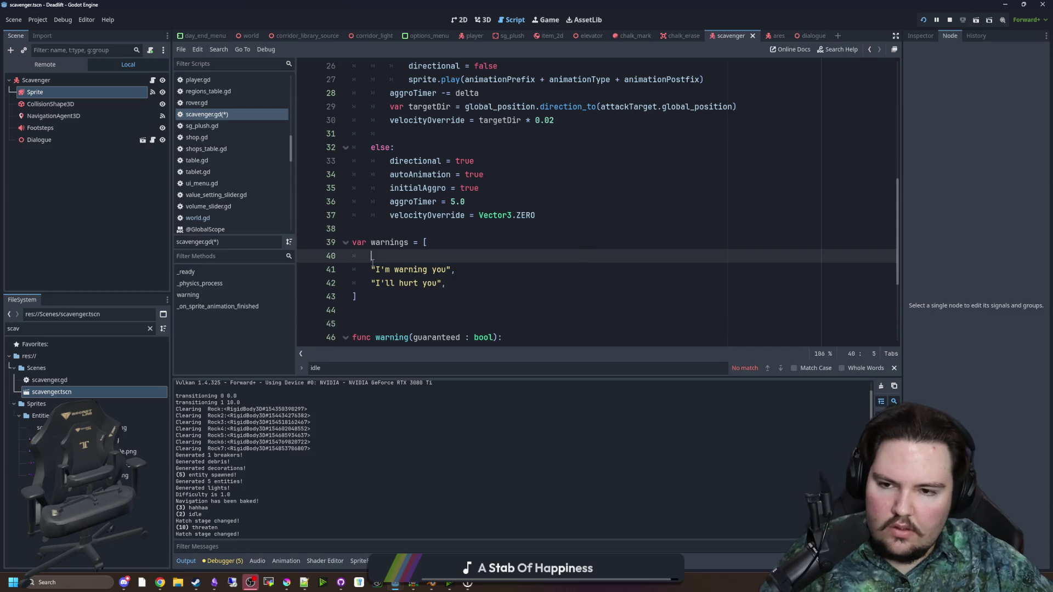
{"action": "scroll", "coordinate": [500, 150], "scroll_direction": "up", "scroll_amount": 3}
{"action": "left_click", "coordinate": [509, 121]}
{"action": "left_click", "coordinate": [514, 134]}
{"action": "key", "text": "Return"}
{"action": "key", "text": "ctrl+v"}
- Insert a $Dialogue.speak( call above the pasted Back off line in the initial aggro branch
{"action": "scroll", "coordinate": [451, 247], "scroll_direction": "down", "scroll_amount": 5}
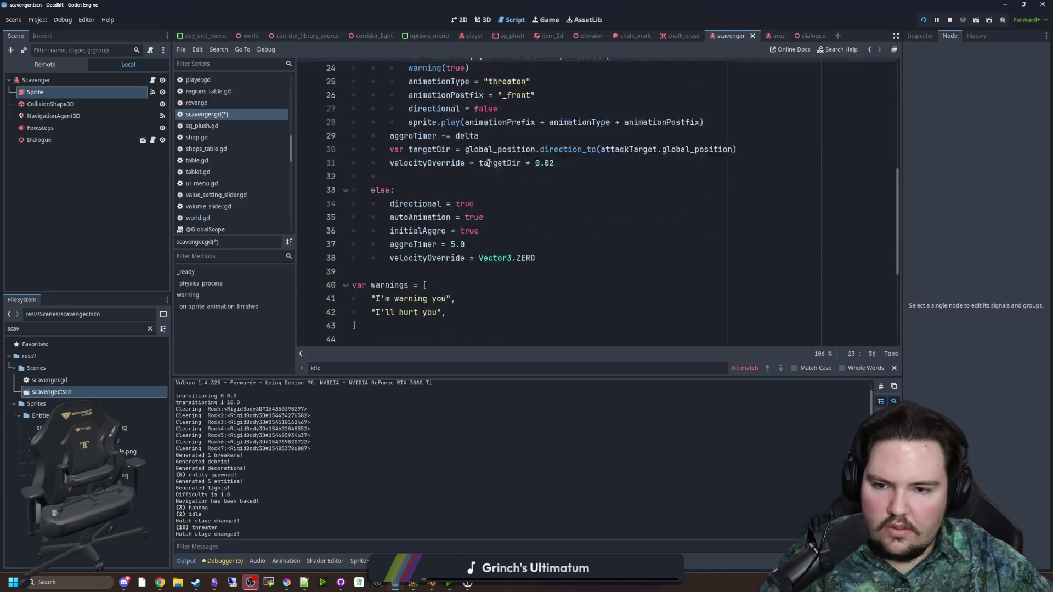
{"action": "scroll", "coordinate": [455, 219], "scroll_direction": "up", "scroll_amount": 4}
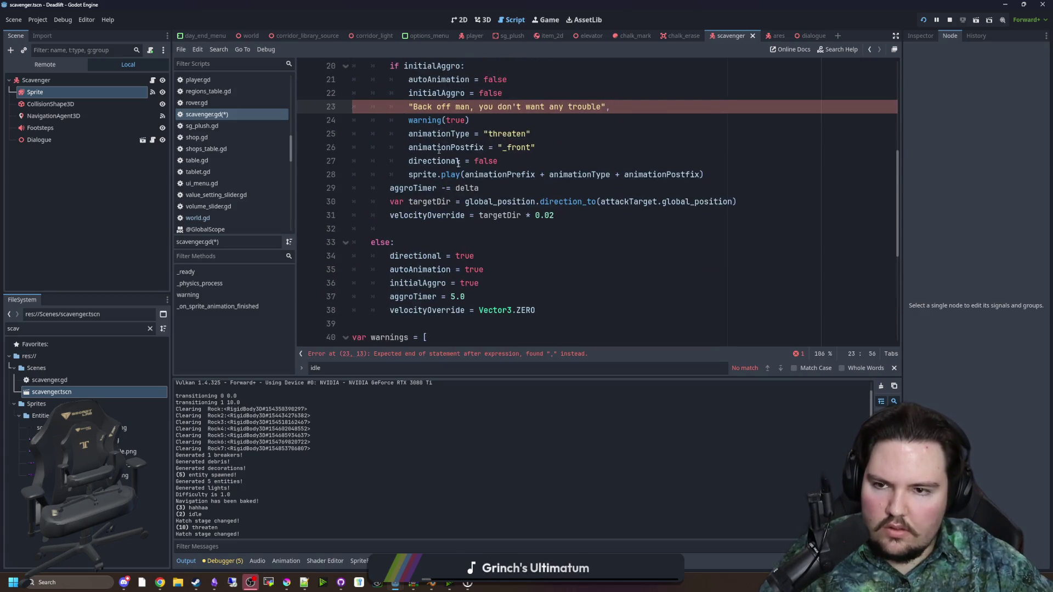
{"action": "scroll", "coordinate": [461, 219], "scroll_direction": "down", "scroll_amount": 5}
{"action": "left_click", "coordinate": [451, 243]}
{"action": "left_click_drag", "start_coordinate": [465, 242], "coordinate": [390, 242]}
{"action": "scroll", "coordinate": [455, 239], "scroll_direction": "up", "scroll_amount": 1}
{"action": "scroll", "coordinate": [455, 239], "scroll_direction": "up", "scroll_amount": 8}
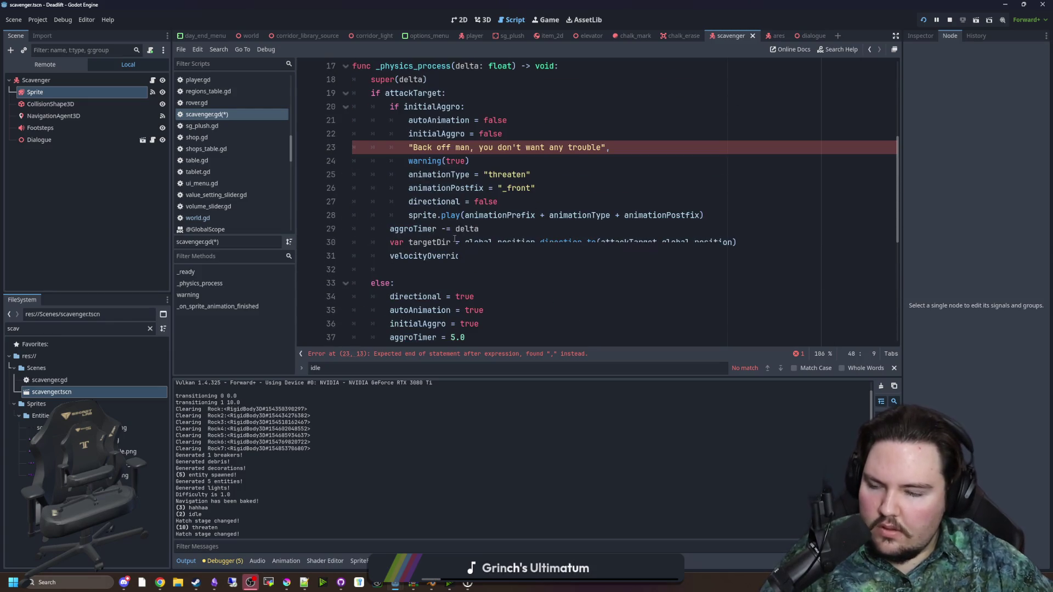
{"action": "left_click", "coordinate": [531, 248]}
{"action": "key", "text": "Return"}
{"action": "key", "text": "Return"}
{"action": "key", "text": "Return"}
{"action": "key", "text": "Up"}
{"action": "key", "text": "ctrl+v"}
{"action": "type", "text": "("}
- Remove the leftover Back off text and complete the call as $Dialogue.speak(initialWarnings.pick_random())
{"action": "scroll", "coordinate": [516, 265], "scroll_direction": "down", "scroll_amount": 2}
{"action": "scroll", "coordinate": [517, 265], "scroll_direction": "down", "scroll_amount": 1}
{"action": "left_click_drag", "start_coordinate": [408, 229], "coordinate": [610, 228]}
{"action": "key", "text": "ctrl+x"}
{"action": "left_click", "coordinate": [516, 195]}
{"action": "type", "text": "initialWarnings"}
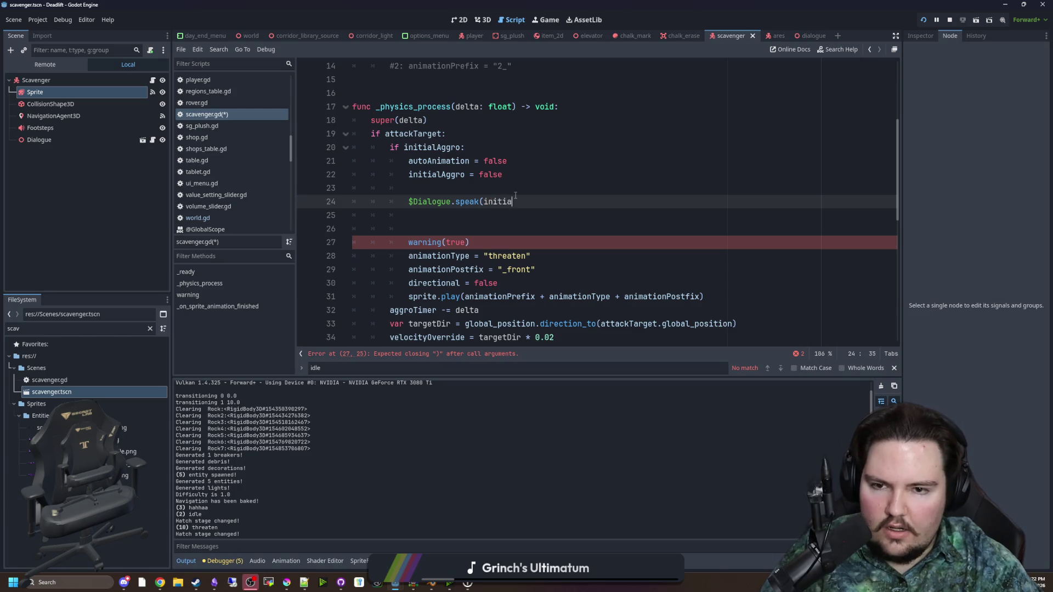
{"action": "type", "text": ")"}
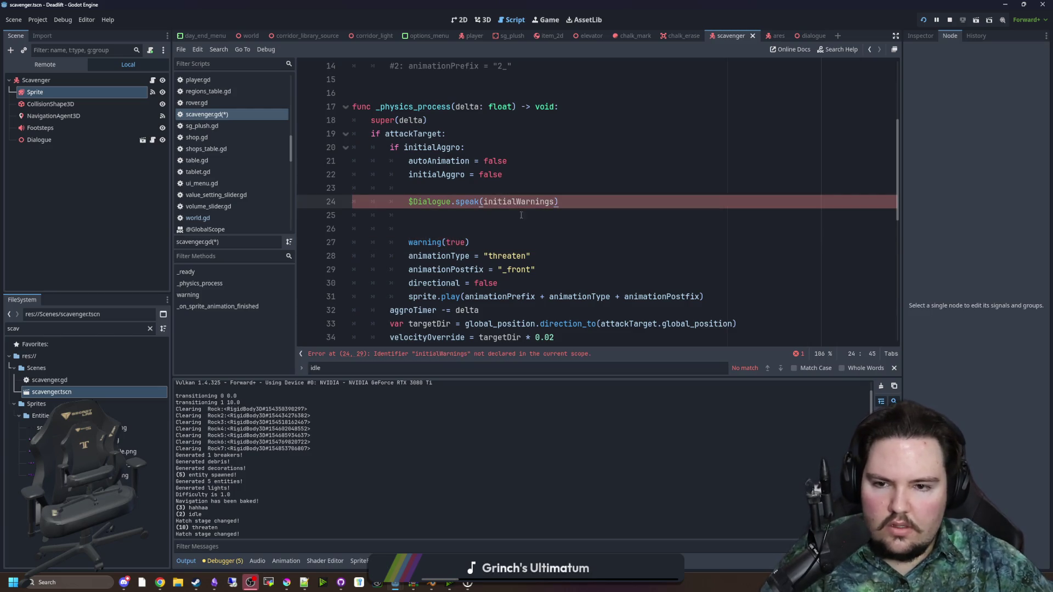
{"action": "left_click", "coordinate": [552, 201]}
{"action": "type", "text": ".pick_random"}
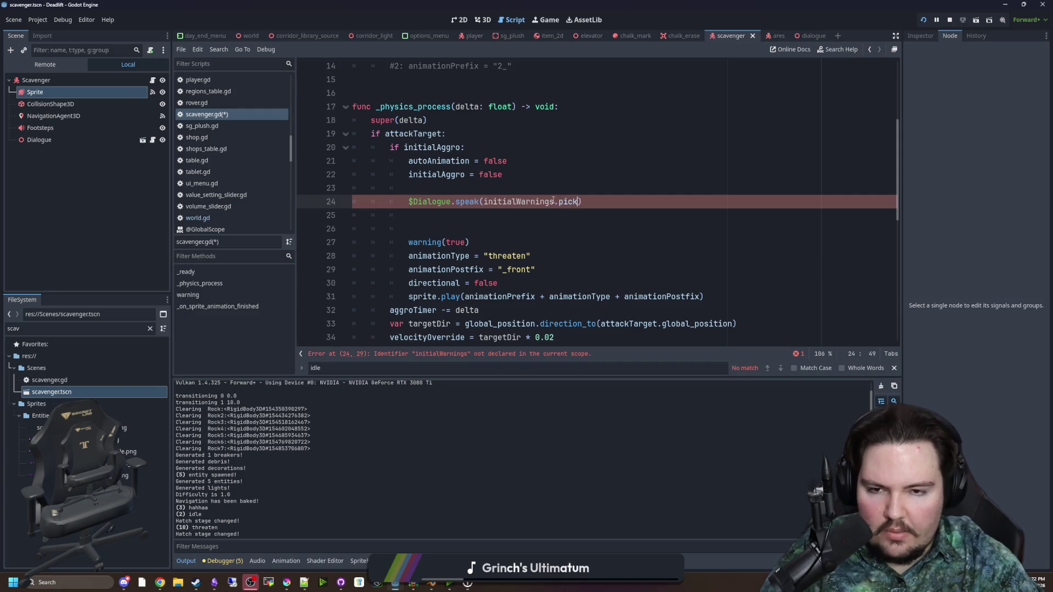
{"action": "type", "text": "("}
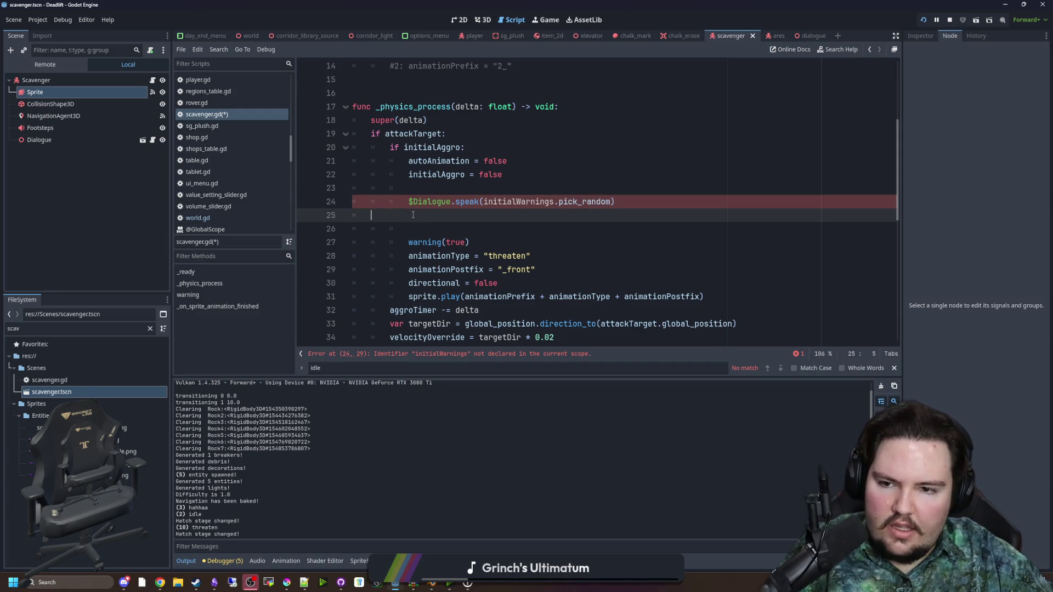
- Declare var initialWarnings above warnings, holding "Back off man, you don't want any trouble" and an empty entry
{"action": "scroll", "coordinate": [408, 211], "scroll_direction": "down", "scroll_amount": 6}
{"action": "left_click", "coordinate": [403, 188]}
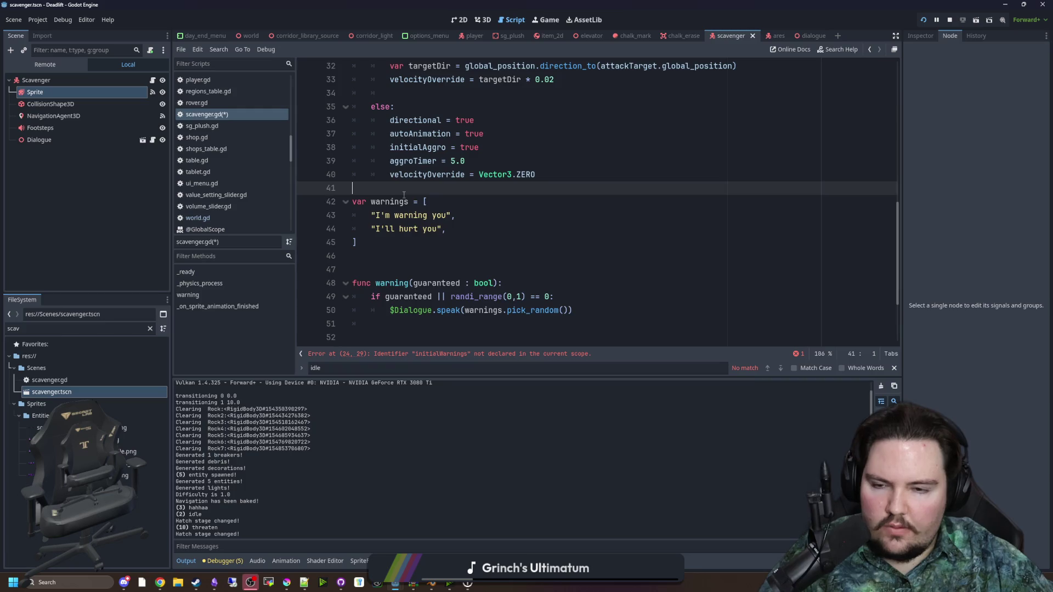
{"action": "key", "text": "Return"}
{"action": "key", "text": "Return"}
{"action": "key", "text": "Up"}
{"action": "type", "text": "var initialWarnings = ["}
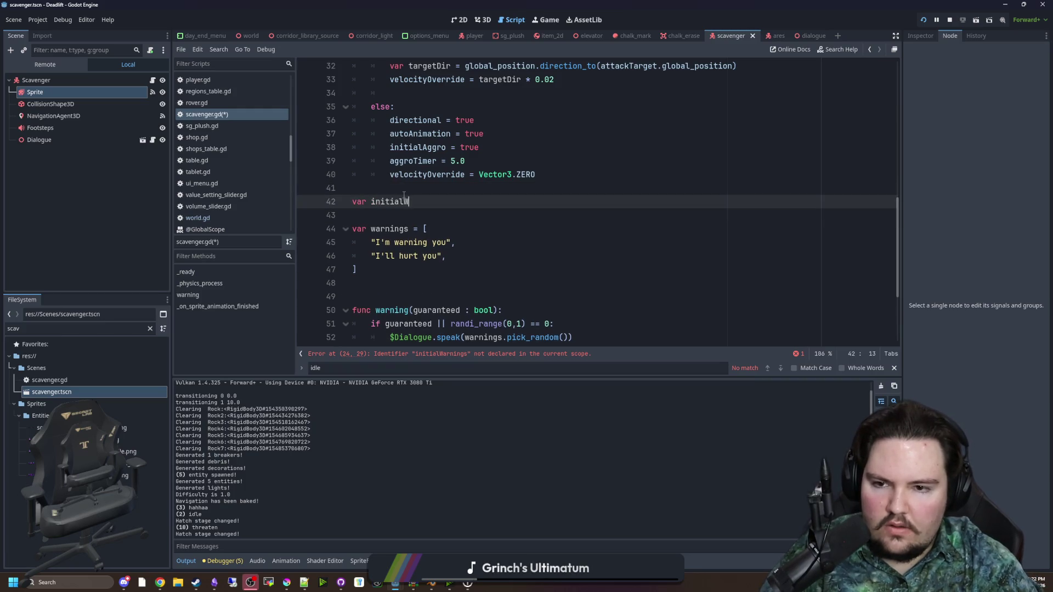
{"action": "key", "text": "Return"}
{"action": "type", "text": "\"Back off man, you don't want any trouble\","}
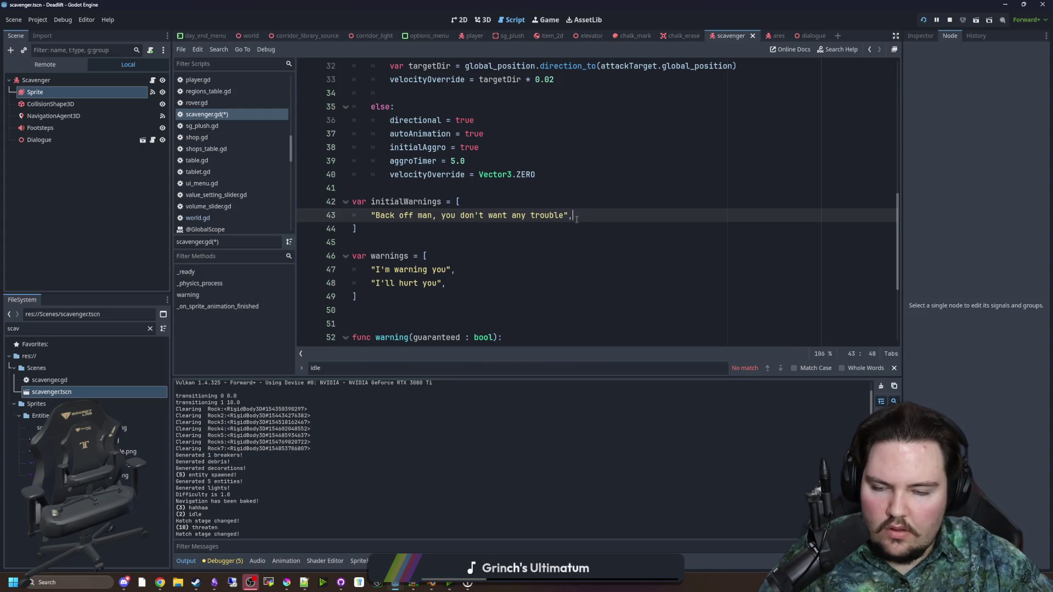
{"action": "key", "text": "Return"}
{"action": "type", "text": "\""}
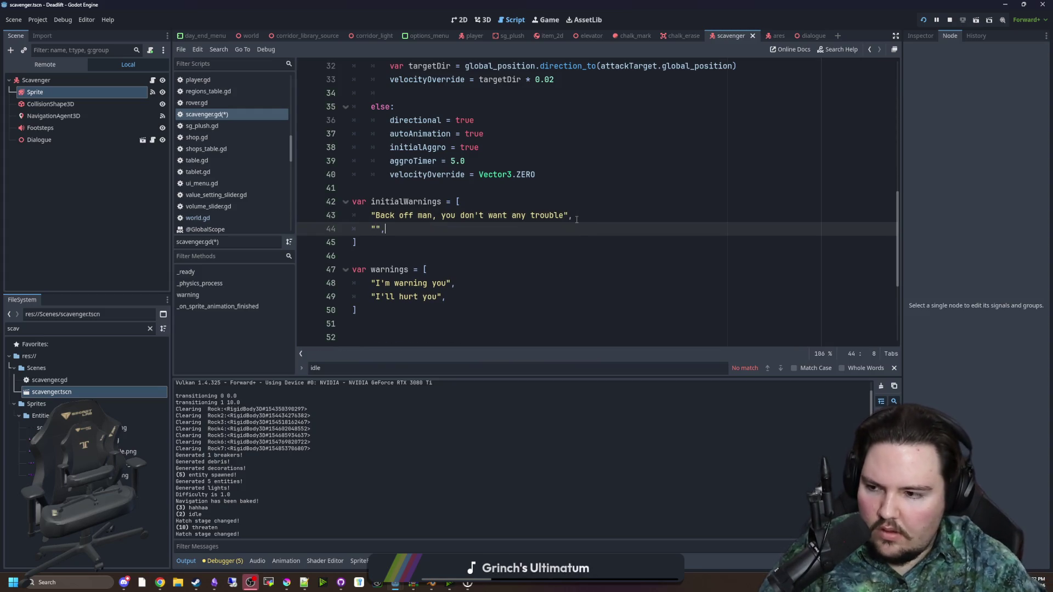
{"action": "type", "text": "\","}
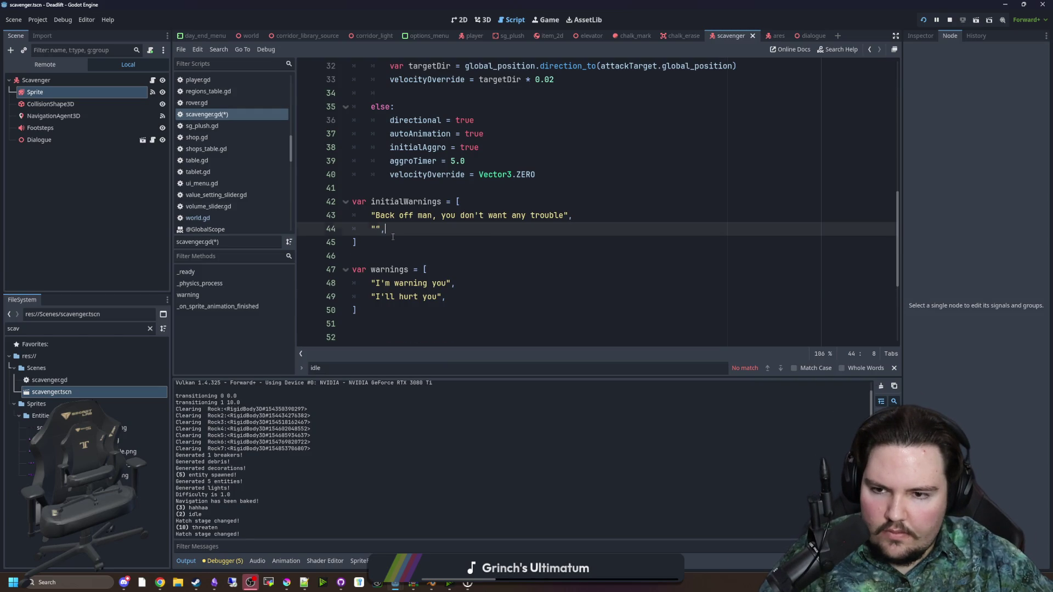